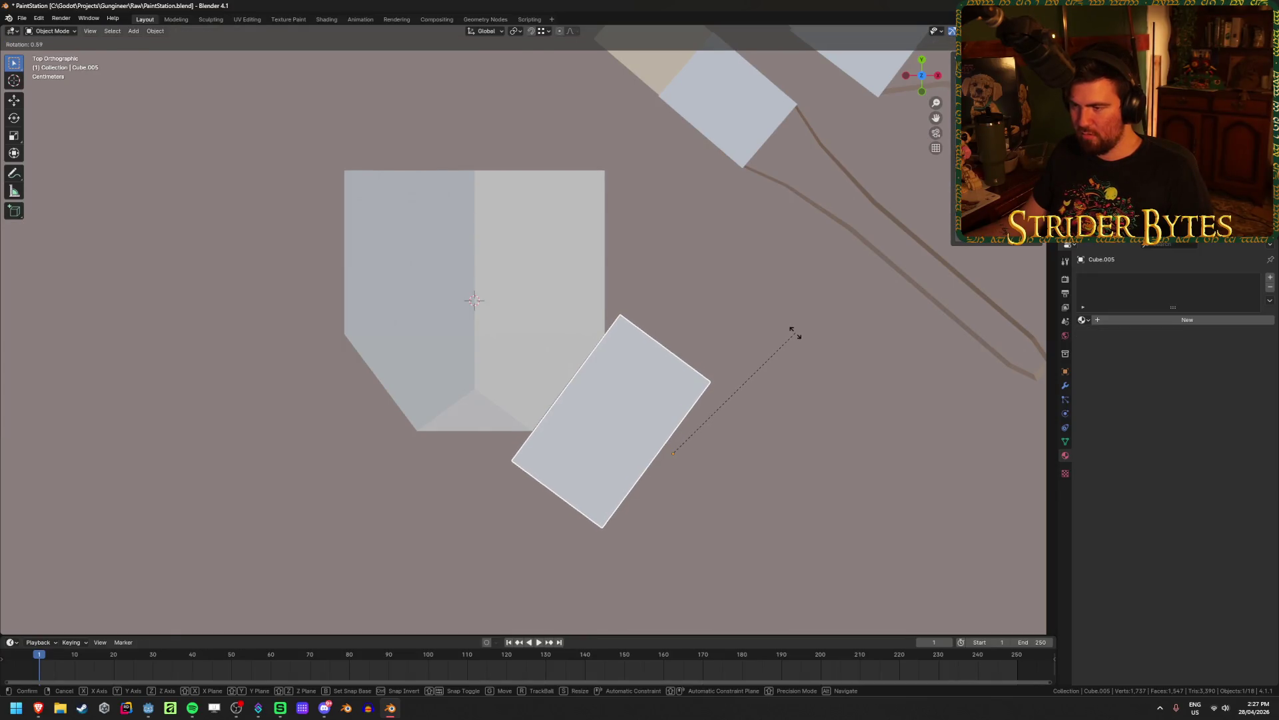
Rotate the small box slightly and move it beside the large pointed block, viewed in perspective
{"action": "left_click", "coordinate": [795, 334]}
{"action": "key", "text": "g"}
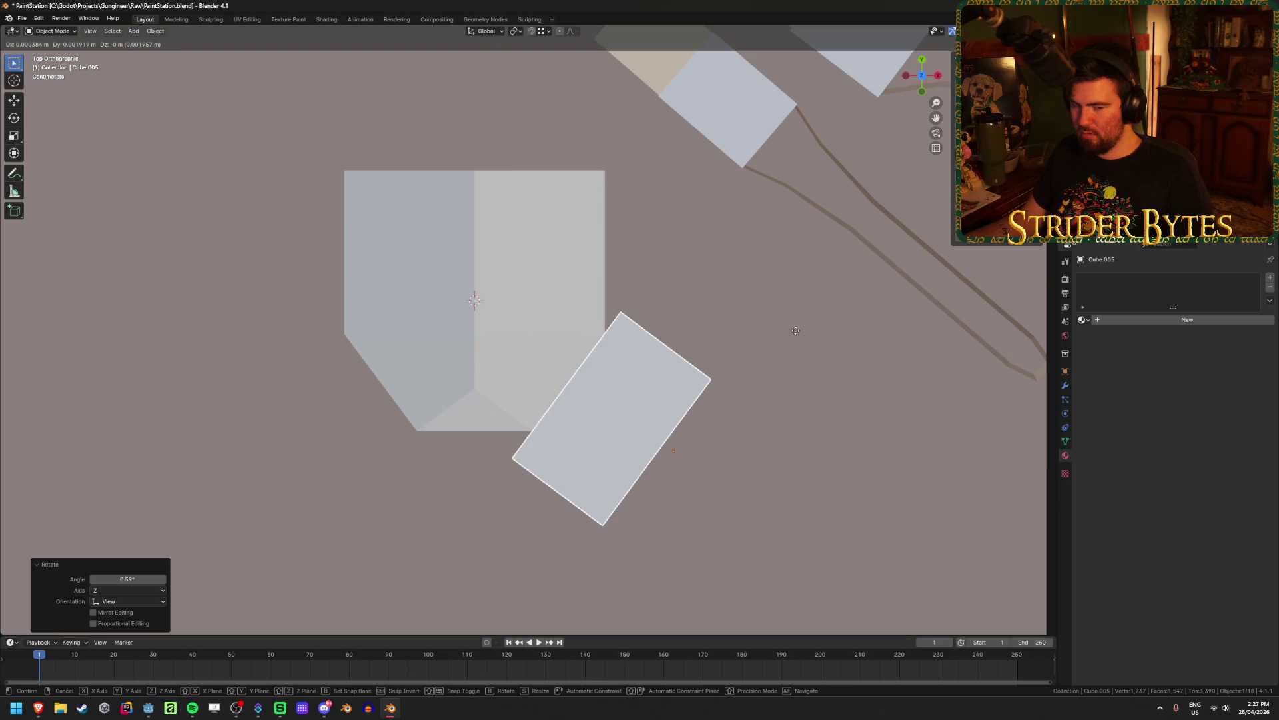
{"action": "left_click", "coordinate": [795, 331]}
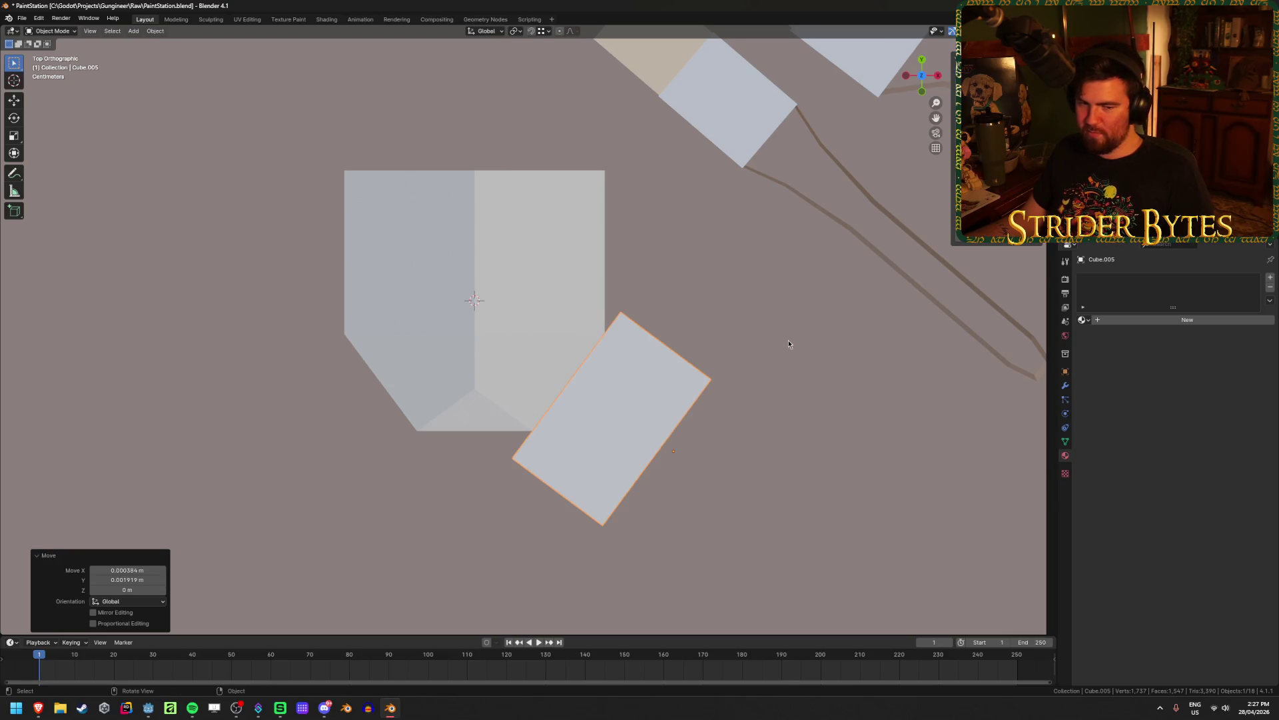
{"action": "mouse_move", "coordinate": [814, 304]}
{"action": "middle_mouse_down"}
{"action": "mouse_move", "coordinate": [808, 296]}
{"action": "mouse_move", "coordinate": [805, 315]}
{"action": "middle_mouse_up"}
Save PaintStation.blend and put the box into Edit Mode
{"action": "key", "text": "ctrl+s"}
{"action": "mouse_move", "coordinate": [48, 700]}
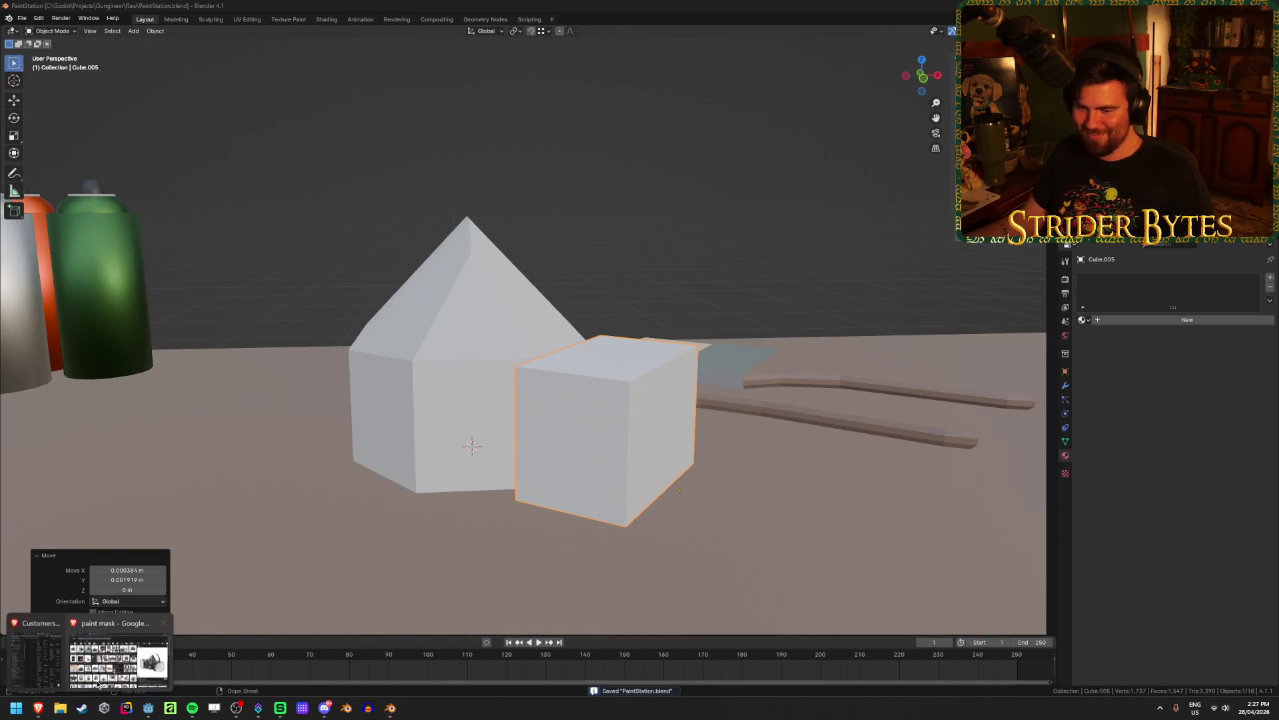
{"action": "mouse_move", "coordinate": [135, 663]}
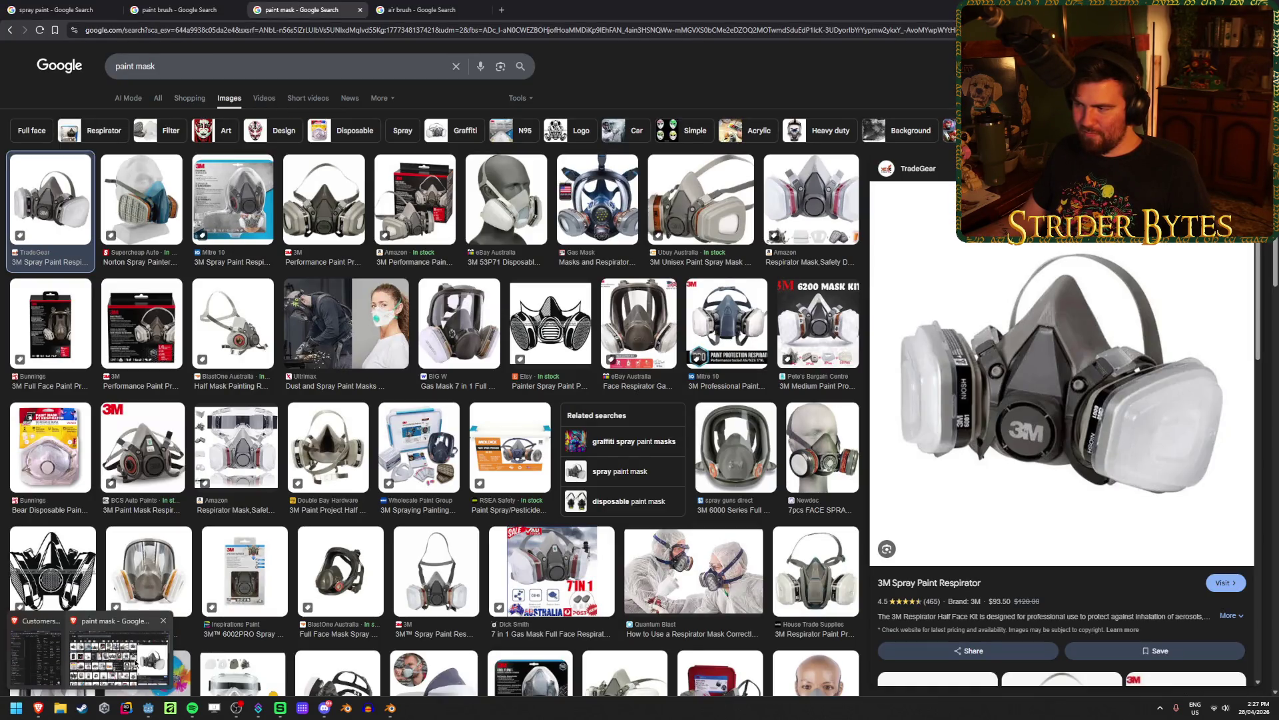
{"action": "key", "text": "Tab"}
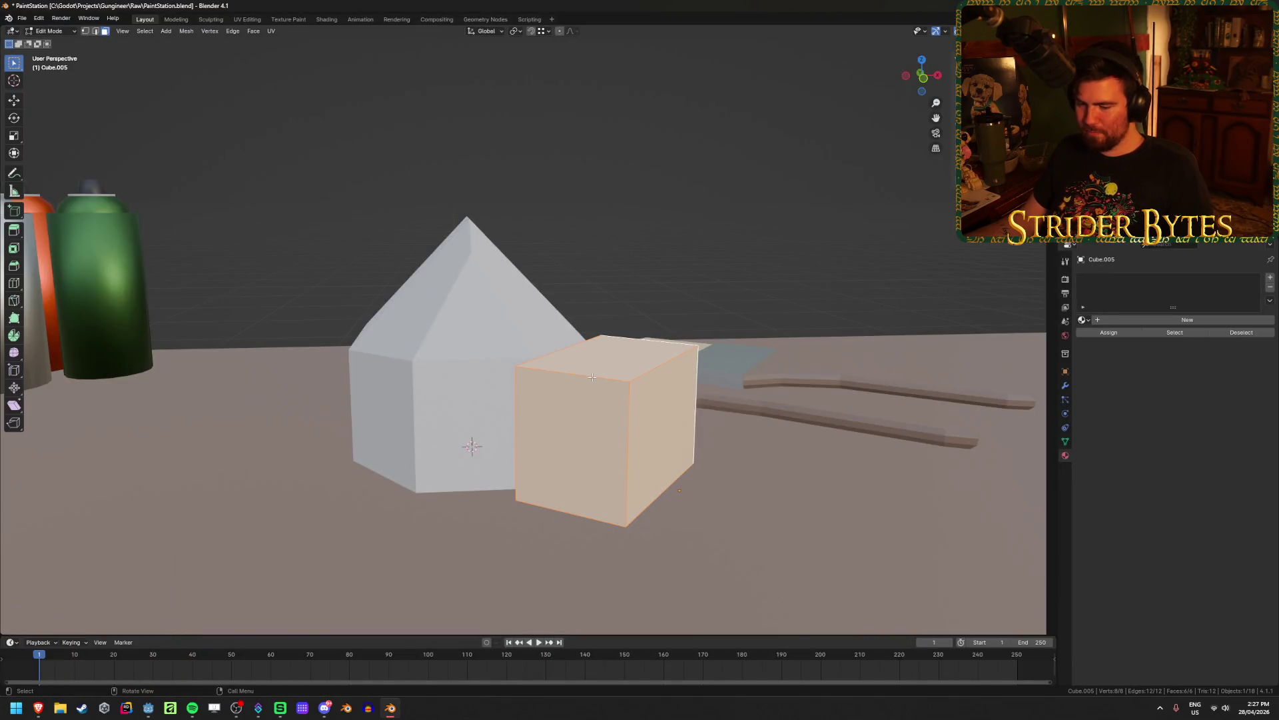
Scale the box's two front top edges along Z to lower them
{"action": "key", "text": "2"}
{"action": "left_click", "coordinate": [592, 376]}
{"action": "left_click", "coordinate": [571, 513], "text": "shift"}
{"action": "key", "text": "s"}
{"action": "key", "text": "z"}
{"action": "left_click", "coordinate": [733, 449]}
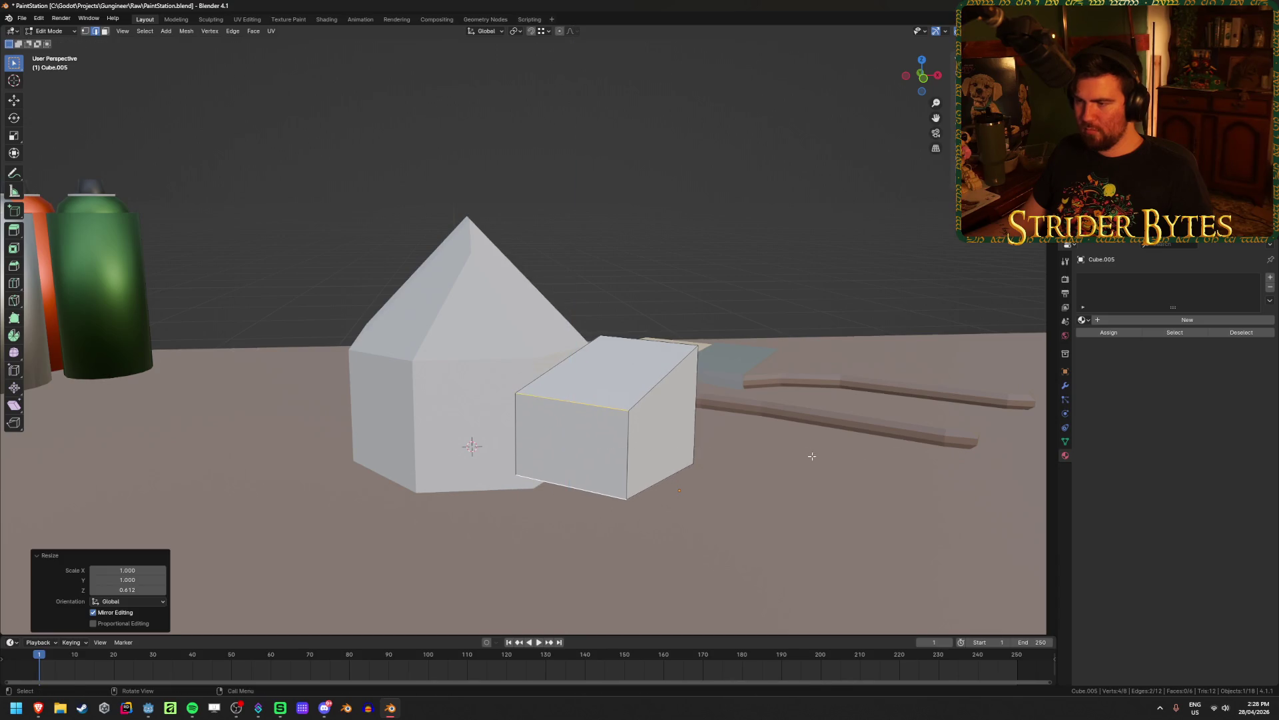
{"action": "middle_click_drag", "start_coordinate": [814, 451], "coordinate": [733, 446]}
Add a centred loop cut and scale it up along Z to form a raised ridge
{"action": "key", "text": "Tab"}
{"action": "scroll", "coordinate": [733, 446], "scroll_direction": "down", "scroll_amount": 3}
{"action": "middle_click_drag", "start_coordinate": [634, 458], "coordinate": [494, 457]}
{"action": "scroll", "coordinate": [517, 462], "scroll_direction": "up", "scroll_amount": 5}
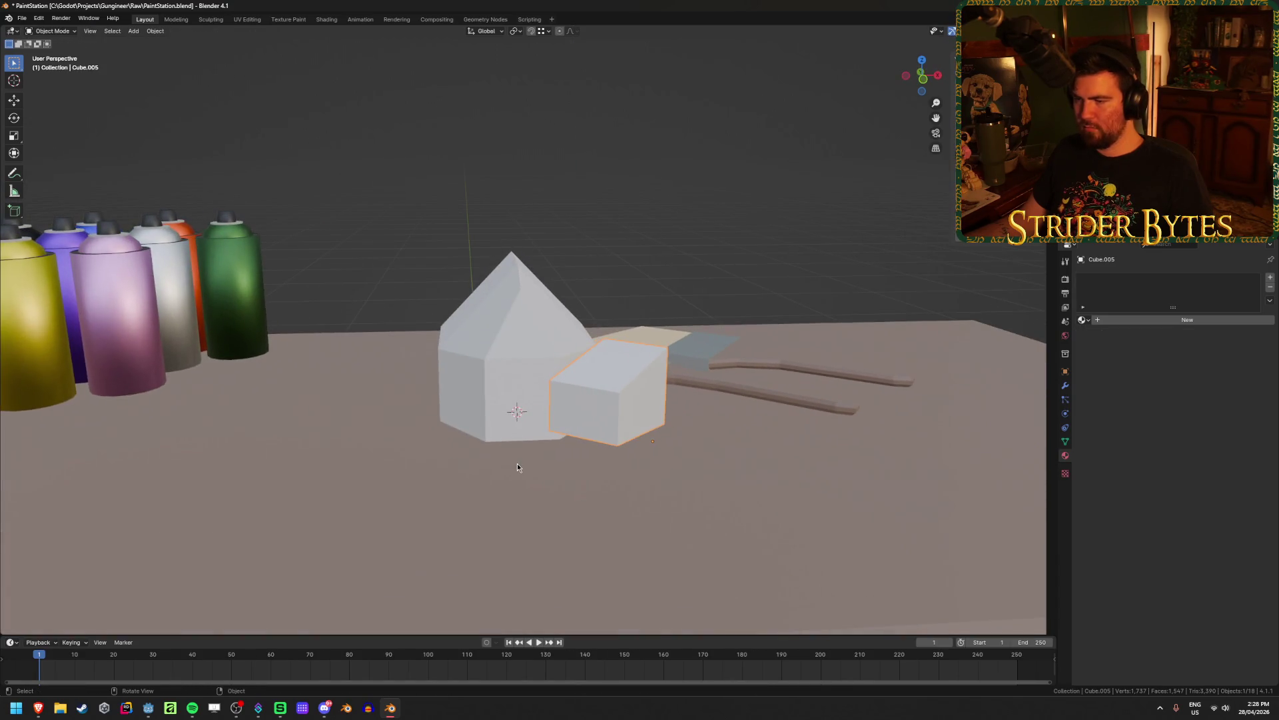
{"action": "mouse_move", "coordinate": [694, 460]}
{"action": "middle_mouse_down"}
{"action": "mouse_move", "coordinate": [667, 427]}
{"action": "mouse_move", "coordinate": [704, 396]}
{"action": "middle_mouse_up"}
{"action": "key", "text": "Tab"}
{"action": "key", "text": "ctrl+r"}
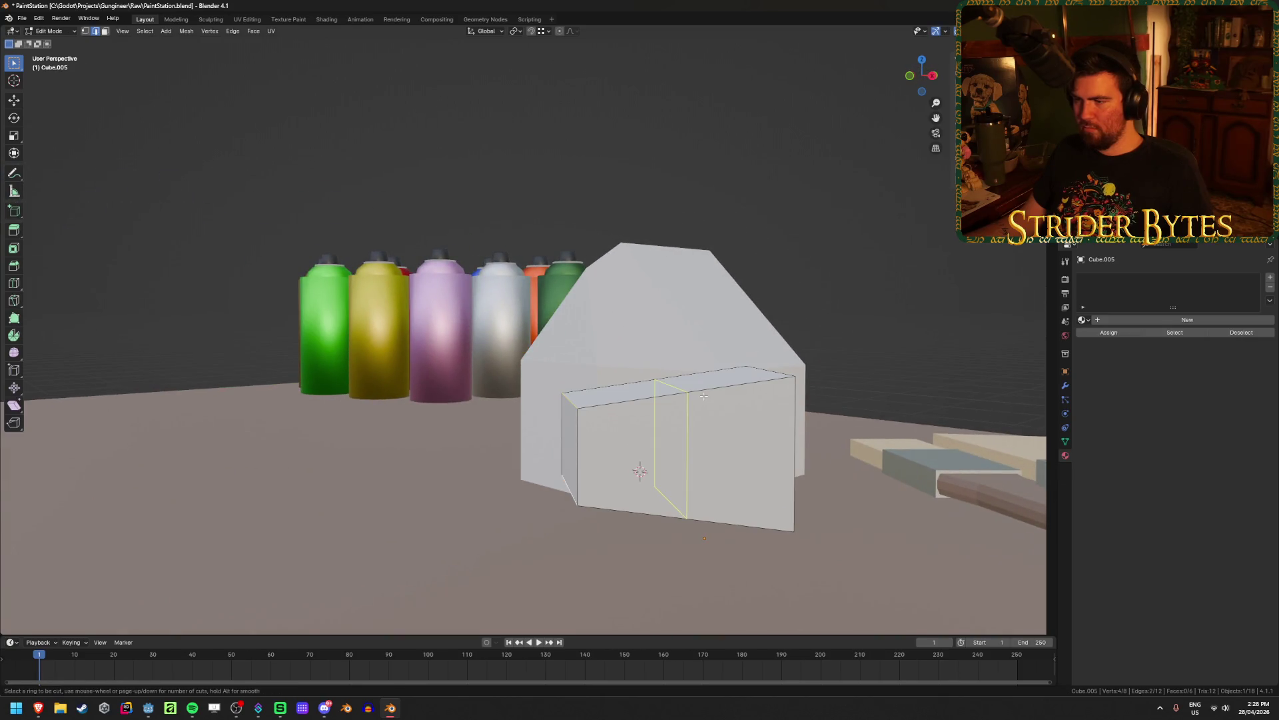
{"action": "left_click", "coordinate": [704, 396]}
{"action": "right_click", "coordinate": [703, 395]}
{"action": "key", "text": "s"}
{"action": "key", "text": "z"}
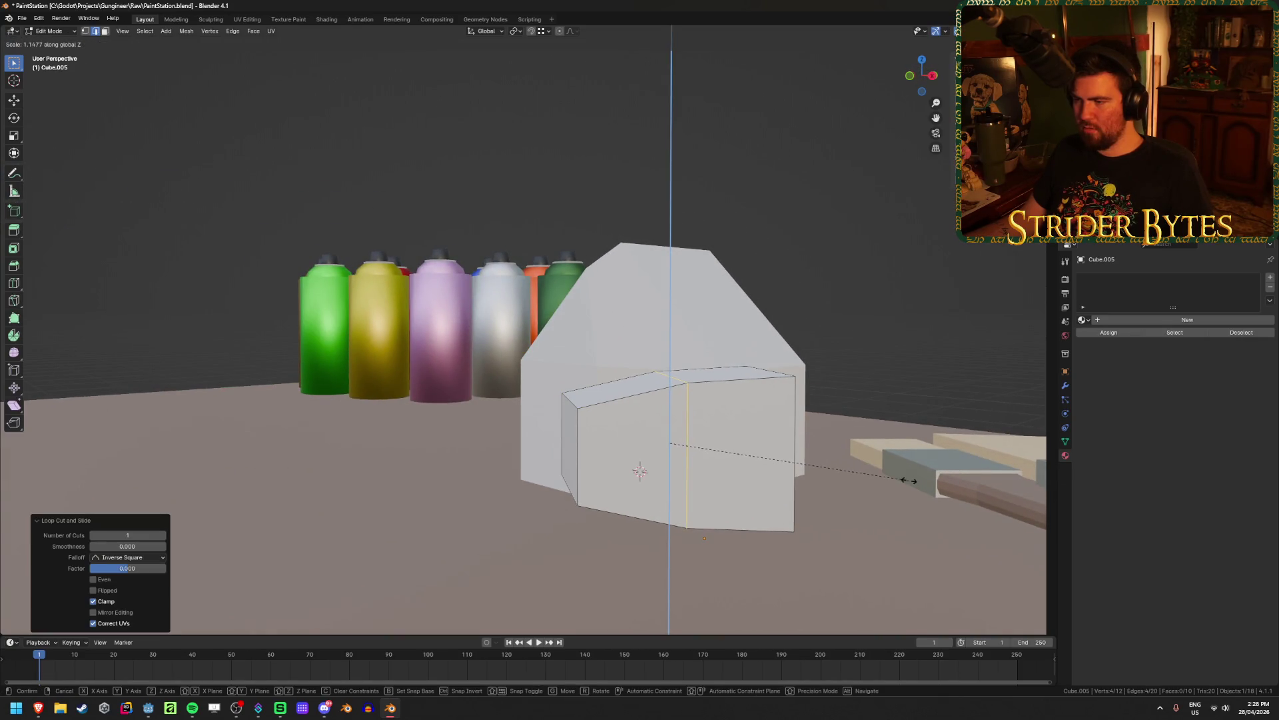
{"action": "left_click", "coordinate": [913, 480]}
Select the box's left side face and move it along Y
{"action": "key", "text": "Tab"}
{"action": "scroll", "coordinate": [626, 479], "scroll_direction": "down", "scroll_amount": 4}
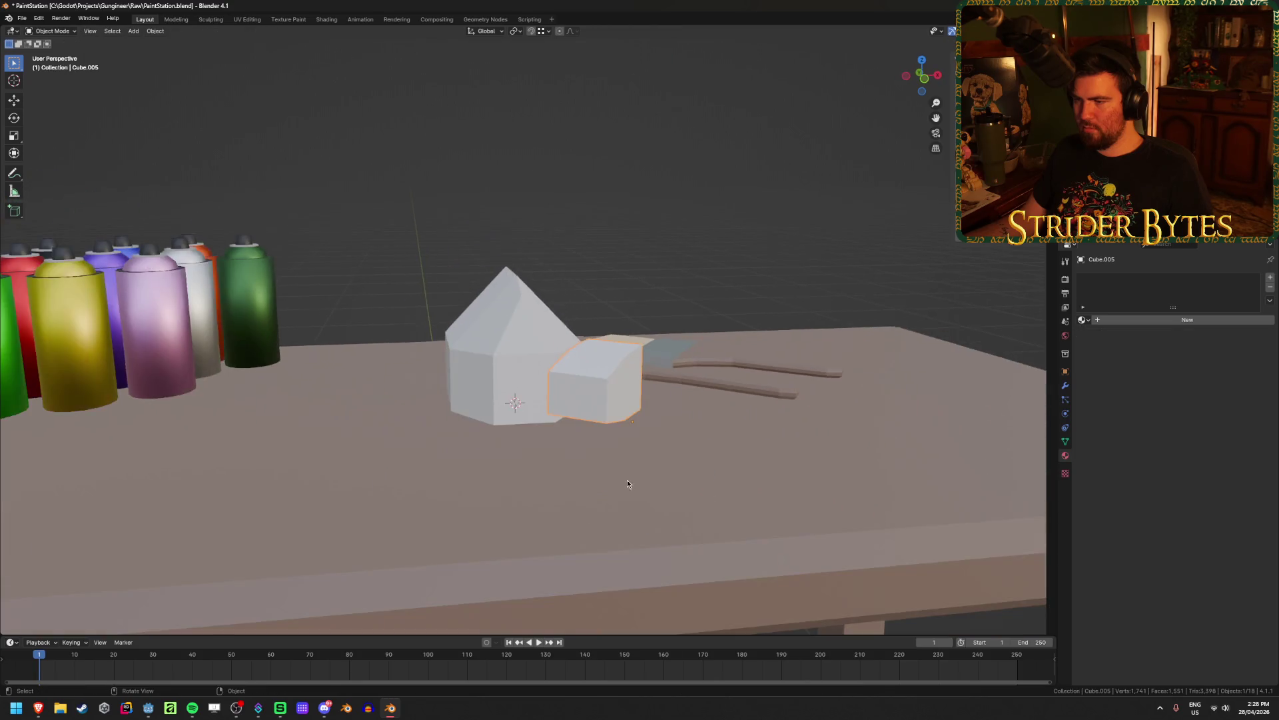
{"action": "scroll", "coordinate": [761, 490], "scroll_direction": "up", "scroll_amount": 3}
{"action": "middle_click_drag", "start_coordinate": [761, 491], "coordinate": [708, 509]}
{"action": "key", "text": "Tab"}
{"action": "key", "text": "Tab"}
{"action": "key", "text": "Tab"}
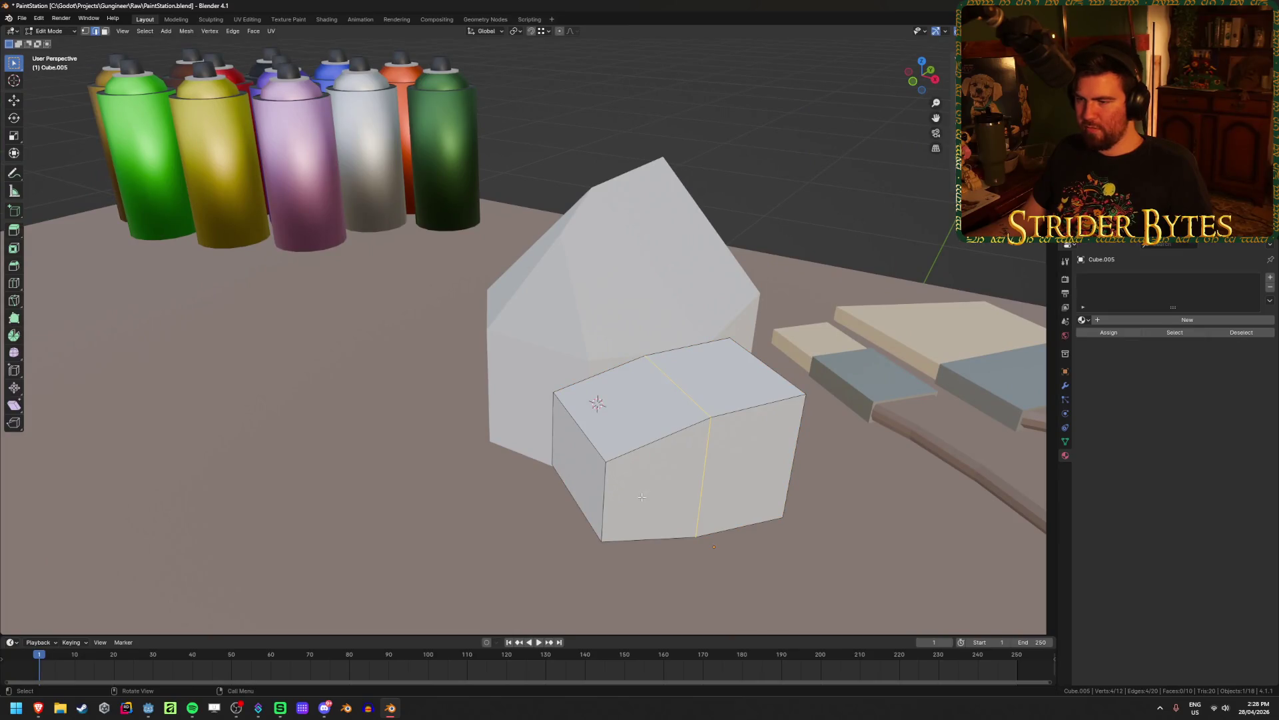
{"action": "left_click", "coordinate": [536, 461]}
{"action": "left_click", "coordinate": [587, 427]}
{"action": "left_click", "coordinate": [581, 466]}
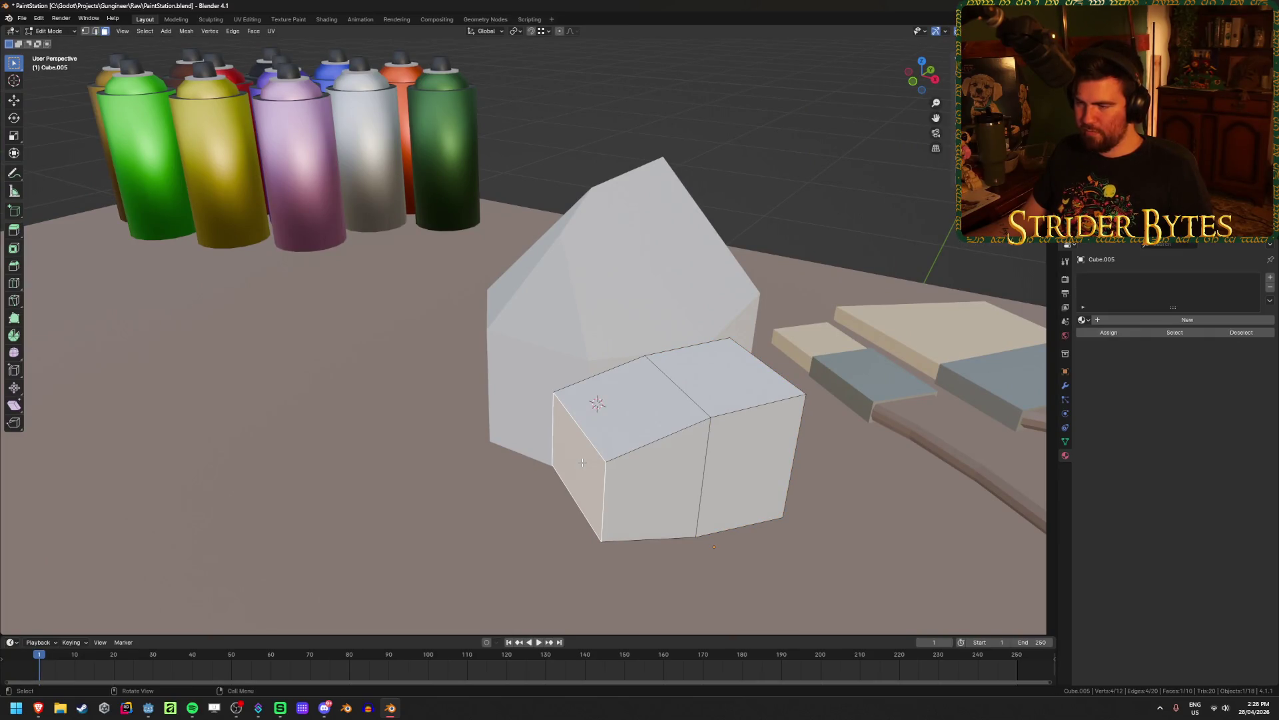
{"action": "key", "text": "g"}
{"action": "key", "text": "y"}
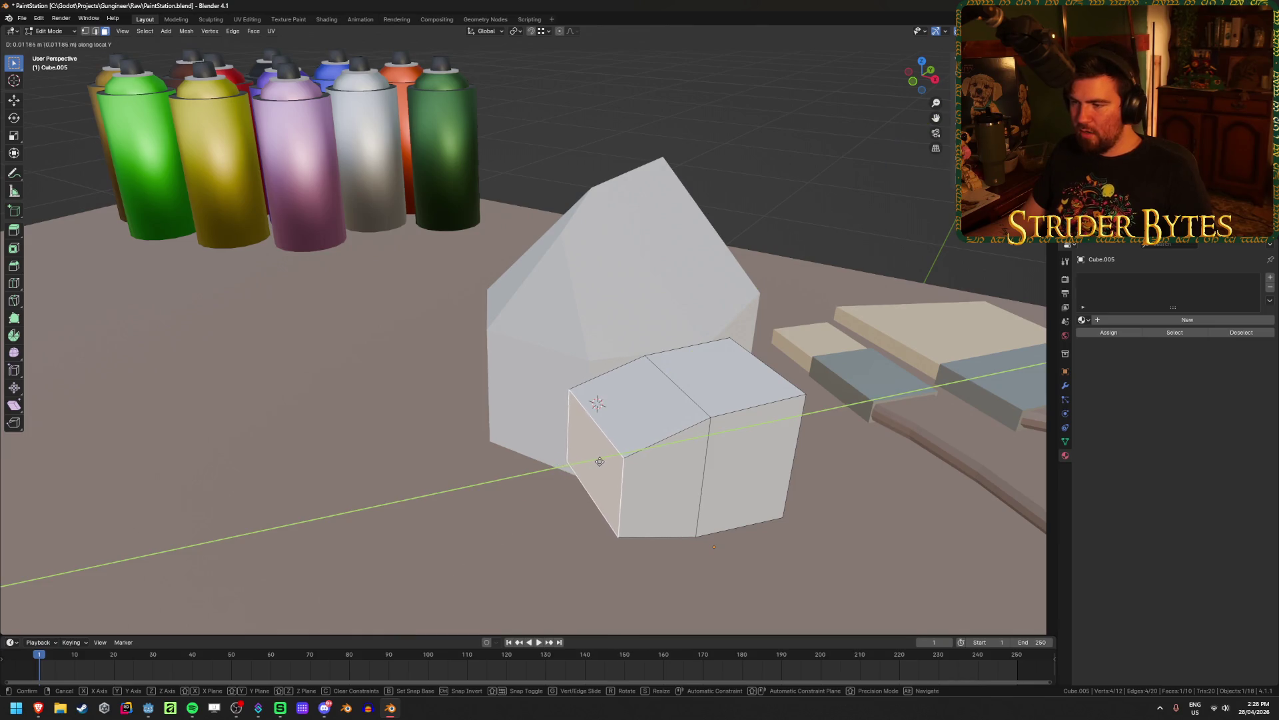
{"action": "left_click", "coordinate": [624, 471]}
Check the box in orthographic side views with X-ray on, then save the file
{"action": "mouse_move", "coordinate": [625, 471]}
{"action": "middle_mouse_down"}
{"action": "mouse_move", "coordinate": [673, 460]}
{"action": "mouse_move", "coordinate": [740, 512]}
{"action": "mouse_move", "coordinate": [739, 480]}
{"action": "middle_mouse_up"}
{"action": "key", "text": "ctrl+KP_3"}
{"action": "key", "text": "KP_1"}
{"action": "key", "text": "KP_3"}
{"action": "key", "text": "alt+z"}
{"action": "key", "text": "alt+z"}
{"action": "mouse_move", "coordinate": [511, 422]}
{"action": "middle_mouse_down"}
{"action": "mouse_move", "coordinate": [514, 465]}
{"action": "mouse_move", "coordinate": [426, 432]}
{"action": "middle_mouse_up"}
{"action": "left_click", "coordinate": [426, 432]}
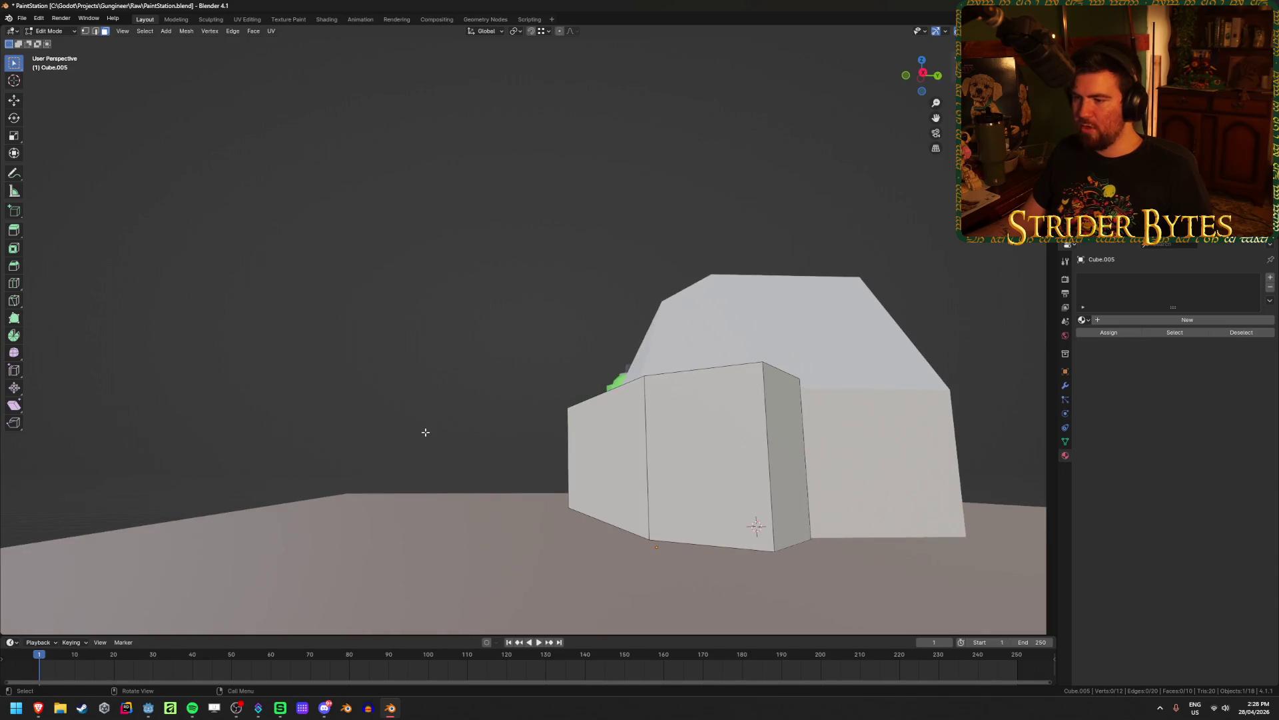
{"action": "key", "text": "ctrl+s"}
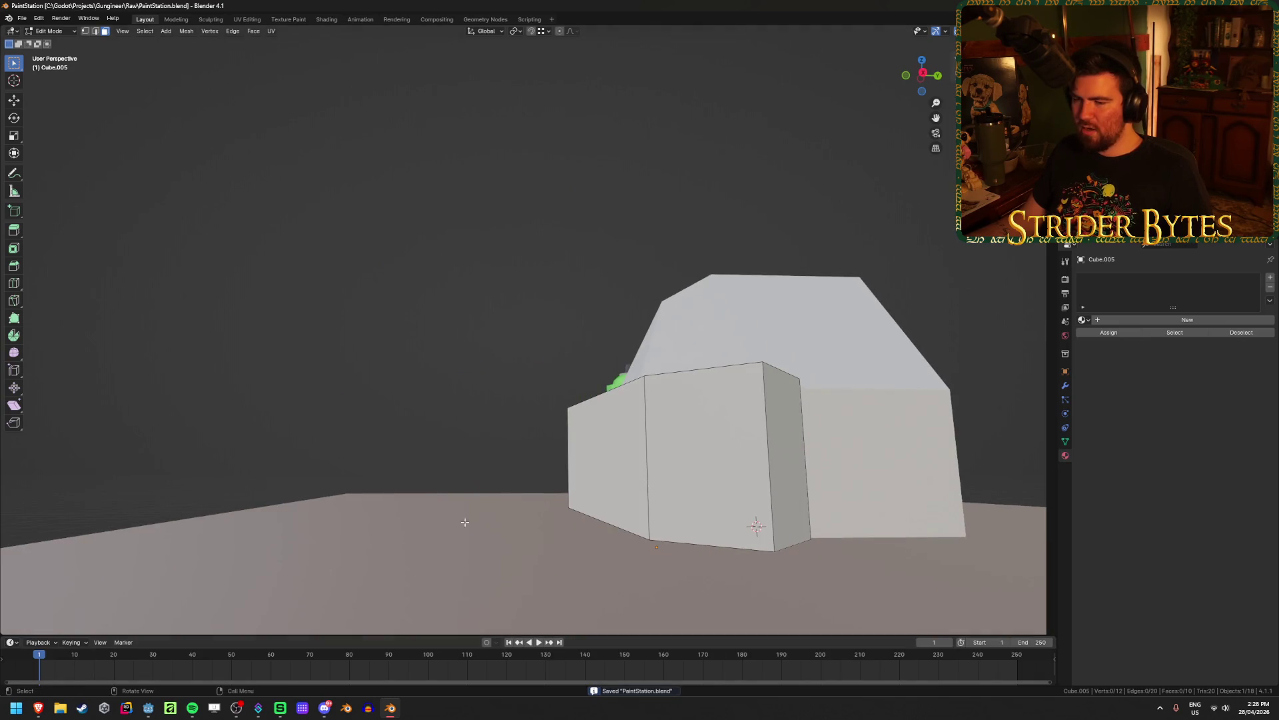
Extrude the box's right face and scale it along Z into a tapered extension
{"action": "left_click", "coordinate": [824, 458]}
{"action": "middle_click_drag", "start_coordinate": [823, 457], "coordinate": [715, 421]}
{"action": "key", "text": "e"}
{"action": "left_click", "coordinate": [733, 425]}
{"action": "key", "text": "s"}
{"action": "key", "text": "z"}
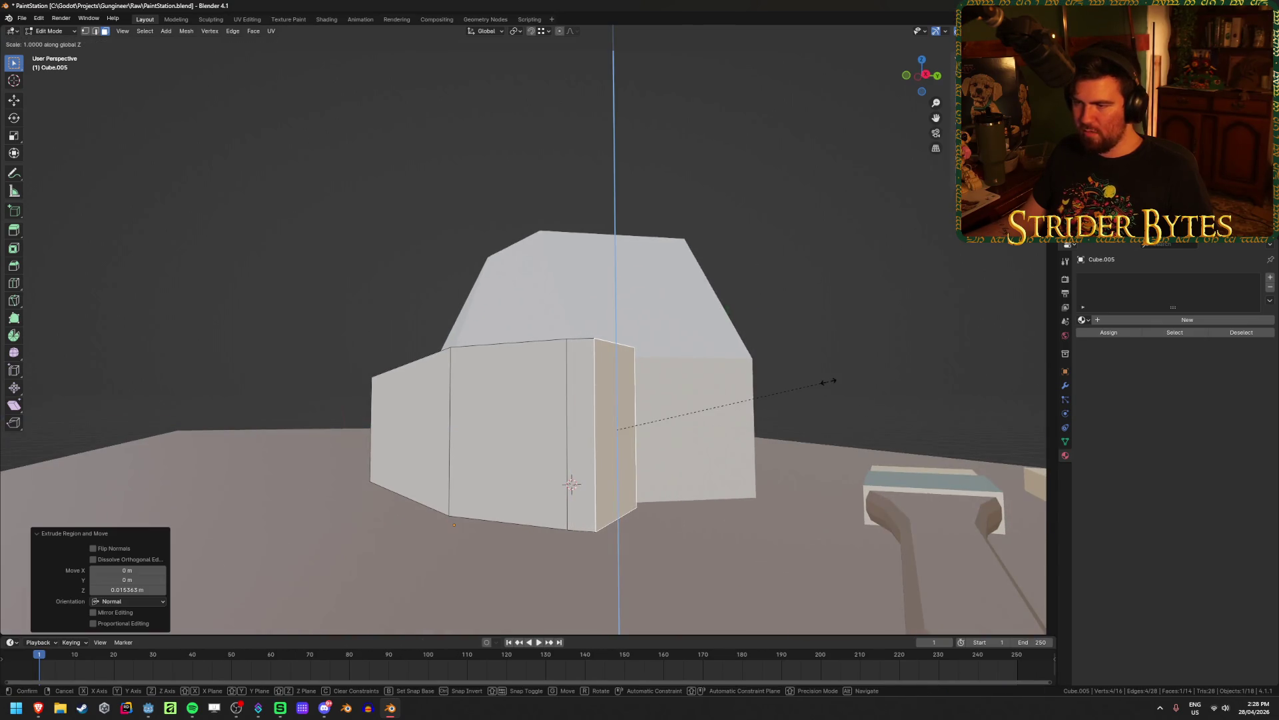
{"action": "left_click", "coordinate": [758, 399]}
{"action": "mouse_move", "coordinate": [757, 400]}
{"action": "middle_mouse_down"}
{"action": "mouse_move", "coordinate": [751, 442]}
{"action": "mouse_move", "coordinate": [707, 475]}
{"action": "mouse_move", "coordinate": [533, 533]}
{"action": "mouse_move", "coordinate": [486, 533]}
{"action": "mouse_move", "coordinate": [530, 534]}
{"action": "middle_mouse_up"}
{"action": "key", "text": "Tab"}
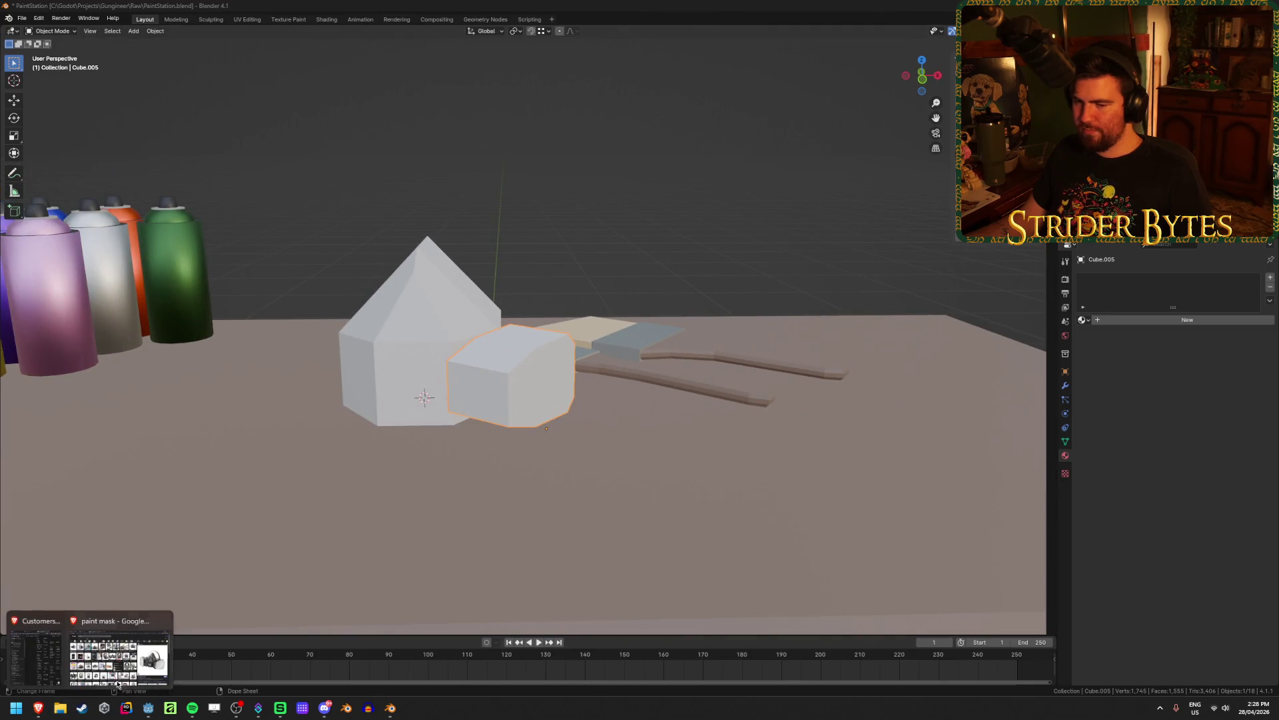
Check the paint mask reference photos, then slide the selected block faces along local X
{"action": "left_click", "coordinate": [133, 675]}
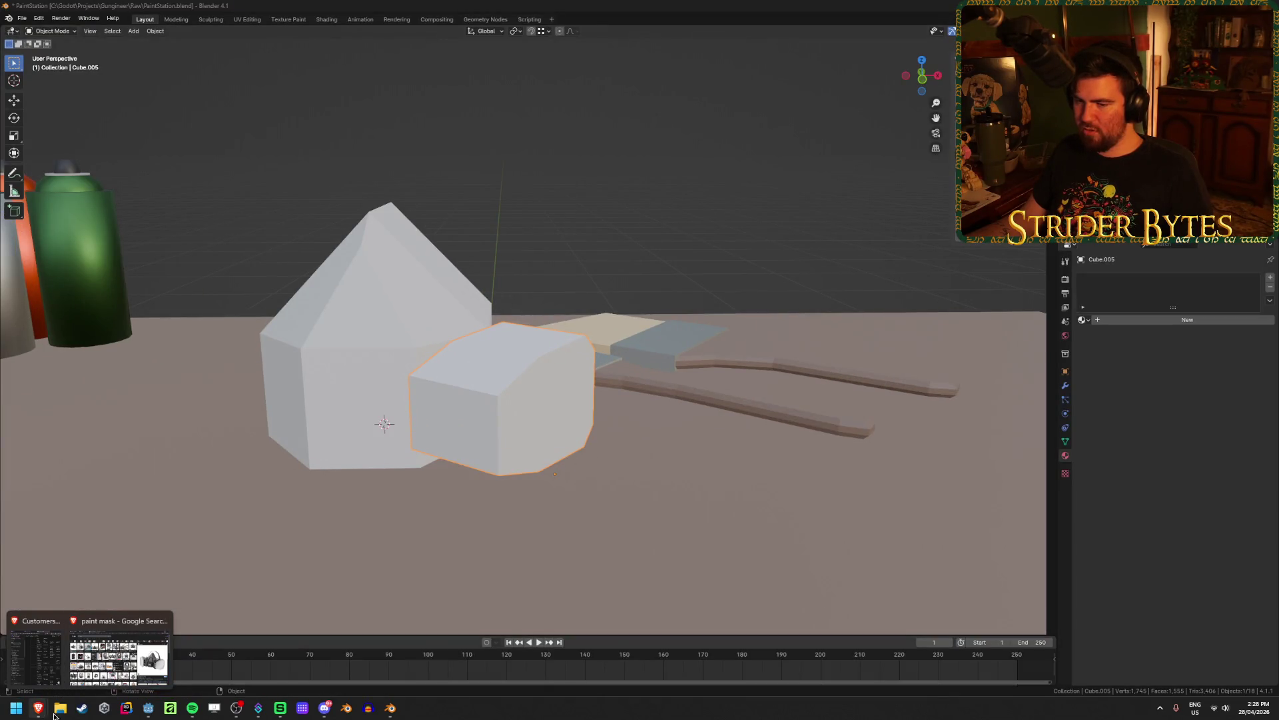
{"action": "left_click", "coordinate": [127, 672]}
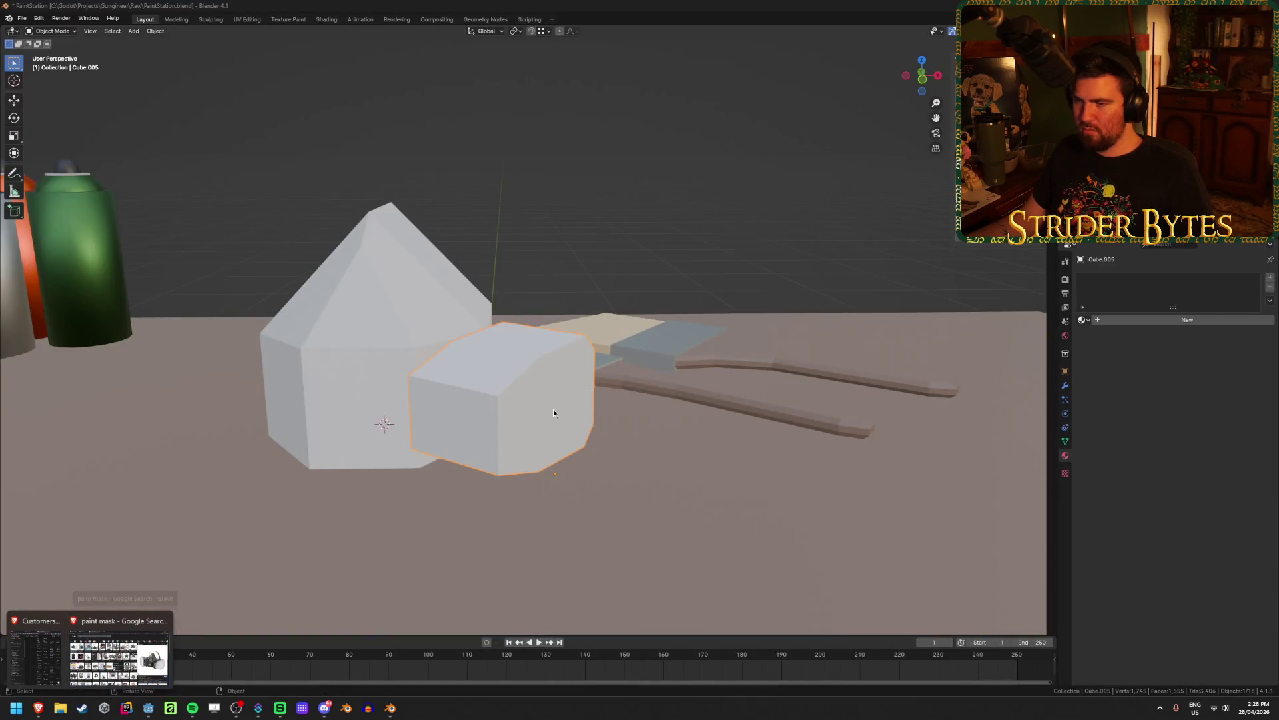
{"action": "left_click", "coordinate": [518, 417], "text": "shift"}
{"action": "left_click", "coordinate": [566, 407], "text": "shift"}
{"action": "mouse_move", "coordinate": [580, 413]}
{"action": "middle_mouse_down"}
{"action": "mouse_move", "coordinate": [607, 420]}
{"action": "mouse_move", "coordinate": [618, 439]}
{"action": "middle_mouse_up"}
{"action": "key", "text": "g"}
{"action": "key", "text": "y"}
{"action": "key", "text": "y"}
{"action": "key", "text": "x"}
{"action": "key", "text": "x"}
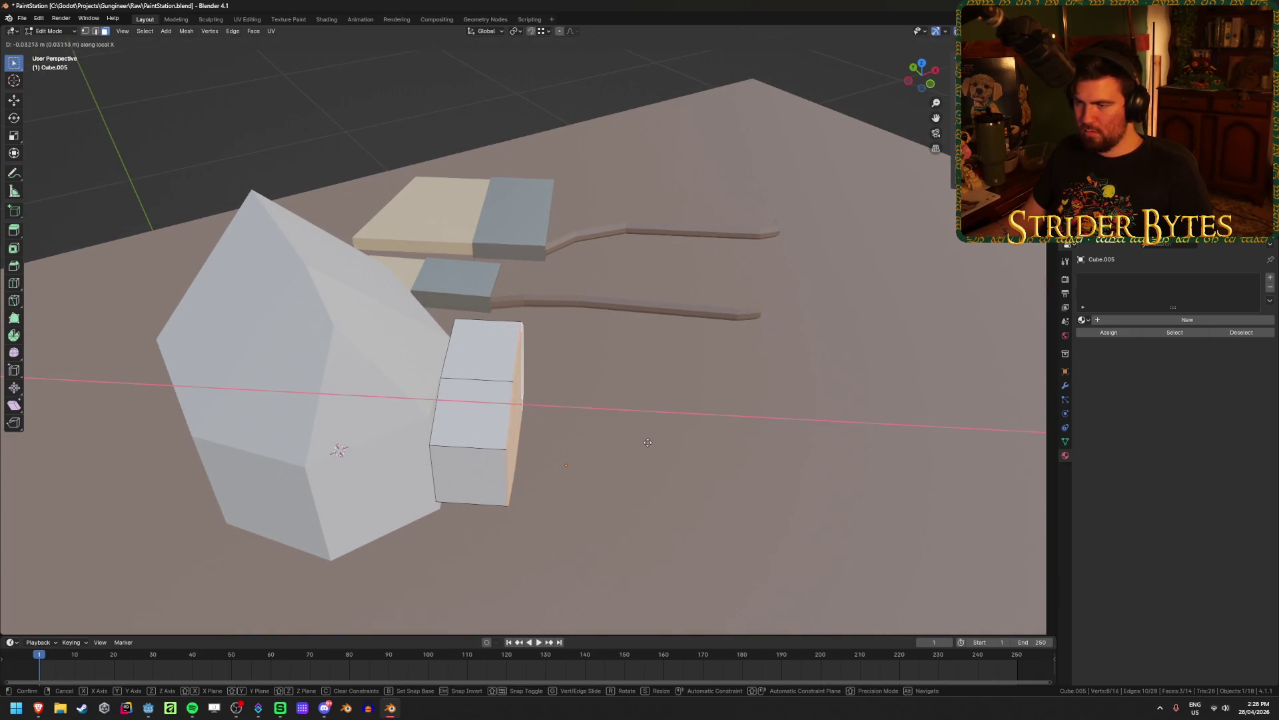
{"action": "left_click", "coordinate": [649, 447]}
Select the edge loop around the block and start bevelling it at about 0.0155 m
{"action": "middle_click_drag", "start_coordinate": [650, 447], "coordinate": [516, 414]}
{"action": "key", "text": "alt+a"}
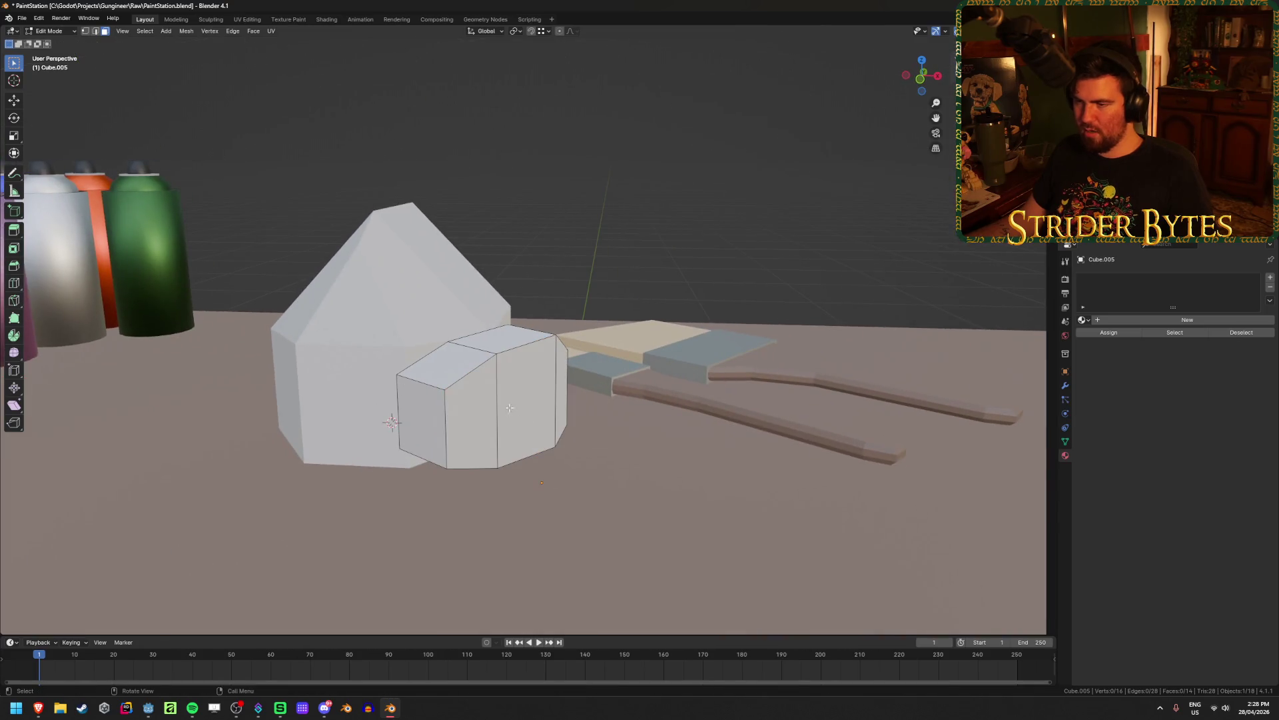
{"action": "left_click", "coordinate": [472, 461], "text": "alt+shift"}
{"action": "middle_click_drag", "start_coordinate": [472, 461], "coordinate": [504, 420]}
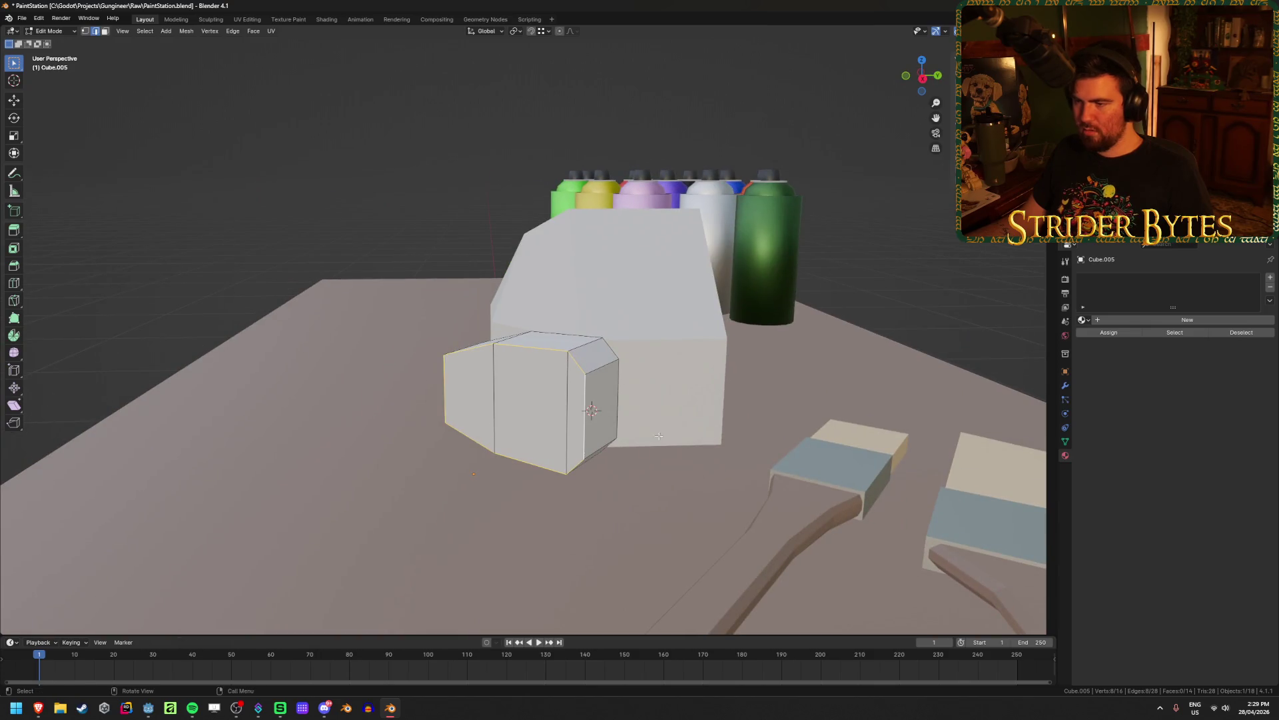
{"action": "key", "text": "ctrl+b"}
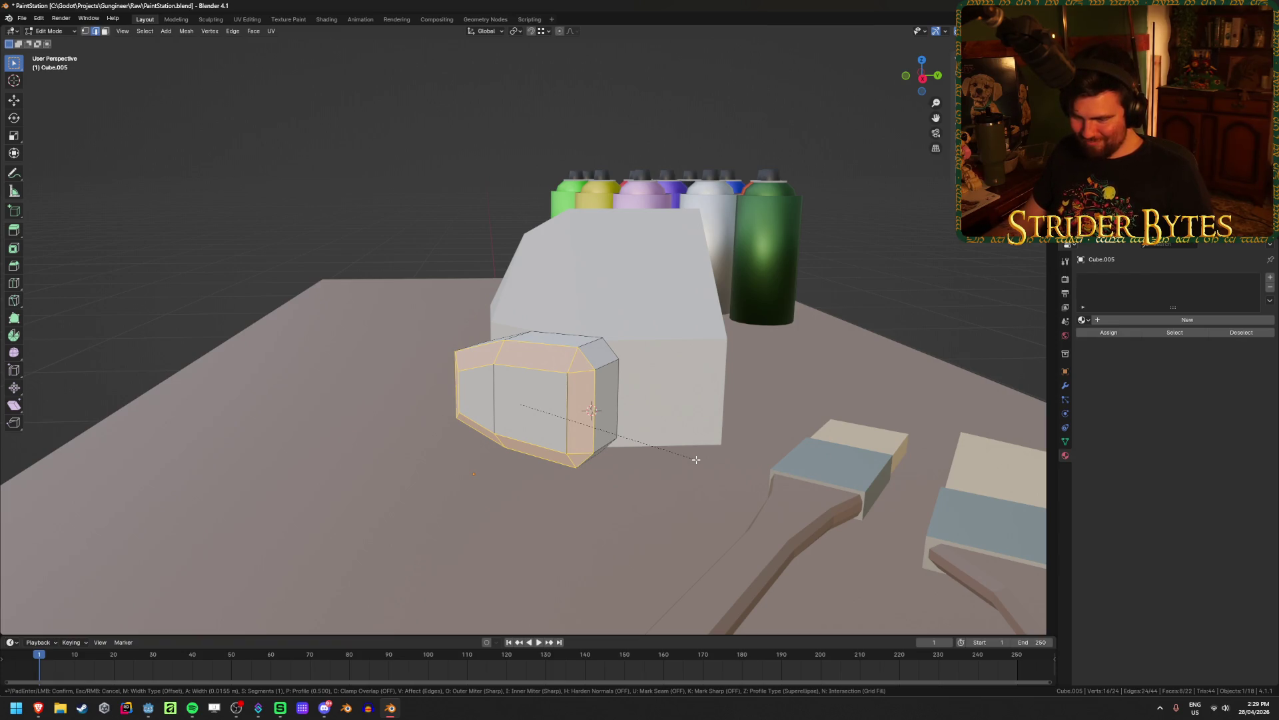
Confirm the bevel and merge the first stray corner vertices at their centre in X-ray
{"action": "left_click", "coordinate": [696, 459]}
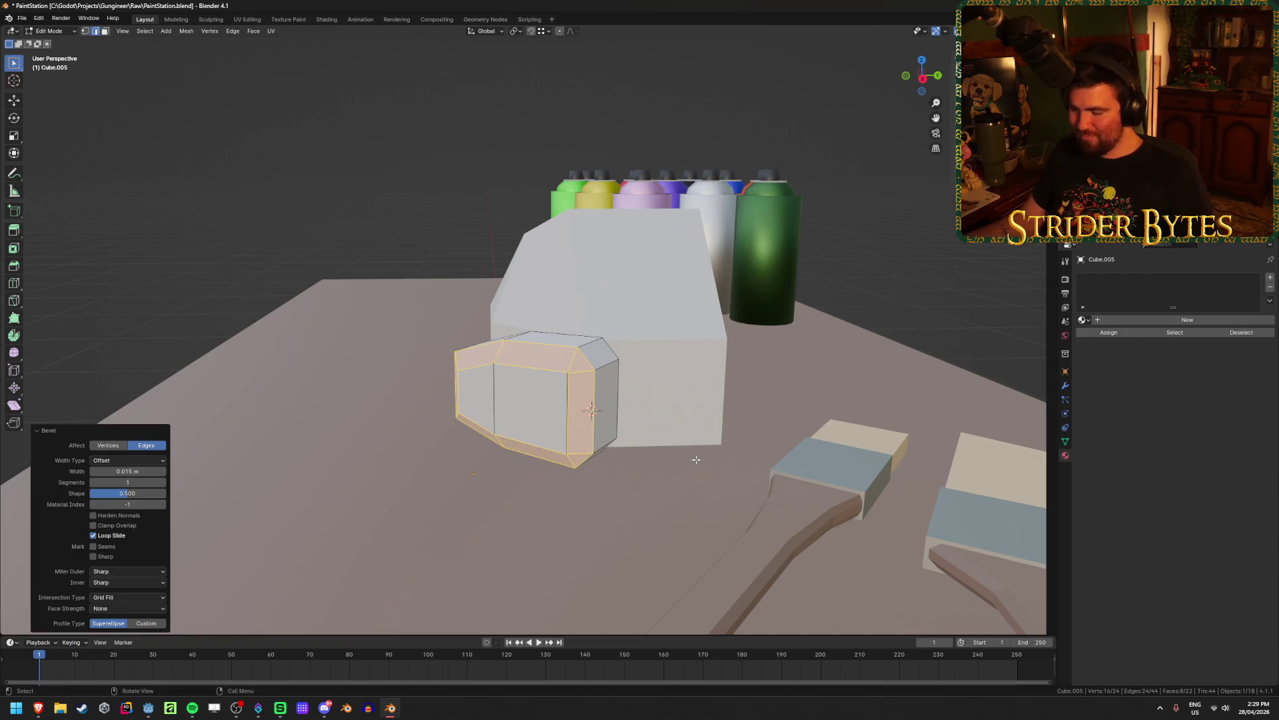
{"action": "scroll", "coordinate": [696, 459], "scroll_direction": "up", "scroll_amount": 5}
{"action": "key", "text": "1"}
{"action": "key", "text": "alt+z"}
{"action": "left_click_drag", "start_coordinate": [615, 429], "coordinate": [645, 461]}
{"action": "key", "text": "m"}
{"action": "left_click", "coordinate": [643, 462]}
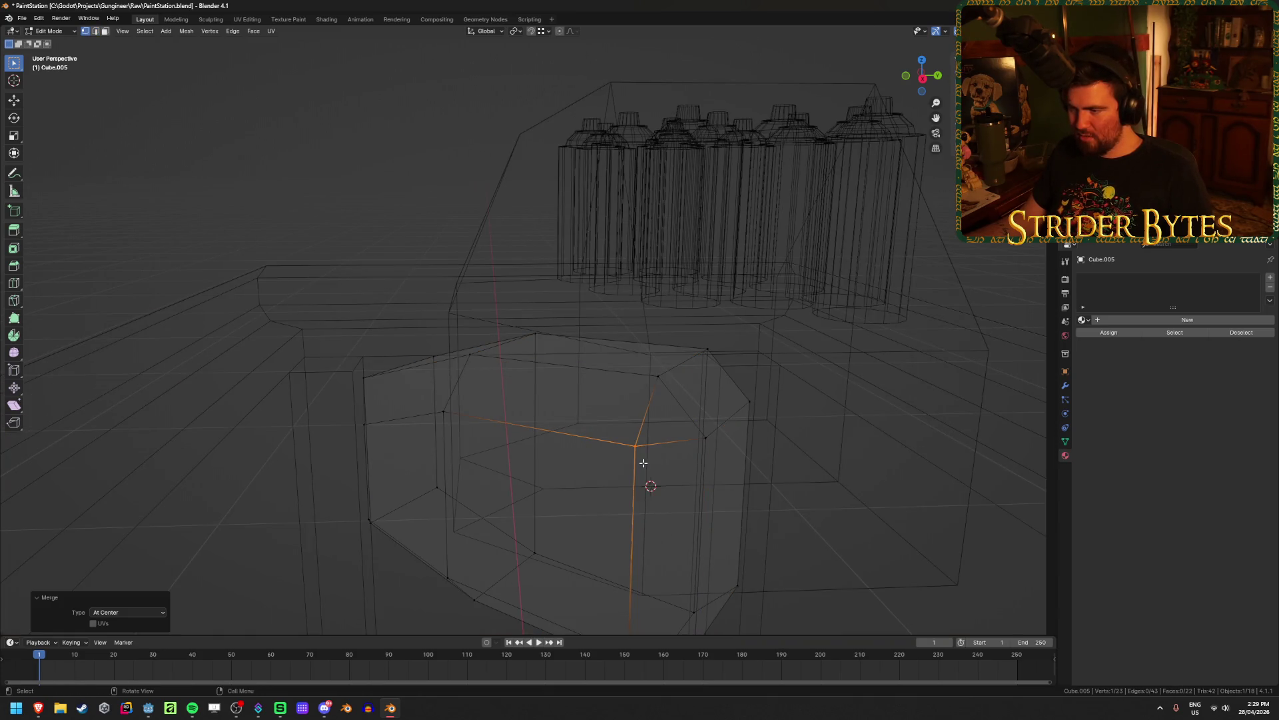
Merge the second pair of stray vertices at their centre
{"action": "middle_click_drag", "start_coordinate": [659, 512], "coordinate": [589, 514]}
{"action": "left_click_drag", "start_coordinate": [572, 510], "coordinate": [602, 552], "text": "shift"}
{"action": "key", "text": "m"}
{"action": "left_click", "coordinate": [603, 552]}
Return to Object Mode without X-ray, save PaintStation.blend and bring up the reference photos
{"action": "key", "text": "Tab"}
{"action": "key", "text": "alt+z"}
{"action": "mouse_move", "coordinate": [603, 553]}
{"action": "middle_mouse_down"}
{"action": "mouse_move", "coordinate": [654, 526]}
{"action": "mouse_move", "coordinate": [709, 521]}
{"action": "mouse_move", "coordinate": [747, 539]}
{"action": "mouse_move", "coordinate": [636, 478]}
{"action": "mouse_move", "coordinate": [600, 515]}
{"action": "mouse_move", "coordinate": [513, 526]}
{"action": "mouse_move", "coordinate": [412, 439]}
{"action": "mouse_move", "coordinate": [654, 458]}
{"action": "mouse_move", "coordinate": [531, 439]}
{"action": "mouse_move", "coordinate": [602, 370]}
{"action": "middle_mouse_up"}
{"action": "scroll", "coordinate": [746, 539], "scroll_direction": "down", "scroll_amount": 4}
{"action": "scroll", "coordinate": [412, 438], "scroll_direction": "up", "scroll_amount": 3}
{"action": "scroll", "coordinate": [601, 369], "scroll_direction": "down", "scroll_amount": 4}
{"action": "key", "text": "ctrl+s"}
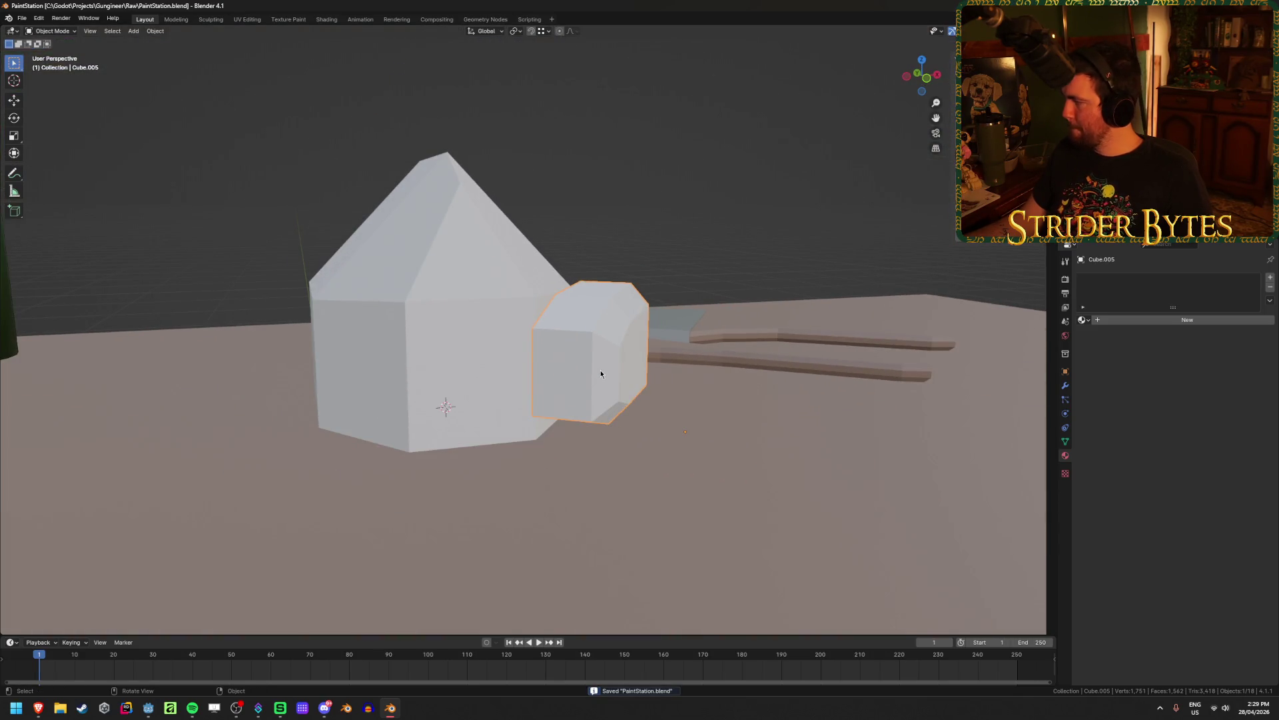
{"action": "mouse_move", "coordinate": [37, 707]}
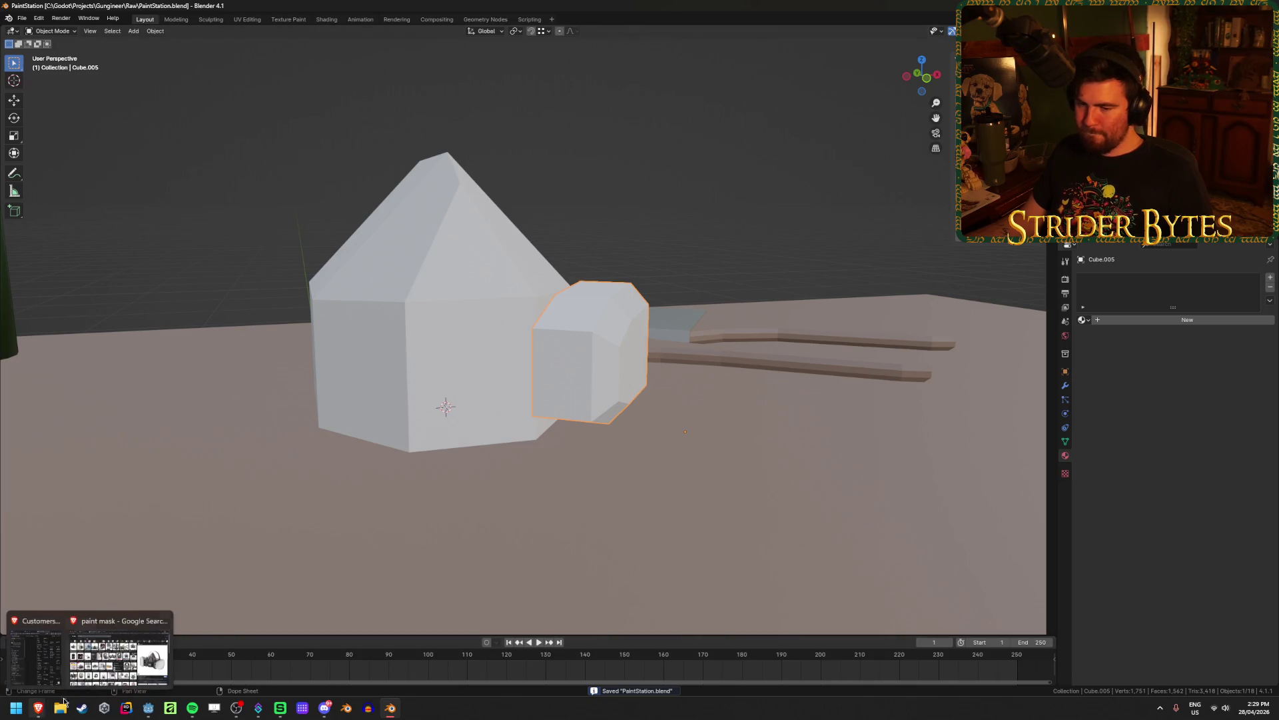
{"action": "left_click", "coordinate": [114, 669]}
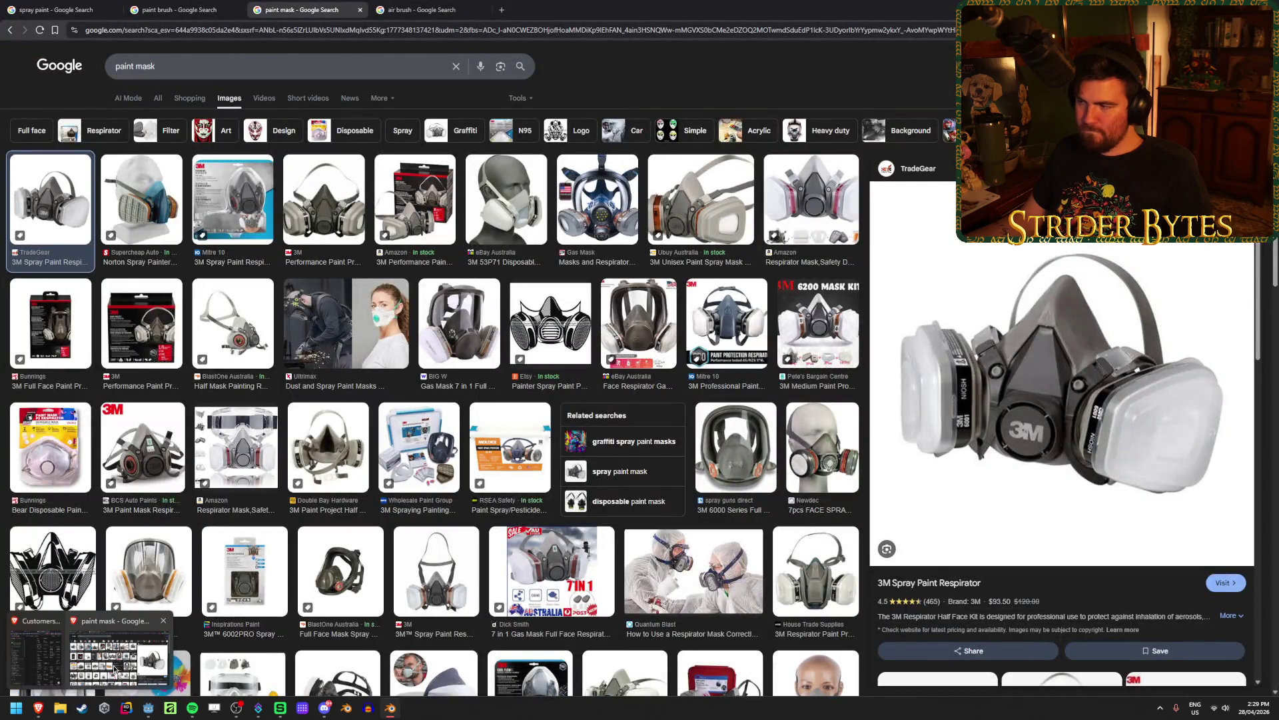
Switch from the paint mask photos back to Blender and view the bevelled box from above
{"action": "key", "text": "alt+Tab"}
{"action": "scroll", "coordinate": [638, 406], "scroll_direction": "up", "scroll_amount": 3}
{"action": "mouse_move", "coordinate": [639, 407]}
{"action": "middle_mouse_down"}
{"action": "mouse_move", "coordinate": [611, 493]}
{"action": "mouse_move", "coordinate": [581, 428]}
{"action": "mouse_move", "coordinate": [549, 425]}
{"action": "mouse_move", "coordinate": [554, 402]}
{"action": "mouse_move", "coordinate": [540, 409]}
{"action": "mouse_move", "coordinate": [549, 403]}
{"action": "mouse_move", "coordinate": [561, 420]}
{"action": "mouse_move", "coordinate": [654, 367]}
{"action": "middle_mouse_up"}
{"action": "key", "text": "Tab"}
{"action": "key", "text": "Tab"}
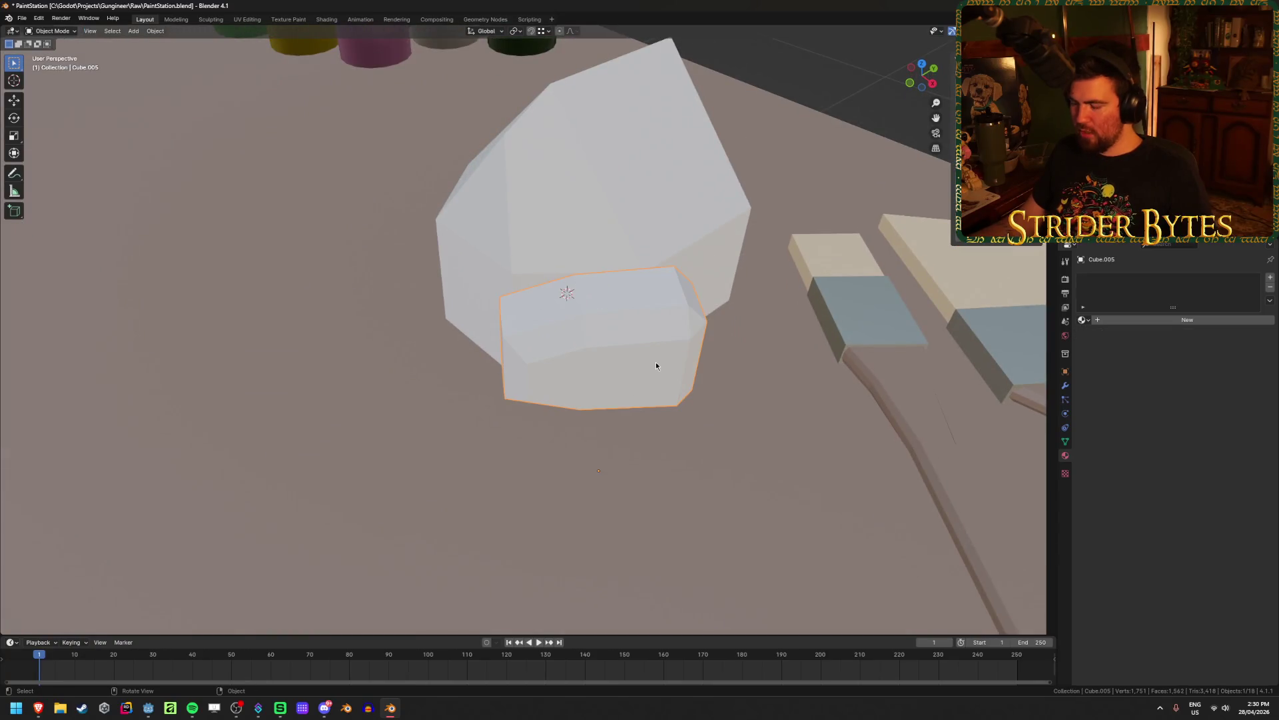
Nudge the small box against the block's side in top orthographic view
{"action": "key", "text": "KP_7"}
{"action": "key", "text": "g"}
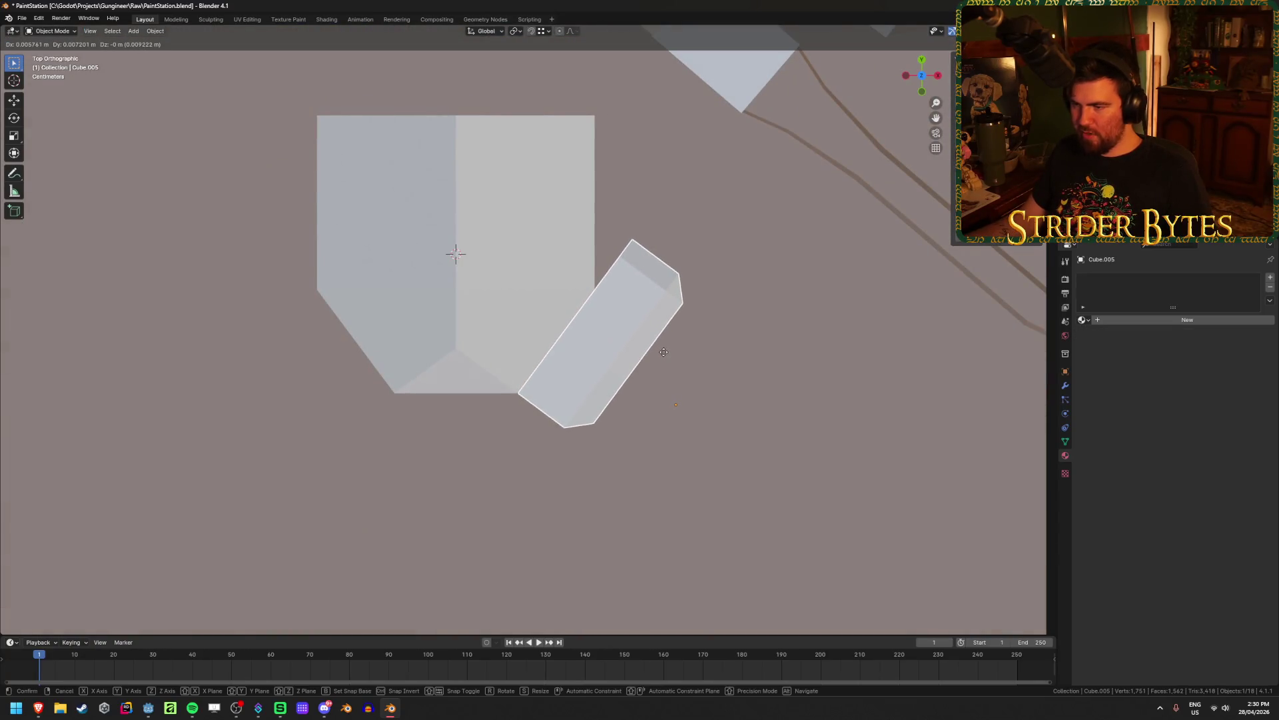
{"action": "left_click", "coordinate": [664, 352]}
{"action": "mouse_move", "coordinate": [663, 352]}
{"action": "middle_mouse_down"}
{"action": "mouse_move", "coordinate": [647, 370]}
{"action": "mouse_move", "coordinate": [646, 332]}
{"action": "mouse_move", "coordinate": [639, 353]}
{"action": "mouse_move", "coordinate": [656, 388]}
{"action": "middle_mouse_up"}
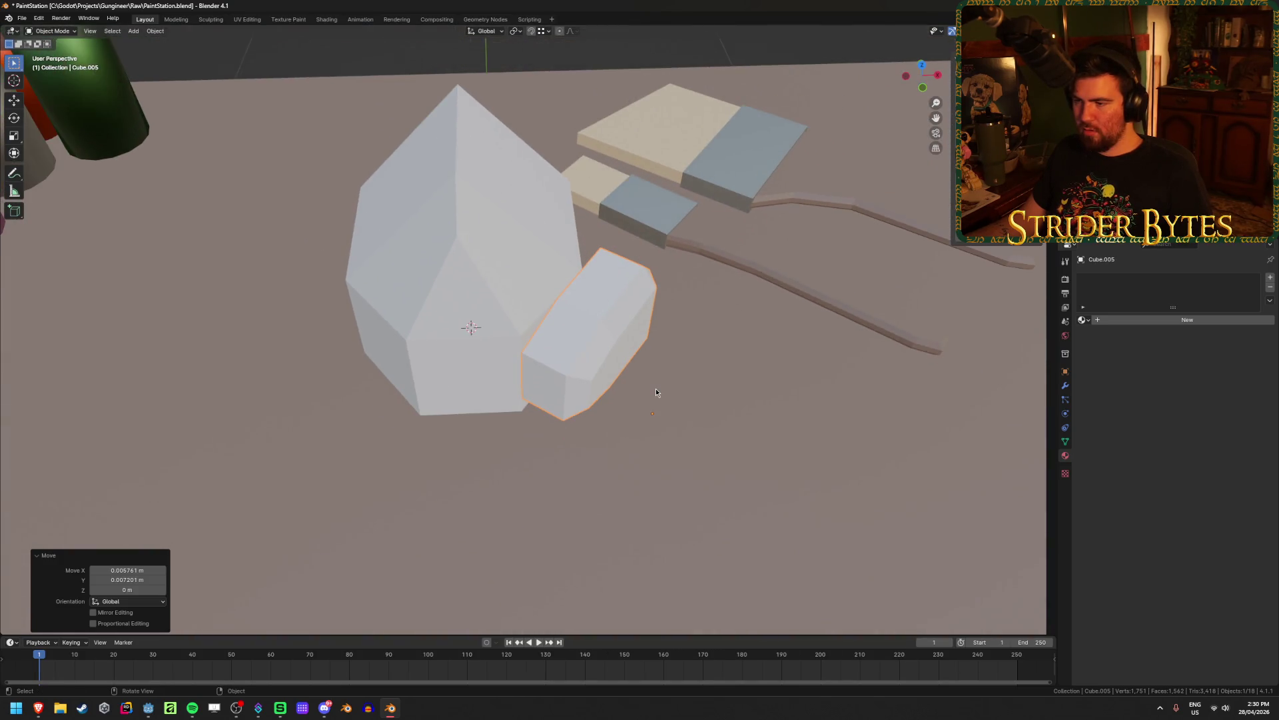
Set the side piece's origin to the 3D cursor and add a new material
{"action": "right_click", "coordinate": [656, 392]}
{"action": "mouse_move", "coordinate": [657, 392]}
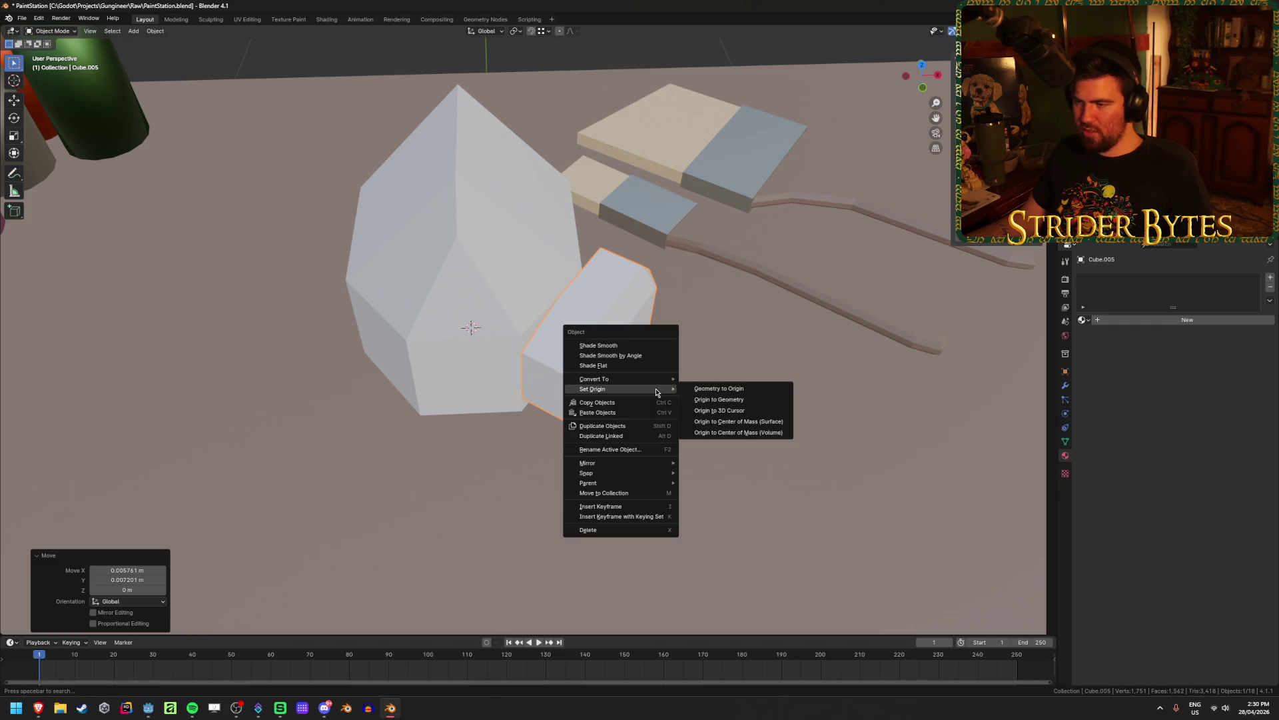
{"action": "left_click", "coordinate": [720, 412]}
{"action": "left_click", "coordinate": [1177, 319]}
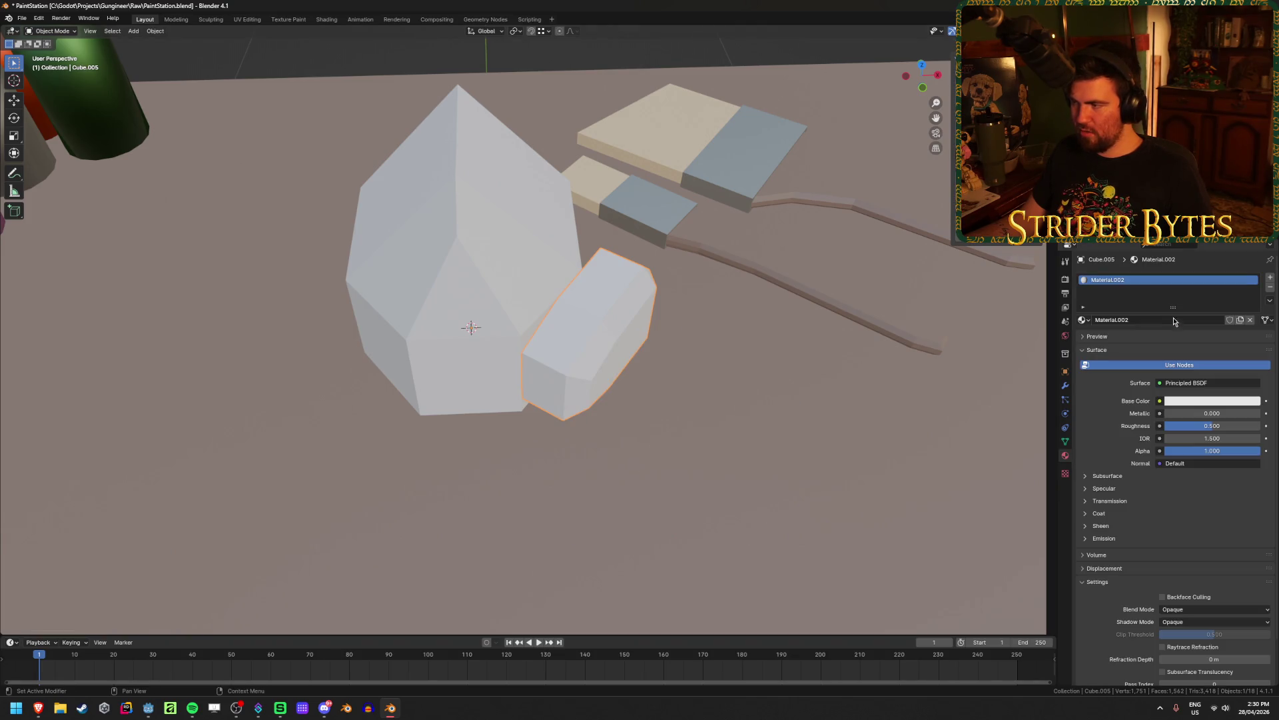
Undo the new material and add a Mirror modifier to the side piece
{"action": "key", "text": "ctrl+z"}
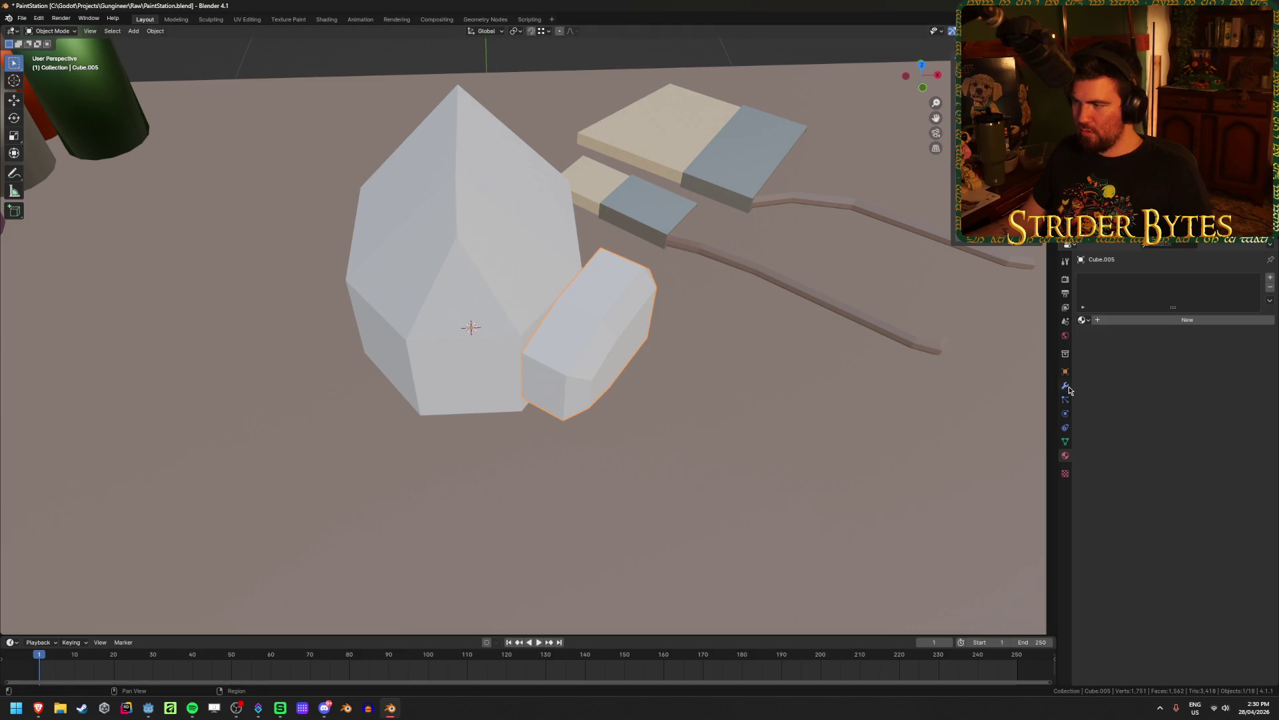
{"action": "left_click", "coordinate": [1065, 386]}
{"action": "left_click", "coordinate": [1176, 279]}
{"action": "key", "text": "space"}
{"action": "type", "text": "mir"}
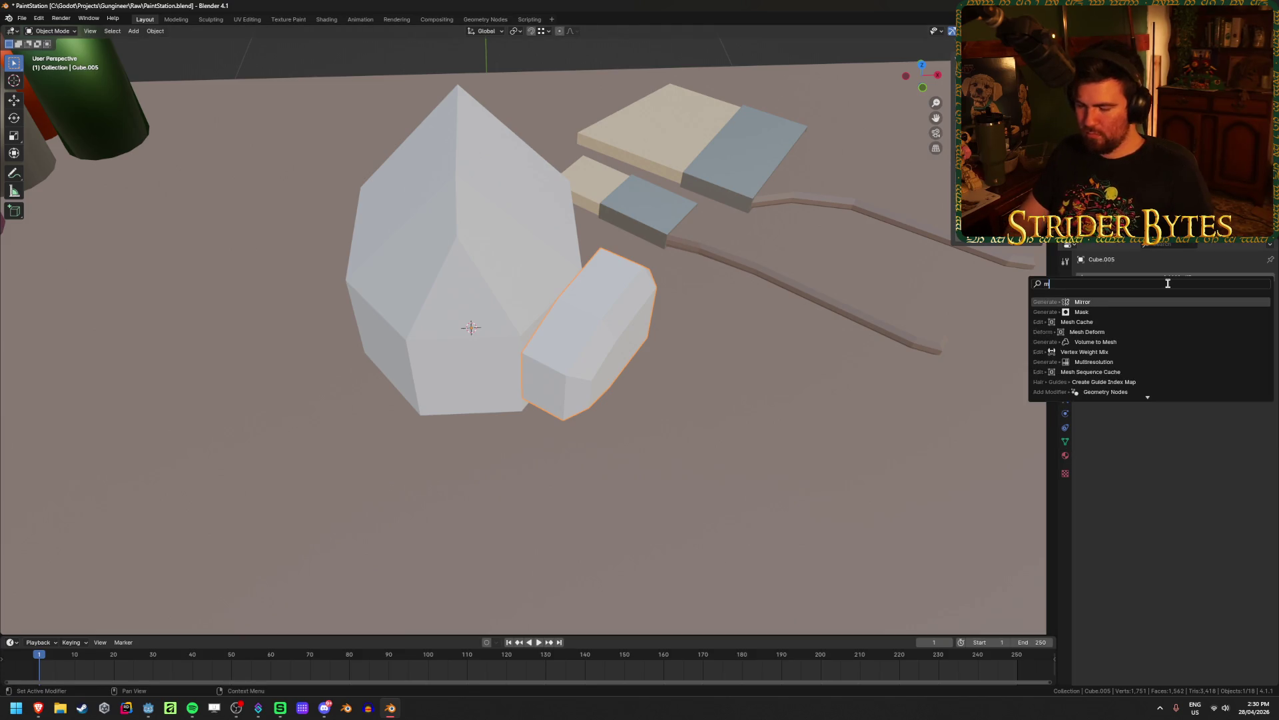
{"action": "left_click", "coordinate": [1188, 302]}
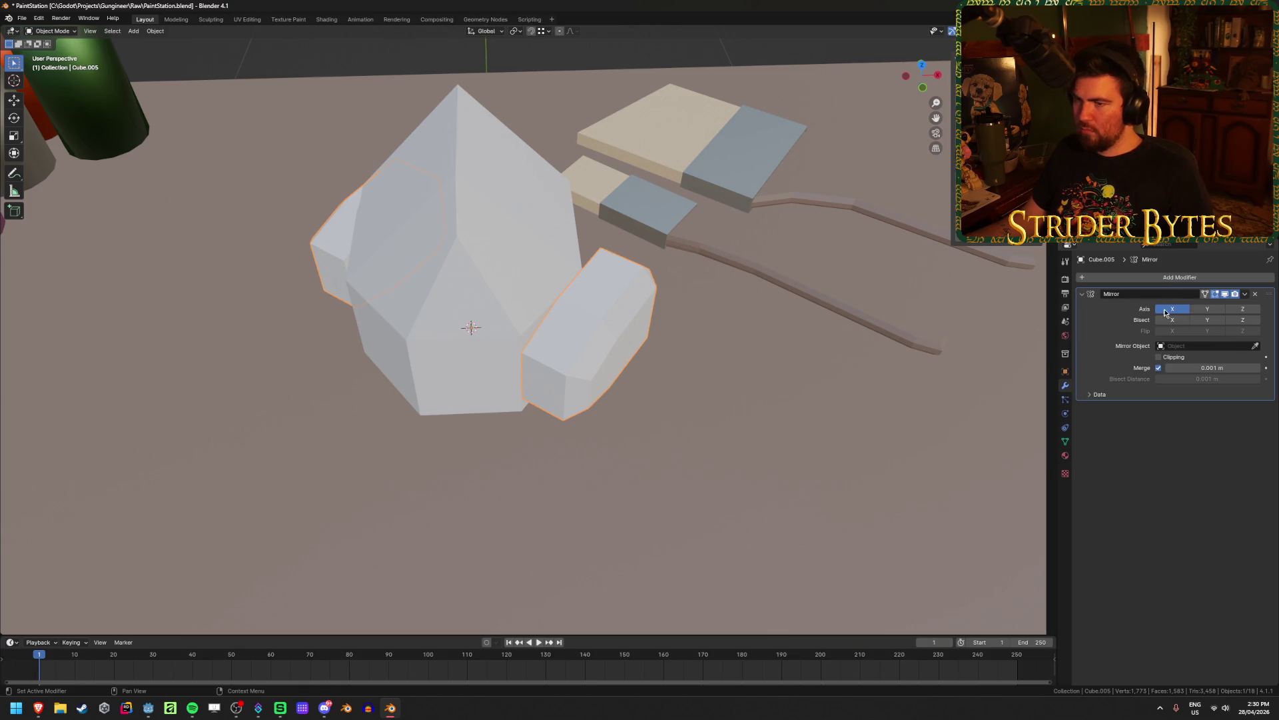
Set the Mirror modifier to mirror only across the X axis
{"action": "left_click", "coordinate": [1173, 309]}
{"action": "left_click", "coordinate": [1209, 310]}
{"action": "left_click", "coordinate": [1209, 310]}
{"action": "left_click", "coordinate": [1250, 310]}
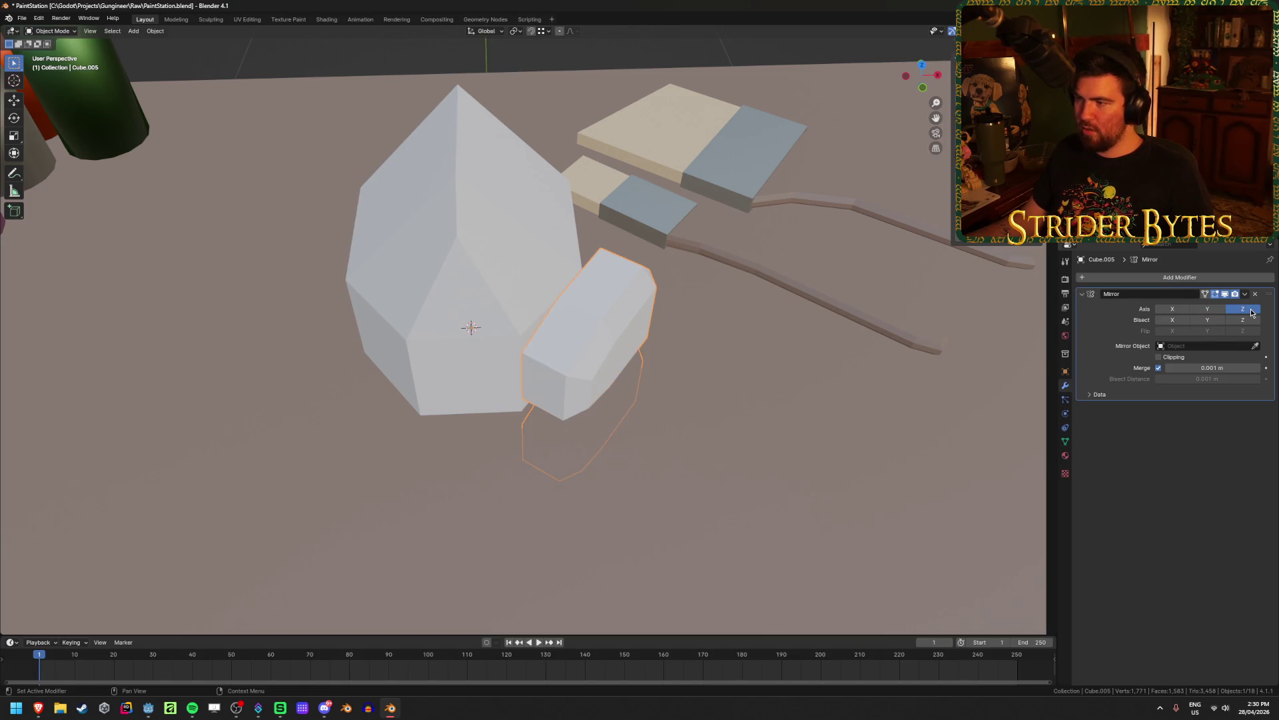
{"action": "left_click", "coordinate": [1173, 310]}
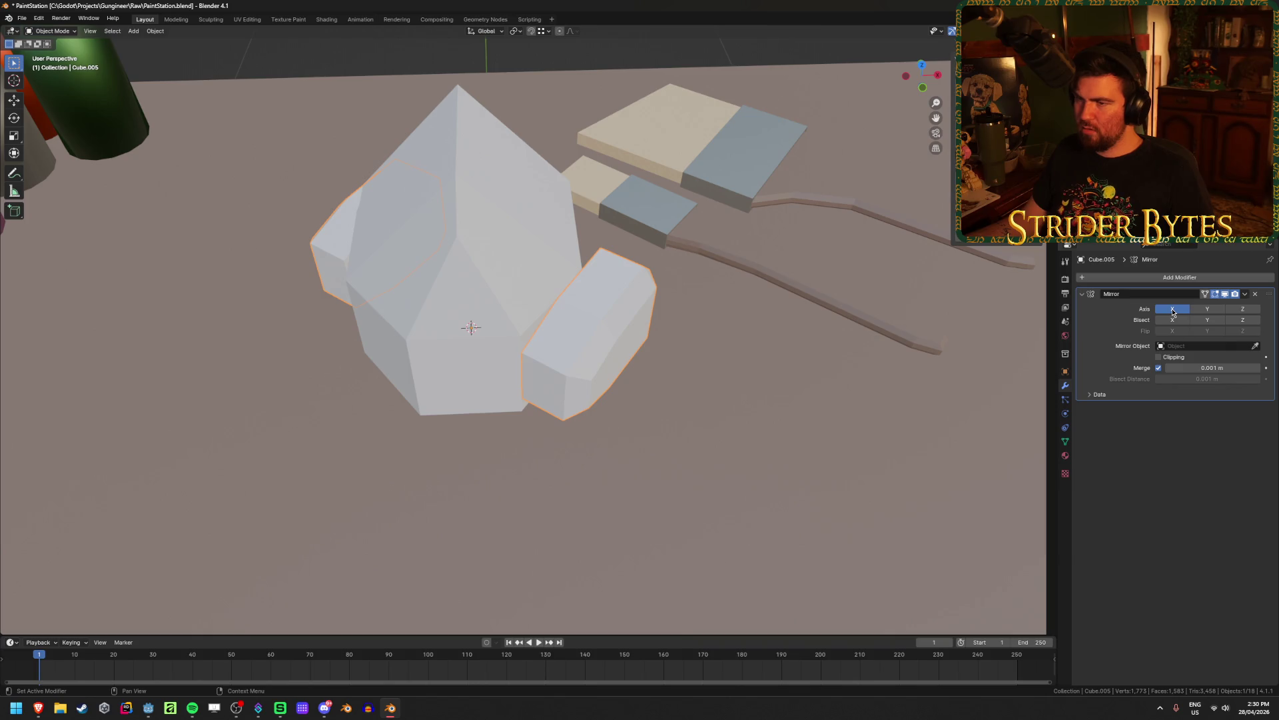
Apply the side piece's rotation and deselect everything
{"action": "key", "text": "ctrl+a"}
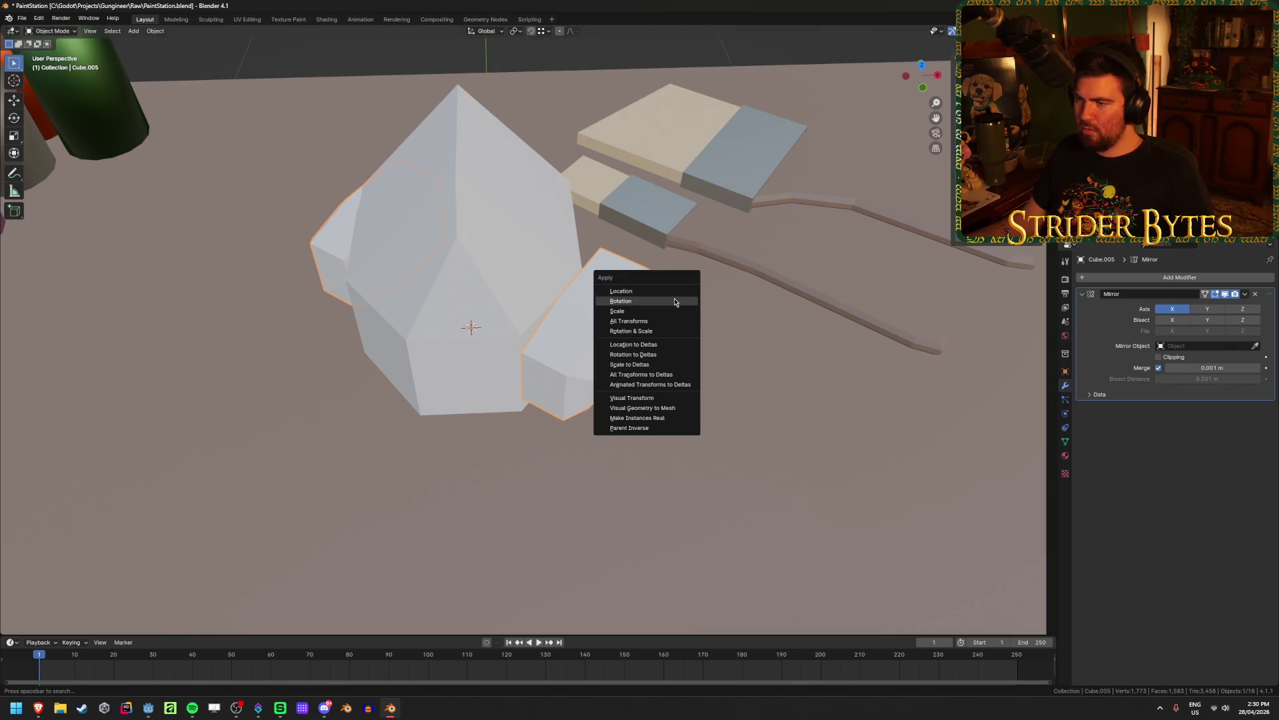
{"action": "left_click", "coordinate": [675, 298]}
{"action": "mouse_move", "coordinate": [674, 297]}
{"action": "middle_mouse_down"}
{"action": "mouse_move", "coordinate": [570, 460]}
{"action": "mouse_move", "coordinate": [609, 422]}
{"action": "mouse_move", "coordinate": [431, 449]}
{"action": "mouse_move", "coordinate": [599, 498]}
{"action": "mouse_move", "coordinate": [578, 521]}
{"action": "middle_mouse_up"}
{"action": "left_click", "coordinate": [599, 498]}
{"action": "scroll", "coordinate": [530, 488], "scroll_direction": "up", "scroll_amount": 5}
{"action": "mouse_move", "coordinate": [530, 488]}
{"action": "middle_mouse_down"}
{"action": "mouse_move", "coordinate": [539, 459]}
{"action": "mouse_move", "coordinate": [507, 446]}
{"action": "mouse_move", "coordinate": [522, 463]}
{"action": "mouse_move", "coordinate": [244, 636]}
{"action": "middle_mouse_up"}
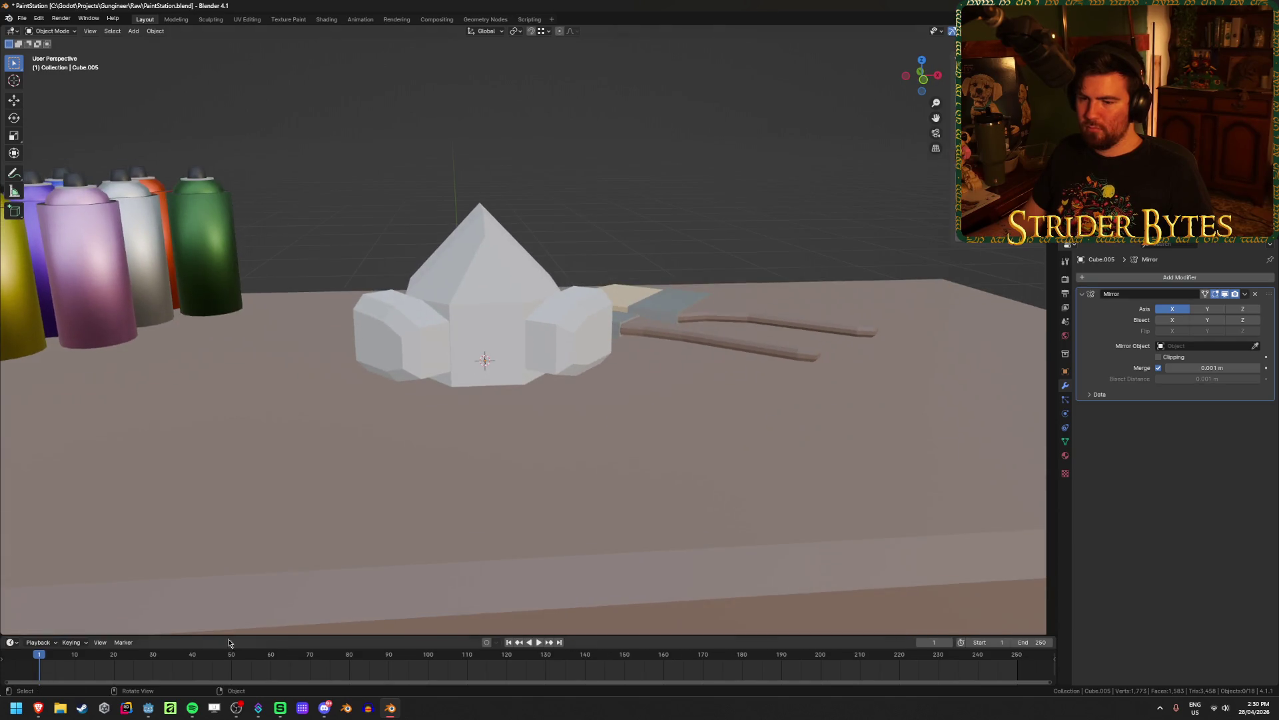
Enter Edit Mode on the side piece, start a scale and cancel it, leaving its size unchanged
{"action": "mouse_move", "coordinate": [38, 707]}
{"action": "mouse_move", "coordinate": [134, 668]}
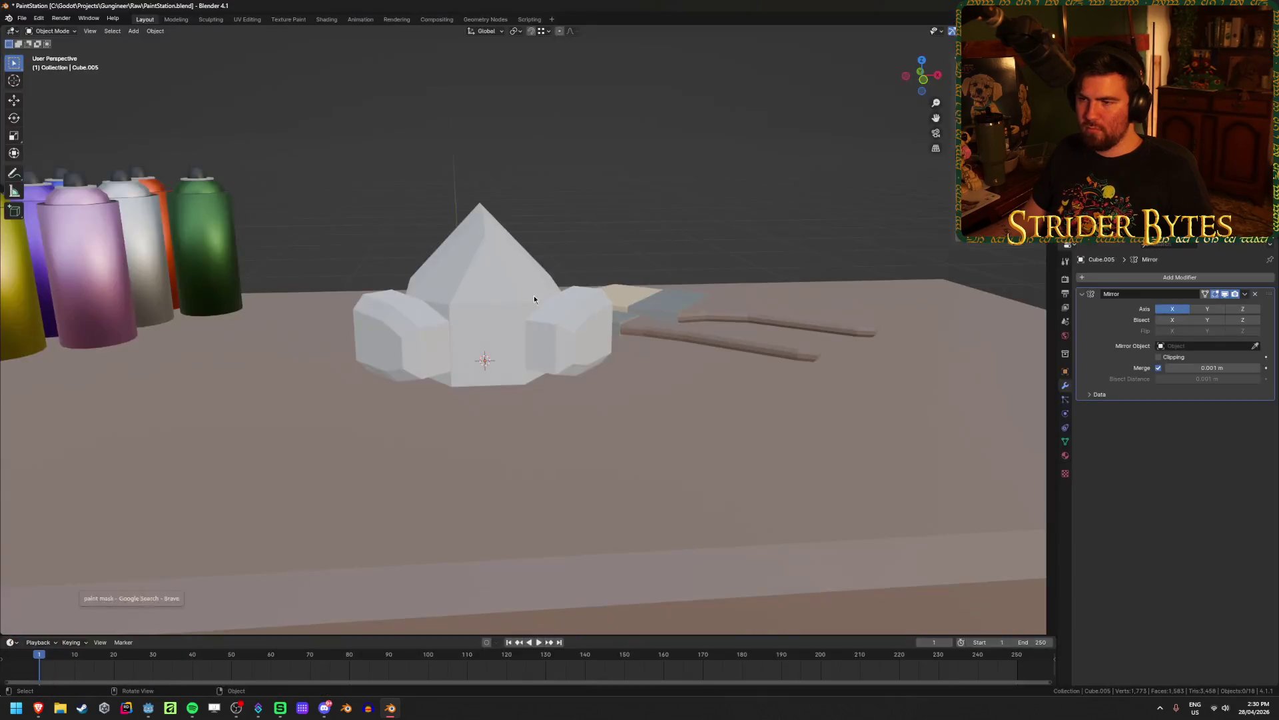
{"action": "scroll", "coordinate": [582, 343], "scroll_direction": "up", "scroll_amount": 3}
{"action": "key", "text": "Tab"}
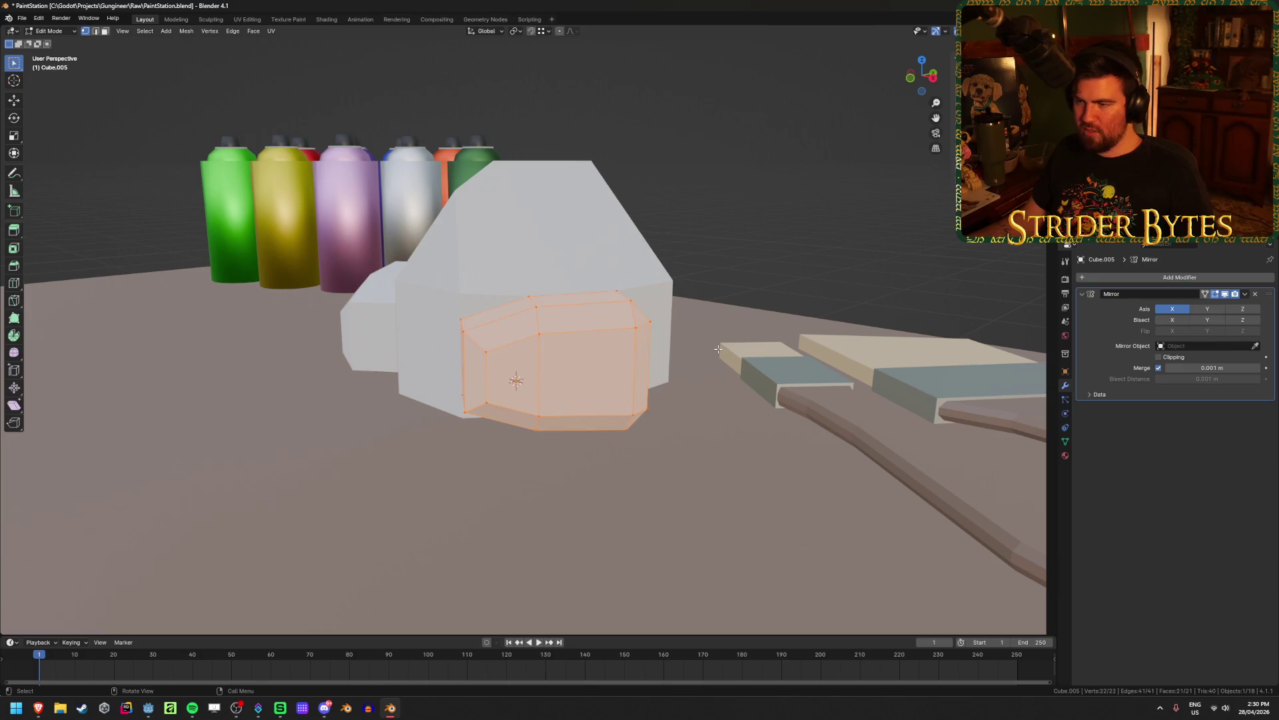
{"action": "key", "text": "s"}
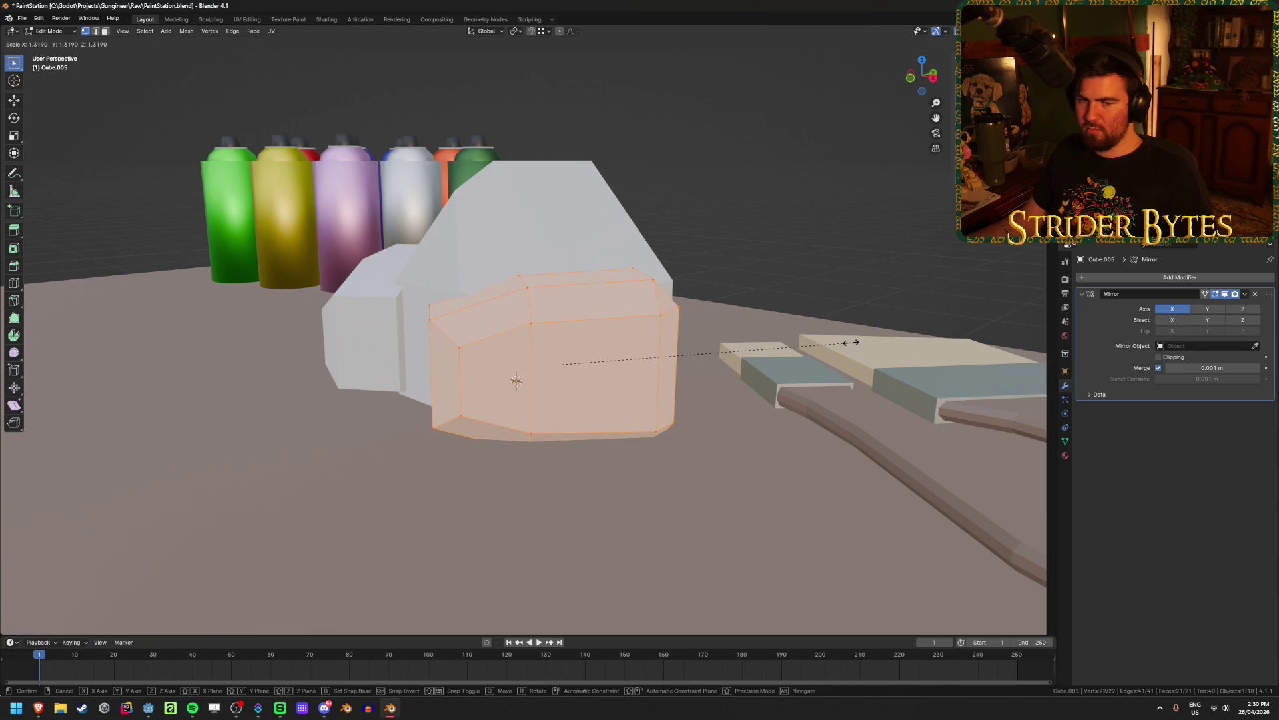
{"action": "key", "text": "Escape"}
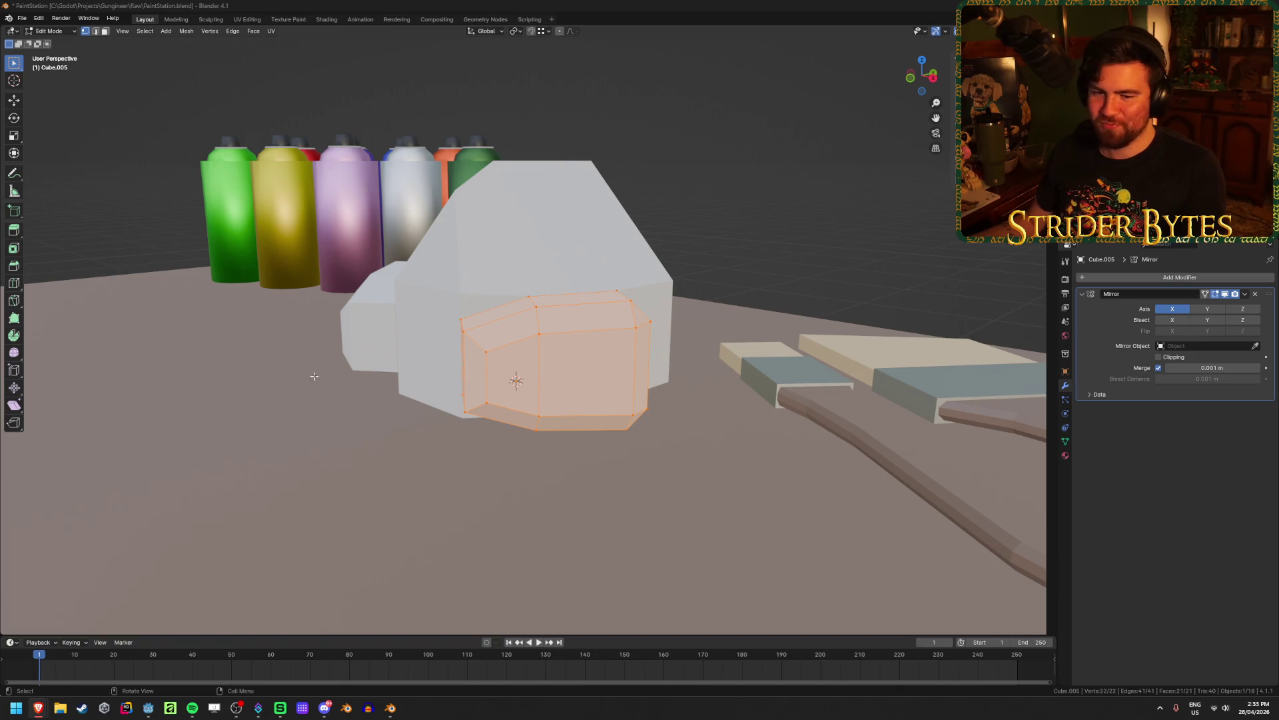
{"action": "mouse_move", "coordinate": [224, 438]}
{"action": "middle_mouse_down"}
{"action": "mouse_move", "coordinate": [246, 437]}
{"action": "mouse_move", "coordinate": [200, 412]}
{"action": "mouse_move", "coordinate": [674, 357]}
{"action": "mouse_move", "coordinate": [488, 459]}
{"action": "mouse_move", "coordinate": [549, 463]}
{"action": "middle_mouse_up"}
Return to Object Mode, deselect everything and save PaintStation.blend with both mirrored pieces
{"action": "scroll", "coordinate": [549, 462], "scroll_direction": "down", "scroll_amount": 5}
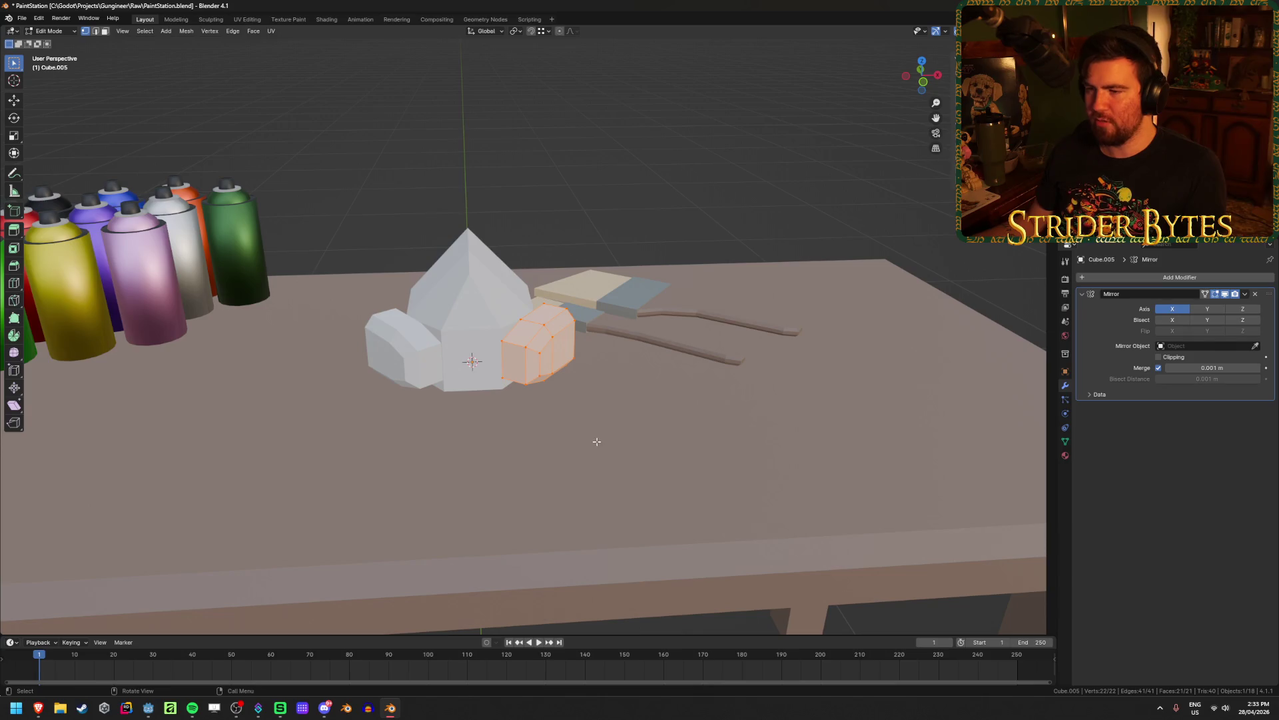
{"action": "key", "text": "Tab"}
{"action": "left_click", "coordinate": [490, 197]}
{"action": "scroll", "coordinate": [499, 202], "scroll_direction": "down", "scroll_amount": 5}
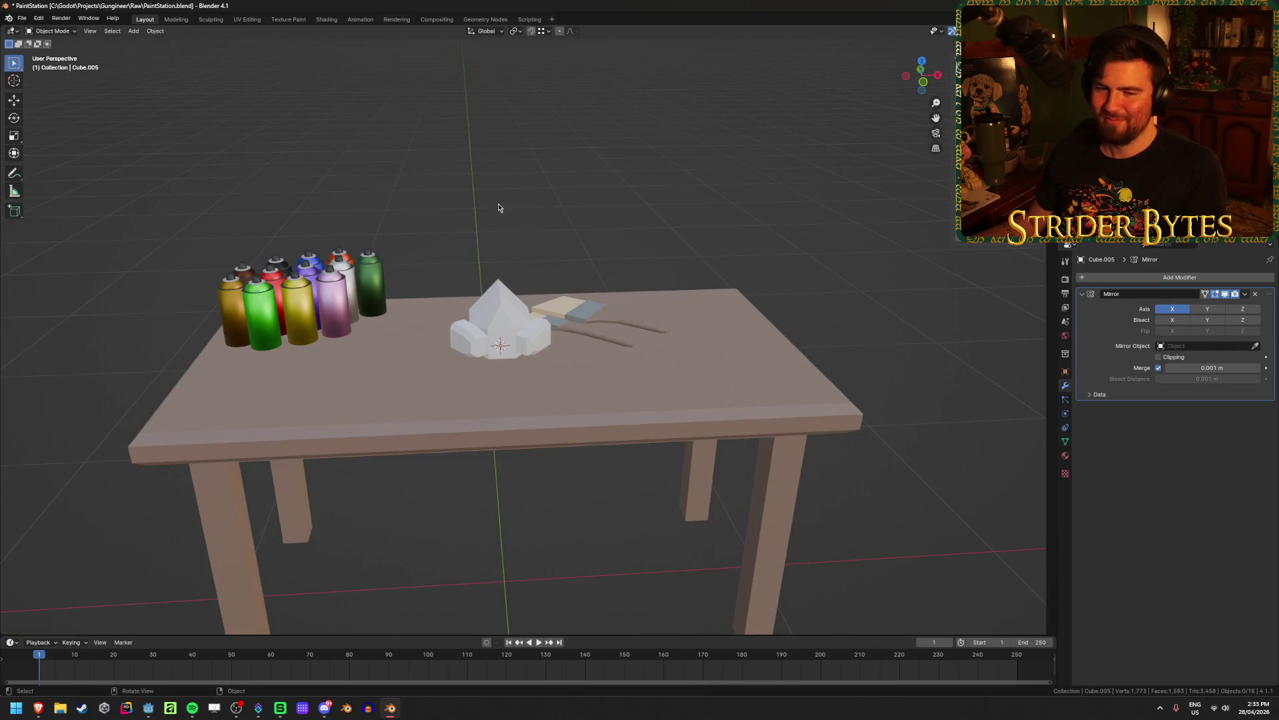
{"action": "scroll", "coordinate": [478, 361], "scroll_direction": "up", "scroll_amount": 3}
{"action": "mouse_move", "coordinate": [425, 380]}
{"action": "middle_mouse_down"}
{"action": "mouse_move", "coordinate": [470, 367]}
{"action": "mouse_move", "coordinate": [437, 361]}
{"action": "middle_mouse_up"}
{"action": "key", "text": "ctrl+s"}
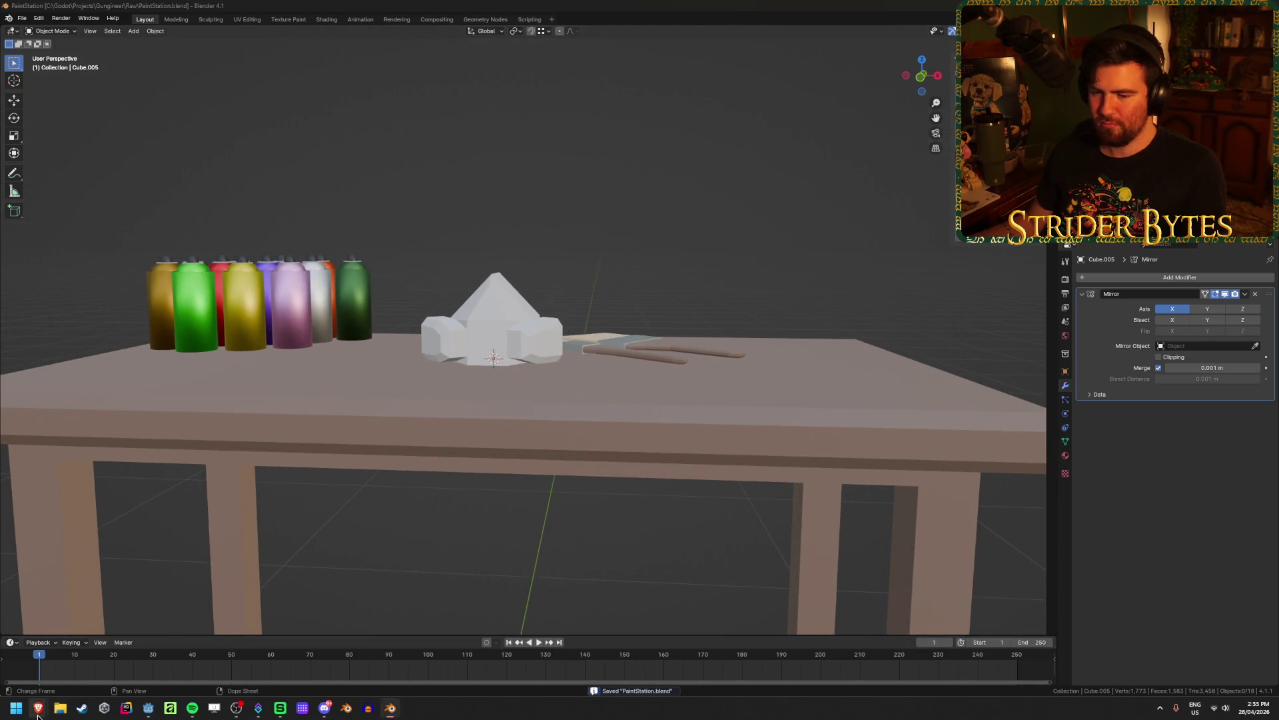
{"action": "mouse_move", "coordinate": [38, 708]}
{"action": "mouse_move", "coordinate": [141, 671]}
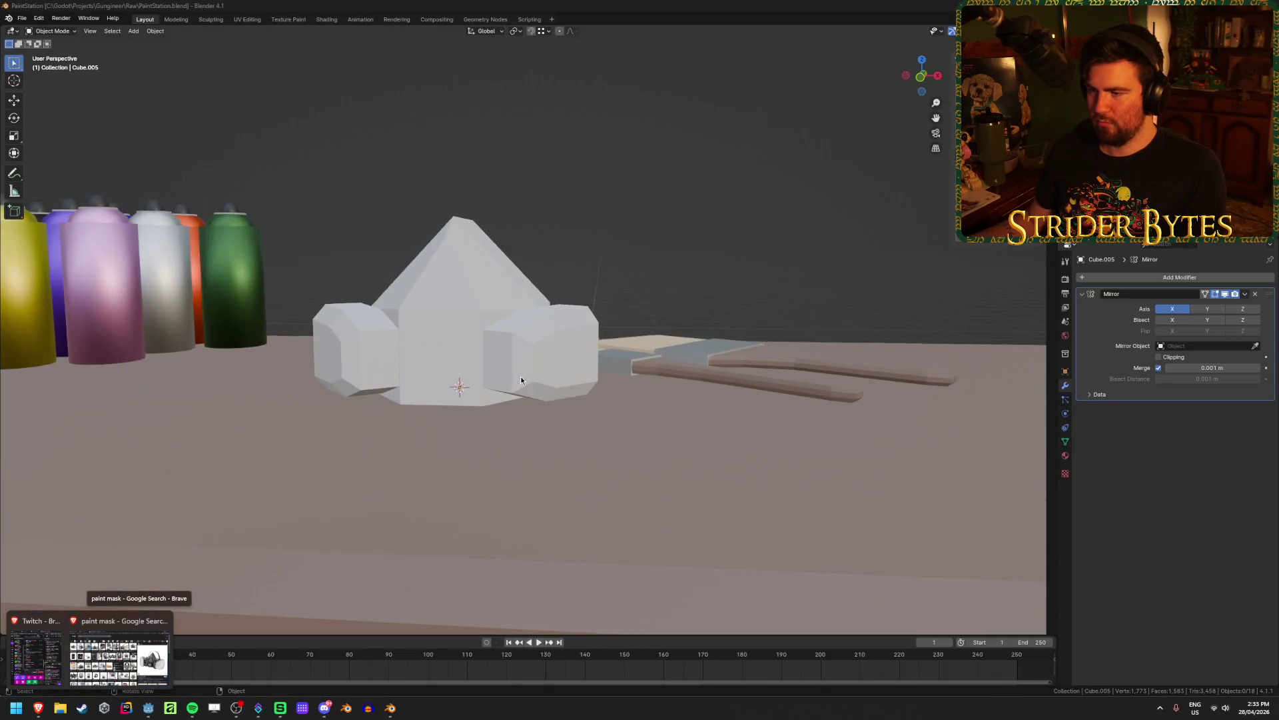
{"action": "mouse_move", "coordinate": [521, 380]}
{"action": "middle_mouse_down"}
{"action": "mouse_move", "coordinate": [489, 386]}
{"action": "mouse_move", "coordinate": [563, 391]}
{"action": "middle_mouse_up"}
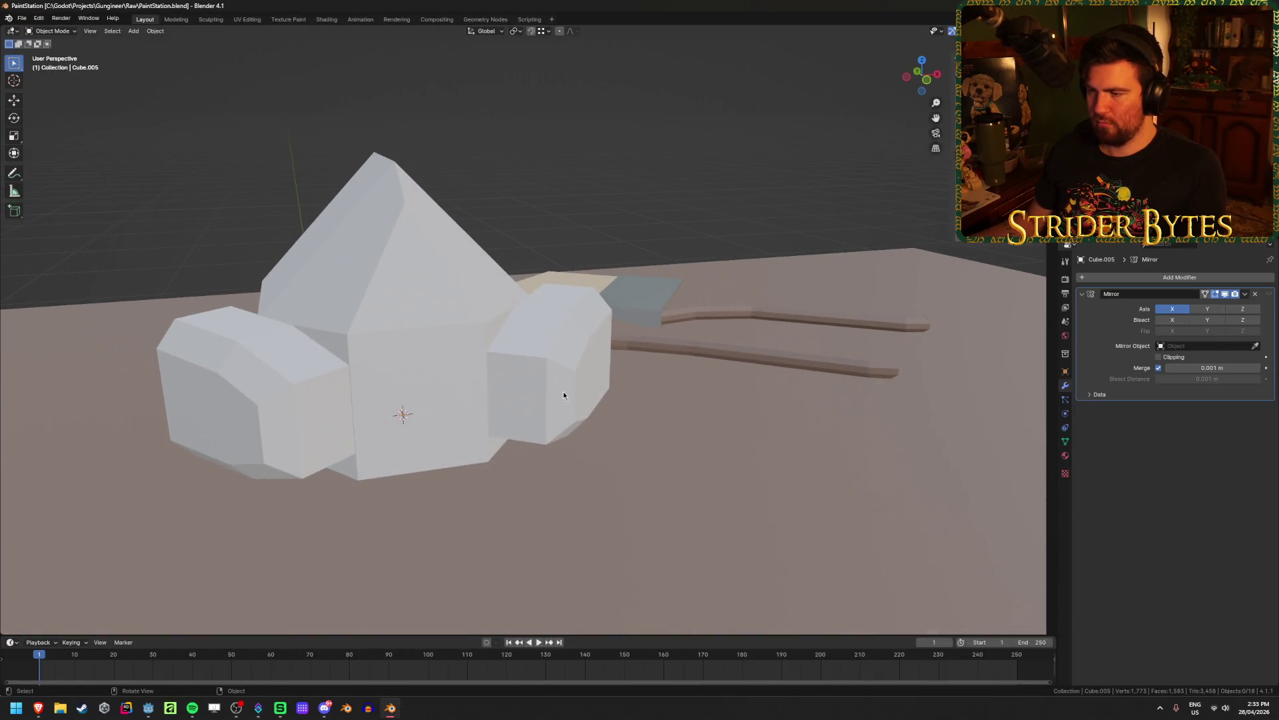
Add a centred edge loop across the side filter in Edit Mode
{"action": "key", "text": "Tab"}
{"action": "key", "text": "ctrl+r"}
{"action": "left_click", "coordinate": [514, 332]}
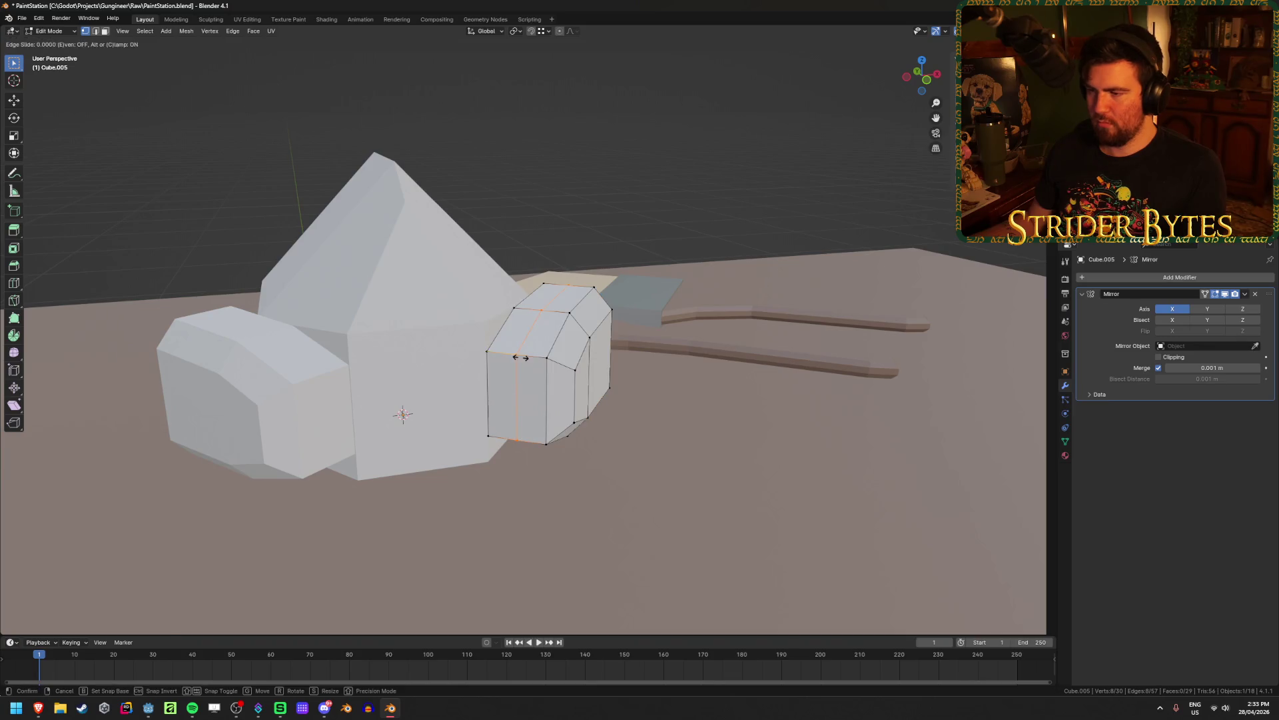
{"action": "right_click", "coordinate": [515, 332]}
Scale down the edge loop at the filter's outer end to taper it
{"action": "key", "text": "ctrl+KP_1"}
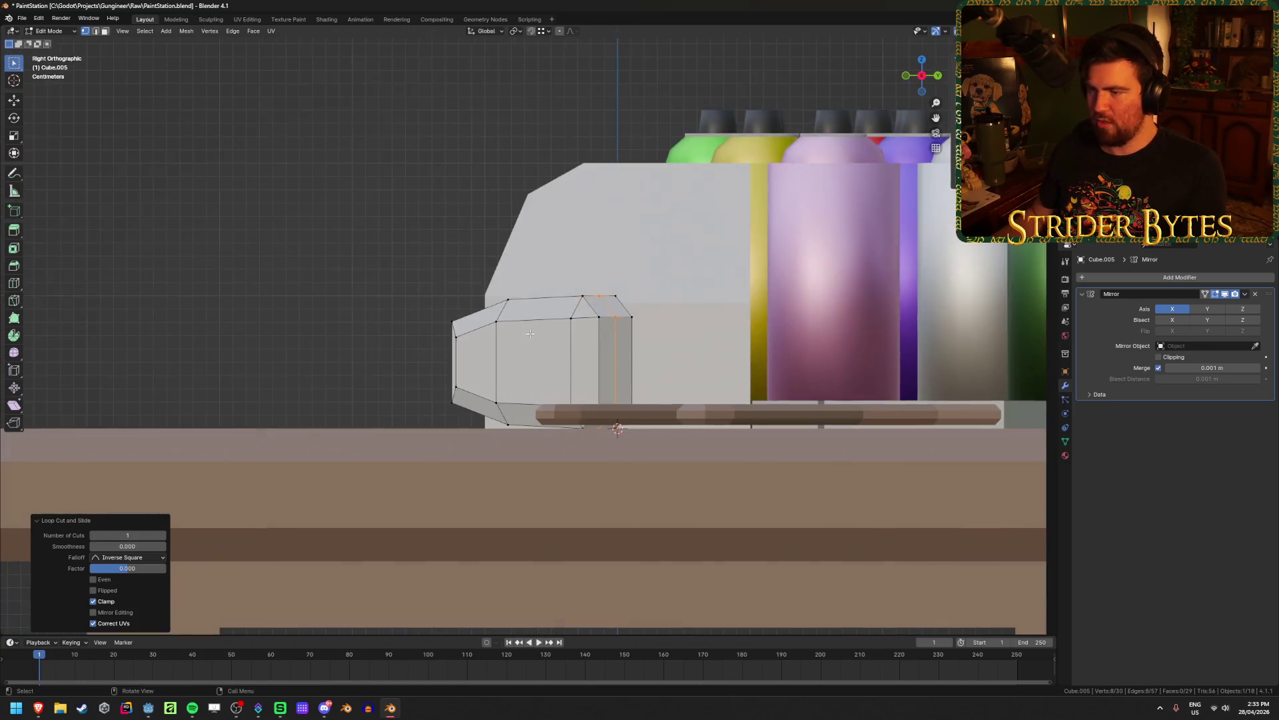
{"action": "key", "text": "KP_1"}
{"action": "middle_click_drag", "start_coordinate": [523, 332], "coordinate": [500, 265]}
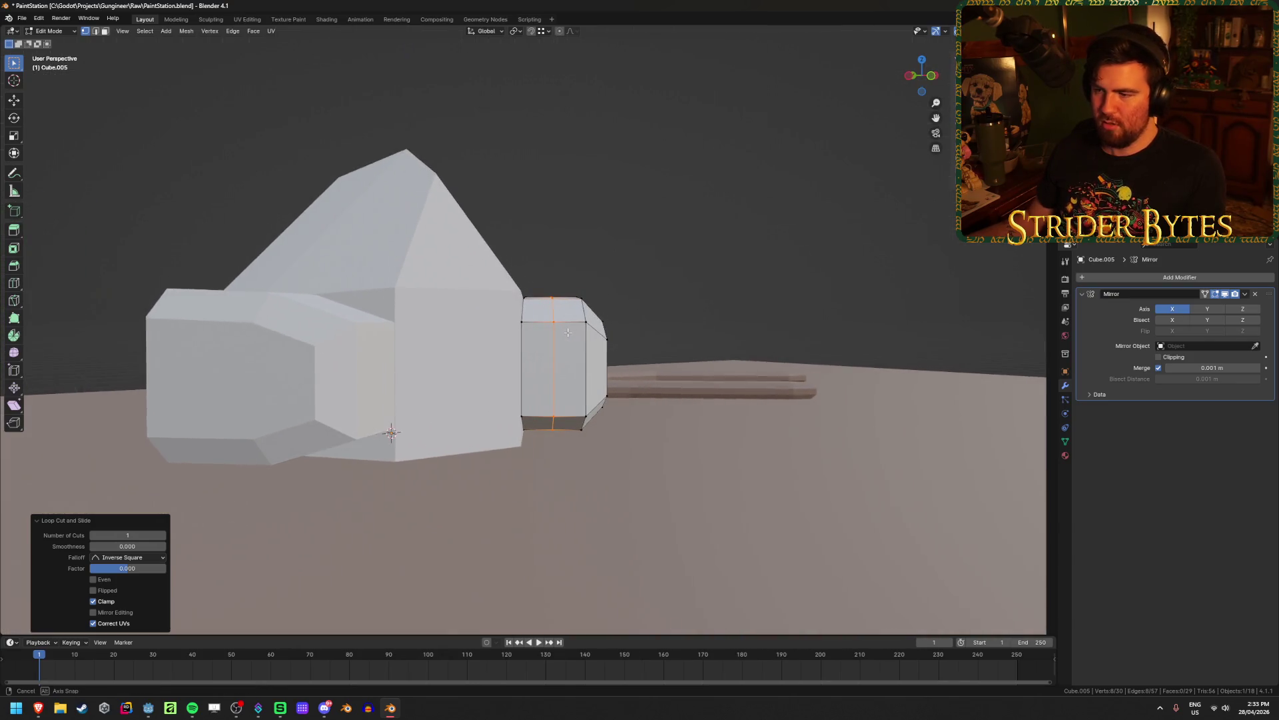
{"action": "key", "text": "shift+z"}
{"action": "left_click", "coordinate": [494, 269]}
{"action": "left_click_drag", "start_coordinate": [491, 265], "coordinate": [532, 463]}
{"action": "mouse_move", "coordinate": [532, 463]}
{"action": "middle_mouse_down"}
{"action": "mouse_move", "coordinate": [698, 388]}
{"action": "mouse_move", "coordinate": [653, 392]}
{"action": "middle_mouse_up"}
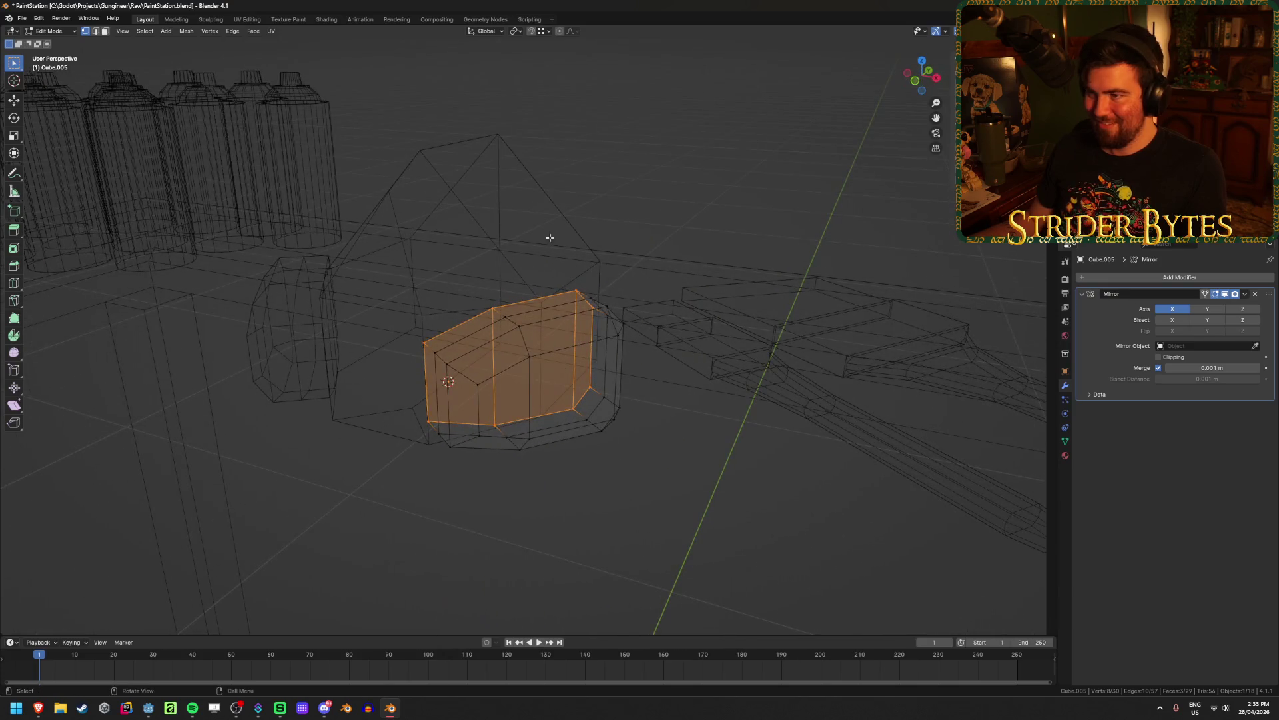
{"action": "key", "text": "s"}
{"action": "left_click", "coordinate": [705, 257]}
{"action": "key", "text": "shift+z"}
{"action": "mouse_move", "coordinate": [662, 293]}
{"action": "middle_mouse_down"}
{"action": "mouse_move", "coordinate": [654, 348]}
{"action": "mouse_move", "coordinate": [658, 307]}
{"action": "mouse_move", "coordinate": [707, 303]}
{"action": "mouse_move", "coordinate": [609, 305]}
{"action": "mouse_move", "coordinate": [608, 365]}
{"action": "middle_mouse_up"}
{"action": "key", "text": "Tab"}
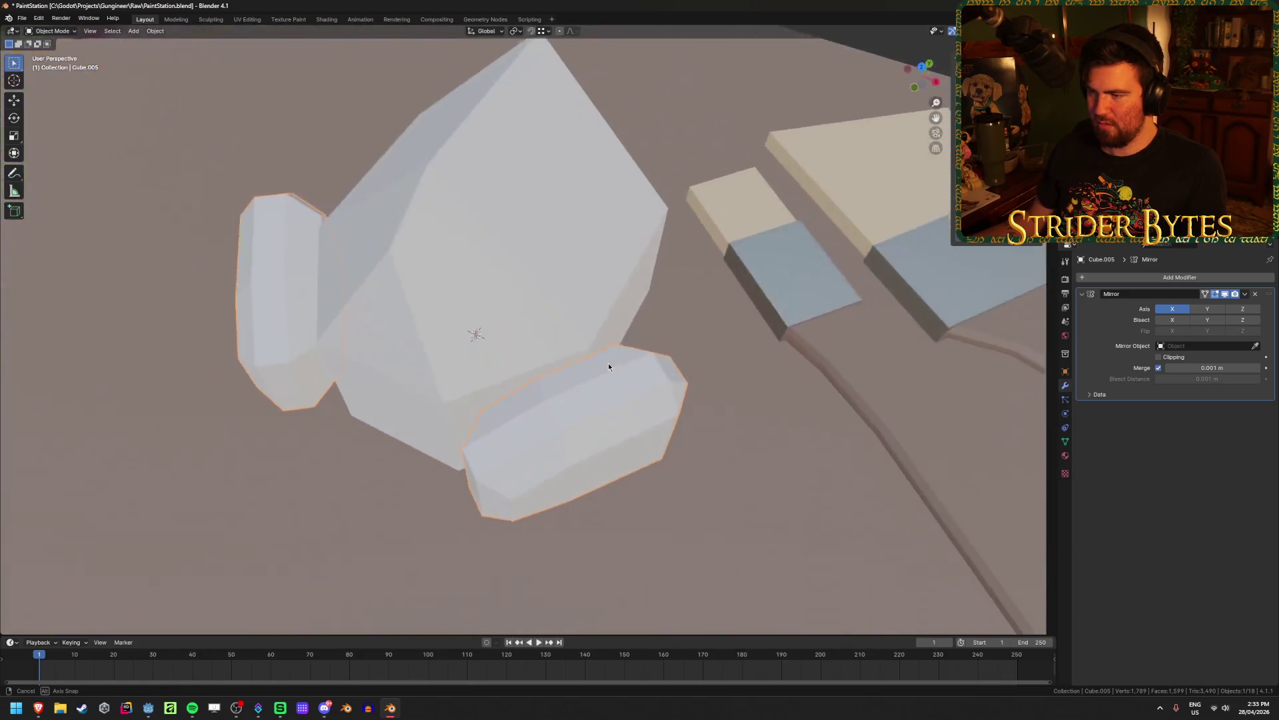
From top view, move the whole side filter closer to the mask body
{"action": "scroll", "coordinate": [607, 365], "scroll_direction": "down", "scroll_amount": 3}
{"action": "key", "text": "KP_7"}
{"action": "key", "text": "Tab"}
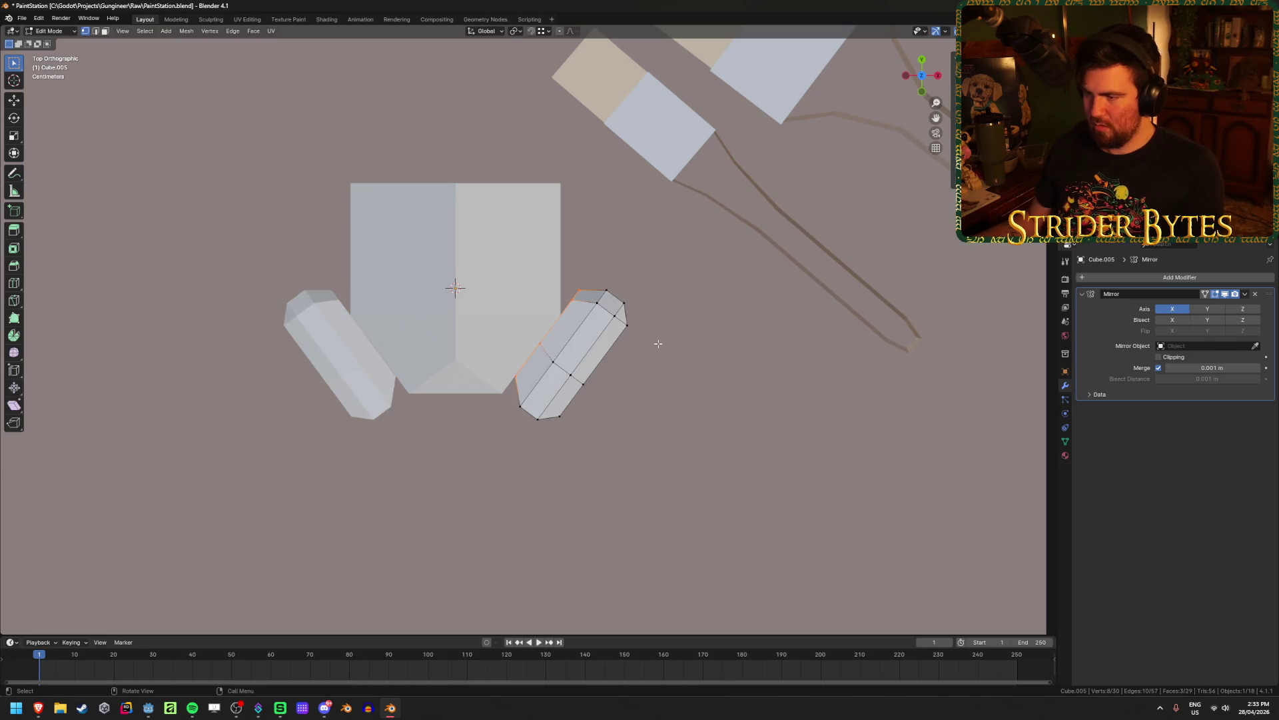
{"action": "key", "text": "ctrl+l"}
{"action": "key", "text": "g"}
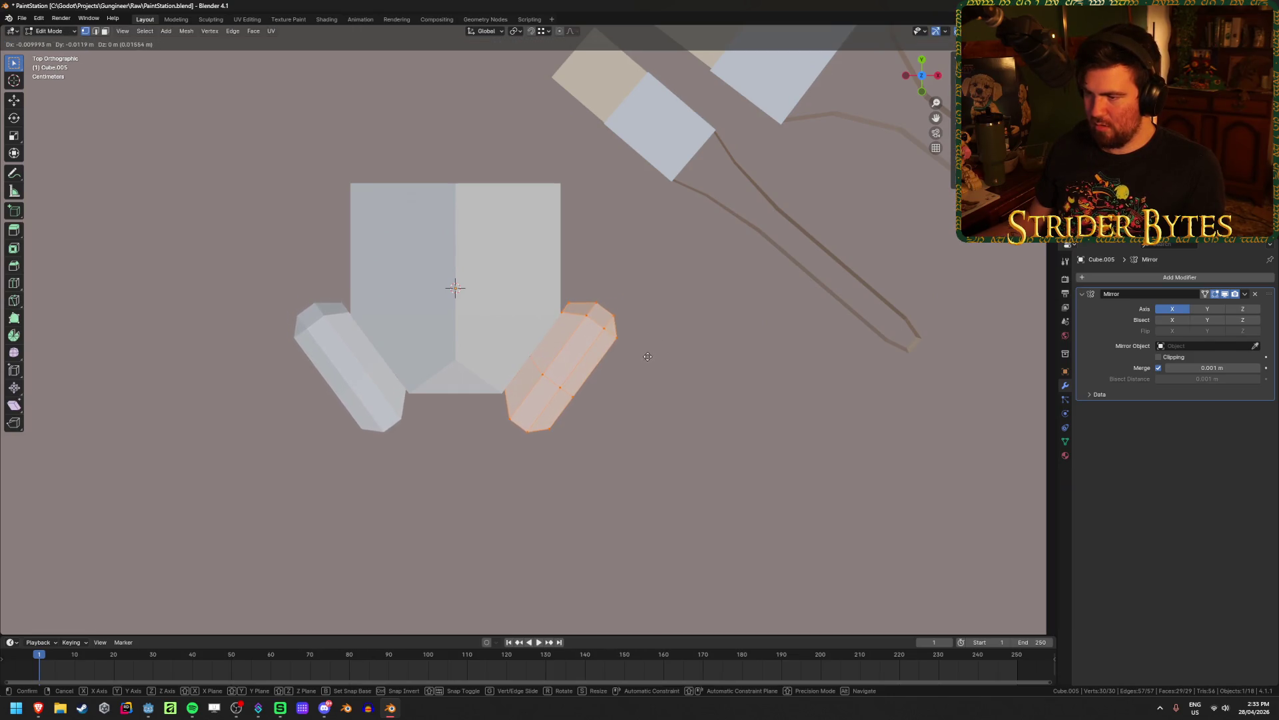
{"action": "left_click", "coordinate": [639, 358]}
{"action": "mouse_move", "coordinate": [639, 357]}
{"action": "middle_mouse_down"}
{"action": "mouse_move", "coordinate": [610, 331]}
{"action": "mouse_move", "coordinate": [595, 402]}
{"action": "middle_mouse_up"}
{"action": "key", "text": "shift+z"}
{"action": "key", "text": "shift+z"}
Fine-tune the filter's position against the mask in top view and save the file
{"action": "key", "text": "KP_7"}
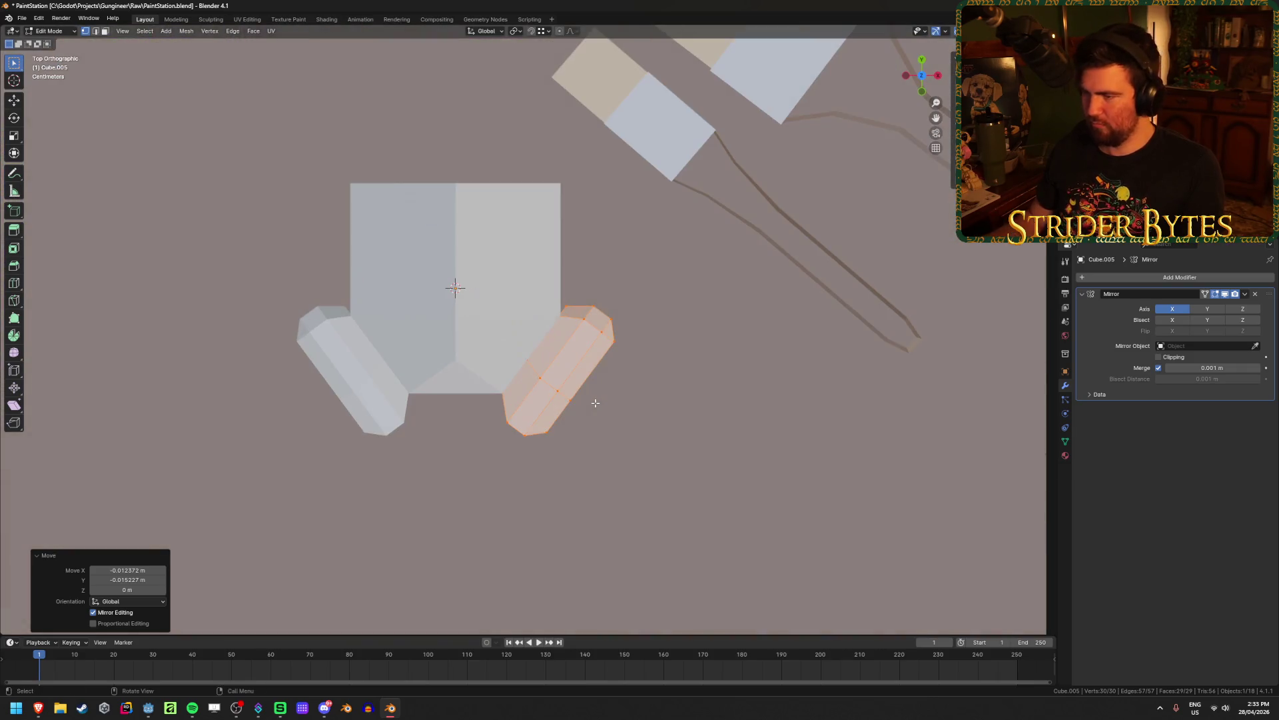
{"action": "key", "text": "g"}
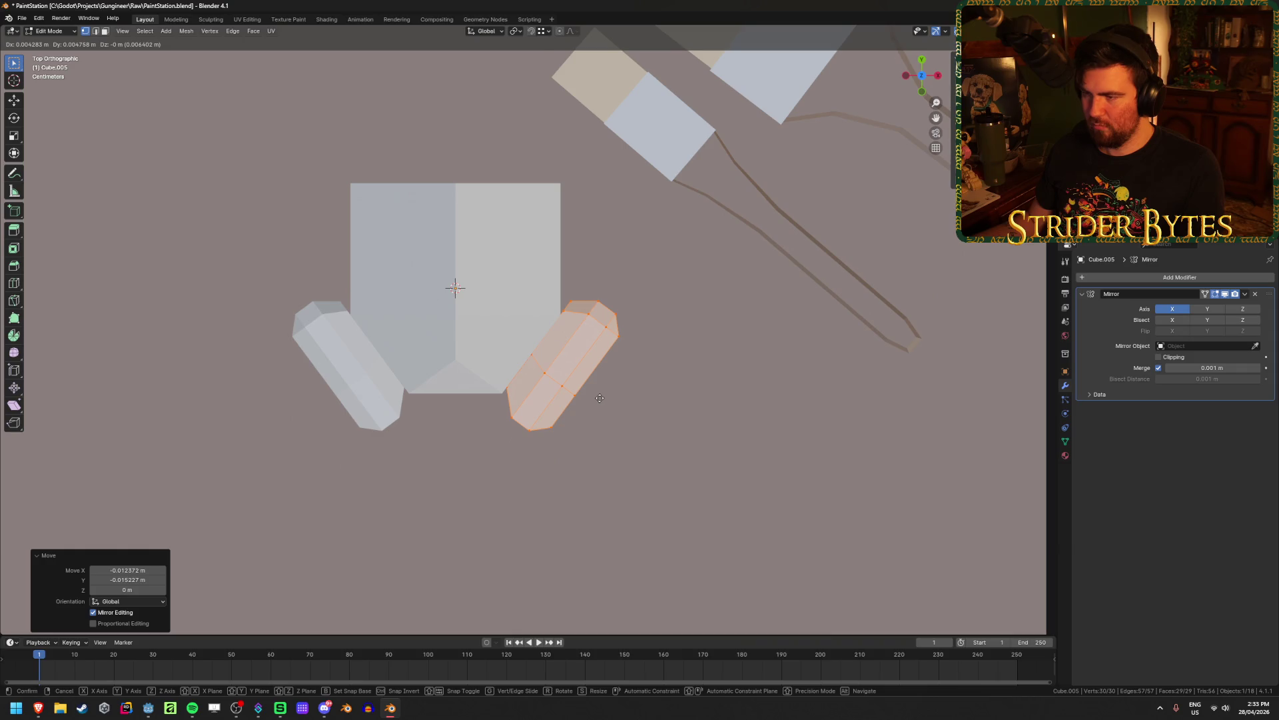
{"action": "left_click", "coordinate": [600, 398]}
{"action": "key", "text": "shift+z"}
{"action": "key", "text": "shift+z"}
{"action": "middle_click_drag", "start_coordinate": [707, 414], "coordinate": [710, 354]}
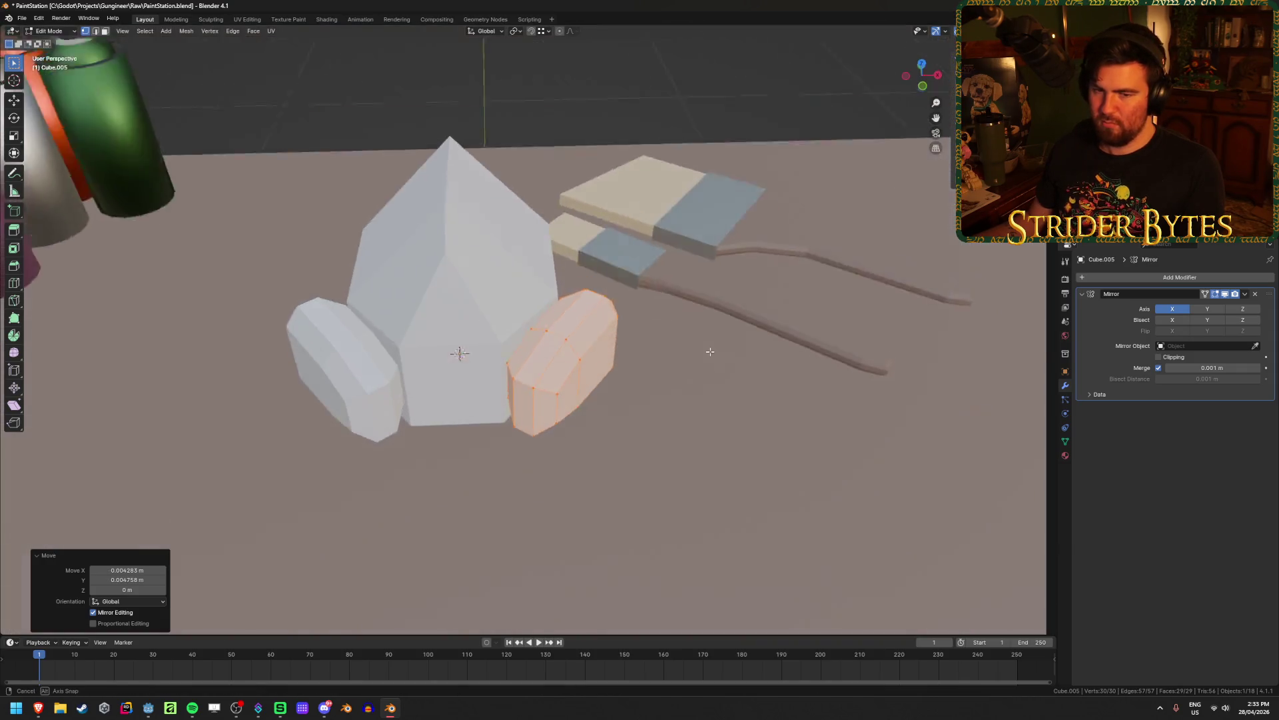
{"action": "scroll", "coordinate": [710, 355], "scroll_direction": "down", "scroll_amount": 4}
{"action": "key", "text": "Tab"}
{"action": "key", "text": "ctrl+s"}
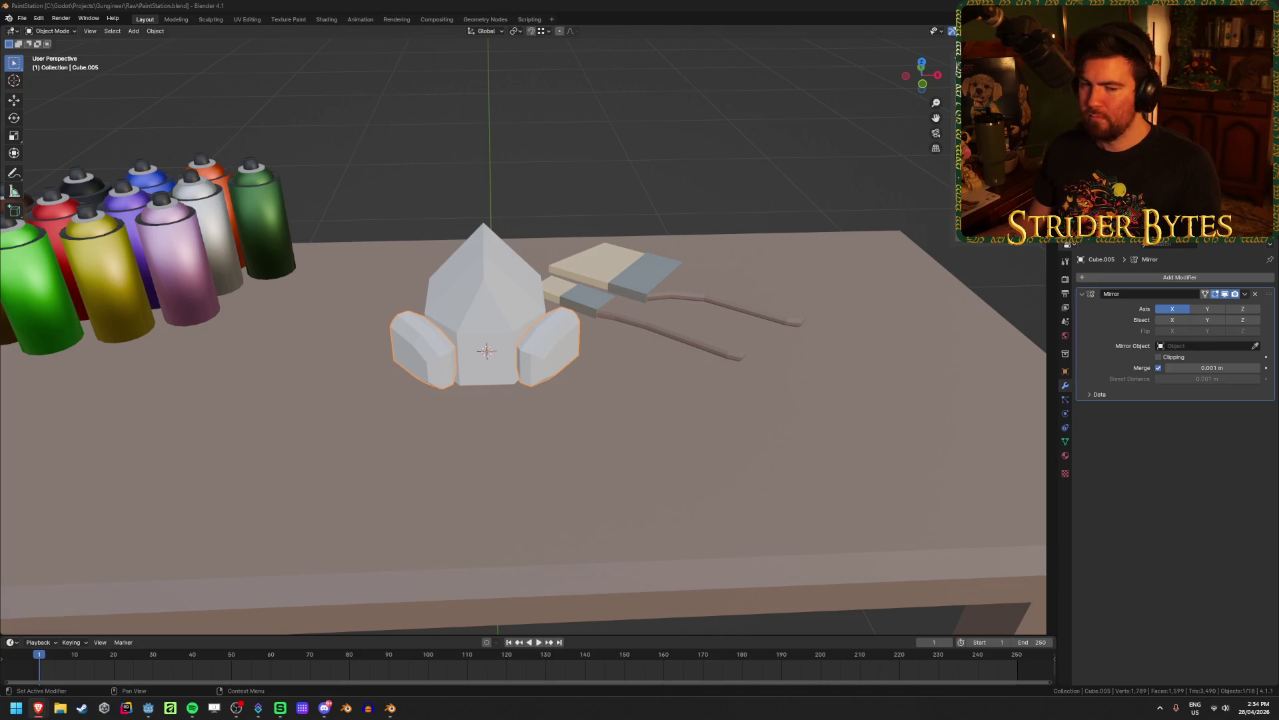
Select the central mask body
{"action": "middle_click_drag", "start_coordinate": [591, 393], "coordinate": [372, 432]}
{"action": "left_click", "coordinate": [430, 205]}
{"action": "left_click", "coordinate": [269, 196]}
{"action": "left_click", "coordinate": [518, 323]}
{"action": "mouse_move", "coordinate": [514, 329]}
{"action": "middle_mouse_down"}
{"action": "mouse_move", "coordinate": [547, 316]}
{"action": "mouse_move", "coordinate": [567, 326]}
{"action": "middle_mouse_up"}
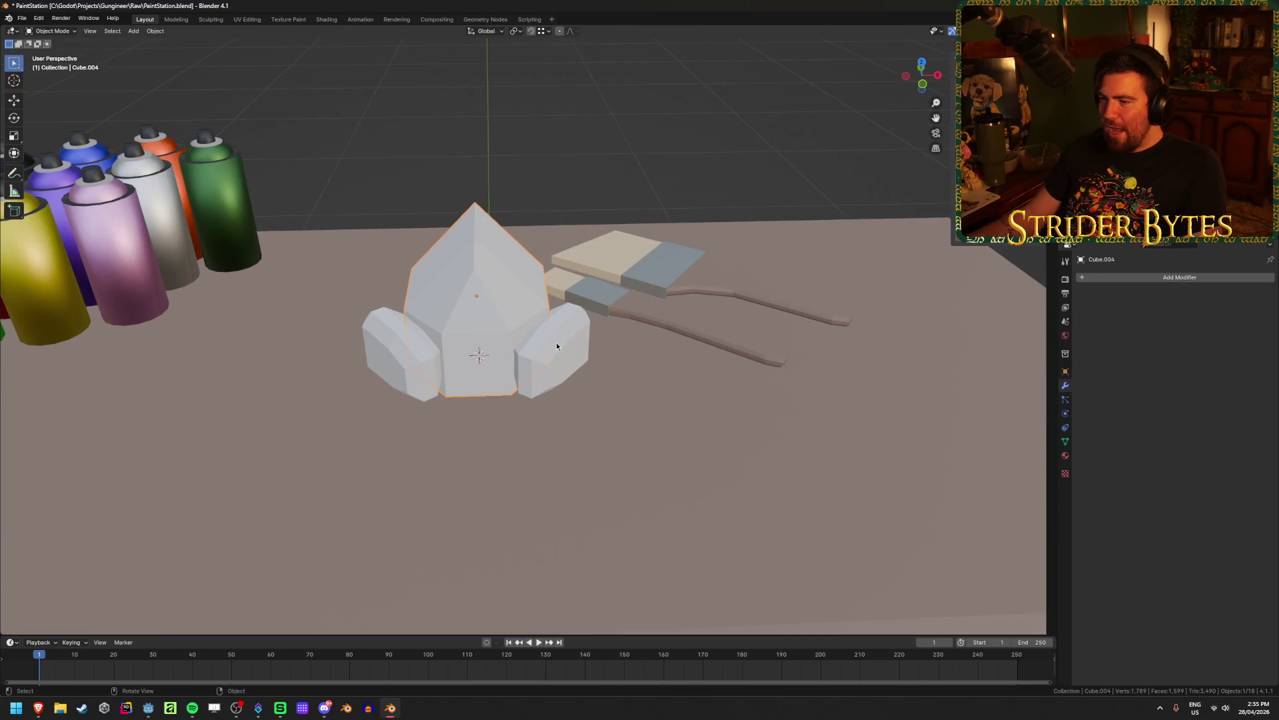
{"action": "left_click", "coordinate": [567, 337]}
{"action": "mouse_move", "coordinate": [775, 272]}
{"action": "middle_mouse_down"}
{"action": "mouse_move", "coordinate": [467, 239]}
{"action": "mouse_move", "coordinate": [590, 274]}
{"action": "mouse_move", "coordinate": [517, 306]}
{"action": "middle_mouse_up"}
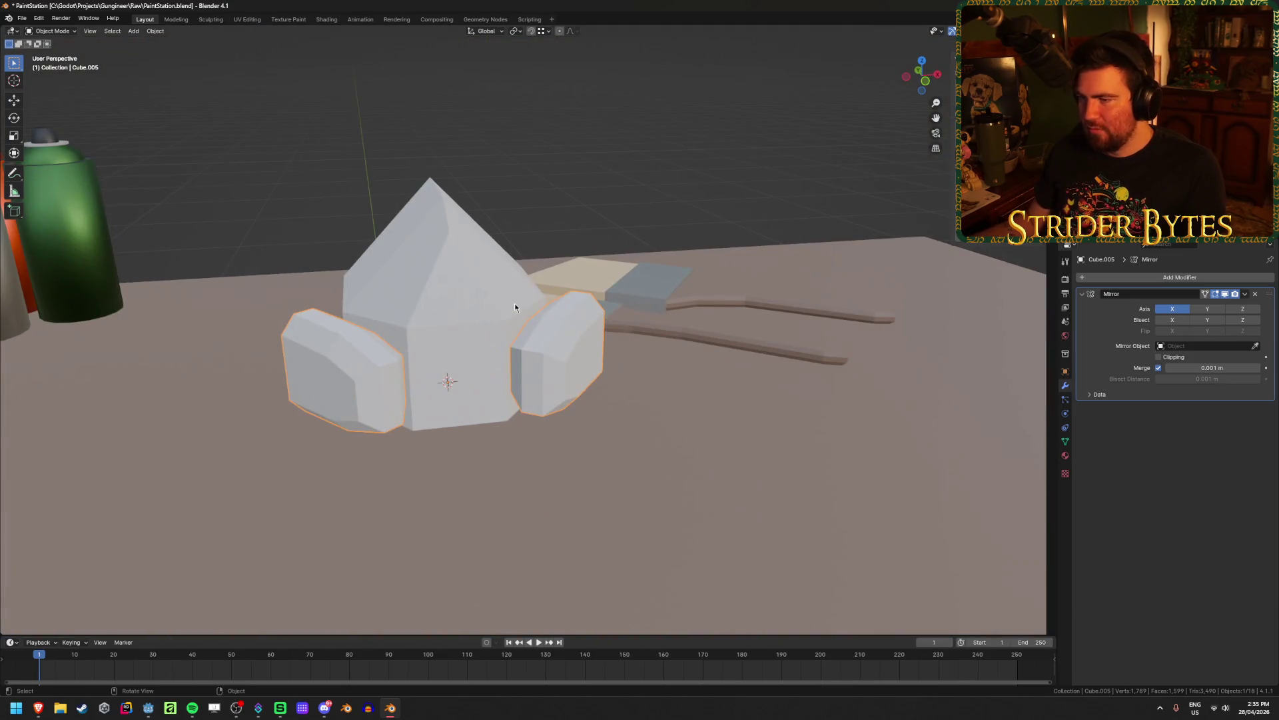
{"action": "left_click", "coordinate": [517, 305]}
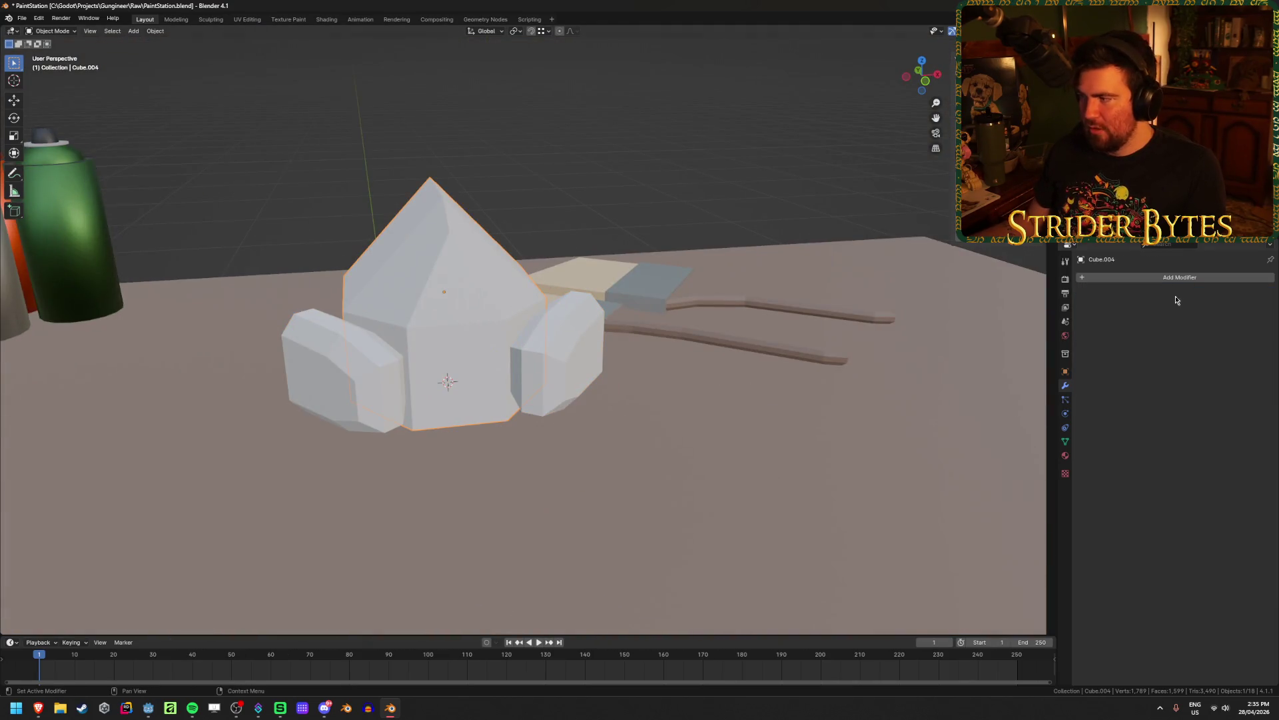
Give the mask body the existing Black material
{"action": "left_click", "coordinate": [1065, 456]}
{"action": "middle_click_drag", "start_coordinate": [953, 287], "coordinate": [914, 232]}
{"action": "scroll", "coordinate": [526, 327], "scroll_direction": "up", "scroll_amount": 2}
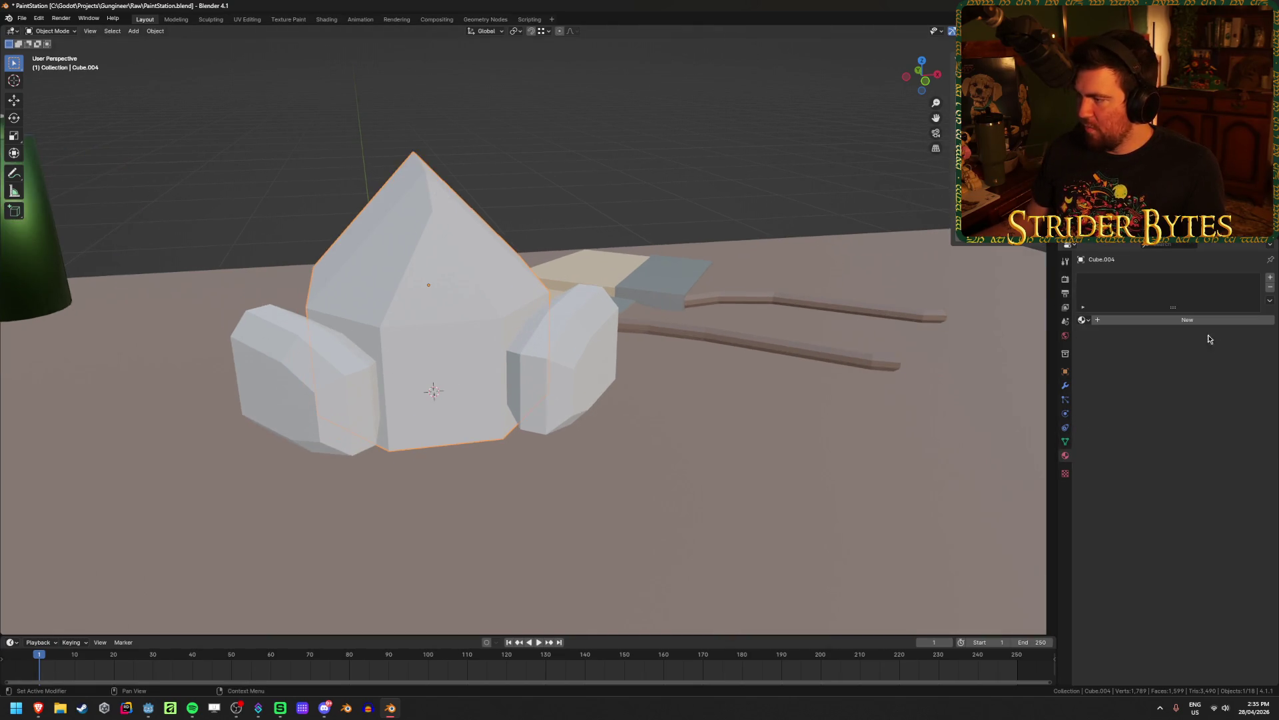
{"action": "left_click", "coordinate": [1198, 321]}
{"action": "left_click", "coordinate": [1087, 322]}
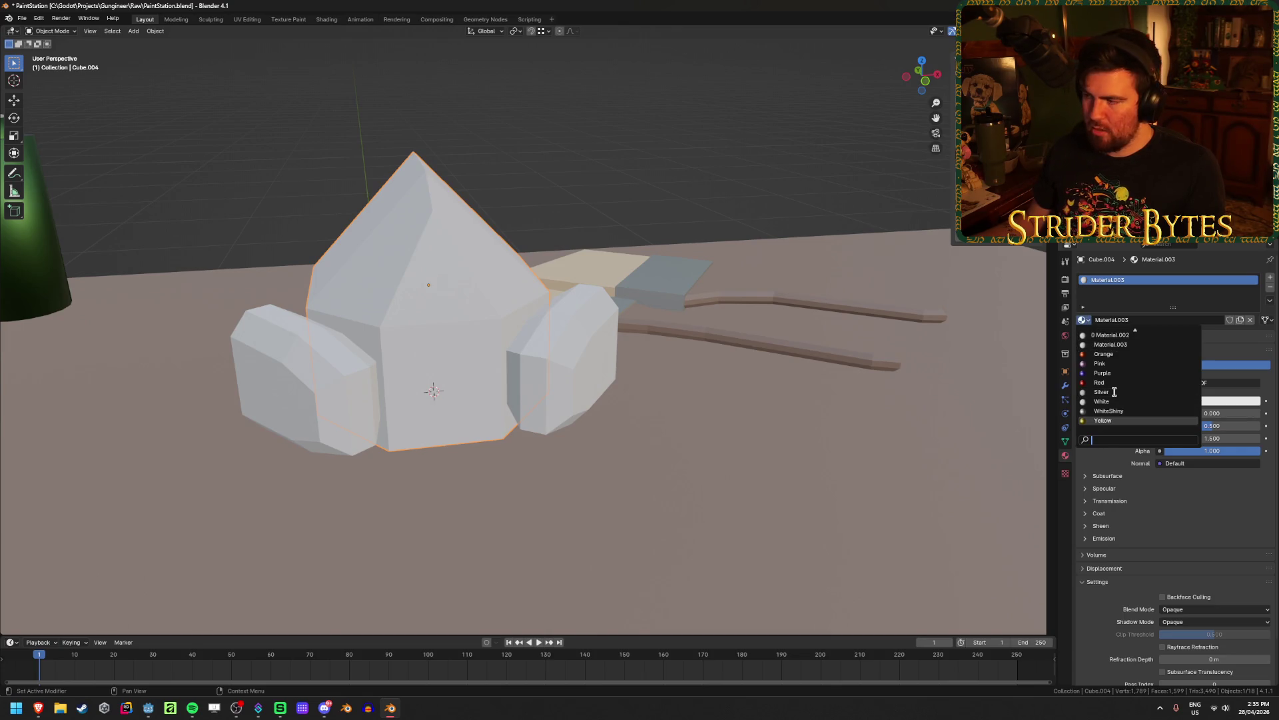
{"action": "scroll", "coordinate": [1114, 386], "scroll_direction": "up", "scroll_amount": 5}
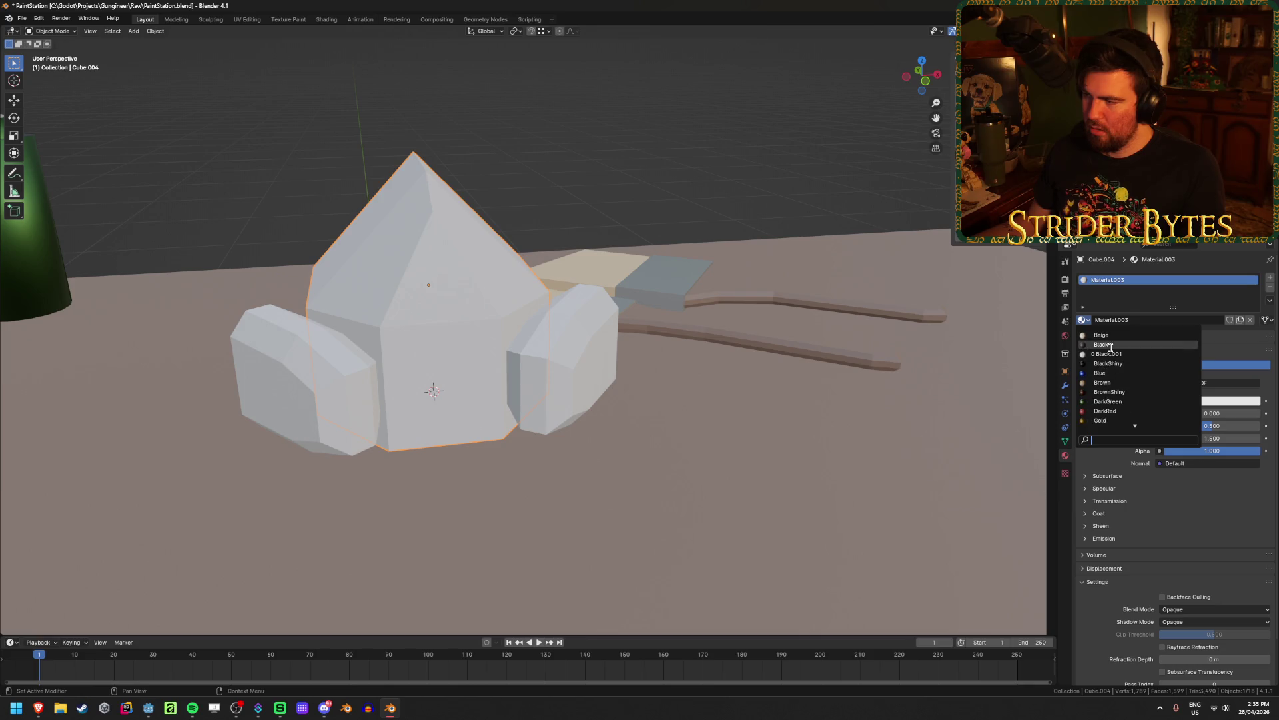
{"action": "left_click", "coordinate": [1093, 354]}
Give the filter cartridges two material slots: White first, then Black
{"action": "mouse_move", "coordinate": [640, 363]}
{"action": "middle_mouse_down"}
{"action": "mouse_move", "coordinate": [508, 366]}
{"action": "mouse_move", "coordinate": [642, 364]}
{"action": "mouse_move", "coordinate": [646, 343]}
{"action": "mouse_move", "coordinate": [592, 349]}
{"action": "mouse_move", "coordinate": [655, 353]}
{"action": "mouse_move", "coordinate": [645, 373]}
{"action": "mouse_move", "coordinate": [121, 642]}
{"action": "middle_mouse_up"}
{"action": "scroll", "coordinate": [647, 342], "scroll_direction": "up", "scroll_amount": 5}
{"action": "left_click", "coordinate": [618, 354]}
{"action": "key", "text": "Tab"}
{"action": "key", "text": "Tab"}
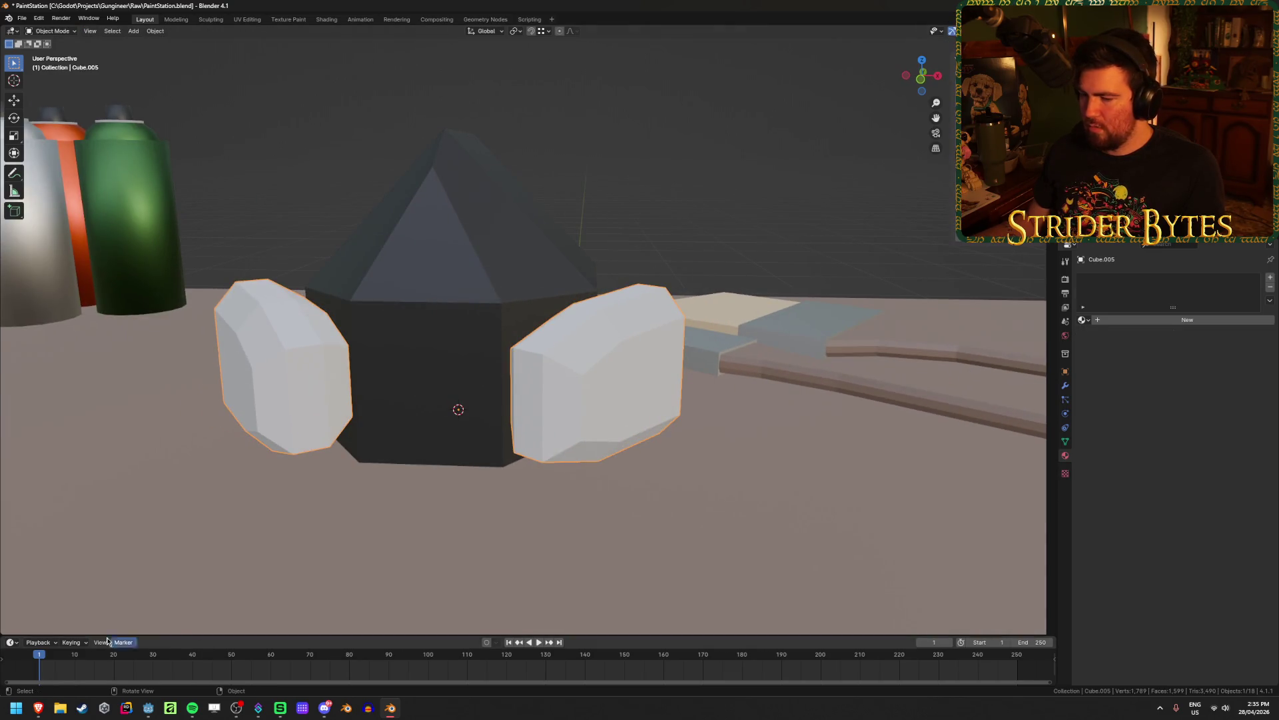
{"action": "left_click", "coordinate": [1271, 279]}
{"action": "left_click", "coordinate": [1084, 319]}
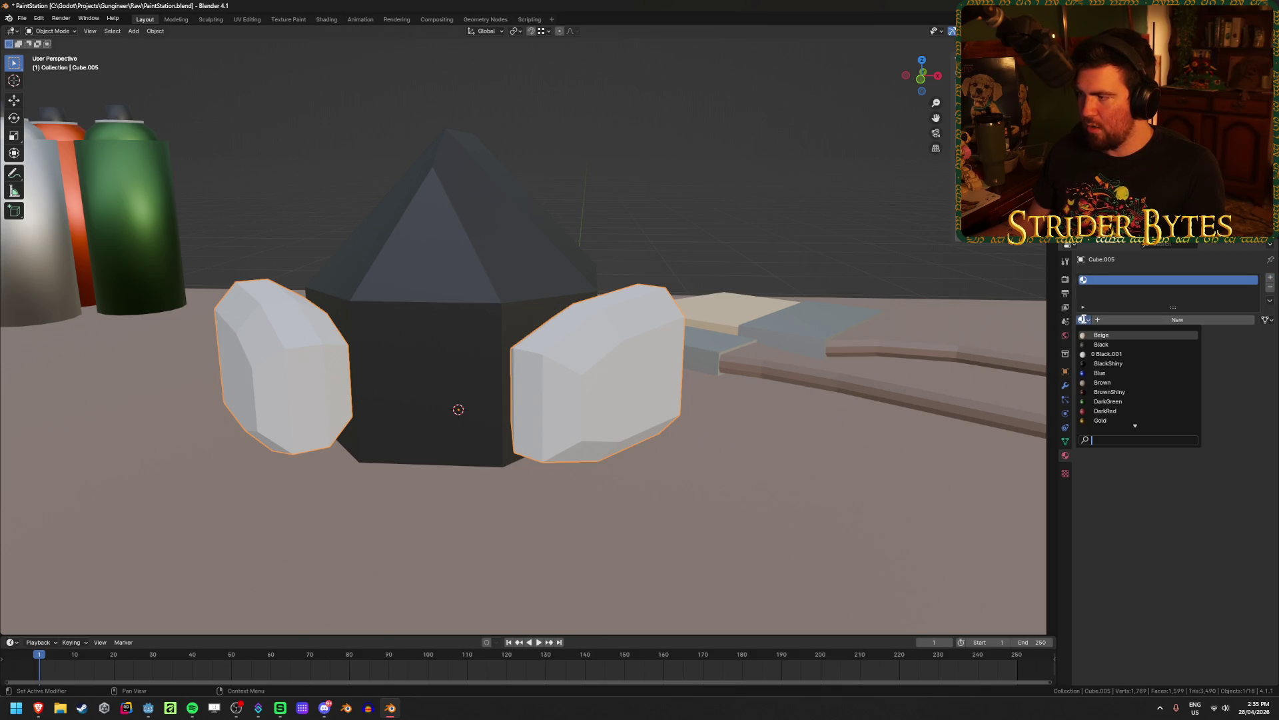
{"action": "left_click", "coordinate": [1119, 402]}
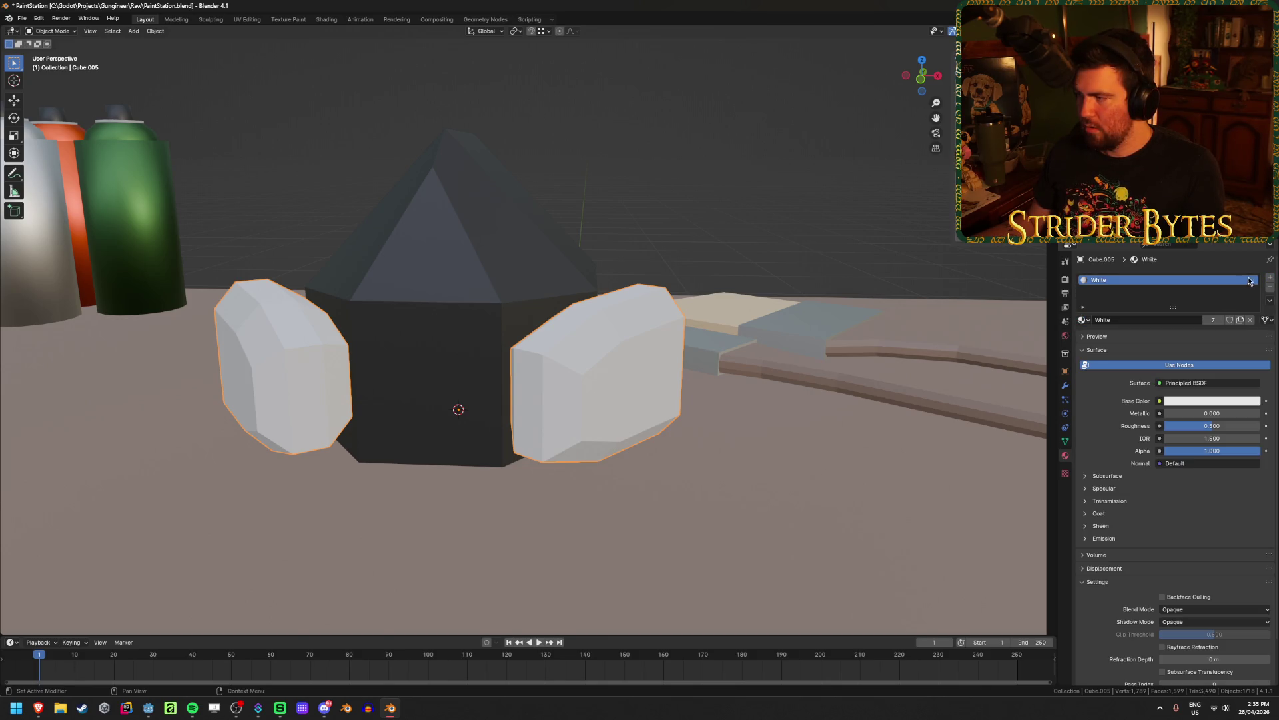
{"action": "left_click", "coordinate": [1271, 277]}
{"action": "left_click", "coordinate": [1085, 339]}
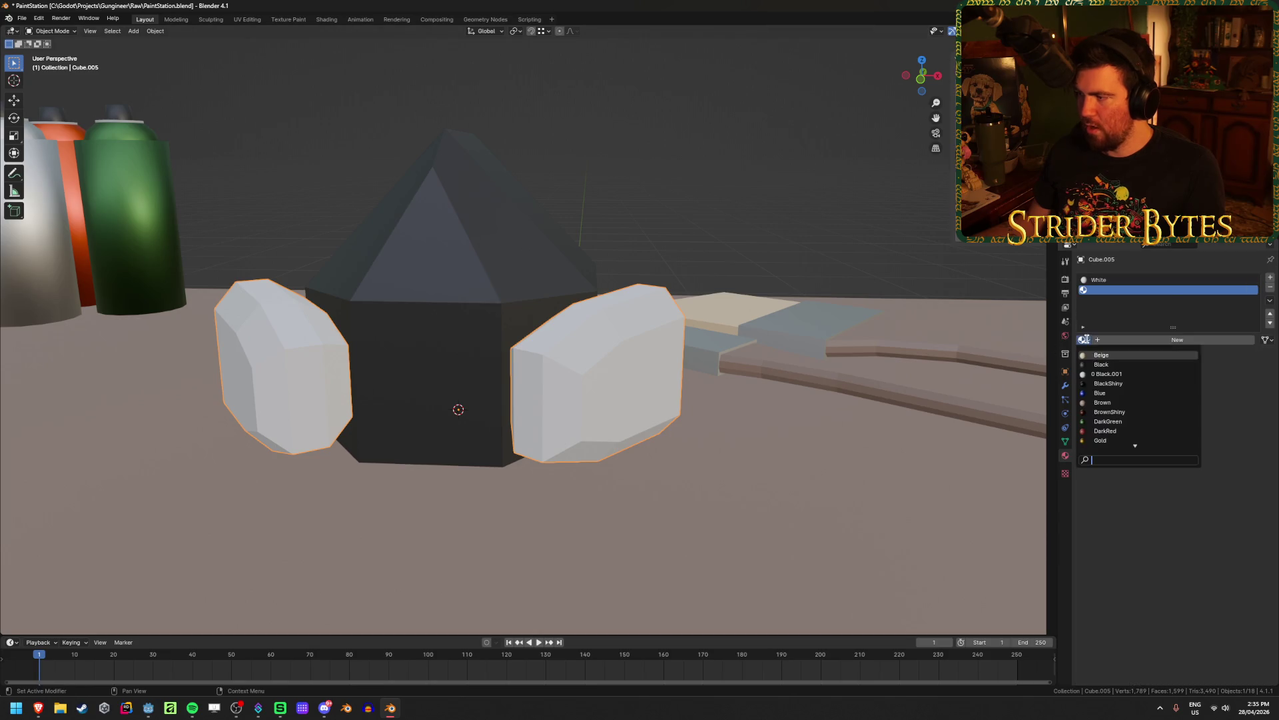
{"action": "left_click", "coordinate": [1126, 364]}
Assign Black to the face loop on the cartridges' inner side and save
{"action": "mouse_move", "coordinate": [534, 397]}
{"action": "middle_mouse_down"}
{"action": "mouse_move", "coordinate": [625, 385]}
{"action": "mouse_move", "coordinate": [593, 354]}
{"action": "middle_mouse_up"}
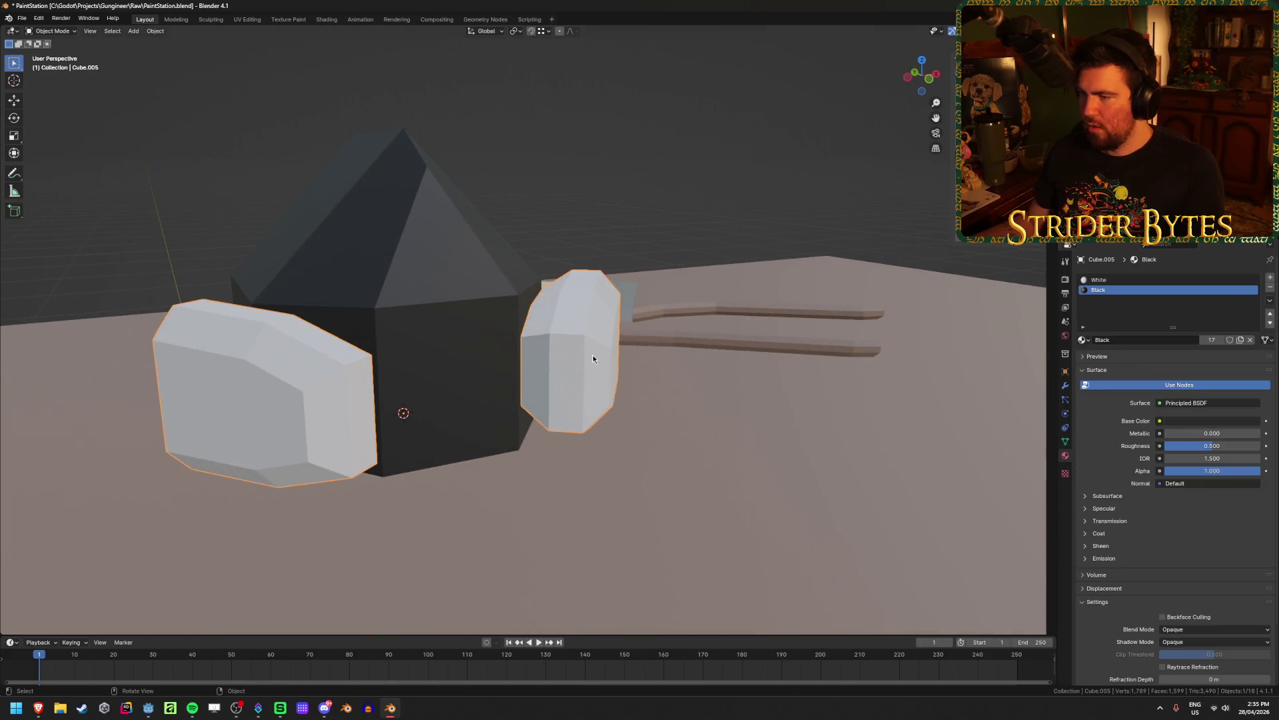
{"action": "key", "text": "Tab"}
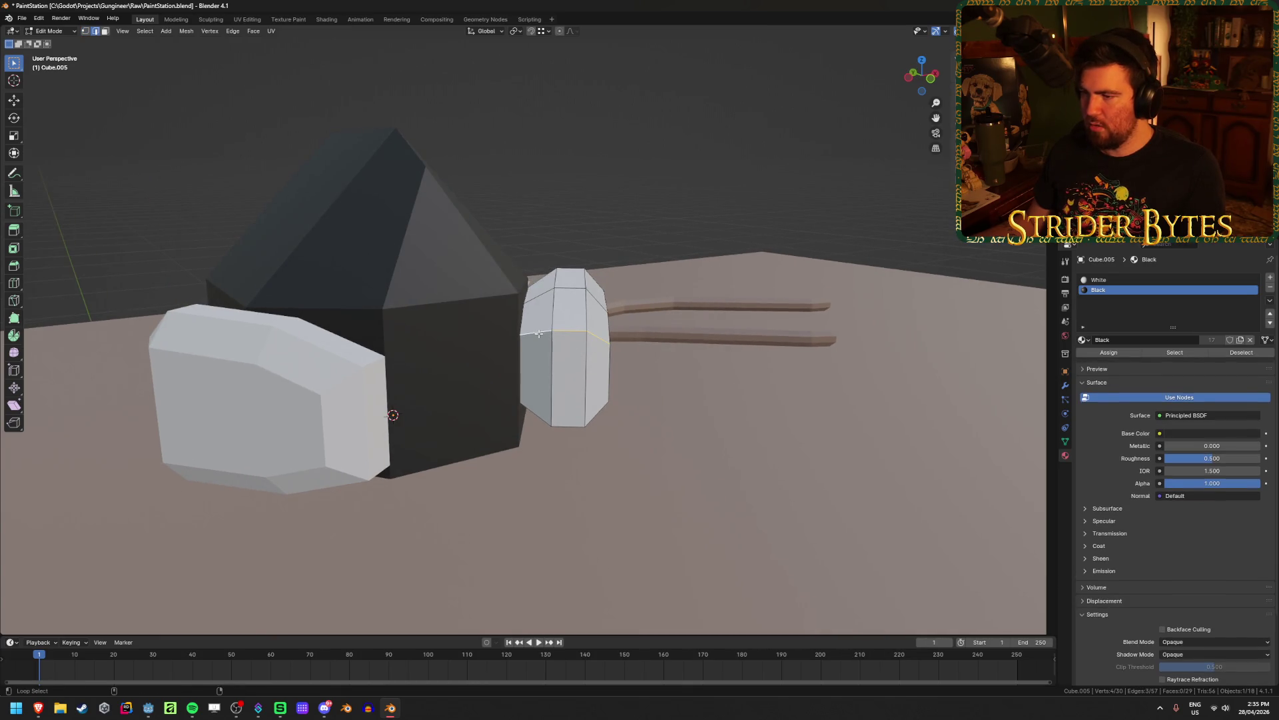
{"action": "key", "text": "3"}
{"action": "left_click", "coordinate": [539, 334], "text": "alt"}
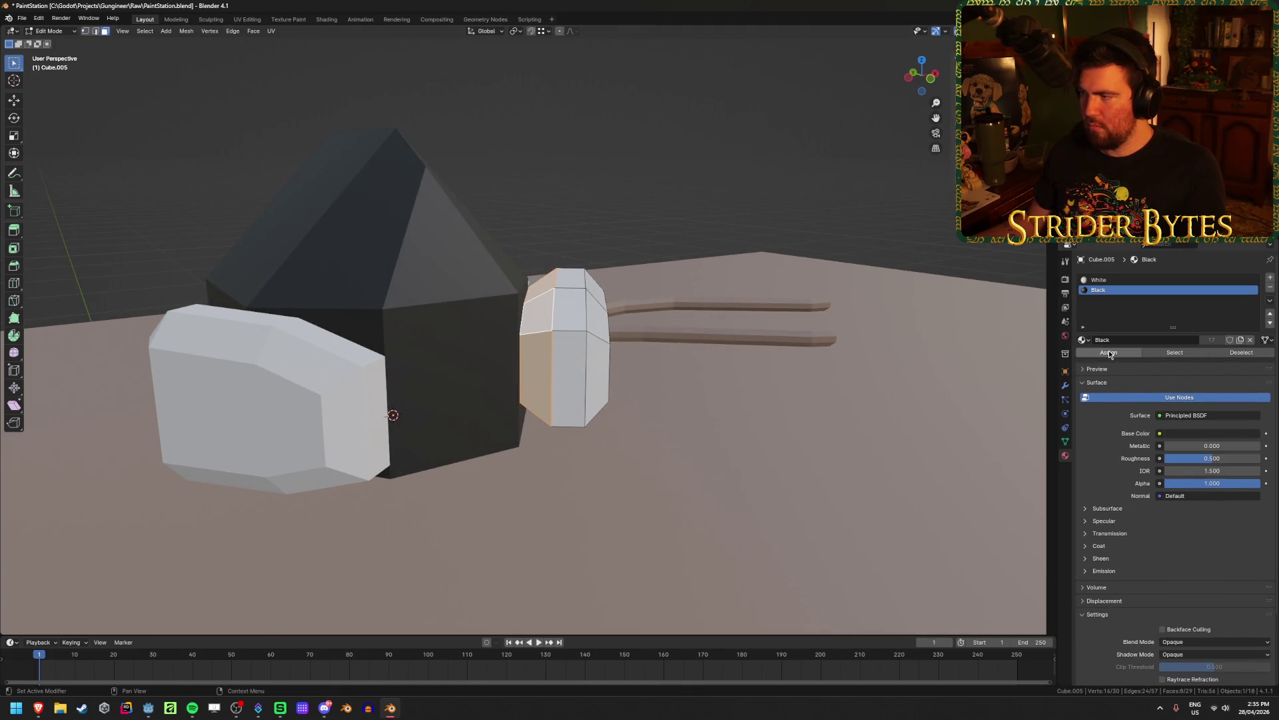
{"action": "key", "text": "Tab"}
{"action": "mouse_move", "coordinate": [770, 418]}
{"action": "middle_mouse_down"}
{"action": "mouse_move", "coordinate": [686, 414]}
{"action": "mouse_move", "coordinate": [726, 409]}
{"action": "mouse_move", "coordinate": [586, 438]}
{"action": "mouse_move", "coordinate": [714, 214]}
{"action": "mouse_move", "coordinate": [726, 238]}
{"action": "mouse_move", "coordinate": [591, 219]}
{"action": "mouse_move", "coordinate": [686, 228]}
{"action": "mouse_move", "coordinate": [590, 238]}
{"action": "mouse_move", "coordinate": [620, 239]}
{"action": "middle_mouse_up"}
{"action": "key", "text": "ctrl+s"}
Move the mask body's top vertex down about 0.077 m along Z
{"action": "left_click", "coordinate": [650, 240]}
{"action": "key", "text": "Tab"}
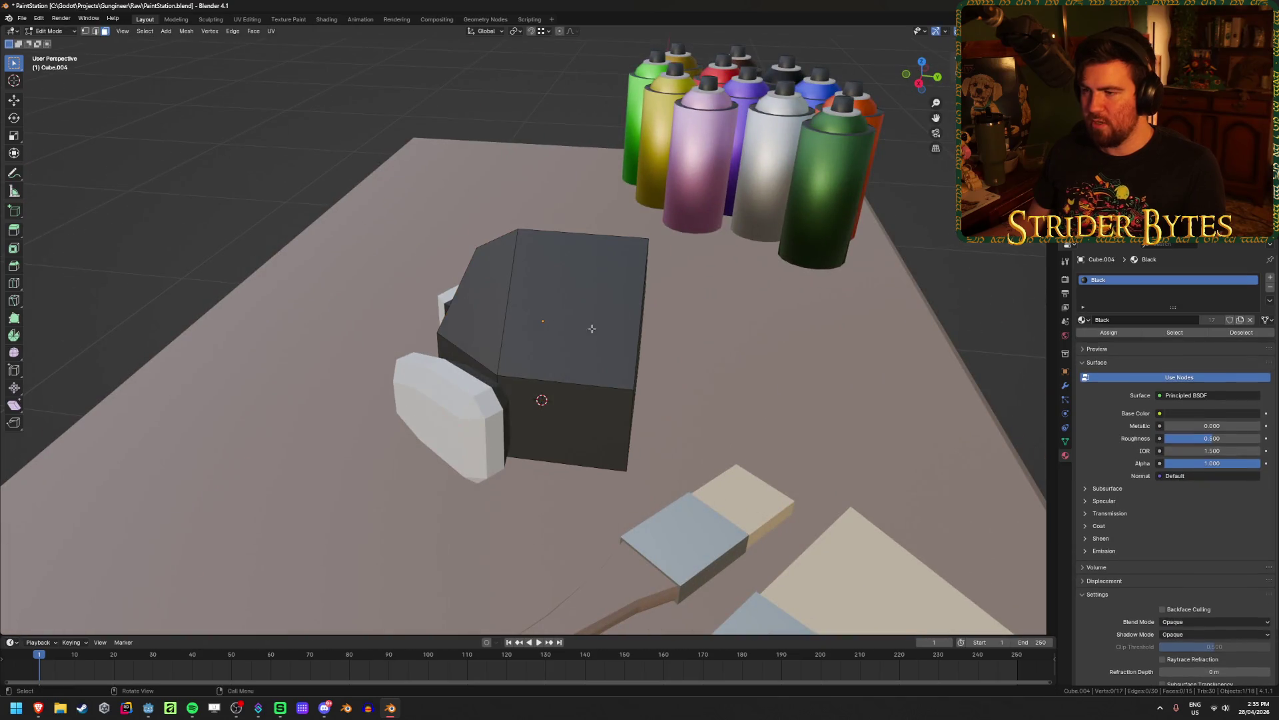
{"action": "key", "text": "KP_1"}
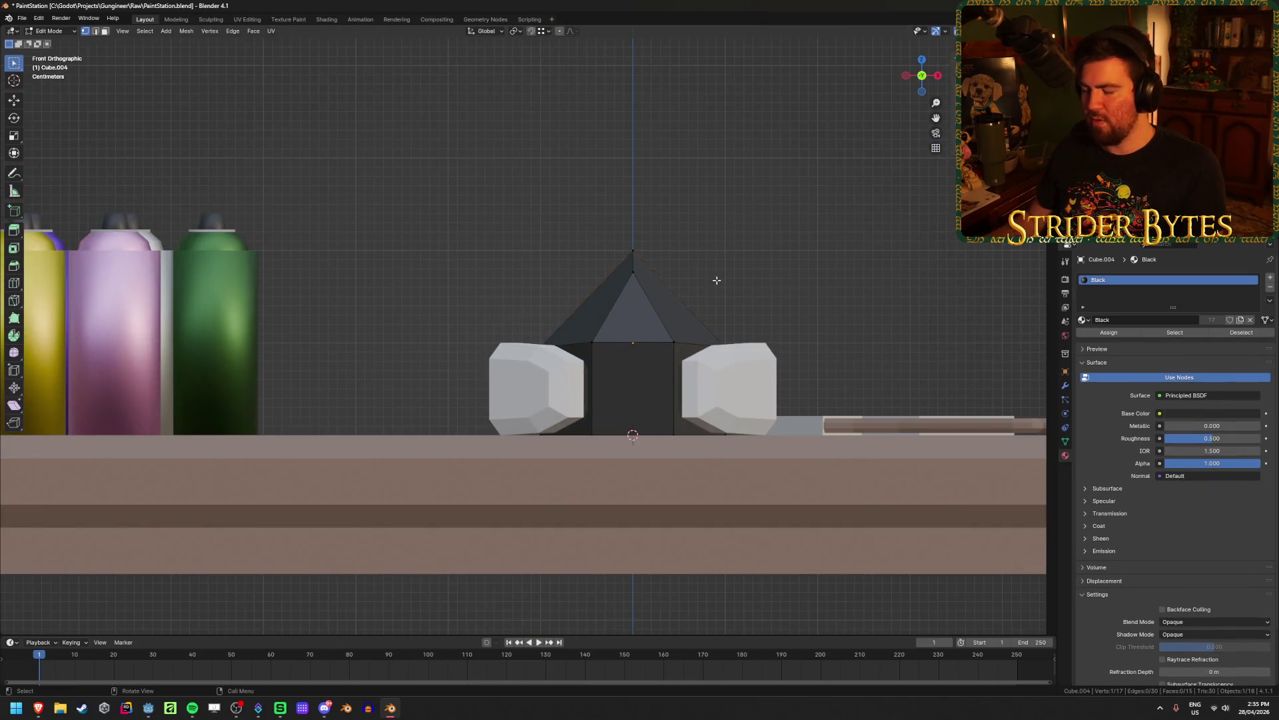
{"action": "key", "text": "KP_3"}
{"action": "key", "text": "g"}
{"action": "key", "text": "z"}
{"action": "left_click", "coordinate": [595, 358]}
{"action": "mouse_move", "coordinate": [667, 360]}
{"action": "middle_mouse_down"}
{"action": "mouse_move", "coordinate": [596, 358]}
{"action": "mouse_move", "coordinate": [766, 357]}
{"action": "middle_mouse_up"}
Compare the lowered peak with respirator reference photos, then return to Object Mode
{"action": "key", "text": "g"}
{"action": "key", "text": "y"}
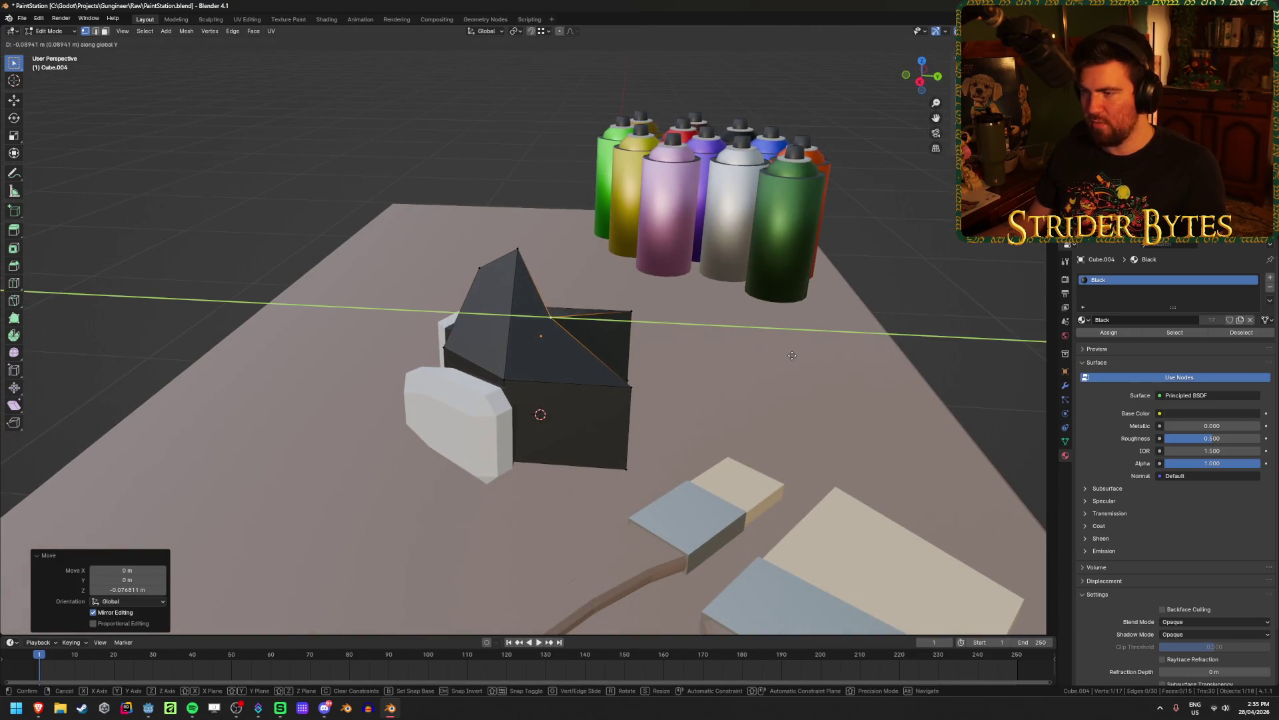
{"action": "key", "text": "Escape"}
{"action": "mouse_move", "coordinate": [792, 356]}
{"action": "middle_mouse_down"}
{"action": "mouse_move", "coordinate": [763, 378]}
{"action": "mouse_move", "coordinate": [556, 351]}
{"action": "mouse_move", "coordinate": [515, 382]}
{"action": "mouse_move", "coordinate": [620, 285]}
{"action": "middle_mouse_up"}
{"action": "middle_click_drag", "start_coordinate": [489, 353], "coordinate": [434, 354]}
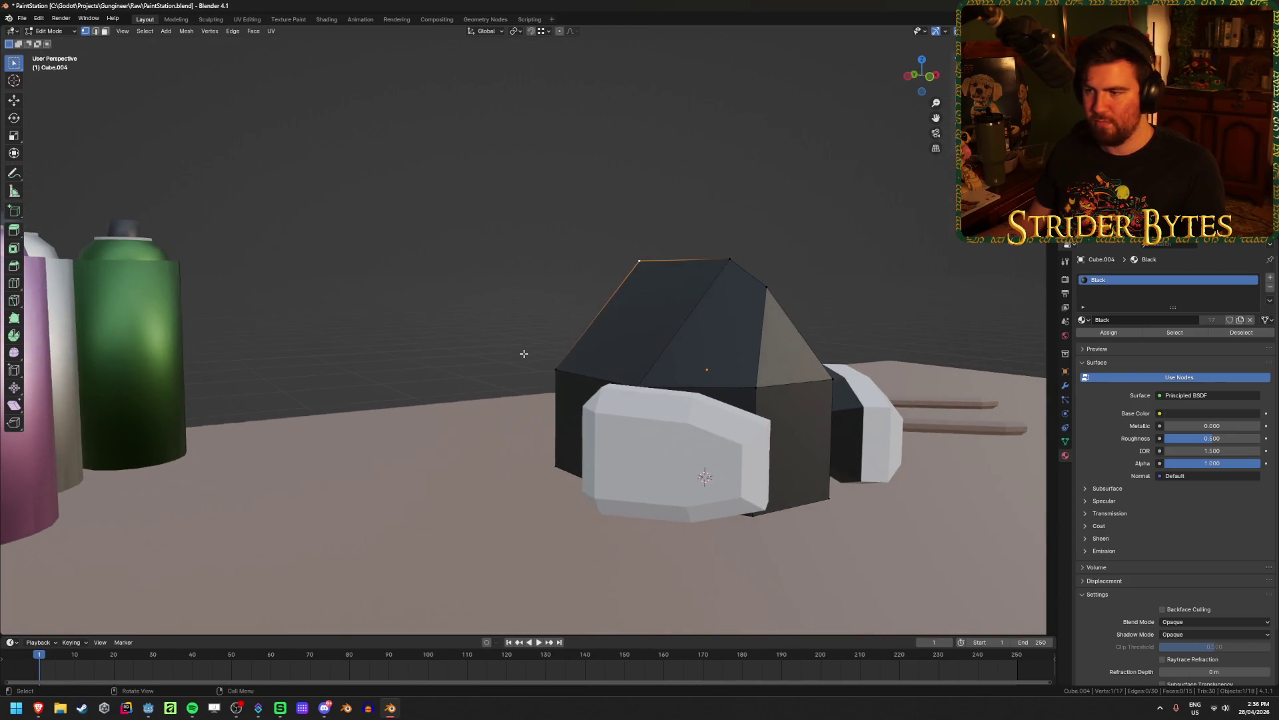
{"action": "mouse_move", "coordinate": [38, 707]}
{"action": "left_click", "coordinate": [162, 650]}
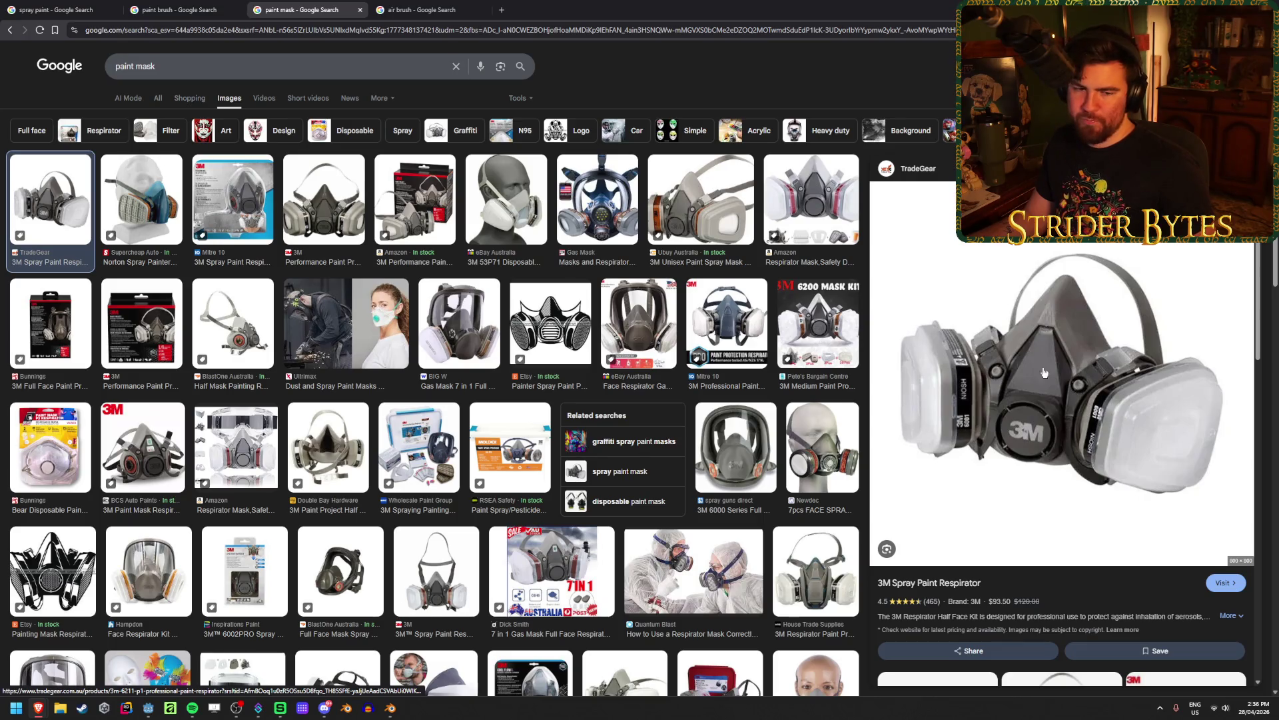
{"action": "key", "text": "alt+Tab"}
{"action": "key", "text": "Tab"}
{"action": "middle_click_drag", "start_coordinate": [670, 393], "coordinate": [587, 410]}
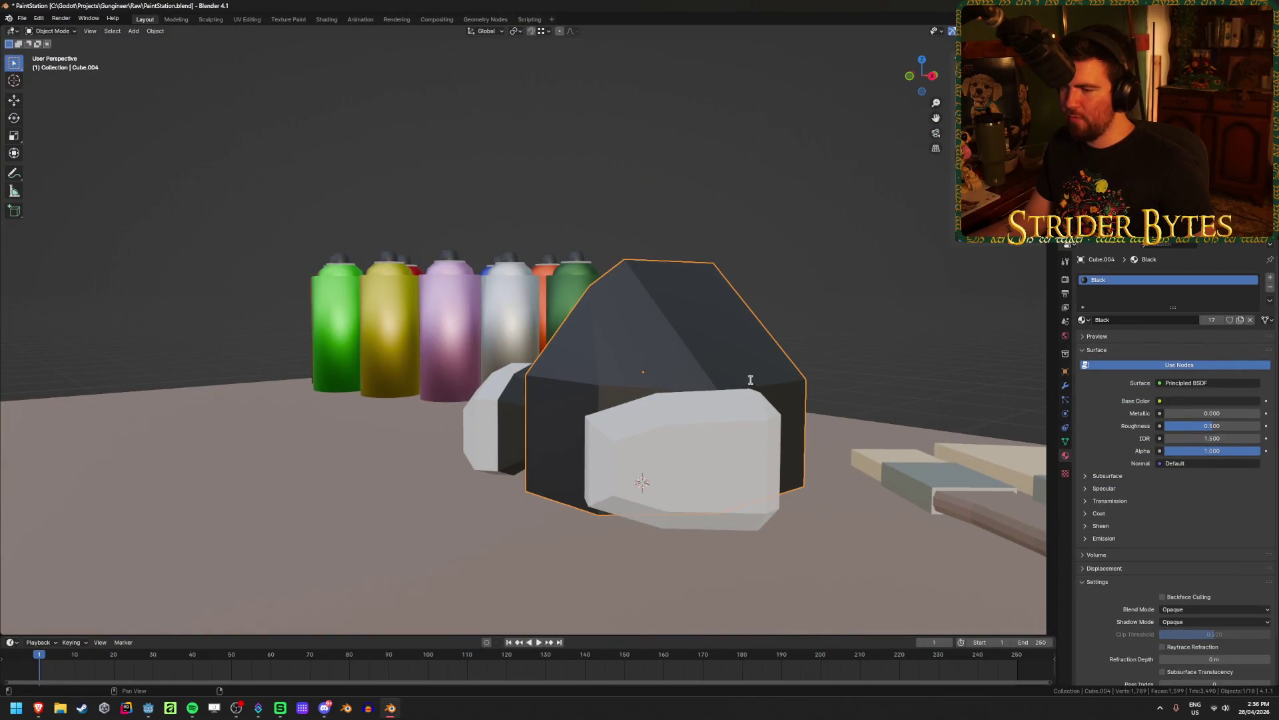
Deselect the mask body and save PaintStation.blend
{"action": "mouse_move", "coordinate": [731, 236]}
{"action": "middle_mouse_down"}
{"action": "mouse_move", "coordinate": [766, 286]}
{"action": "mouse_move", "coordinate": [711, 362]}
{"action": "mouse_move", "coordinate": [793, 348]}
{"action": "mouse_move", "coordinate": [702, 417]}
{"action": "middle_mouse_up"}
{"action": "scroll", "coordinate": [616, 394], "scroll_direction": "up", "scroll_amount": 2}
{"action": "middle_click_drag", "start_coordinate": [749, 366], "coordinate": [644, 374]}
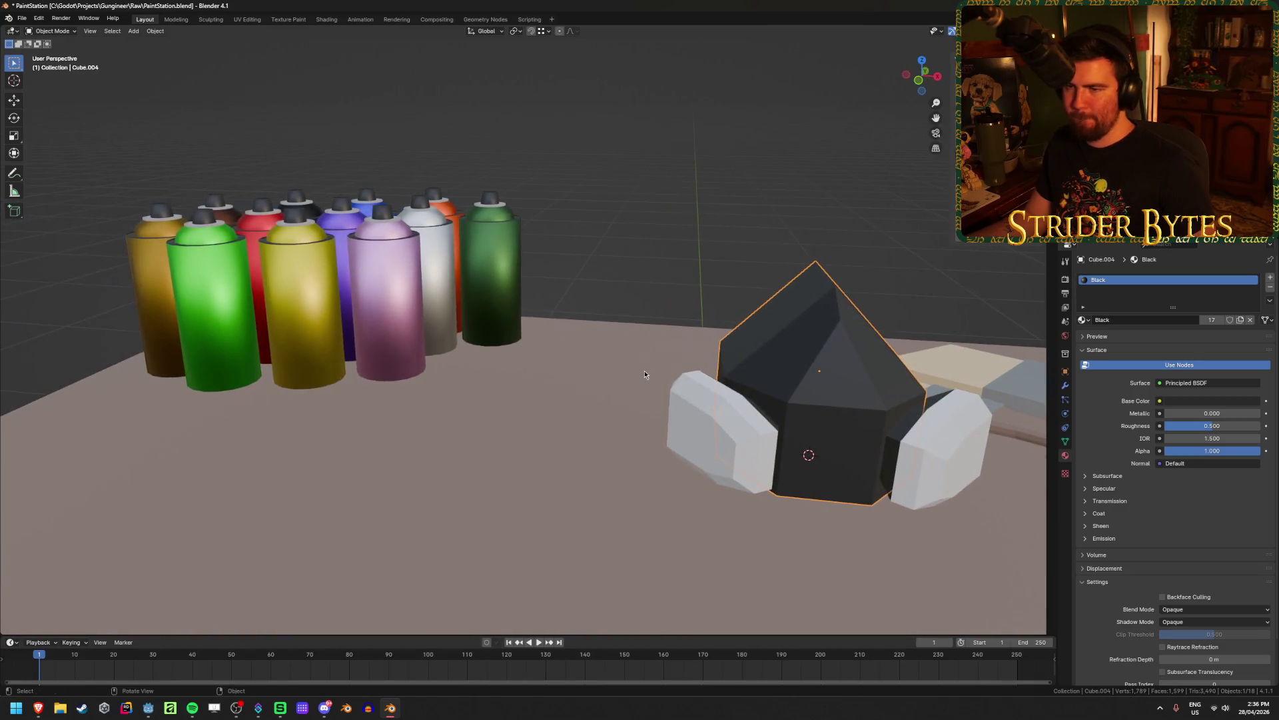
{"action": "left_click", "coordinate": [682, 263]}
{"action": "key", "text": "ctrl+s"}
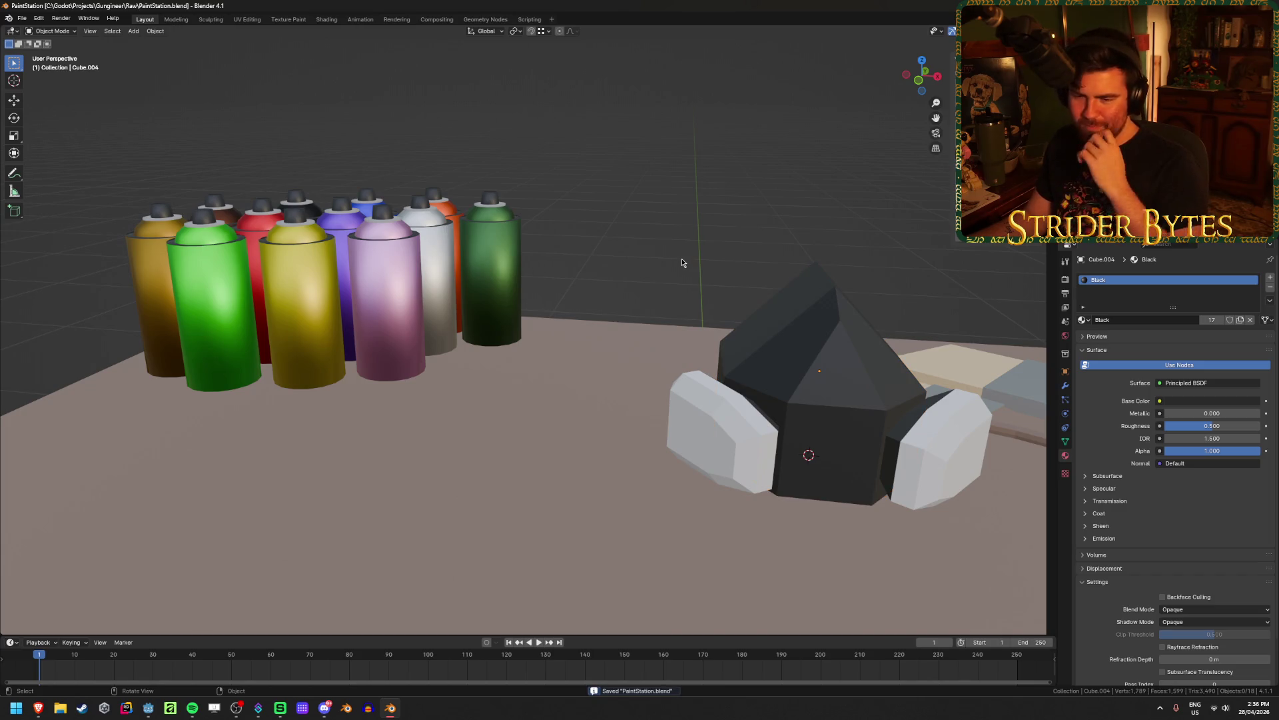
{"action": "mouse_move", "coordinate": [681, 263]}
{"action": "middle_mouse_down"}
{"action": "mouse_move", "coordinate": [748, 263]}
{"action": "mouse_move", "coordinate": [651, 162]}
{"action": "mouse_move", "coordinate": [691, 212]}
{"action": "mouse_move", "coordinate": [537, 274]}
{"action": "mouse_move", "coordinate": [531, 306]}
{"action": "middle_mouse_up"}
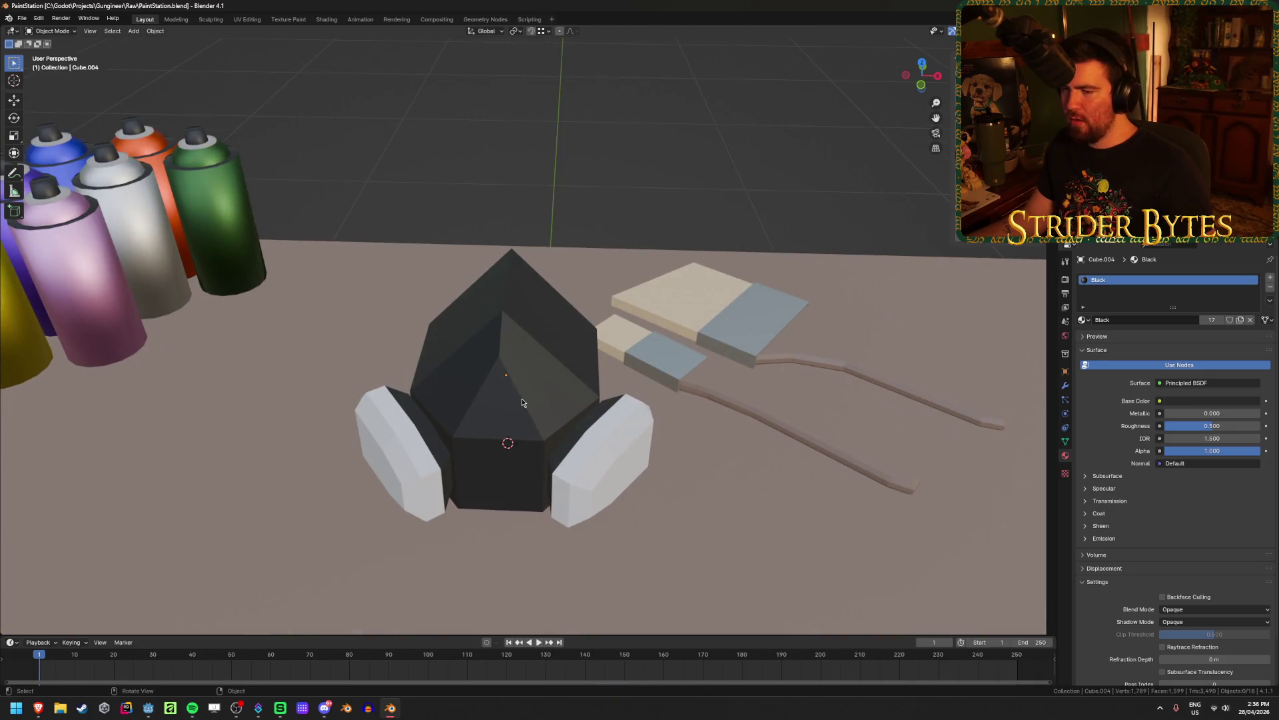
Snap the 3D cursor to the grid and add a cylinder there
{"action": "scroll", "coordinate": [523, 399], "scroll_direction": "up", "scroll_amount": 3}
{"action": "mouse_move", "coordinate": [522, 403]}
{"action": "middle_mouse_down"}
{"action": "mouse_move", "coordinate": [528, 362]}
{"action": "mouse_move", "coordinate": [540, 448]}
{"action": "middle_mouse_up"}
{"action": "key", "text": "shift+s"}
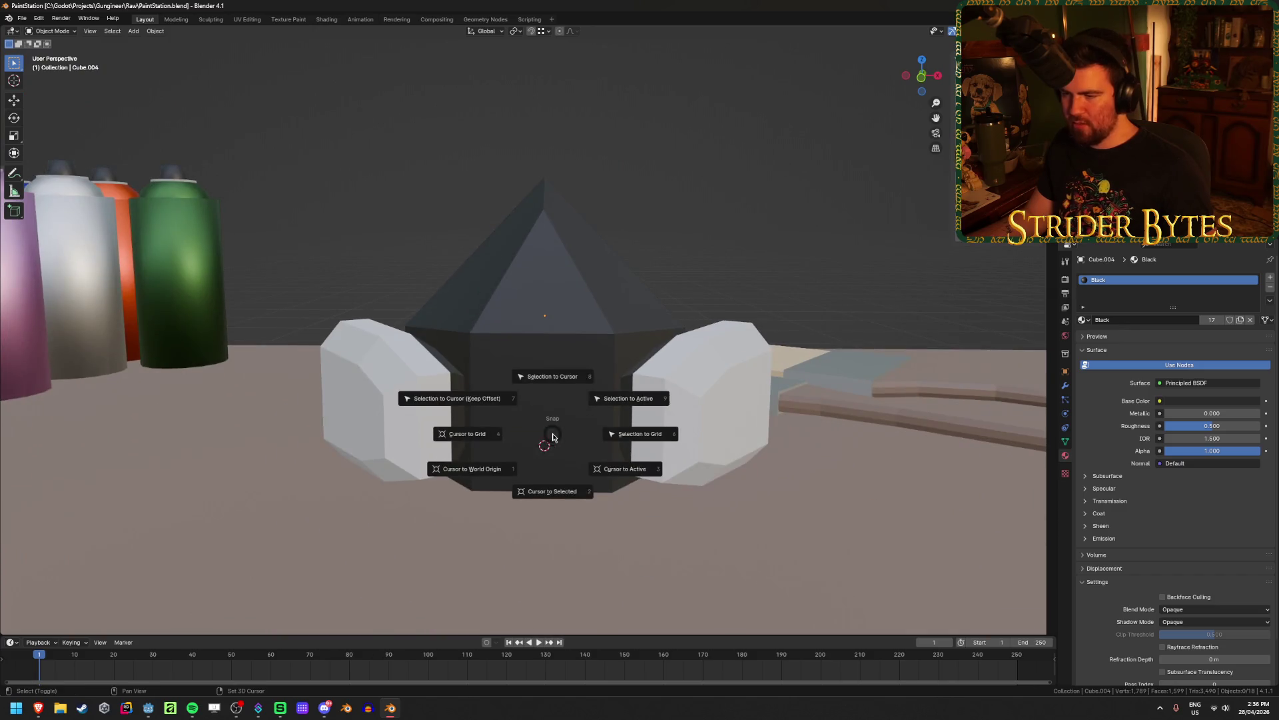
{"action": "left_click", "coordinate": [535, 437]}
{"action": "key", "text": "shift+a"}
{"action": "mouse_move", "coordinate": [533, 405]}
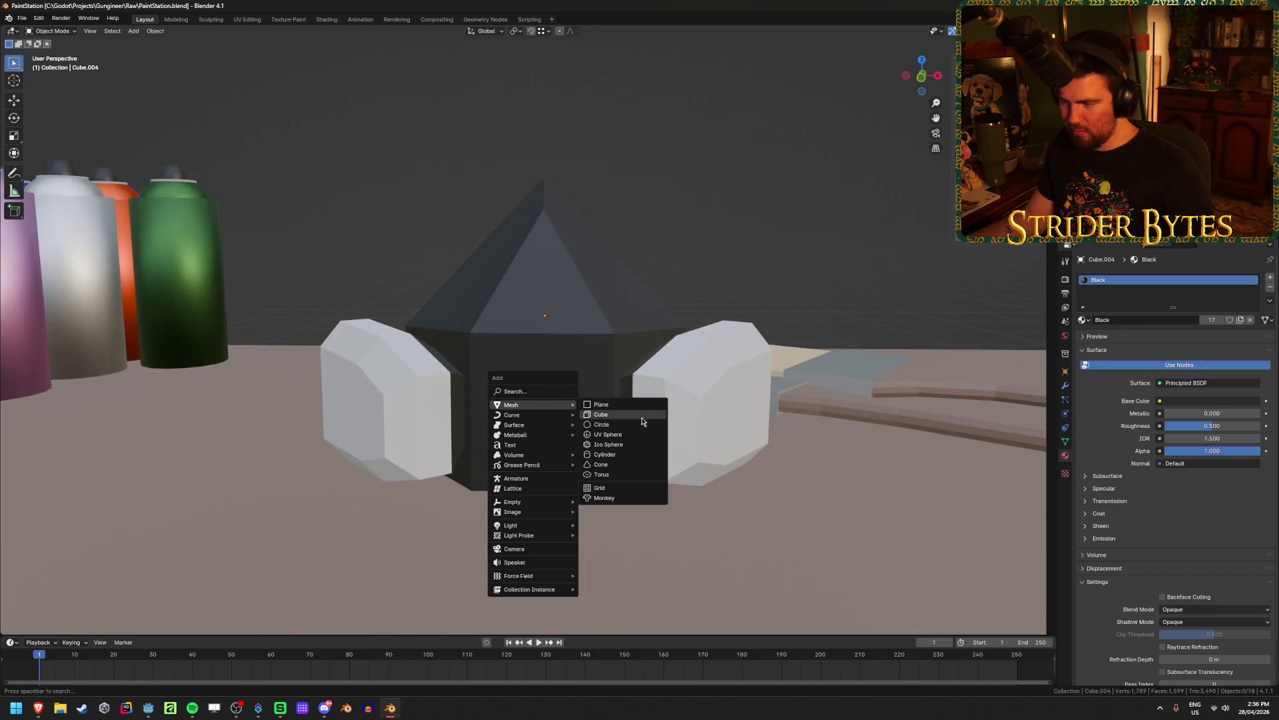
{"action": "left_click", "coordinate": [633, 455]}
Make the cylinder an 8-vertex disc rotated 90° on X with 0.01 m depth
{"action": "left_click", "coordinate": [129, 504]}
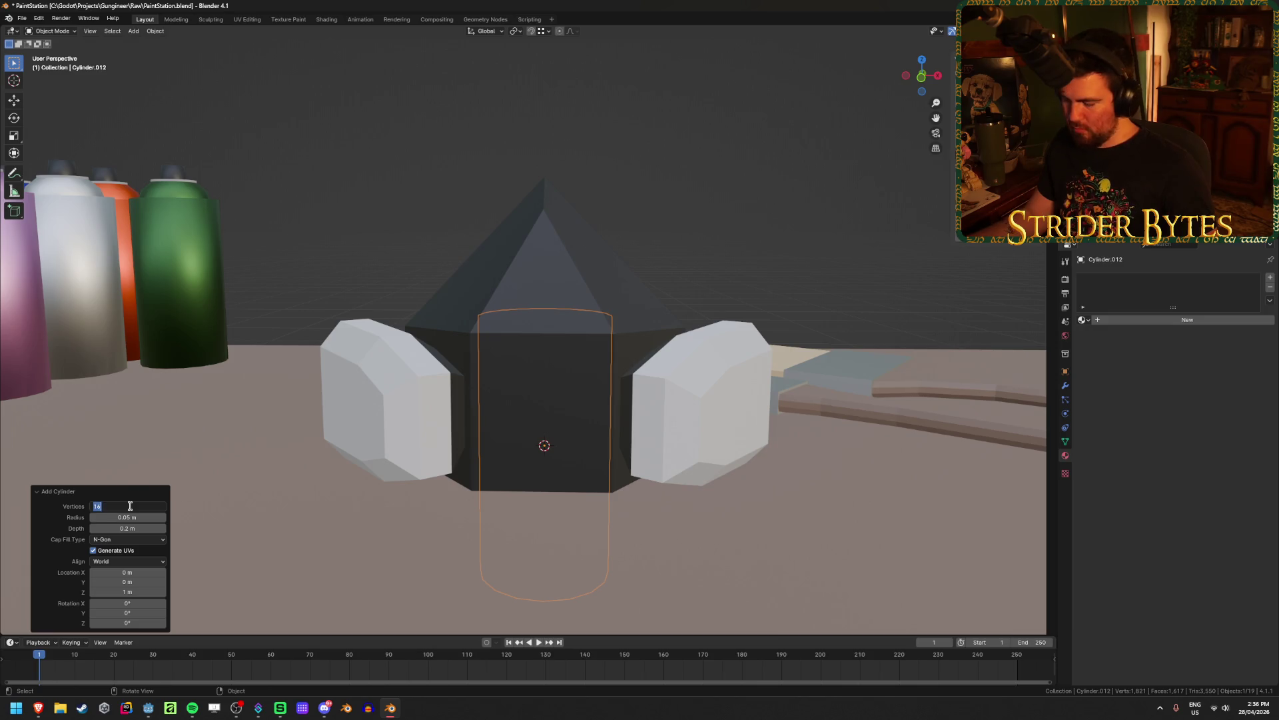
{"action": "type", "text": "8"}
{"action": "key", "text": "Return"}
{"action": "left_click", "coordinate": [136, 601]}
{"action": "type", "text": "90"}
{"action": "key", "text": "Return"}
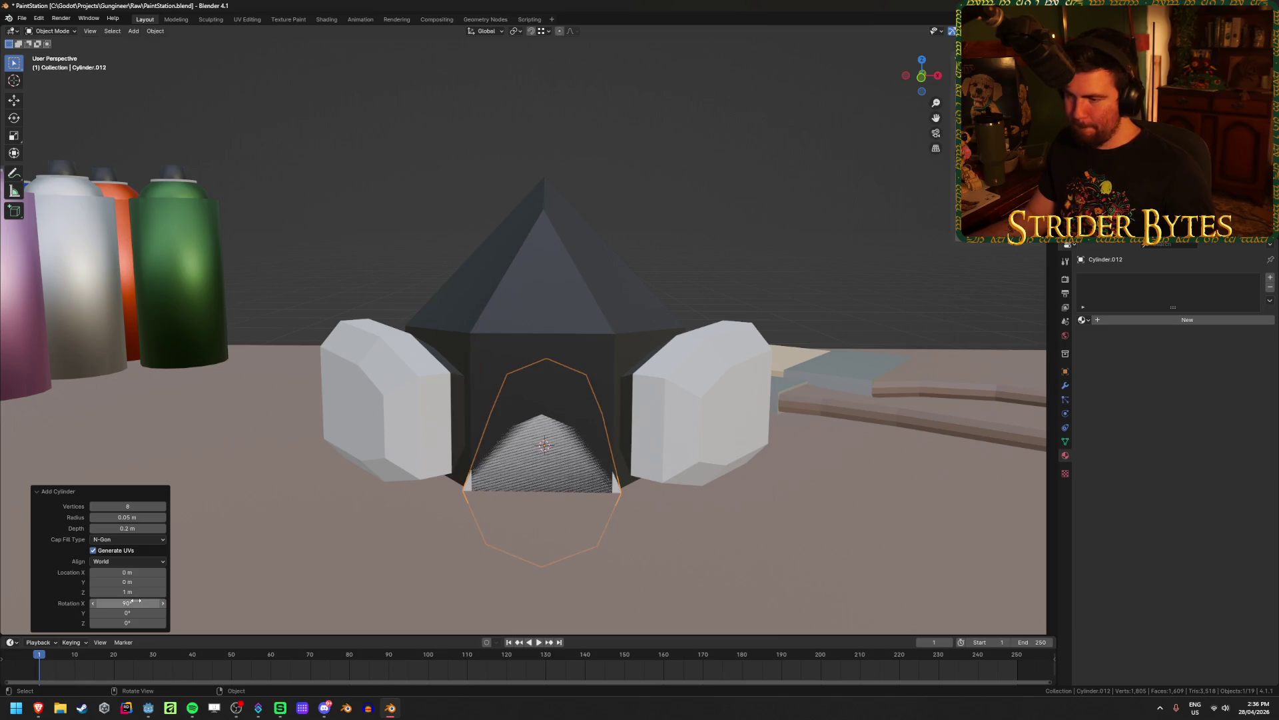
{"action": "left_click_drag", "start_coordinate": [144, 530], "coordinate": [93, 531]}
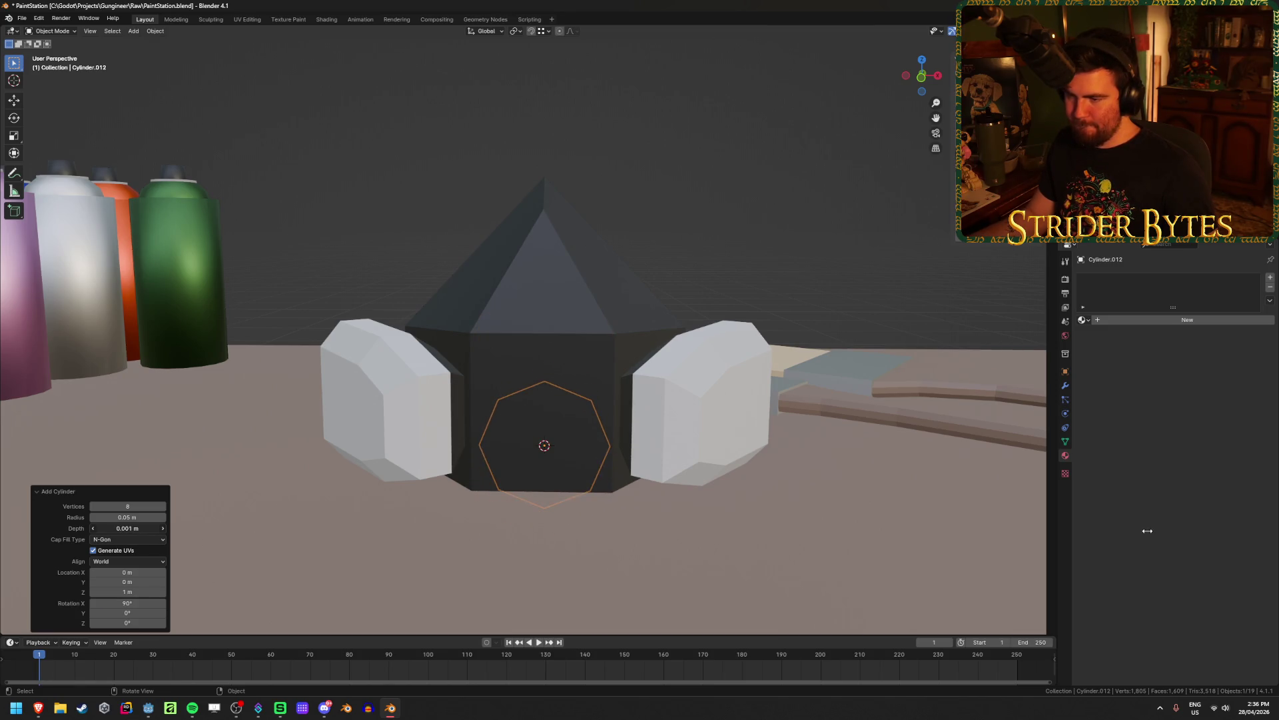
{"action": "middle_click_drag", "start_coordinate": [220, 466], "coordinate": [124, 519]}
{"action": "left_click", "coordinate": [132, 529]}
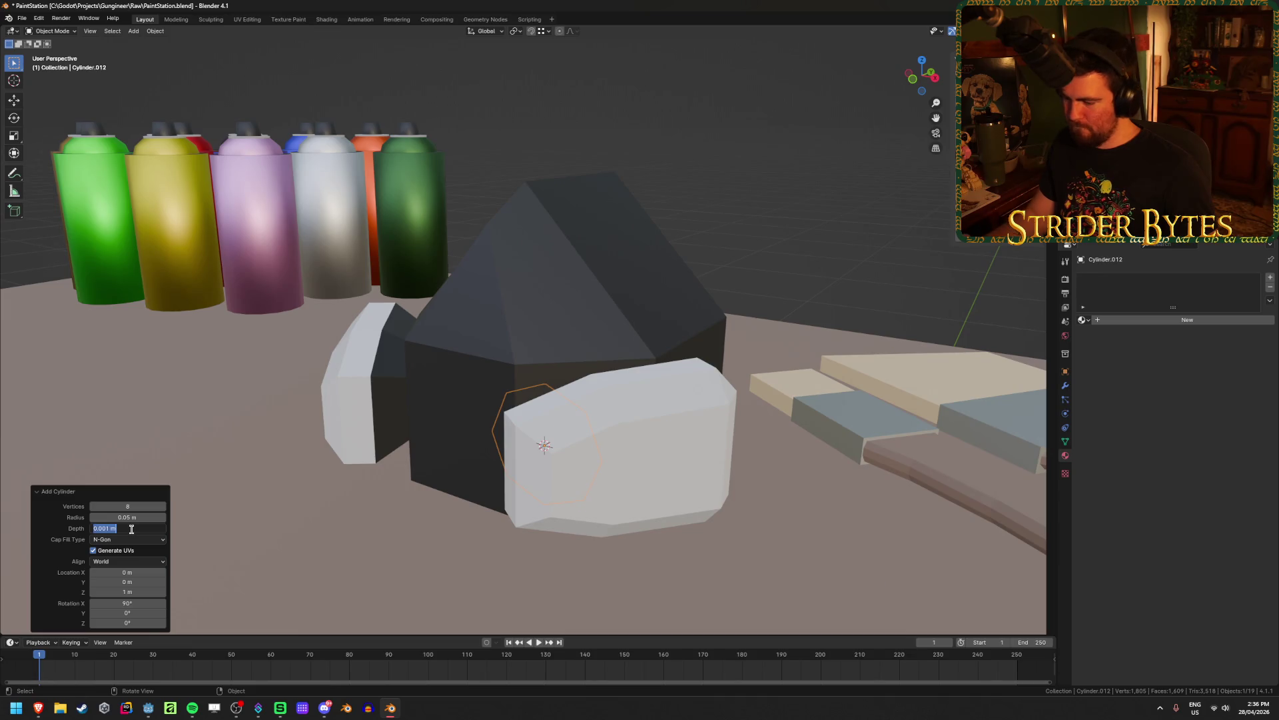
{"action": "type", "text": "01"}
{"action": "key", "text": "Return"}
Try 0.025 and 0.04 m radii in front view, settling on 0.035 m
{"action": "mouse_move", "coordinate": [506, 400]}
{"action": "middle_mouse_down"}
{"action": "mouse_move", "coordinate": [509, 417]}
{"action": "mouse_move", "coordinate": [566, 378]}
{"action": "mouse_move", "coordinate": [433, 446]}
{"action": "middle_mouse_up"}
{"action": "key", "text": "shift+z"}
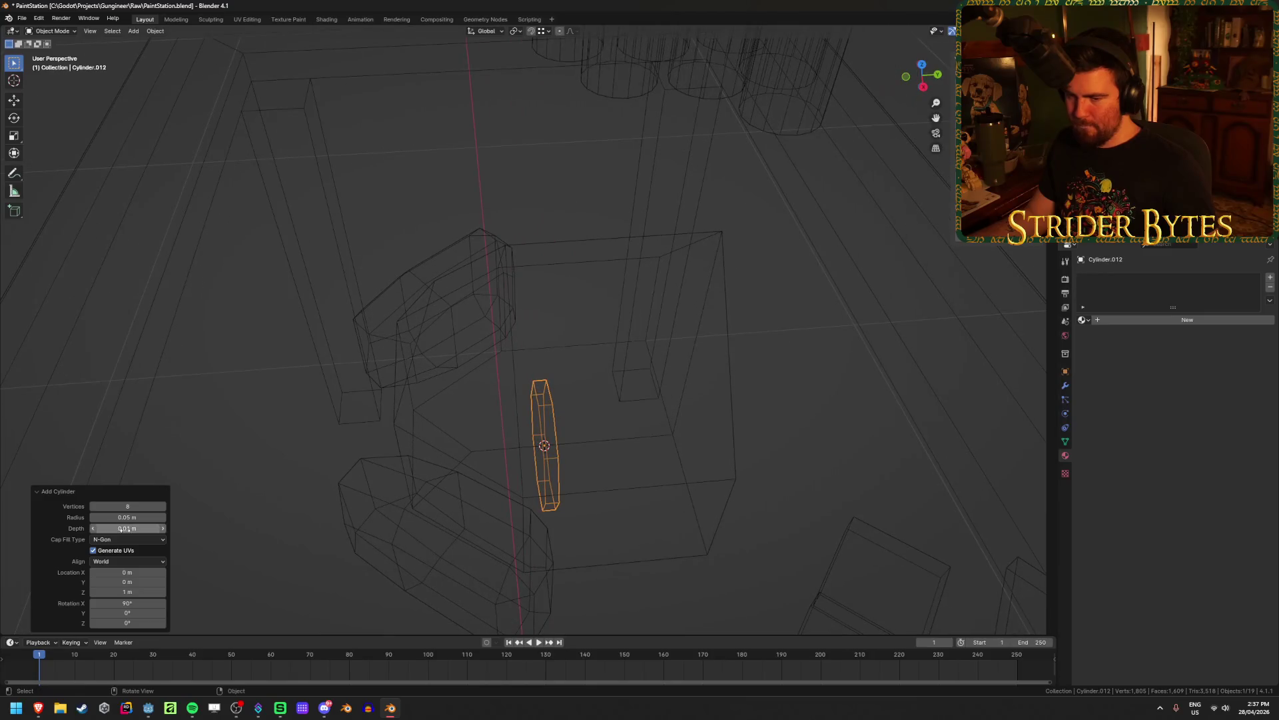
{"action": "key", "text": "KP_1"}
{"action": "key", "text": "shift+z"}
{"action": "key", "text": "KP_5"}
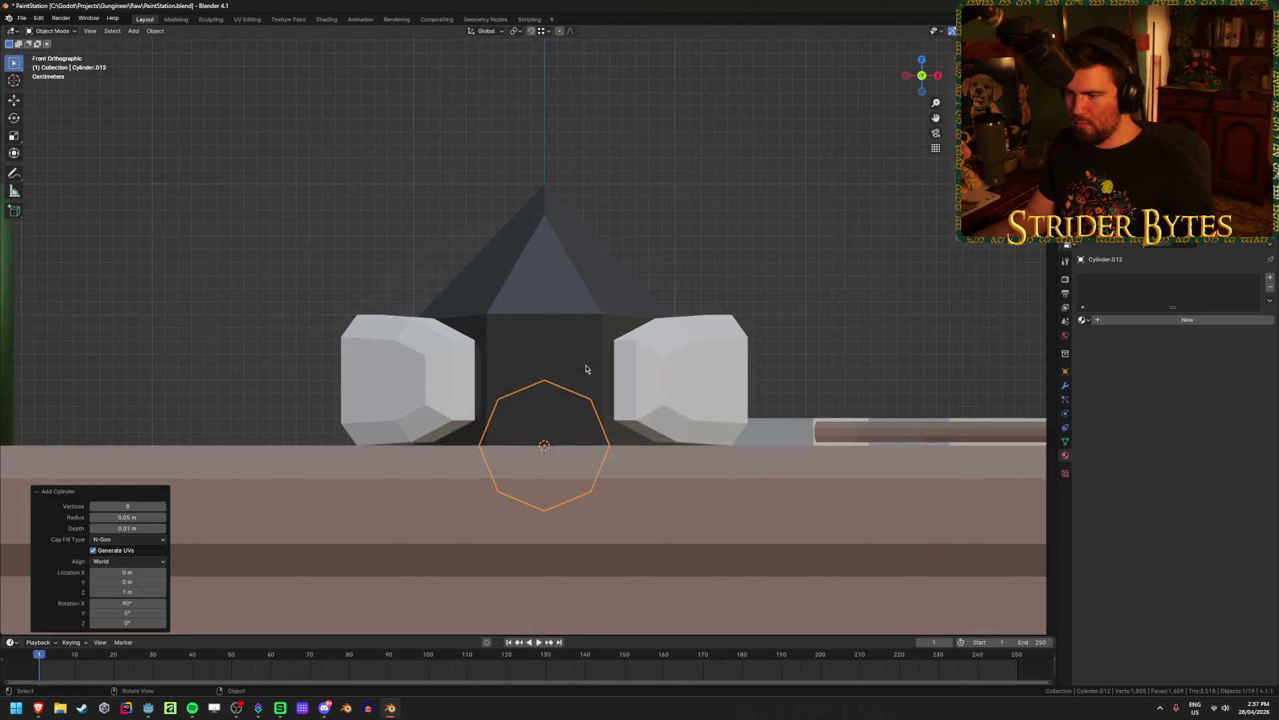
{"action": "left_click", "coordinate": [136, 518]}
{"action": "type", "text": "0.025"}
{"action": "key", "text": "Return"}
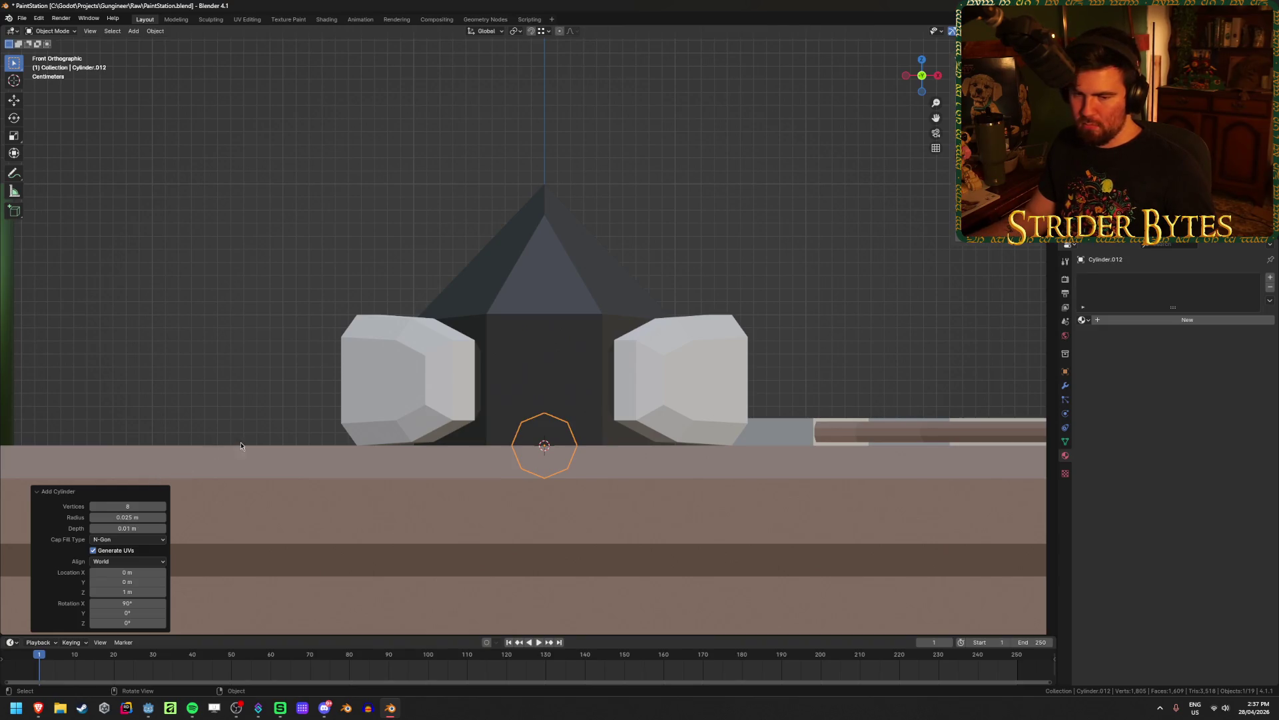
{"action": "left_click", "coordinate": [127, 517]}
{"action": "type", "text": "0.04"}
{"action": "key", "text": "Return"}
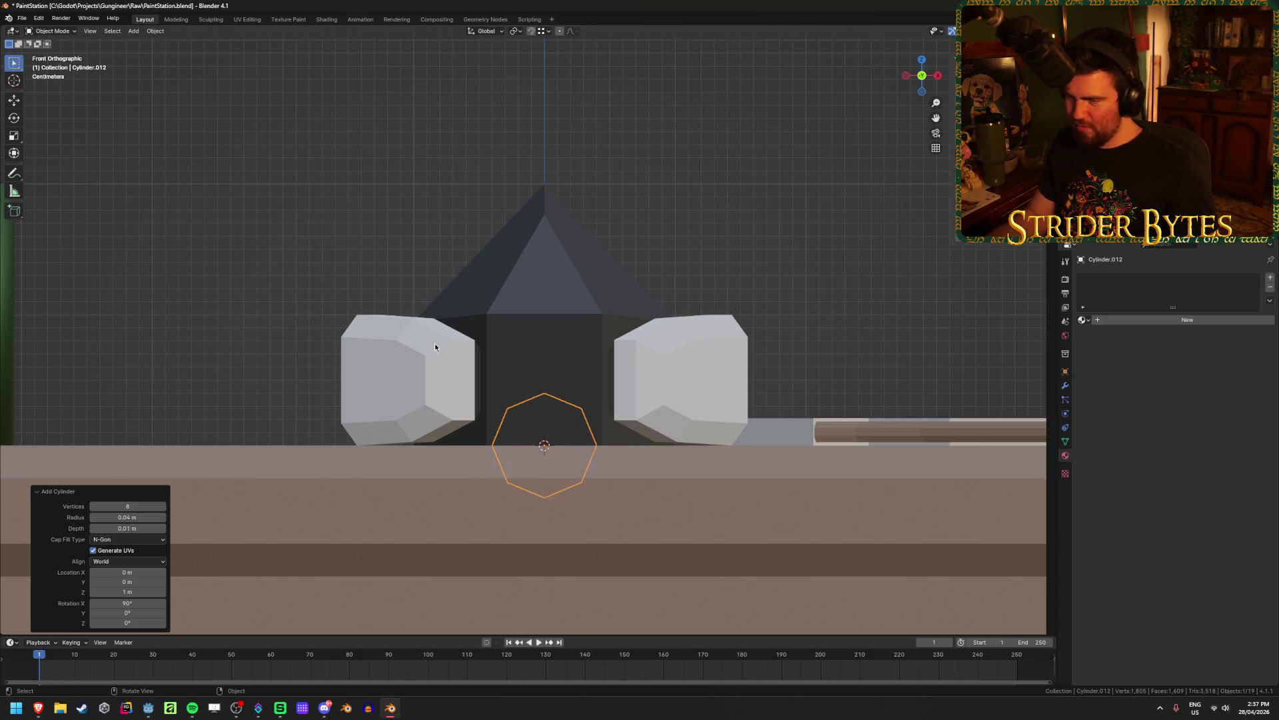
{"action": "left_click", "coordinate": [133, 518]}
{"action": "type", "text": ".035"}
{"action": "key", "text": "Return"}
Place the disc at 1.03 m height beside the left filter, Y -0.11 m
{"action": "middle_click_drag", "start_coordinate": [133, 518], "coordinate": [105, 577]}
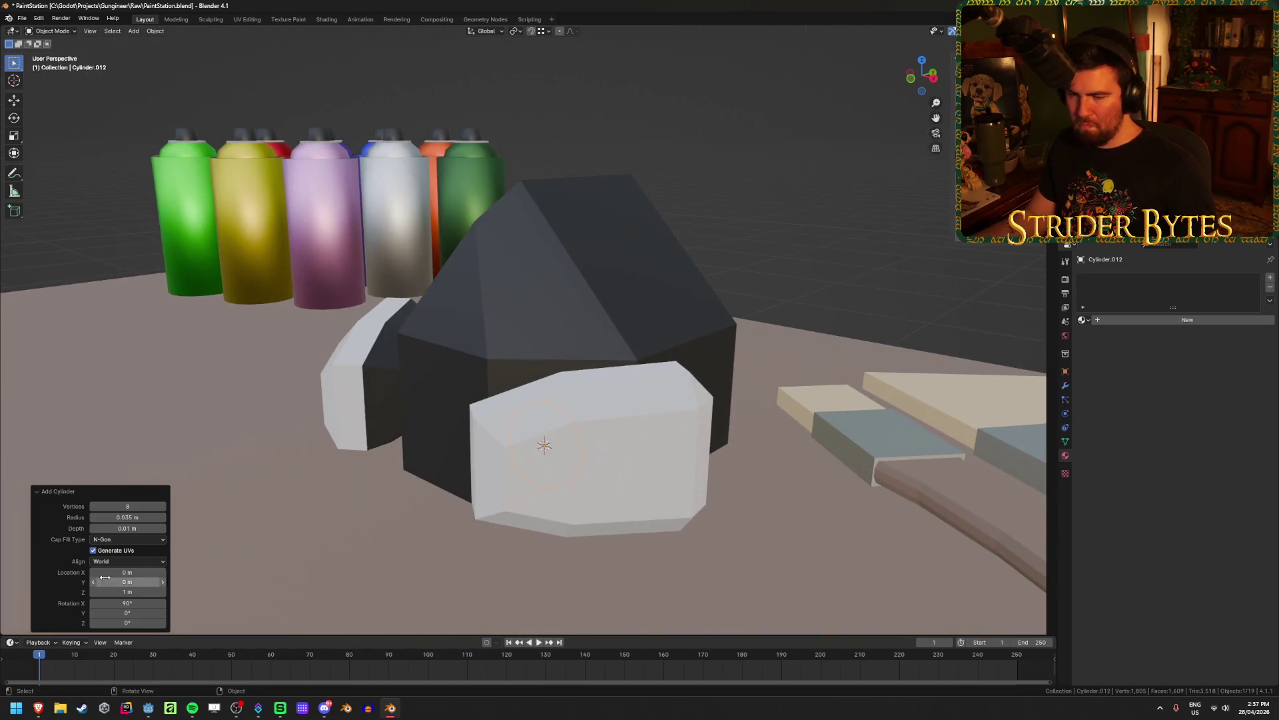
{"action": "mouse_move", "coordinate": [107, 592]}
{"action": "left_mouse_down"}
{"action": "mouse_move", "coordinate": [132, 164]}
{"action": "mouse_move", "coordinate": [126, 592]}
{"action": "left_mouse_up"}
{"action": "left_click_drag", "start_coordinate": [136, 156], "coordinate": [80, 156]}
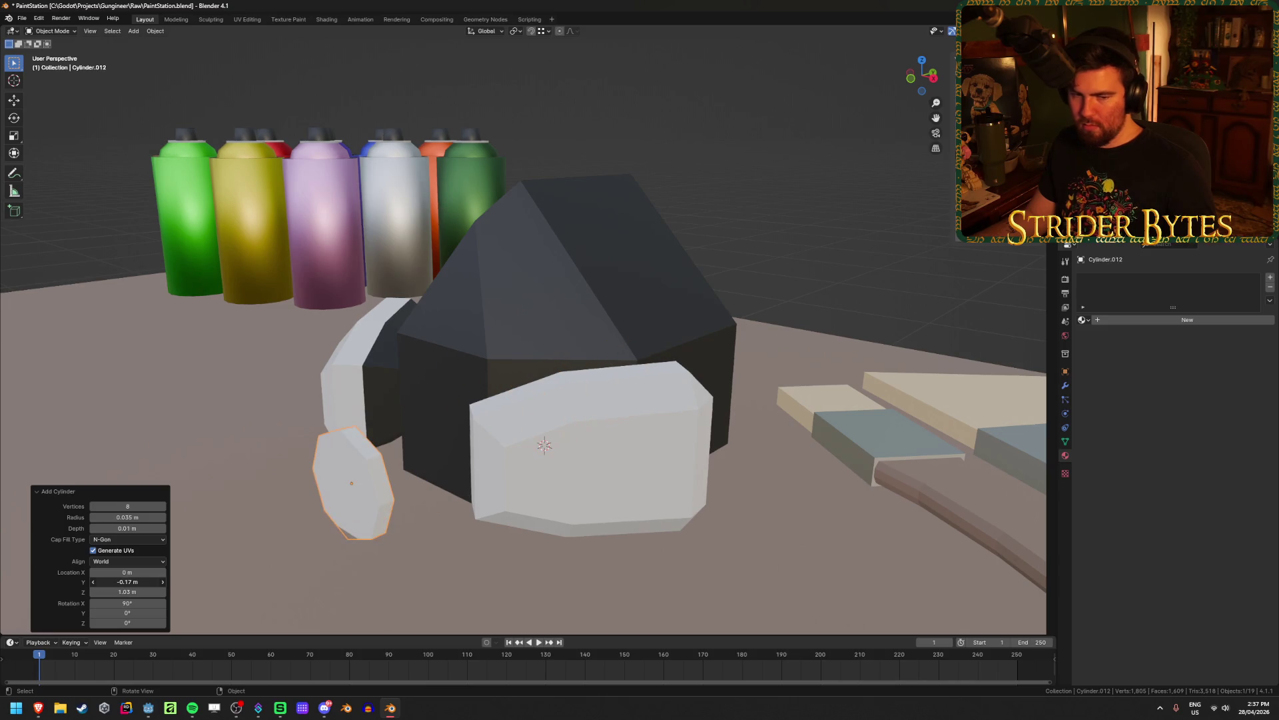
{"action": "left_click_drag", "start_coordinate": [127, 582], "coordinate": [287, 468]}
{"action": "middle_click_drag", "start_coordinate": [287, 469], "coordinate": [381, 471]}
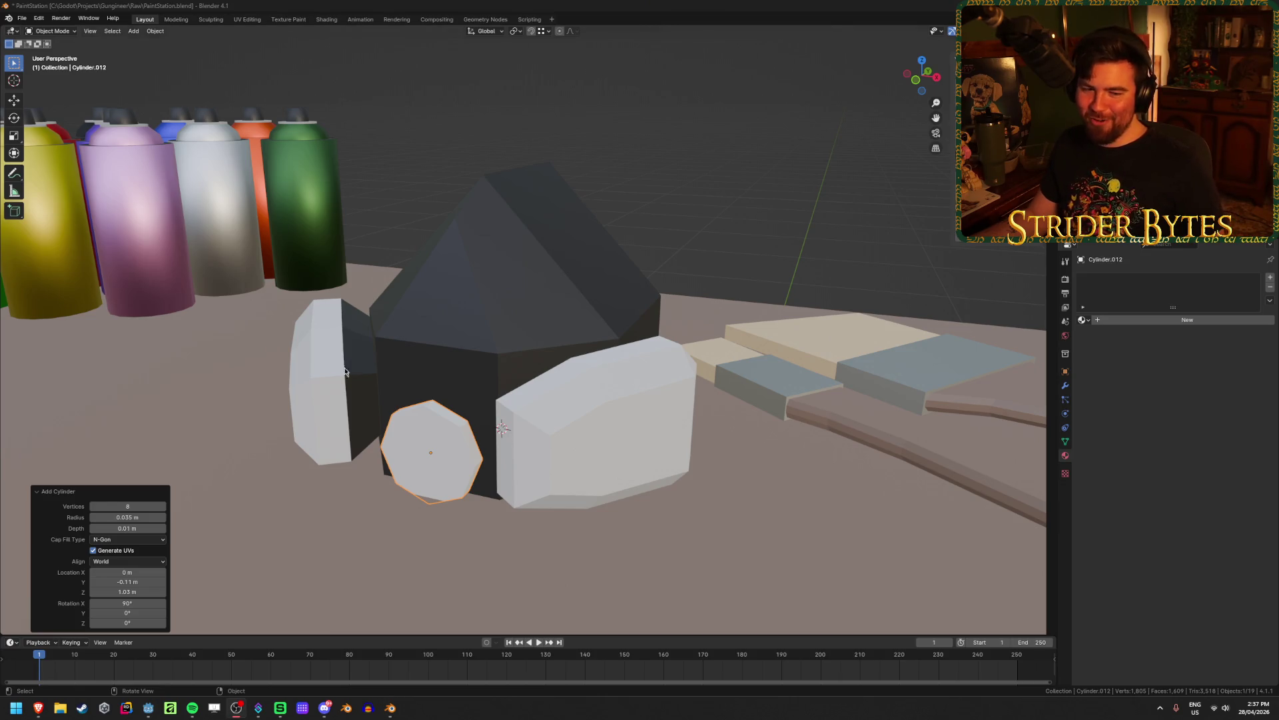
Raise the disc's Z location to 1.05 m
{"action": "key", "text": "KP_1"}
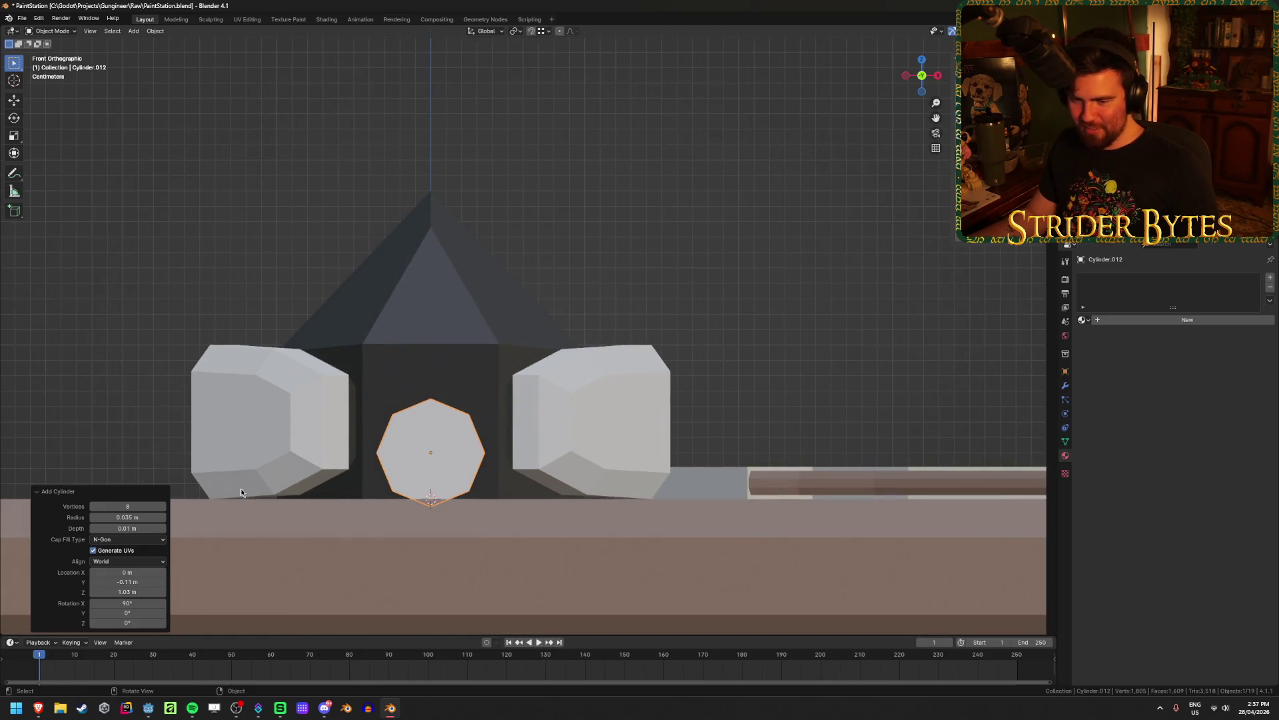
{"action": "left_click", "coordinate": [128, 591]}
{"action": "type", "text": "1.05"}
{"action": "key", "text": "Return"}
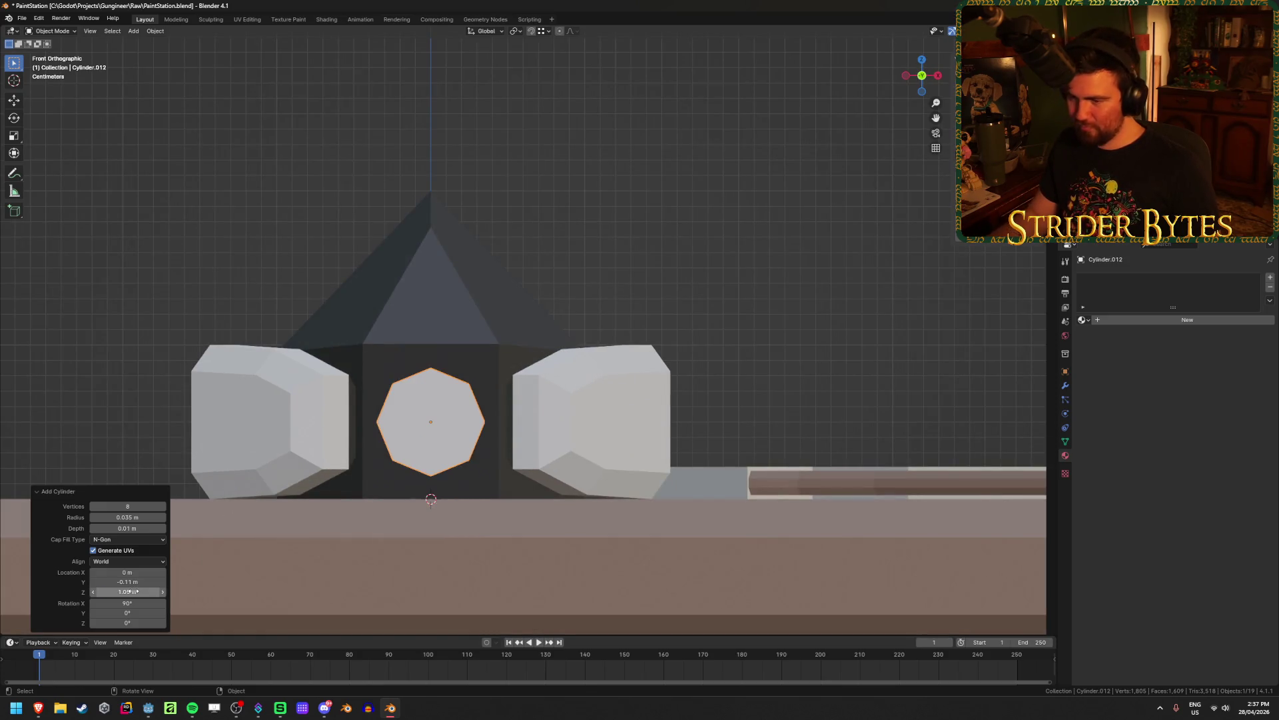
{"action": "middle_click_drag", "start_coordinate": [495, 363], "coordinate": [410, 430]}
Set the disc's Y location to -0.105 m and check it from the front
{"action": "left_click", "coordinate": [124, 581]}
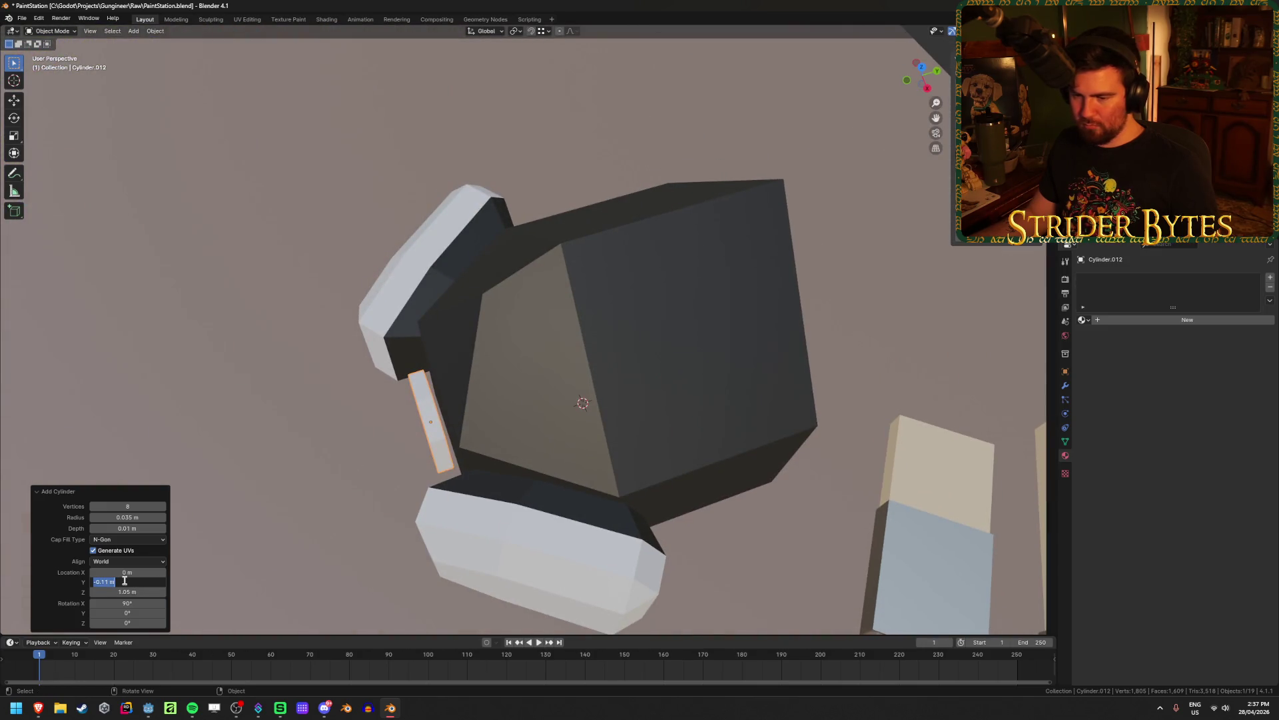
{"action": "type", "text": "-0.1"}
{"action": "key", "text": "Return"}
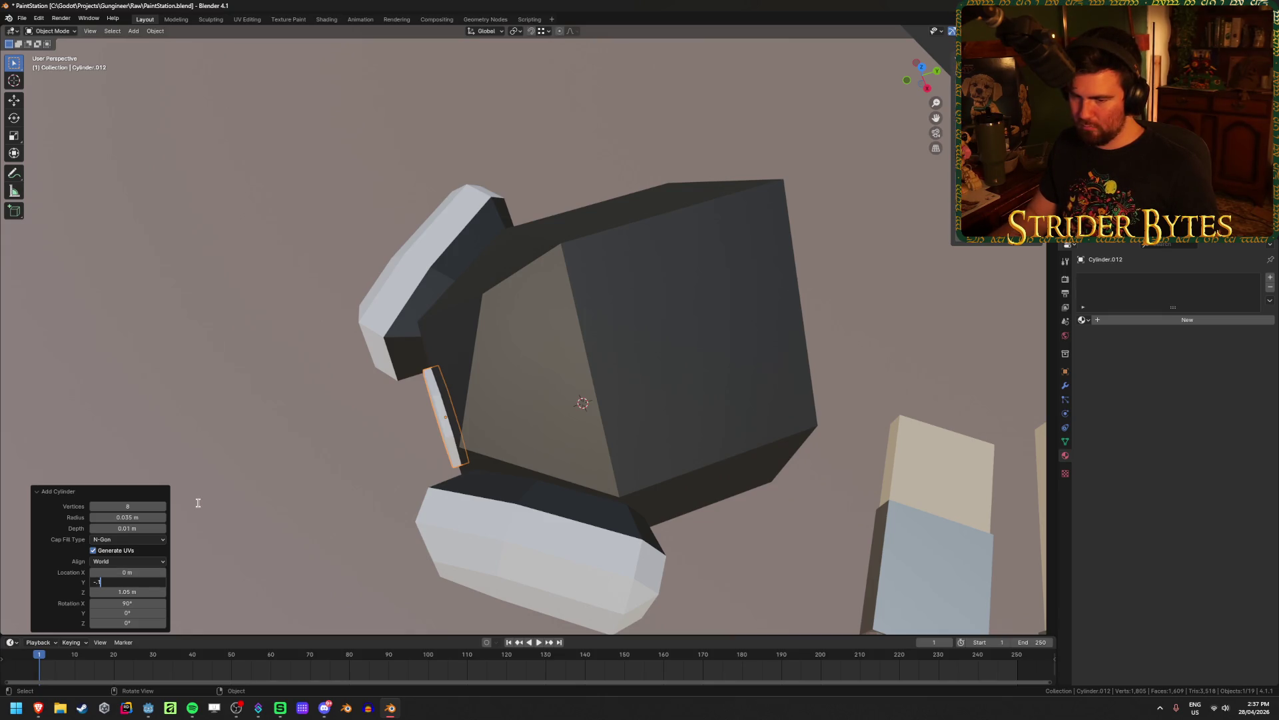
{"action": "key", "text": "Return"}
{"action": "mouse_move", "coordinate": [586, 332]}
{"action": "middle_mouse_down"}
{"action": "mouse_move", "coordinate": [601, 328]}
{"action": "mouse_move", "coordinate": [558, 343]}
{"action": "middle_mouse_up"}
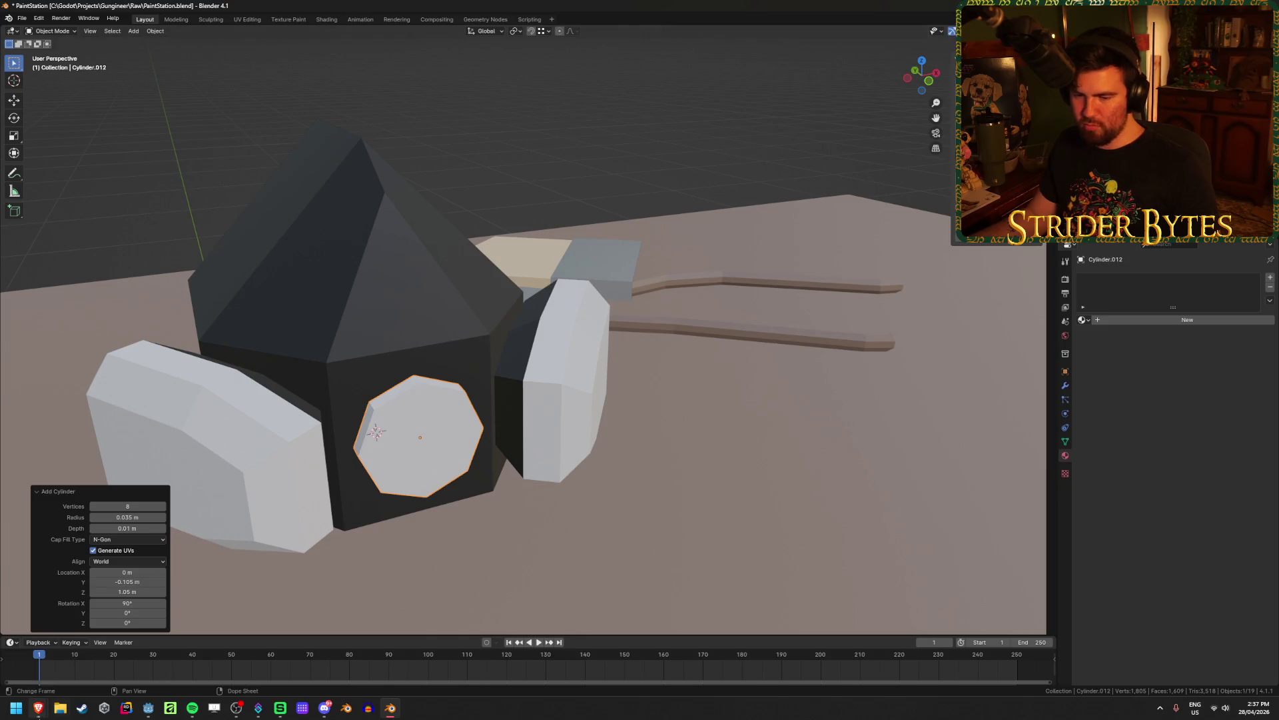
{"action": "mouse_move", "coordinate": [38, 706]}
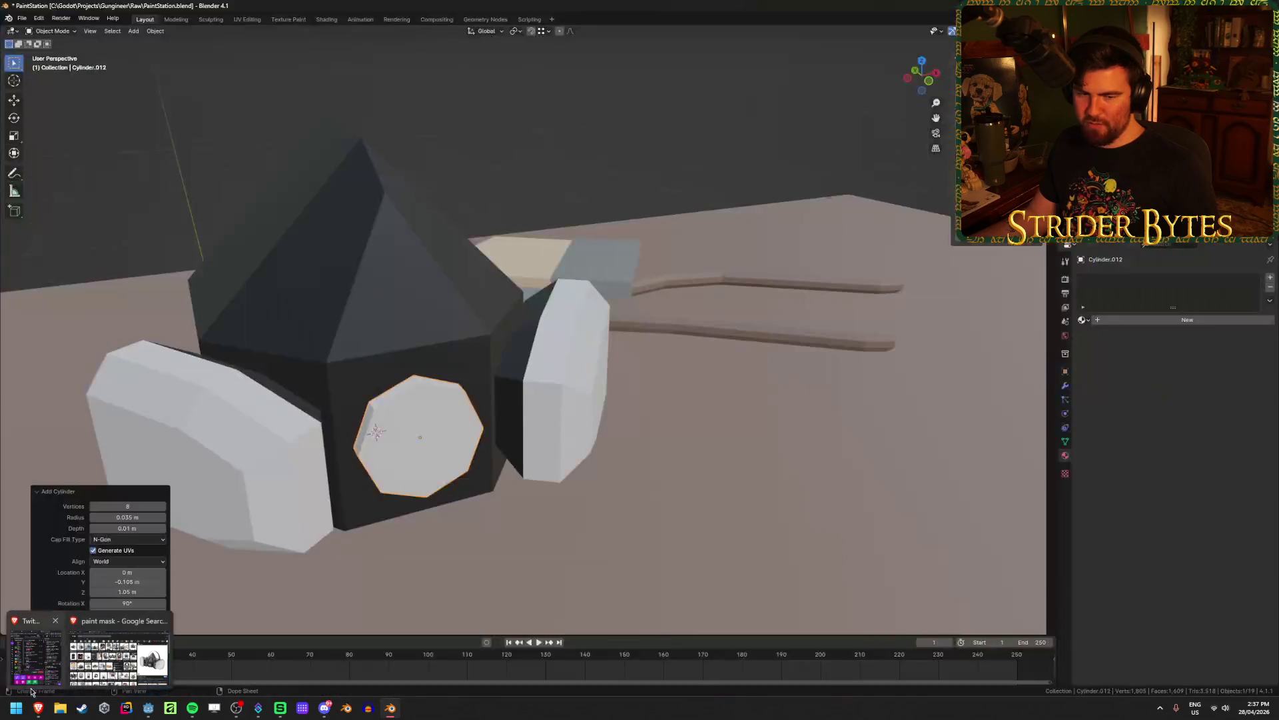
{"action": "mouse_move", "coordinate": [104, 654]}
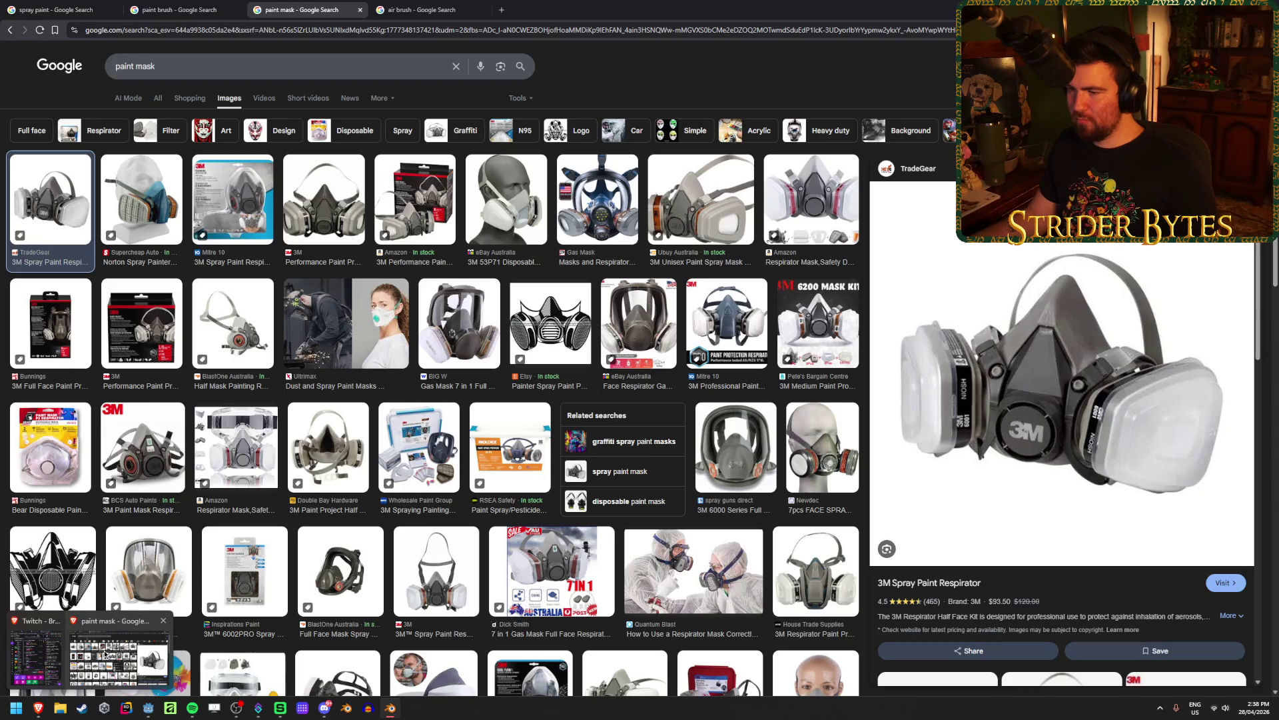
Preview paint-mask references: the black-and-white clipart, 3M kits, full-face and 3M 6200 respirators
{"action": "left_click", "coordinate": [105, 654]}
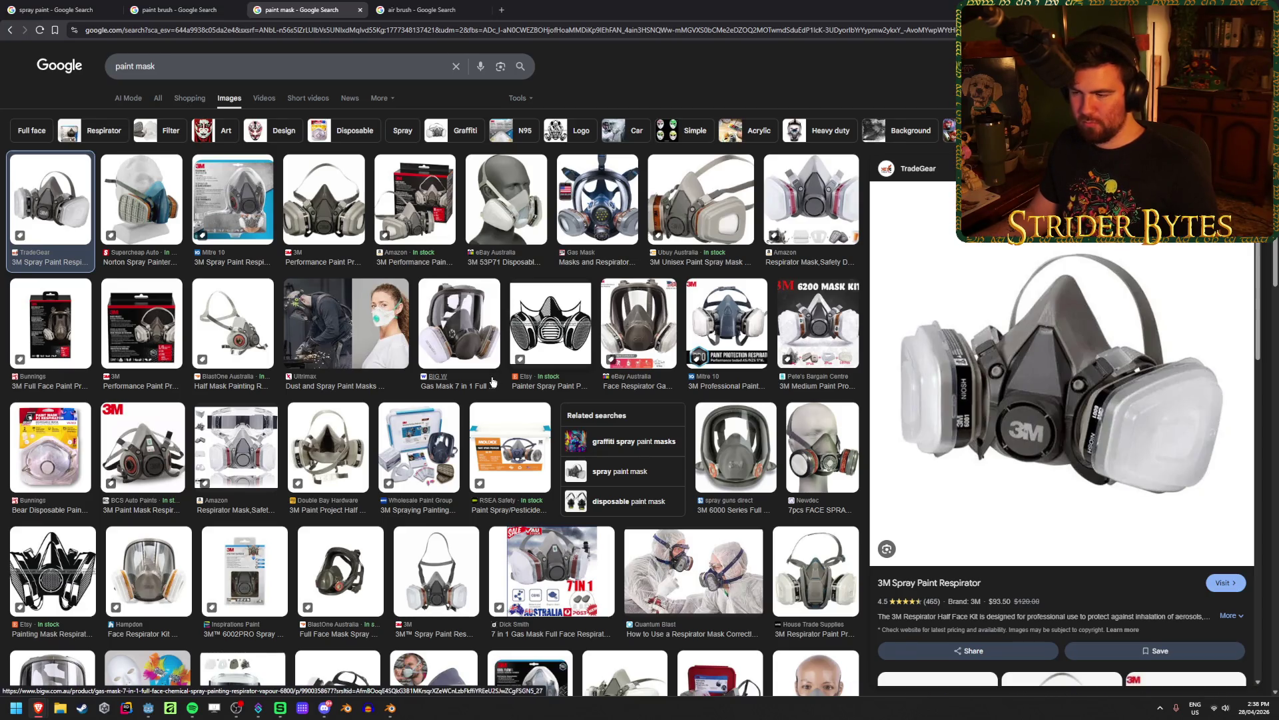
{"action": "left_click", "coordinate": [549, 321]}
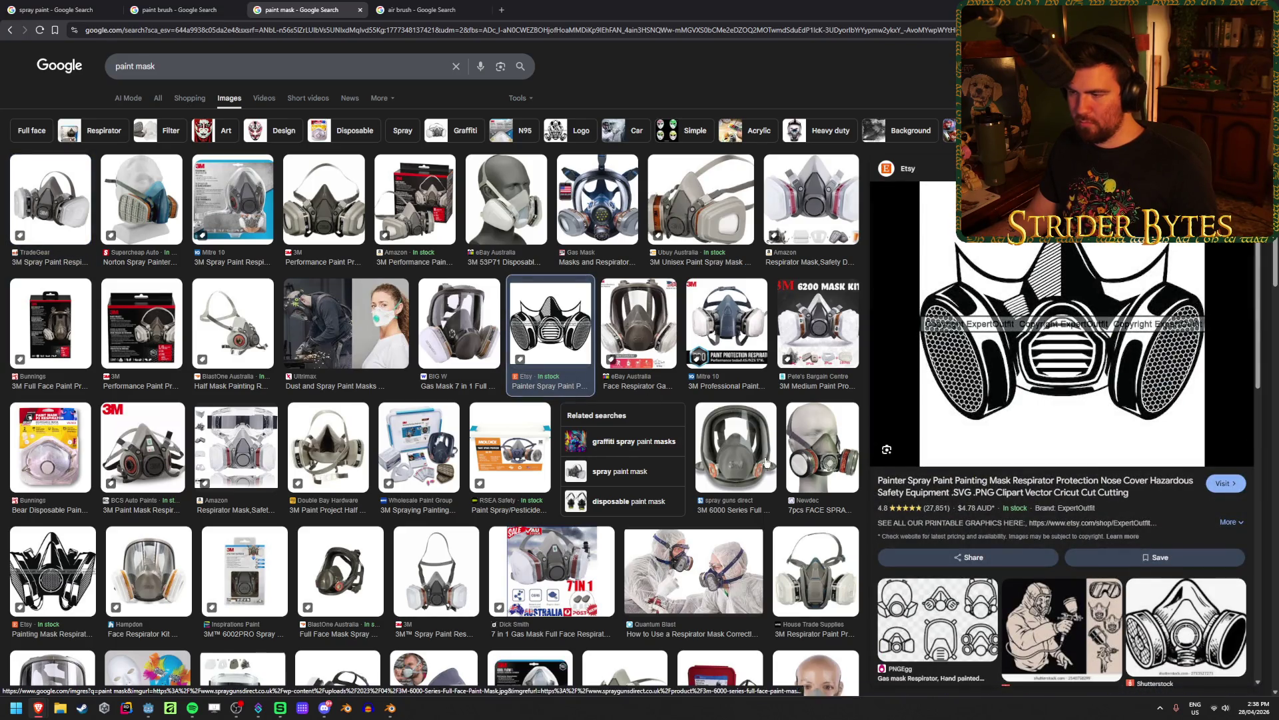
{"action": "left_click", "coordinate": [816, 410]}
{"action": "left_click", "coordinate": [806, 359]}
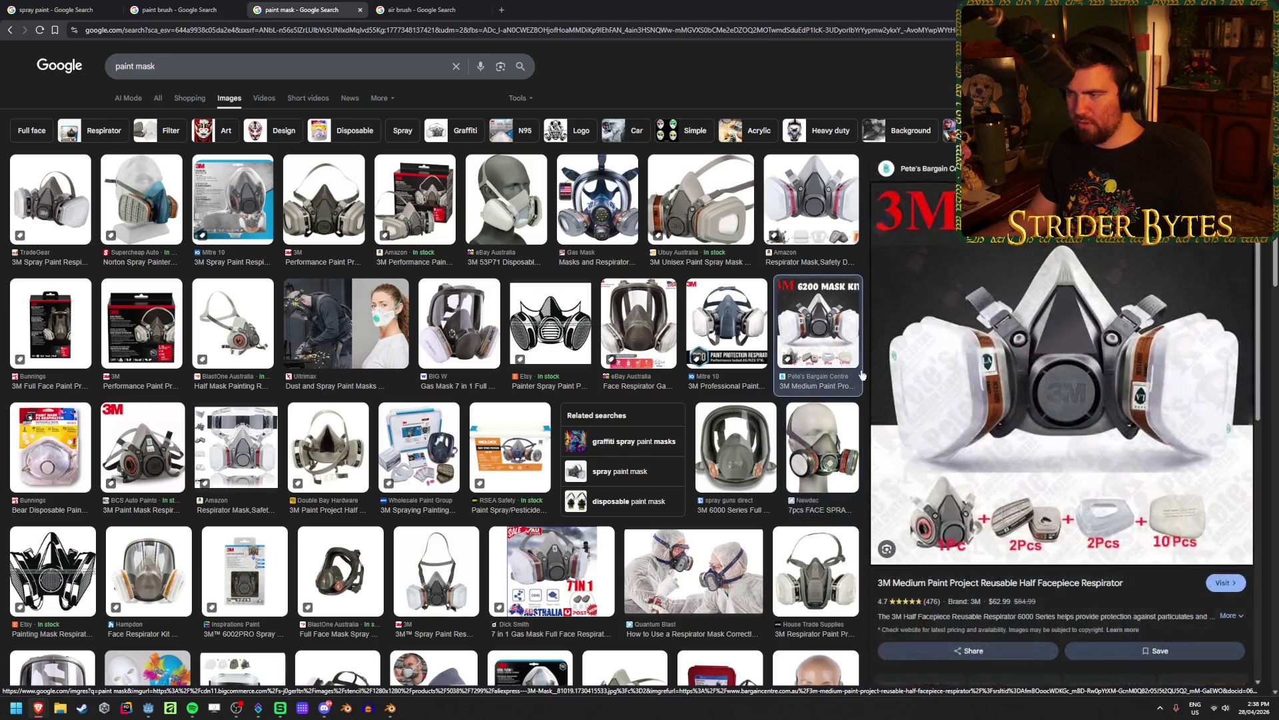
{"action": "left_click", "coordinate": [754, 335]}
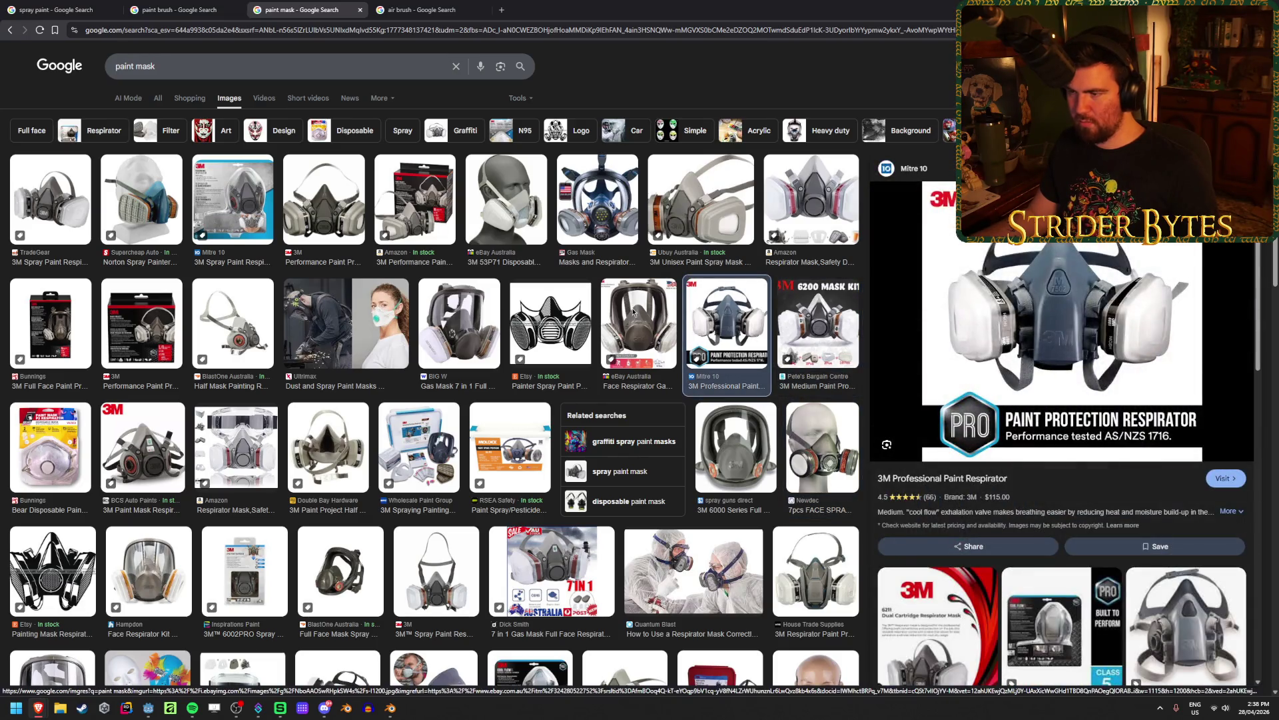
{"action": "left_click", "coordinate": [638, 323]}
{"action": "left_click", "coordinate": [539, 325]}
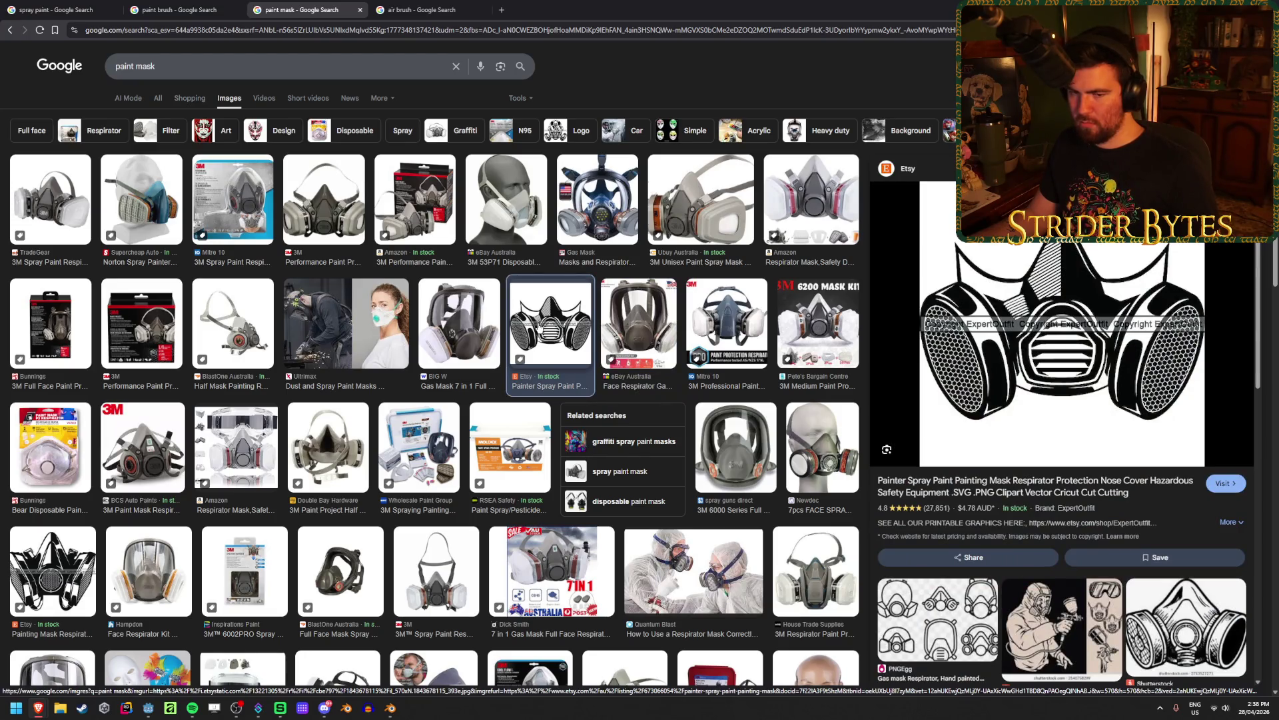
{"action": "left_click", "coordinate": [448, 567]}
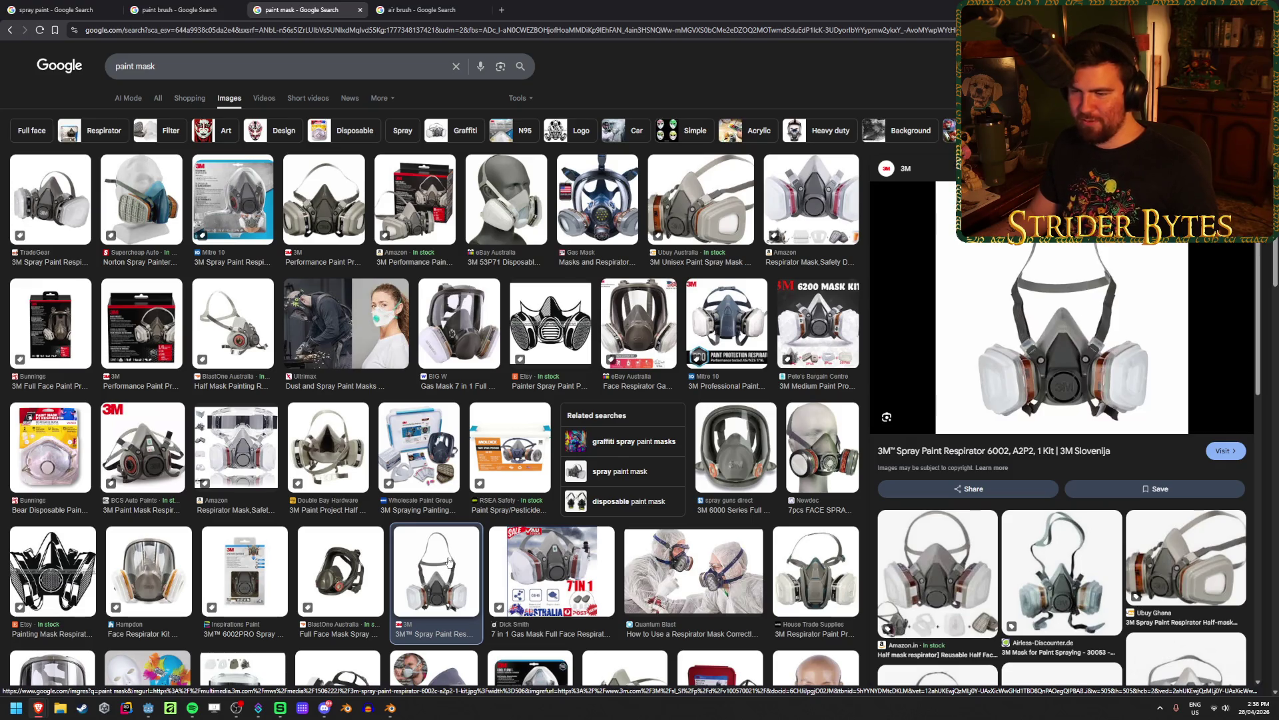
{"action": "left_click", "coordinate": [444, 313]}
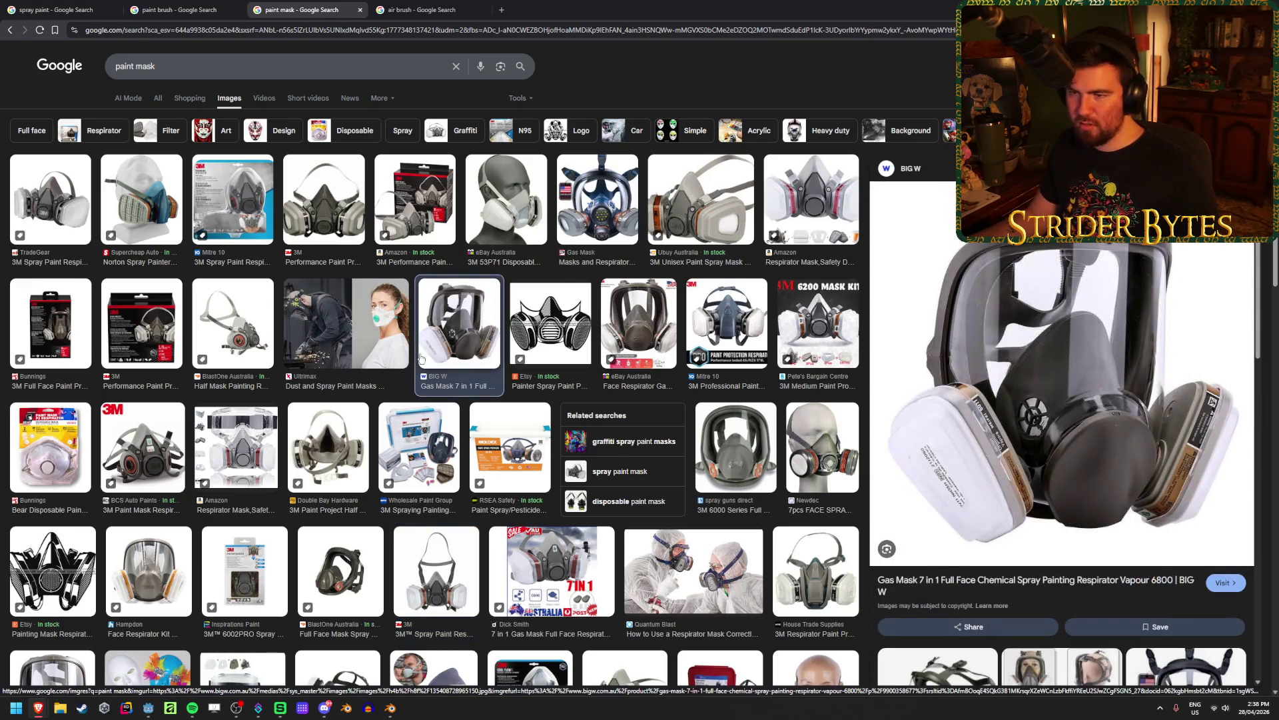
{"action": "left_click", "coordinate": [151, 320]}
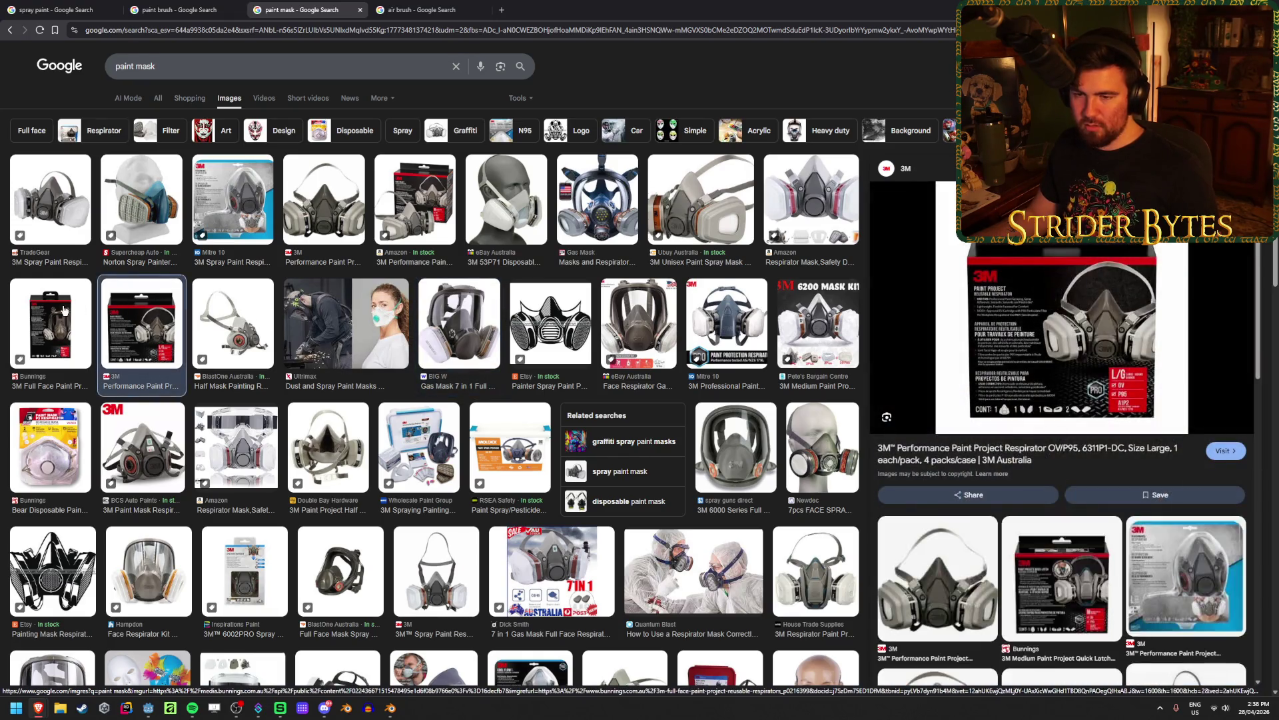
{"action": "left_click", "coordinate": [50, 322]}
{"action": "left_click", "coordinate": [155, 480]}
Preview further respirator photos, ending on the TradeGear 3M Spray Paint Respirator, then return to Blender
{"action": "scroll", "coordinate": [160, 470], "scroll_direction": "down", "scroll_amount": 3}
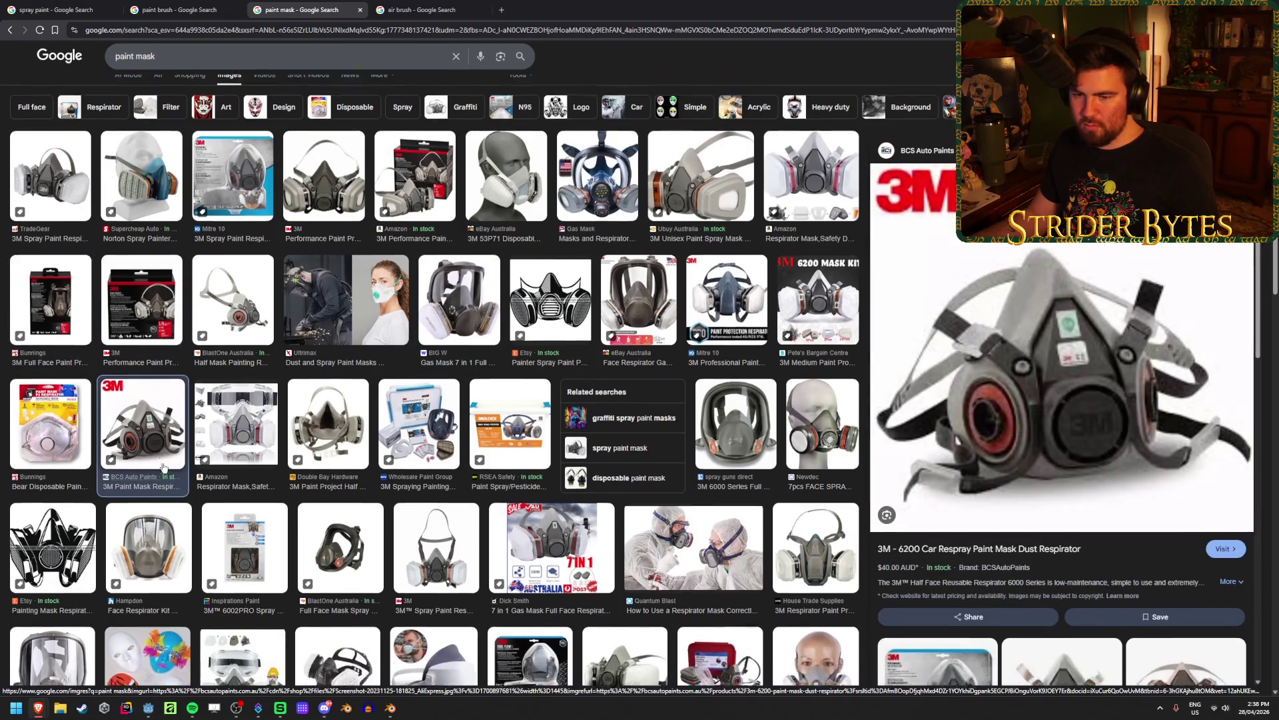
{"action": "scroll", "coordinate": [172, 459], "scroll_direction": "down", "scroll_amount": 2}
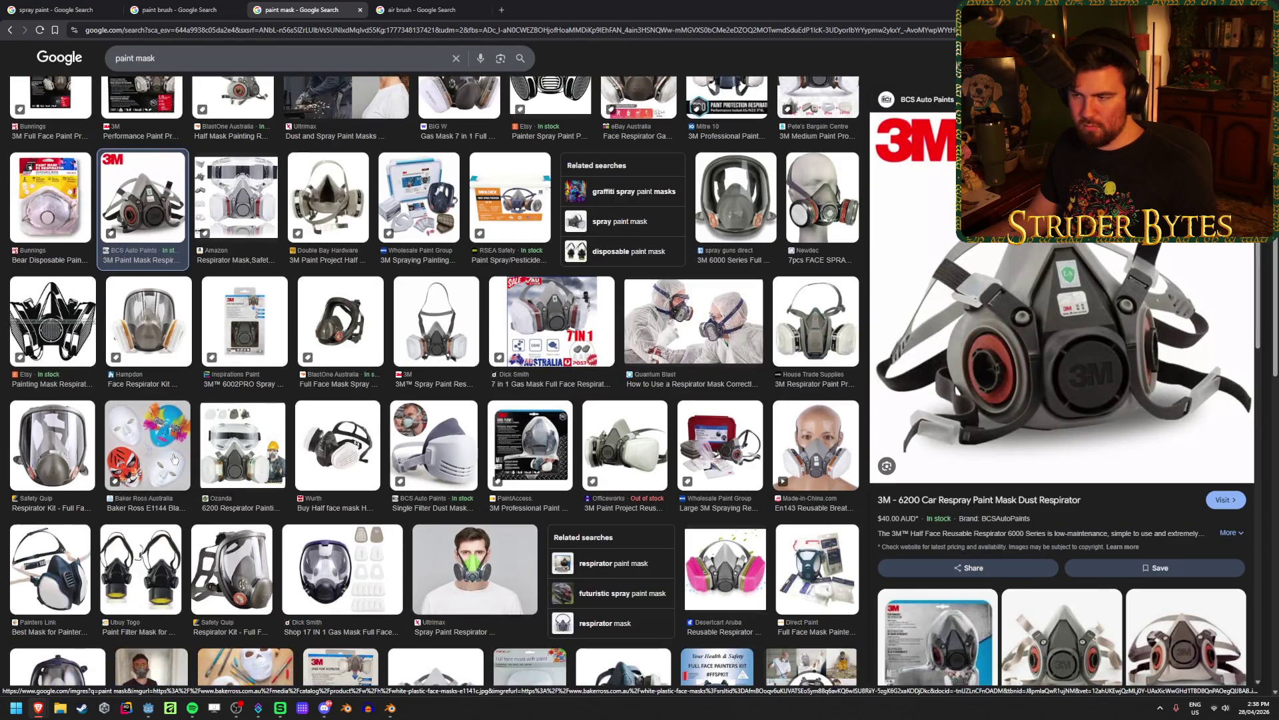
{"action": "left_click", "coordinate": [737, 322]}
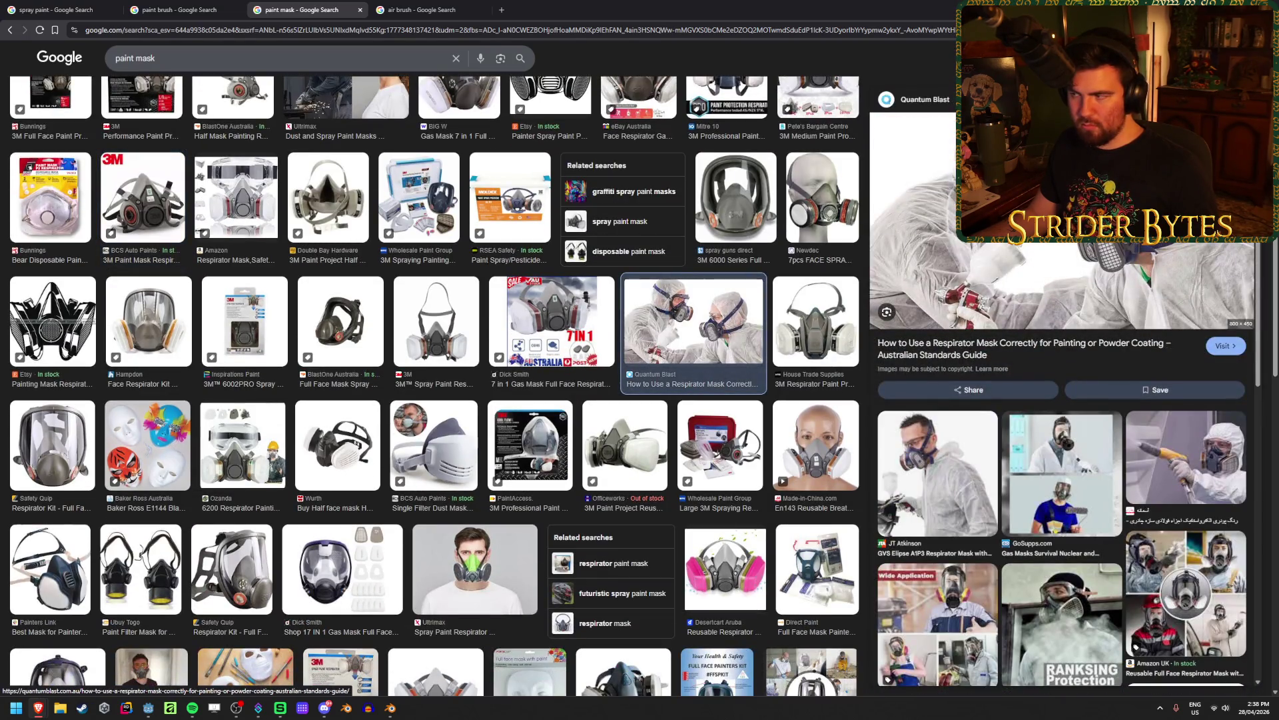
{"action": "left_click", "coordinate": [471, 570]}
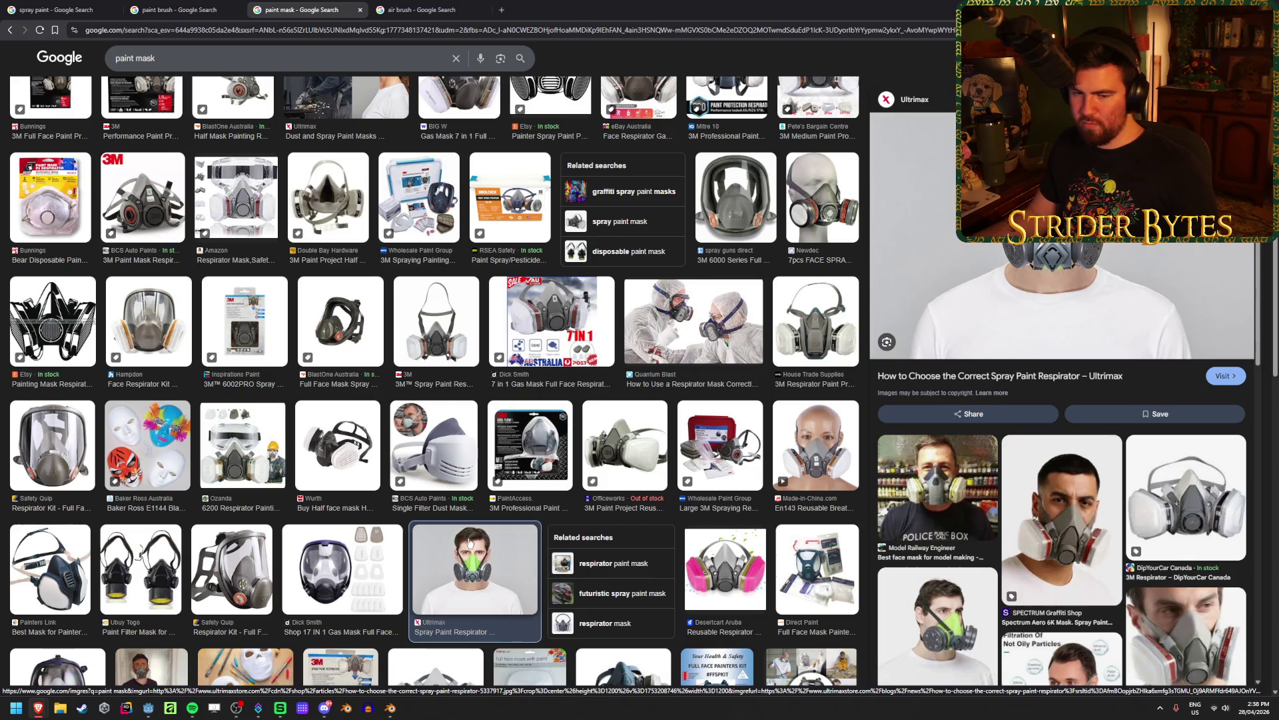
{"action": "left_click", "coordinate": [724, 557]}
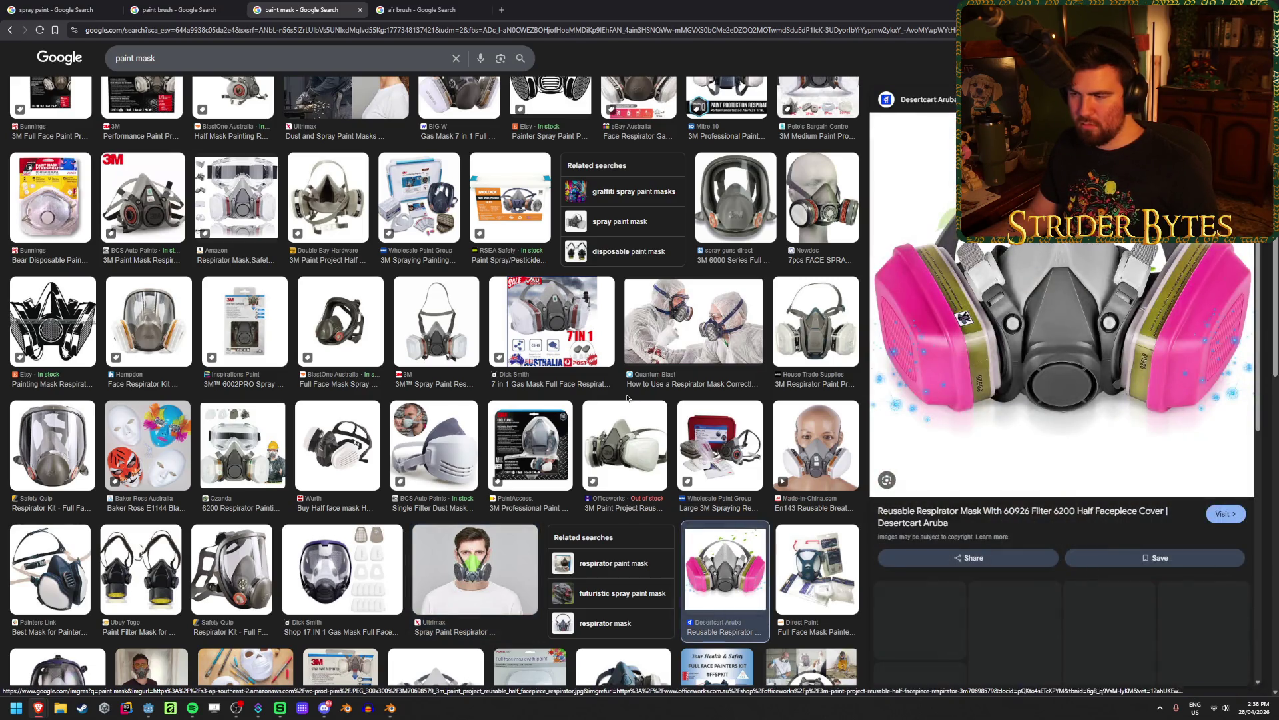
{"action": "left_click", "coordinate": [624, 445]}
{"action": "scroll", "coordinate": [484, 333], "scroll_direction": "up", "scroll_amount": 3}
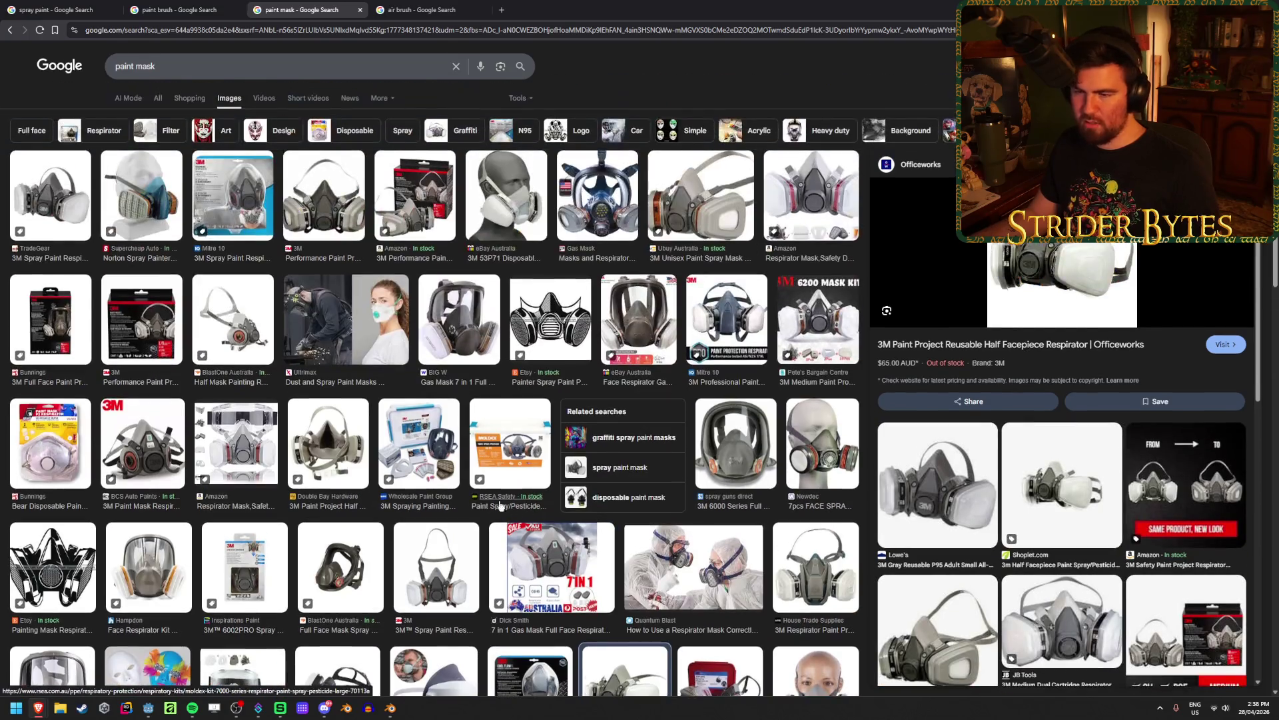
{"action": "left_click", "coordinate": [483, 333]}
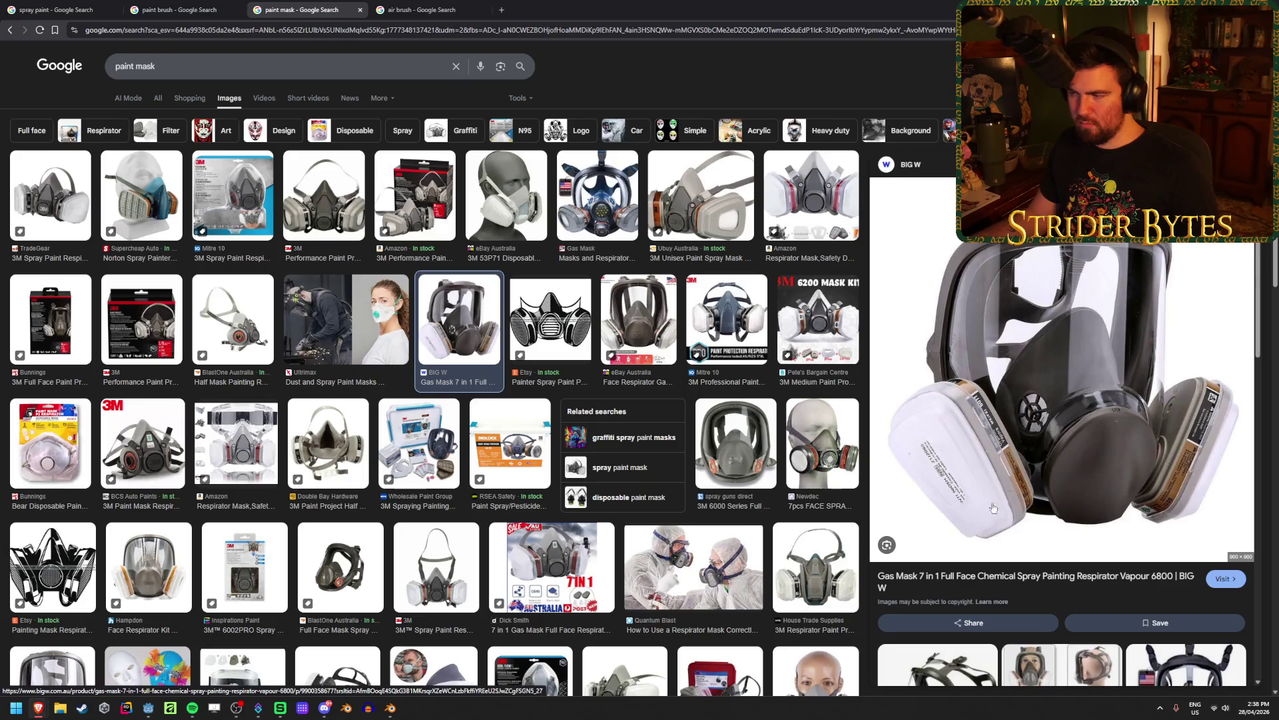
{"action": "left_click", "coordinate": [262, 324]}
{"action": "left_click", "coordinate": [335, 200]}
{"action": "left_click", "coordinate": [418, 197]}
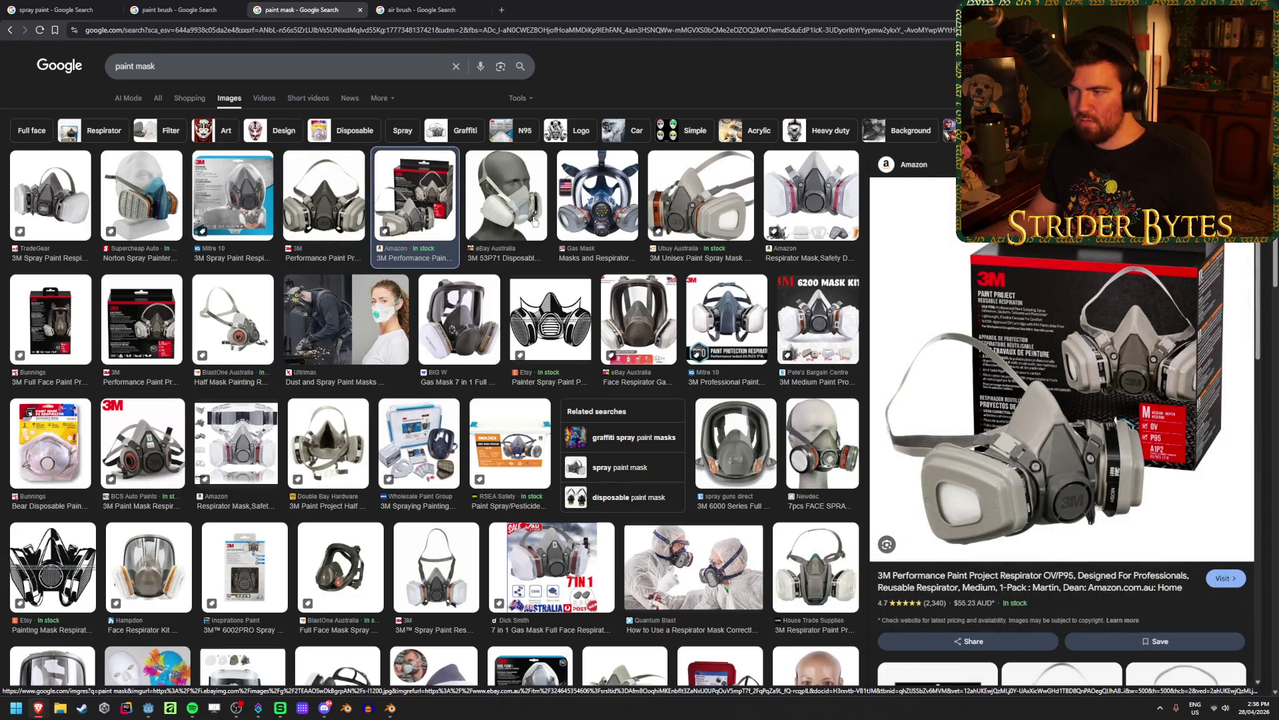
{"action": "left_click", "coordinate": [507, 200]}
{"action": "left_click", "coordinate": [324, 200]}
{"action": "left_click", "coordinate": [59, 200]}
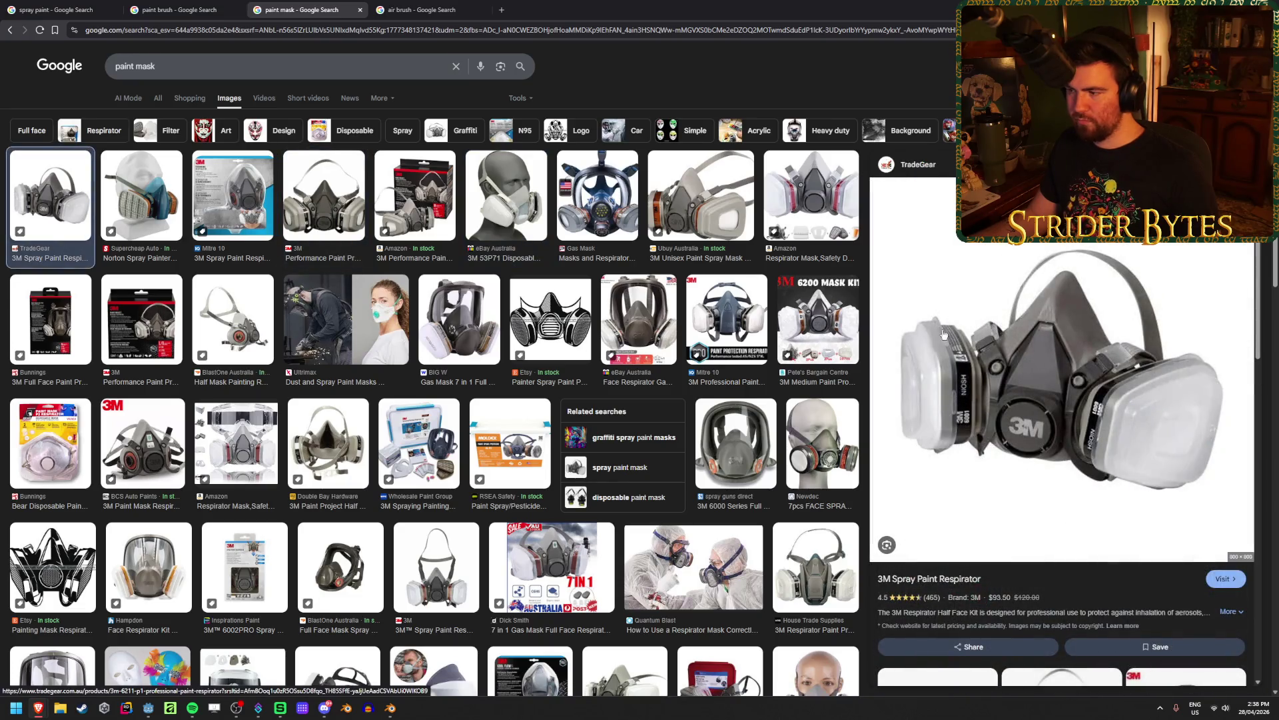
{"action": "key", "text": "alt+Tab"}
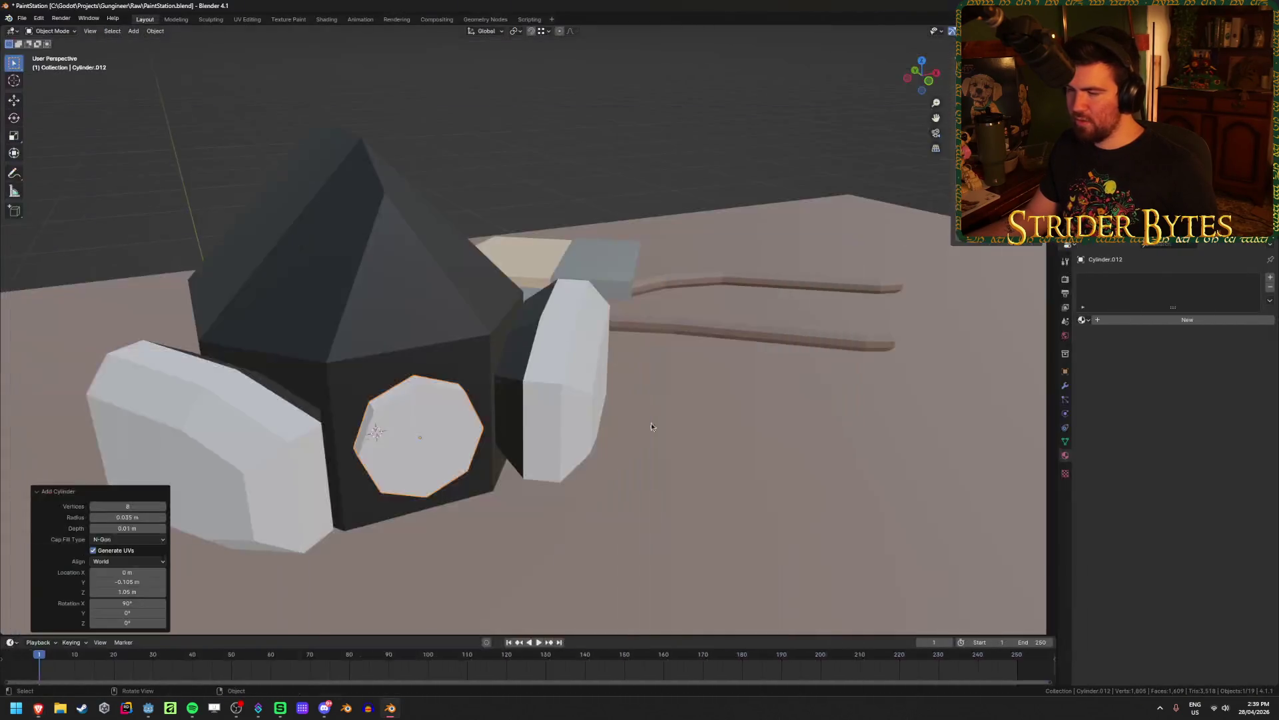
Extrude the front disc's face and scale it inward into a recessed inner ring
{"action": "middle_click_drag", "start_coordinate": [519, 410], "coordinate": [557, 401]}
{"action": "key", "text": "Tab"}
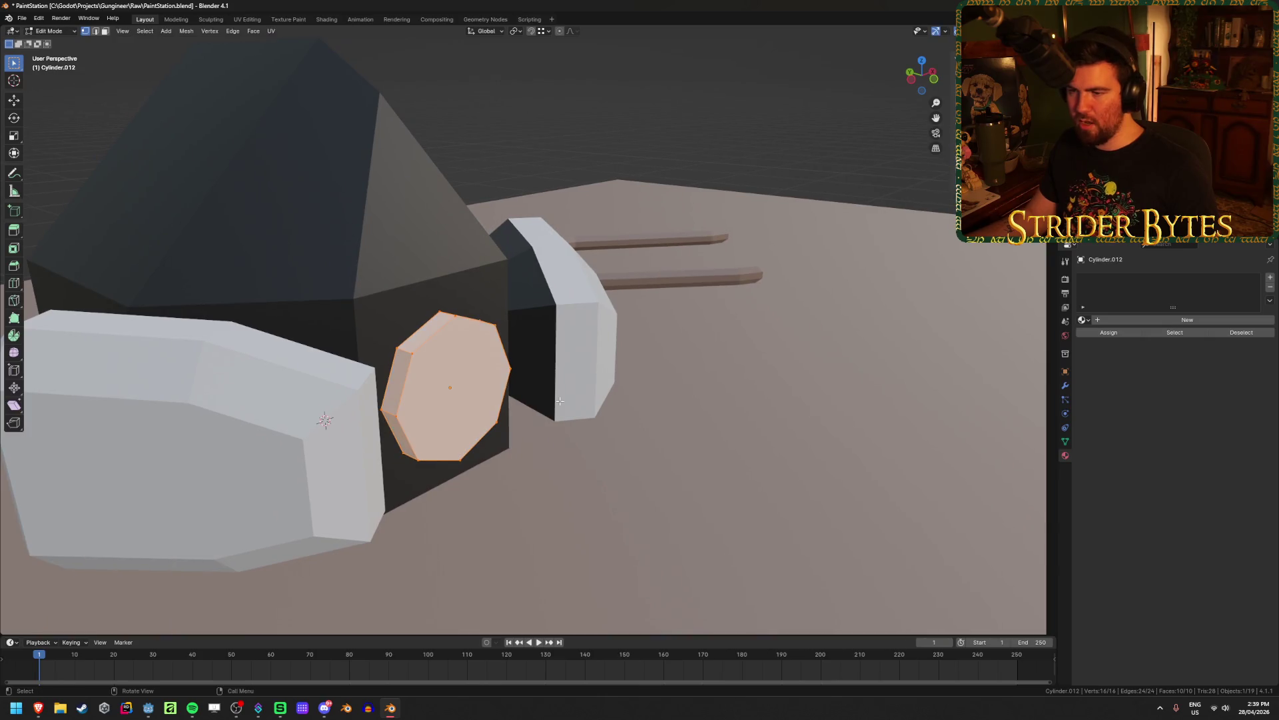
{"action": "key", "text": "e"}
{"action": "right_click", "coordinate": [468, 377]}
{"action": "key", "text": "s"}
{"action": "left_click", "coordinate": [667, 383]}
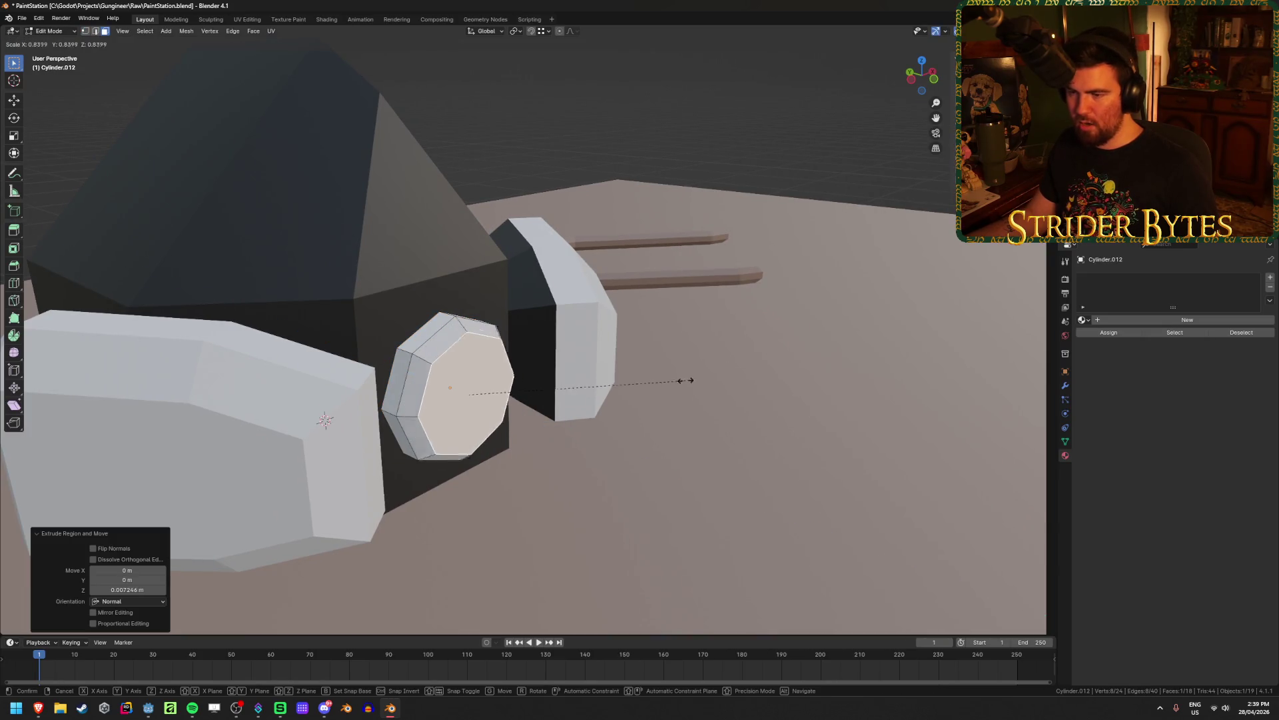
{"action": "key", "text": "Tab"}
{"action": "middle_click_drag", "start_coordinate": [663, 386], "coordinate": [641, 529]}
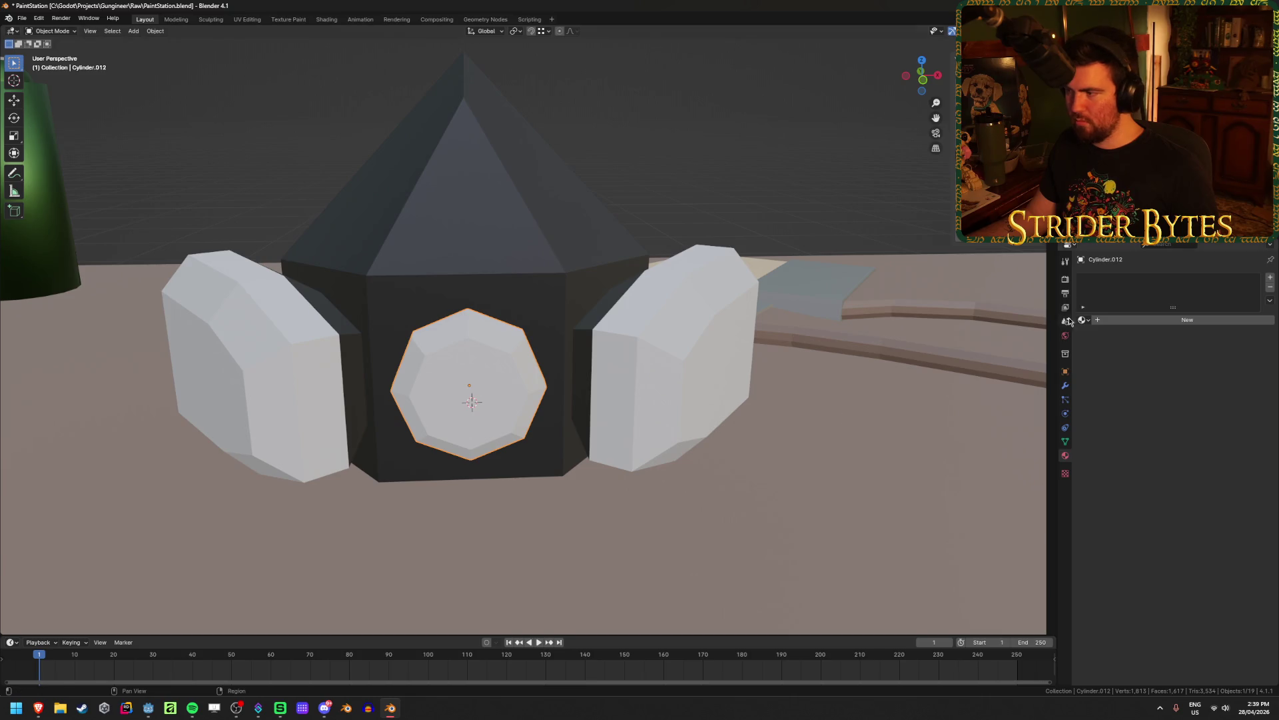
Assign the existing Black material to the disc so it matches the mask body
{"action": "left_click", "coordinate": [1083, 320]}
{"action": "left_click", "coordinate": [1113, 343]}
{"action": "key", "text": "Tab"}
{"action": "middle_click_drag", "start_coordinate": [534, 571], "coordinate": [605, 526]}
{"action": "key", "text": "Tab"}
{"action": "mouse_move", "coordinate": [705, 186]}
{"action": "middle_mouse_down"}
{"action": "mouse_move", "coordinate": [696, 382]}
{"action": "mouse_move", "coordinate": [622, 380]}
{"action": "mouse_move", "coordinate": [656, 382]}
{"action": "mouse_move", "coordinate": [675, 409]}
{"action": "middle_mouse_up"}
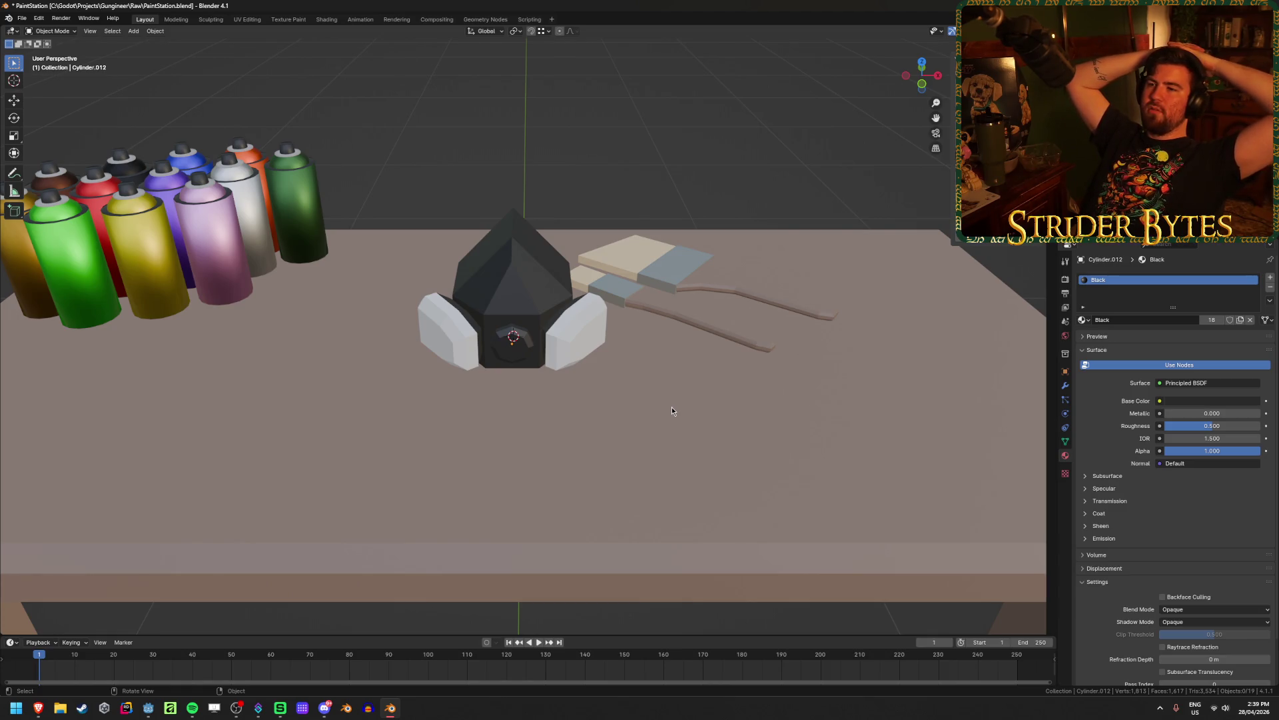
Orbit around the PaintStation table, glance at the paint mask image search, and return to Blender
{"action": "mouse_move", "coordinate": [672, 411]}
{"action": "middle_mouse_down"}
{"action": "mouse_move", "coordinate": [694, 226]}
{"action": "mouse_move", "coordinate": [729, 280]}
{"action": "middle_mouse_up"}
{"action": "scroll", "coordinate": [642, 295], "scroll_direction": "up", "scroll_amount": 4}
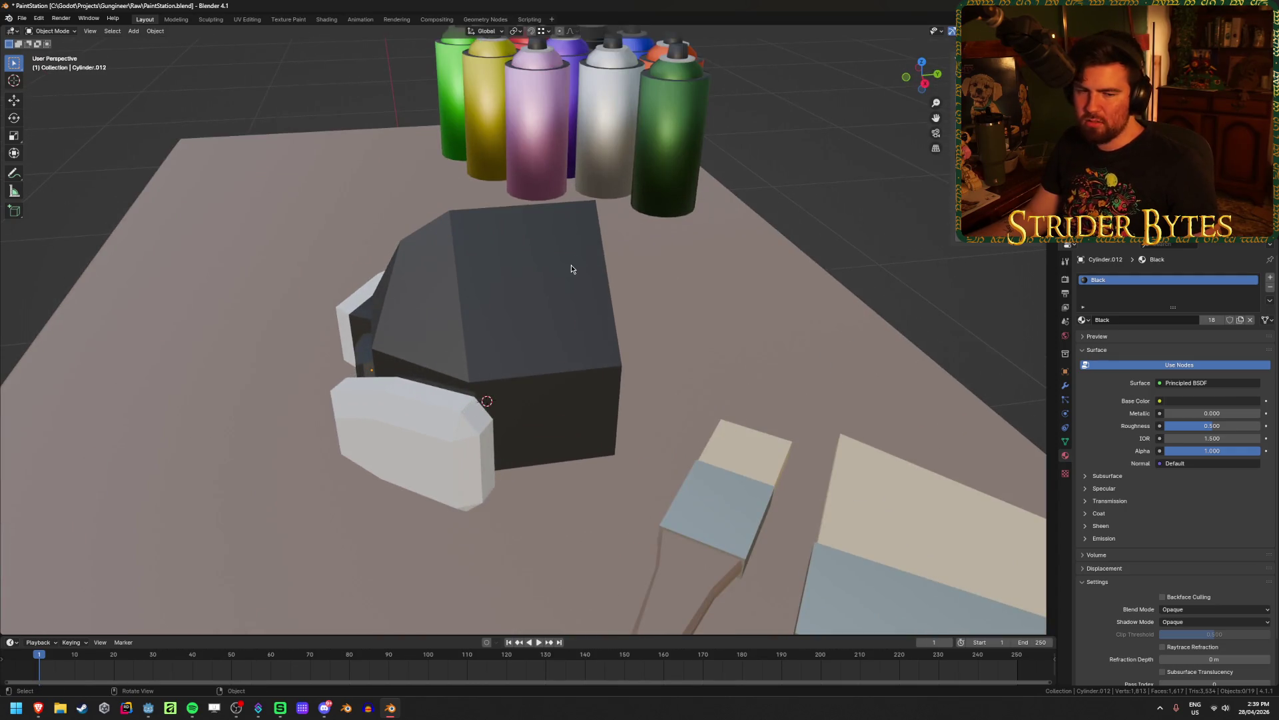
{"action": "mouse_move", "coordinate": [432, 281]}
{"action": "middle_mouse_down"}
{"action": "mouse_move", "coordinate": [537, 273]}
{"action": "mouse_move", "coordinate": [545, 337]}
{"action": "middle_mouse_up"}
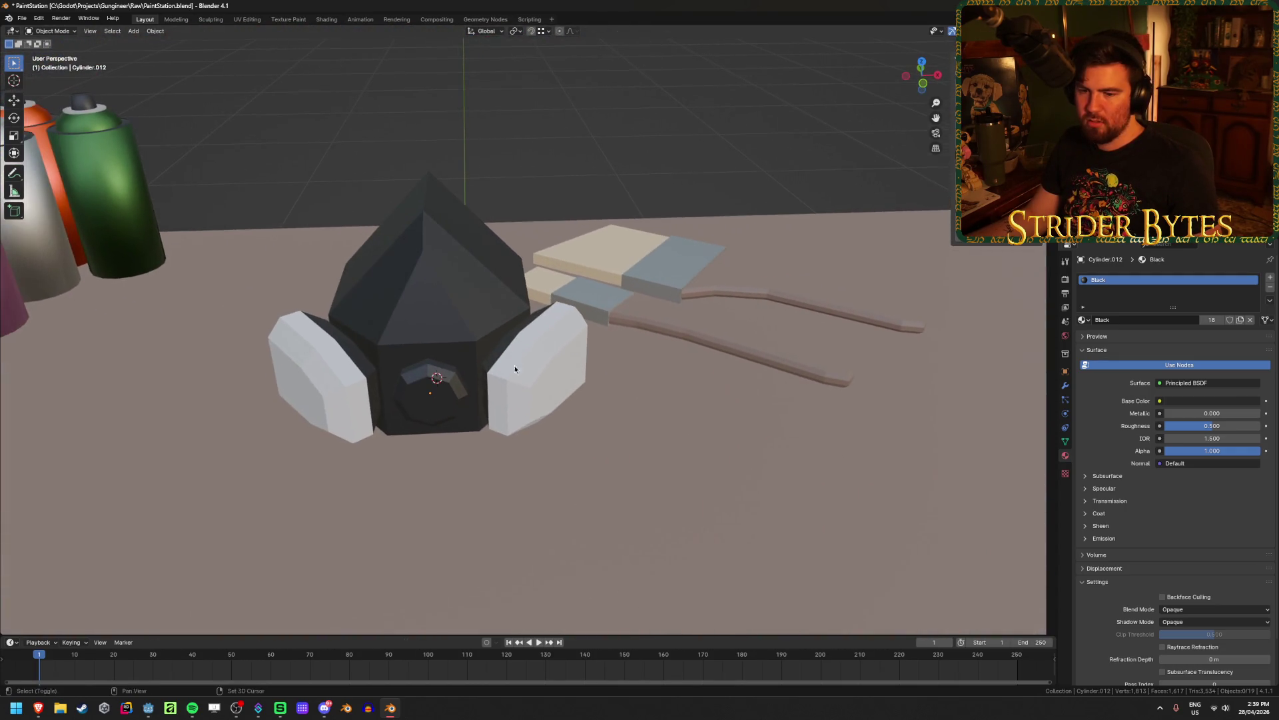
{"action": "mouse_move", "coordinate": [35, 710]}
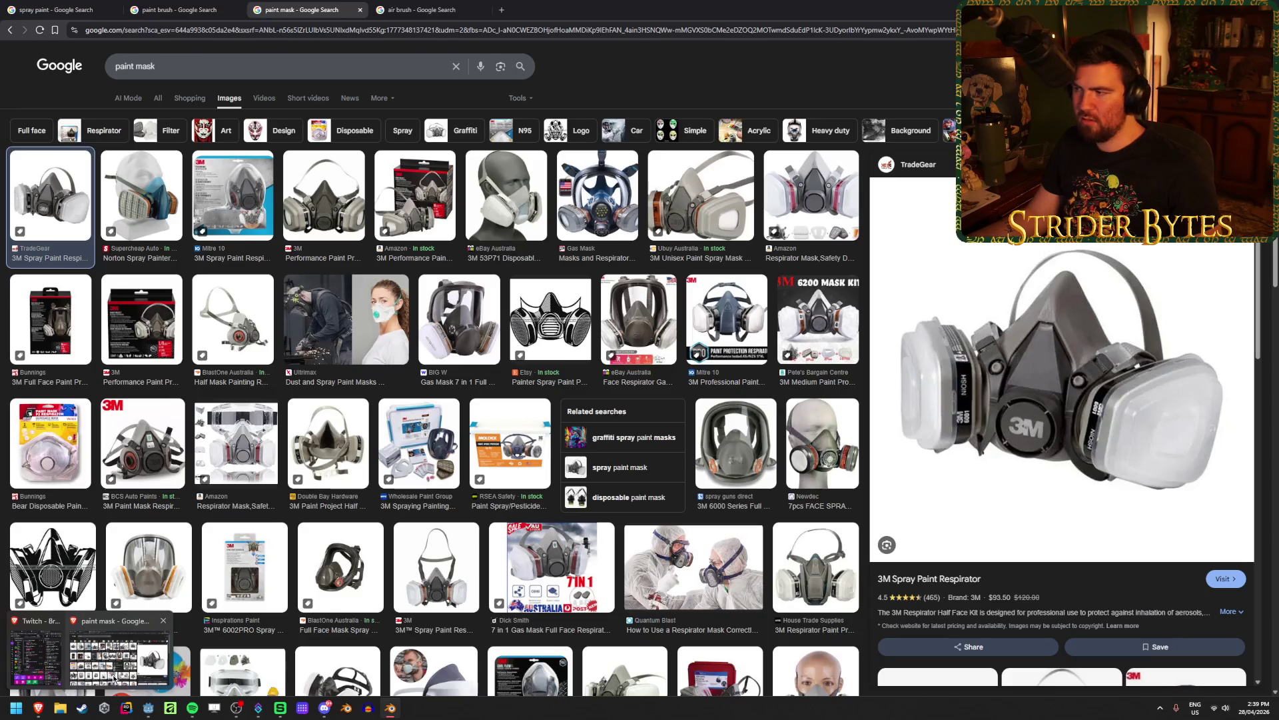
{"action": "left_click", "coordinate": [115, 678]}
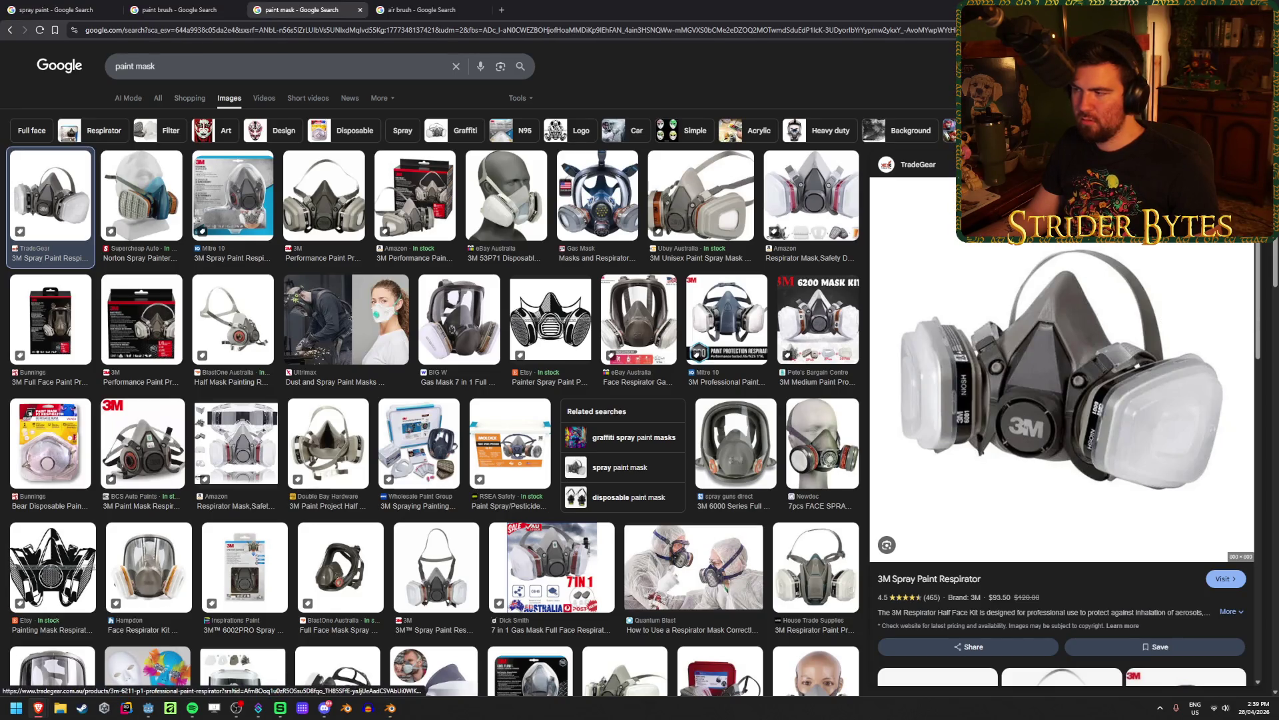
{"action": "key", "text": "alt+Tab"}
{"action": "mouse_move", "coordinate": [609, 303]}
{"action": "middle_mouse_down"}
{"action": "mouse_move", "coordinate": [633, 302]}
{"action": "mouse_move", "coordinate": [540, 331]}
{"action": "middle_mouse_up"}
In see-through side view, box-select the mask body's back vertices and move them -0.058 m along Y
{"action": "key", "text": "Tab"}
{"action": "key", "text": "KP_1"}
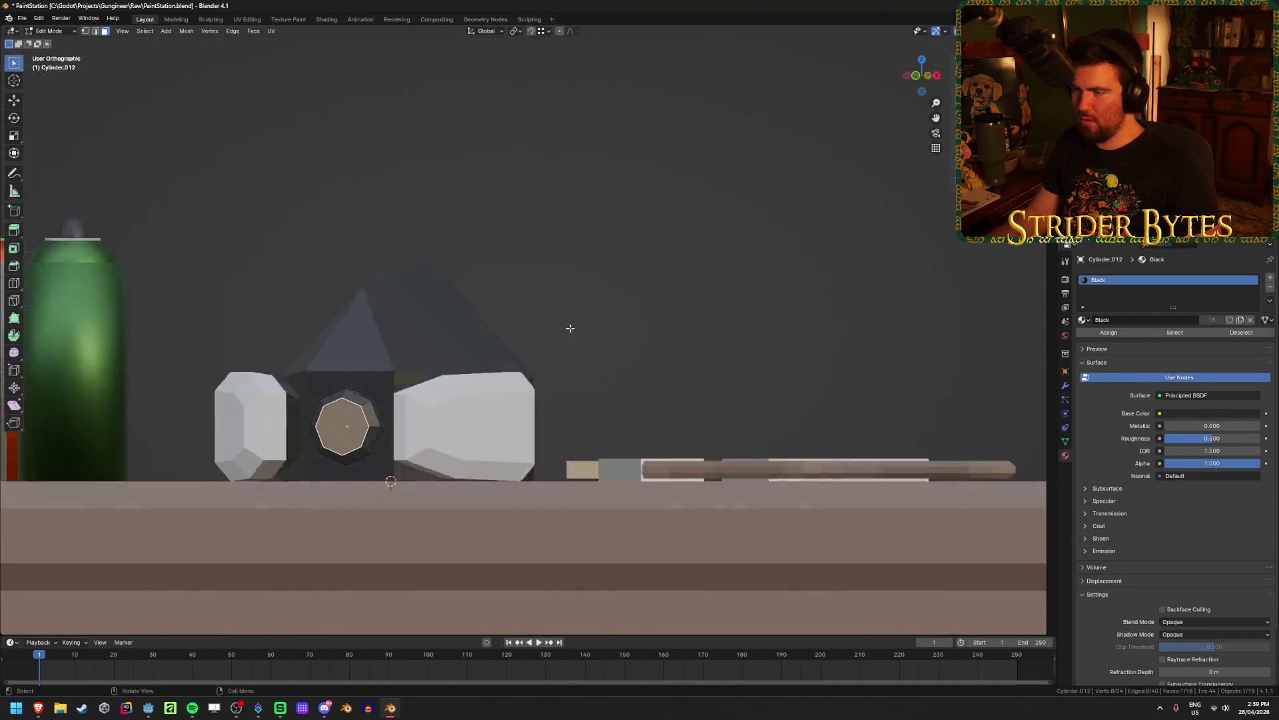
{"action": "key", "text": "KP_3"}
{"action": "key", "text": "shift+z"}
{"action": "key", "text": "shift+z"}
{"action": "key", "text": "Tab"}
{"action": "left_click", "coordinate": [427, 287]}
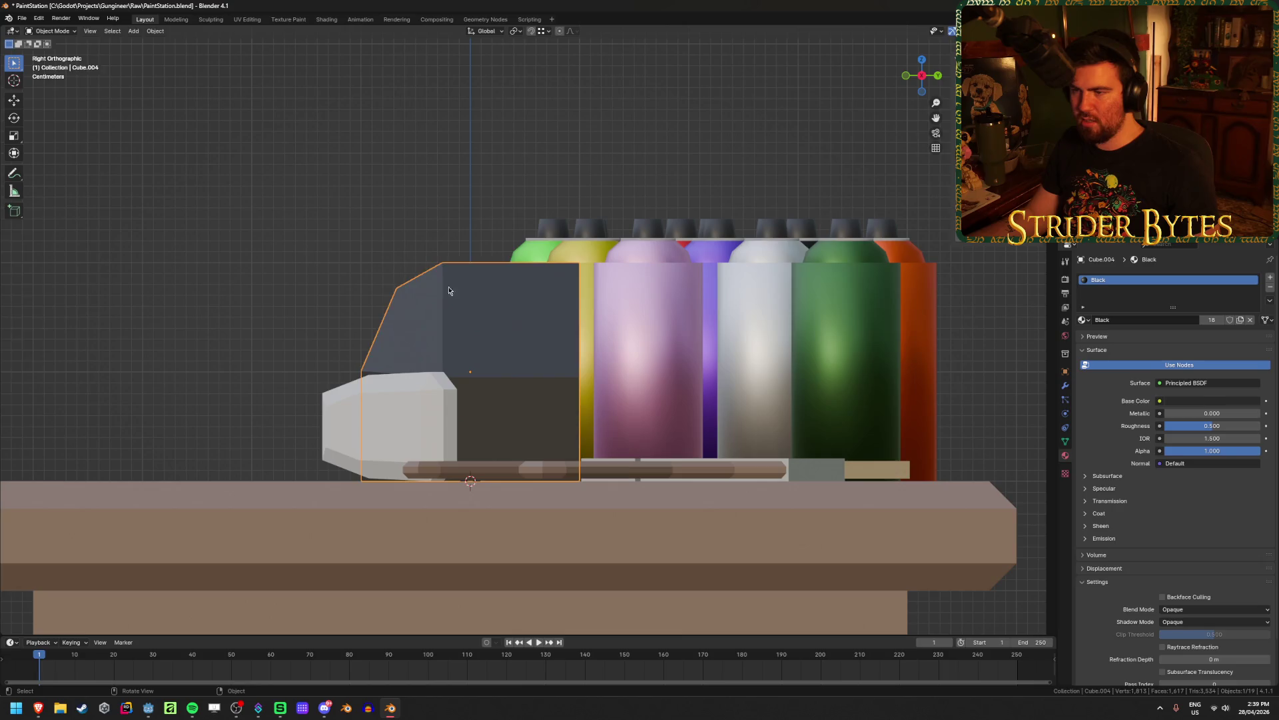
{"action": "key", "text": "Tab"}
{"action": "key", "text": "shift+z"}
{"action": "key", "text": "shift+z"}
{"action": "key", "text": "shift+z"}
{"action": "left_click_drag", "start_coordinate": [515, 212], "coordinate": [606, 490]}
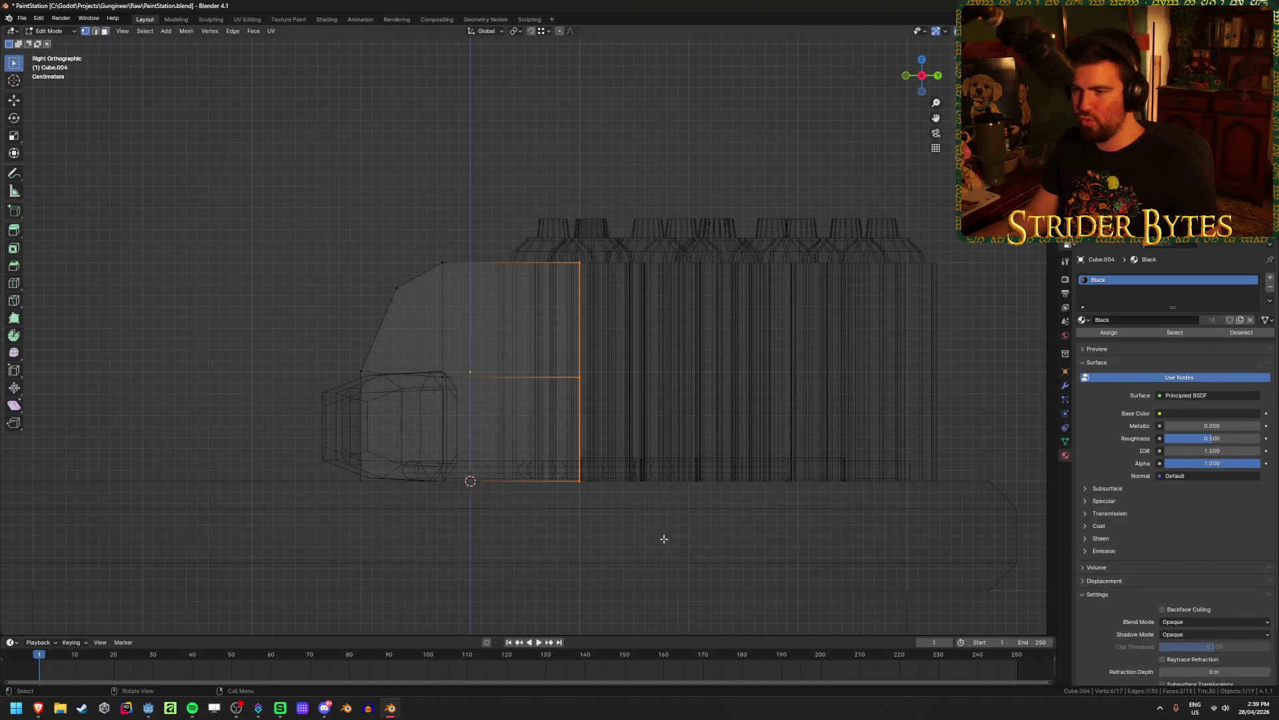
{"action": "key", "text": "g"}
{"action": "key", "text": "y"}
{"action": "left_click", "coordinate": [672, 416]}
{"action": "key", "text": "shift+z"}
{"action": "middle_click_drag", "start_coordinate": [672, 417], "coordinate": [674, 438]}
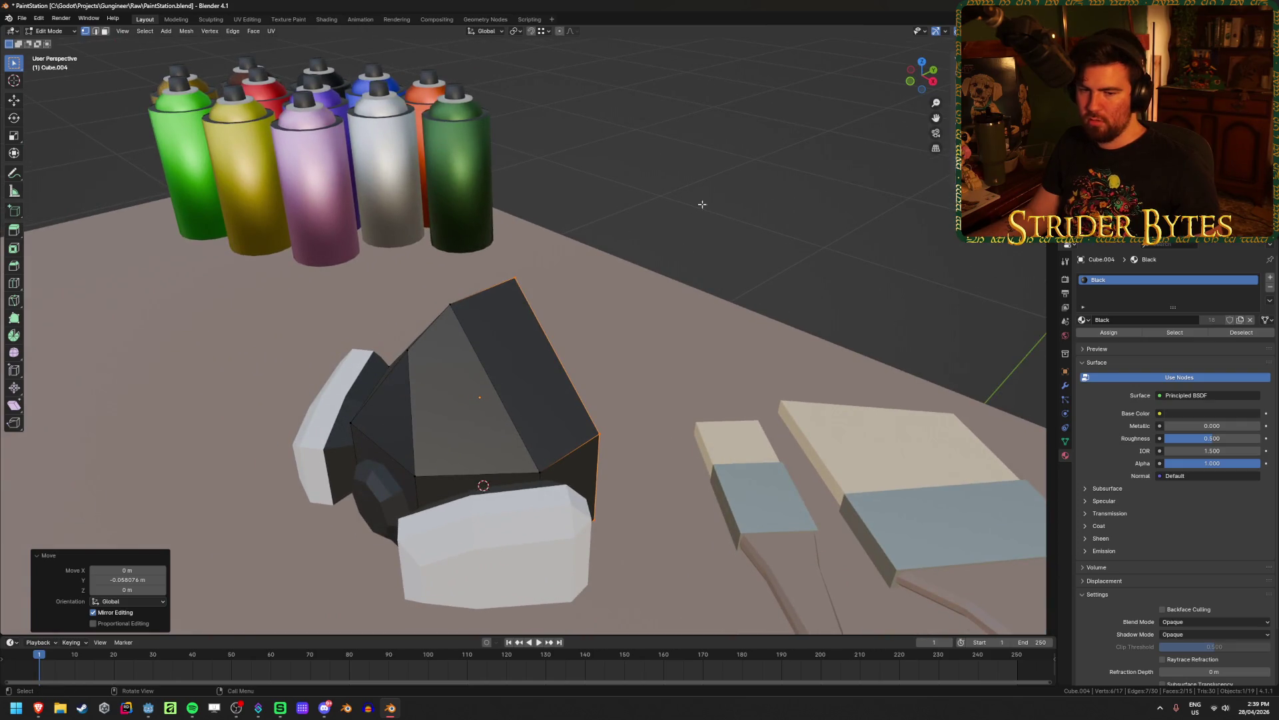
Move the selected mask face 0.0256 m along Y
{"action": "key", "text": "Tab"}
{"action": "mouse_move", "coordinate": [698, 208]}
{"action": "middle_mouse_down"}
{"action": "mouse_move", "coordinate": [662, 294]}
{"action": "mouse_move", "coordinate": [757, 303]}
{"action": "middle_mouse_up"}
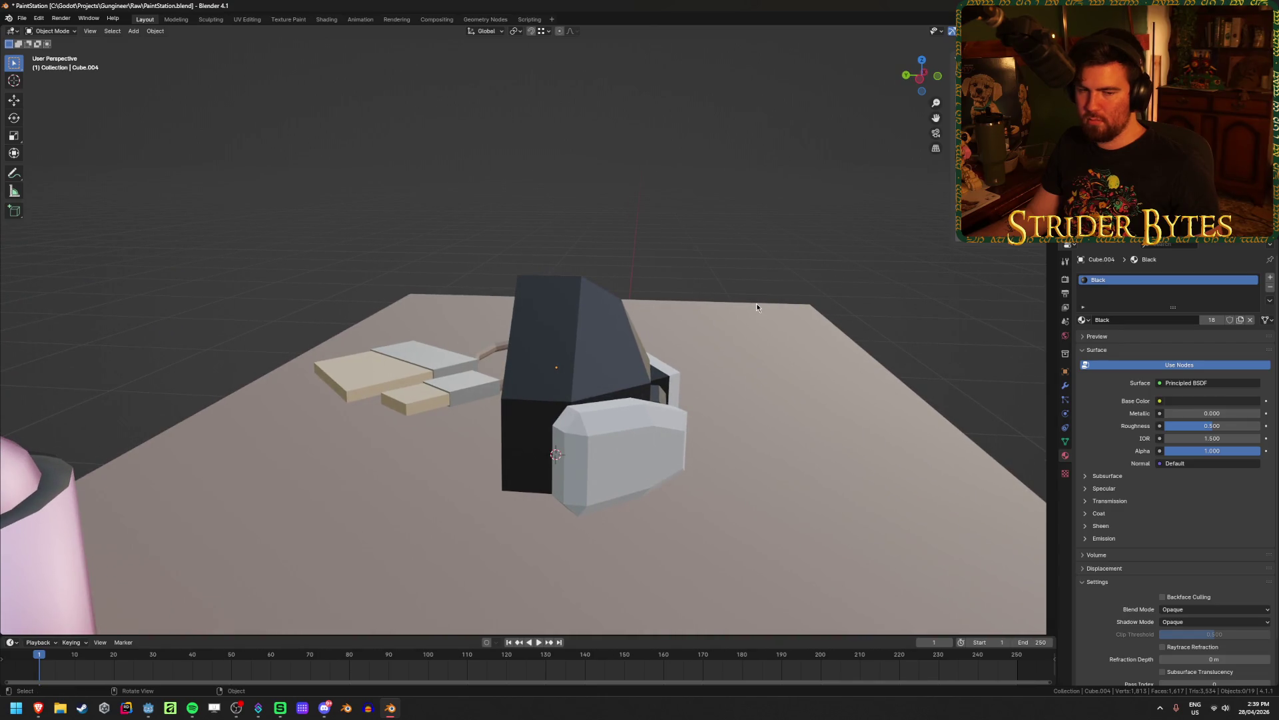
{"action": "key", "text": "Tab"}
{"action": "key", "text": "KP_3"}
{"action": "key", "text": "alt+z"}
{"action": "key", "text": "alt+z"}
{"action": "mouse_move", "coordinate": [513, 246]}
{"action": "middle_mouse_down"}
{"action": "mouse_move", "coordinate": [655, 401]}
{"action": "mouse_move", "coordinate": [685, 333]}
{"action": "mouse_move", "coordinate": [673, 374]}
{"action": "middle_mouse_up"}
{"action": "key", "text": "g"}
{"action": "key", "text": "y"}
{"action": "left_click", "coordinate": [702, 380]}
{"action": "key", "text": "Tab"}
Lower the mask body's top vertex about 0.054 m along Z
{"action": "left_click", "coordinate": [569, 372]}
{"action": "left_click", "coordinate": [506, 364]}
{"action": "scroll", "coordinate": [507, 363], "scroll_direction": "up", "scroll_amount": 3}
{"action": "mouse_move", "coordinate": [507, 363]}
{"action": "middle_mouse_down"}
{"action": "mouse_move", "coordinate": [643, 388]}
{"action": "mouse_move", "coordinate": [580, 293]}
{"action": "mouse_move", "coordinate": [459, 327]}
{"action": "mouse_move", "coordinate": [414, 309]}
{"action": "mouse_move", "coordinate": [522, 342]}
{"action": "mouse_move", "coordinate": [426, 443]}
{"action": "middle_mouse_up"}
{"action": "key", "text": "Tab"}
{"action": "left_click", "coordinate": [576, 292]}
{"action": "key", "text": "g"}
{"action": "key", "text": "z"}
{"action": "left_click", "coordinate": [577, 301]}
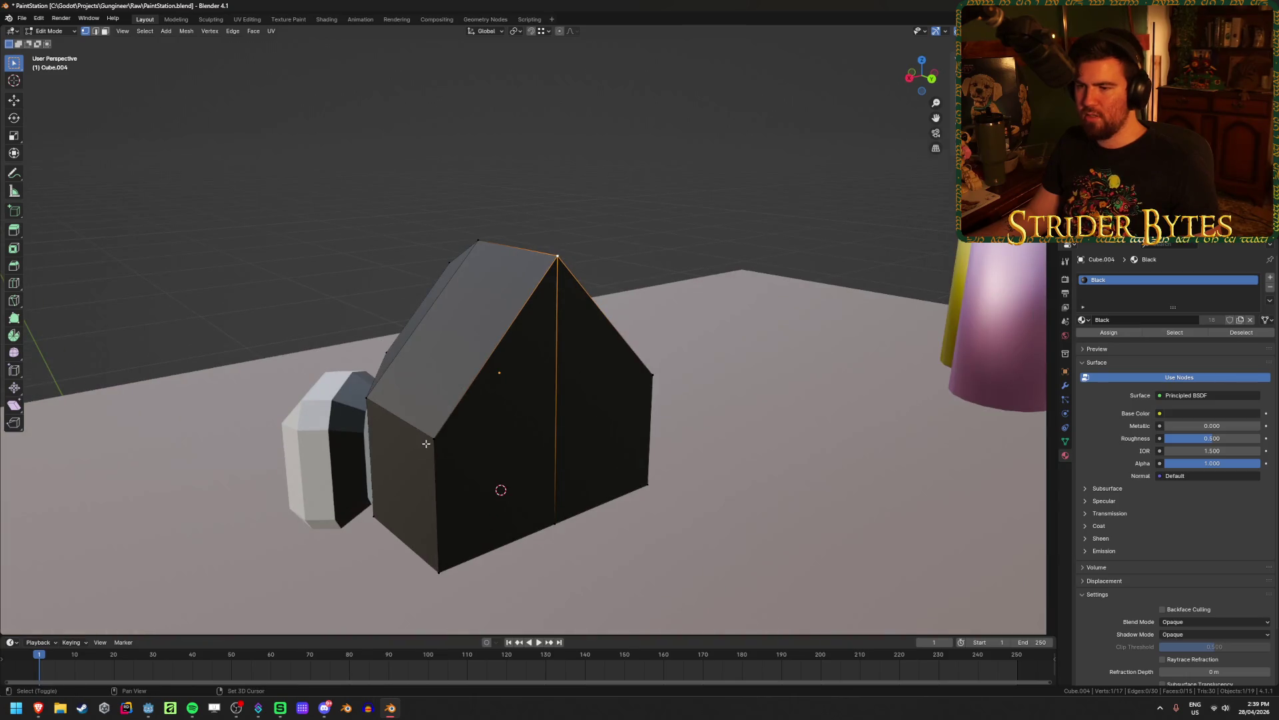
Try lowering the ridge edge 0.068 m, then undo it and clear the selection
{"action": "key", "text": "g"}
{"action": "key", "text": "z"}
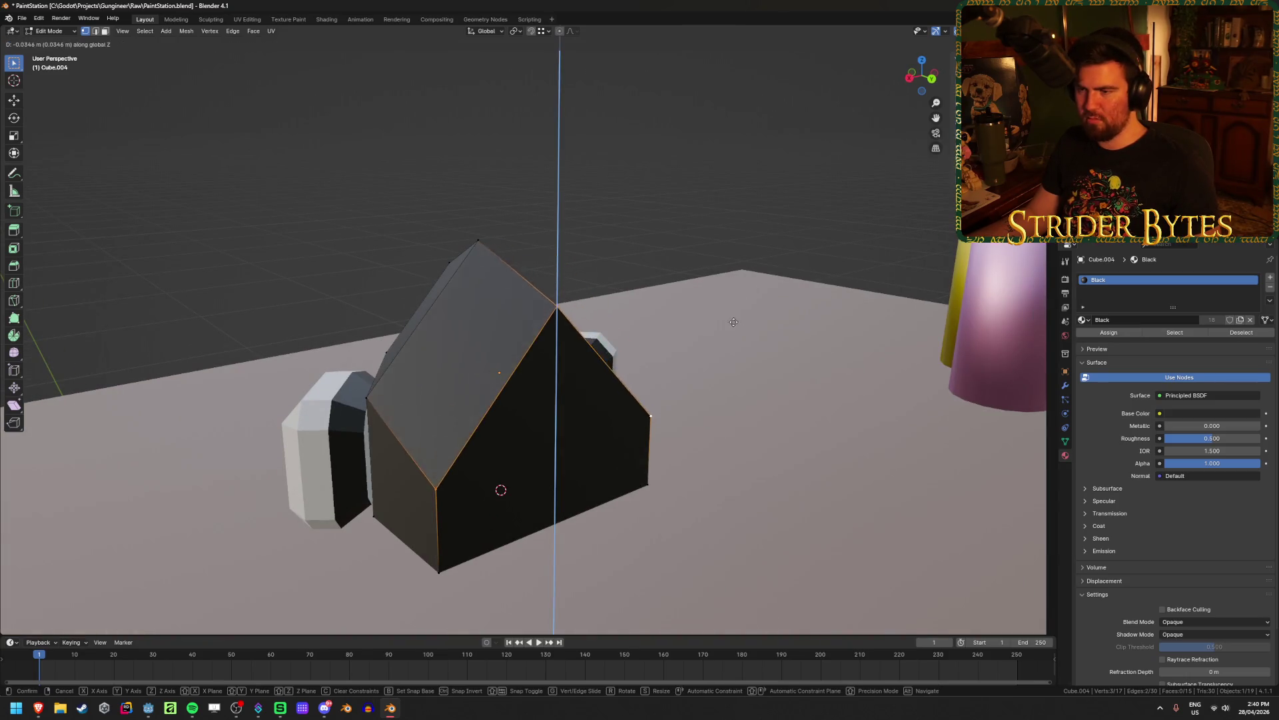
{"action": "left_click", "coordinate": [733, 366]}
{"action": "mouse_move", "coordinate": [733, 366]}
{"action": "middle_mouse_down"}
{"action": "mouse_move", "coordinate": [662, 349]}
{"action": "mouse_move", "coordinate": [797, 364]}
{"action": "mouse_move", "coordinate": [772, 298]}
{"action": "middle_mouse_up"}
{"action": "key", "text": "ctrl+z"}
{"action": "left_click", "coordinate": [773, 298]}
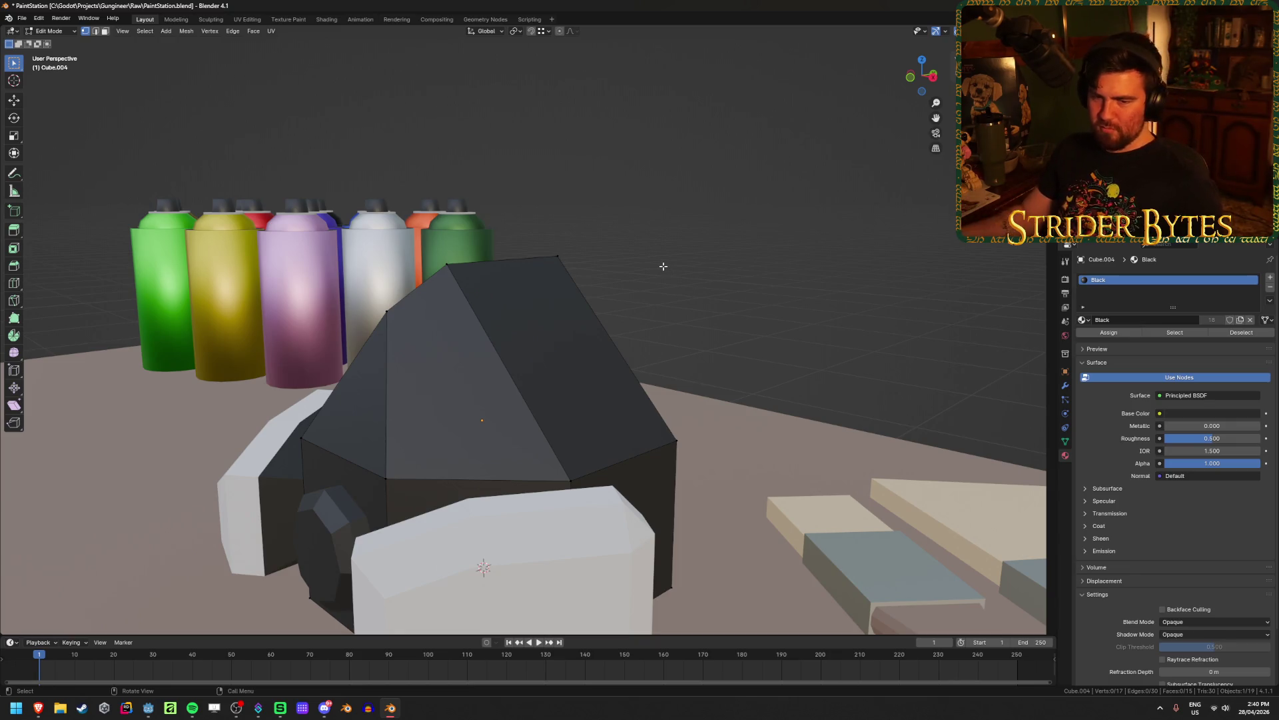
Preview the respirator drawing, Newdec kit, 3M half-face and gas mask, ending on the 3M Unisex Paint Spray Mask
{"action": "mouse_move", "coordinate": [38, 712]}
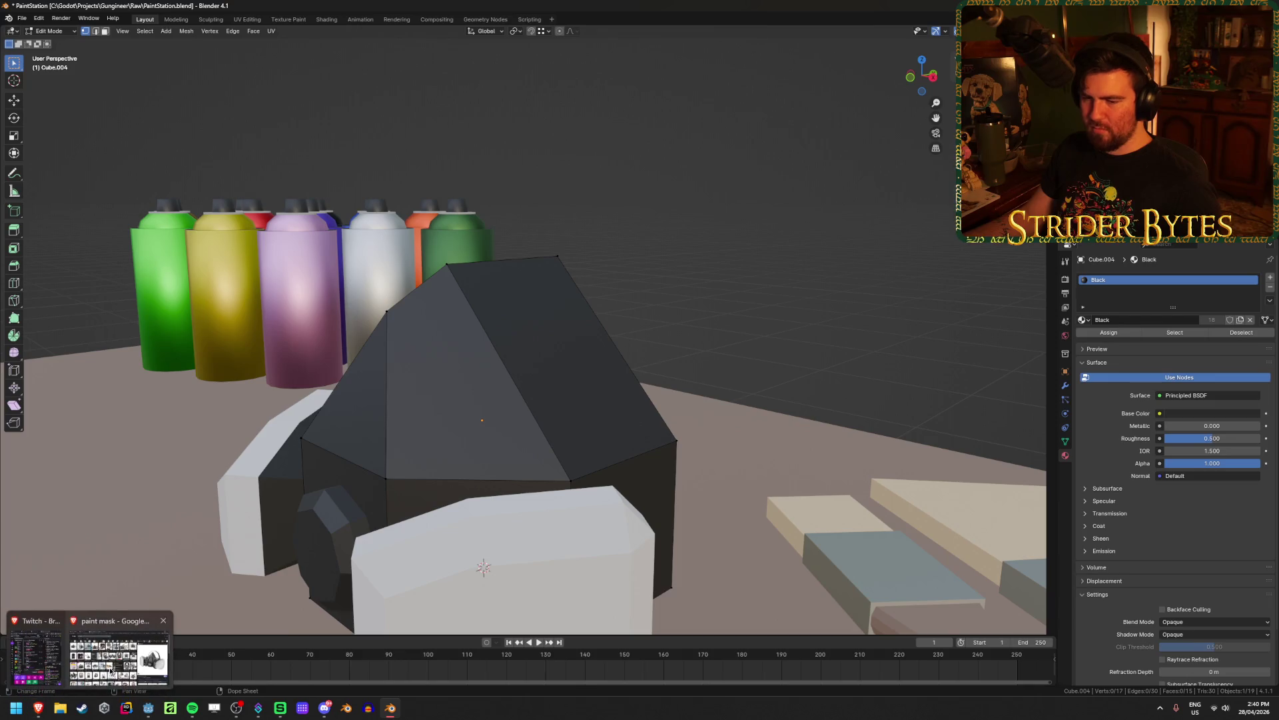
{"action": "left_click", "coordinate": [47, 656]}
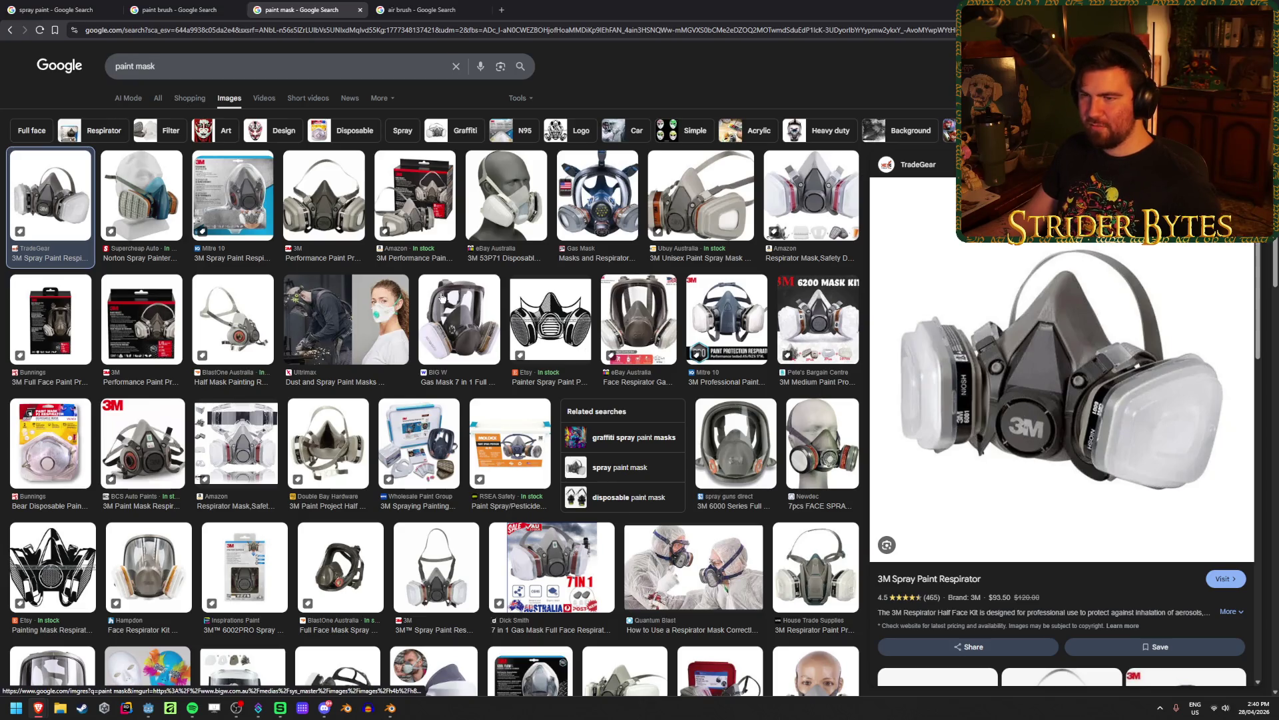
{"action": "left_click", "coordinate": [348, 207]}
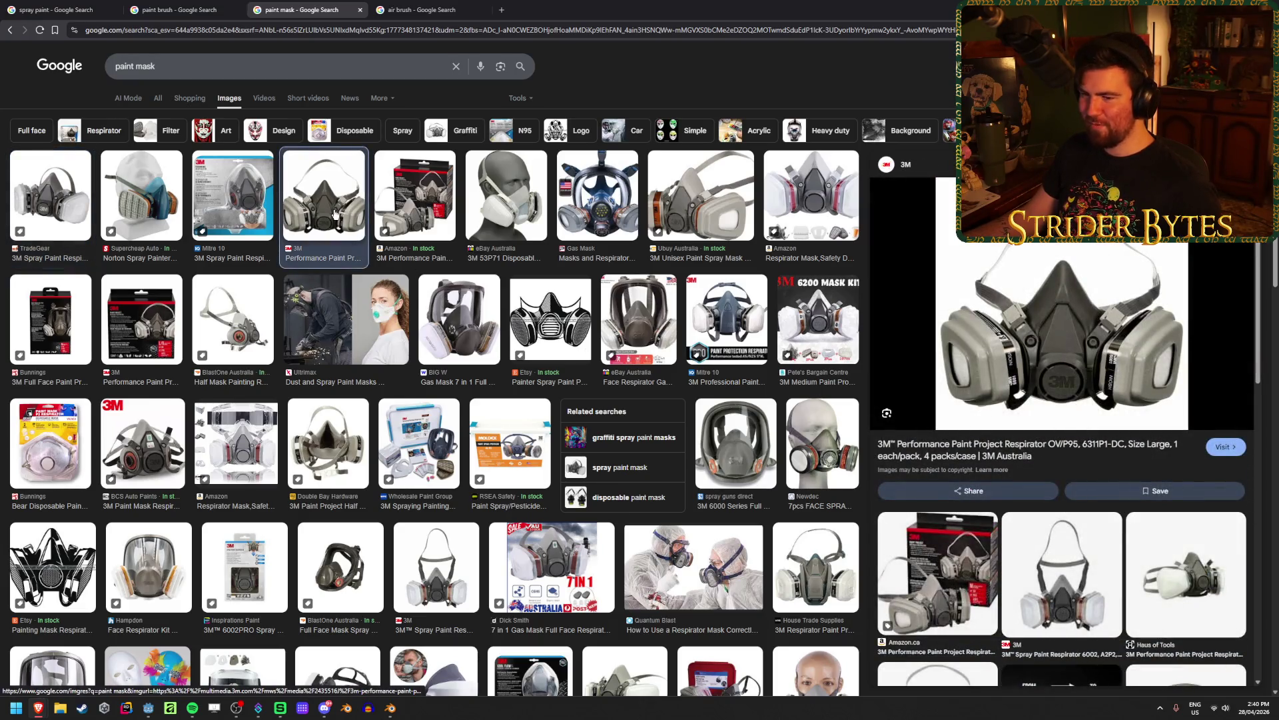
{"action": "left_click", "coordinate": [93, 594]}
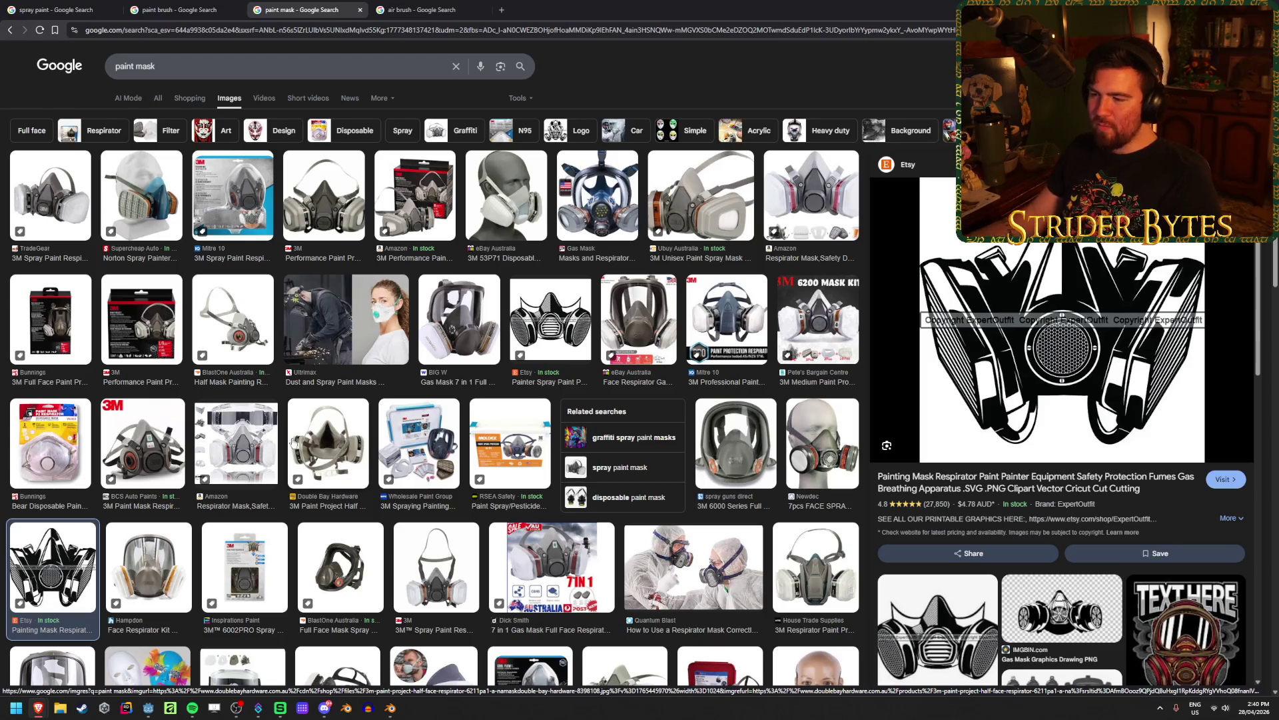
{"action": "left_click", "coordinate": [809, 469]}
{"action": "scroll", "coordinate": [809, 470], "scroll_direction": "down", "scroll_amount": 3}
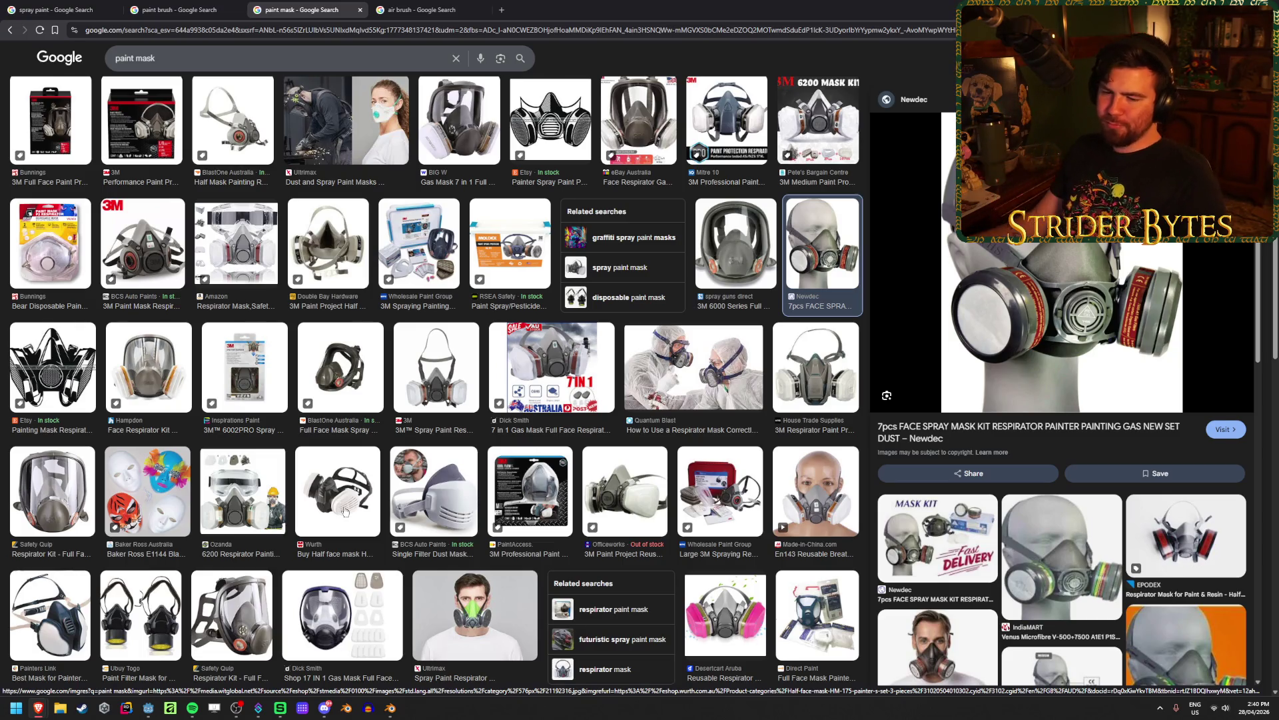
{"action": "scroll", "coordinate": [281, 503], "scroll_direction": "up", "scroll_amount": 3}
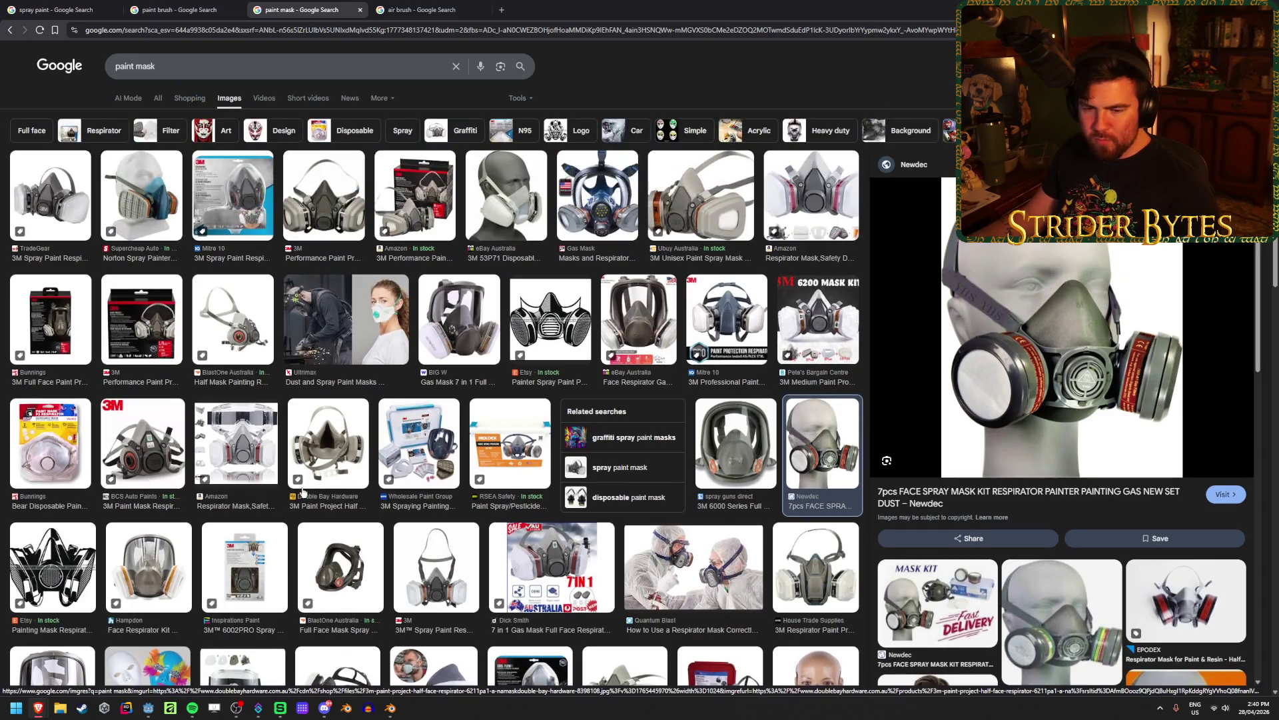
{"action": "left_click", "coordinate": [351, 417]}
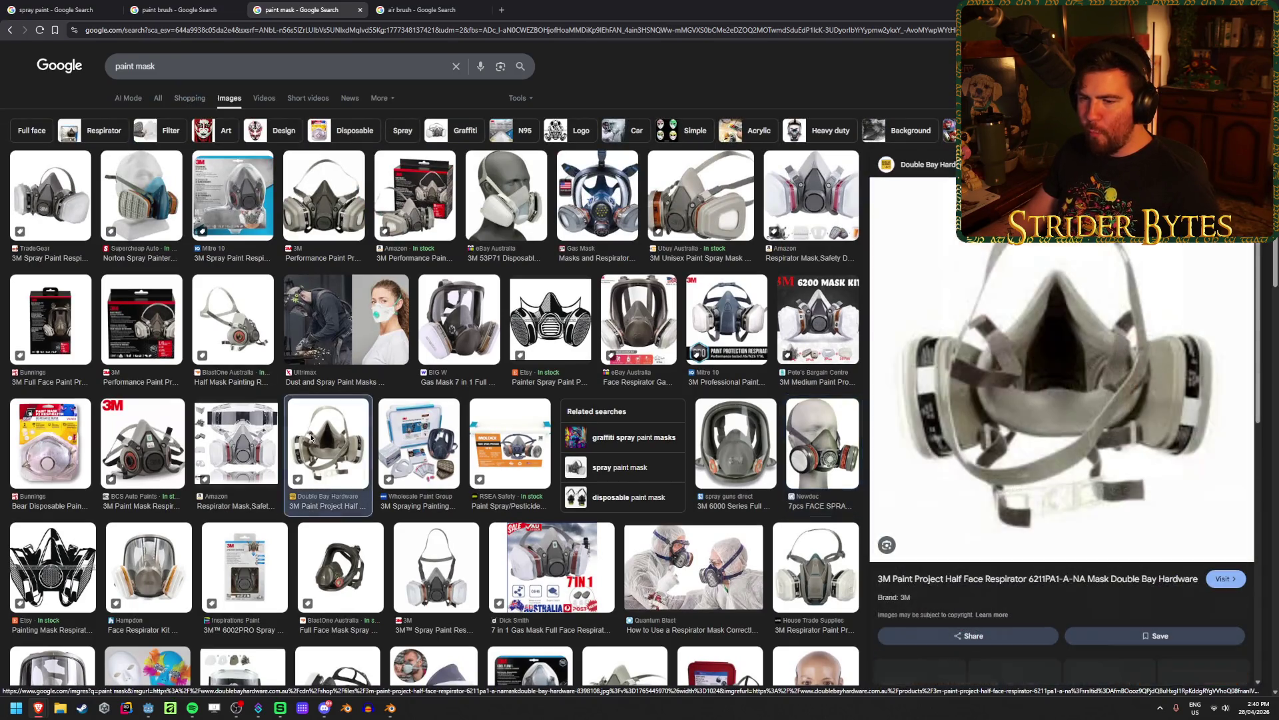
{"action": "left_click", "coordinate": [459, 320]}
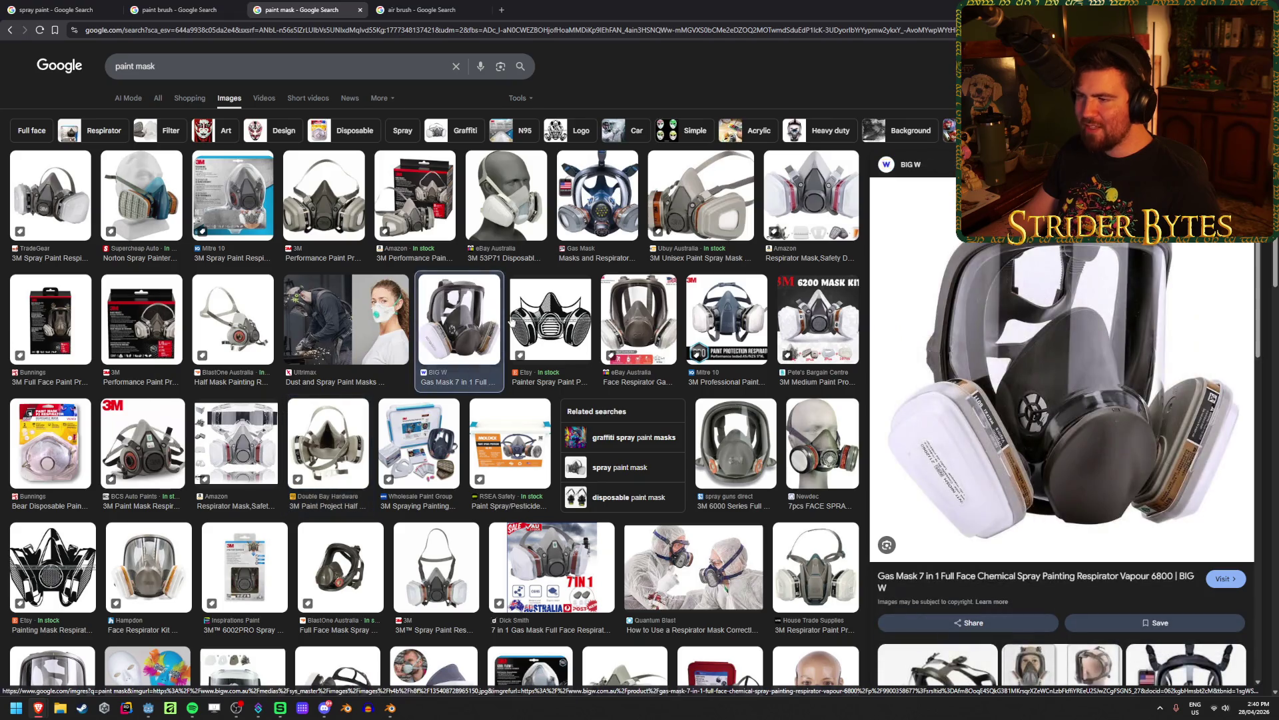
{"action": "left_click", "coordinate": [693, 256]}
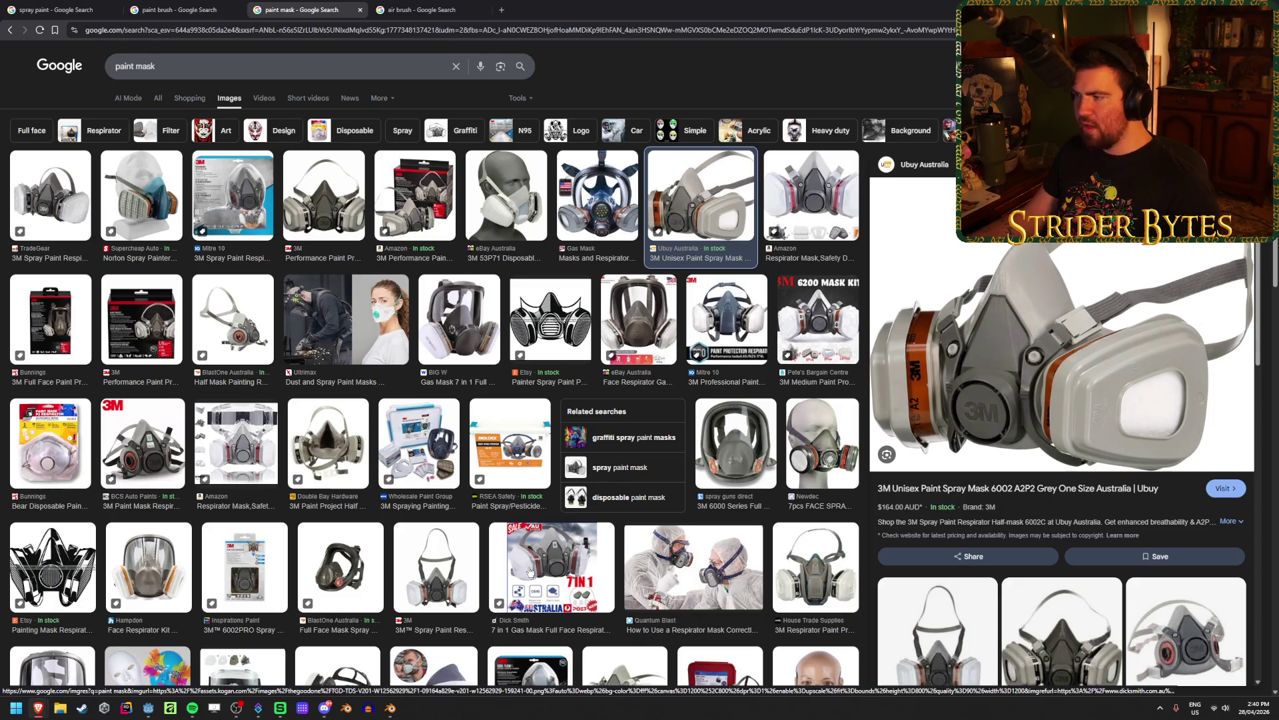
{"action": "scroll", "coordinate": [535, 481], "scroll_direction": "down", "scroll_amount": 3}
Shift a top vertex of the black mask body along Y
{"action": "mouse_move", "coordinate": [553, 433]}
{"action": "middle_mouse_down"}
{"action": "mouse_move", "coordinate": [600, 360]}
{"action": "mouse_move", "coordinate": [522, 348]}
{"action": "mouse_move", "coordinate": [614, 382]}
{"action": "mouse_move", "coordinate": [413, 462]}
{"action": "middle_mouse_up"}
{"action": "left_click", "coordinate": [586, 313]}
{"action": "scroll", "coordinate": [603, 357], "scroll_direction": "up", "scroll_amount": 3}
{"action": "key", "text": "g"}
{"action": "key", "text": "y"}
{"action": "left_click", "coordinate": [573, 374]}
{"action": "scroll", "coordinate": [531, 350], "scroll_direction": "down", "scroll_amount": 5}
{"action": "key", "text": "Tab"}
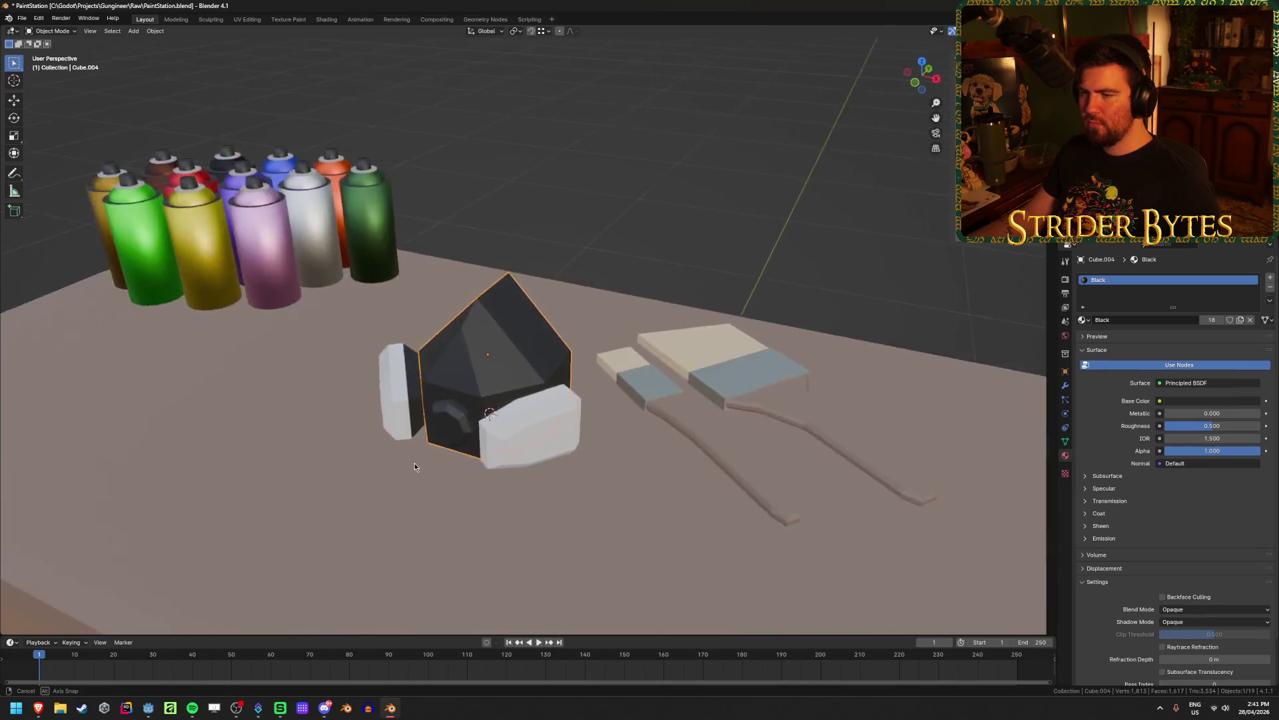
From the side view, box-select and delete the mask body's back-section vertices
{"action": "scroll", "coordinate": [414, 463], "scroll_direction": "down", "scroll_amount": 4}
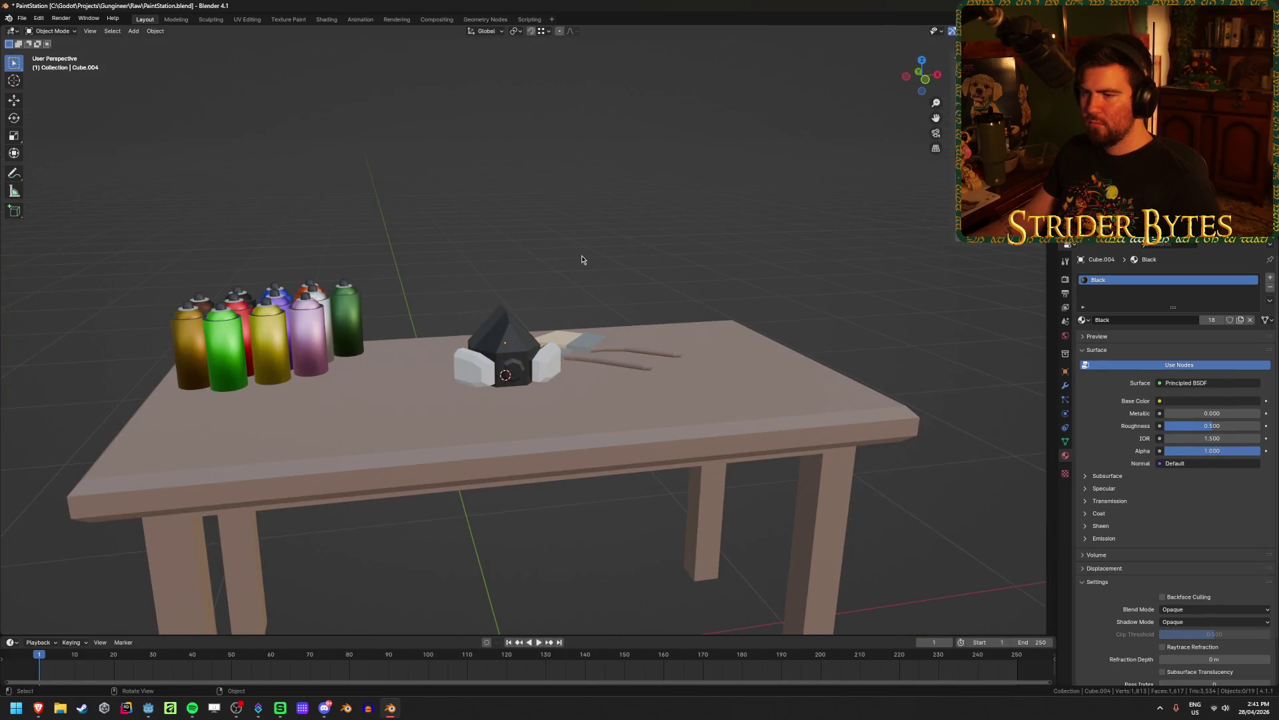
{"action": "scroll", "coordinate": [581, 259], "scroll_direction": "up", "scroll_amount": 4}
{"action": "mouse_move", "coordinate": [582, 260]}
{"action": "middle_mouse_down"}
{"action": "mouse_move", "coordinate": [428, 371]}
{"action": "mouse_move", "coordinate": [400, 373]}
{"action": "mouse_move", "coordinate": [467, 353]}
{"action": "middle_mouse_up"}
{"action": "left_click", "coordinate": [428, 370]}
{"action": "key", "text": "KP_3"}
{"action": "key", "text": "shift+z"}
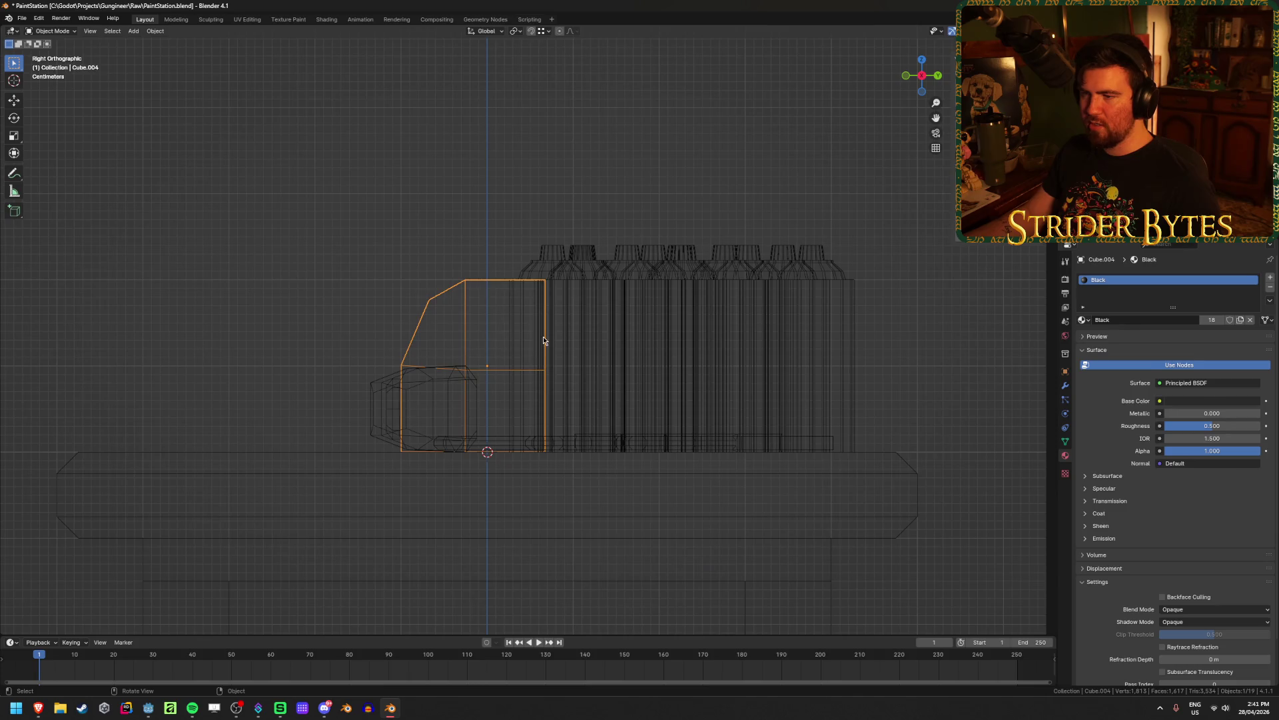
{"action": "key", "text": "Tab"}
{"action": "left_click_drag", "start_coordinate": [518, 256], "coordinate": [643, 613]}
{"action": "key", "text": "x"}
{"action": "left_click", "coordinate": [600, 537]}
{"action": "key", "text": "shift+z"}
{"action": "middle_click_drag", "start_coordinate": [600, 532], "coordinate": [693, 538]}
{"action": "key", "text": "Tab"}
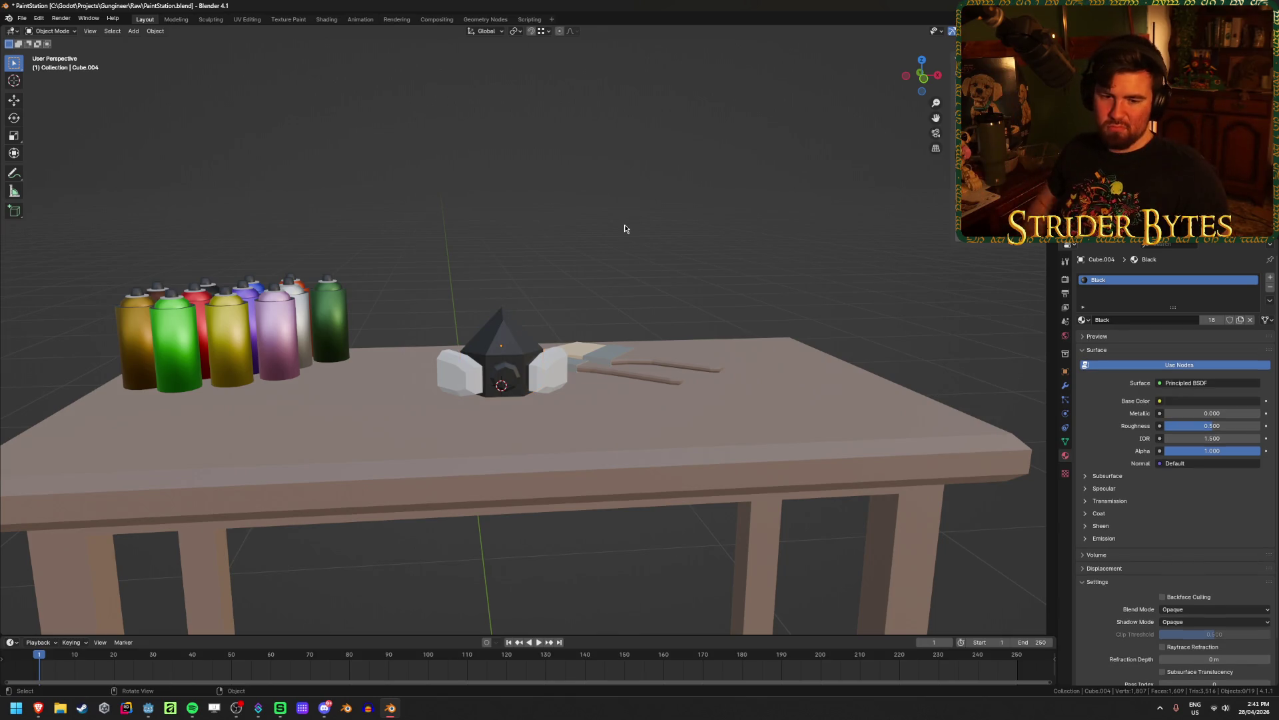
Bevel the mask body's top edge
{"action": "scroll", "coordinate": [470, 342], "scroll_direction": "up", "scroll_amount": 5}
{"action": "left_click", "coordinate": [439, 306]}
{"action": "scroll", "coordinate": [521, 338], "scroll_direction": "up", "scroll_amount": 3}
{"action": "key", "text": "Tab"}
{"action": "key", "text": "ctrl+b"}
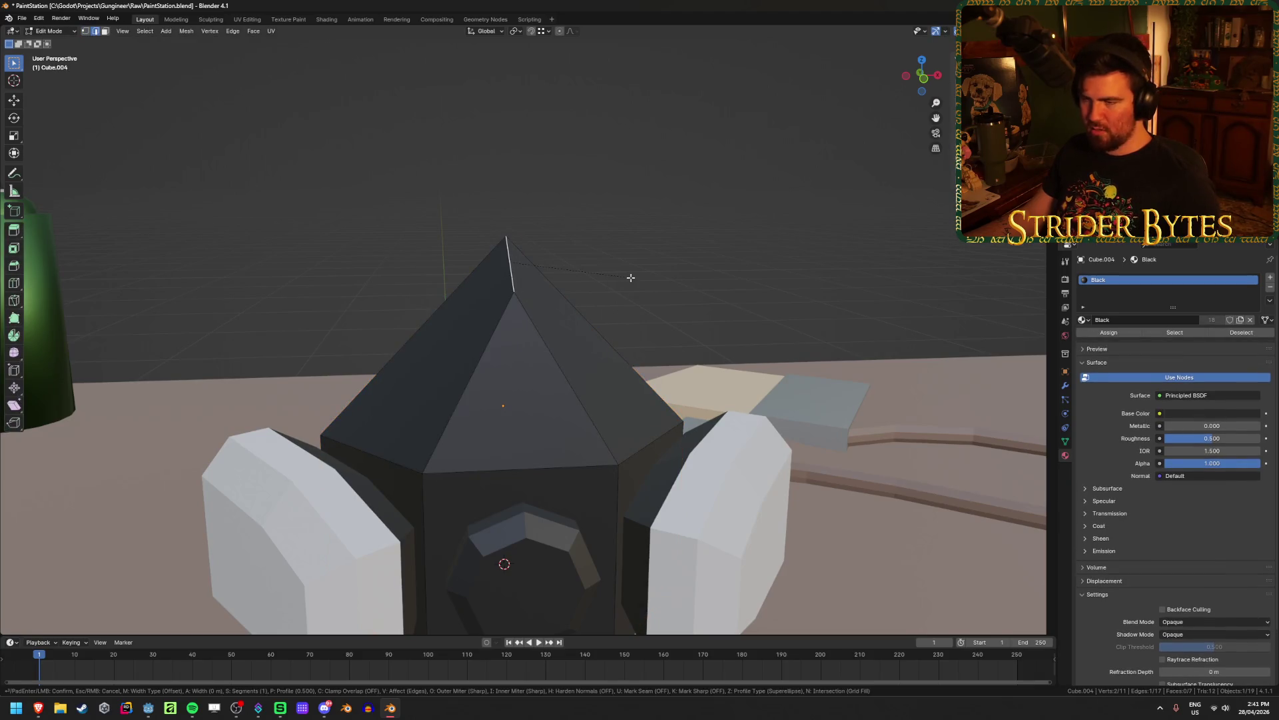
{"action": "left_click", "coordinate": [667, 282]}
{"action": "mouse_move", "coordinate": [666, 283]}
{"action": "middle_mouse_down"}
{"action": "mouse_move", "coordinate": [654, 320]}
{"action": "mouse_move", "coordinate": [577, 319]}
{"action": "middle_mouse_up"}
{"action": "key", "text": "Tab"}
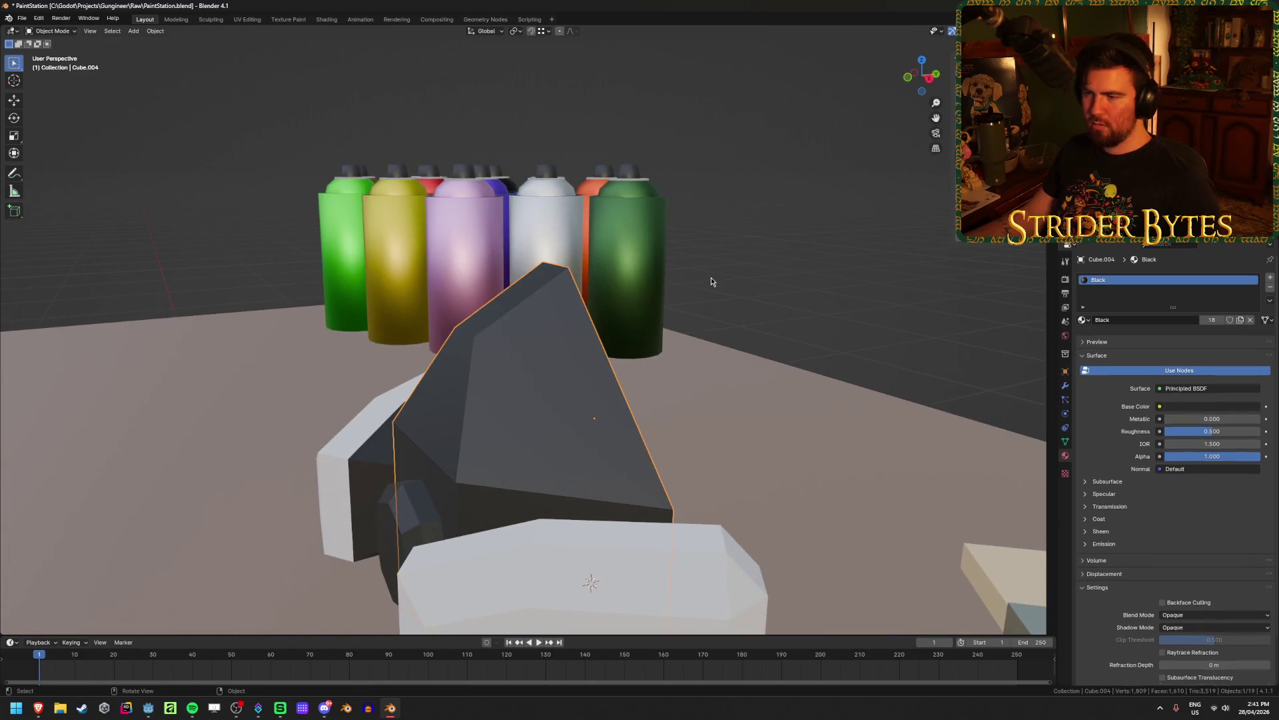
Inspect the reshaped mask body from above and the front, then select the white side cartridge
{"action": "scroll", "coordinate": [711, 277], "scroll_direction": "down", "scroll_amount": 2}
{"action": "mouse_move", "coordinate": [710, 278]}
{"action": "middle_mouse_down"}
{"action": "mouse_move", "coordinate": [585, 350]}
{"action": "mouse_move", "coordinate": [640, 347]}
{"action": "middle_mouse_up"}
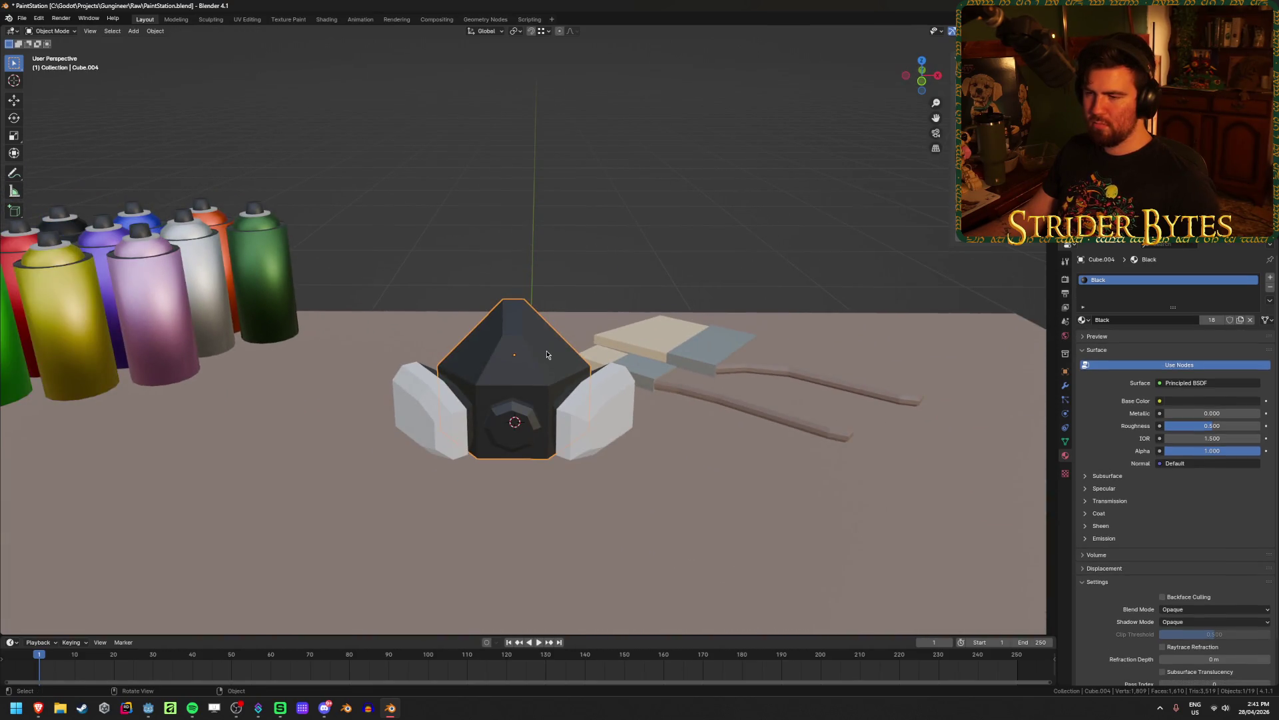
{"action": "middle_click_drag", "start_coordinate": [544, 335], "coordinate": [559, 402]}
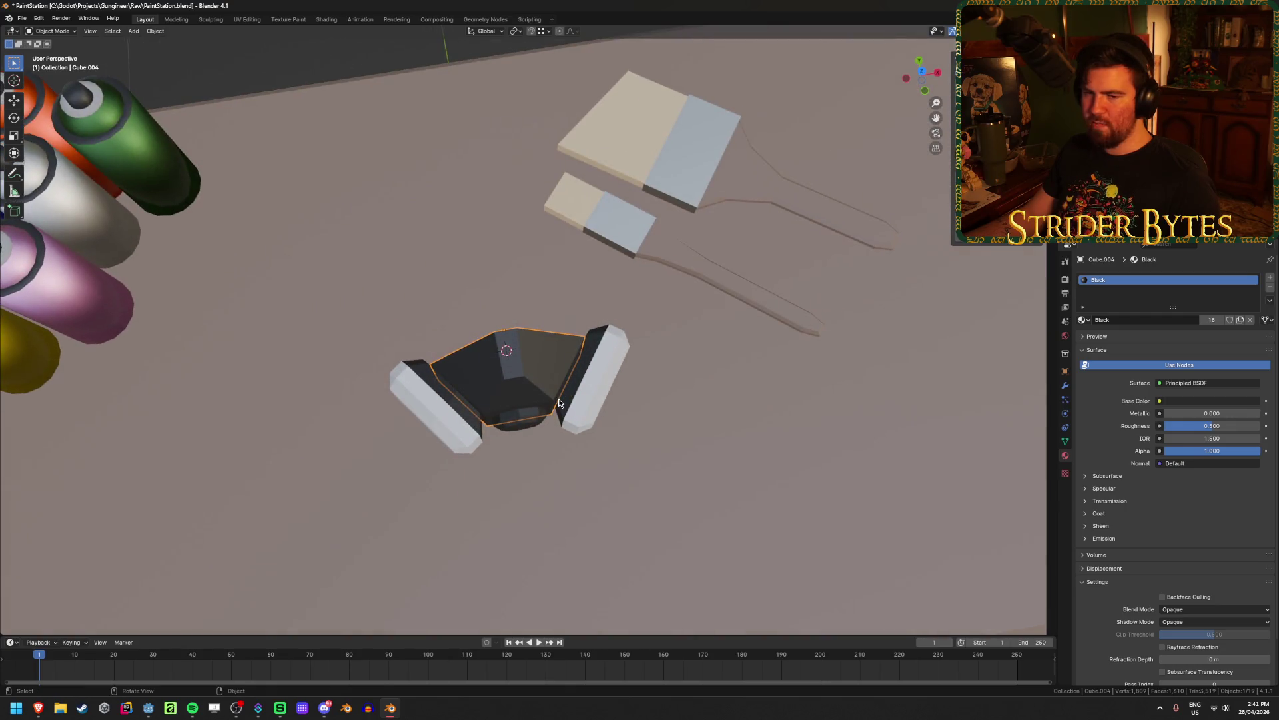
{"action": "key", "text": "KP_7"}
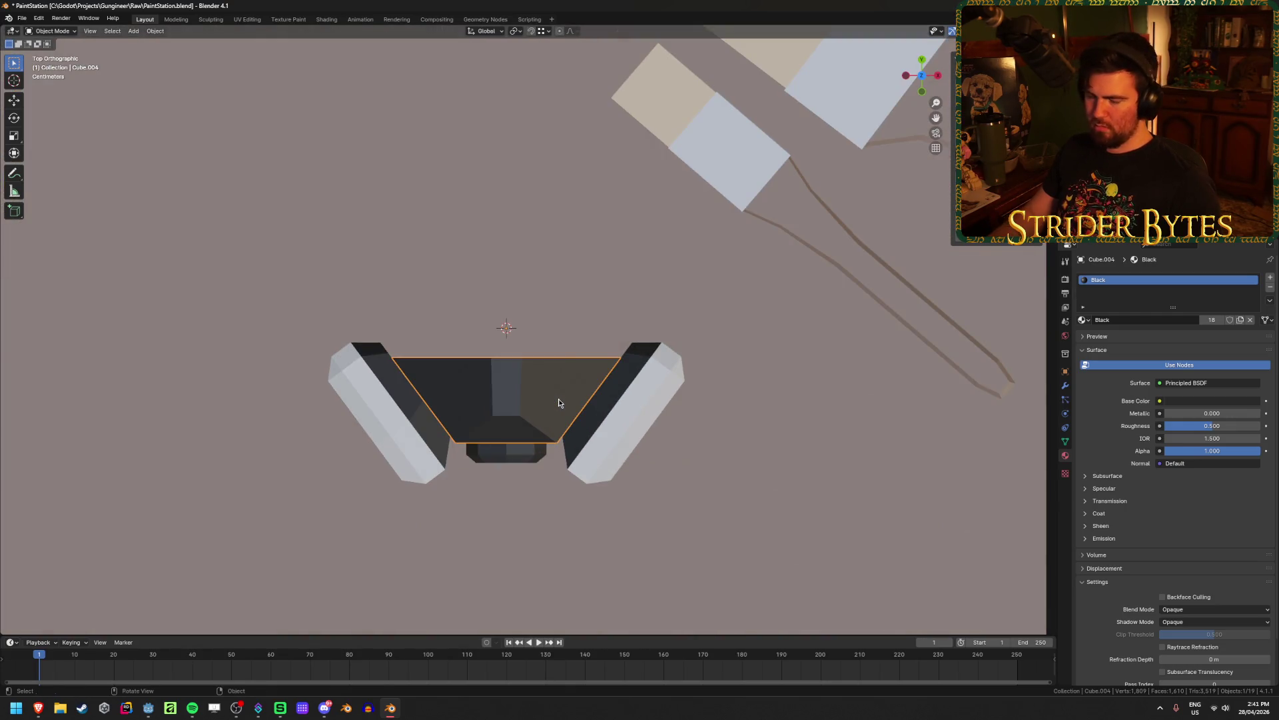
{"action": "mouse_move", "coordinate": [558, 402]}
{"action": "middle_mouse_down"}
{"action": "mouse_move", "coordinate": [433, 328]}
{"action": "mouse_move", "coordinate": [365, 318]}
{"action": "mouse_move", "coordinate": [465, 409]}
{"action": "middle_mouse_up"}
{"action": "key", "text": "Tab"}
{"action": "middle_click_drag", "start_coordinate": [528, 517], "coordinate": [418, 465]}
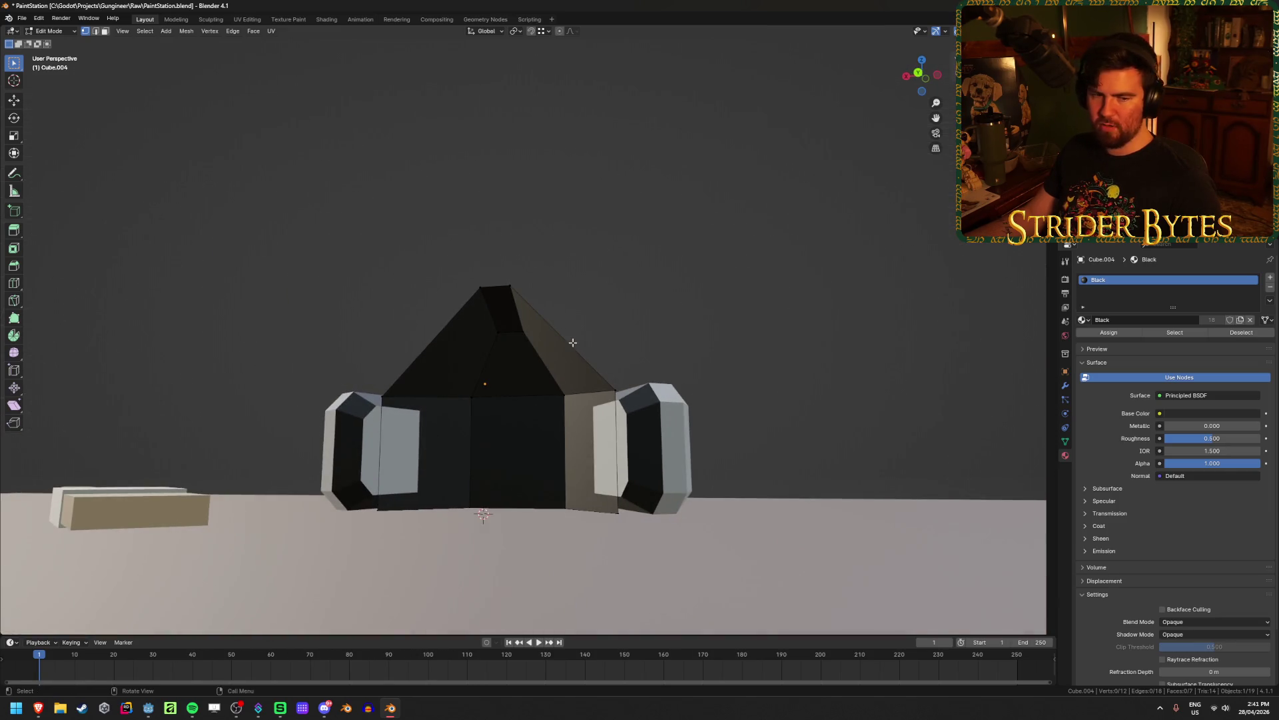
{"action": "middle_click_drag", "start_coordinate": [573, 342], "coordinate": [577, 370]}
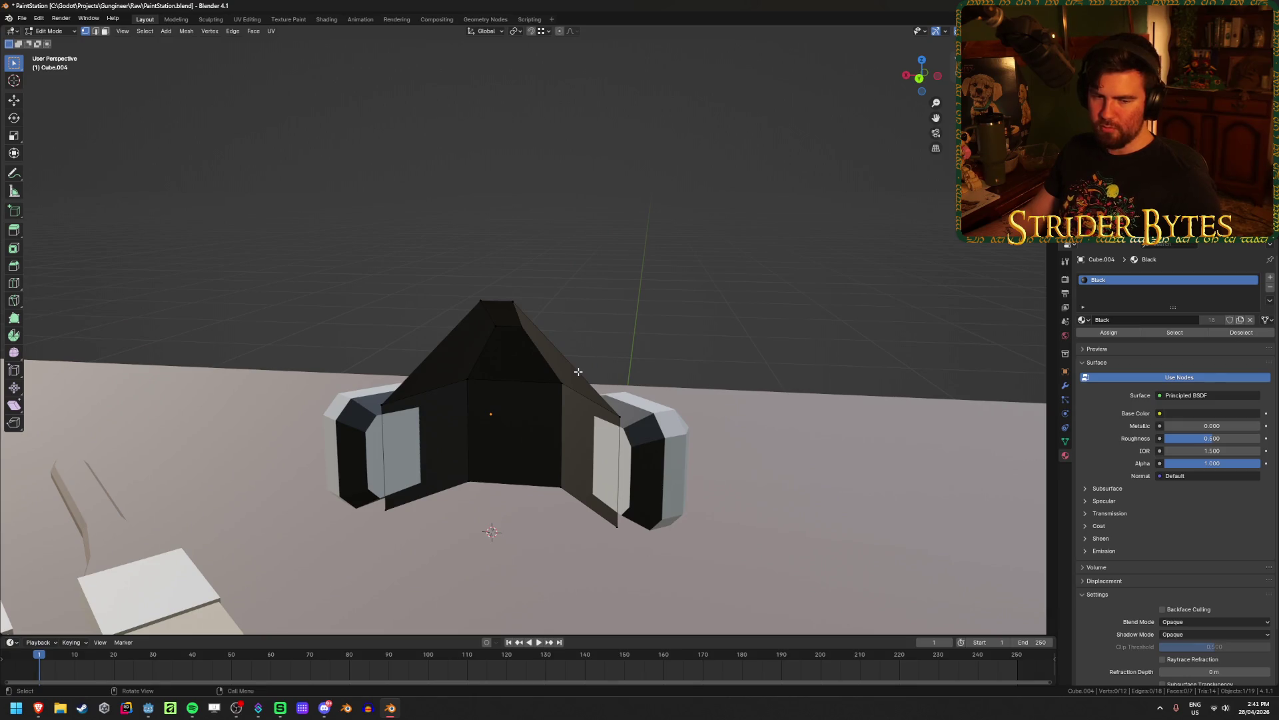
{"action": "mouse_move", "coordinate": [345, 358]}
{"action": "middle_mouse_down"}
{"action": "mouse_move", "coordinate": [301, 347]}
{"action": "mouse_move", "coordinate": [665, 383]}
{"action": "middle_mouse_up"}
{"action": "key", "text": "Tab"}
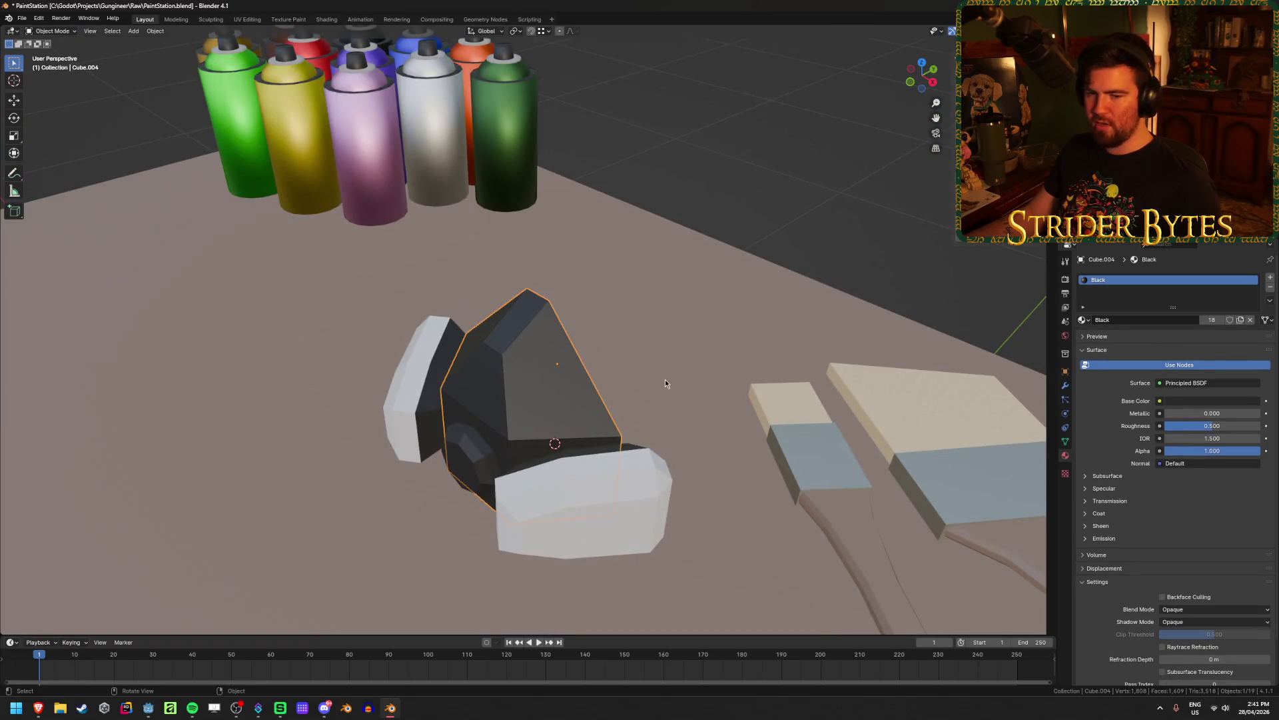
{"action": "left_click", "coordinate": [630, 542]}
{"action": "scroll", "coordinate": [629, 542], "scroll_direction": "up", "scroll_amount": 3}
Select the outer-end vertices of the filter cartridge in Edit Mode with see-through display
{"action": "key", "text": "KP_3"}
{"action": "key", "text": "Tab"}
{"action": "middle_click_drag", "start_coordinate": [589, 485], "coordinate": [633, 490]}
{"action": "key", "text": "alt+z"}
{"action": "key", "text": "a"}
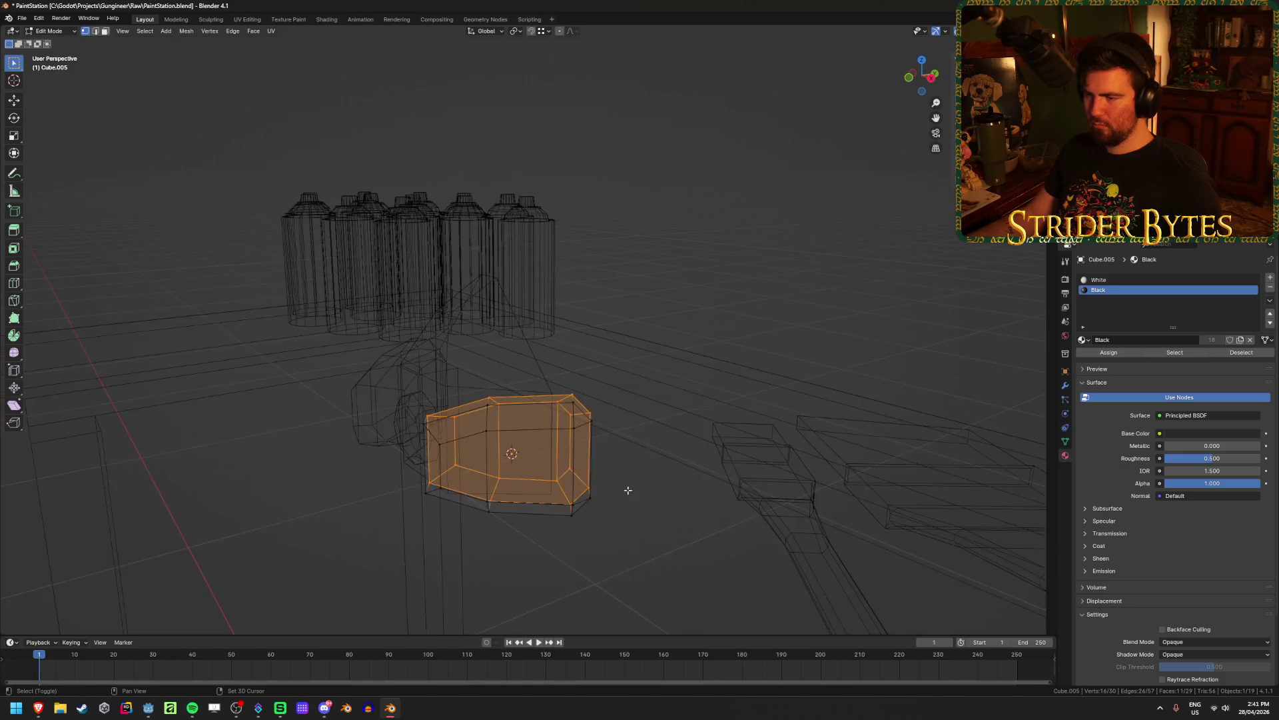
{"action": "left_click_drag", "start_coordinate": [544, 357], "coordinate": [632, 604]}
{"action": "key", "text": "alt+z"}
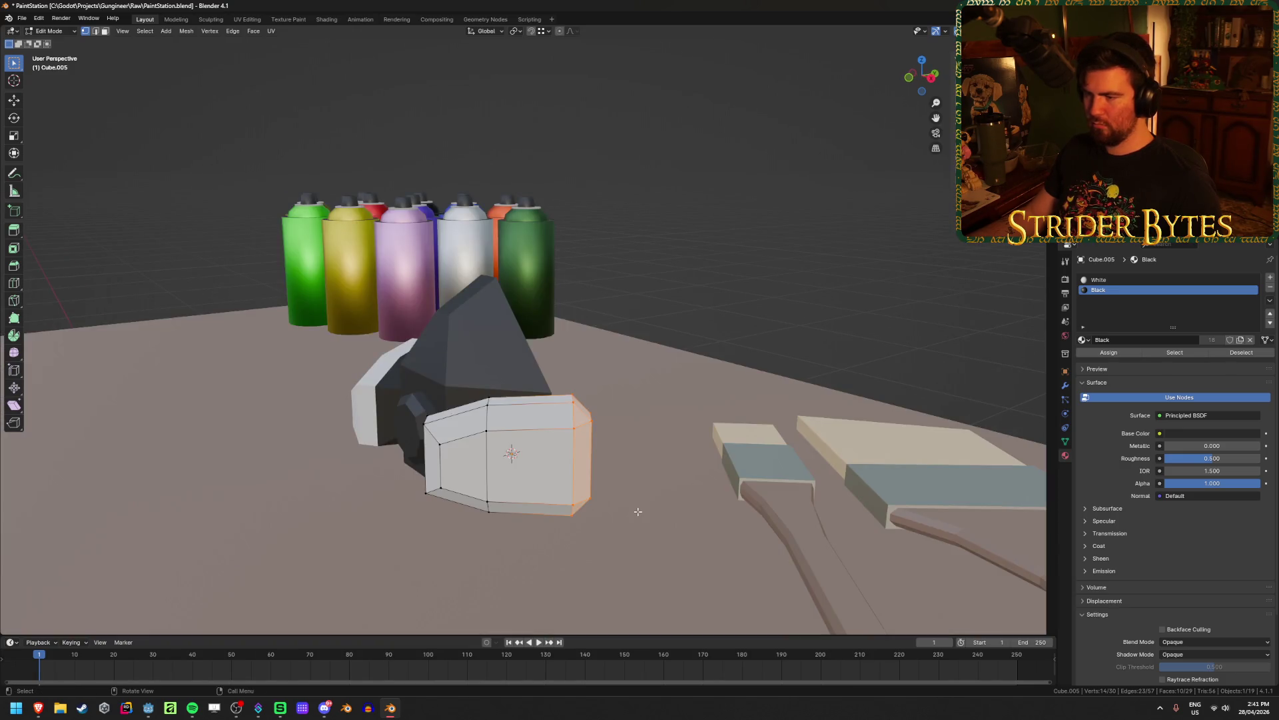
{"action": "key", "text": "KP_7"}
Move the mirrored cartridge vertices outward about 0.015 m in X and 0.021 m in Y
{"action": "key", "text": "g"}
{"action": "key", "text": "x"}
{"action": "key", "text": "x"}
{"action": "key", "text": "x"}
{"action": "key", "text": "y"}
{"action": "key", "text": "y"}
{"action": "key", "text": "Escape"}
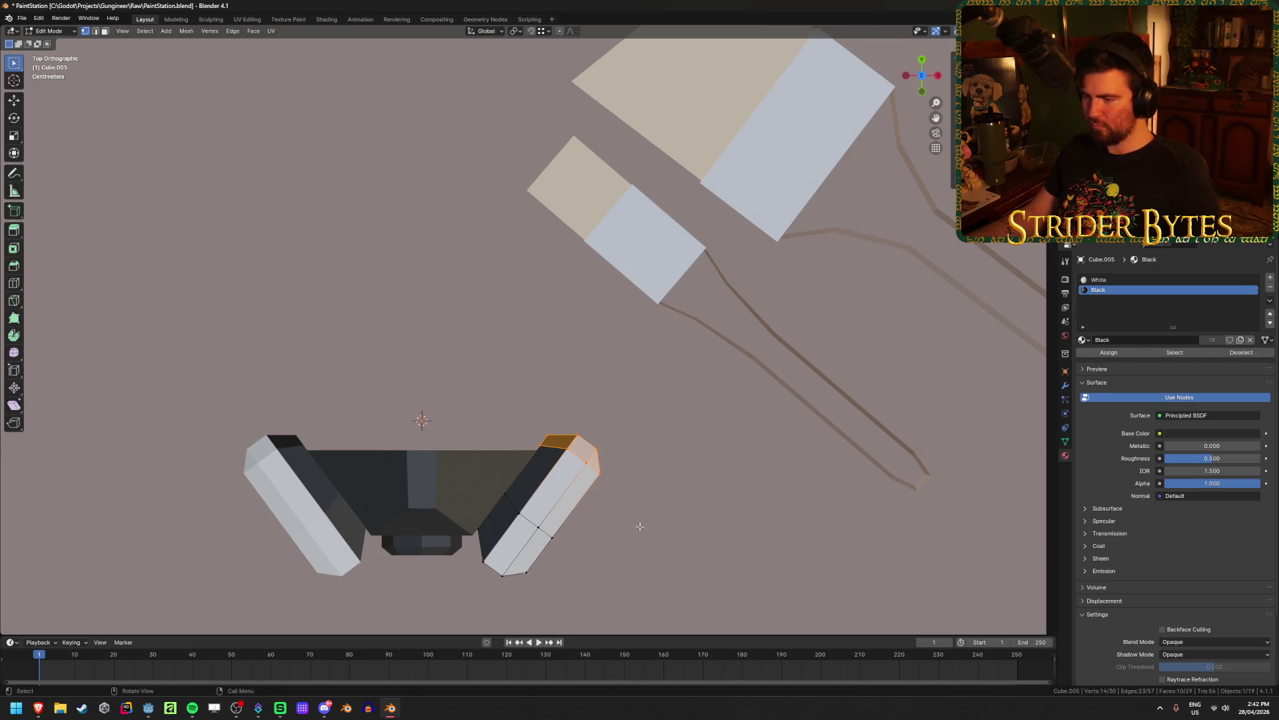
{"action": "scroll", "coordinate": [627, 533], "scroll_direction": "down", "scroll_amount": 1}
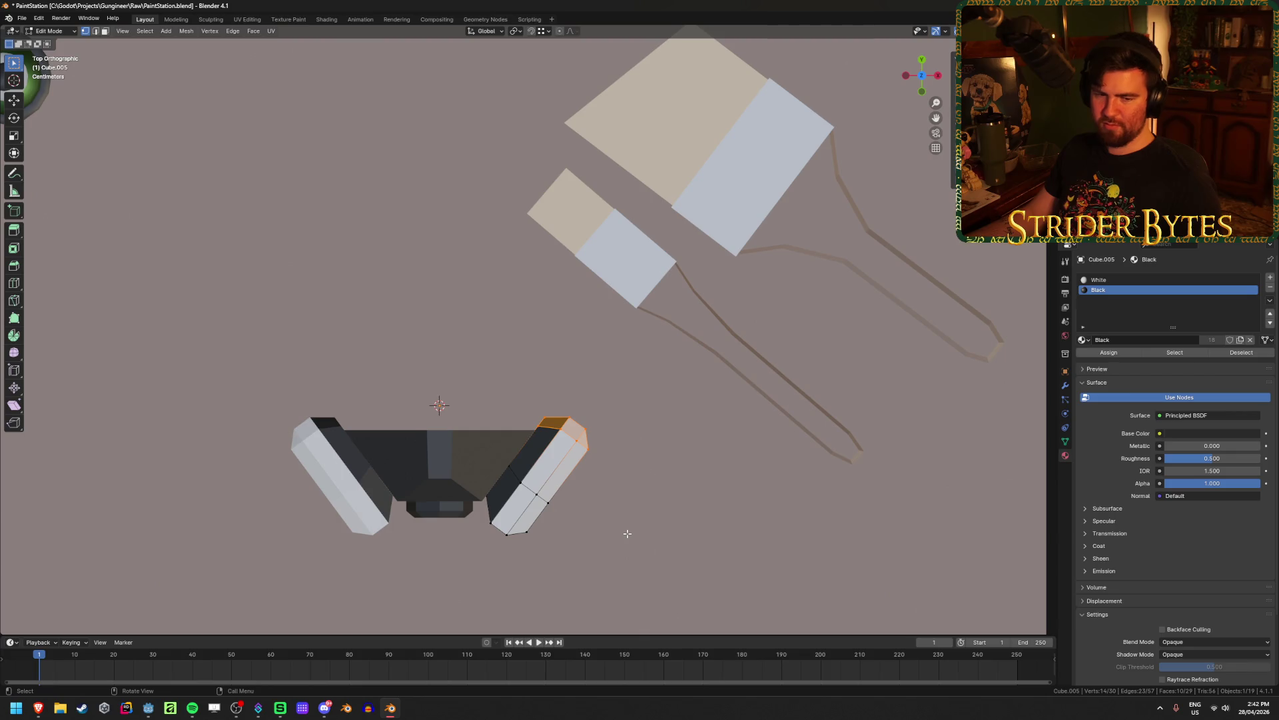
{"action": "scroll", "coordinate": [627, 533], "scroll_direction": "up", "scroll_amount": 1}
{"action": "middle_click_drag", "start_coordinate": [628, 531], "coordinate": [620, 463], "text": "shift"}
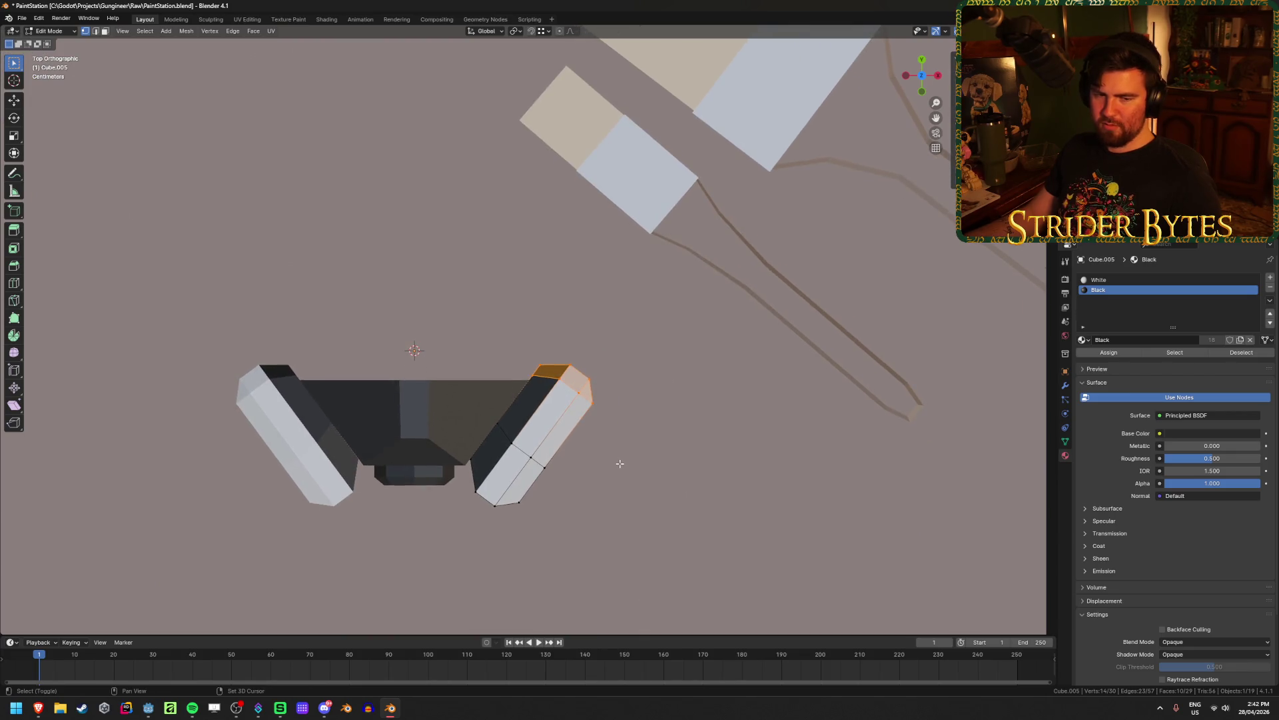
{"action": "key", "text": "g"}
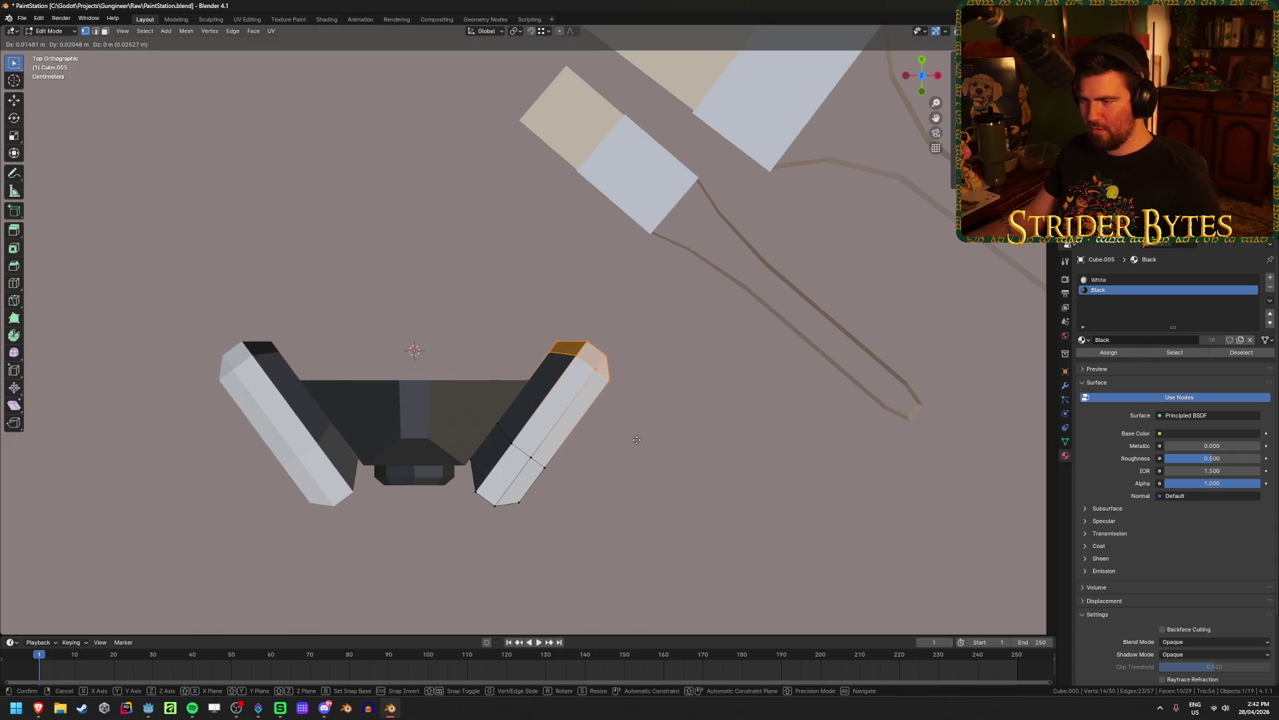
{"action": "left_click", "coordinate": [637, 440]}
{"action": "mouse_move", "coordinate": [636, 441]}
{"action": "middle_mouse_down"}
{"action": "mouse_move", "coordinate": [663, 451]}
{"action": "mouse_move", "coordinate": [619, 418]}
{"action": "mouse_move", "coordinate": [624, 381]}
{"action": "middle_mouse_up"}
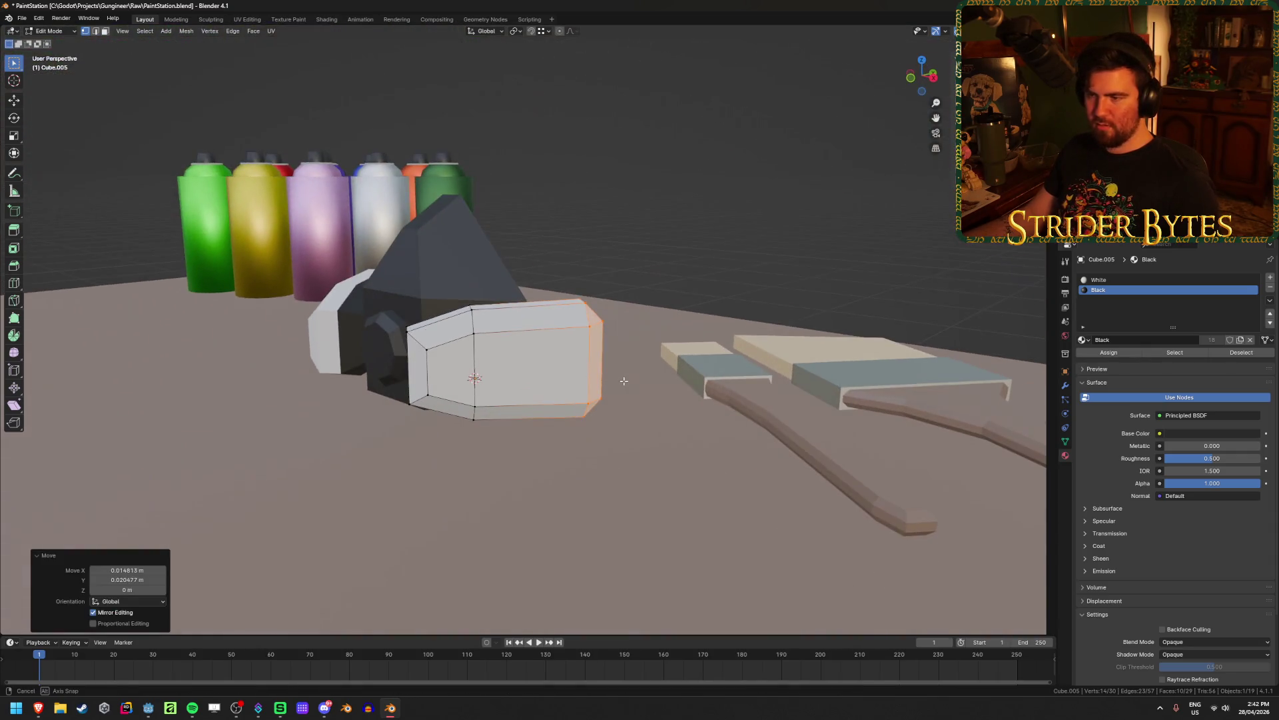
Return to Object Mode, deselect the mask and save PaintStation.blend
{"action": "key", "text": "Tab"}
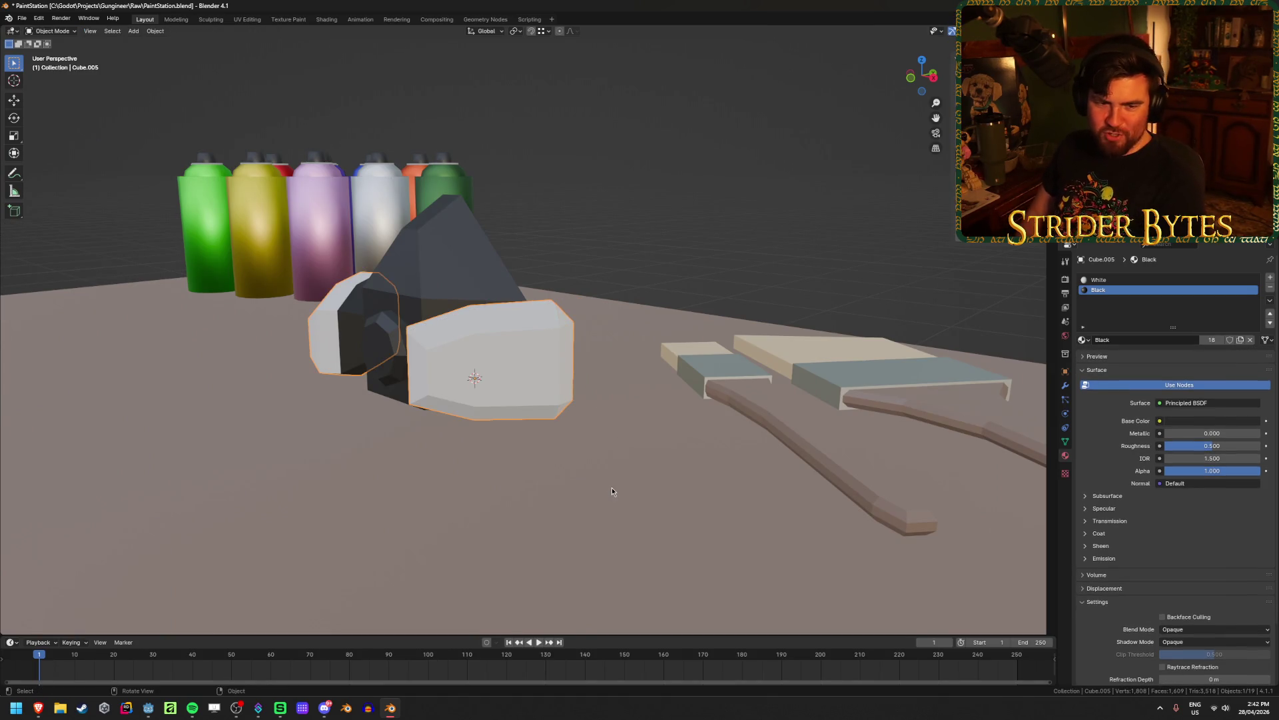
{"action": "left_click", "coordinate": [646, 220]}
{"action": "middle_click_drag", "start_coordinate": [646, 220], "coordinate": [592, 260]}
{"action": "scroll", "coordinate": [592, 260], "scroll_direction": "up", "scroll_amount": 3}
{"action": "key", "text": "ctrl+s"}
{"action": "middle_click_drag", "start_coordinate": [374, 426], "coordinate": [250, 493]}
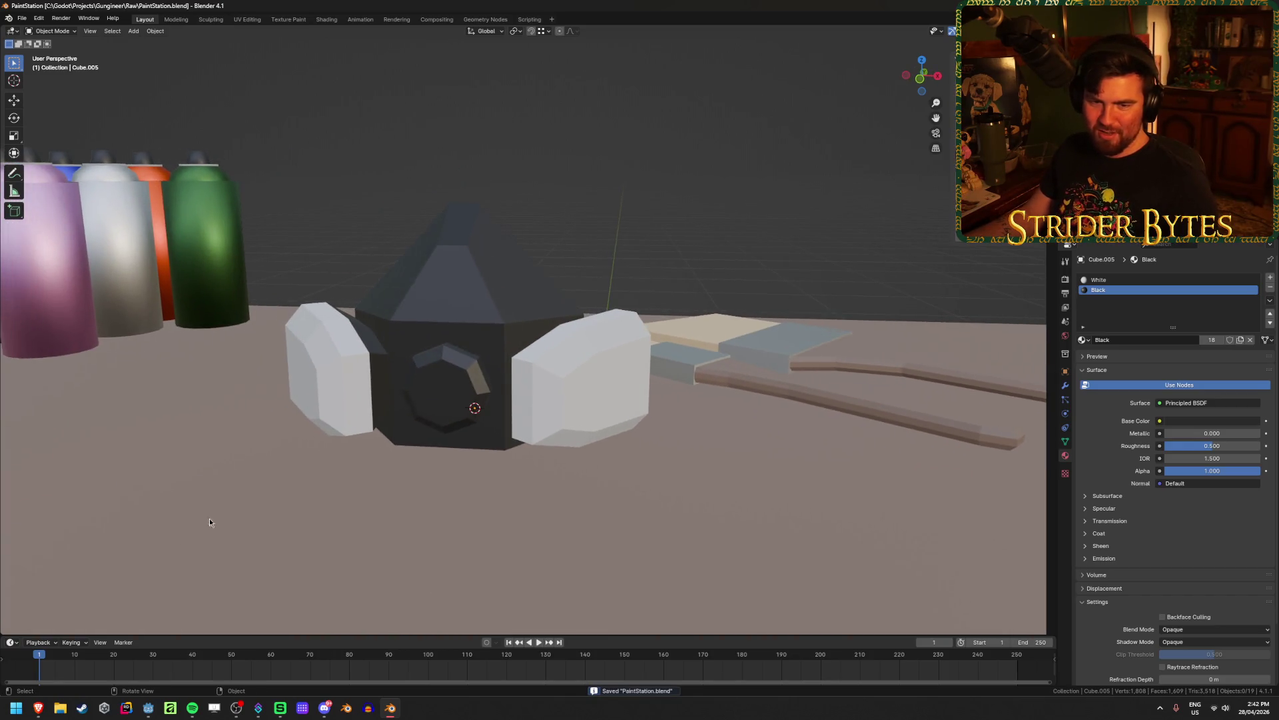
Search Google Images for 'papr', go back to the 'paint mask' results, then return to Blender
{"action": "mouse_move", "coordinate": [38, 707]}
{"action": "left_click", "coordinate": [86, 656]}
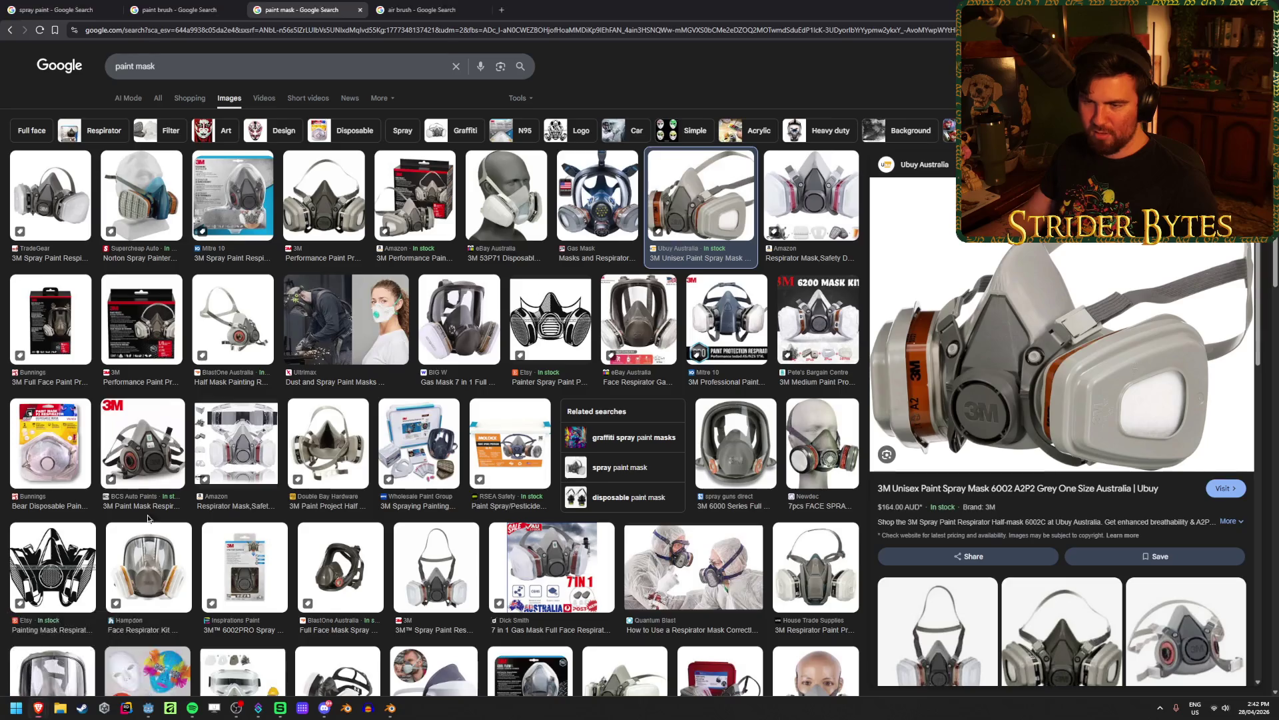
{"action": "left_click", "coordinate": [325, 74]}
{"action": "key", "text": "ctrl+a"}
{"action": "type", "text": "papr"}
{"action": "key", "text": "Return"}
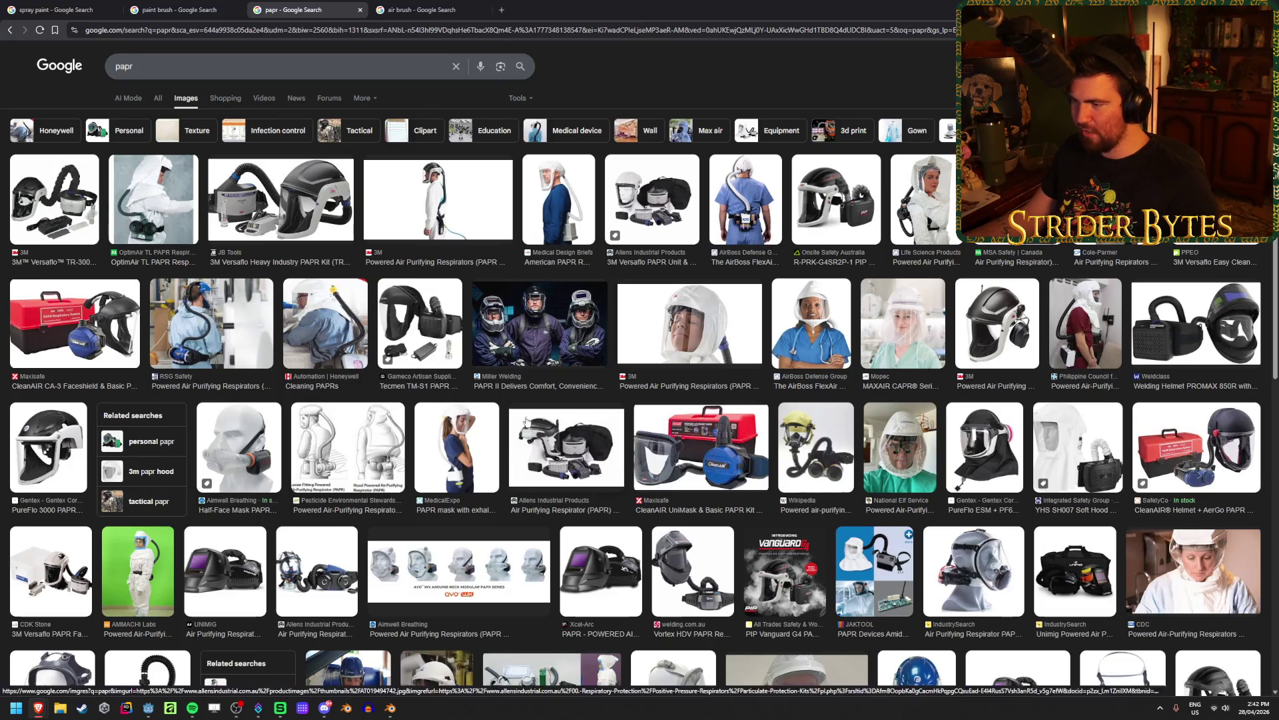
{"action": "left_click", "coordinate": [9, 31]}
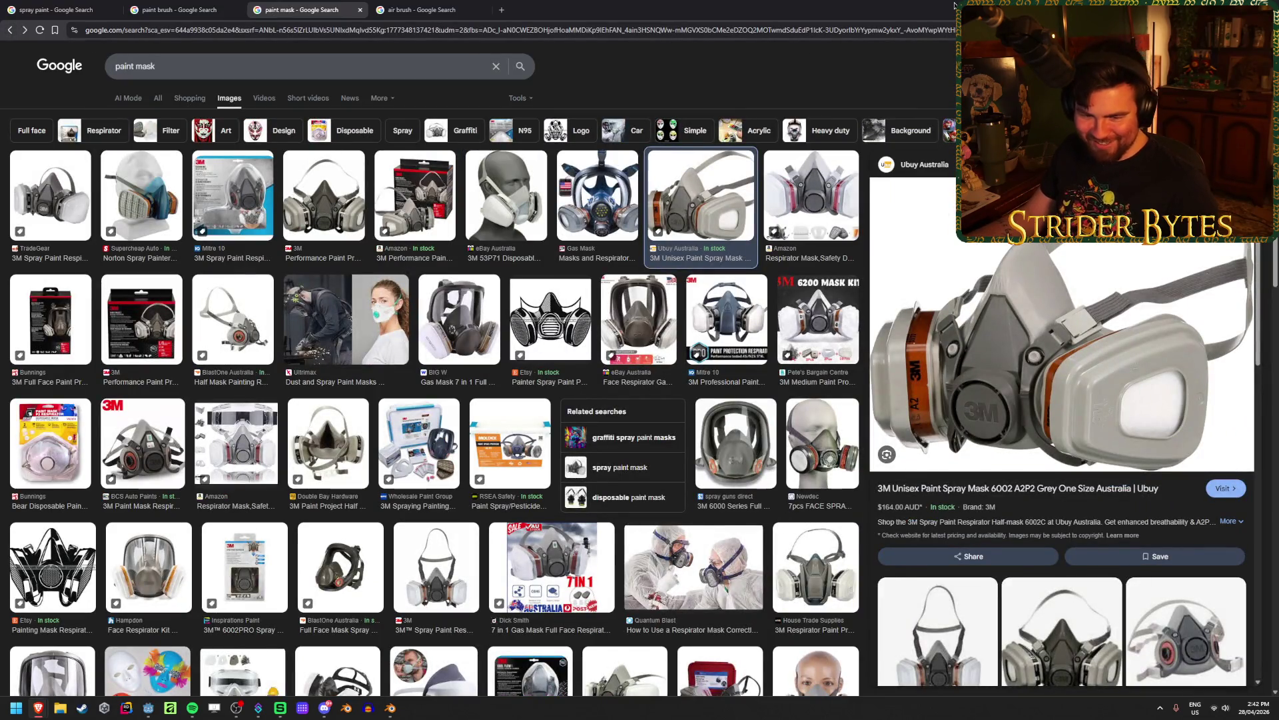
{"action": "key", "text": "alt+Tab"}
Extrude the black mask body's open edge straight down along Z
{"action": "mouse_move", "coordinate": [717, 212]}
{"action": "middle_mouse_down"}
{"action": "mouse_move", "coordinate": [479, 271]}
{"action": "mouse_move", "coordinate": [552, 257]}
{"action": "mouse_move", "coordinate": [541, 259]}
{"action": "mouse_move", "coordinate": [540, 357]}
{"action": "middle_mouse_up"}
{"action": "left_click", "coordinate": [480, 271]}
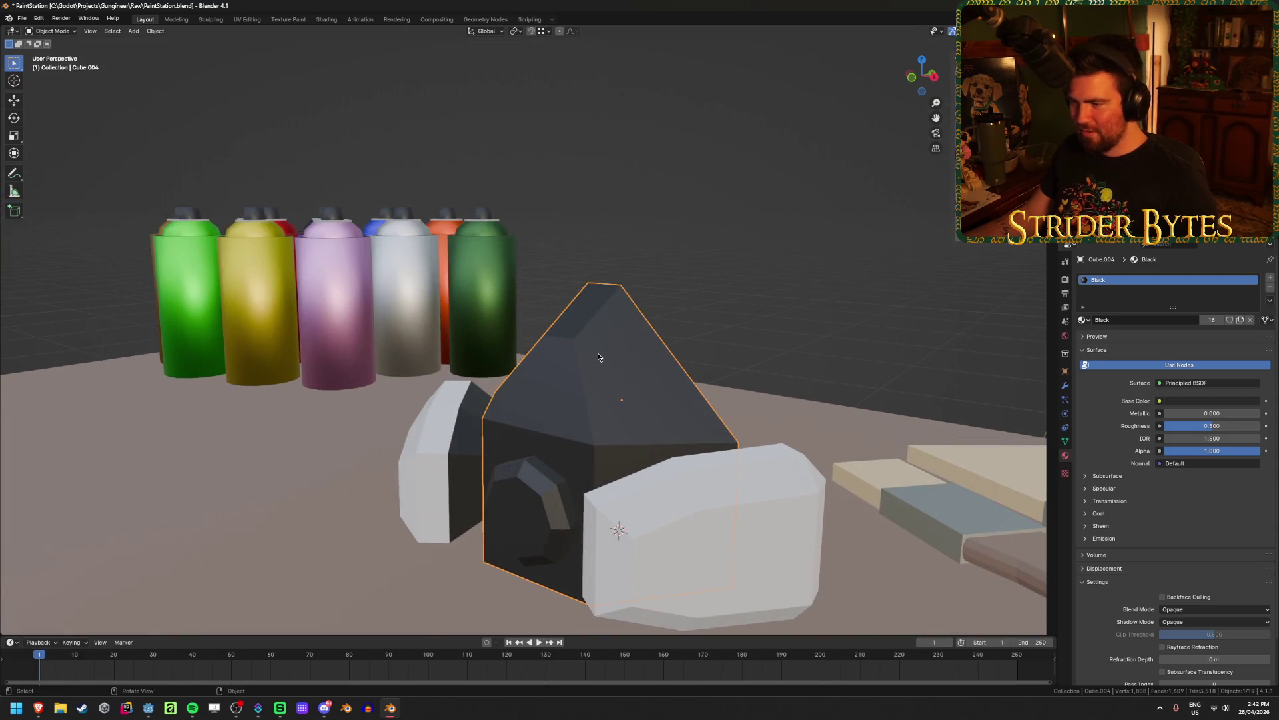
{"action": "key", "text": "Tab"}
{"action": "key", "text": "g"}
{"action": "key", "text": "z"}
{"action": "key", "text": "Escape"}
{"action": "mouse_move", "coordinate": [562, 338]}
{"action": "middle_mouse_down"}
{"action": "mouse_move", "coordinate": [681, 343]}
{"action": "mouse_move", "coordinate": [599, 333]}
{"action": "mouse_move", "coordinate": [538, 352]}
{"action": "mouse_move", "coordinate": [610, 360]}
{"action": "middle_mouse_up"}
{"action": "key", "text": "e"}
{"action": "key", "text": "z"}
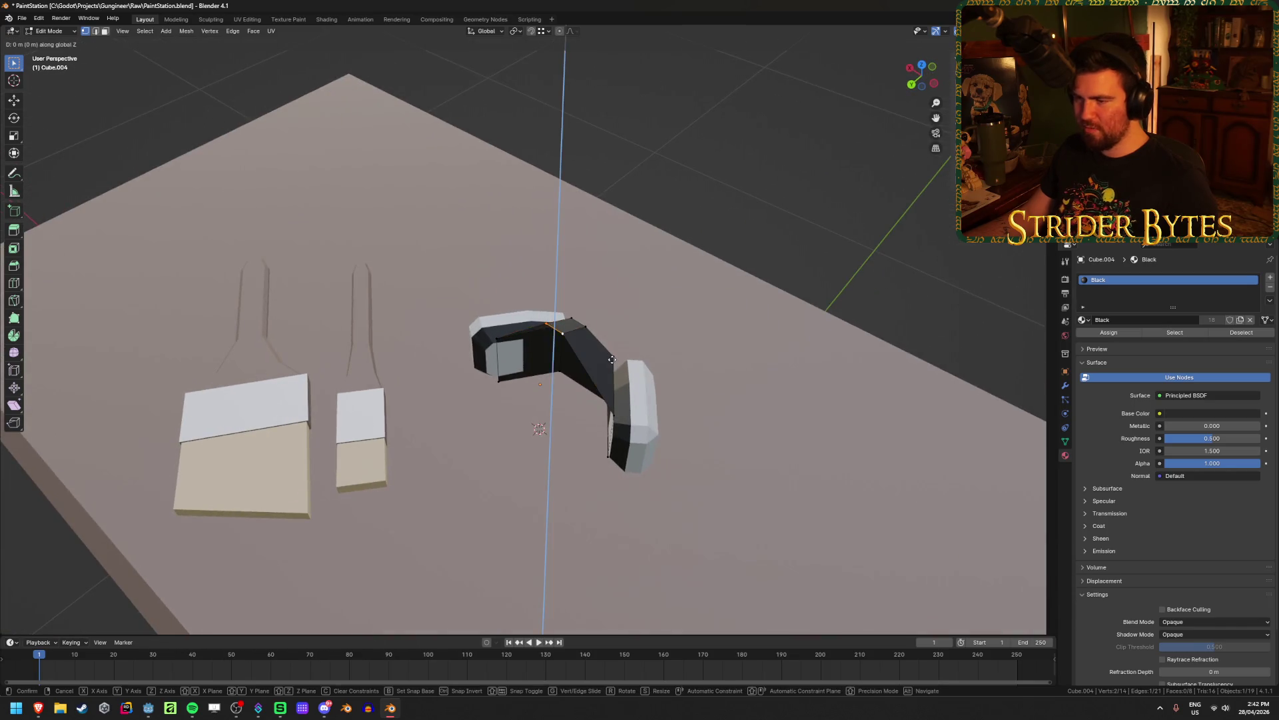
{"action": "left_click", "coordinate": [604, 457]}
{"action": "middle_click_drag", "start_coordinate": [603, 456], "coordinate": [594, 436]}
Fill new faces between the corner vertices on the mask's right and left sides
{"action": "left_click", "coordinate": [628, 462]}
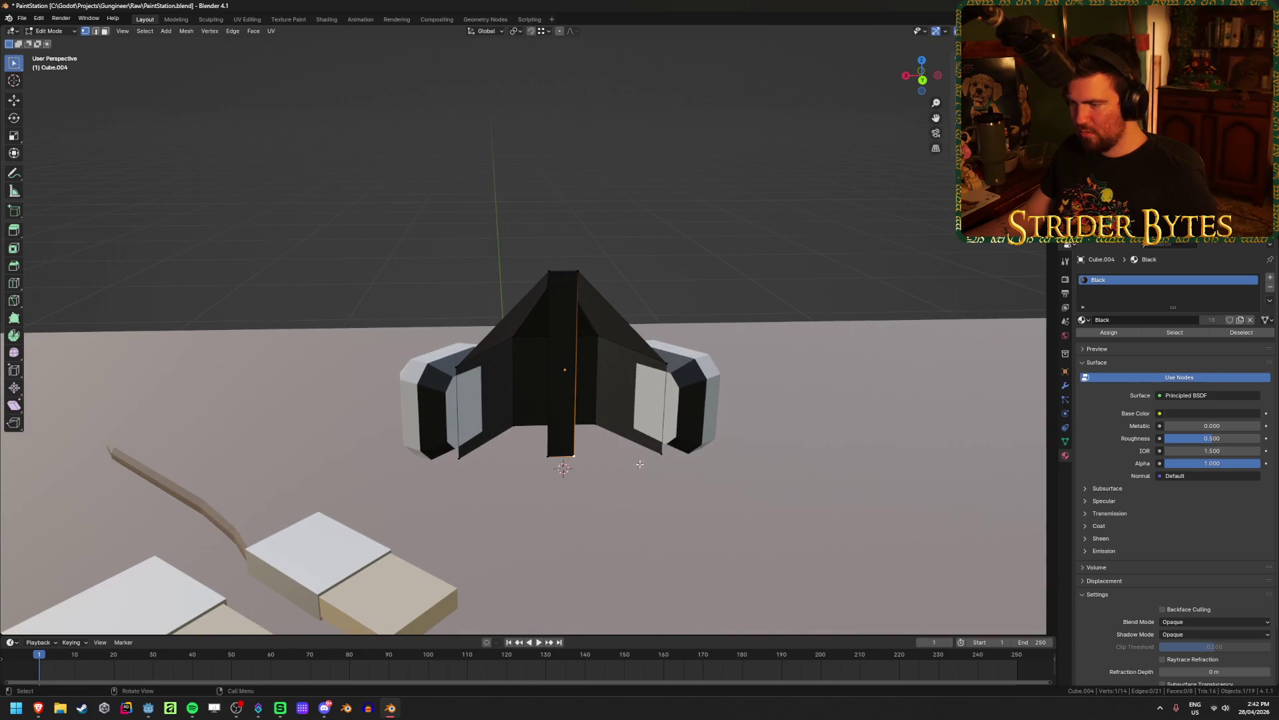
{"action": "left_click", "coordinate": [662, 454], "text": "shift"}
{"action": "left_click", "coordinate": [667, 365], "text": "shift"}
{"action": "left_click", "coordinate": [577, 270], "text": "shift"}
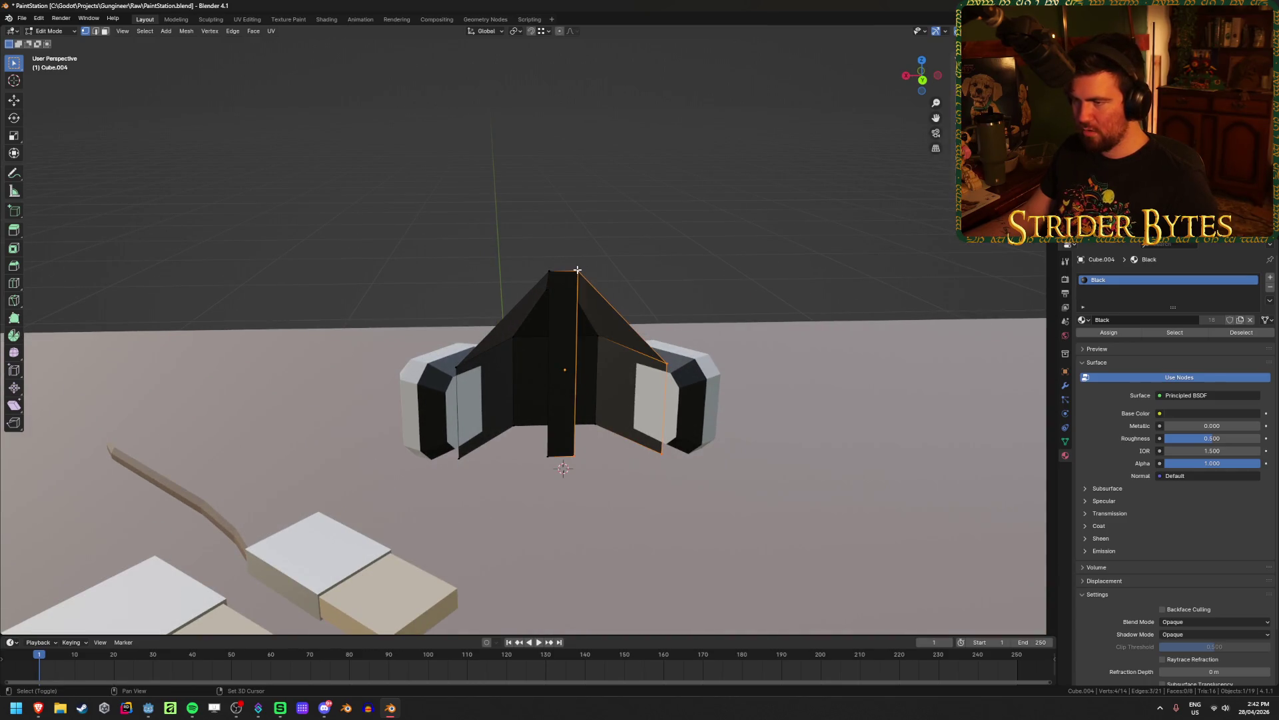
{"action": "key", "text": "f"}
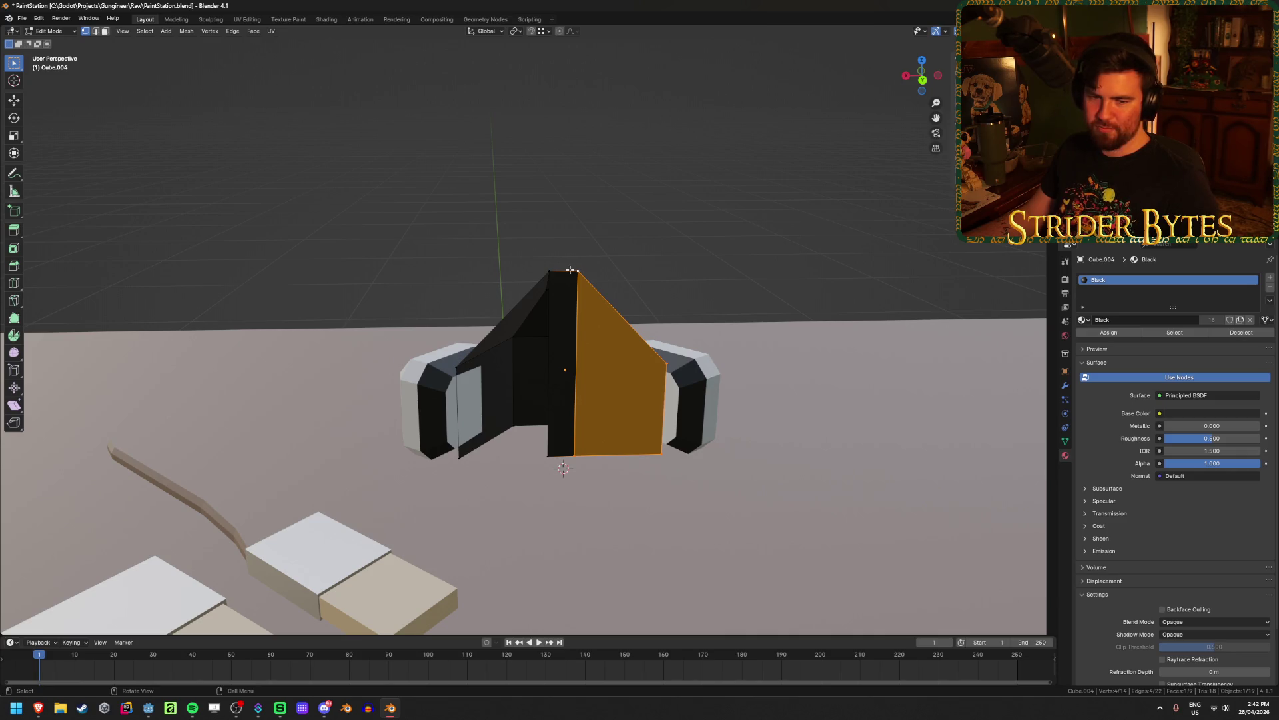
{"action": "left_click", "coordinate": [550, 273]}
{"action": "left_click", "coordinate": [546, 457], "text": "shift"}
{"action": "key", "text": "f"}
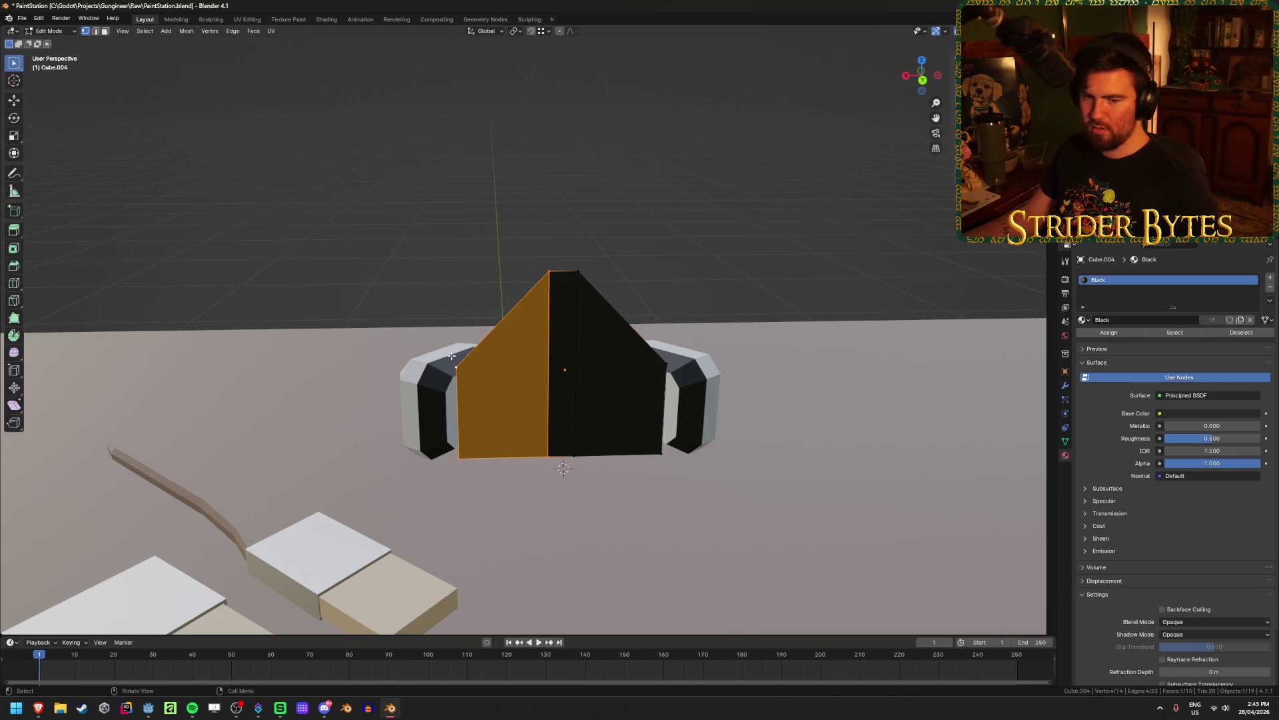
Shift the new face along Y and return to Object Mode
{"action": "key", "text": "Tab"}
{"action": "mouse_move", "coordinate": [534, 236]}
{"action": "middle_mouse_down"}
{"action": "mouse_move", "coordinate": [519, 254]}
{"action": "mouse_move", "coordinate": [651, 375]}
{"action": "middle_mouse_up"}
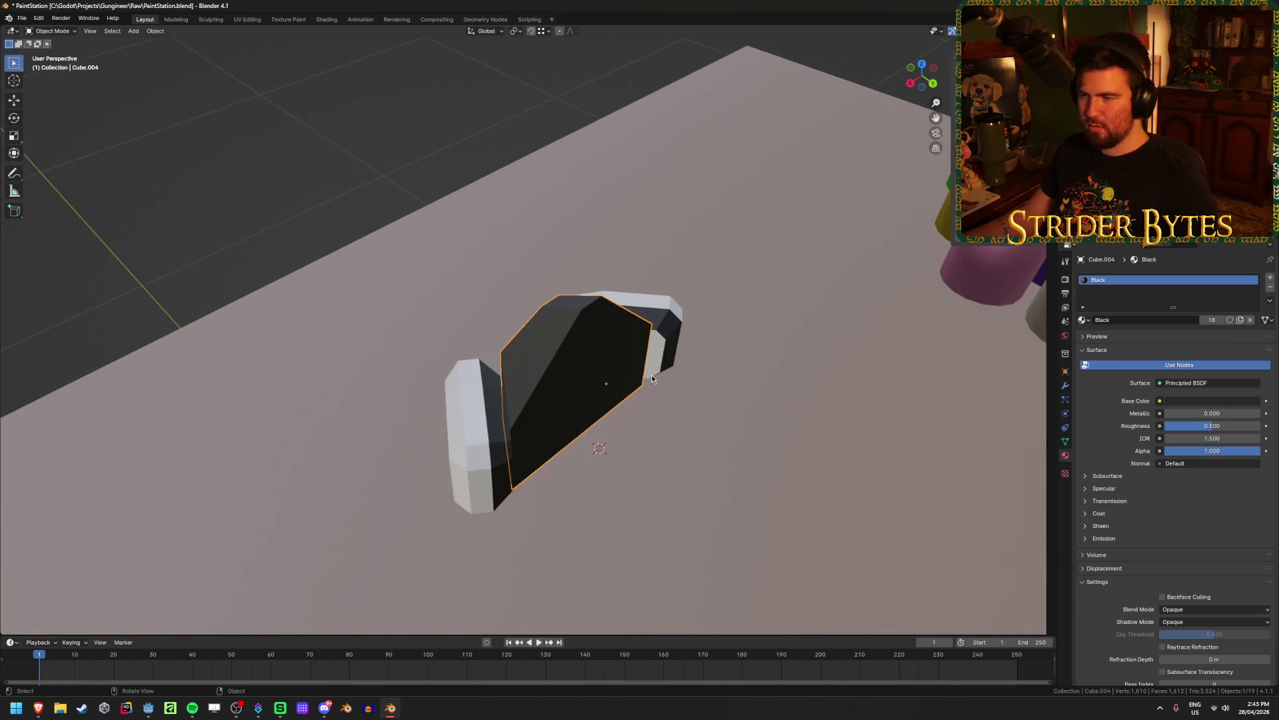
{"action": "key", "text": "Caps_Lock"}
{"action": "key", "text": "Tab"}
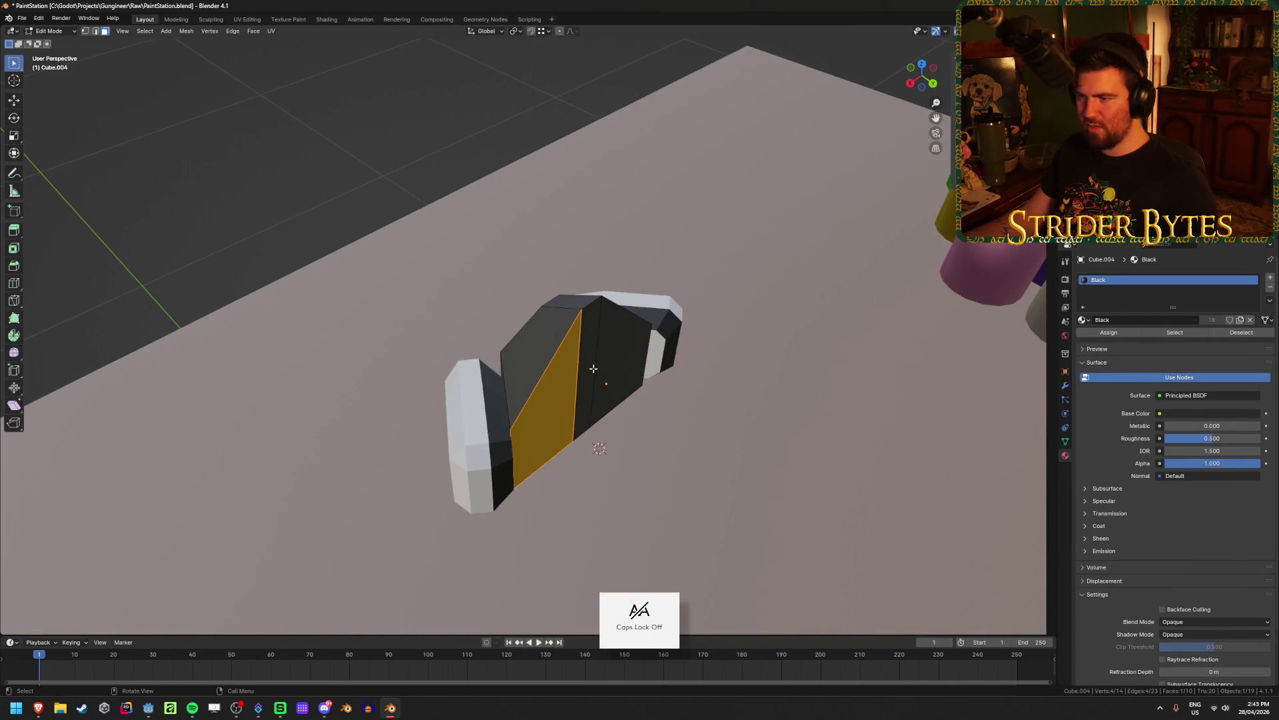
{"action": "key", "text": "g"}
{"action": "key", "text": "y"}
{"action": "left_click", "coordinate": [581, 361]}
{"action": "middle_click_drag", "start_coordinate": [581, 362], "coordinate": [322, 320]}
{"action": "key", "text": "Tab"}
{"action": "middle_click_drag", "start_coordinate": [137, 300], "coordinate": [271, 291]}
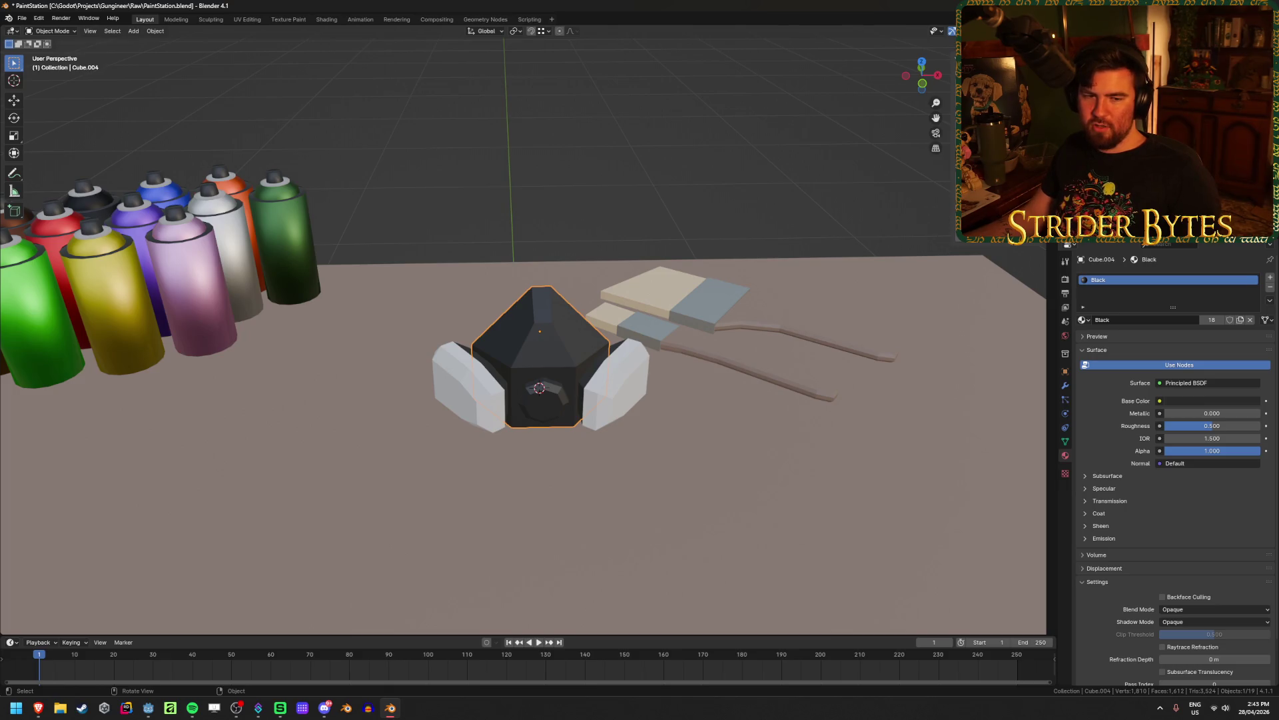
{"action": "key", "text": "alt+Tab"}
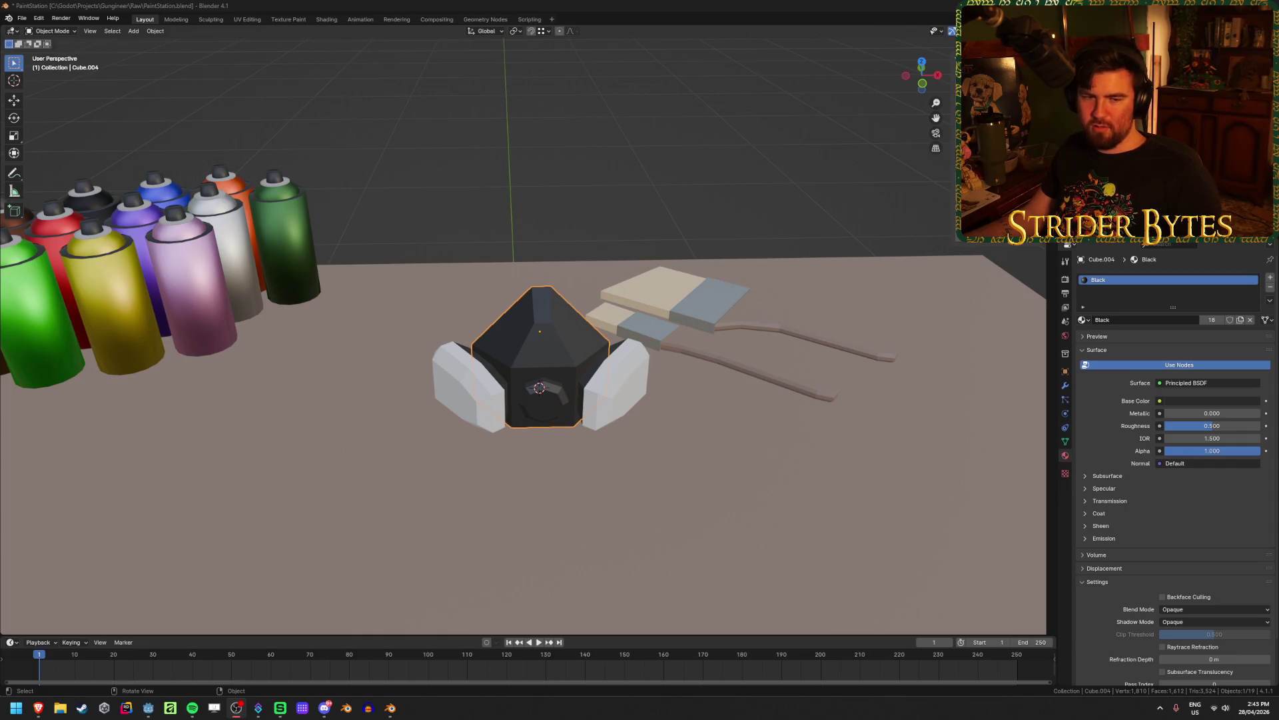
Scale the black mask's top face along X to widen it
{"action": "left_click", "coordinate": [607, 148]}
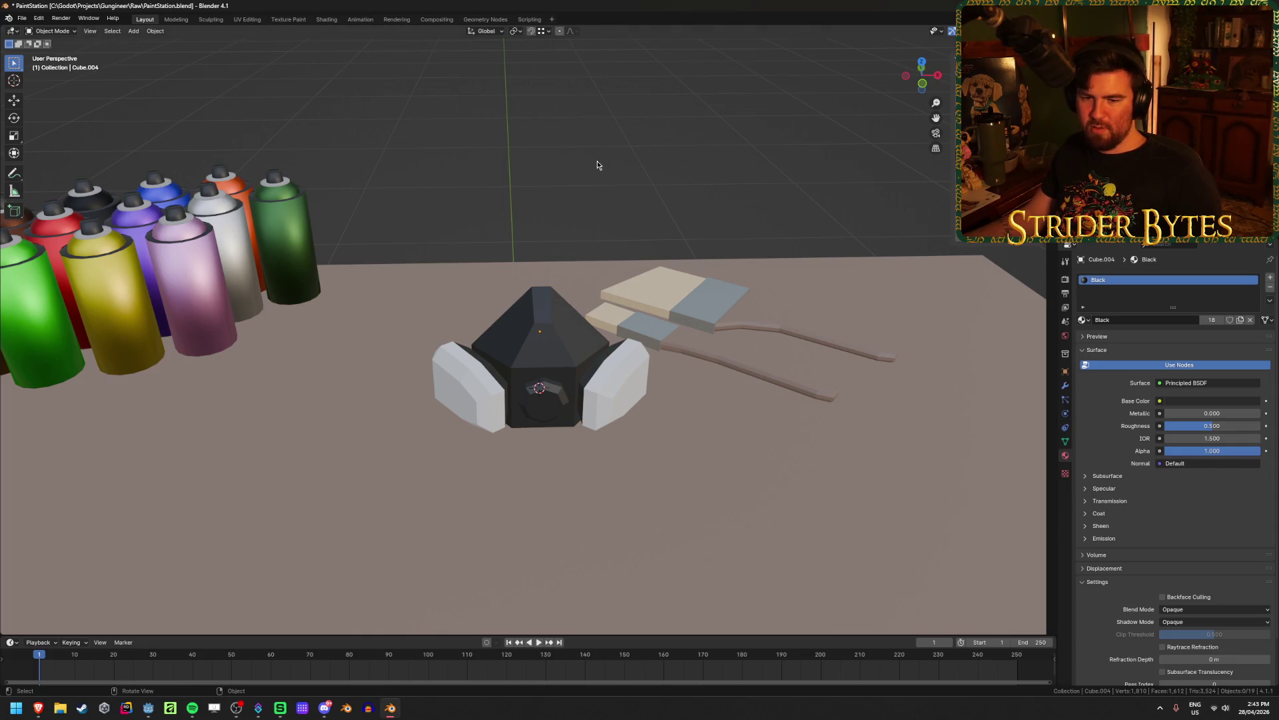
{"action": "left_click", "coordinate": [589, 329]}
{"action": "scroll", "coordinate": [588, 329], "scroll_direction": "up", "scroll_amount": 3}
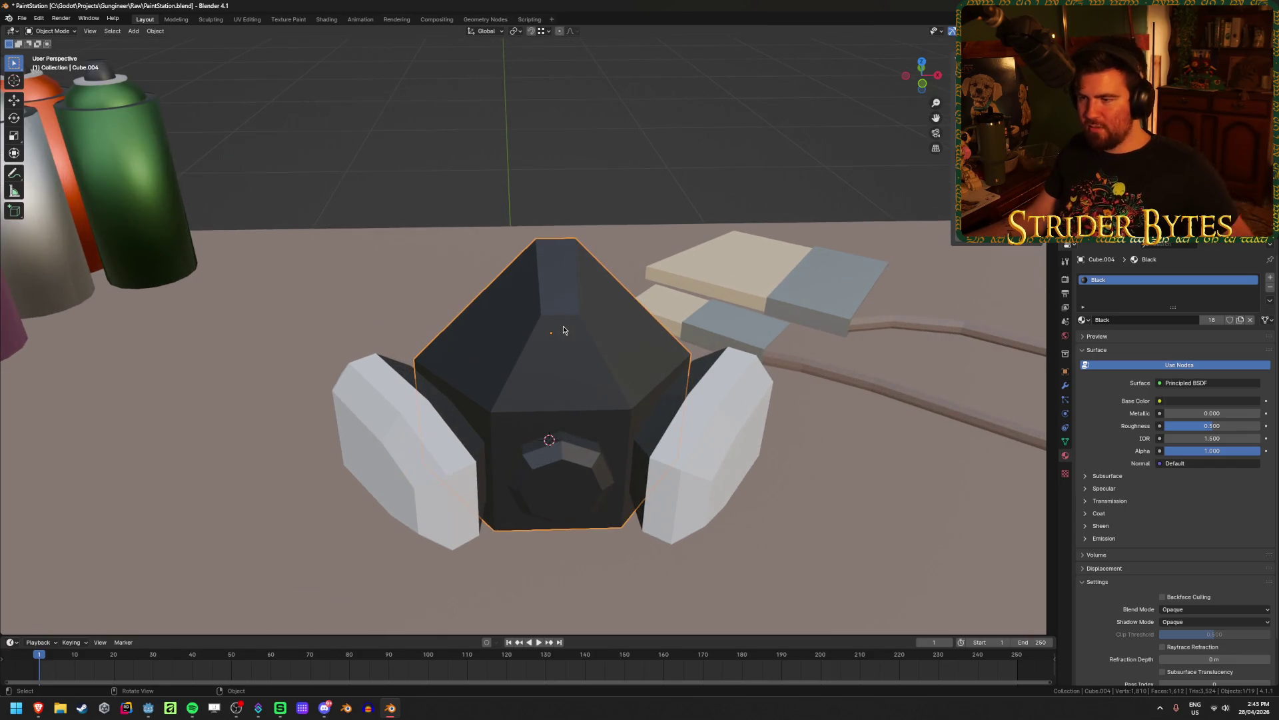
{"action": "key", "text": "Tab"}
{"action": "key", "text": "grave"}
{"action": "key", "text": "Escape"}
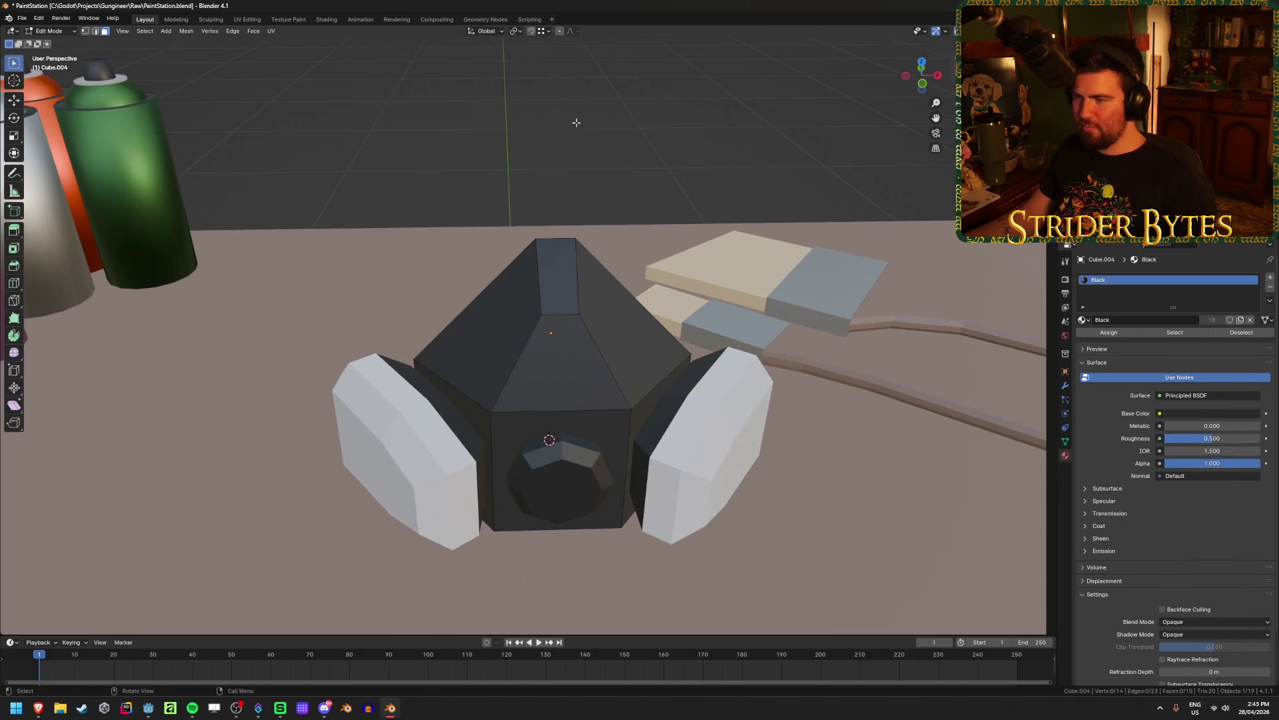
{"action": "left_click", "coordinate": [562, 278]}
{"action": "key", "text": "2"}
{"action": "key", "text": "s"}
{"action": "key", "text": "x"}
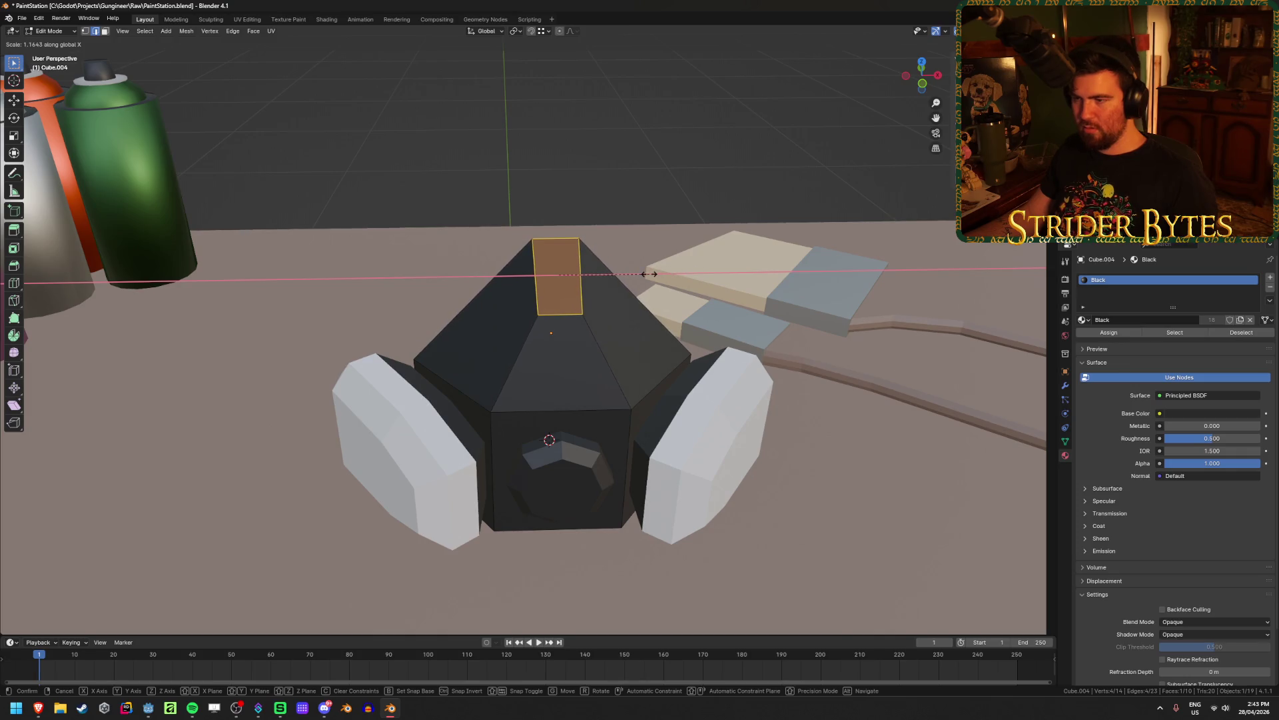
{"action": "left_click", "coordinate": [650, 274]}
Return to Object Mode, deselect the mask and save PaintStation.blend
{"action": "key", "text": "Tab"}
{"action": "scroll", "coordinate": [604, 326], "scroll_direction": "down", "scroll_amount": 5}
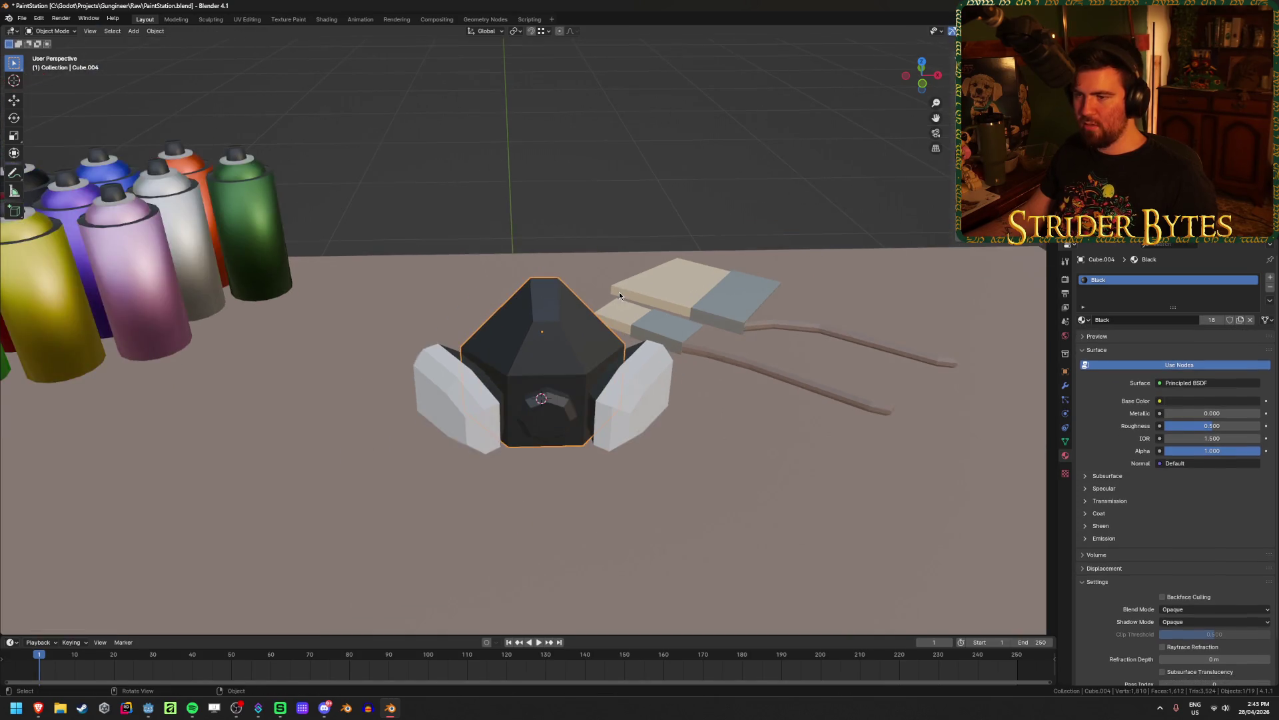
{"action": "left_click", "coordinate": [656, 202]}
{"action": "key", "text": "ctrl+s"}
{"action": "mouse_move", "coordinate": [606, 229]}
{"action": "middle_mouse_down"}
{"action": "mouse_move", "coordinate": [540, 346]}
{"action": "mouse_move", "coordinate": [412, 257]}
{"action": "mouse_move", "coordinate": [529, 410]}
{"action": "mouse_move", "coordinate": [489, 222]}
{"action": "mouse_move", "coordinate": [505, 324]}
{"action": "mouse_move", "coordinate": [654, 328]}
{"action": "middle_mouse_up"}
Add a new 0.2 m cube, Cube.006, at Z 1 m above the respirator
{"action": "left_click", "coordinate": [531, 362]}
{"action": "scroll", "coordinate": [467, 320], "scroll_direction": "up", "scroll_amount": 5}
{"action": "key", "text": "shift+a"}
{"action": "mouse_move", "coordinate": [505, 316]}
{"action": "left_click", "coordinate": [554, 323]}
Scale Cube.006 to zero along X, flattening it into a plane
{"action": "scroll", "coordinate": [654, 328], "scroll_direction": "up", "scroll_amount": 3}
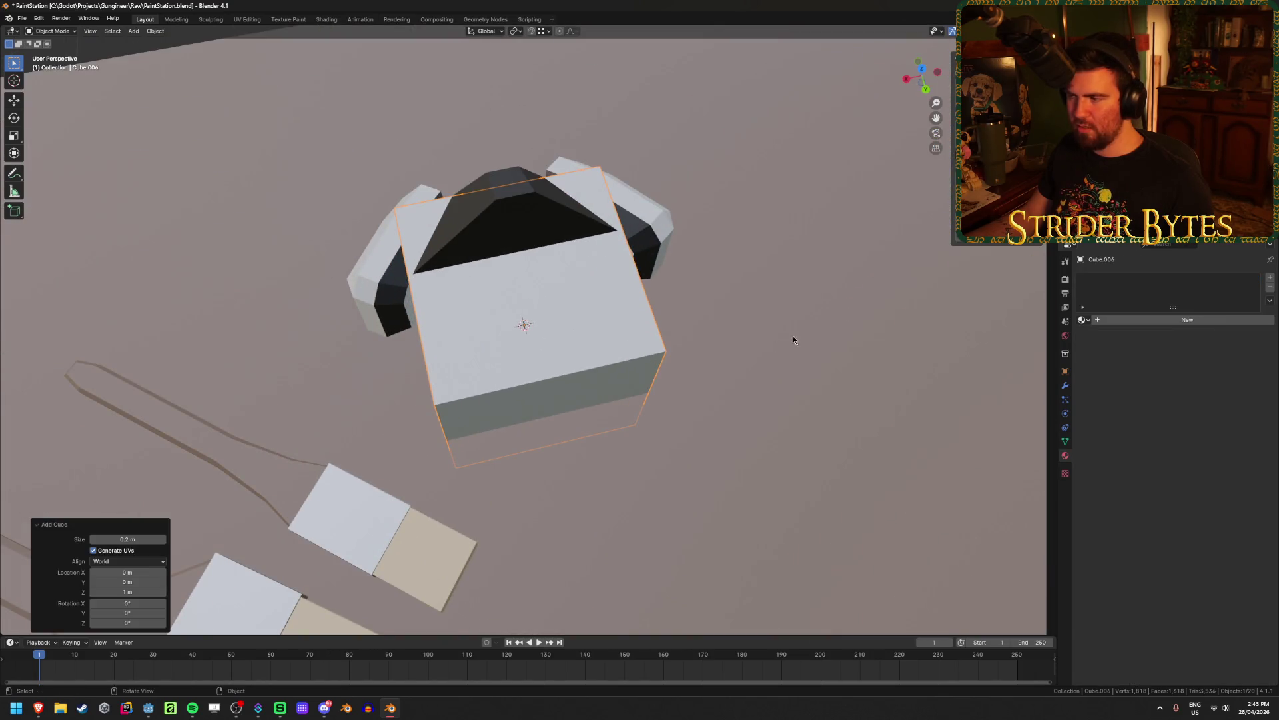
{"action": "key", "text": "s"}
{"action": "key", "text": "Escape"}
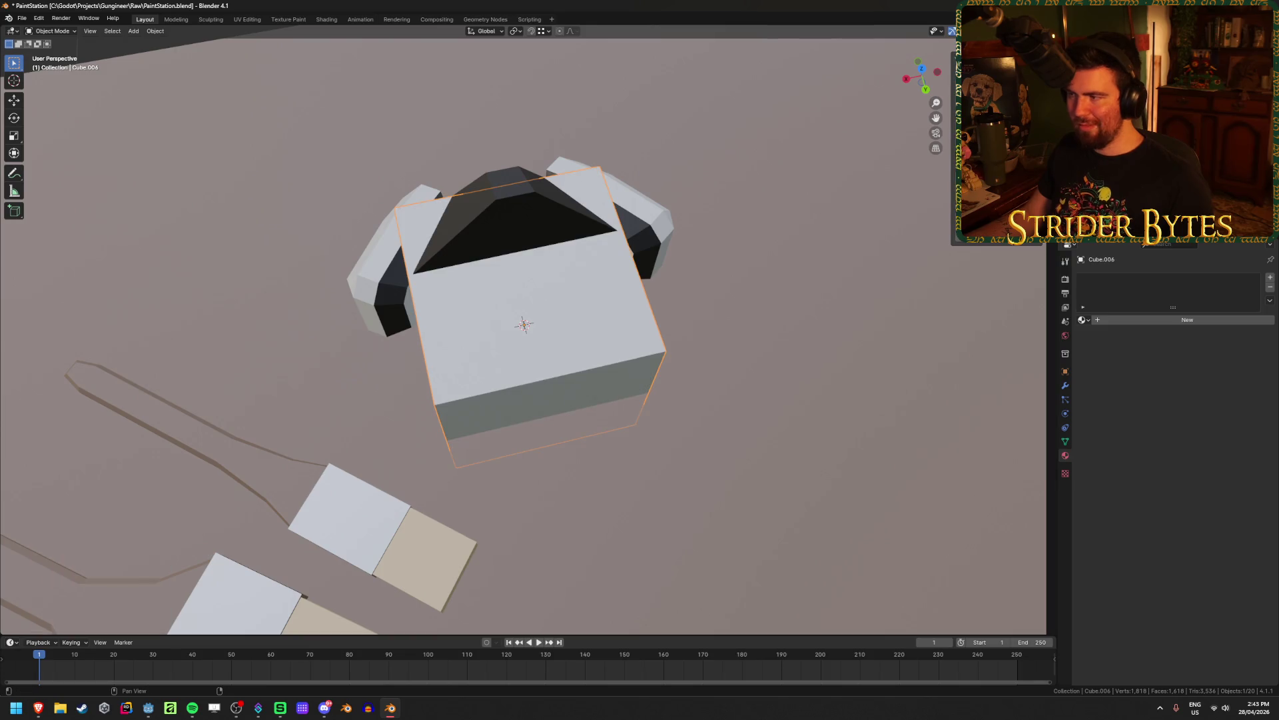
{"action": "key", "text": "s"}
{"action": "key", "text": "Escape"}
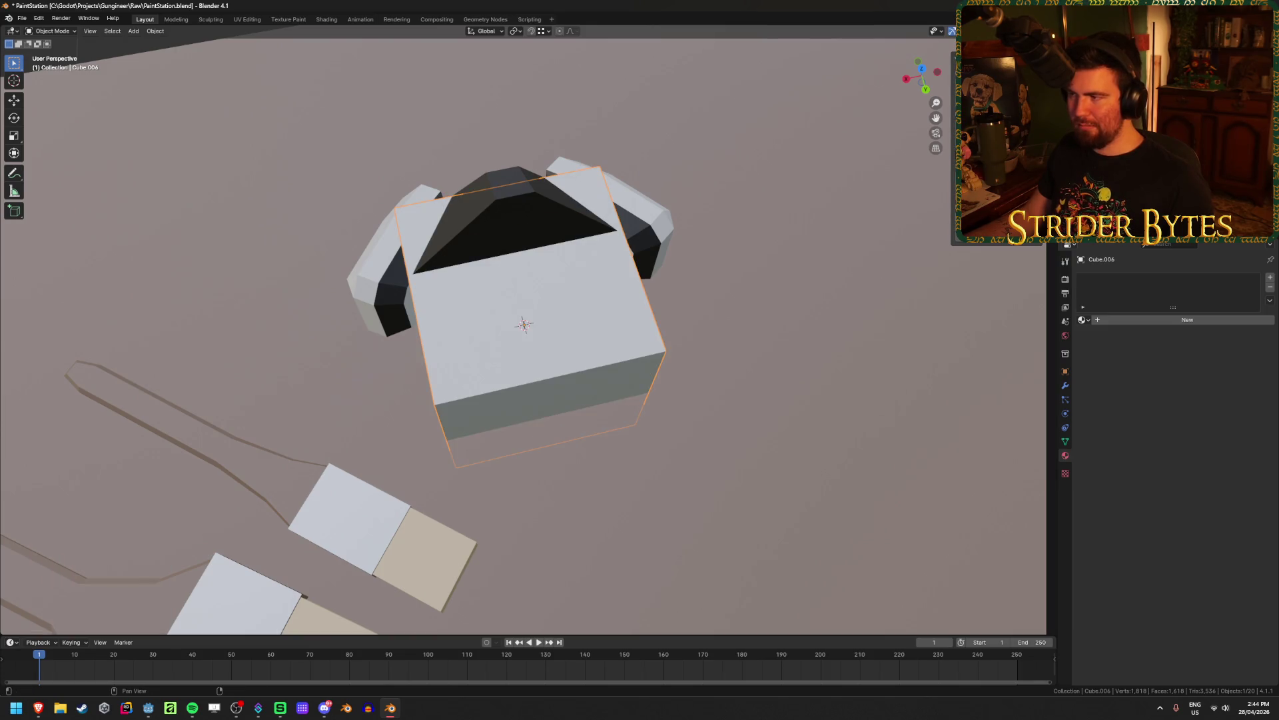
{"action": "key", "text": "s"}
{"action": "key", "text": "x"}
{"action": "key", "text": "Return"}
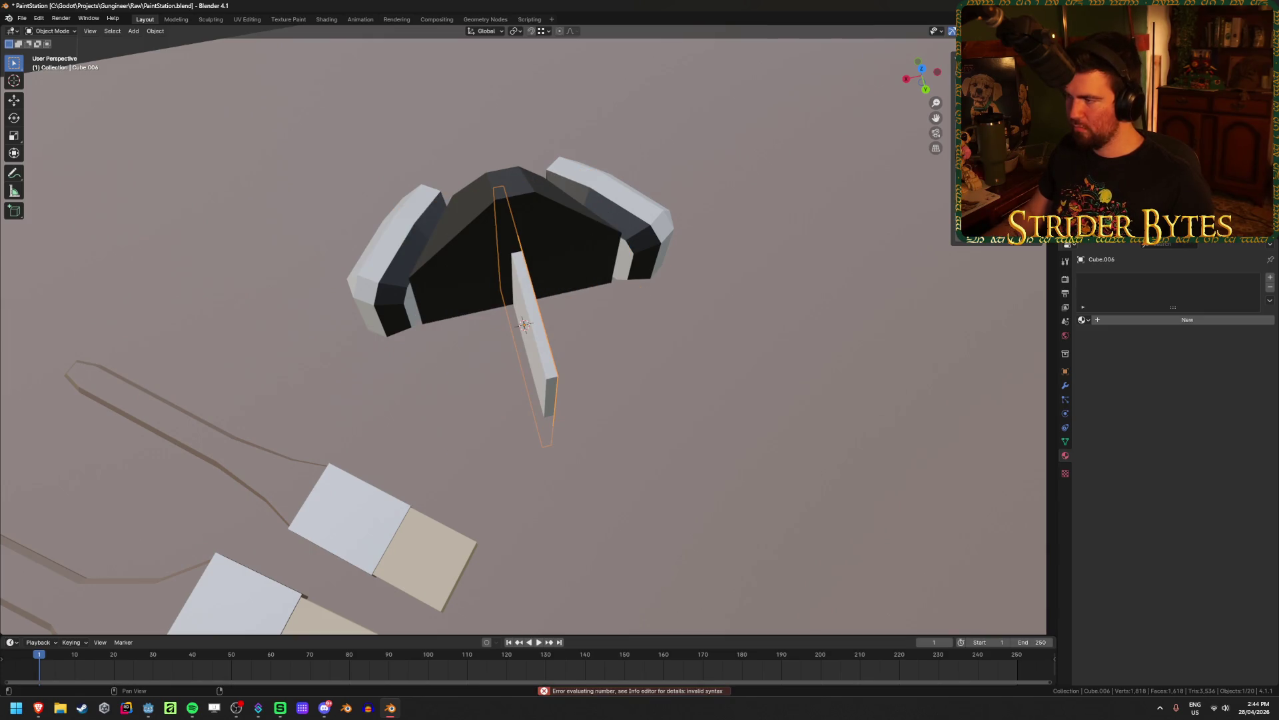
{"action": "key", "text": "s"}
{"action": "key", "text": "x"}
{"action": "key", "text": "0"}
{"action": "key", "text": "Return"}
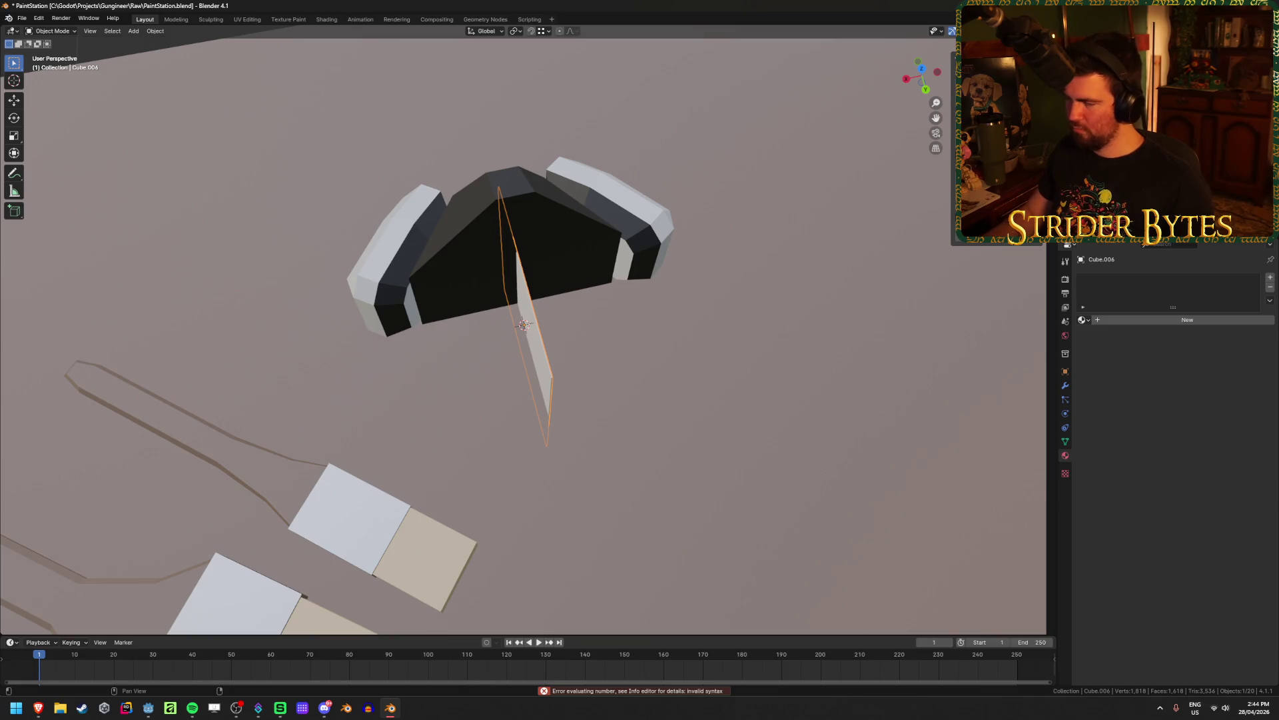
In right-side wireframe view, scale the plane along Z into a thin strip
{"action": "mouse_move", "coordinate": [473, 314]}
{"action": "middle_mouse_down"}
{"action": "mouse_move", "coordinate": [504, 312]}
{"action": "mouse_move", "coordinate": [554, 267]}
{"action": "middle_mouse_up"}
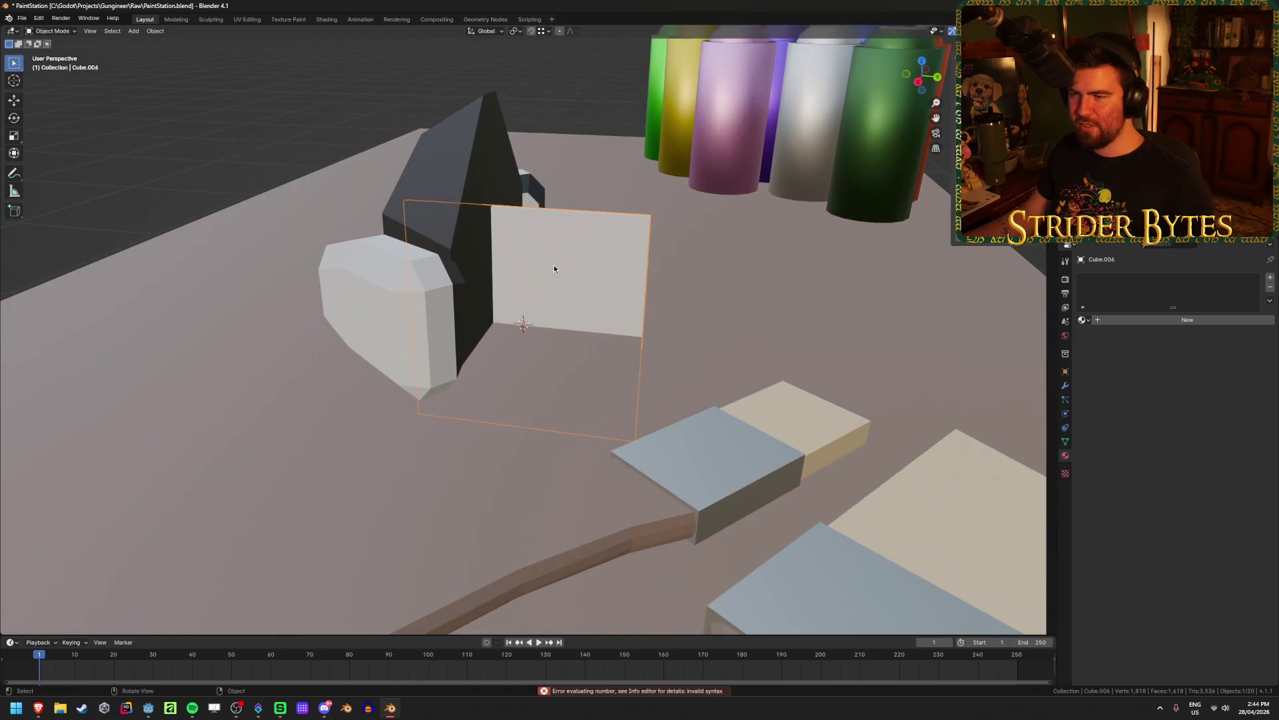
{"action": "key", "text": "KP_3"}
{"action": "key", "text": "shift+z"}
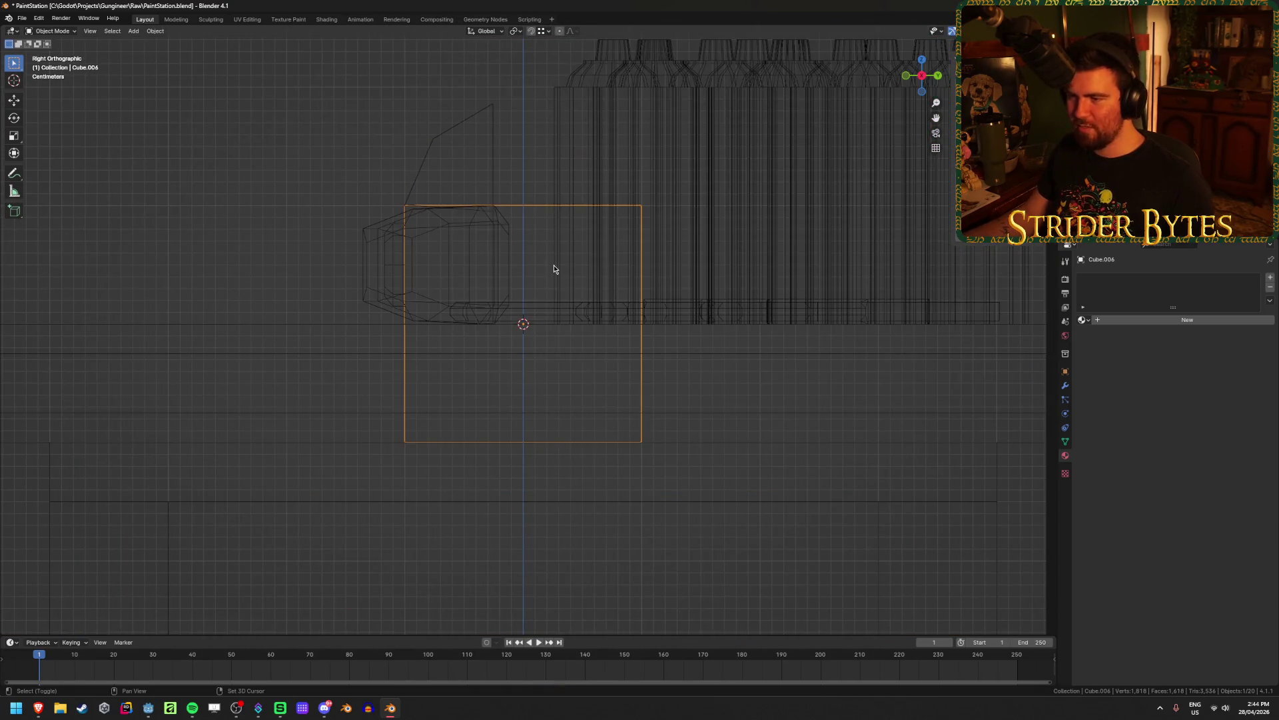
{"action": "key", "text": "Tab"}
{"action": "key", "text": "s"}
{"action": "key", "text": "z"}
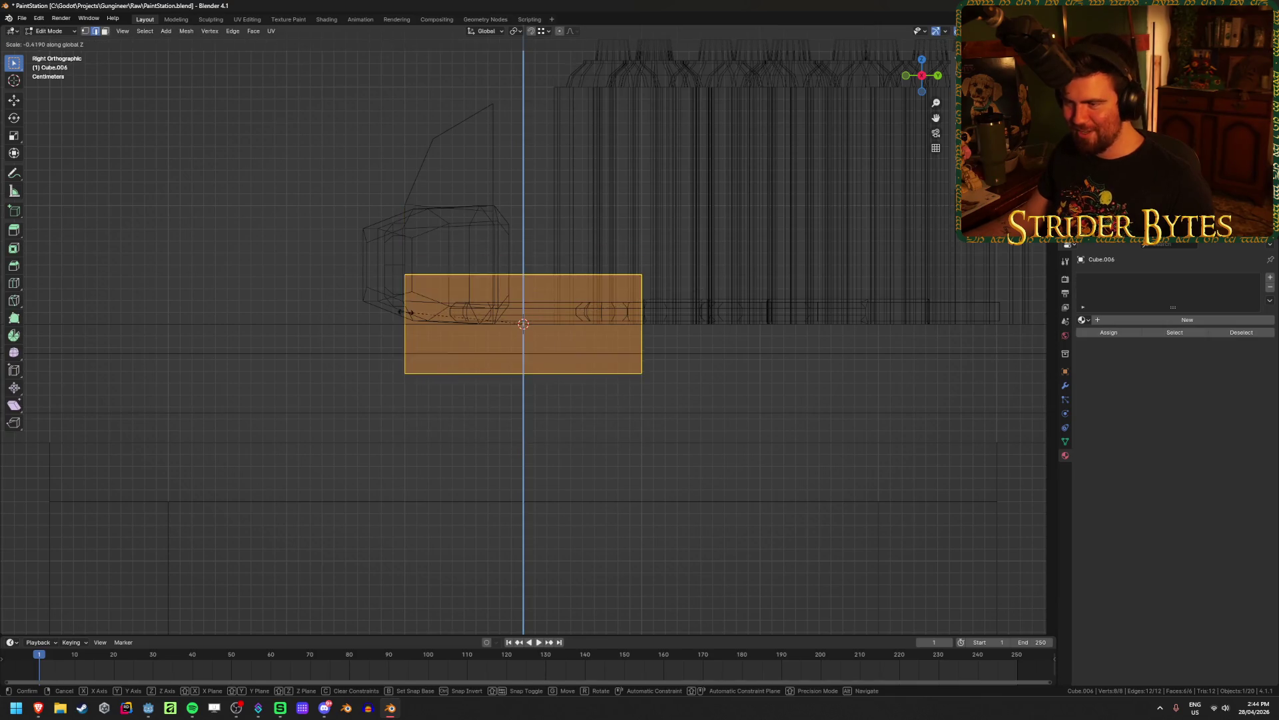
{"action": "left_click", "coordinate": [543, 326]}
{"action": "key", "text": "Tab"}
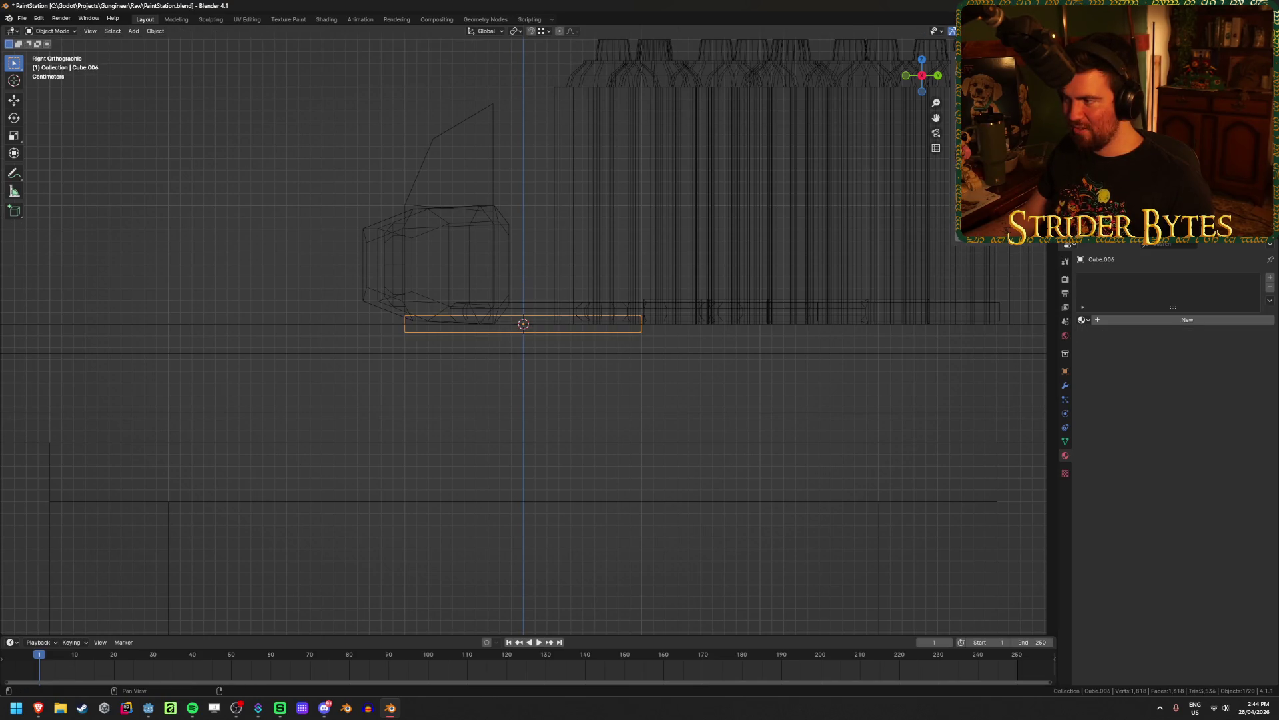
Make the bar thinner, checking it in solid and wireframe shading
{"action": "left_click", "coordinate": [991, 345]}
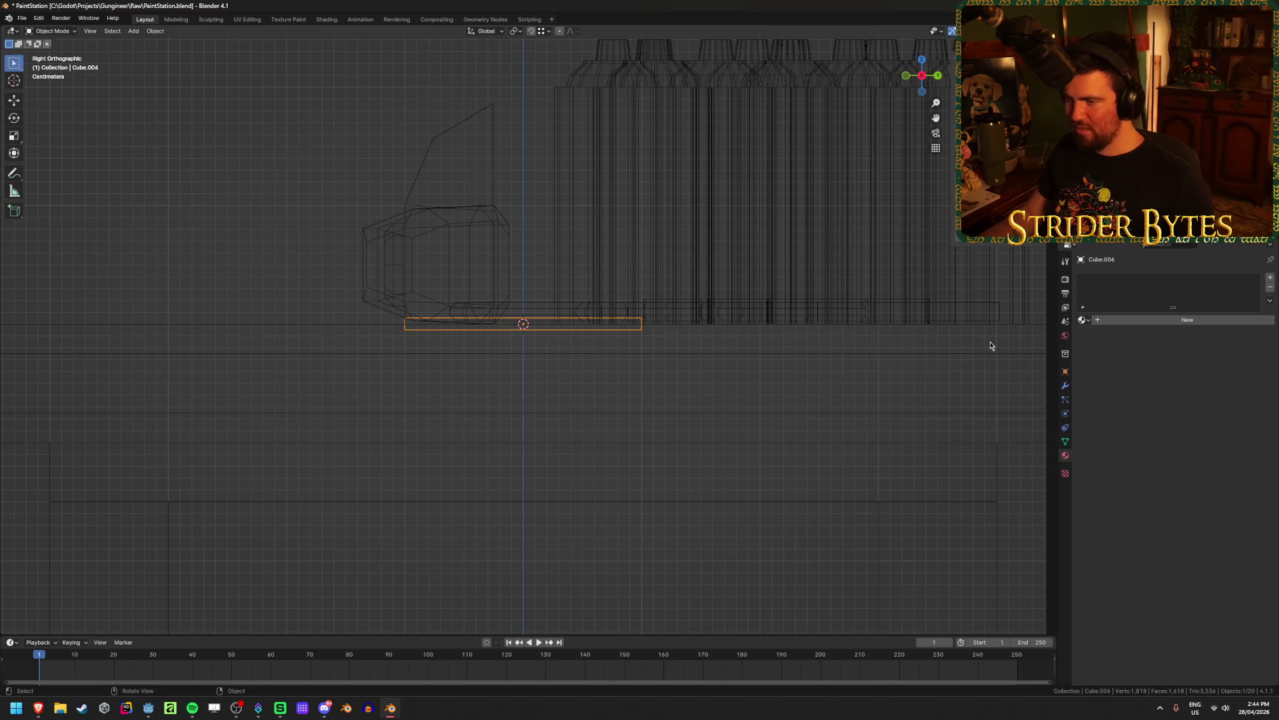
{"action": "scroll", "coordinate": [512, 368], "scroll_direction": "up", "scroll_amount": 2}
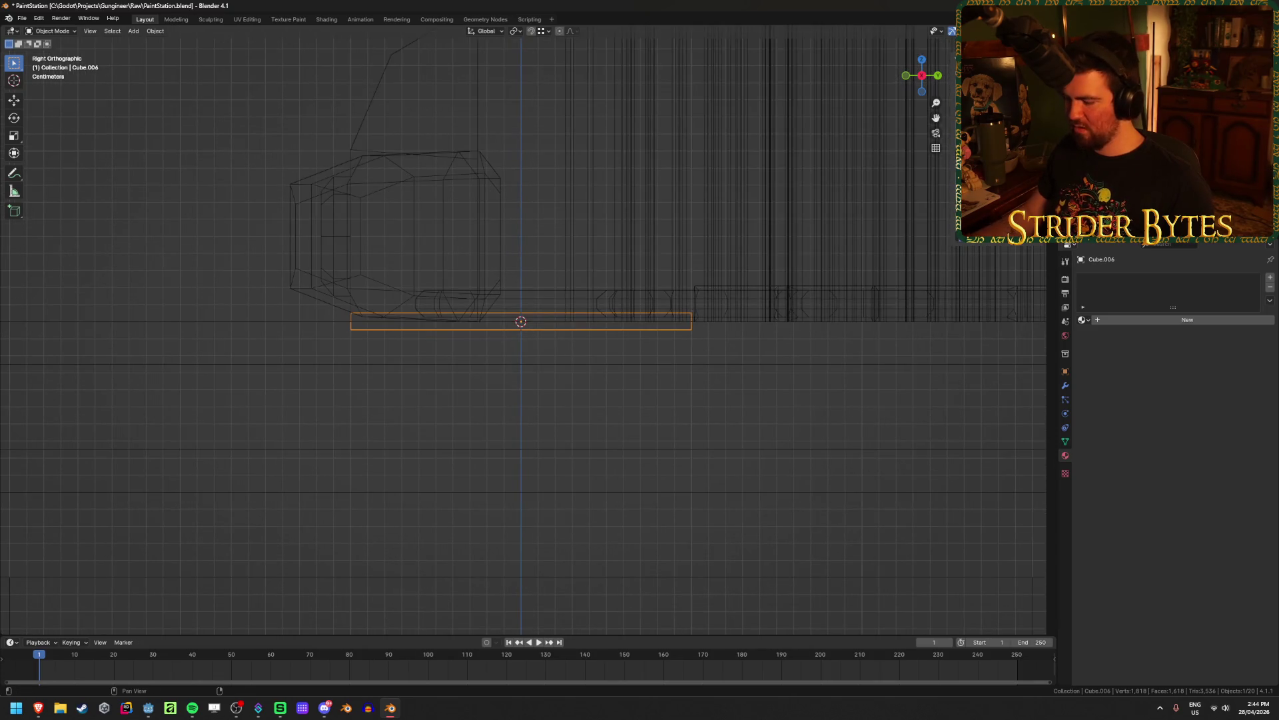
{"action": "key", "text": "ctrl+z"}
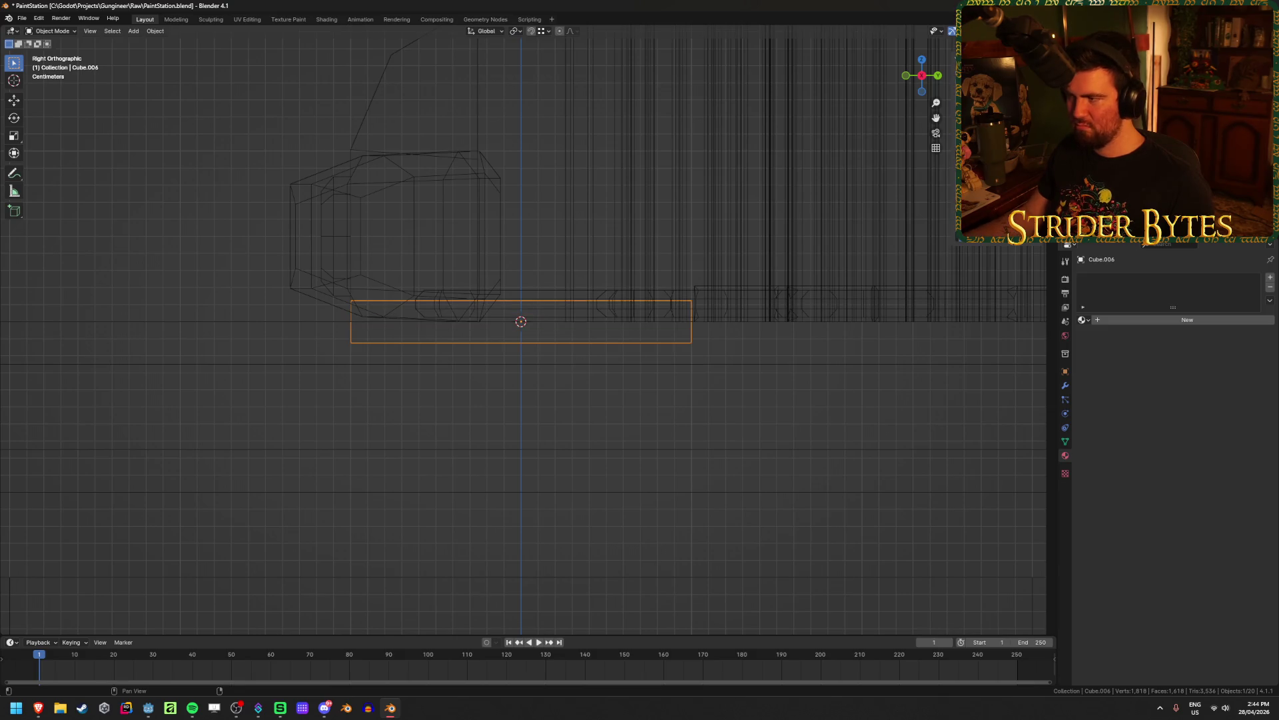
{"action": "key", "text": "ctrl+shift+z"}
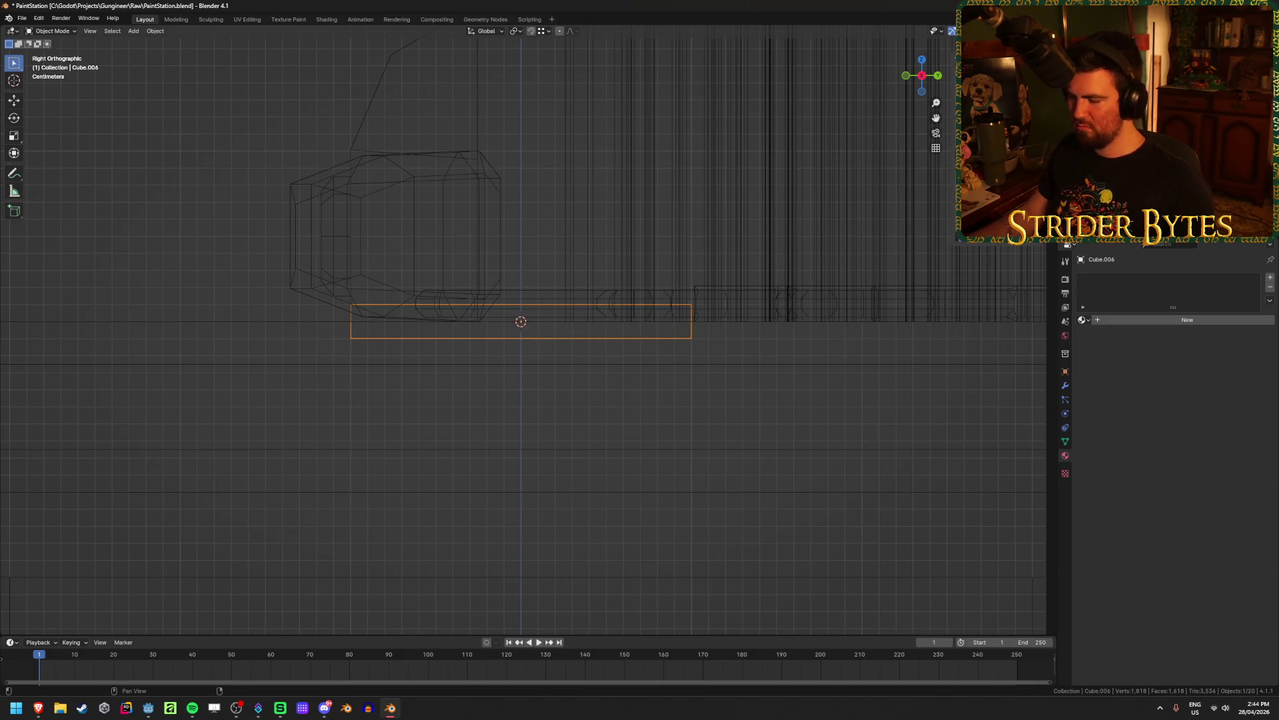
{"action": "key", "text": "ctrl+shift+z"}
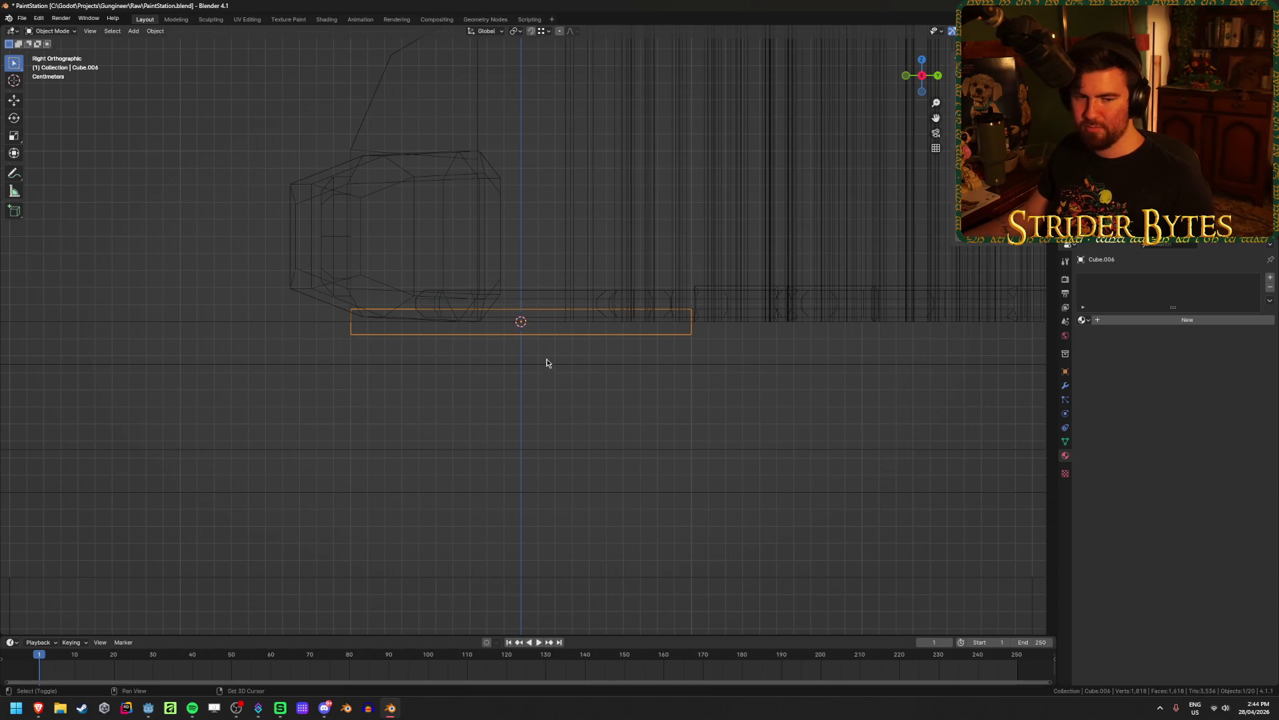
{"action": "key", "text": "shift+z"}
{"action": "key", "text": "shift+z"}
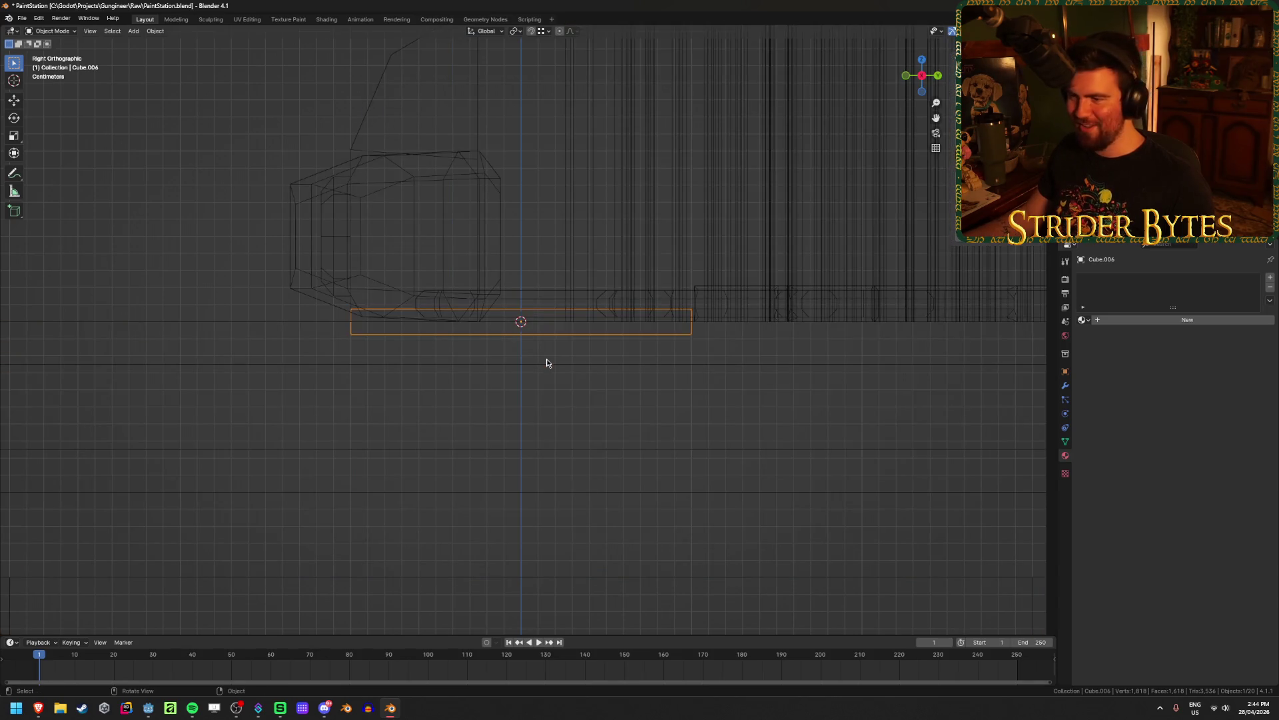
{"action": "mouse_move", "coordinate": [546, 363]}
{"action": "middle_mouse_down"}
{"action": "mouse_move", "coordinate": [517, 392]}
{"action": "mouse_move", "coordinate": [482, 395]}
{"action": "mouse_move", "coordinate": [673, 393]}
{"action": "mouse_move", "coordinate": [541, 438]}
{"action": "middle_mouse_up"}
{"action": "key", "text": "shift+z"}
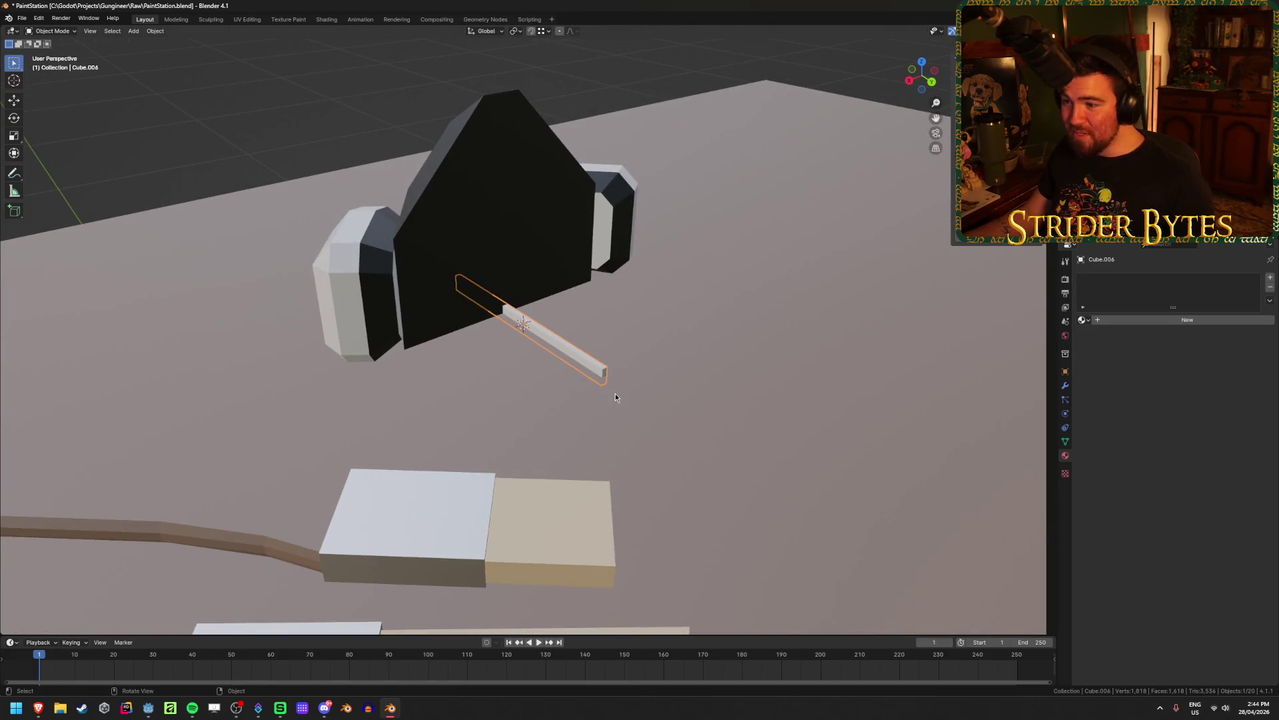
Assign the Black material to the strip from the materials list
{"action": "key", "text": "KP_7"}
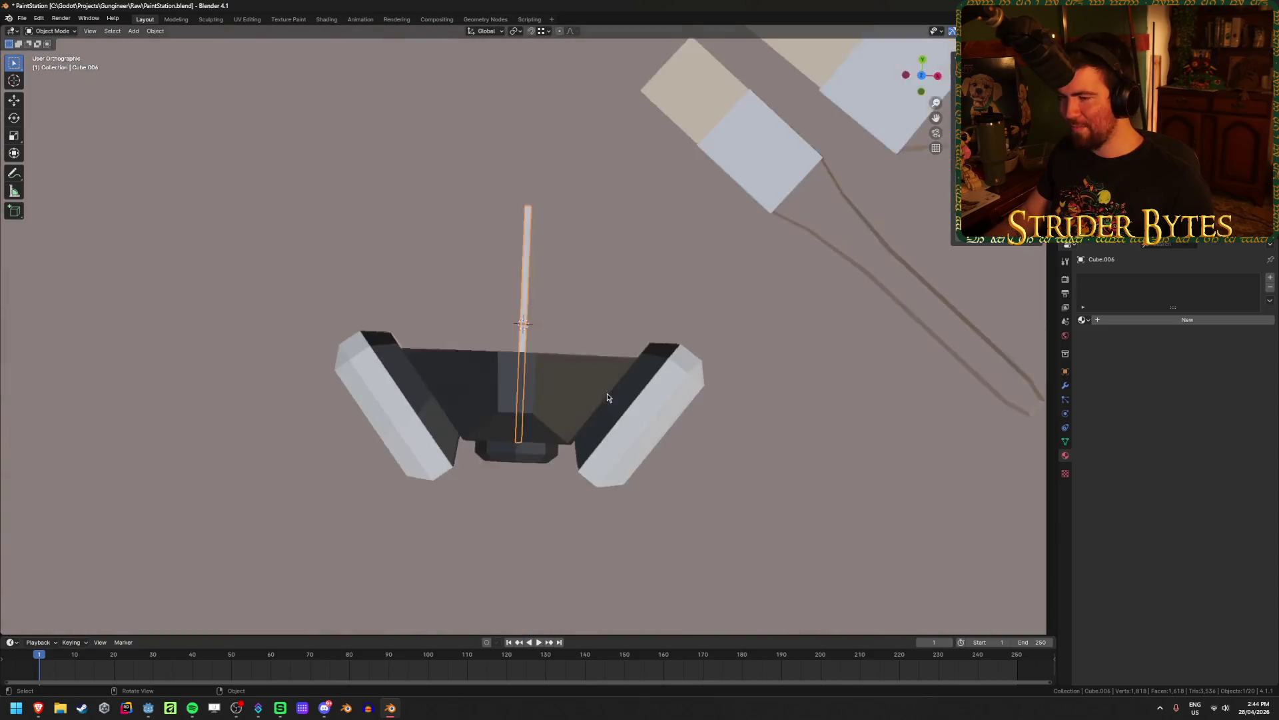
{"action": "key", "text": "Tab"}
{"action": "key", "text": "Tab"}
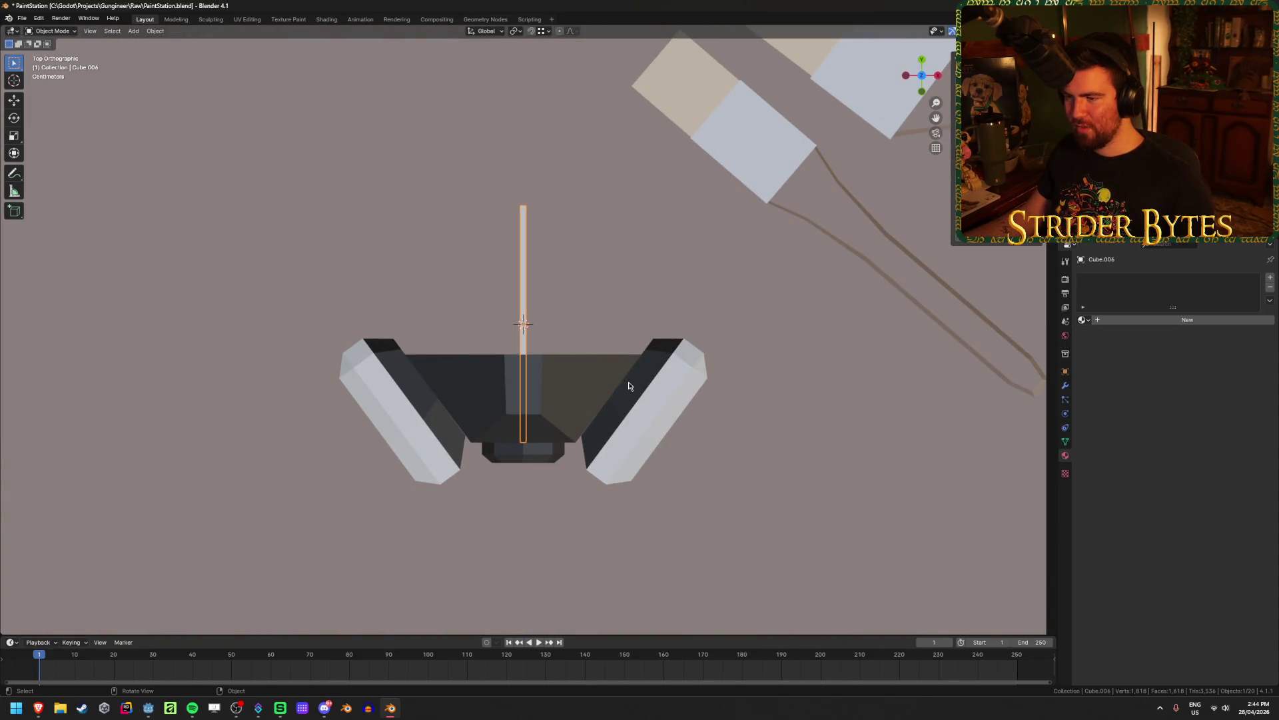
{"action": "left_click", "coordinate": [1081, 321]}
{"action": "left_click", "coordinate": [1117, 346]}
{"action": "mouse_move", "coordinate": [480, 360]}
{"action": "middle_mouse_down"}
{"action": "mouse_move", "coordinate": [509, 371]}
{"action": "mouse_move", "coordinate": [522, 339]}
{"action": "middle_mouse_up"}
{"action": "left_click", "coordinate": [16, 708]}
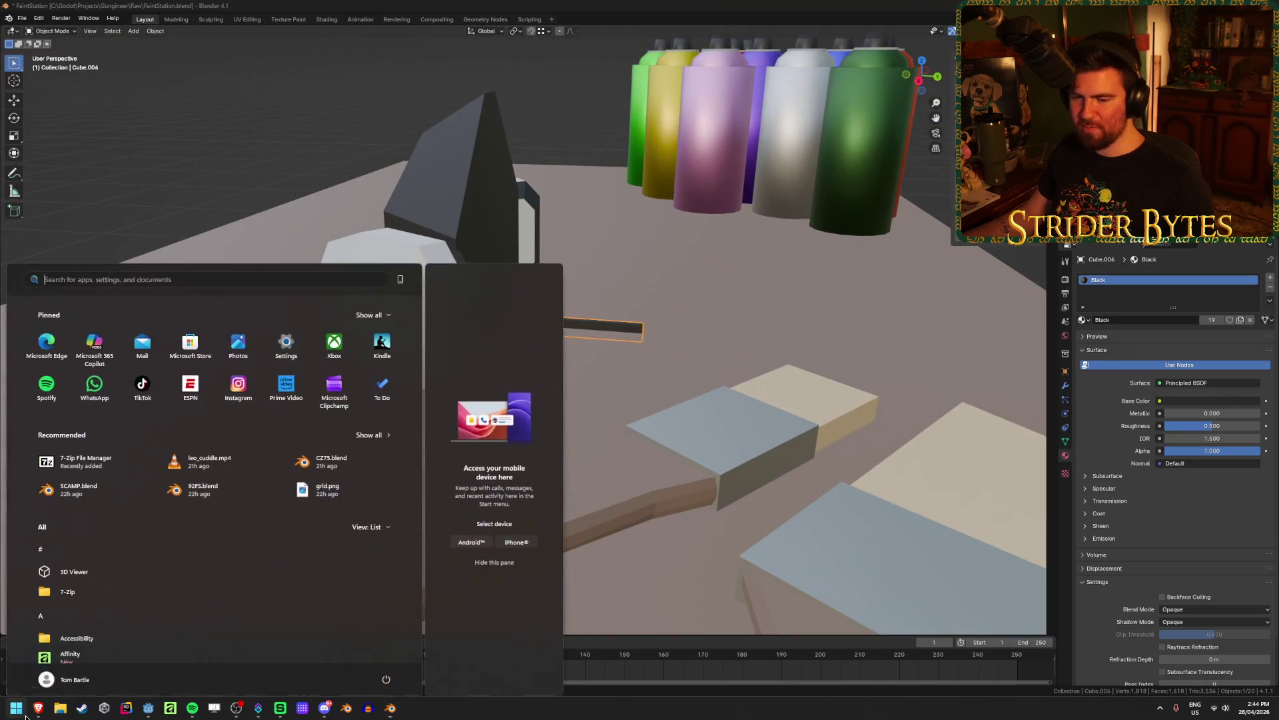
{"action": "left_click", "coordinate": [38, 708]}
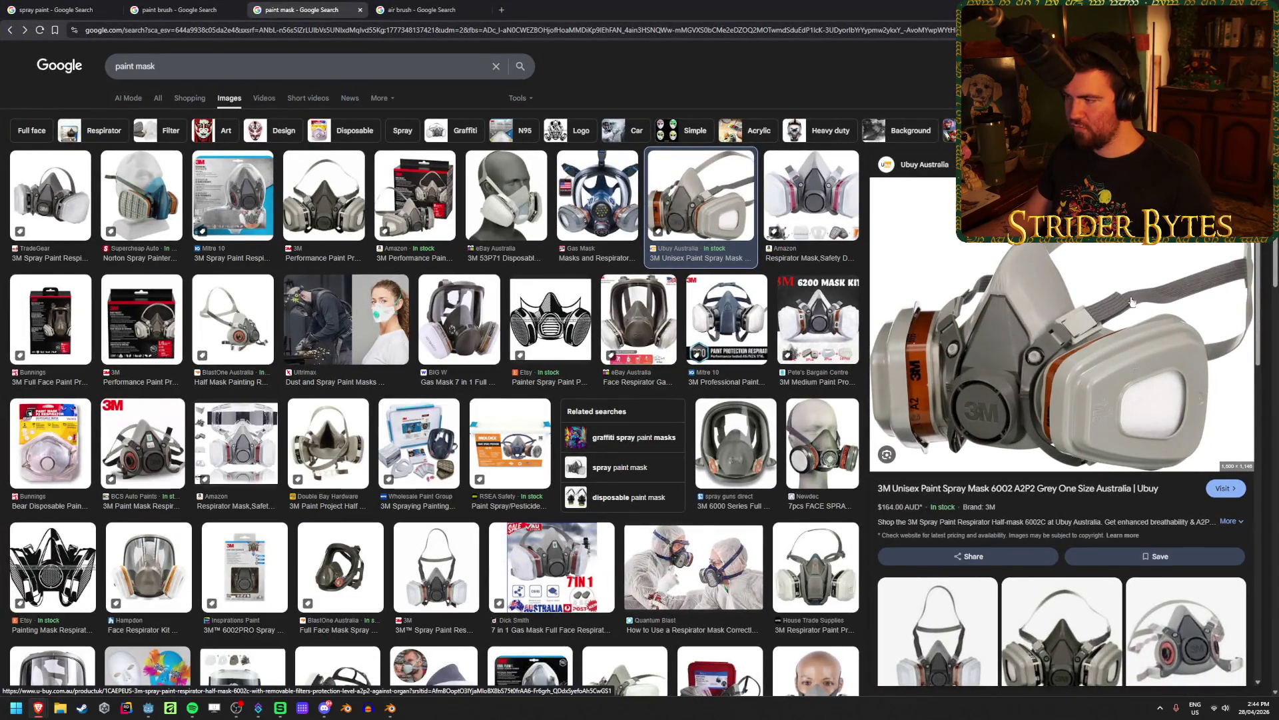
{"action": "key", "text": "alt+Left"}
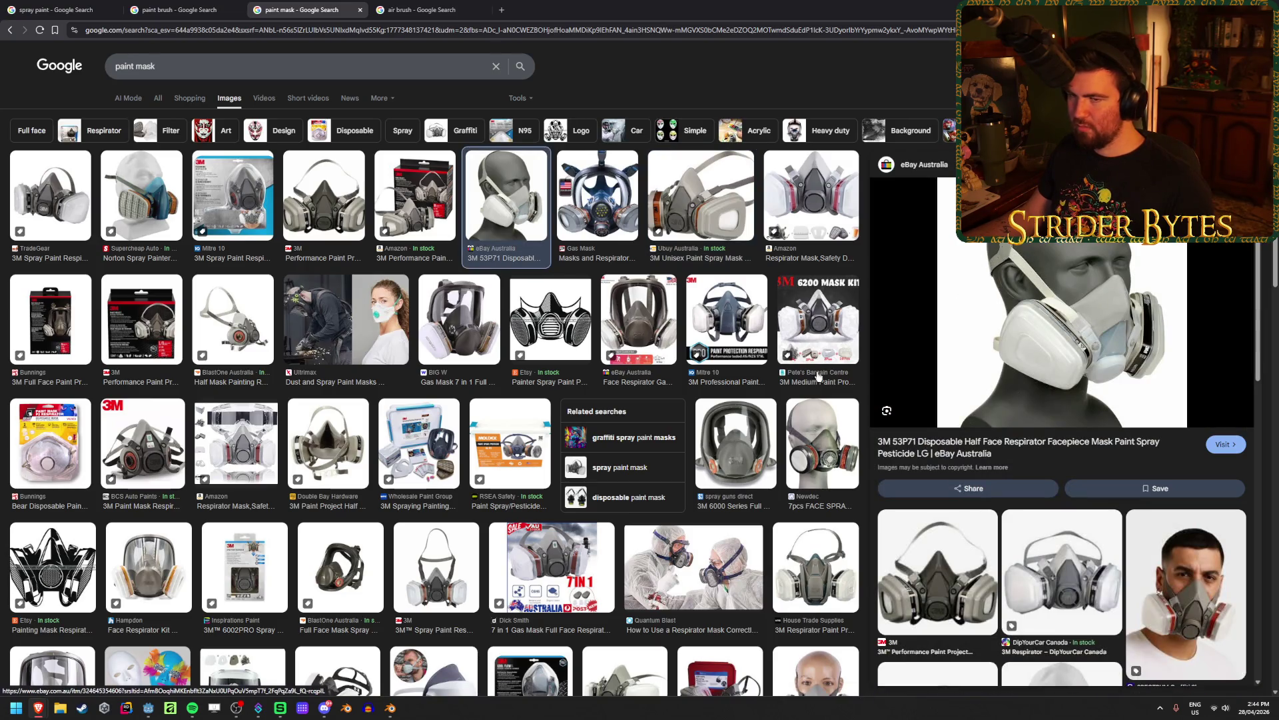
{"action": "key", "text": "alt+Left"}
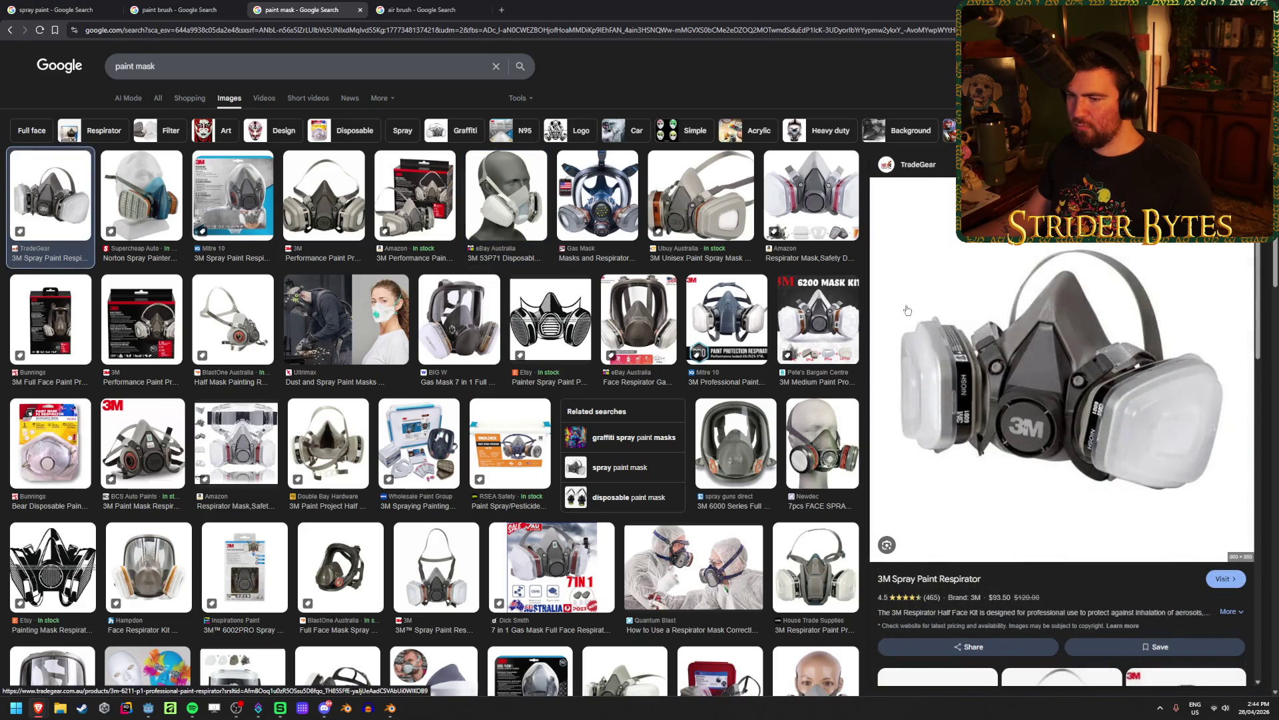
{"action": "key", "text": "alt+Tab"}
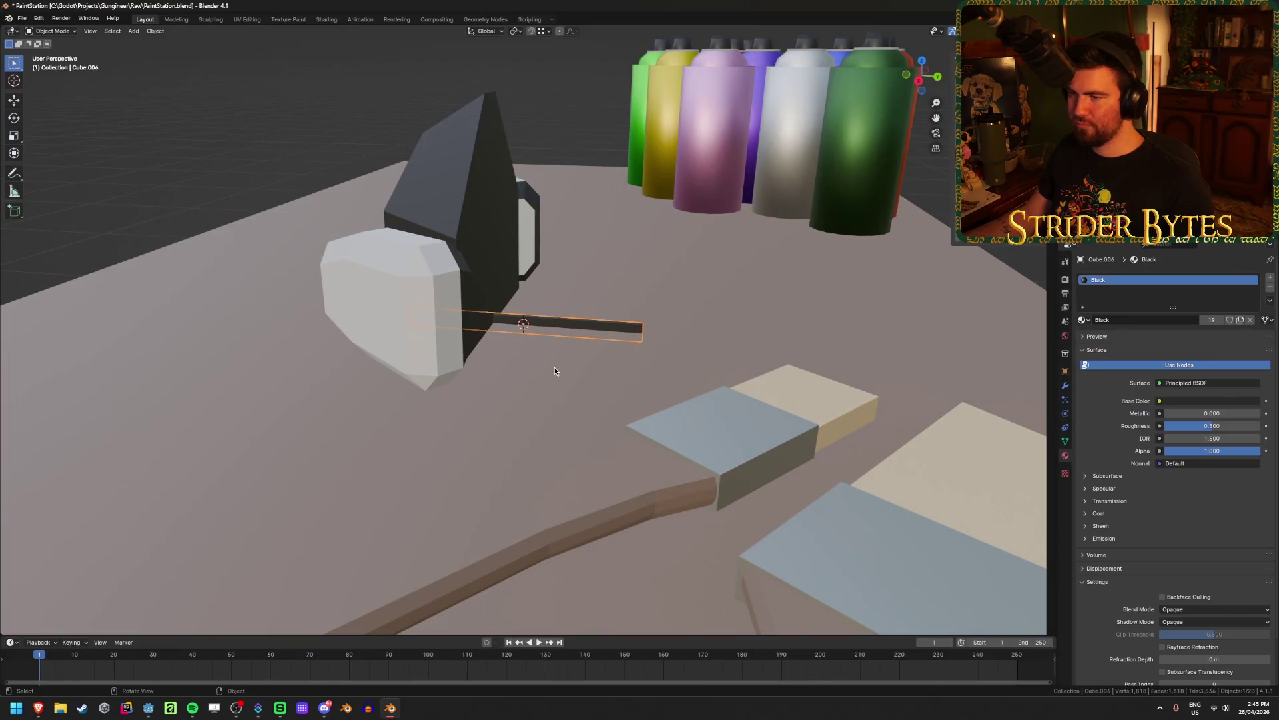
In Edit Mode, slide the strap sideways along X and raise it along Z into the mask top
{"action": "scroll", "coordinate": [565, 358], "scroll_direction": "up", "scroll_amount": 4}
{"action": "middle_click_drag", "start_coordinate": [565, 358], "coordinate": [526, 390]}
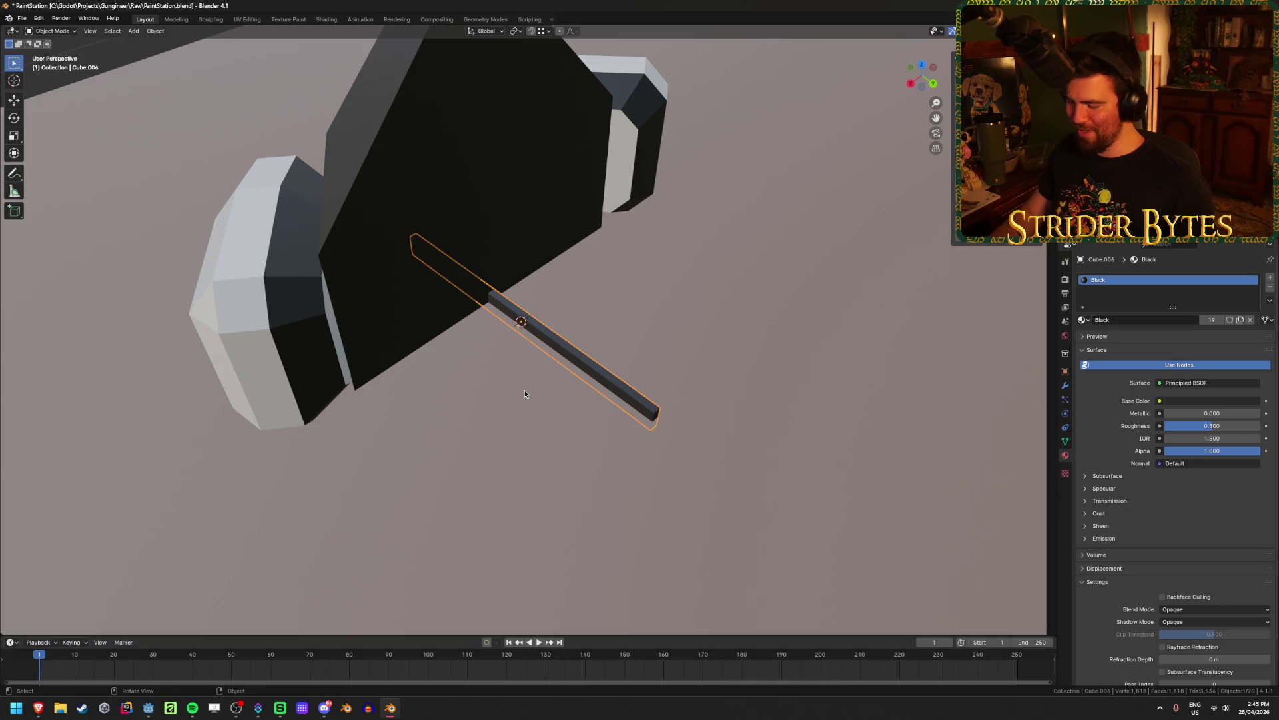
{"action": "key", "text": "KP_3"}
{"action": "key", "text": "Tab"}
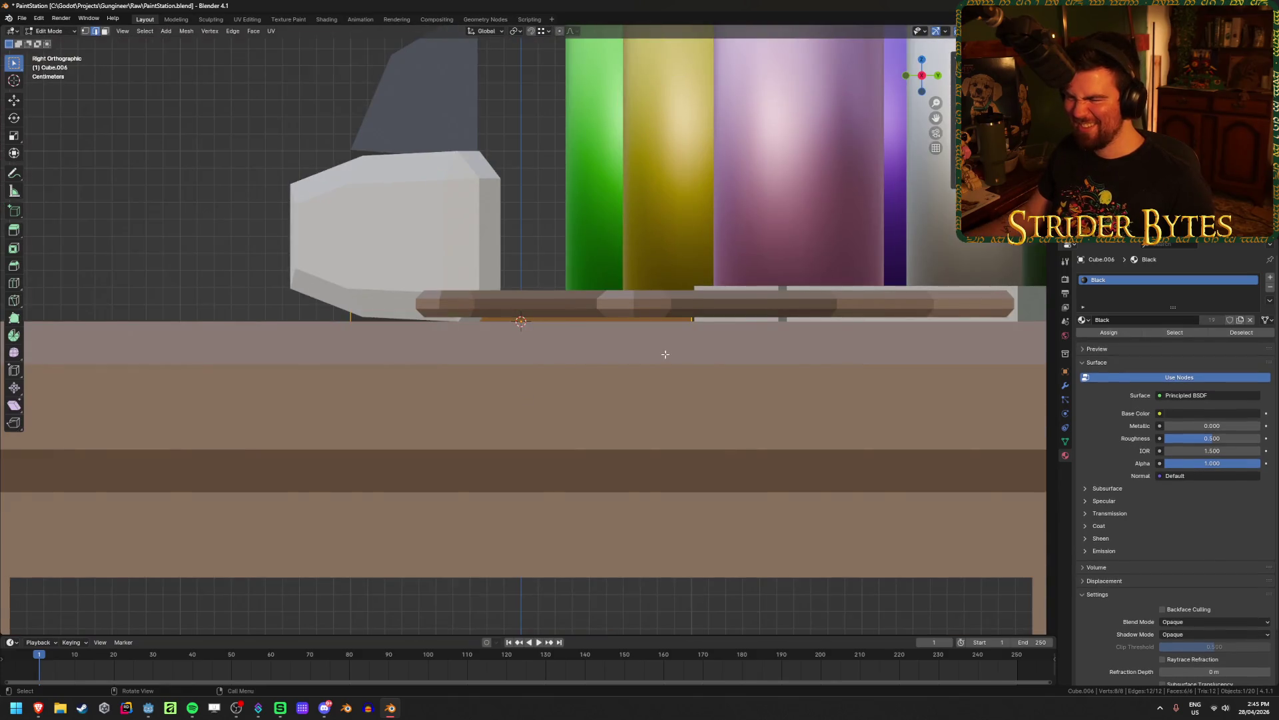
{"action": "middle_click_drag", "start_coordinate": [665, 354], "coordinate": [566, 415]}
{"action": "key", "text": "g"}
{"action": "key", "text": "z"}
{"action": "key", "text": "x"}
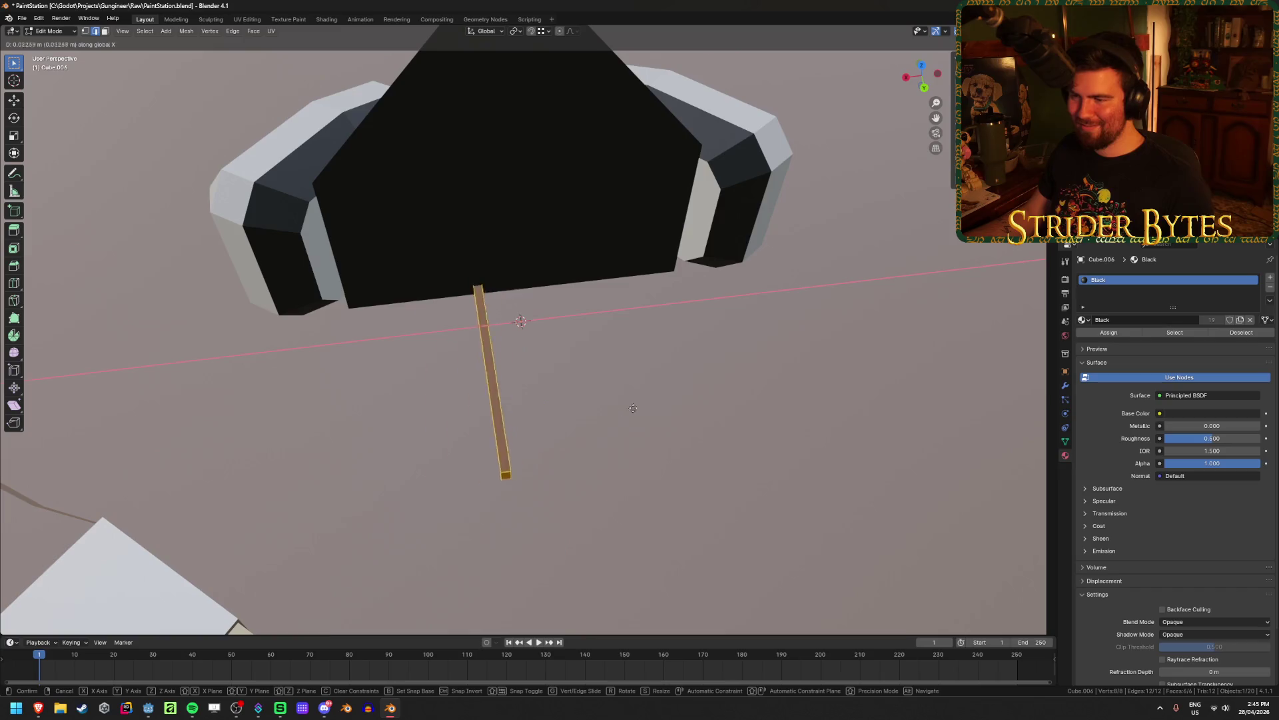
{"action": "left_click", "coordinate": [525, 432]}
{"action": "middle_click_drag", "start_coordinate": [525, 433], "coordinate": [620, 400]}
{"action": "key", "text": "g"}
{"action": "key", "text": "z"}
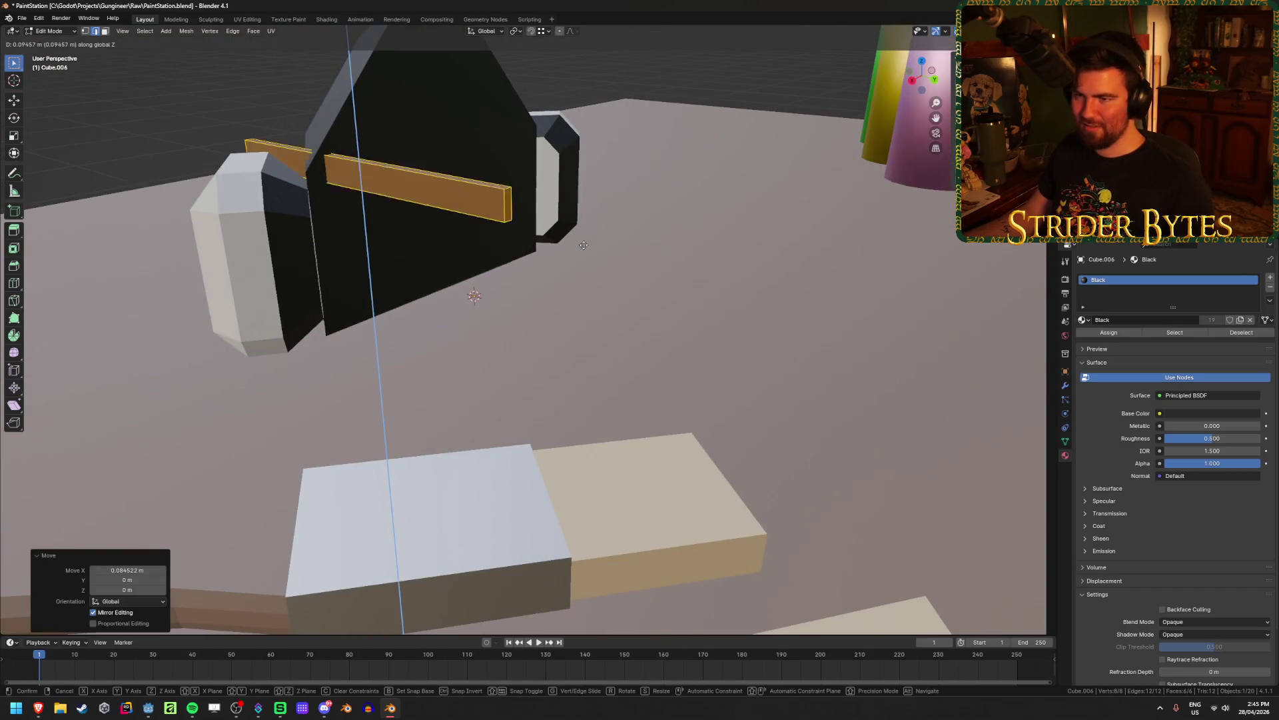
{"action": "left_click", "coordinate": [721, 177]}
Tilt the strap about 36 degrees around Y, then add a small extra Y tilt
{"action": "key", "text": "r"}
{"action": "key", "text": "y"}
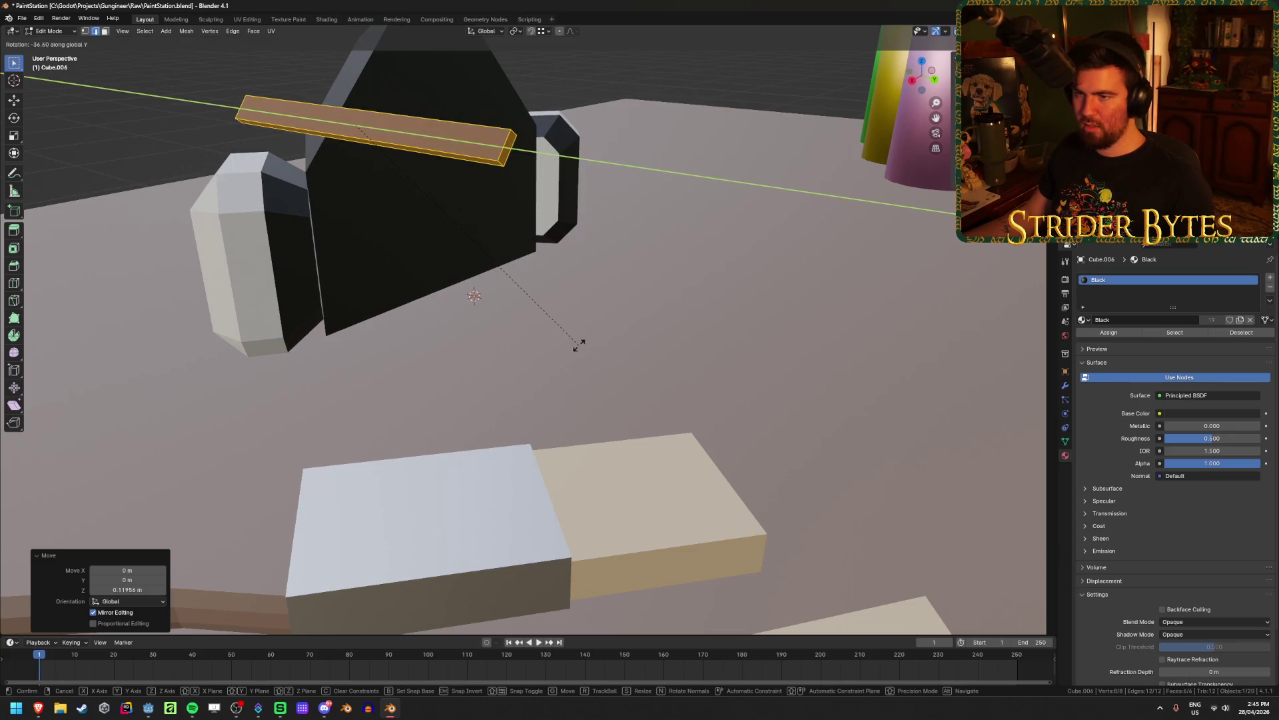
{"action": "left_click", "coordinate": [579, 344]}
{"action": "key", "text": "KP_1"}
{"action": "scroll", "coordinate": [319, 101], "scroll_direction": "up", "scroll_amount": 3}
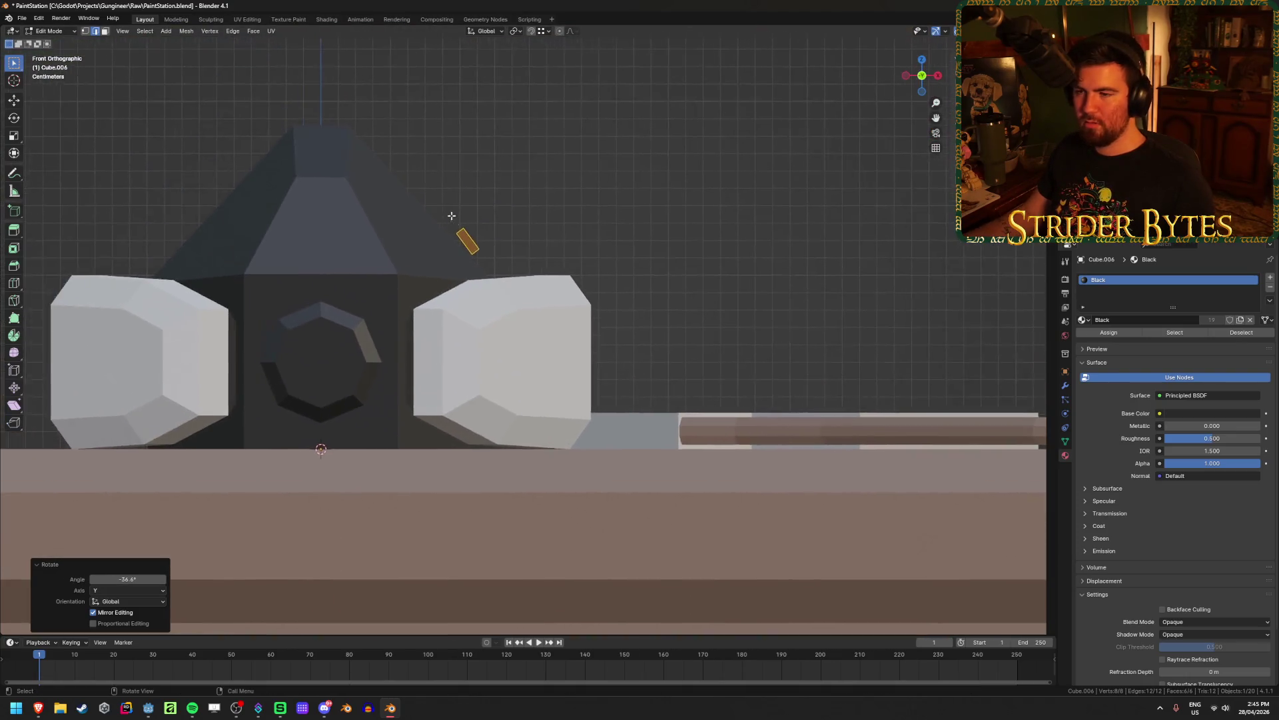
{"action": "key", "text": "r"}
{"action": "key", "text": "y"}
{"action": "left_click", "coordinate": [624, 185]}
{"action": "mouse_move", "coordinate": [624, 185]}
{"action": "middle_mouse_down"}
{"action": "mouse_move", "coordinate": [605, 206]}
{"action": "mouse_move", "coordinate": [622, 206]}
{"action": "mouse_move", "coordinate": [514, 217]}
{"action": "mouse_move", "coordinate": [437, 311]}
{"action": "middle_mouse_up"}
{"action": "key", "text": "KP_1"}
Nudge the strap into place and slide it along the Y axis
{"action": "key", "text": "g"}
{"action": "left_click", "coordinate": [619, 209]}
{"action": "key", "text": "g"}
{"action": "key", "text": "y"}
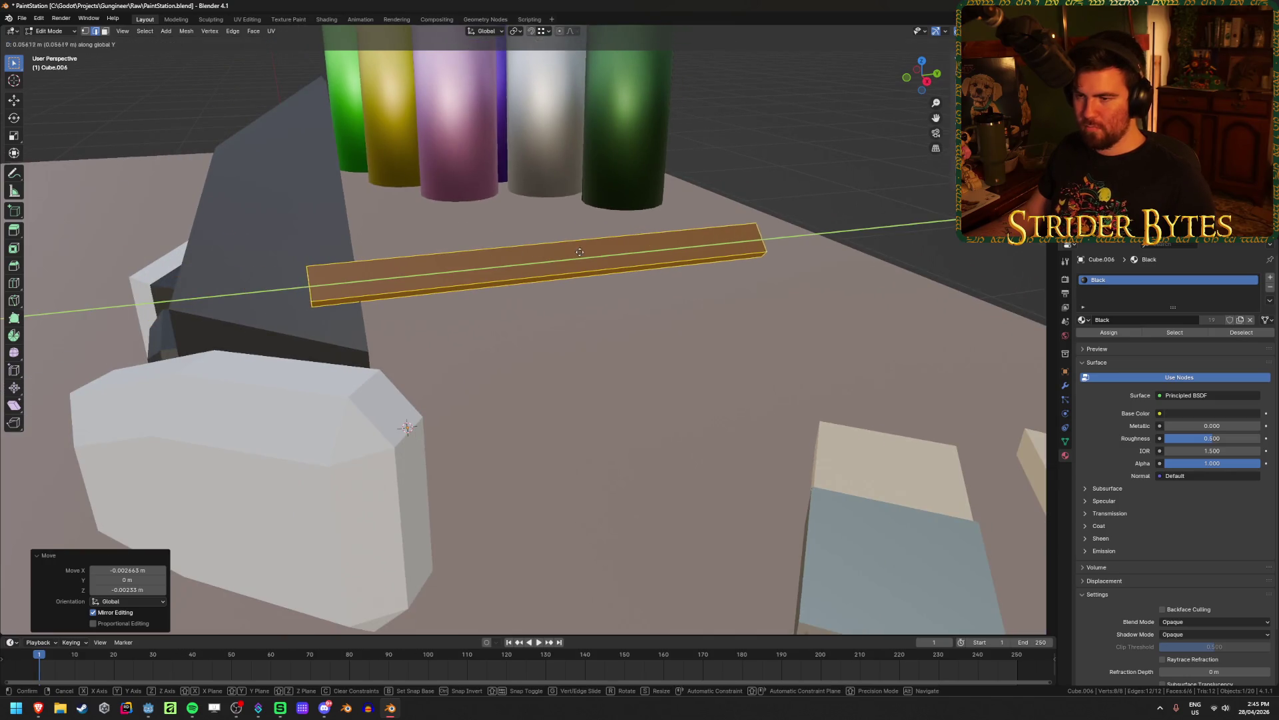
{"action": "left_click", "coordinate": [590, 261]}
Shorten the strap by moving its four far-end vertices along Y in wireframe
{"action": "mouse_move", "coordinate": [415, 314]}
{"action": "middle_mouse_down"}
{"action": "mouse_move", "coordinate": [600, 286]}
{"action": "mouse_move", "coordinate": [497, 306]}
{"action": "mouse_move", "coordinate": [496, 285]}
{"action": "middle_mouse_up"}
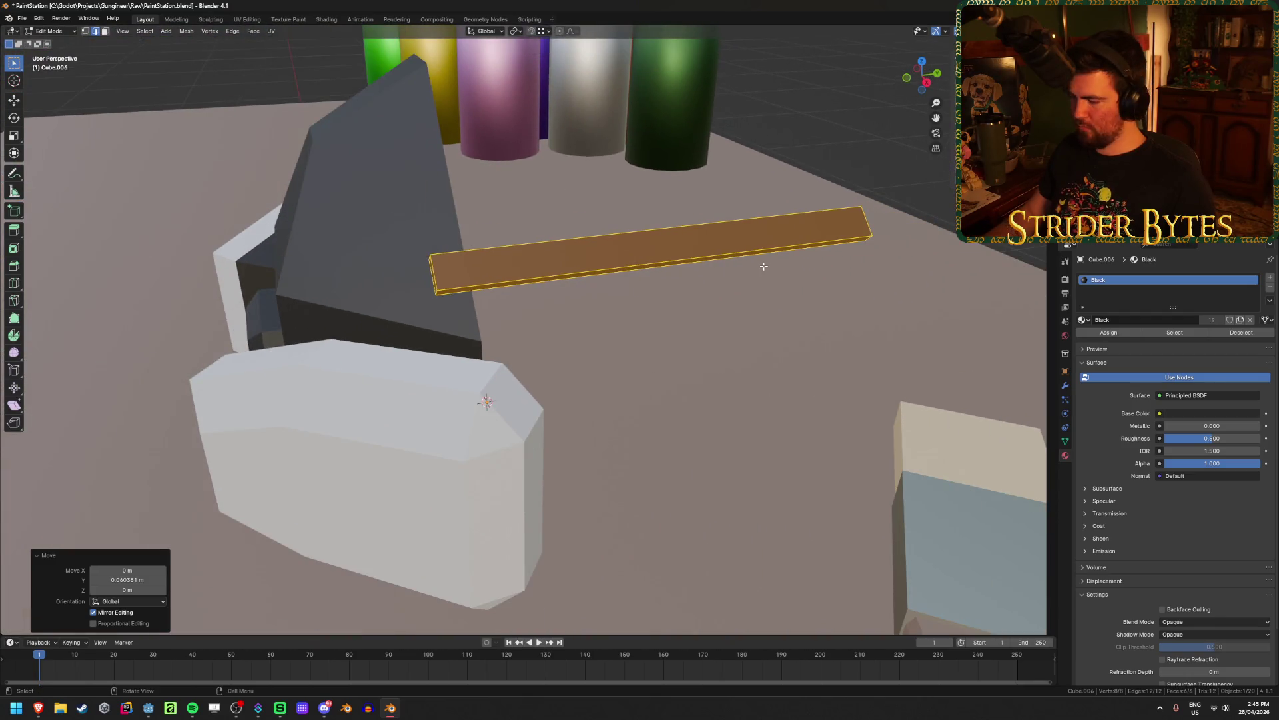
{"action": "key", "text": "KP_3"}
{"action": "key", "text": "shift+z"}
{"action": "key", "text": "1"}
{"action": "left_click_drag", "start_coordinate": [868, 209], "coordinate": [959, 314]}
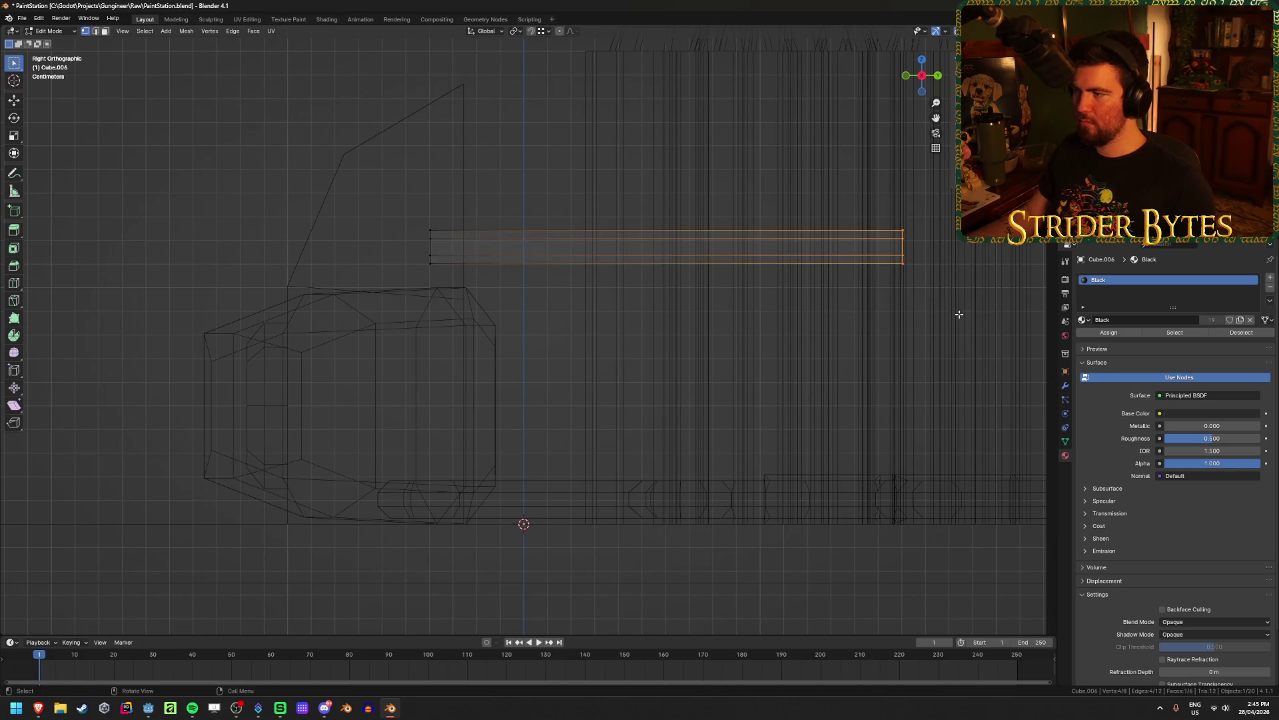
{"action": "key", "text": "g"}
{"action": "key", "text": "y"}
{"action": "left_click", "coordinate": [640, 335]}
{"action": "key", "text": "shift+z"}
Extrude the strap's end face downward along Z and tilt the new face
{"action": "mouse_move", "coordinate": [522, 349]}
{"action": "middle_mouse_down"}
{"action": "mouse_move", "coordinate": [634, 466]}
{"action": "mouse_move", "coordinate": [500, 362]}
{"action": "mouse_move", "coordinate": [545, 274]}
{"action": "middle_mouse_up"}
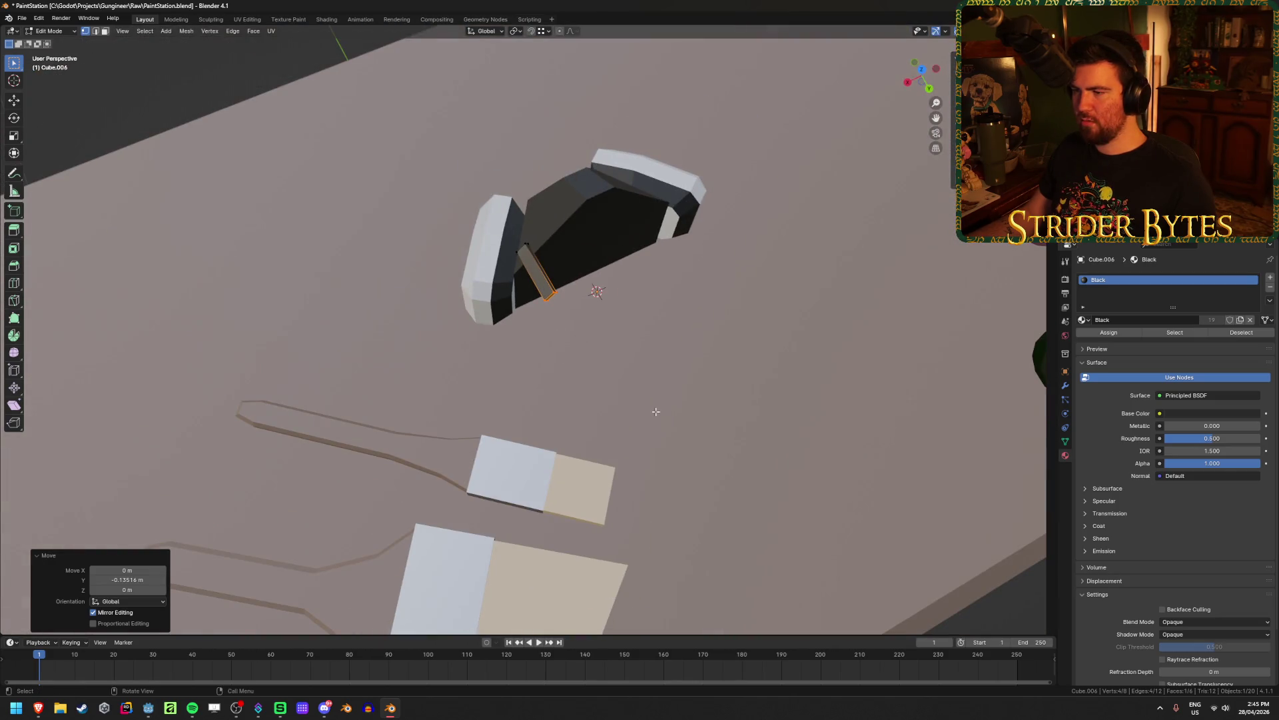
{"action": "middle_click_drag", "start_coordinate": [692, 388], "coordinate": [550, 301]}
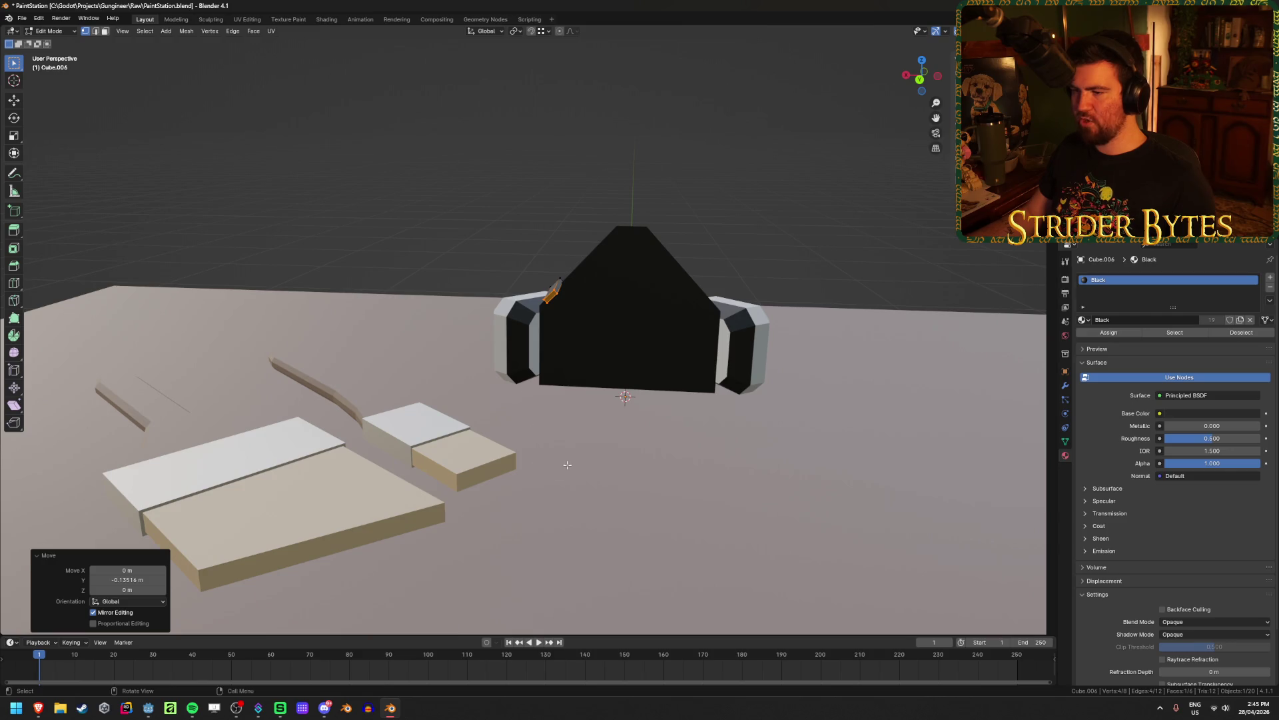
{"action": "mouse_move", "coordinate": [725, 331]}
{"action": "middle_mouse_down"}
{"action": "mouse_move", "coordinate": [553, 392]}
{"action": "mouse_move", "coordinate": [656, 291]}
{"action": "mouse_move", "coordinate": [516, 345]}
{"action": "mouse_move", "coordinate": [610, 250]}
{"action": "mouse_move", "coordinate": [592, 284]}
{"action": "mouse_move", "coordinate": [637, 278]}
{"action": "middle_mouse_up"}
{"action": "key", "text": "e"}
{"action": "key", "text": "z"}
{"action": "key", "text": "Return"}
{"action": "key", "text": "r"}
{"action": "left_click", "coordinate": [615, 219]}
Extrude a further strap segment and reposition it and its end face
{"action": "key", "text": "e"}
{"action": "left_click", "coordinate": [577, 323]}
{"action": "mouse_move", "coordinate": [578, 322]}
{"action": "middle_mouse_down"}
{"action": "mouse_move", "coordinate": [605, 331]}
{"action": "mouse_move", "coordinate": [574, 345]}
{"action": "mouse_move", "coordinate": [554, 328]}
{"action": "mouse_move", "coordinate": [465, 372]}
{"action": "mouse_move", "coordinate": [459, 401]}
{"action": "mouse_move", "coordinate": [507, 379]}
{"action": "mouse_move", "coordinate": [563, 391]}
{"action": "mouse_move", "coordinate": [702, 337]}
{"action": "middle_mouse_up"}
{"action": "key", "text": "g"}
{"action": "left_click", "coordinate": [574, 343]}
{"action": "key", "text": "g"}
{"action": "left_click", "coordinate": [541, 383]}
Bend the end face 17 degrees and add another strap segment along its direction
{"action": "key", "text": "r"}
{"action": "left_click", "coordinate": [606, 342]}
{"action": "key", "text": "r"}
{"action": "left_click", "coordinate": [680, 404]}
{"action": "mouse_move", "coordinate": [680, 403]}
{"action": "middle_mouse_down"}
{"action": "mouse_move", "coordinate": [591, 380]}
{"action": "mouse_move", "coordinate": [534, 462]}
{"action": "mouse_move", "coordinate": [599, 377]}
{"action": "mouse_move", "coordinate": [539, 397]}
{"action": "mouse_move", "coordinate": [674, 391]}
{"action": "mouse_move", "coordinate": [535, 418]}
{"action": "middle_mouse_up"}
{"action": "key", "text": "g"}
{"action": "key", "text": "z"}
{"action": "key", "text": "z"}
{"action": "left_click", "coordinate": [592, 393]}
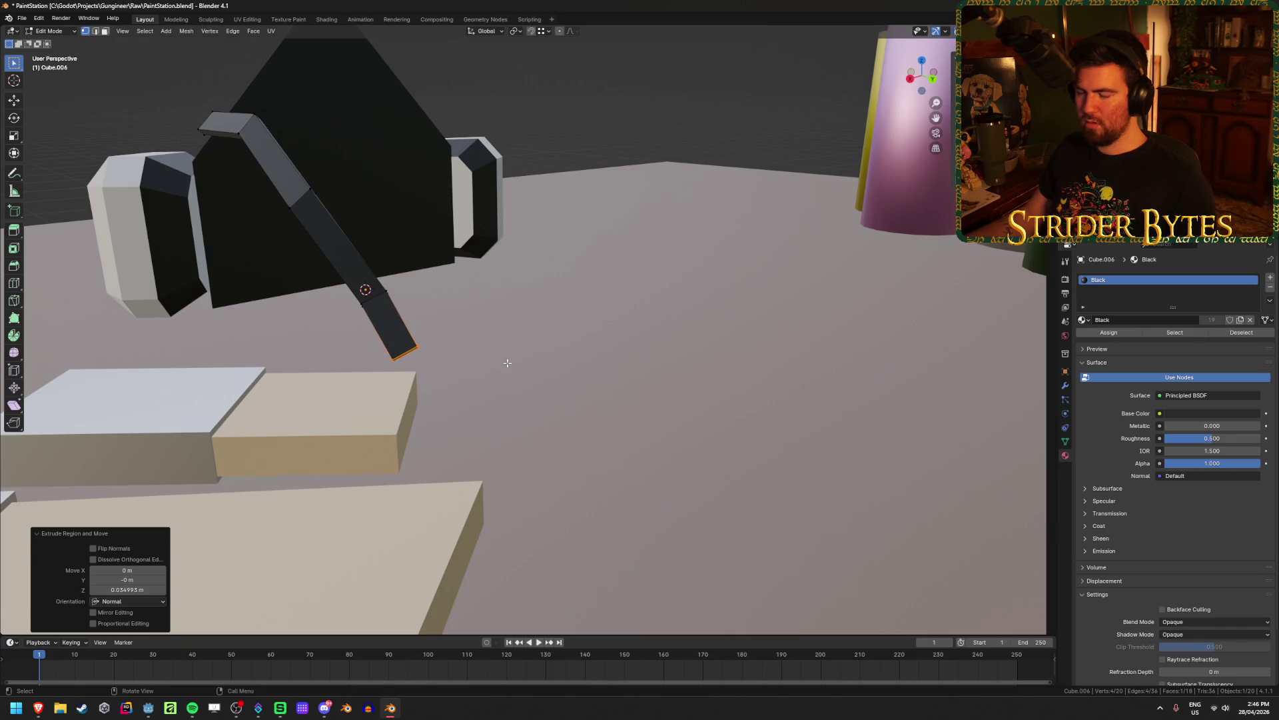
Rotate the strap leg in several passes, about 24 then 17 degrees
{"action": "mouse_move", "coordinate": [508, 363]}
{"action": "middle_mouse_down"}
{"action": "mouse_move", "coordinate": [423, 362]}
{"action": "mouse_move", "coordinate": [480, 342]}
{"action": "middle_mouse_up"}
{"action": "key", "text": "r"}
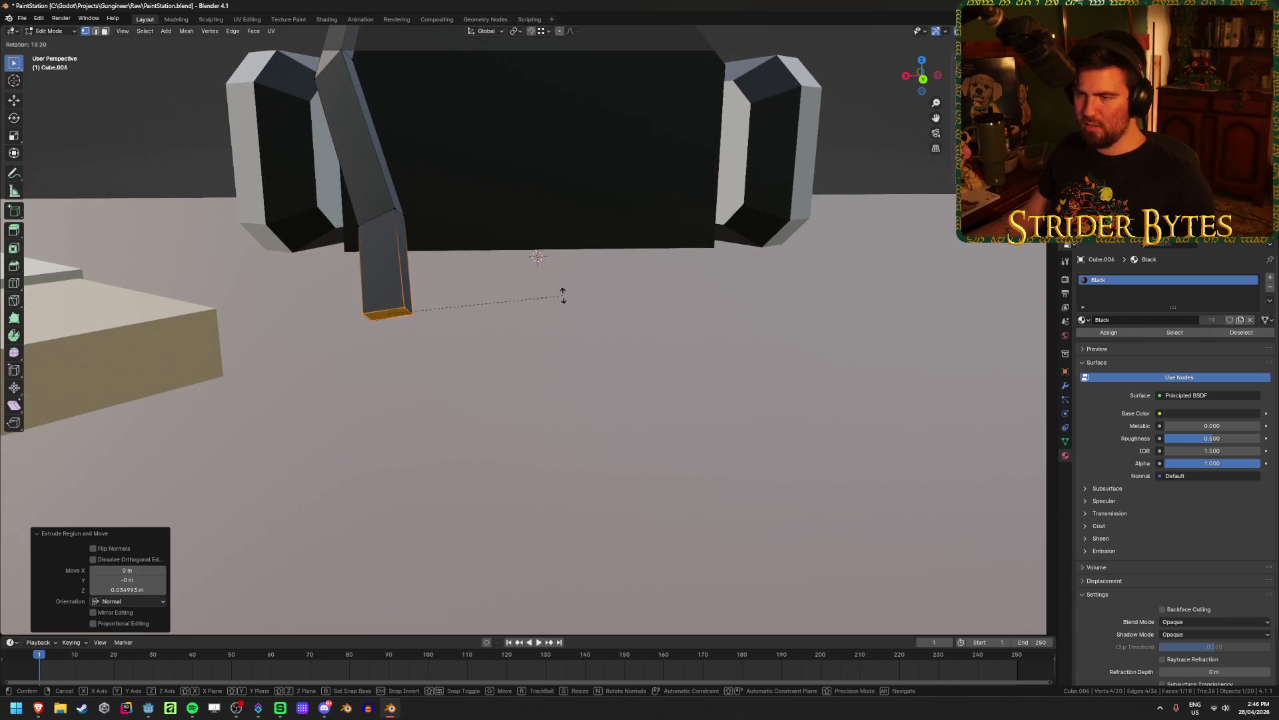
{"action": "left_click", "coordinate": [557, 316]}
{"action": "middle_click_drag", "start_coordinate": [557, 316], "coordinate": [449, 305]}
{"action": "key", "text": "r"}
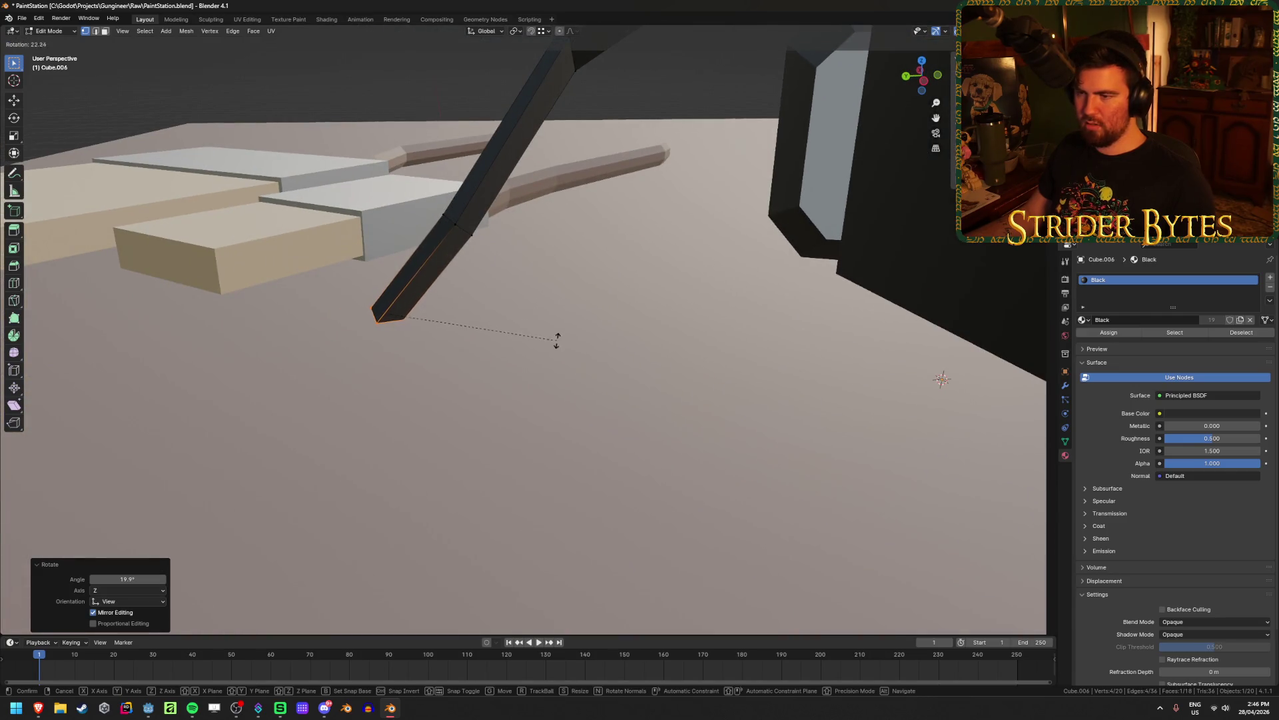
{"action": "left_click", "coordinate": [557, 338]}
{"action": "middle_click_drag", "start_coordinate": [557, 338], "coordinate": [563, 269]}
{"action": "key", "text": "r"}
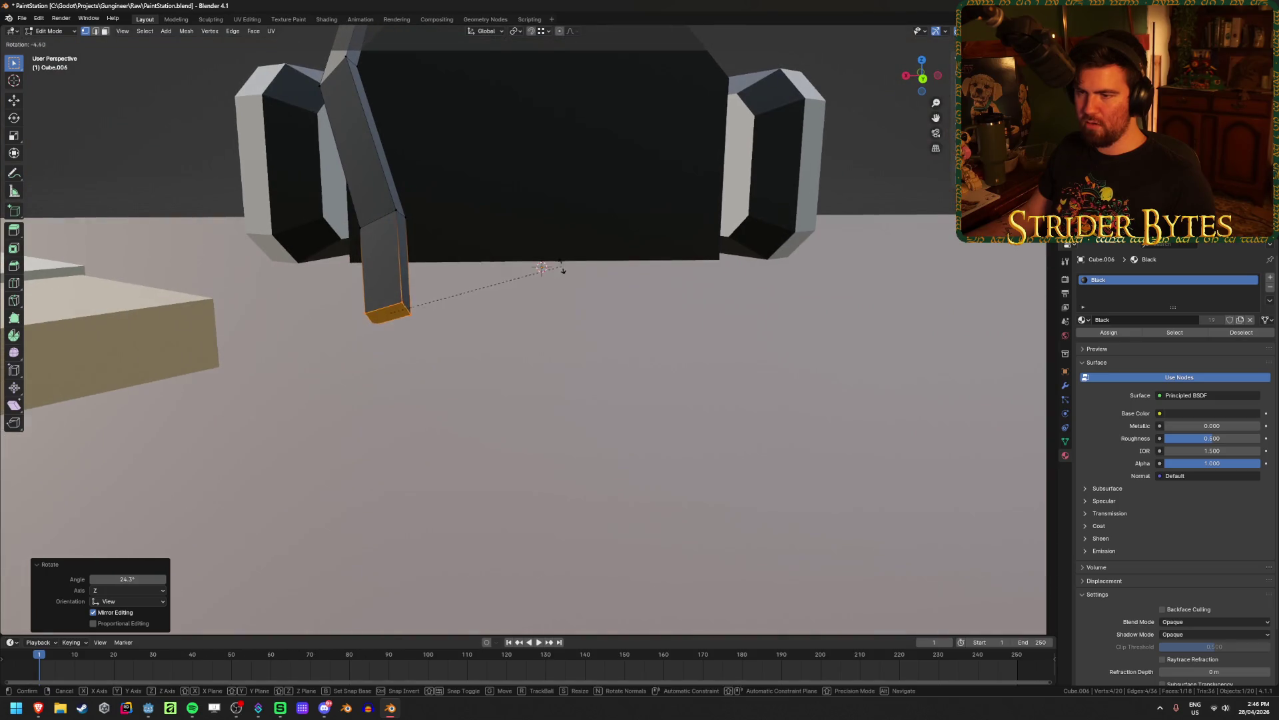
{"action": "left_click", "coordinate": [574, 336]}
{"action": "mouse_move", "coordinate": [574, 336]}
{"action": "middle_mouse_down"}
{"action": "mouse_move", "coordinate": [465, 331]}
{"action": "mouse_move", "coordinate": [482, 400]}
{"action": "mouse_move", "coordinate": [434, 263]}
{"action": "mouse_move", "coordinate": [494, 280]}
{"action": "mouse_move", "coordinate": [423, 223]}
{"action": "mouse_move", "coordinate": [594, 276]}
{"action": "mouse_move", "coordinate": [591, 484]}
{"action": "mouse_move", "coordinate": [562, 317]}
{"action": "mouse_move", "coordinate": [688, 287]}
{"action": "mouse_move", "coordinate": [617, 294]}
{"action": "mouse_move", "coordinate": [672, 348]}
{"action": "mouse_move", "coordinate": [673, 336]}
{"action": "middle_mouse_up"}
Angle the strap's end face to about -31.5 degrees with repeated rotations
{"action": "key", "text": "Tab"}
{"action": "key", "text": "Tab"}
{"action": "key", "text": "r"}
{"action": "left_click", "coordinate": [657, 263]}
{"action": "key", "text": "r"}
{"action": "left_click", "coordinate": [684, 246]}
{"action": "mouse_move", "coordinate": [684, 247]}
{"action": "middle_mouse_down"}
{"action": "mouse_move", "coordinate": [631, 314]}
{"action": "mouse_move", "coordinate": [616, 208]}
{"action": "middle_mouse_up"}
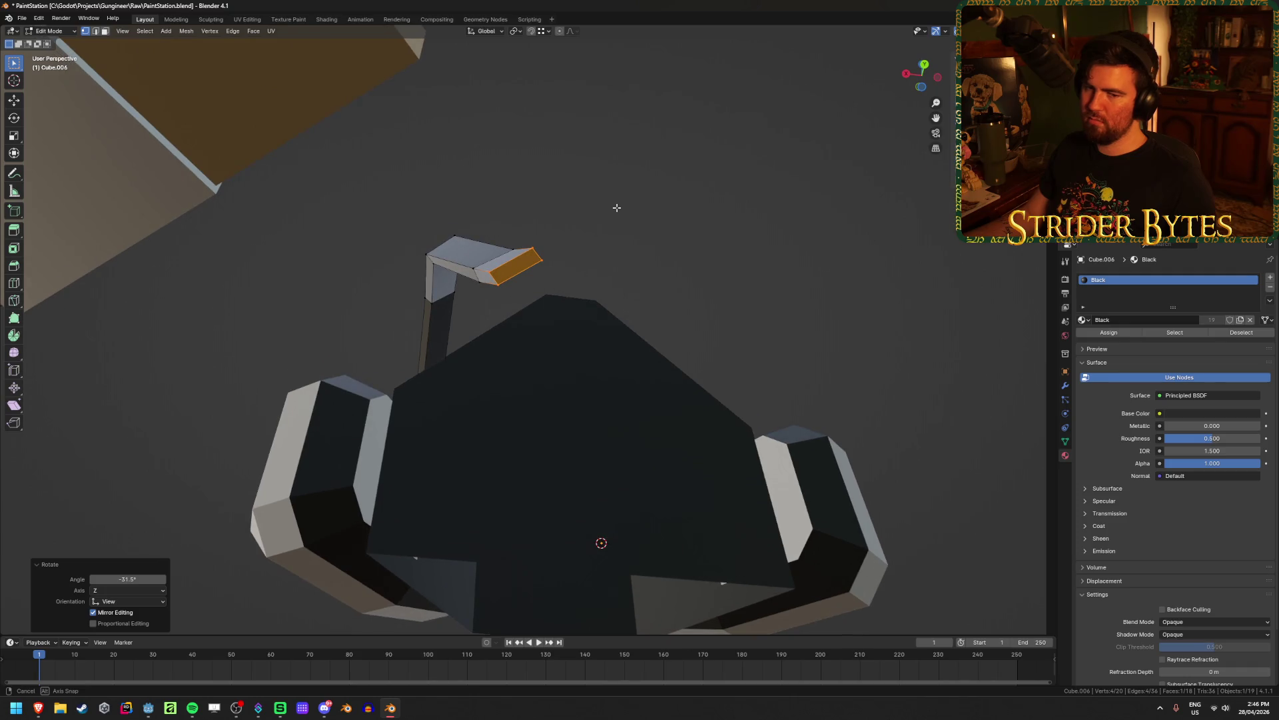
{"action": "key", "text": "r"}
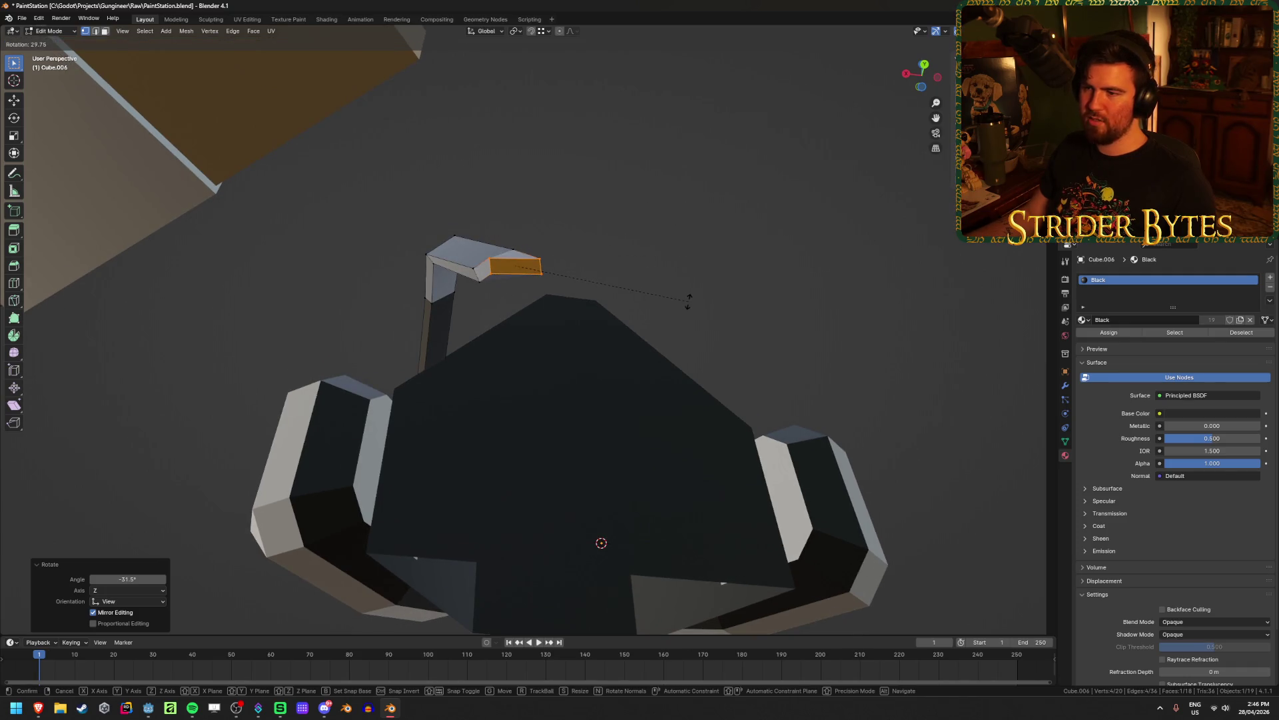
{"action": "left_click", "coordinate": [684, 310]}
{"action": "mouse_move", "coordinate": [684, 310]}
{"action": "middle_mouse_down"}
{"action": "mouse_move", "coordinate": [637, 308]}
{"action": "mouse_move", "coordinate": [620, 346]}
{"action": "mouse_move", "coordinate": [592, 364]}
{"action": "middle_mouse_up"}
Reveal the hidden table, extrude a new strap segment, and raise its end slightly along Z
{"action": "key", "text": "alt+h"}
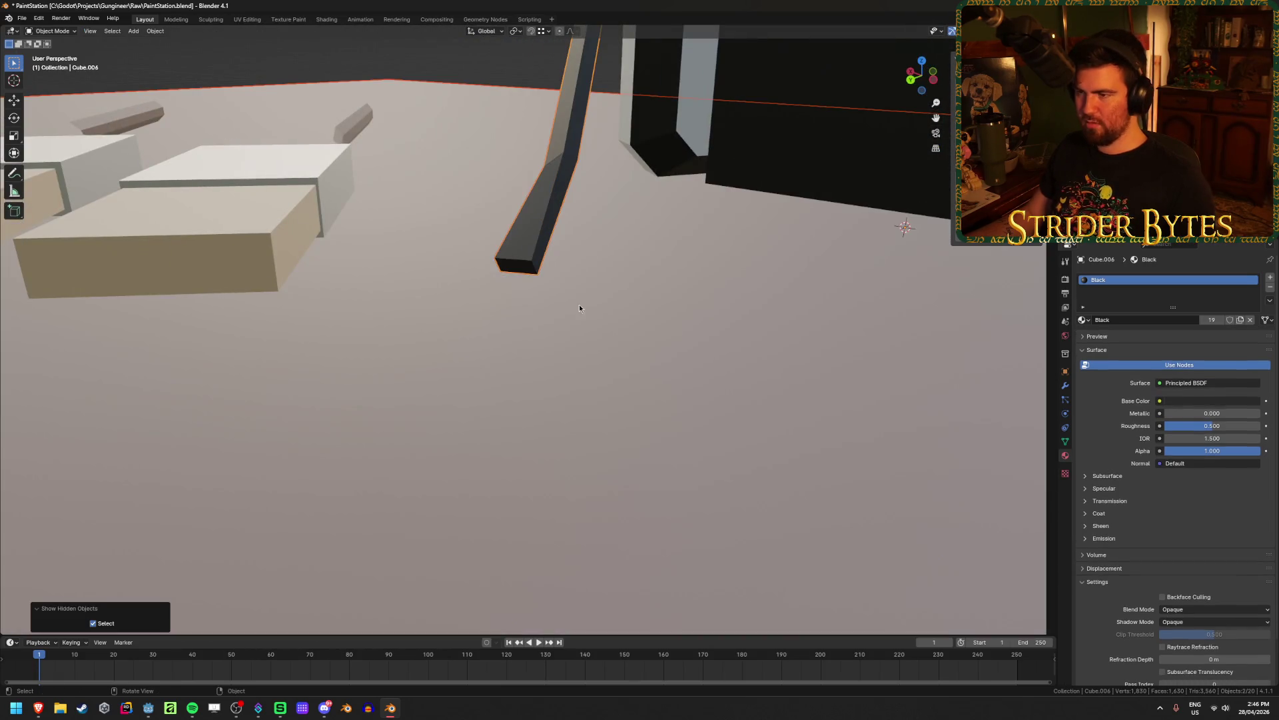
{"action": "mouse_move", "coordinate": [519, 263]}
{"action": "middle_mouse_down"}
{"action": "mouse_move", "coordinate": [657, 279]}
{"action": "mouse_move", "coordinate": [665, 314]}
{"action": "middle_mouse_up"}
{"action": "key", "text": "e"}
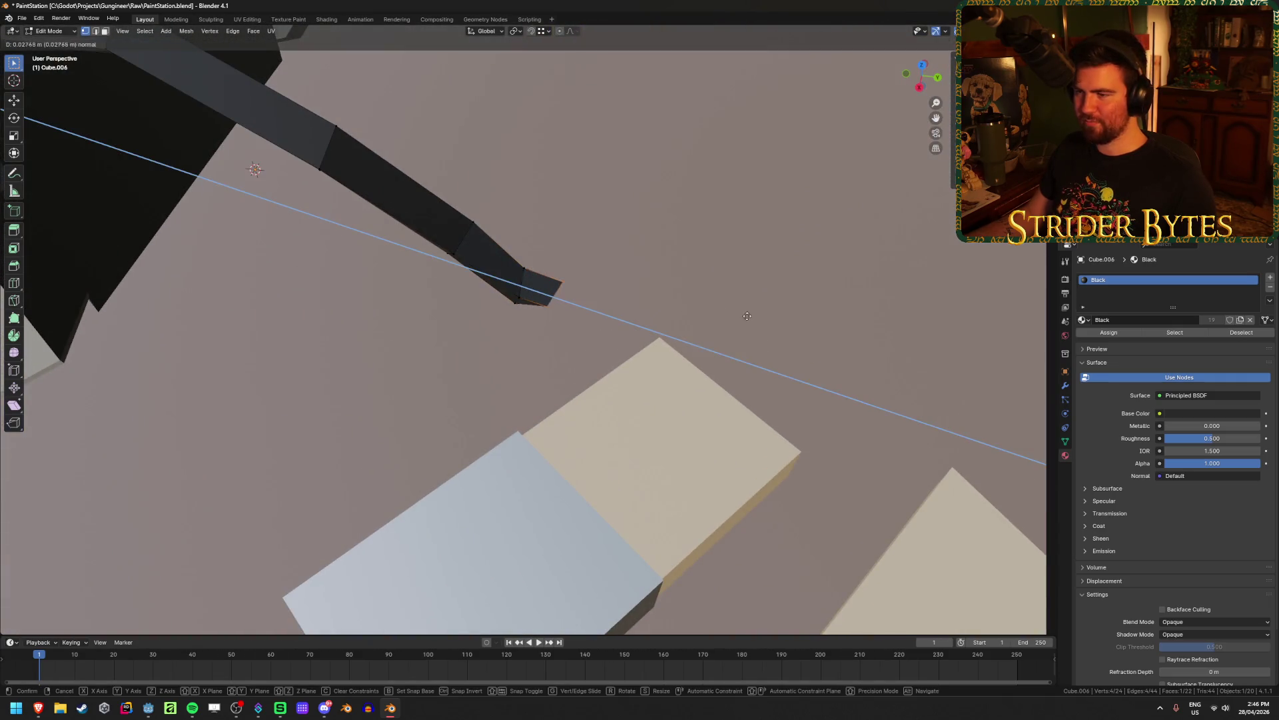
{"action": "left_click", "coordinate": [767, 319]}
{"action": "key", "text": "g"}
{"action": "key", "text": "z"}
{"action": "left_click", "coordinate": [759, 300]}
{"action": "mouse_move", "coordinate": [759, 300]}
{"action": "middle_mouse_down"}
{"action": "mouse_move", "coordinate": [657, 262]}
{"action": "mouse_move", "coordinate": [714, 258]}
{"action": "mouse_move", "coordinate": [719, 323]}
{"action": "mouse_move", "coordinate": [600, 323]}
{"action": "middle_mouse_up"}
Turn the end face slightly, extrude a short segment, and lift its end along Z
{"action": "key", "text": "r"}
{"action": "left_click", "coordinate": [703, 274]}
{"action": "scroll", "coordinate": [720, 321], "scroll_direction": "down", "scroll_amount": 4}
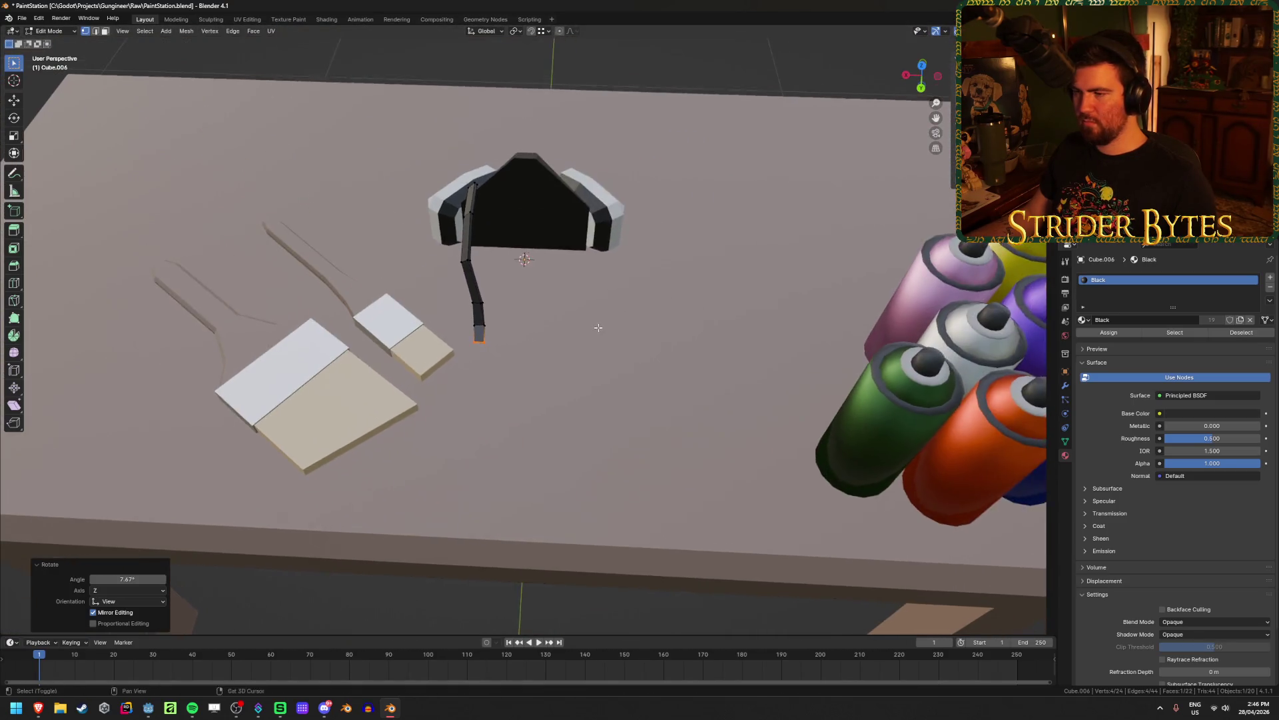
{"action": "scroll", "coordinate": [614, 352], "scroll_direction": "up", "scroll_amount": 4}
{"action": "scroll", "coordinate": [614, 352], "scroll_direction": "up", "scroll_amount": 2}
{"action": "key", "text": "e"}
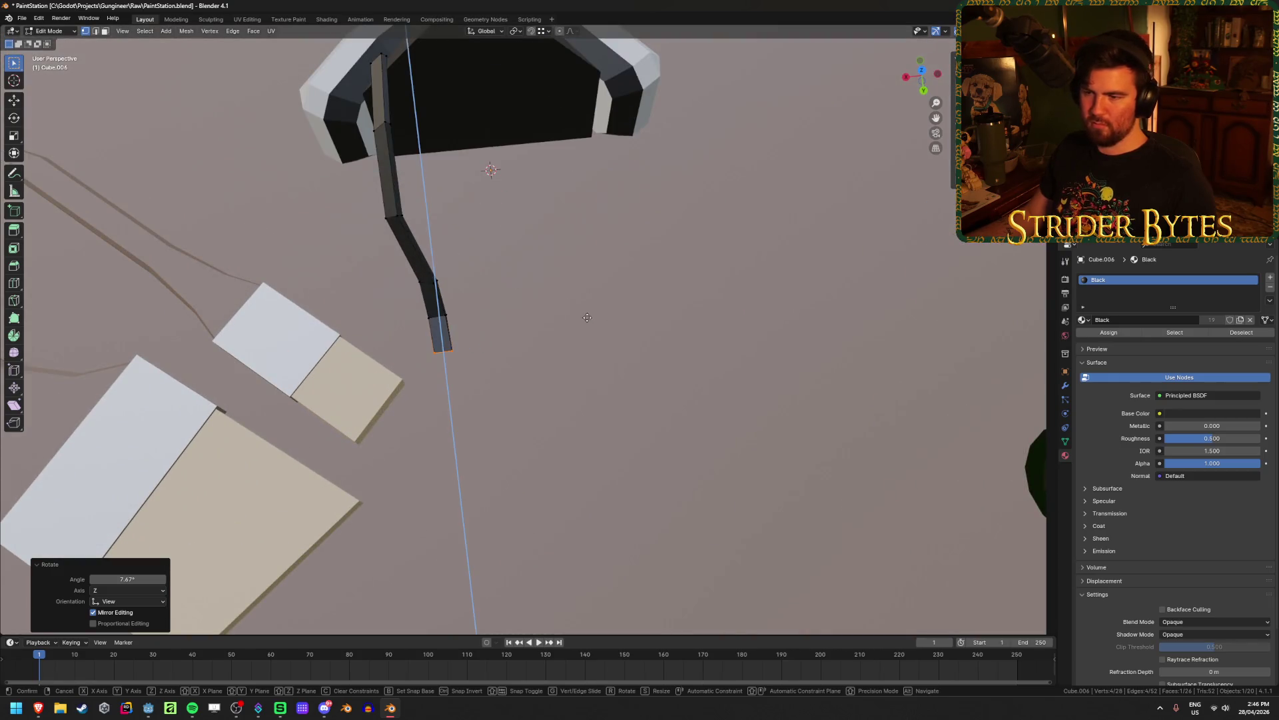
{"action": "left_click", "coordinate": [586, 371]}
{"action": "middle_click_drag", "start_coordinate": [586, 371], "coordinate": [490, 274]}
{"action": "key", "text": "g"}
{"action": "key", "text": "z"}
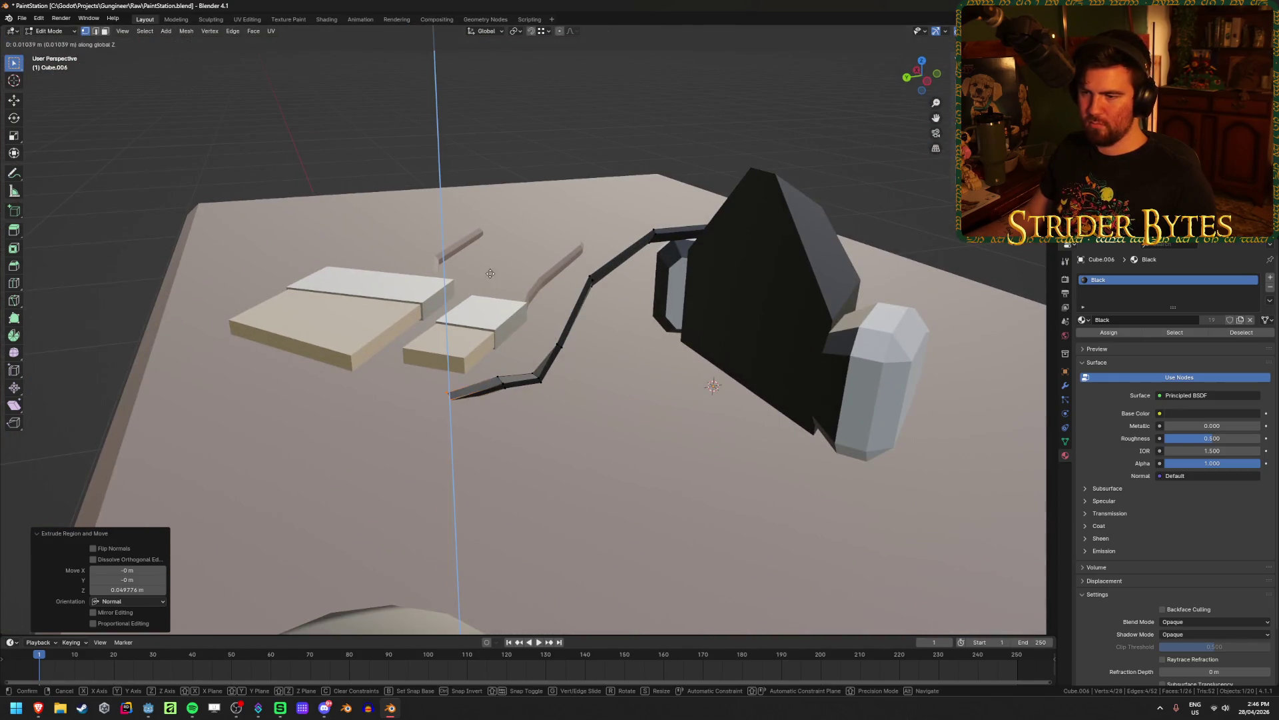
{"action": "left_click", "coordinate": [489, 269]}
Turn the strap end 24.7° around Z and reposition its end edge from top view
{"action": "key", "text": "r"}
{"action": "key", "text": "Return"}
{"action": "key", "text": "KP_Decimal"}
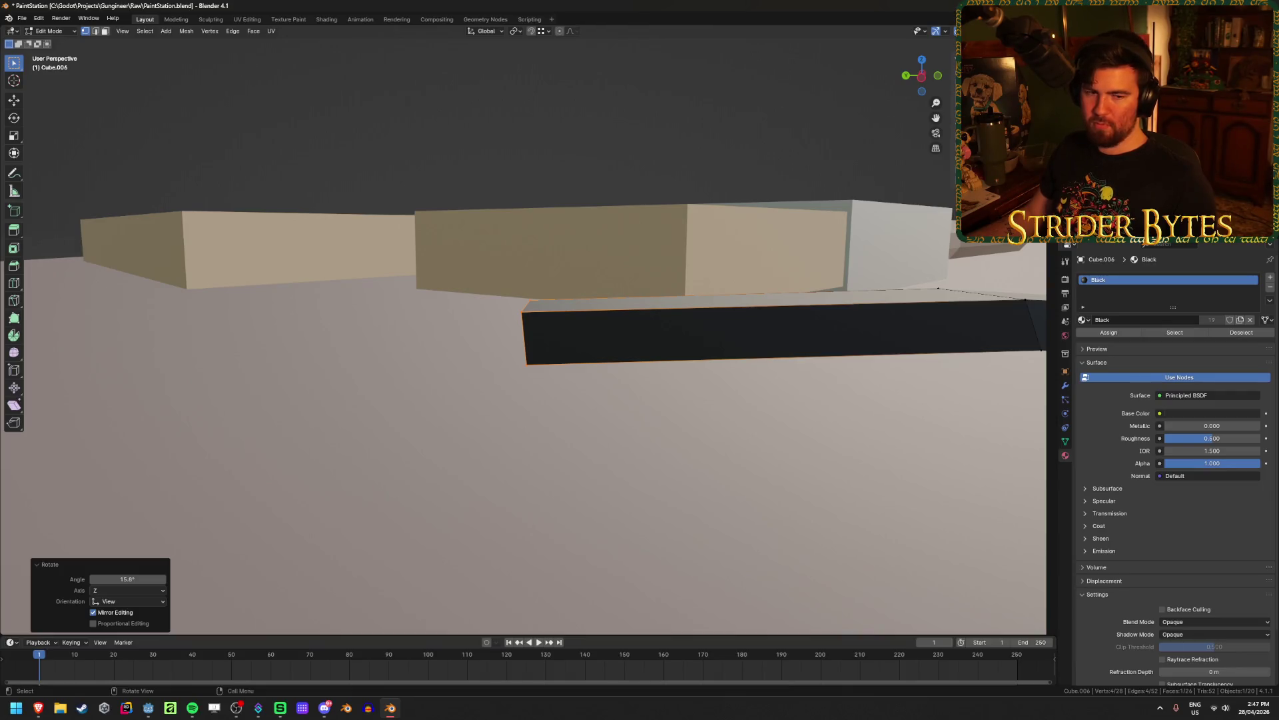
{"action": "mouse_move", "coordinate": [380, 358]}
{"action": "middle_mouse_down"}
{"action": "mouse_move", "coordinate": [348, 340]}
{"action": "mouse_move", "coordinate": [428, 362]}
{"action": "mouse_move", "coordinate": [462, 357]}
{"action": "mouse_move", "coordinate": [557, 400]}
{"action": "mouse_move", "coordinate": [634, 402]}
{"action": "middle_mouse_up"}
{"action": "key", "text": "r"}
{"action": "key", "text": "z"}
{"action": "left_click", "coordinate": [667, 351]}
{"action": "key", "text": "KP_7"}
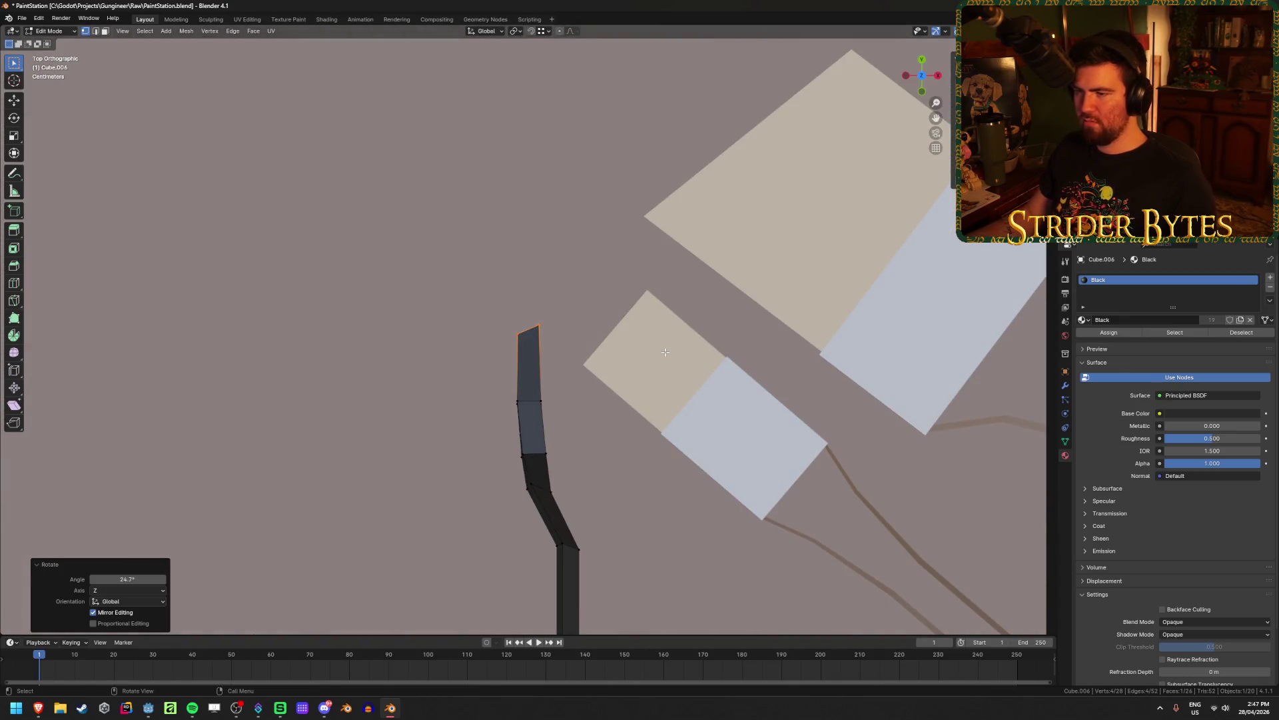
{"action": "key", "text": "g"}
{"action": "left_click", "coordinate": [644, 373]}
Lower the strap's end edge while viewing from the top
{"action": "middle_click_drag", "start_coordinate": [644, 373], "coordinate": [784, 338]}
{"action": "scroll", "coordinate": [699, 257], "scroll_direction": "down", "scroll_amount": 3}
{"action": "middle_click_drag", "start_coordinate": [660, 326], "coordinate": [679, 319]}
{"action": "key", "text": "KP_7"}
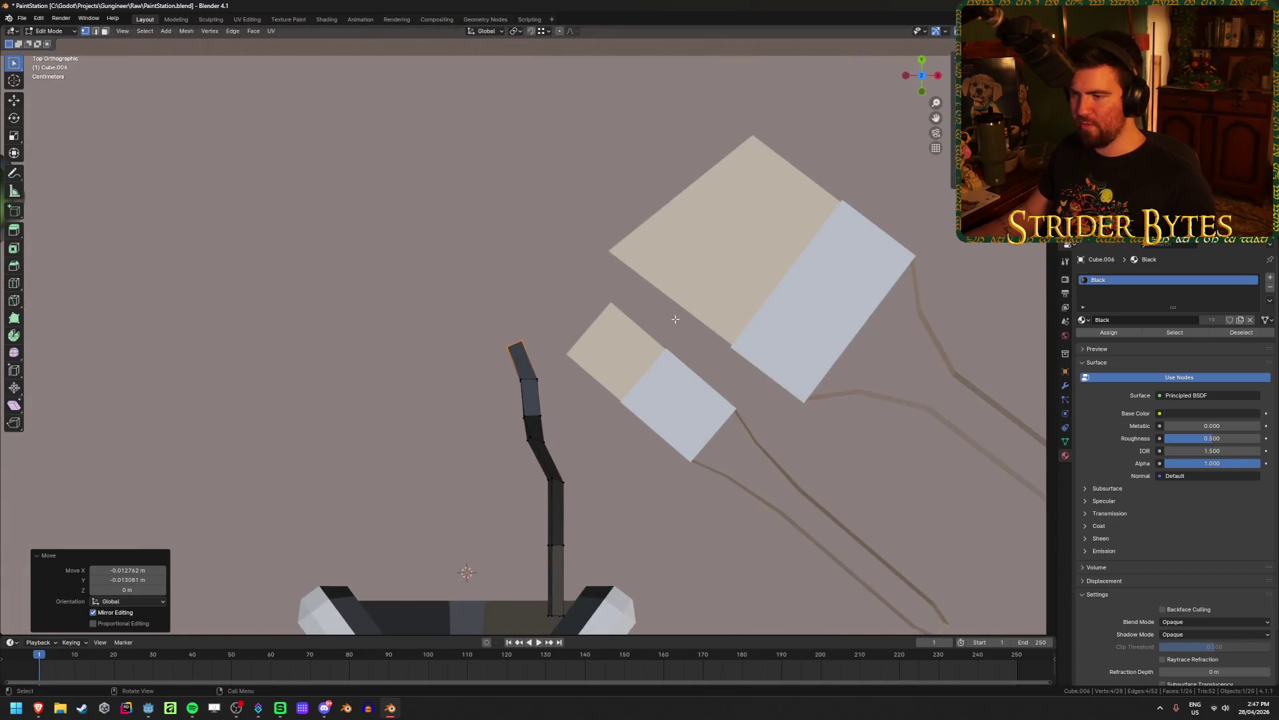
{"action": "scroll", "coordinate": [679, 319], "scroll_direction": "up", "scroll_amount": 1}
{"action": "key", "text": "g"}
{"action": "key", "text": "z"}
{"action": "key", "text": "z"}
{"action": "key", "text": "y"}
{"action": "left_click", "coordinate": [603, 267]}
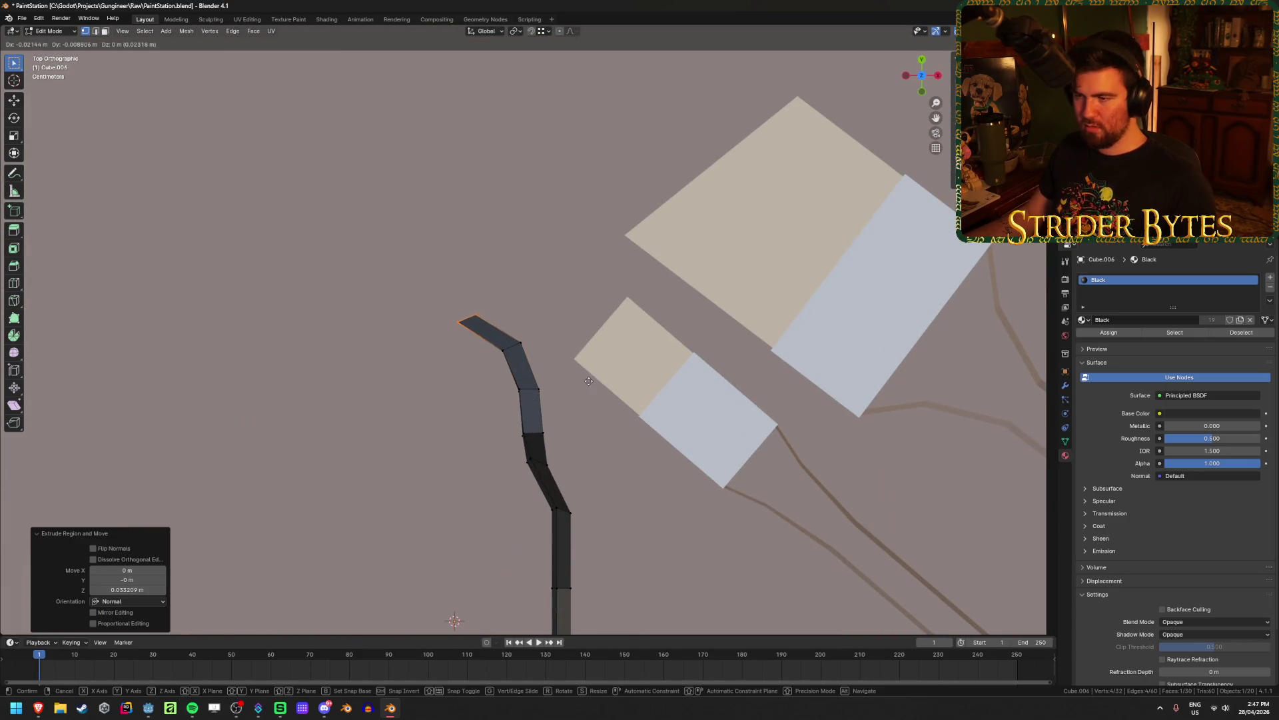
Extrude another strap segment and adjust its end height along Z
{"action": "key", "text": "e"}
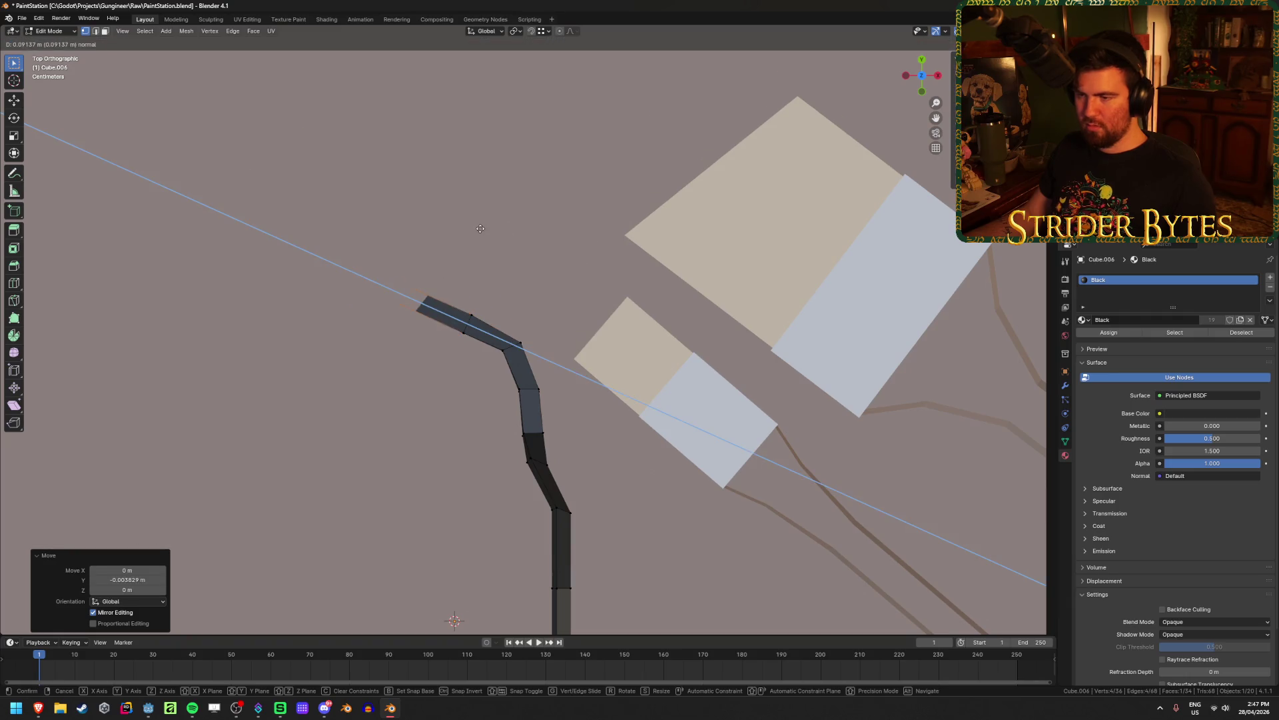
{"action": "left_click", "coordinate": [508, 240]}
{"action": "key", "text": "g"}
{"action": "key", "text": "z"}
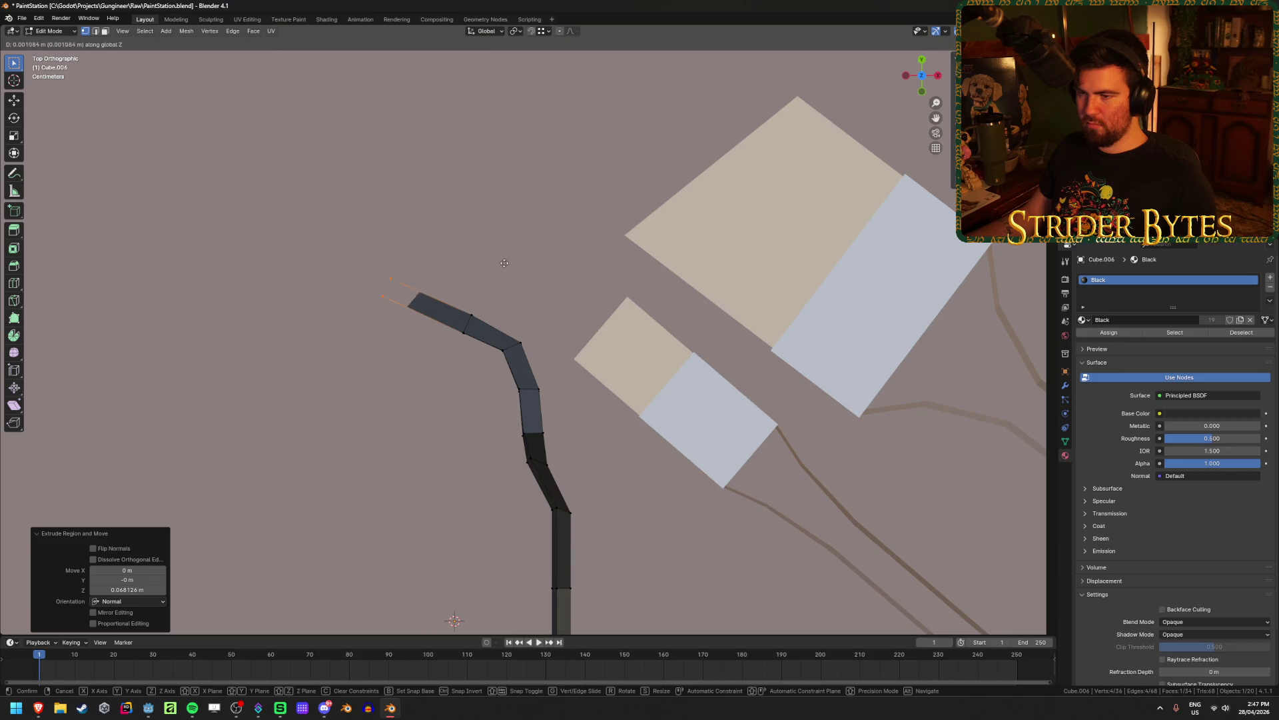
{"action": "left_click", "coordinate": [503, 281]}
{"action": "key", "text": "KP_Decimal"}
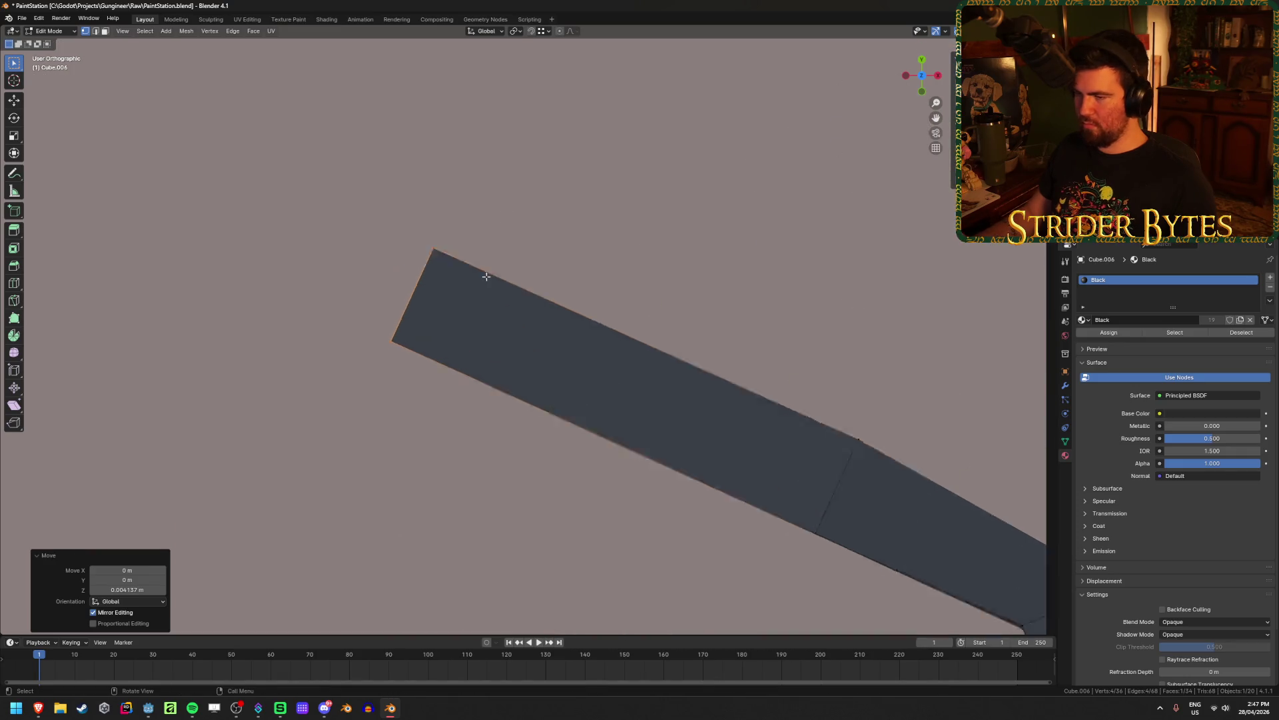
{"action": "scroll", "coordinate": [456, 277], "scroll_direction": "down", "scroll_amount": 5}
{"action": "middle_click_drag", "start_coordinate": [600, 238], "coordinate": [625, 169]}
{"action": "key", "text": "g"}
{"action": "key", "text": "z"}
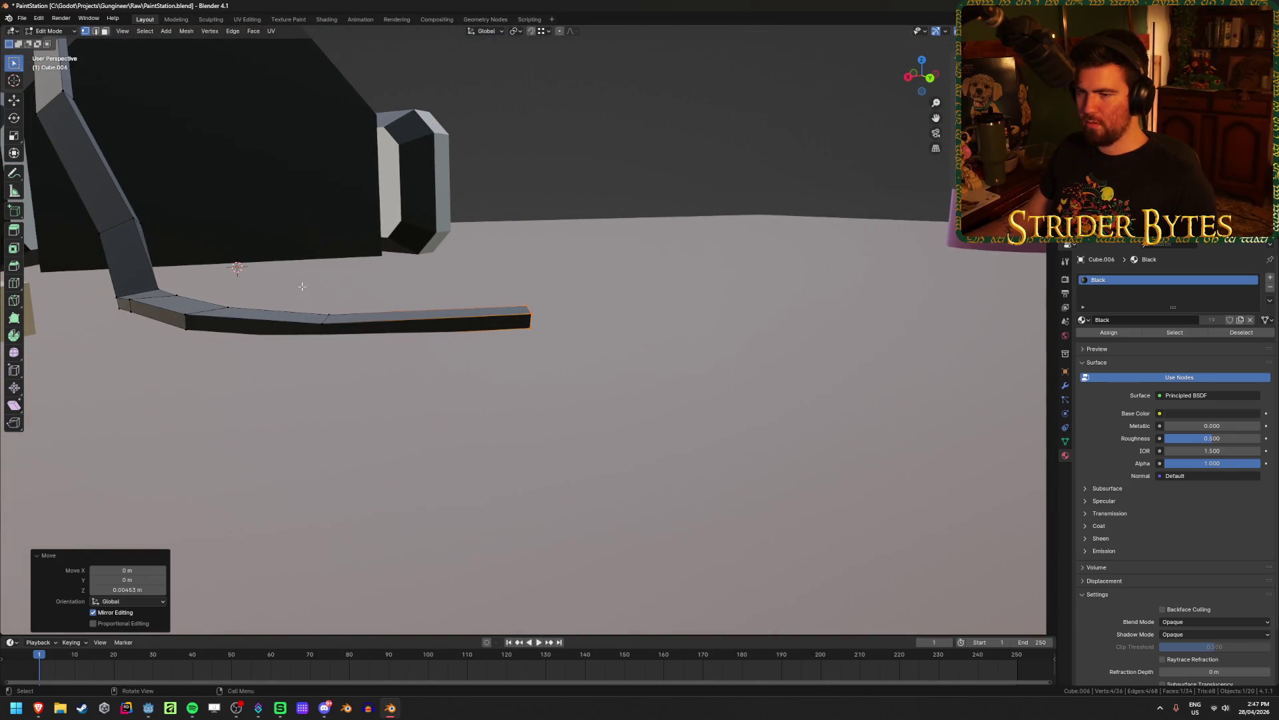
{"action": "left_click", "coordinate": [306, 286]}
Select the strap-end vertices in X-ray and level their height along Z
{"action": "key", "text": "alt+z"}
{"action": "left_click_drag", "start_coordinate": [299, 288], "coordinate": [353, 362]}
{"action": "key", "text": "alt+z"}
{"action": "key", "text": "g"}
{"action": "key", "text": "z"}
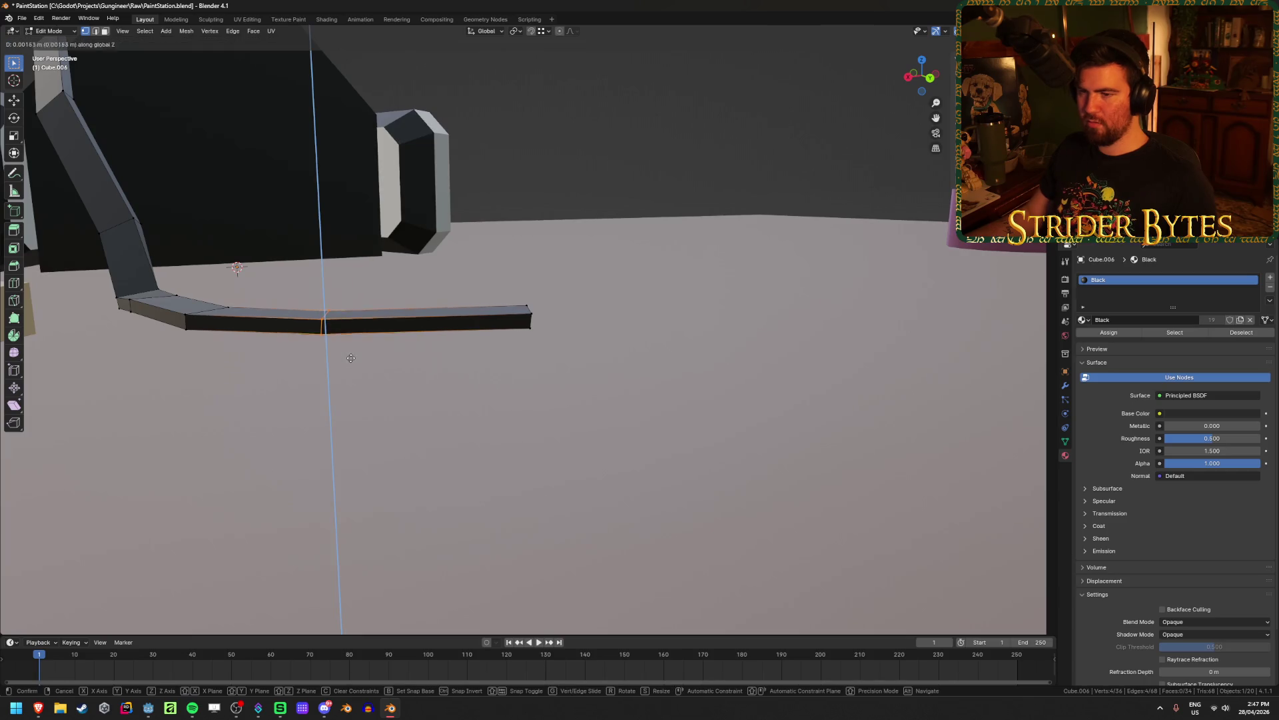
{"action": "left_click", "coordinate": [350, 355]}
{"action": "middle_click_drag", "start_coordinate": [350, 355], "coordinate": [572, 319]}
{"action": "key", "text": "KP_7"}
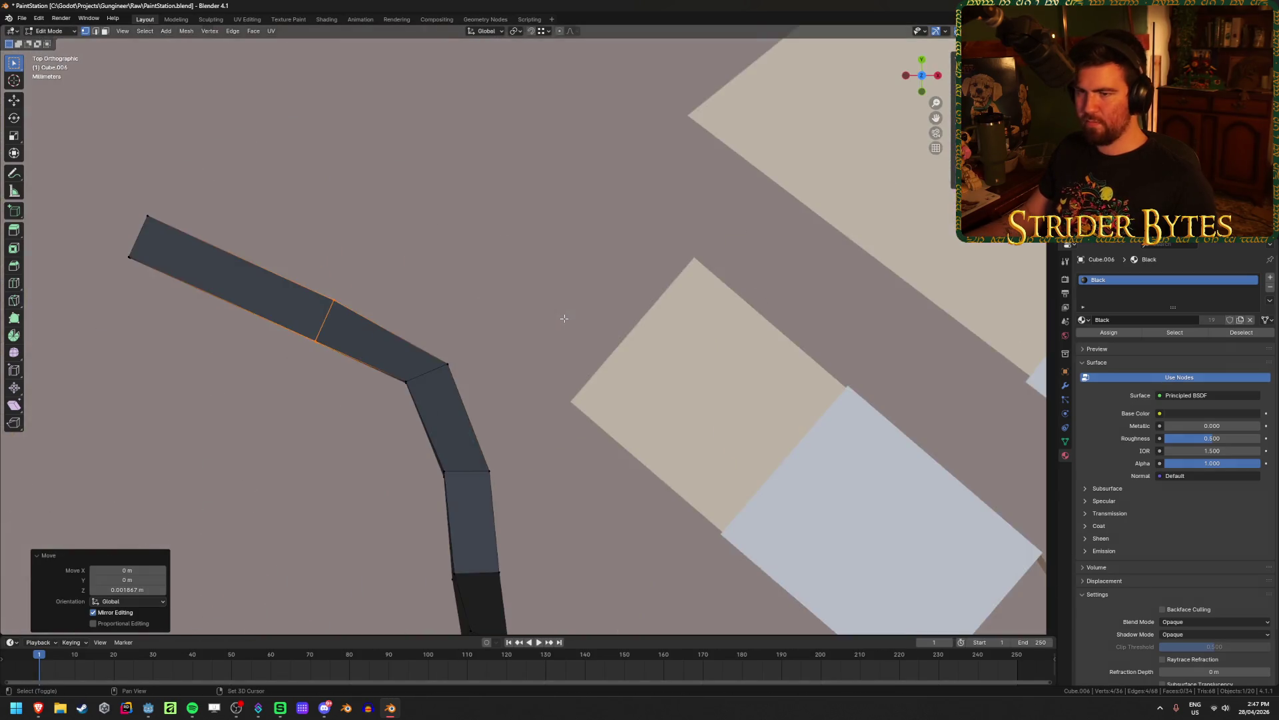
In X-ray view, select the strap's left end, then reposition it and rotate it upright
{"action": "key", "text": "alt+z"}
{"action": "left_click_drag", "start_coordinate": [349, 128], "coordinate": [536, 376]}
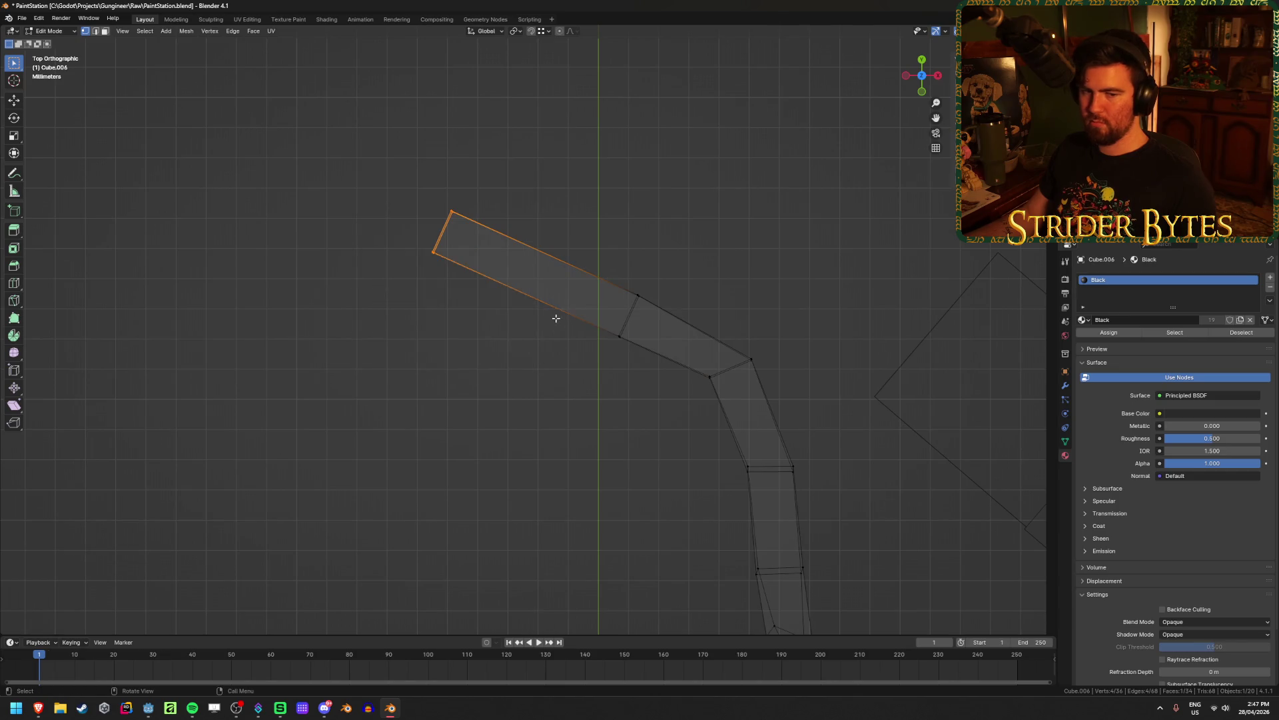
{"action": "key", "text": "g"}
{"action": "left_click", "coordinate": [575, 374]}
{"action": "key", "text": "r"}
{"action": "left_click", "coordinate": [632, 276]}
{"action": "key", "text": "g"}
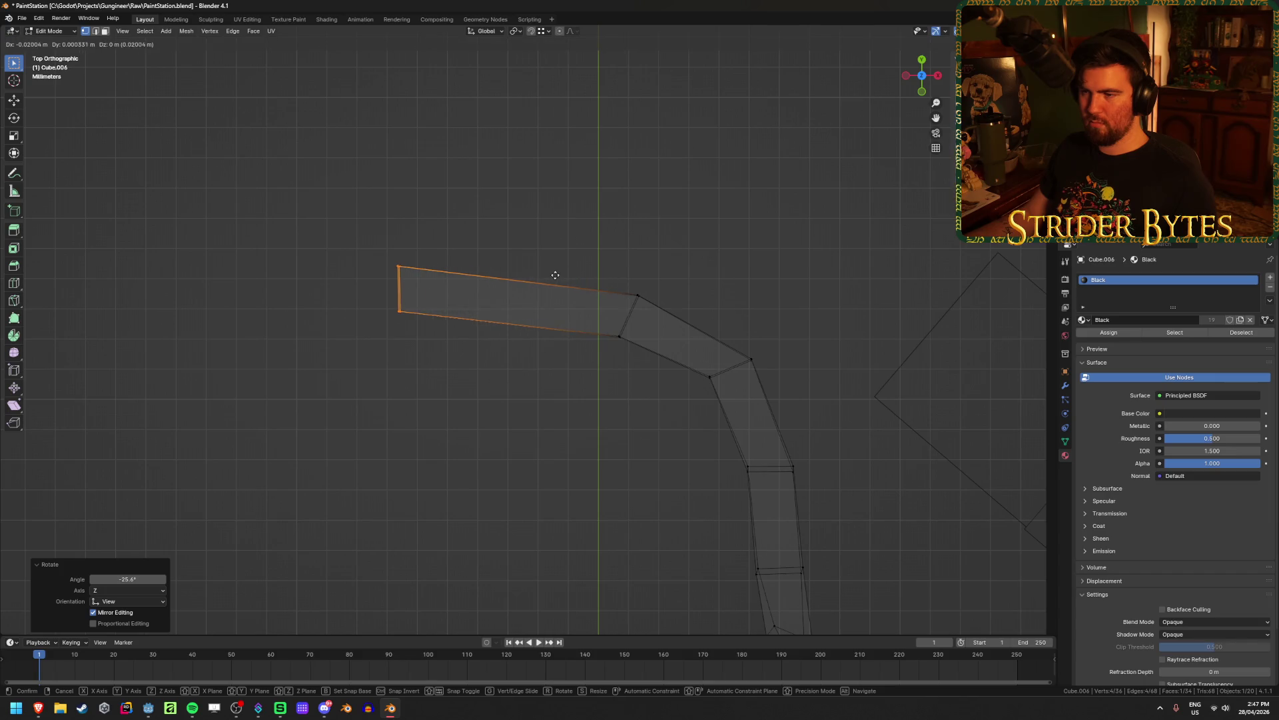
{"action": "left_click", "coordinate": [553, 277]}
Extrude a new strap segment to the left, move it down-left and turn its end -29.7°
{"action": "key", "text": "e"}
{"action": "left_click", "coordinate": [380, 311]}
{"action": "key", "text": "g"}
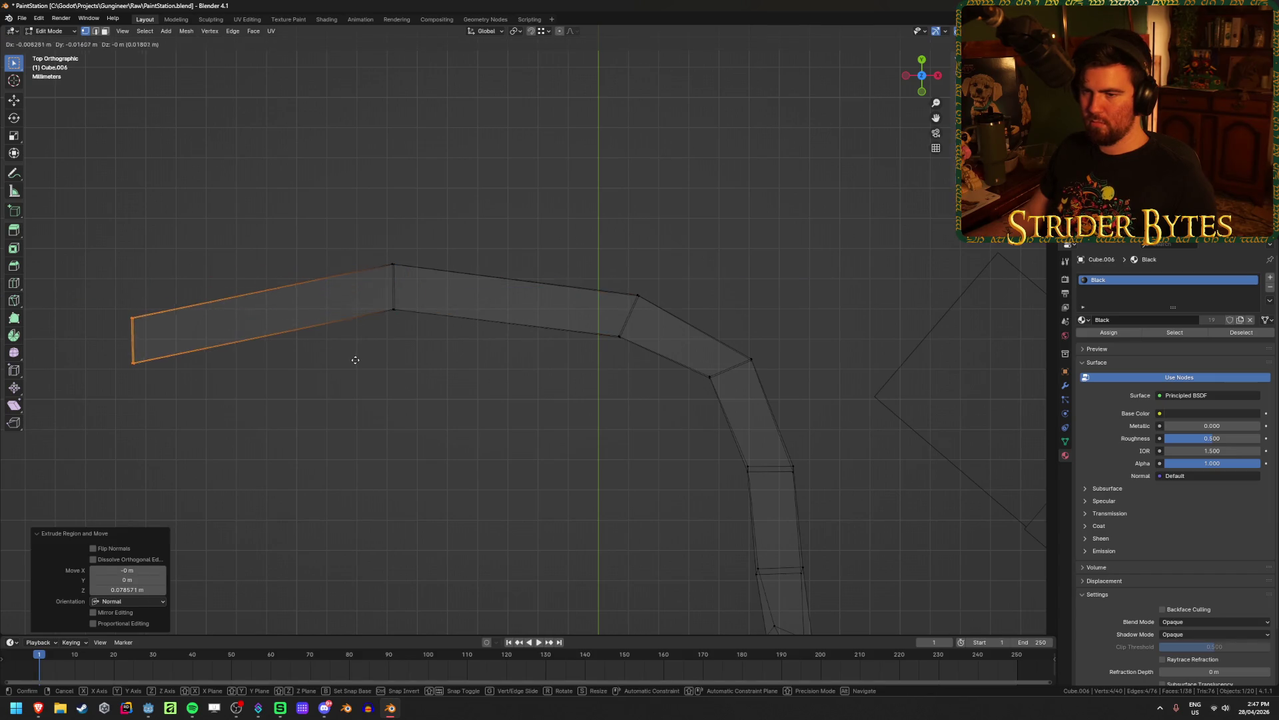
{"action": "left_click", "coordinate": [354, 357]}
{"action": "key", "text": "r"}
{"action": "left_click", "coordinate": [353, 230]}
{"action": "scroll", "coordinate": [303, 426], "scroll_direction": "up", "scroll_amount": 6}
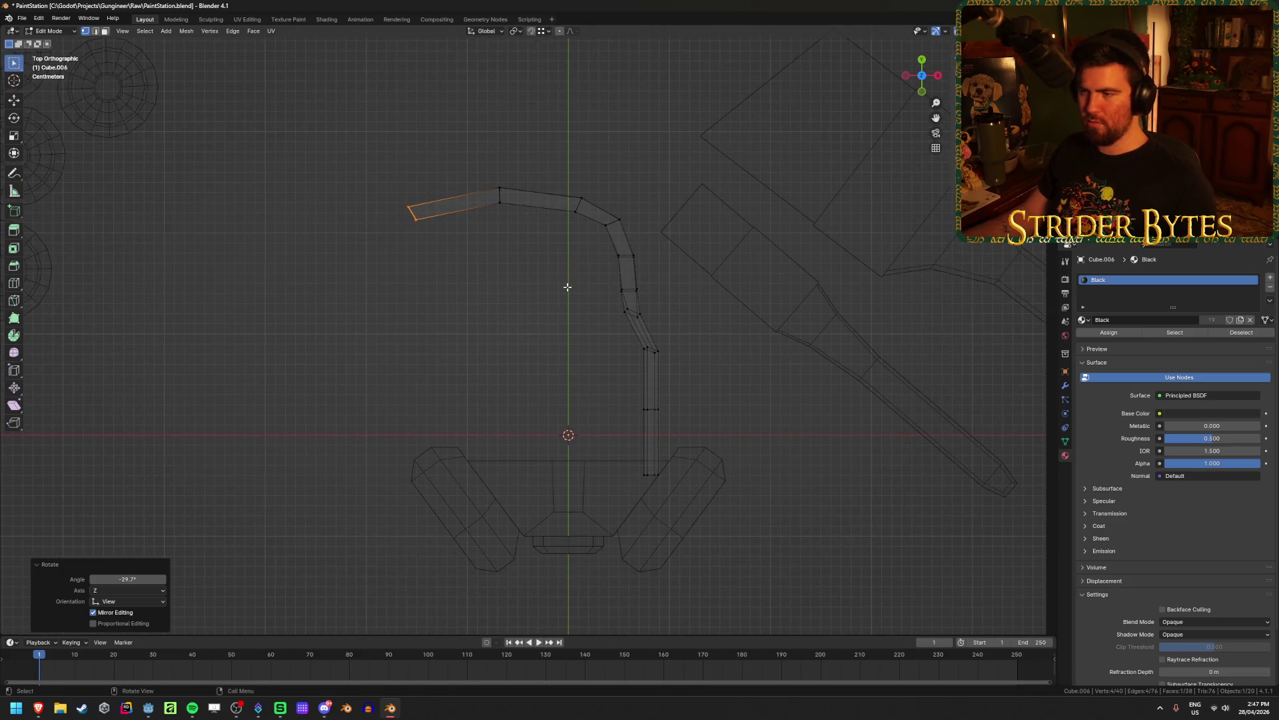
Extrude two more strap segments down-left and bend the end face downward
{"action": "key", "text": "e"}
{"action": "left_click", "coordinate": [500, 314]}
{"action": "key", "text": "g"}
{"action": "left_click", "coordinate": [527, 324]}
{"action": "key", "text": "e"}
{"action": "left_click", "coordinate": [497, 313]}
{"action": "key", "text": "g"}
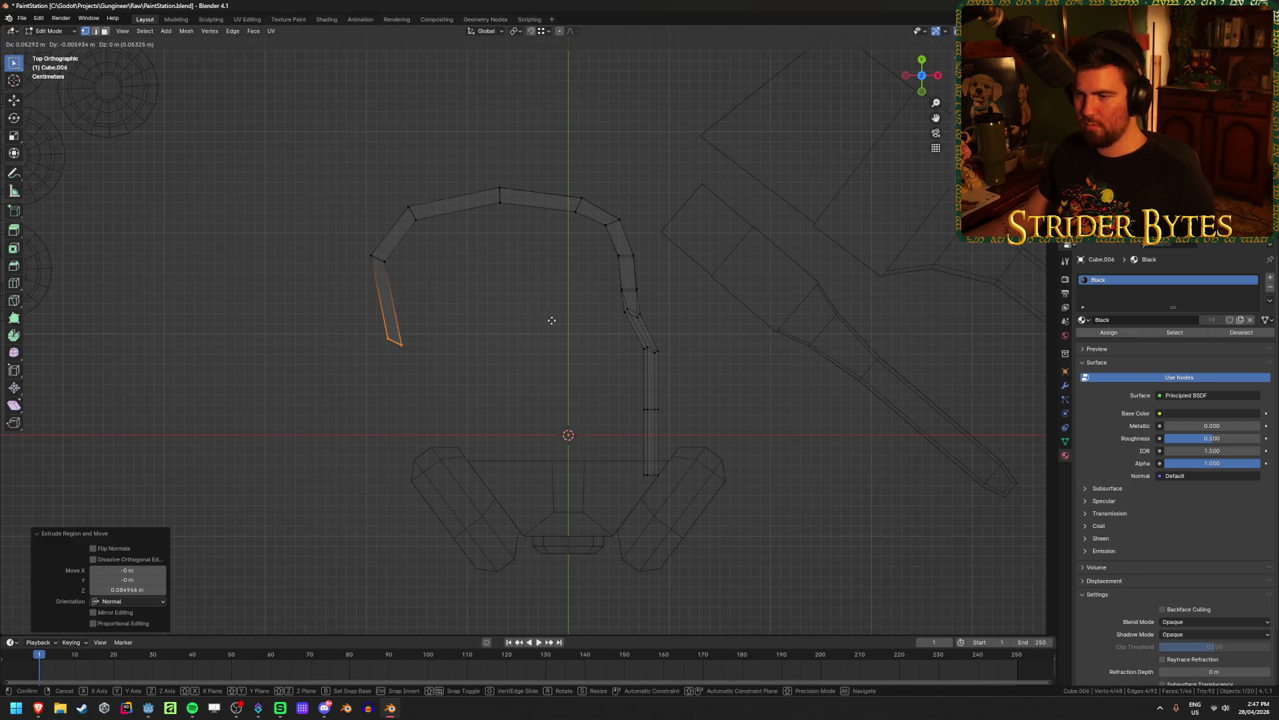
{"action": "left_click", "coordinate": [553, 320]}
{"action": "key", "text": "r"}
{"action": "left_click", "coordinate": [506, 234]}
Extrude the strap down the left side, bending its end back toward the mask
{"action": "key", "text": "e"}
{"action": "left_click", "coordinate": [464, 393]}
{"action": "key", "text": "g"}
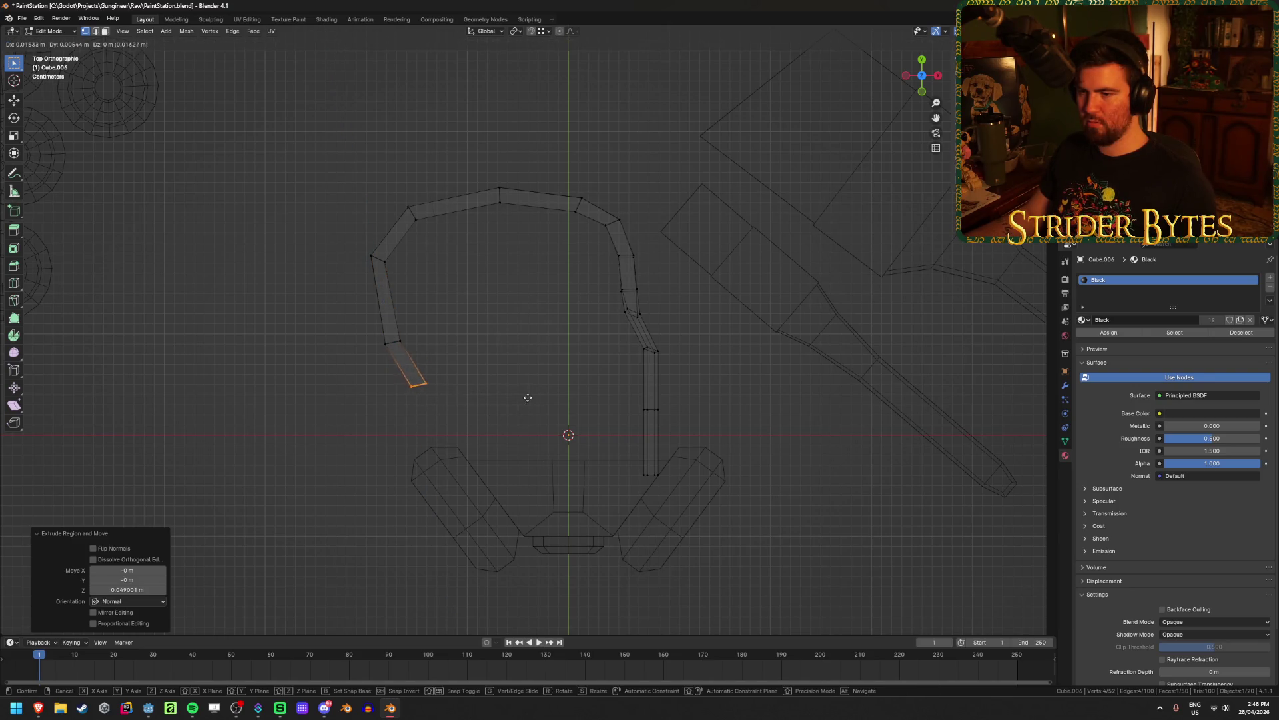
{"action": "left_click", "coordinate": [533, 397]}
{"action": "key", "text": "r"}
{"action": "left_click", "coordinate": [524, 346]}
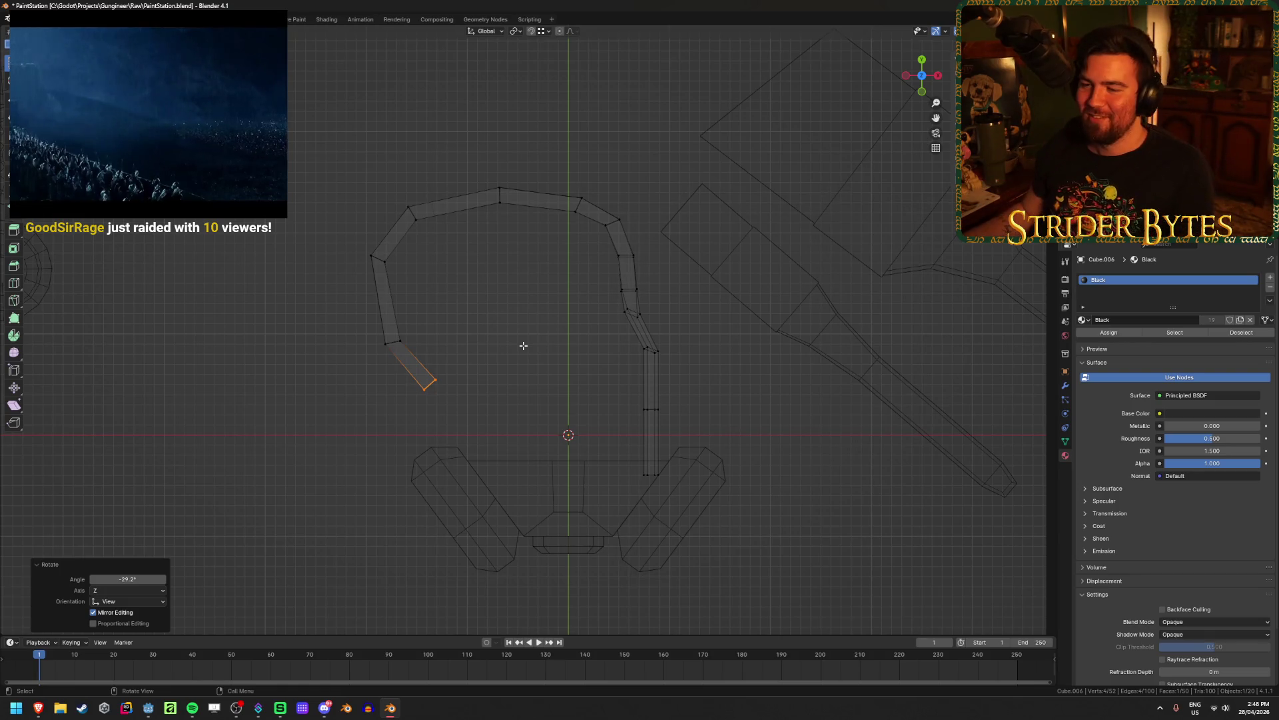
{"action": "key", "text": "e"}
{"action": "left_click", "coordinate": [550, 397]}
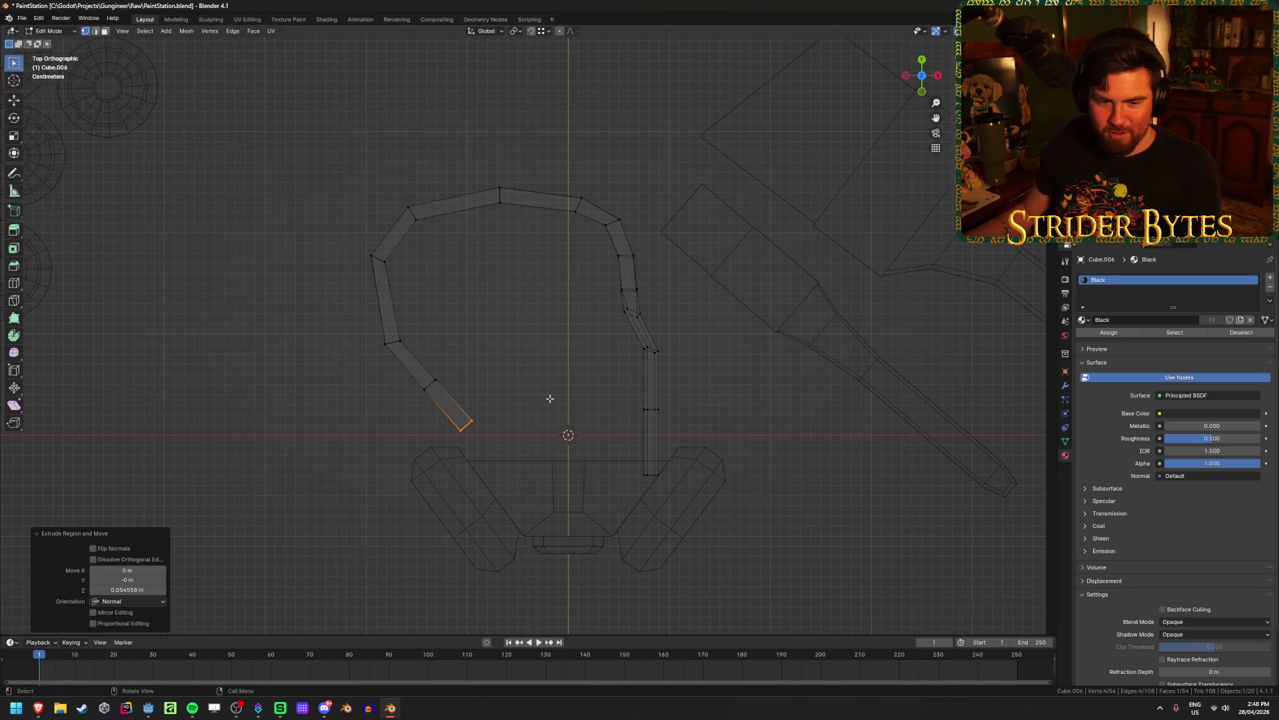
Check the browser, return Blender's view to top-down, then switch to the Godot editor
{"action": "key", "text": "alt+Tab"}
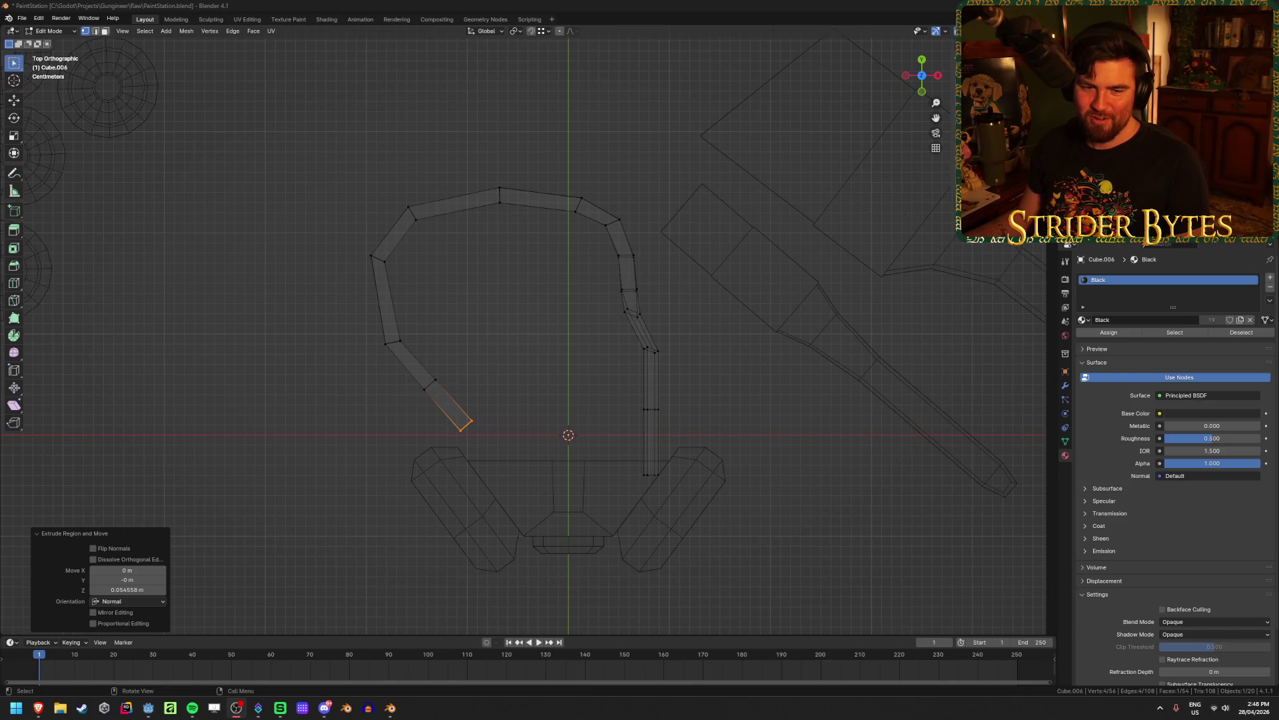
{"action": "middle_click_drag", "start_coordinate": [356, 372], "coordinate": [337, 388]}
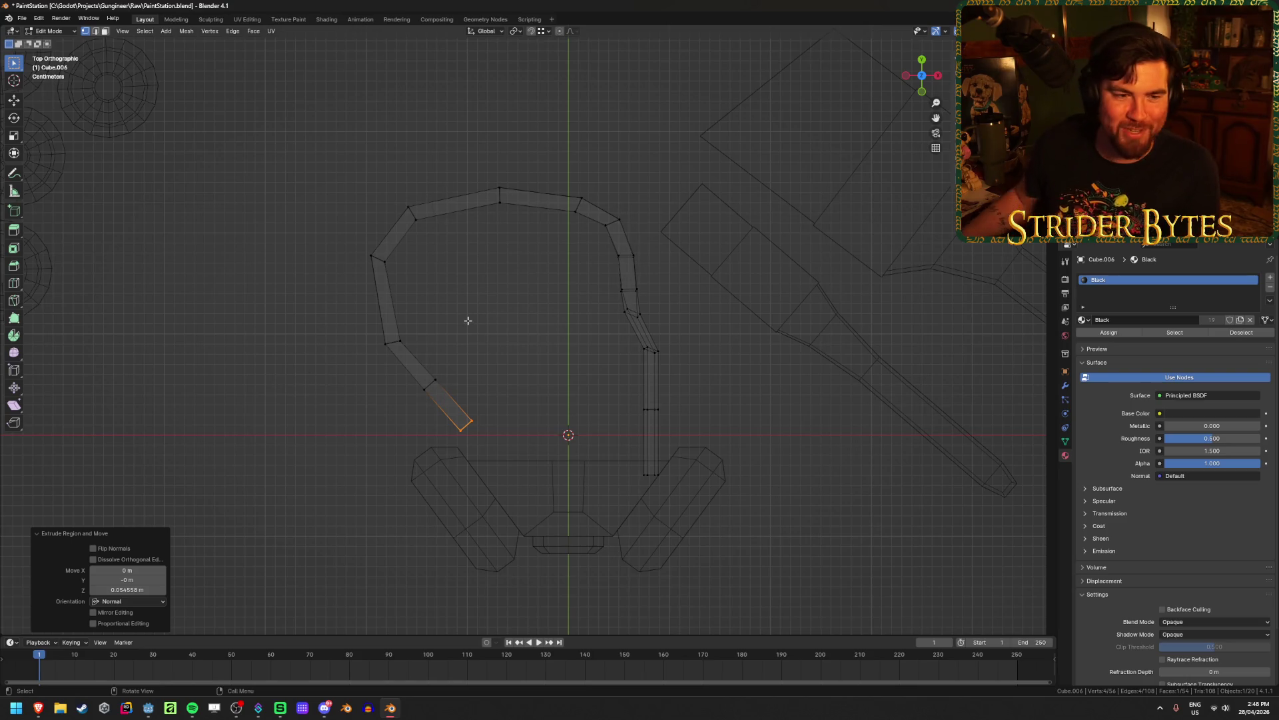
{"action": "key", "text": "alt+Tab"}
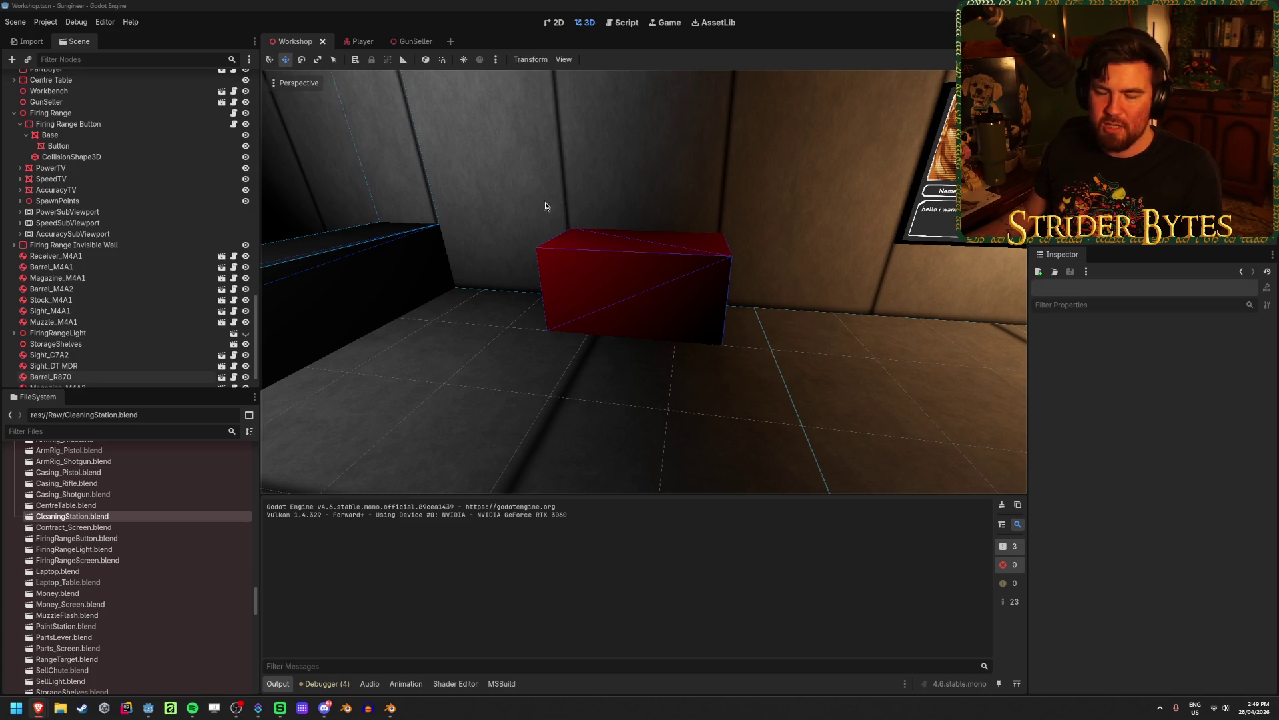
Fly the viewport camera over to the workbench and save the Workshop scene
{"action": "mouse_move", "coordinate": [503, 220]}
{"action": "middle_mouse_down"}
{"action": "mouse_move", "coordinate": [628, 357]}
{"action": "mouse_move", "coordinate": [698, 356]}
{"action": "middle_mouse_up"}
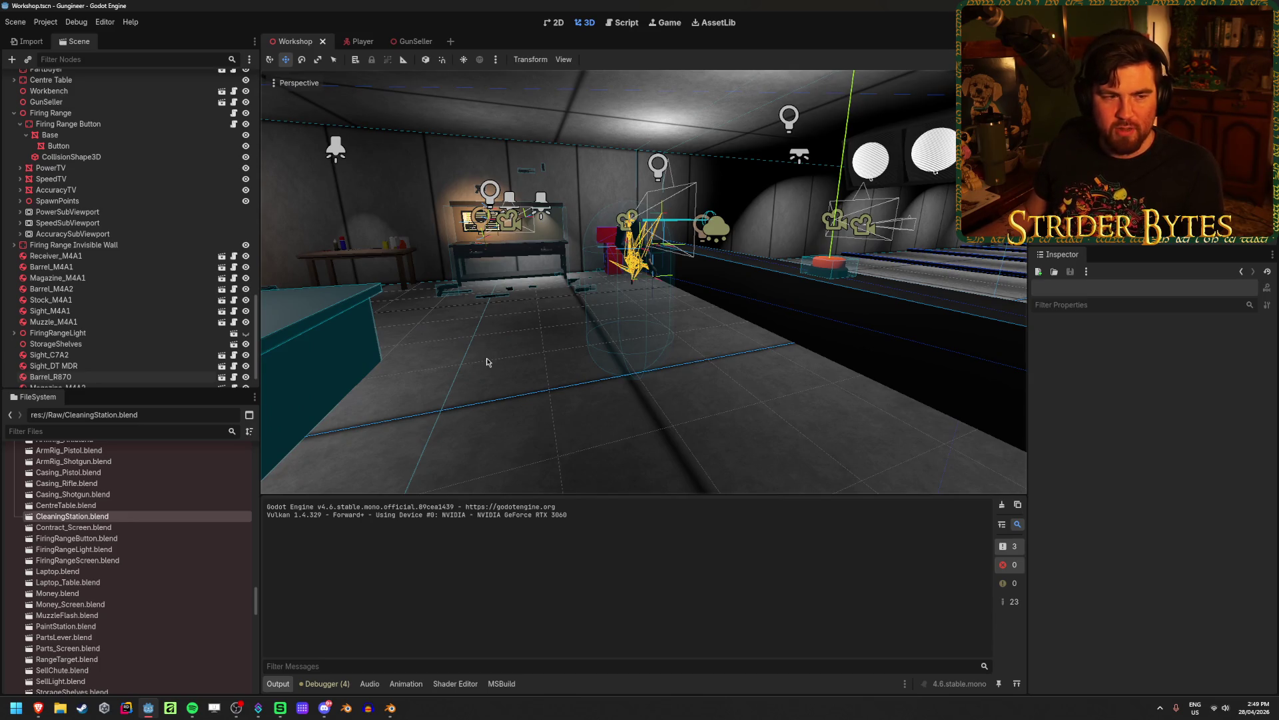
{"action": "mouse_move", "coordinate": [644, 281]}
{"action": "right_mouse_down"}
{"action": "mouse_move", "coordinate": [599, 293]}
{"action": "mouse_move", "coordinate": [533, 283]}
{"action": "mouse_move", "coordinate": [622, 403]}
{"action": "right_mouse_up"}
{"action": "key", "text": "ctrl+s"}
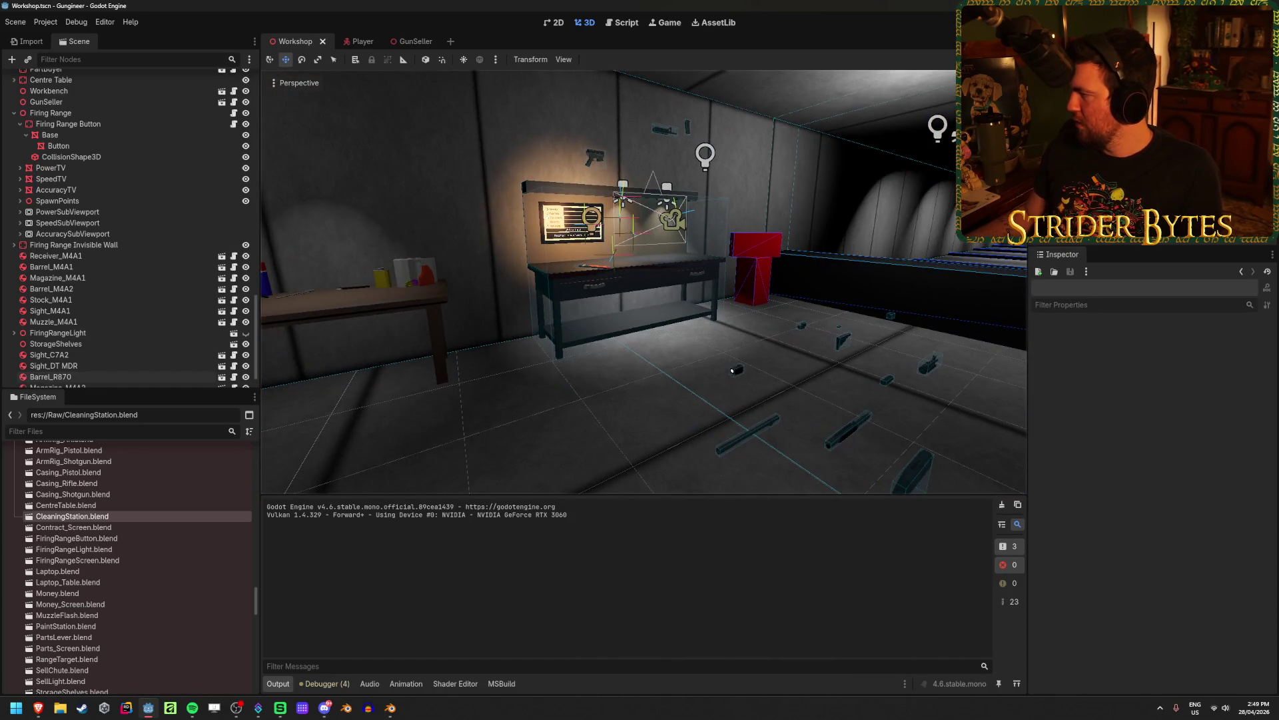
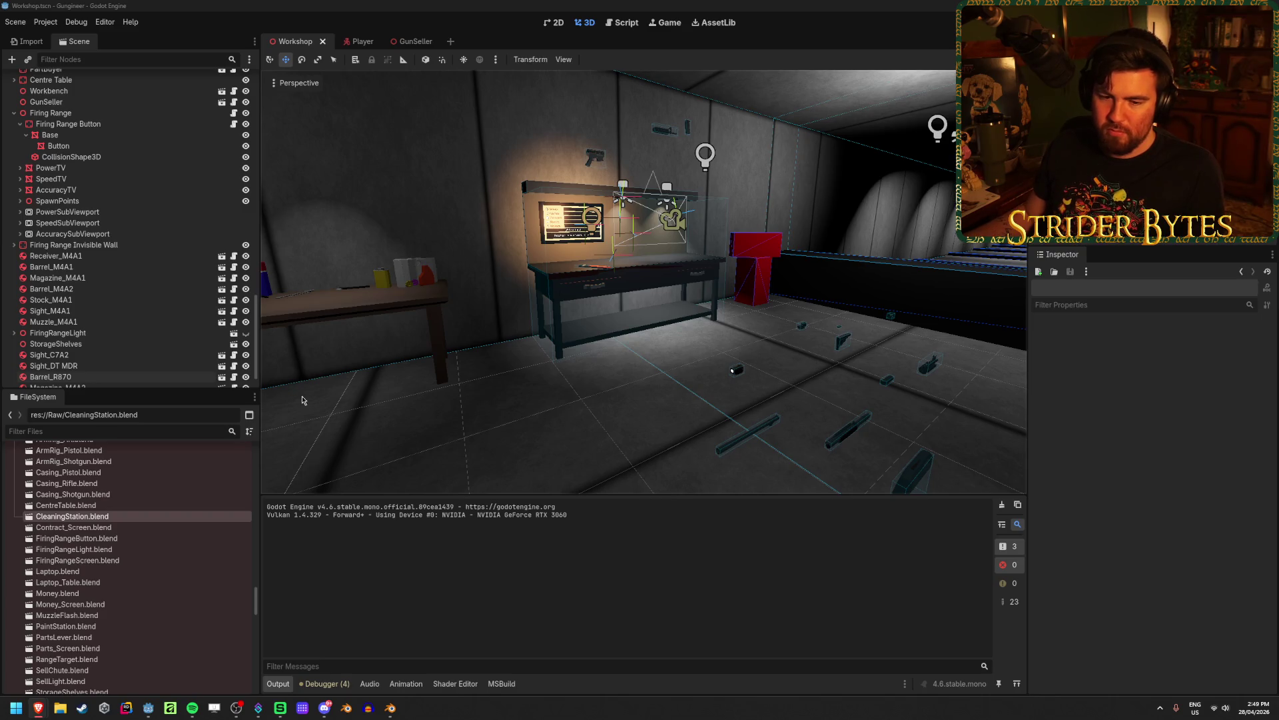
Orbit past the workbench, back-wall tables and green-lit wall, then run the project with F5
{"action": "middle_click_drag", "start_coordinate": [301, 400], "coordinate": [541, 421]}
{"action": "middle_click_drag", "start_coordinate": [586, 376], "coordinate": [880, 454]}
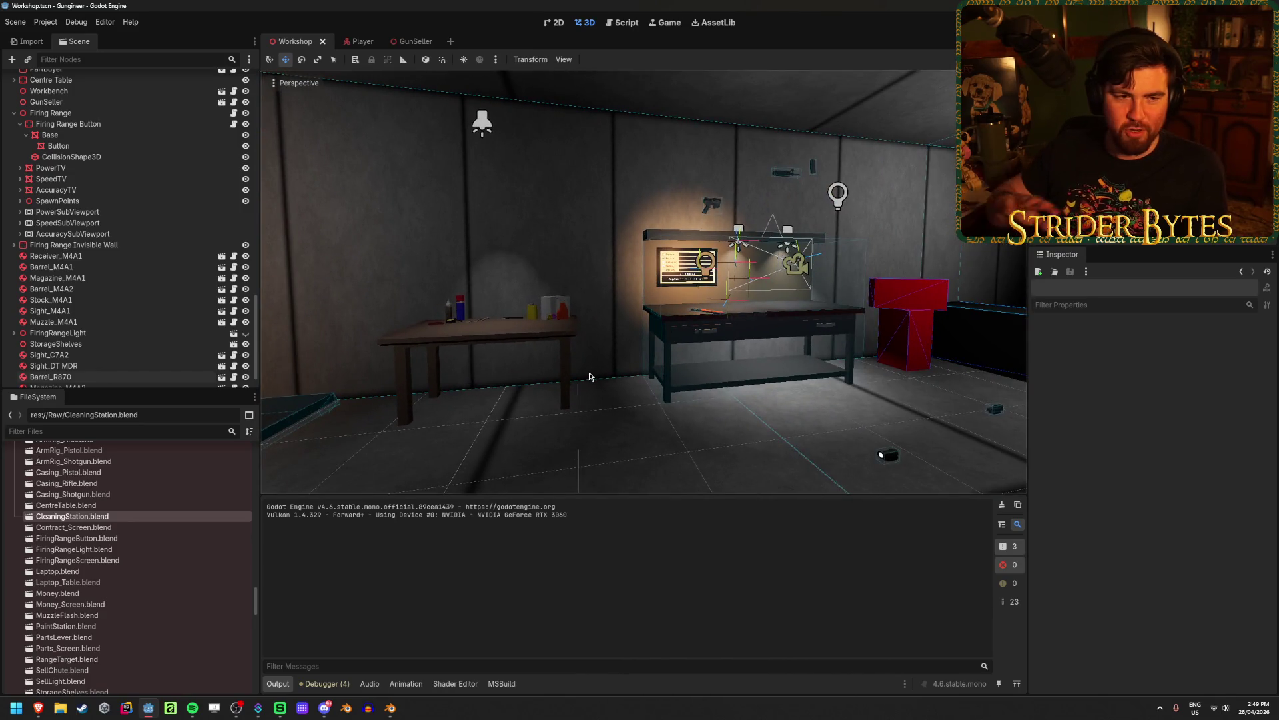
{"action": "middle_click_drag", "start_coordinate": [589, 377], "coordinate": [602, 382]}
{"action": "mouse_move", "coordinate": [893, 448]}
{"action": "middle_mouse_down"}
{"action": "mouse_move", "coordinate": [733, 333]}
{"action": "mouse_move", "coordinate": [766, 320]}
{"action": "mouse_move", "coordinate": [933, 90]}
{"action": "middle_mouse_up"}
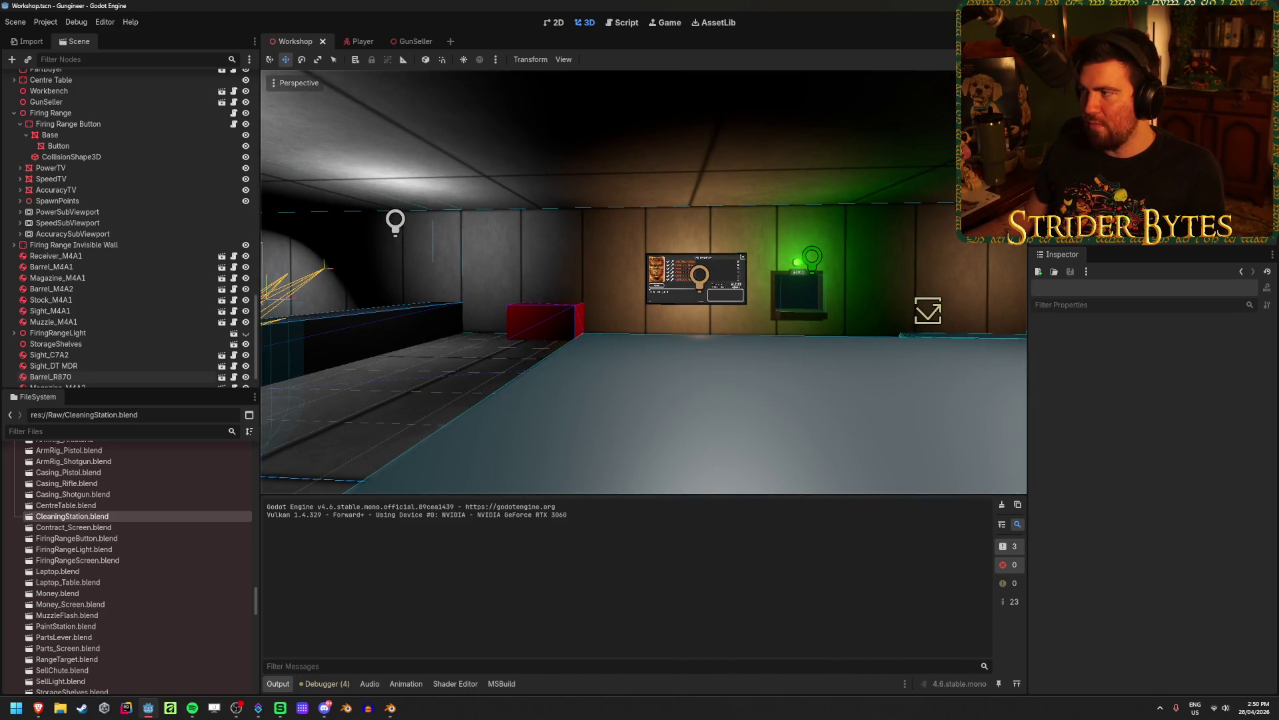
{"action": "key", "text": "F5"}
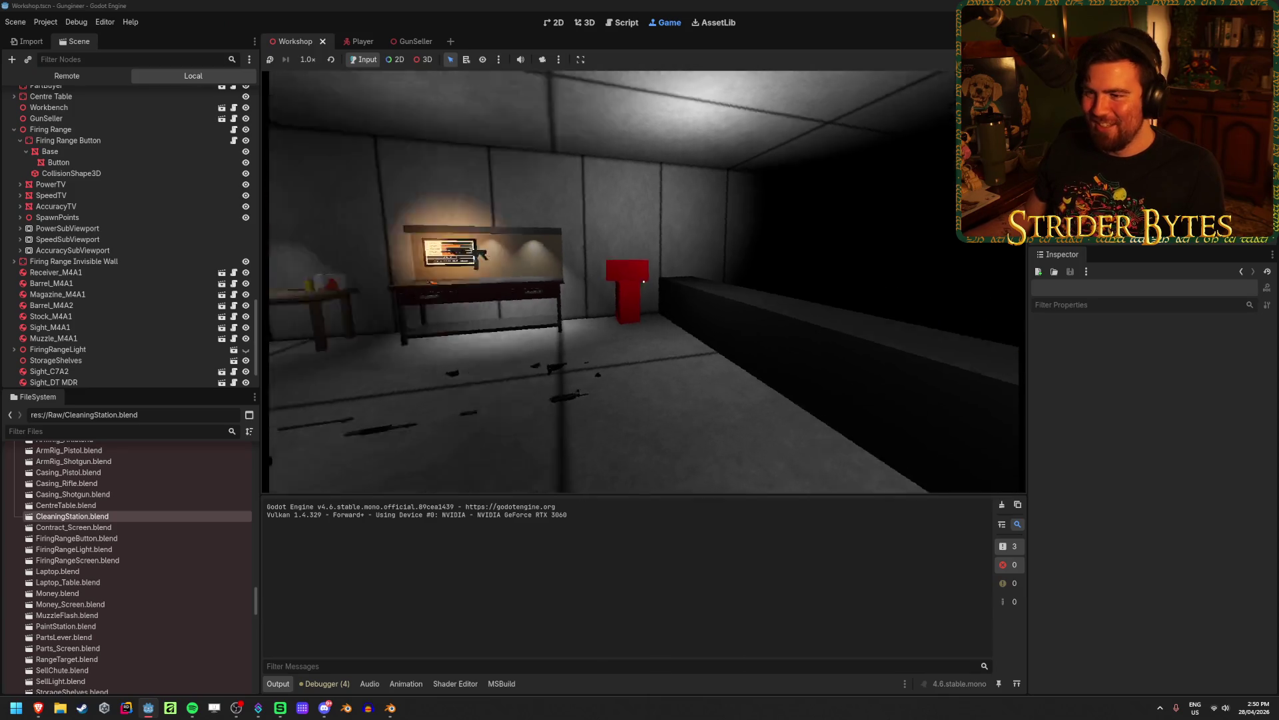
Walk through the corridor to the cleaning tray, stepping back to view the whole workbench
{"action": "key", "text": "w"}
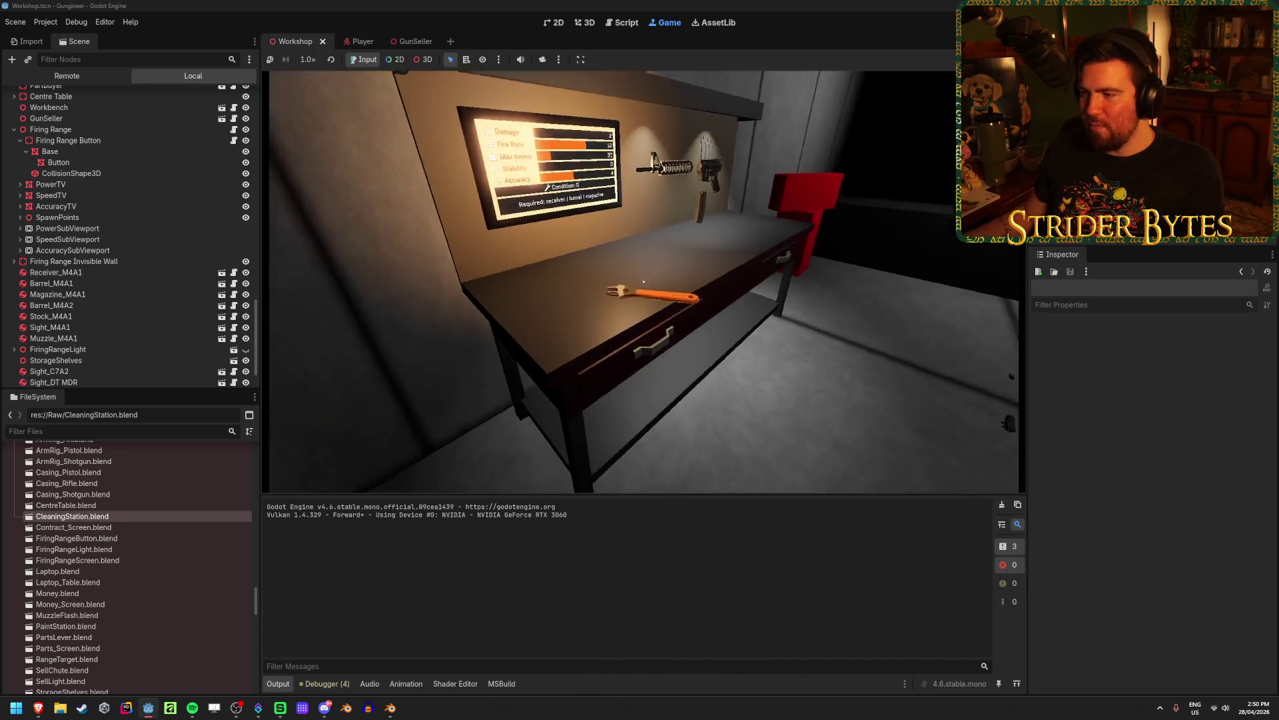
{"action": "key", "text": "w"}
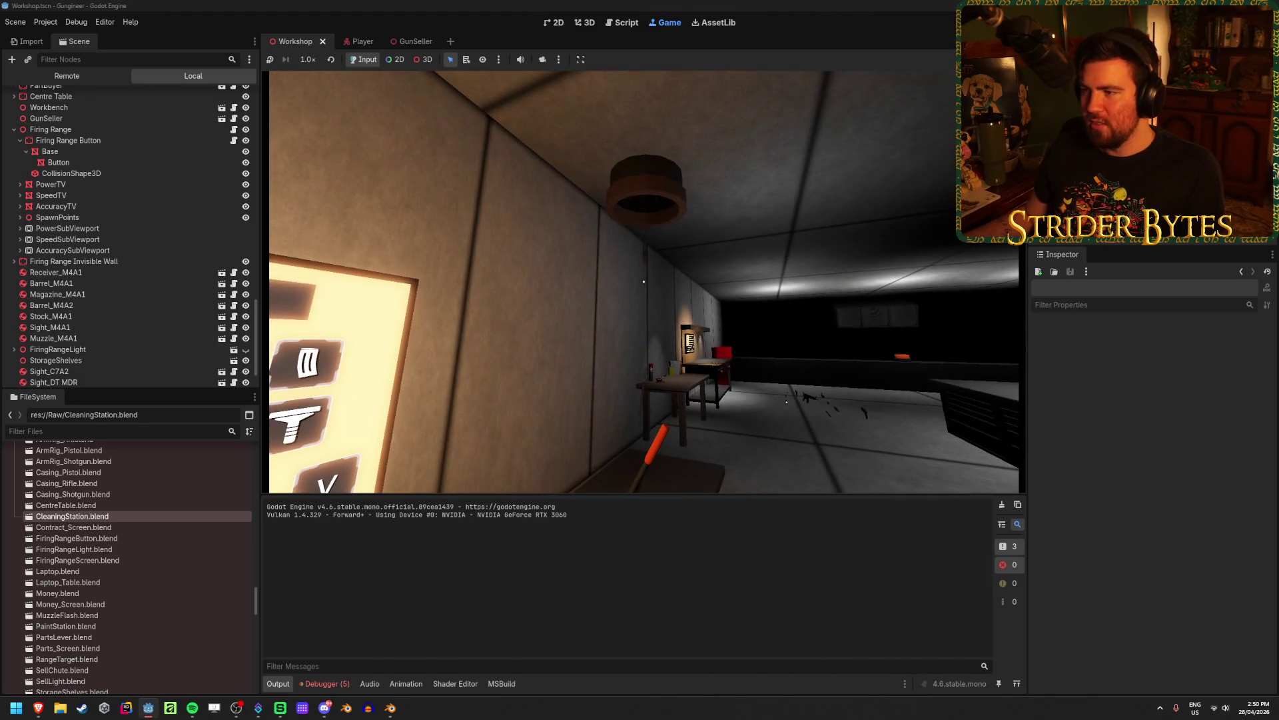
{"action": "key", "text": "w"}
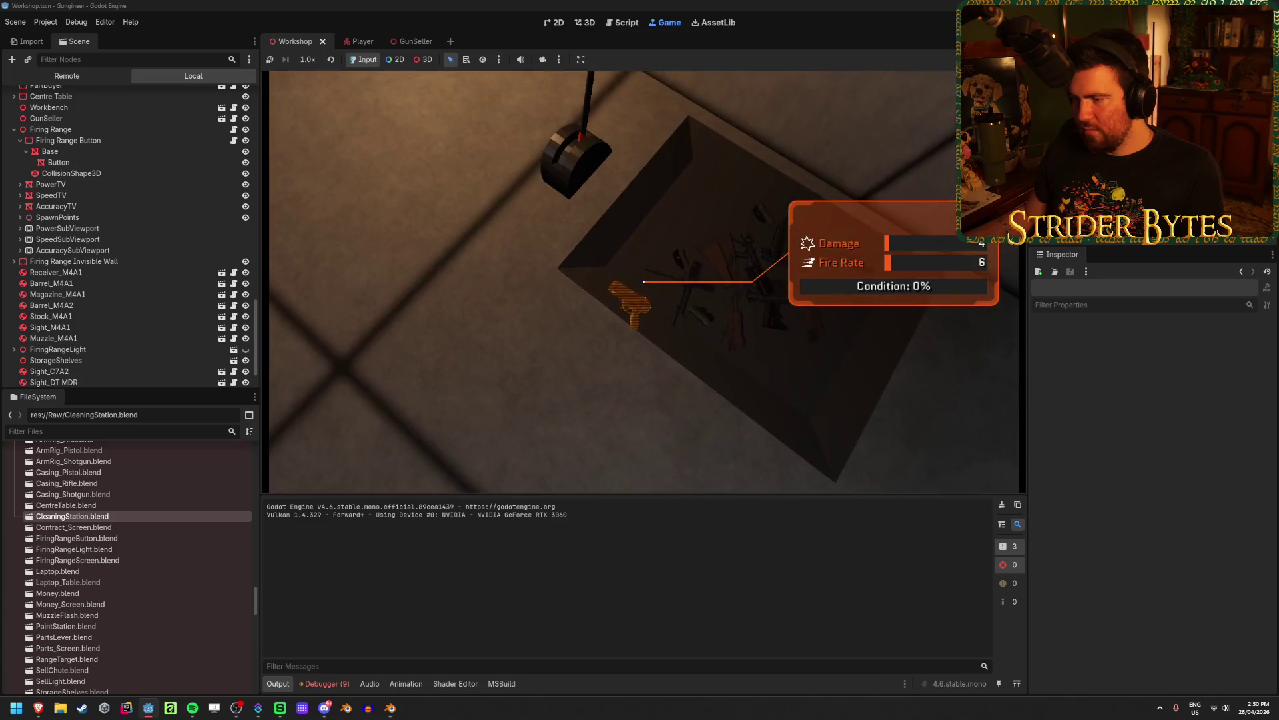
{"action": "key", "text": "w"}
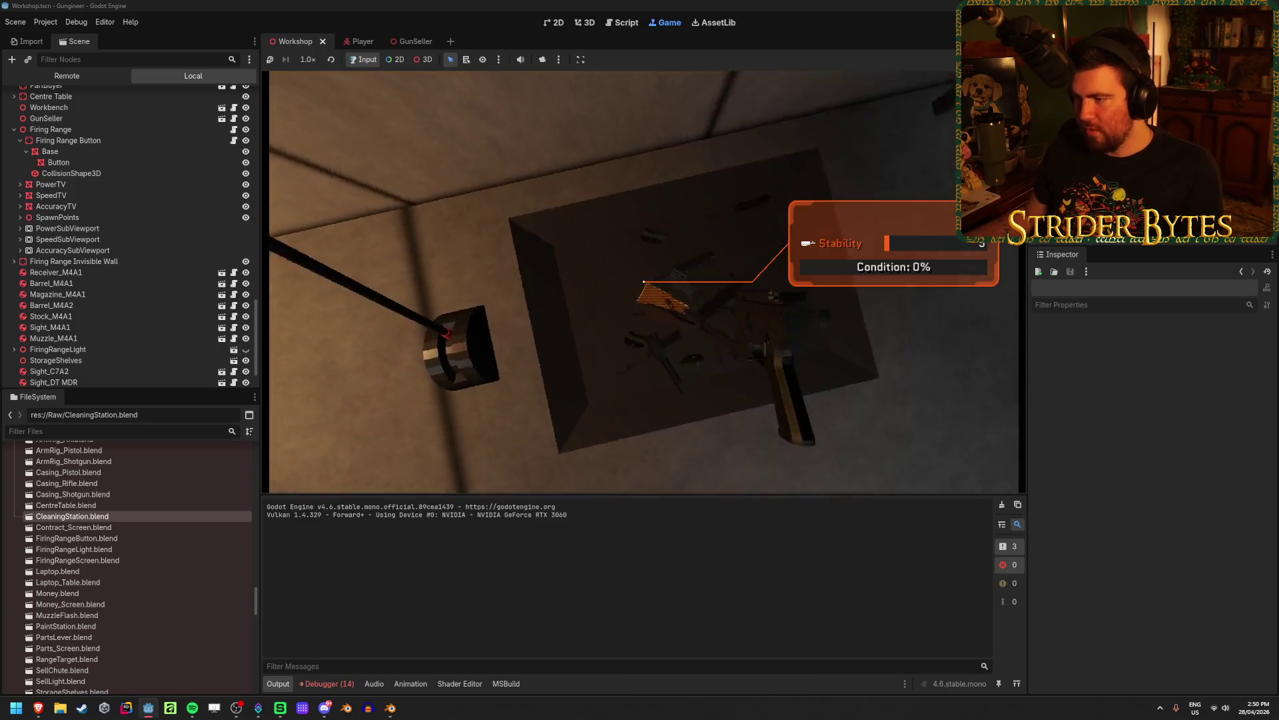
{"action": "key", "text": "w"}
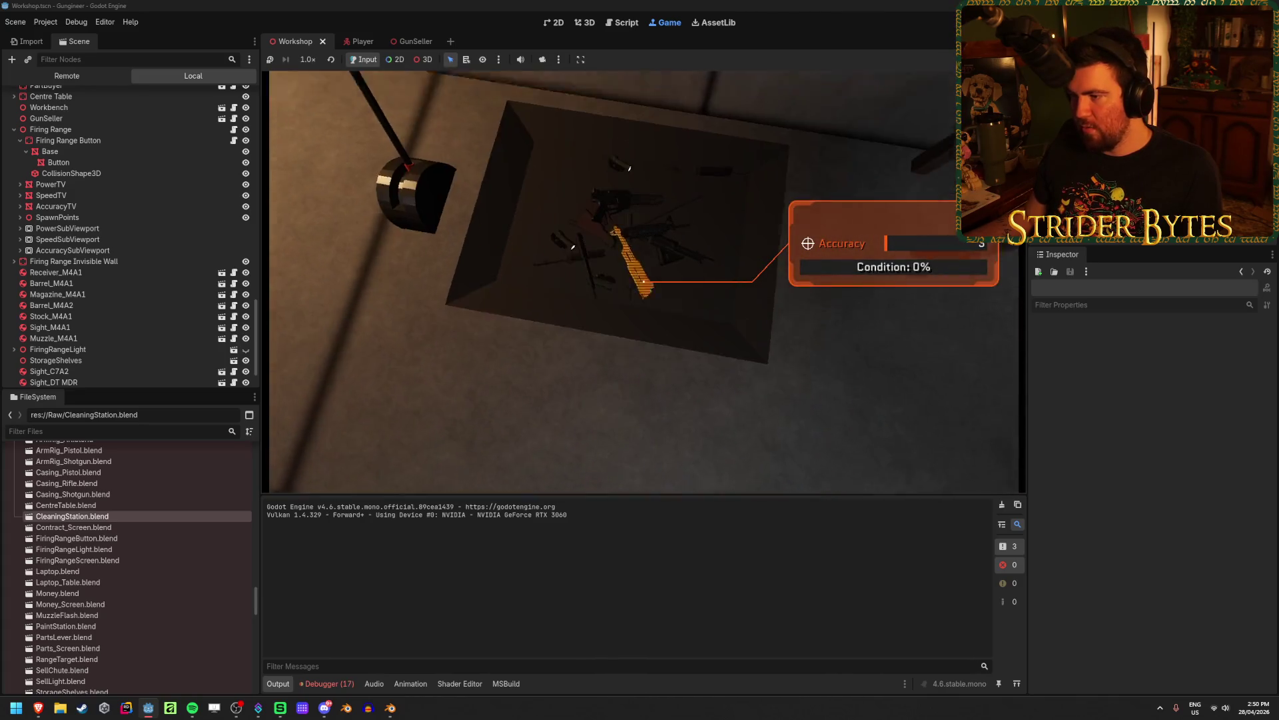
{"action": "key", "text": "s"}
{"action": "key", "text": "w"}
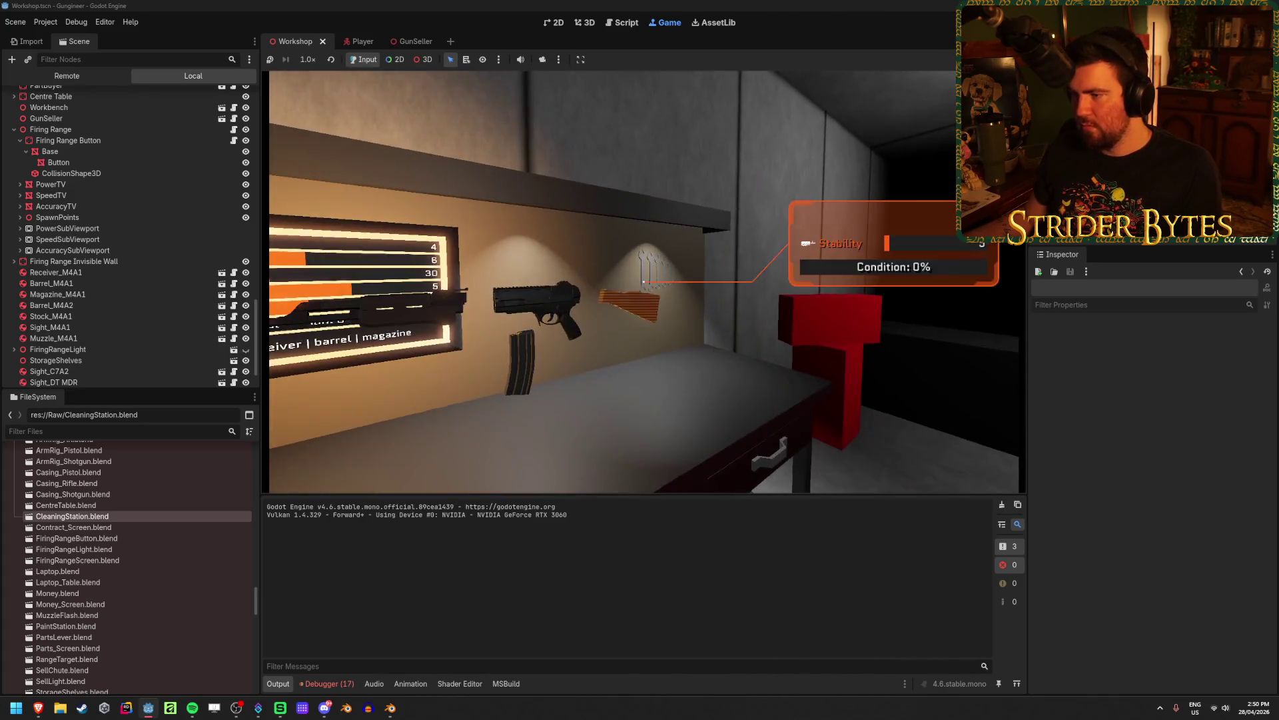
Strafe left along the workbench to the stats board and pick up the scoped rifle
{"action": "key", "text": "s"}
{"action": "key", "text": "w"}
{"action": "key", "text": "a"}
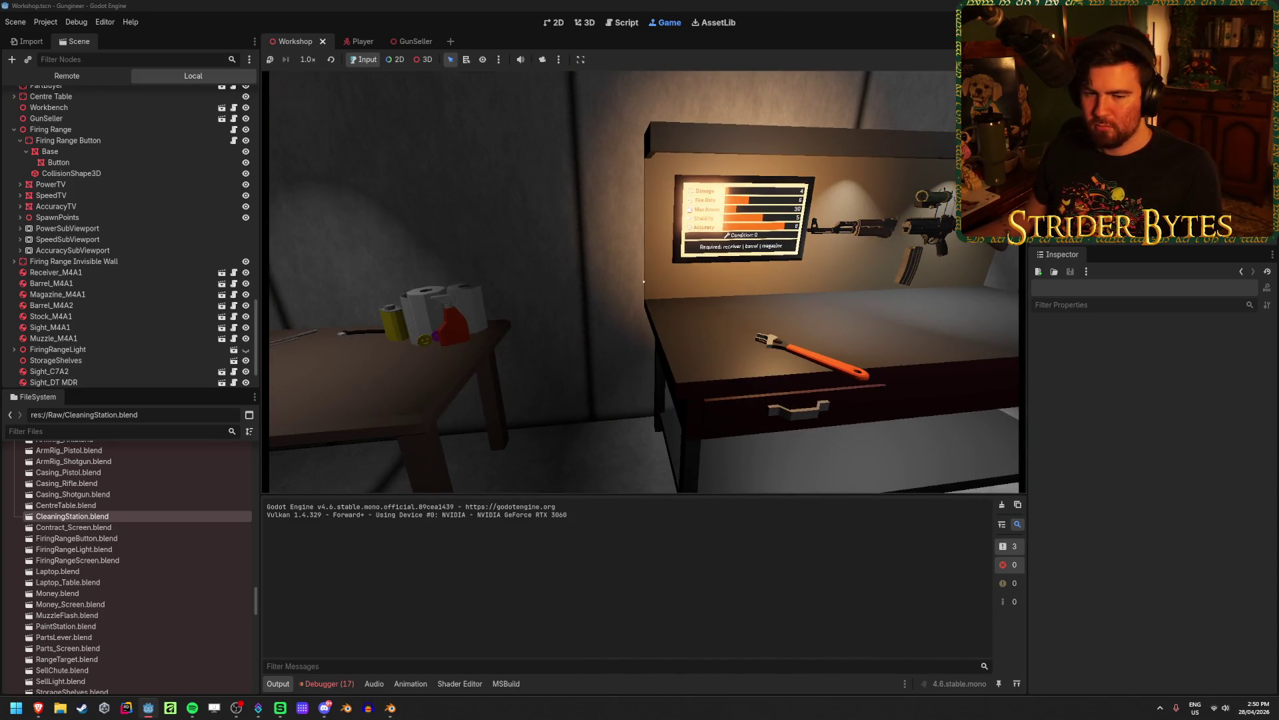
{"action": "key", "text": "a"}
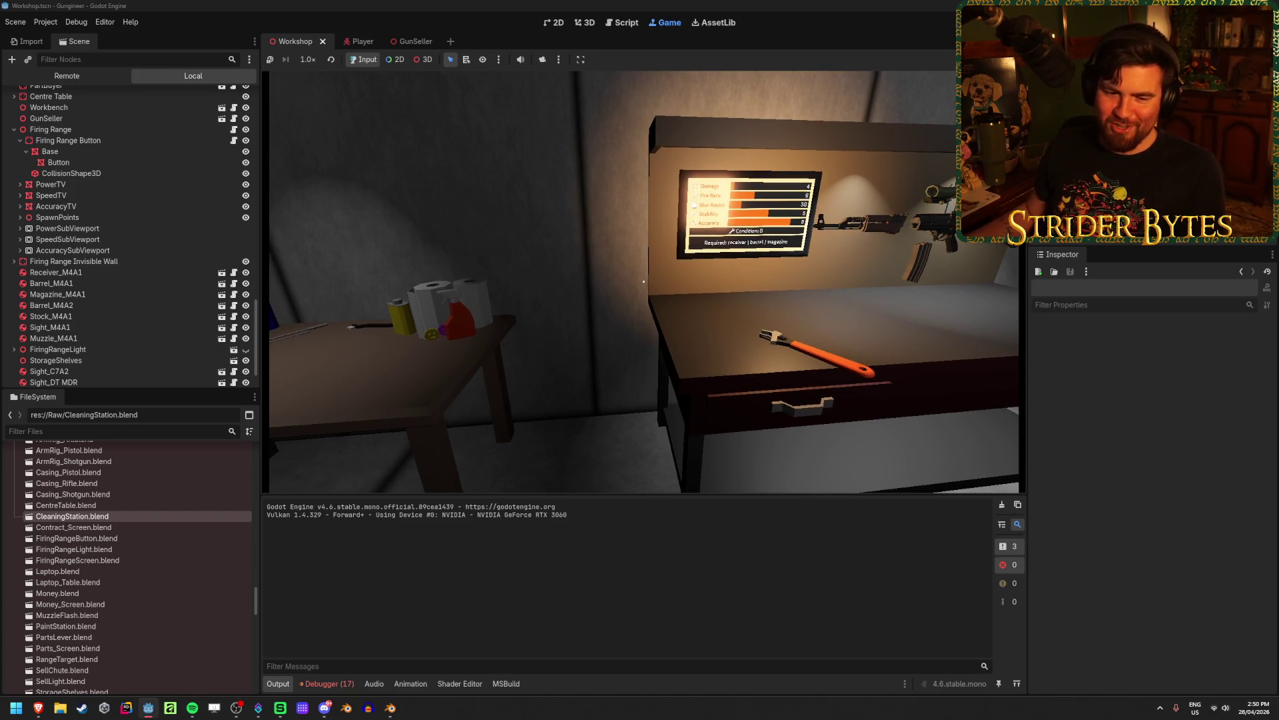
{"action": "key", "text": "a"}
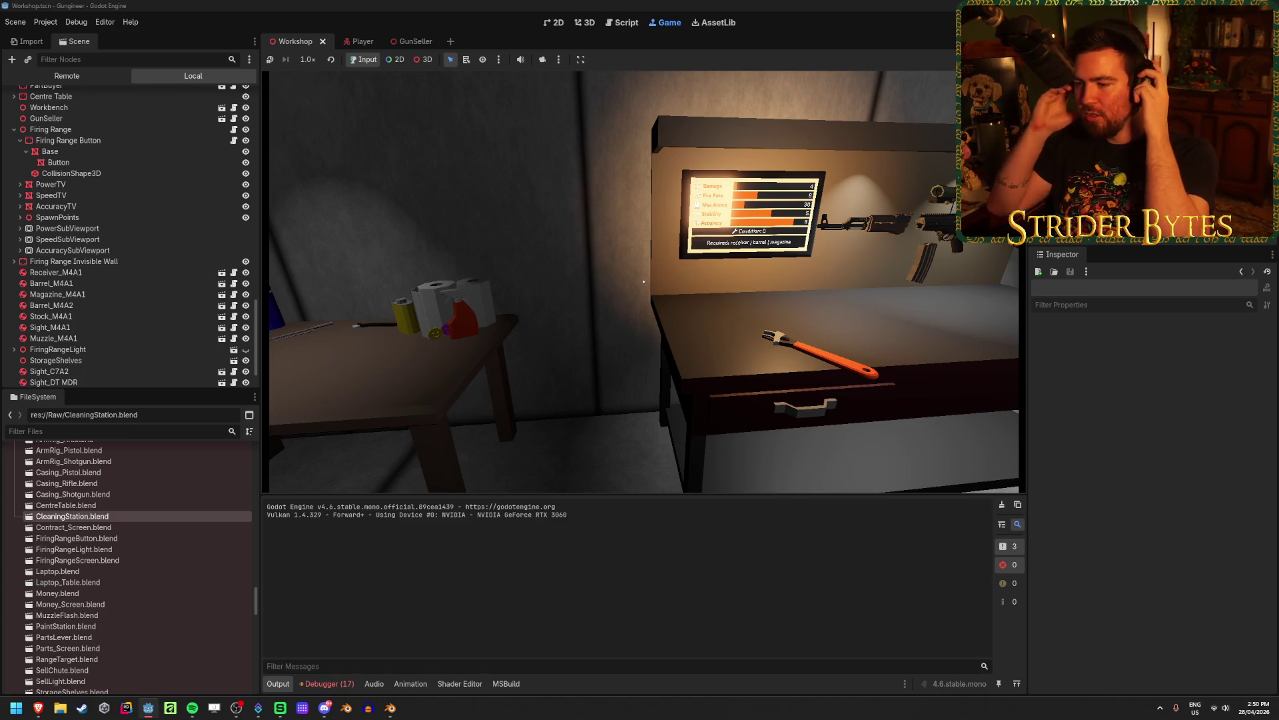
{"action": "key", "text": "w"}
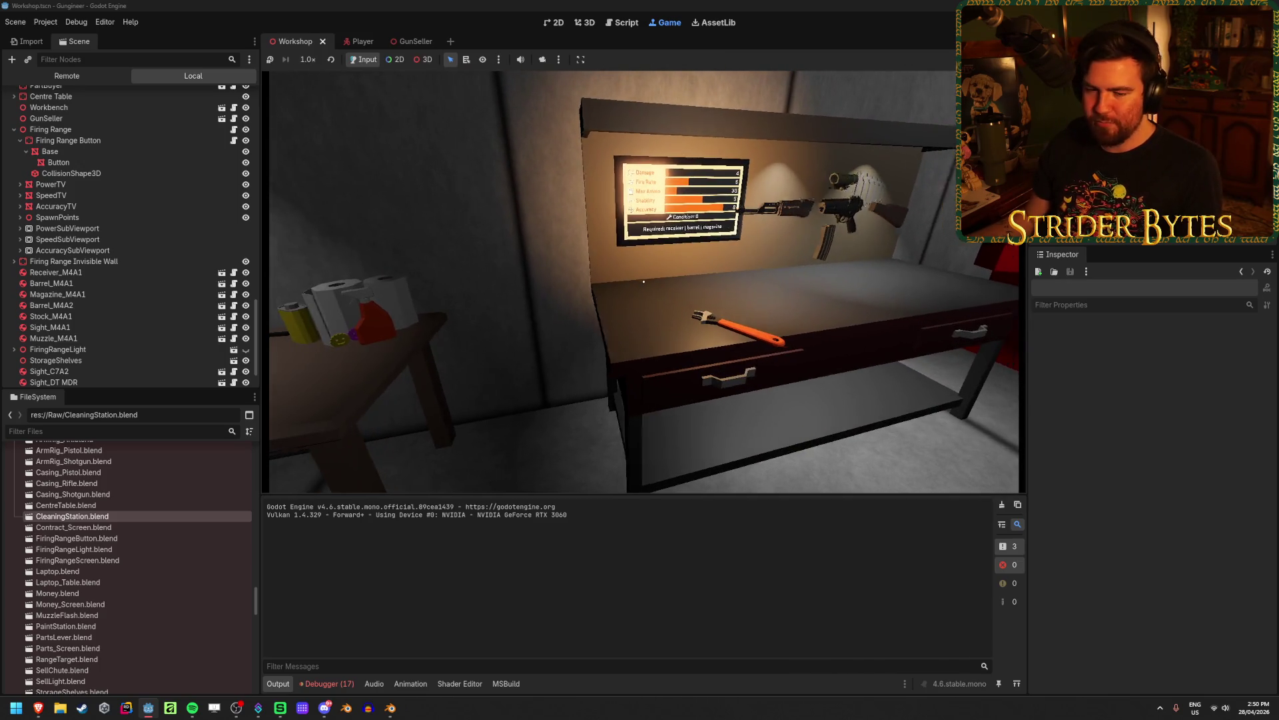
{"action": "key", "text": "e"}
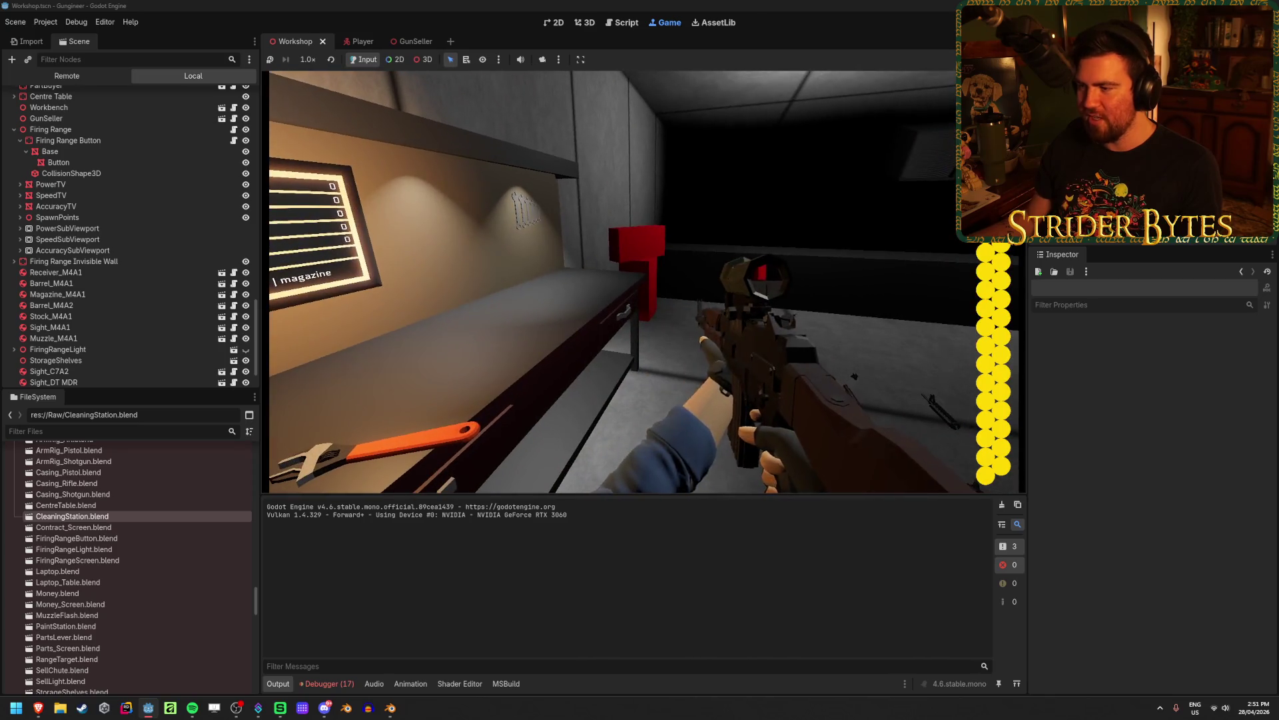
Test-fire the rifle, aiming down its red-dot scope between shots
{"action": "right_click", "coordinate": [647, 282]}
{"action": "right_click", "coordinate": [647, 282]}
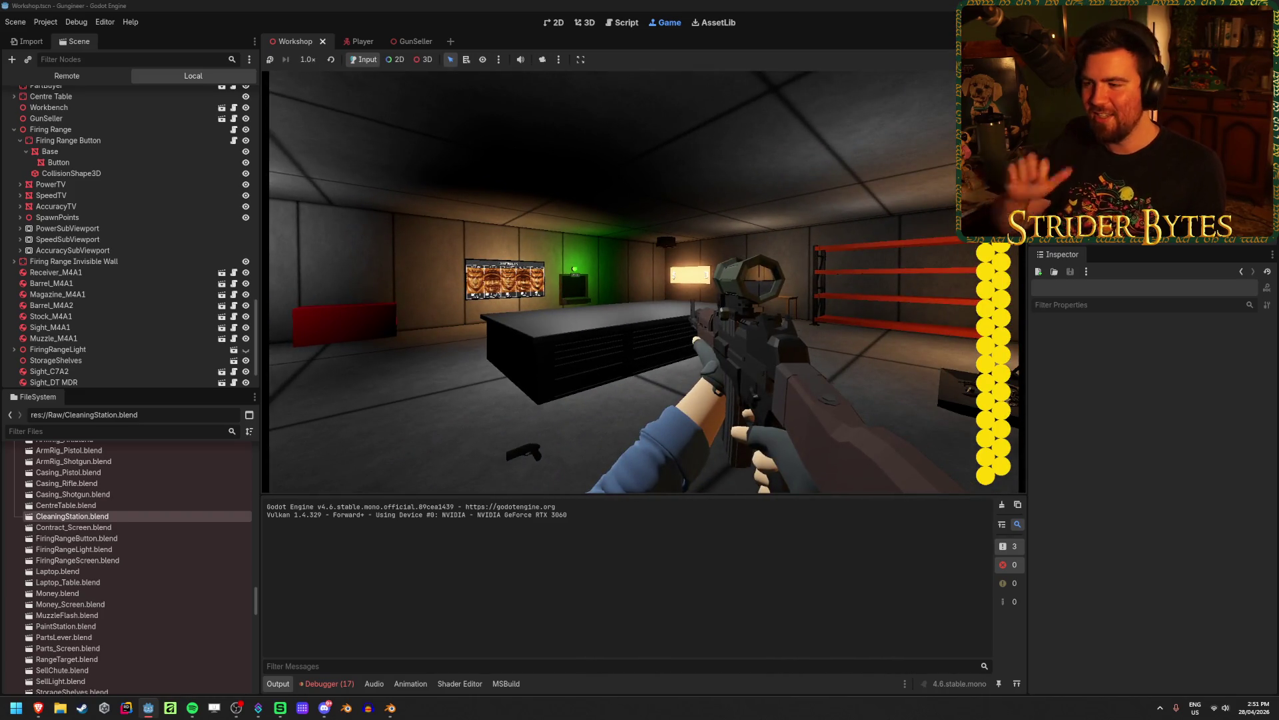
{"action": "left_click", "coordinate": [646, 282]}
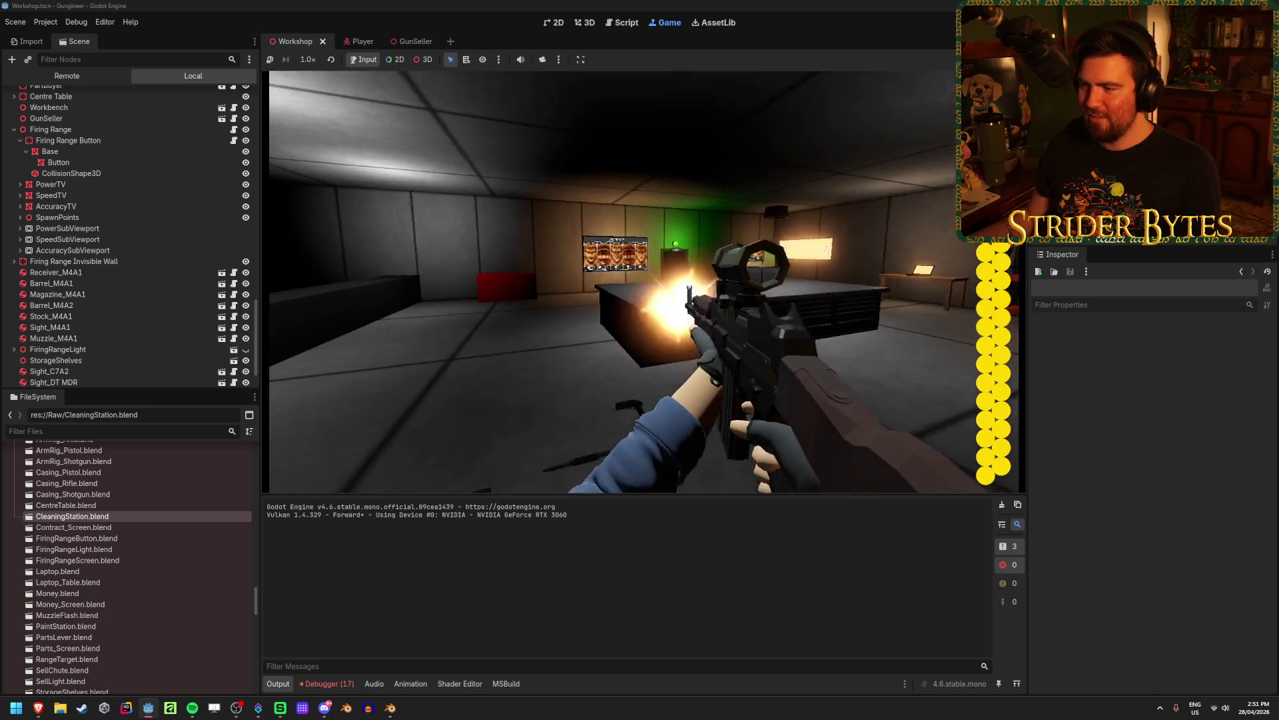
{"action": "right_click", "coordinate": [645, 282]}
{"action": "left_click", "coordinate": [645, 282]}
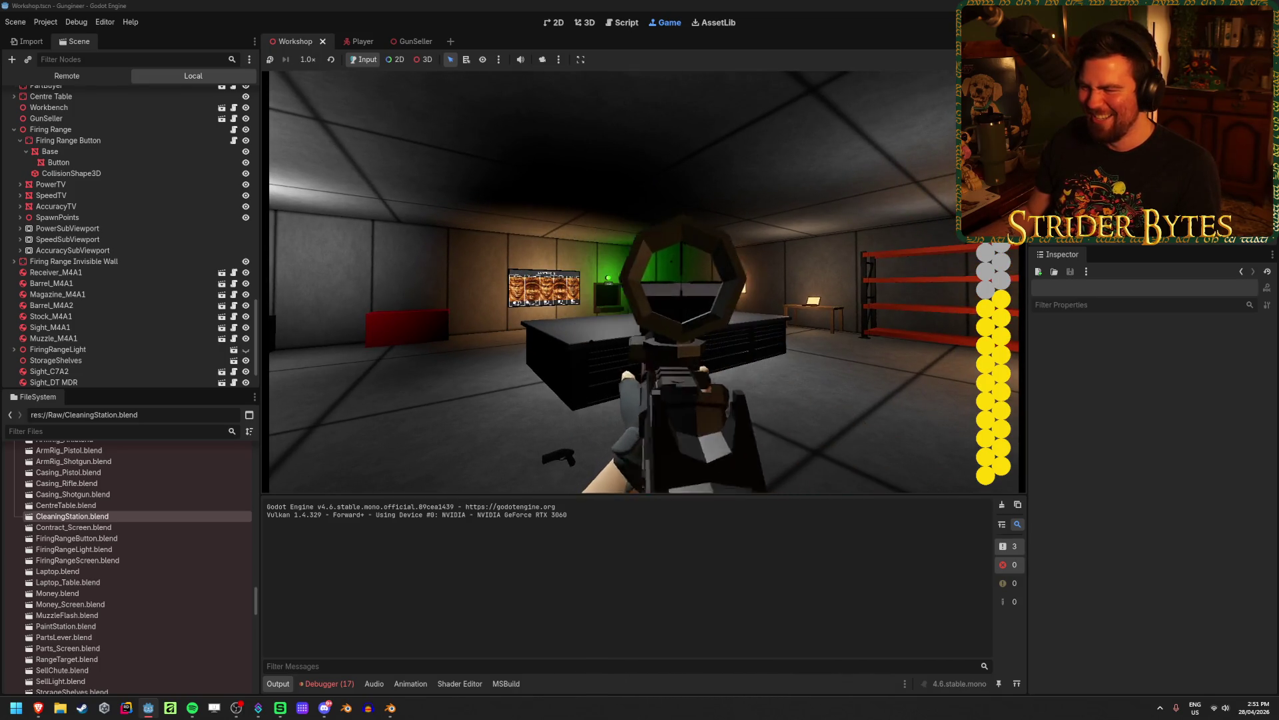
Walk to the wall display, mount the gun, and enter the workbench close-up
{"action": "key", "text": "w"}
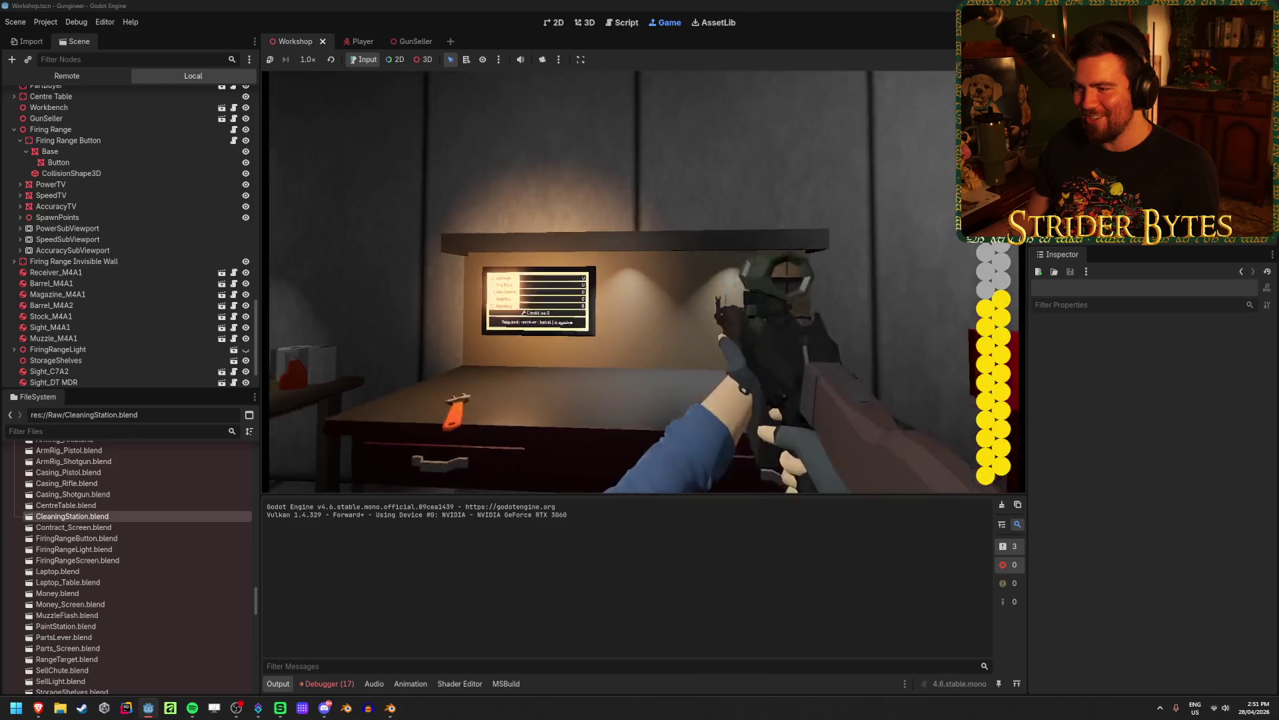
{"action": "key", "text": "e"}
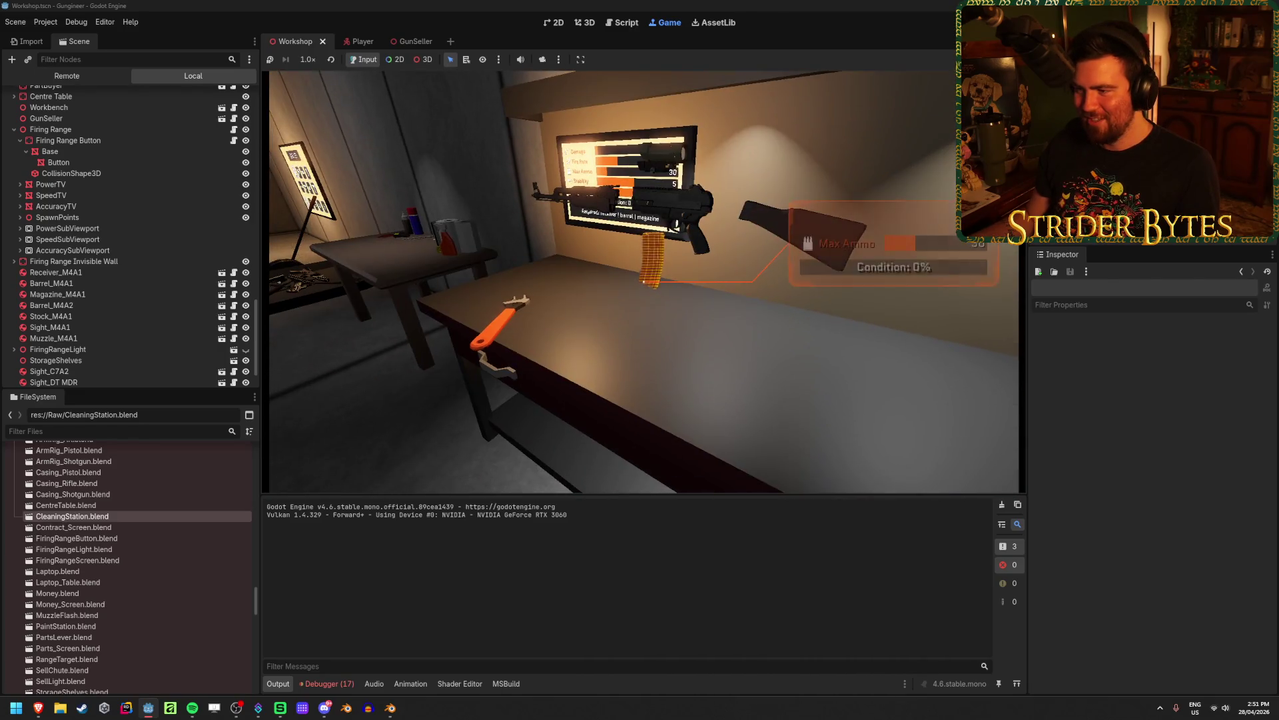
{"action": "key", "text": "e"}
{"action": "key", "text": "e"}
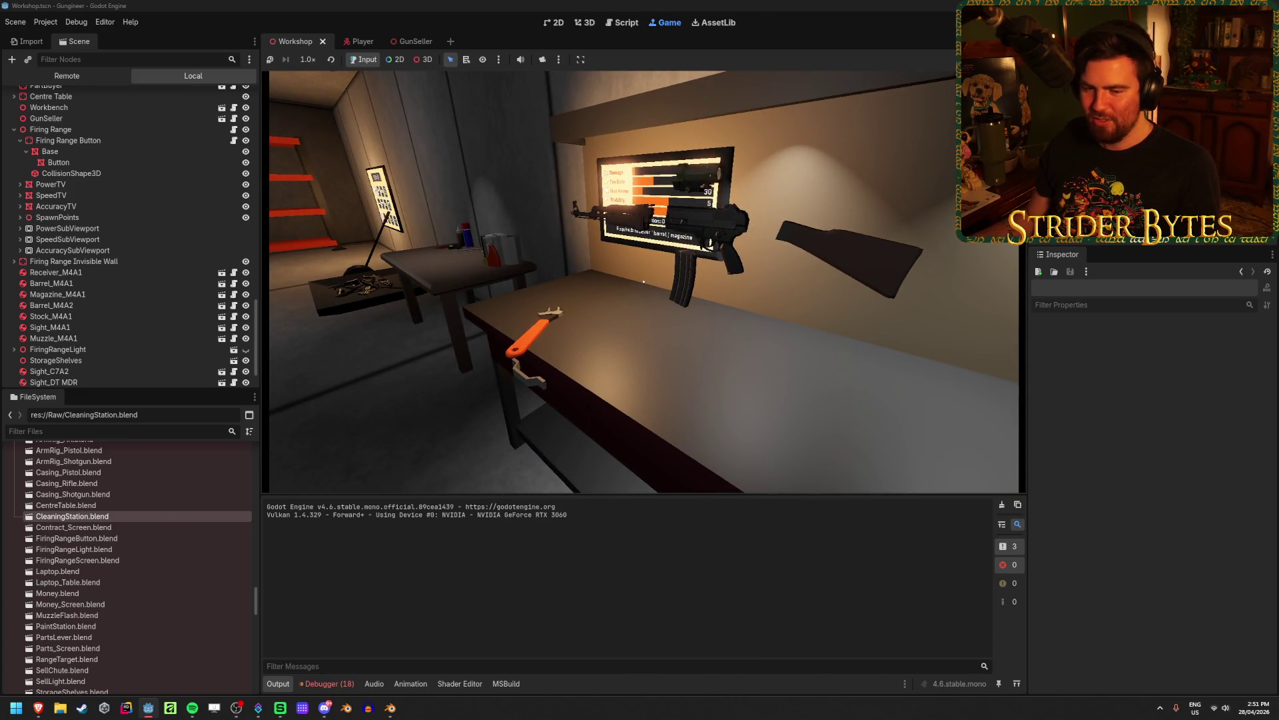
{"action": "key", "text": "e"}
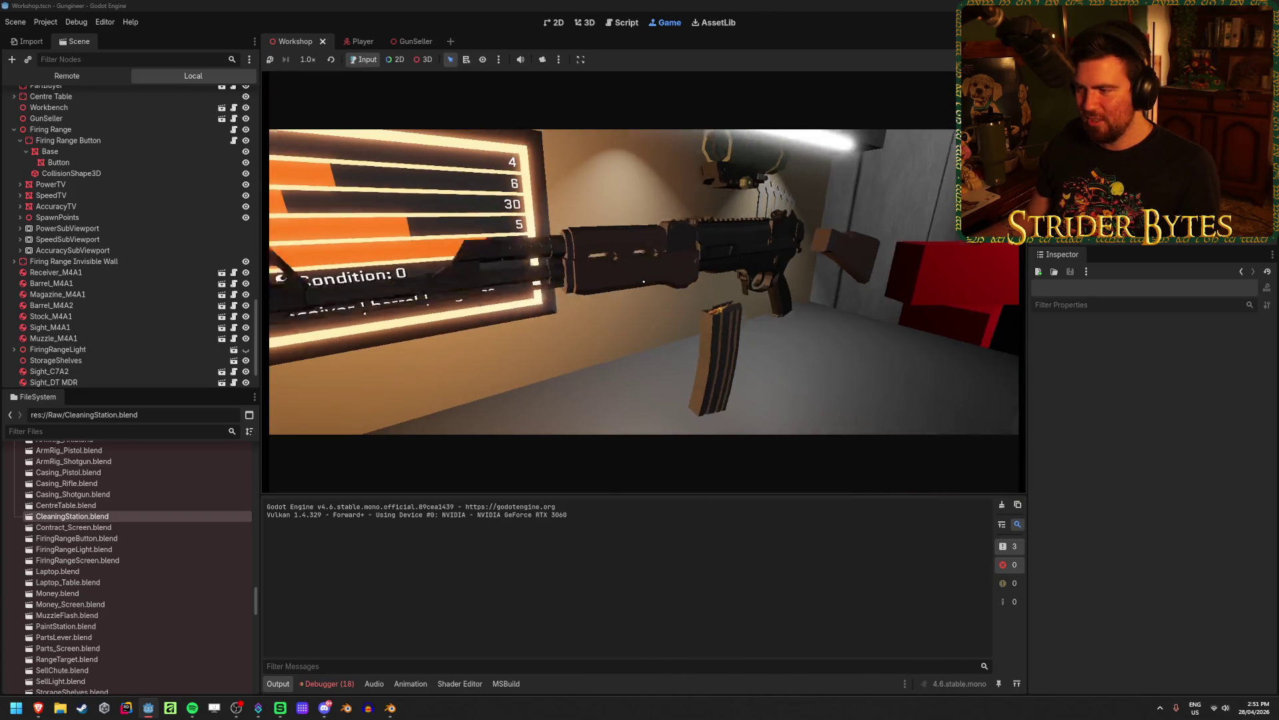
Drop the rifle with Q, inspect it in the workbench close-up, then aim it again in first-person
{"action": "key", "text": "e"}
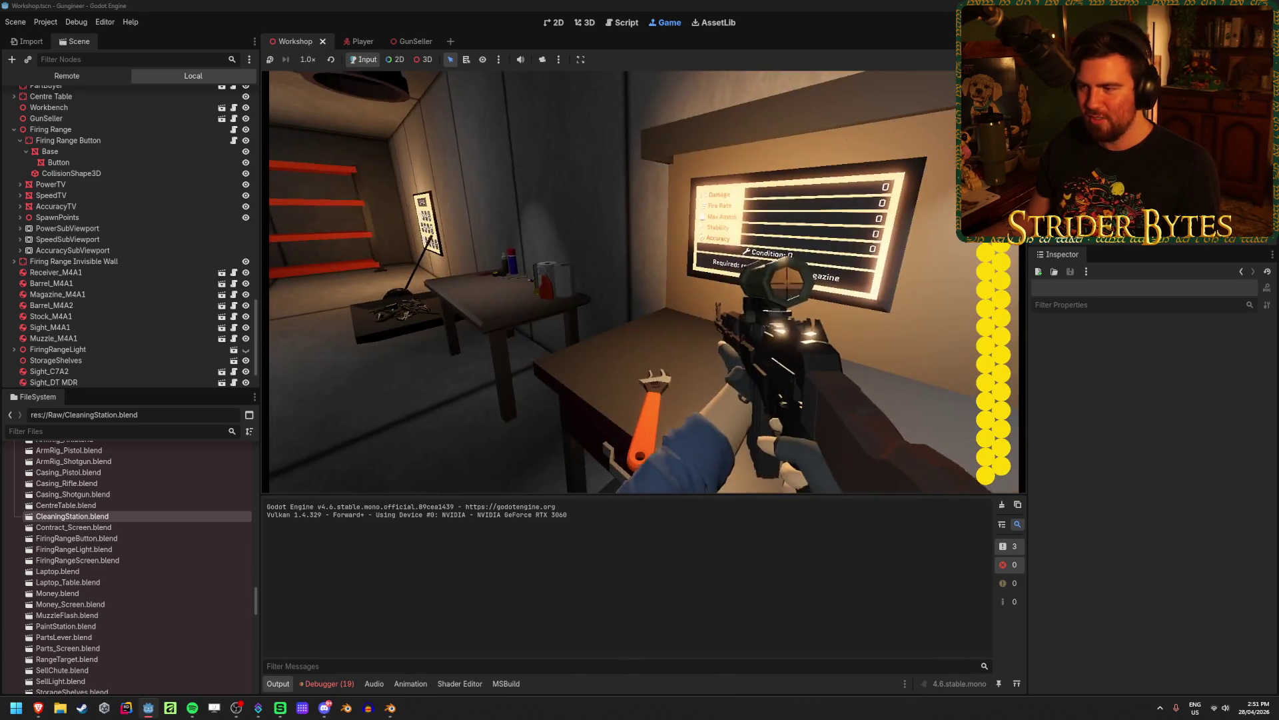
{"action": "key", "text": "q"}
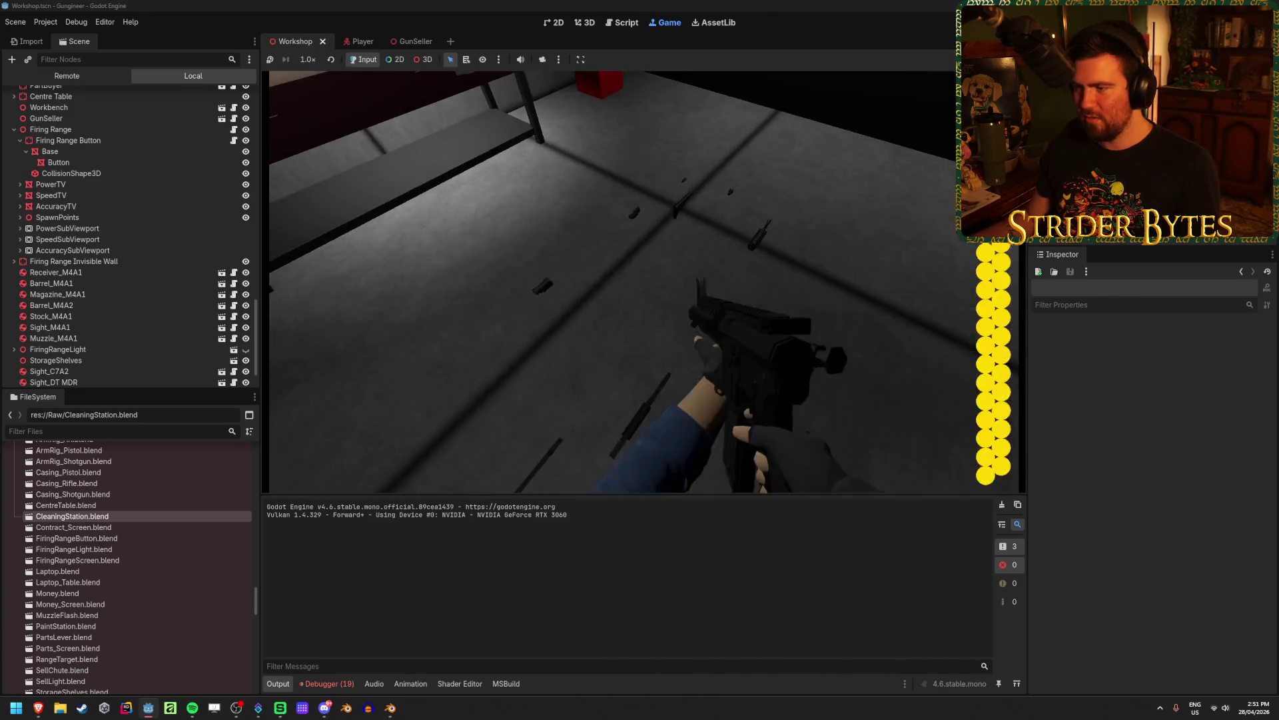
{"action": "key", "text": "q"}
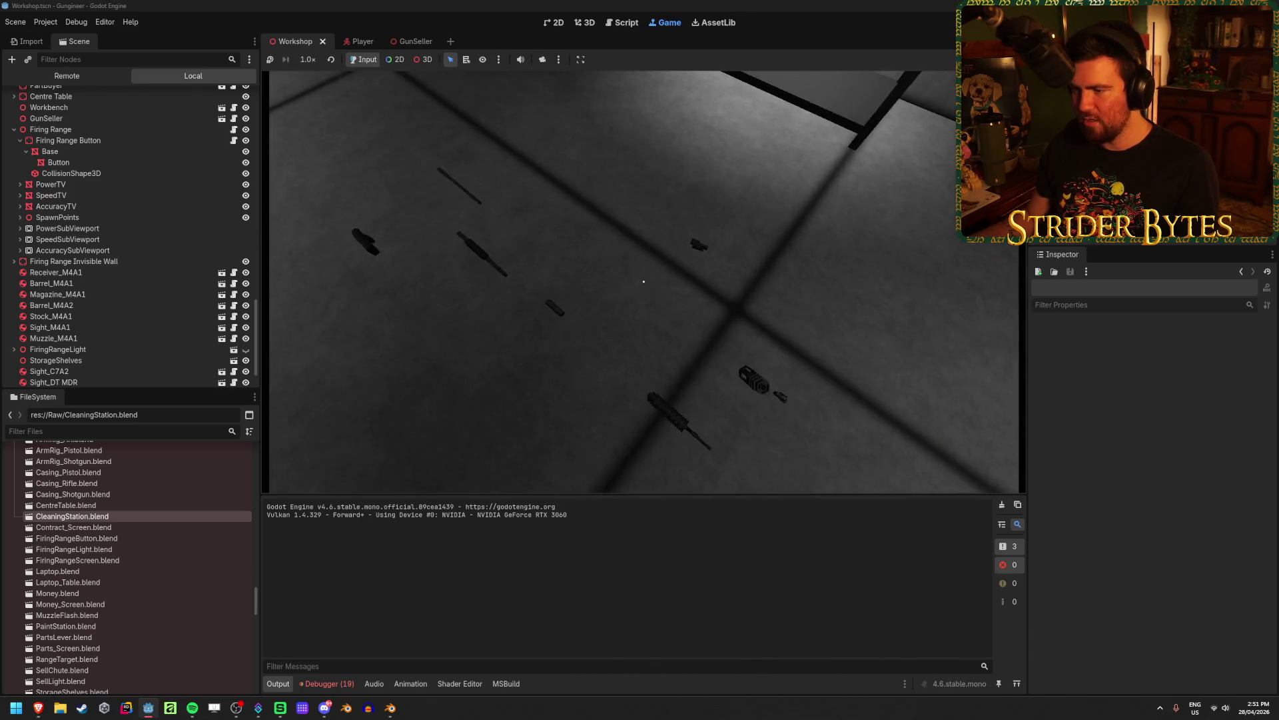
{"action": "key", "text": "e"}
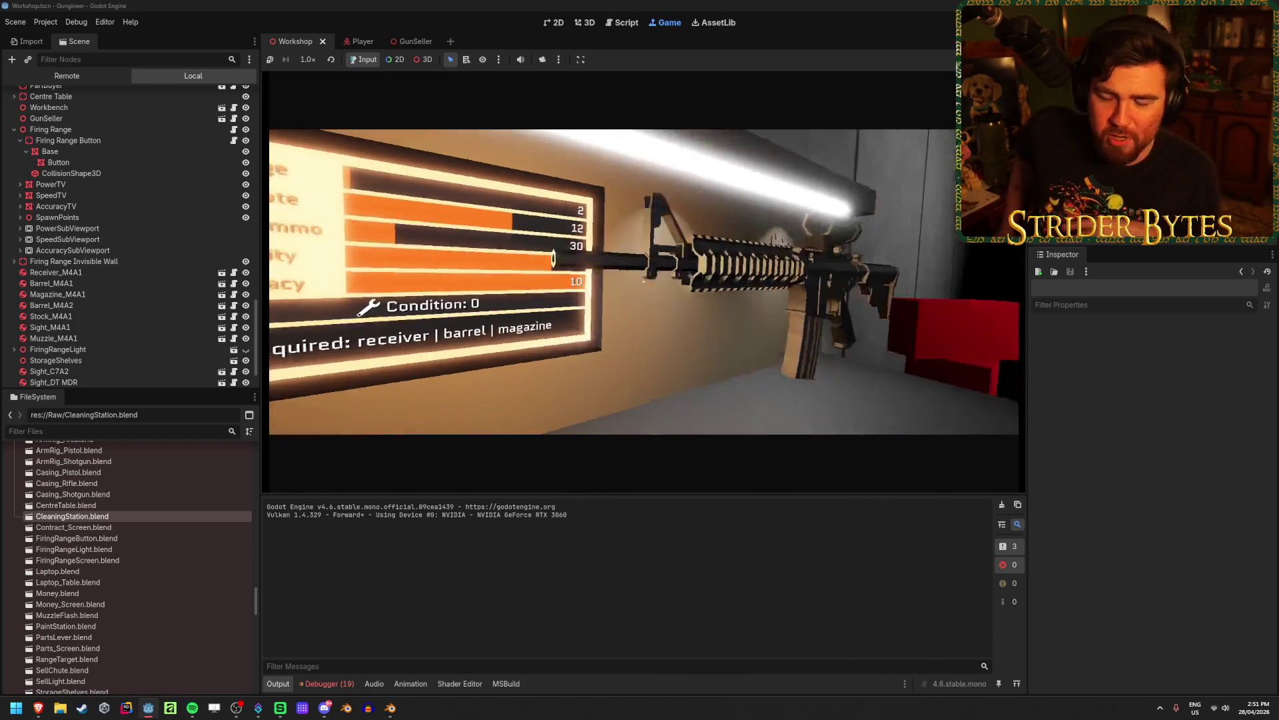
{"action": "key", "text": "e"}
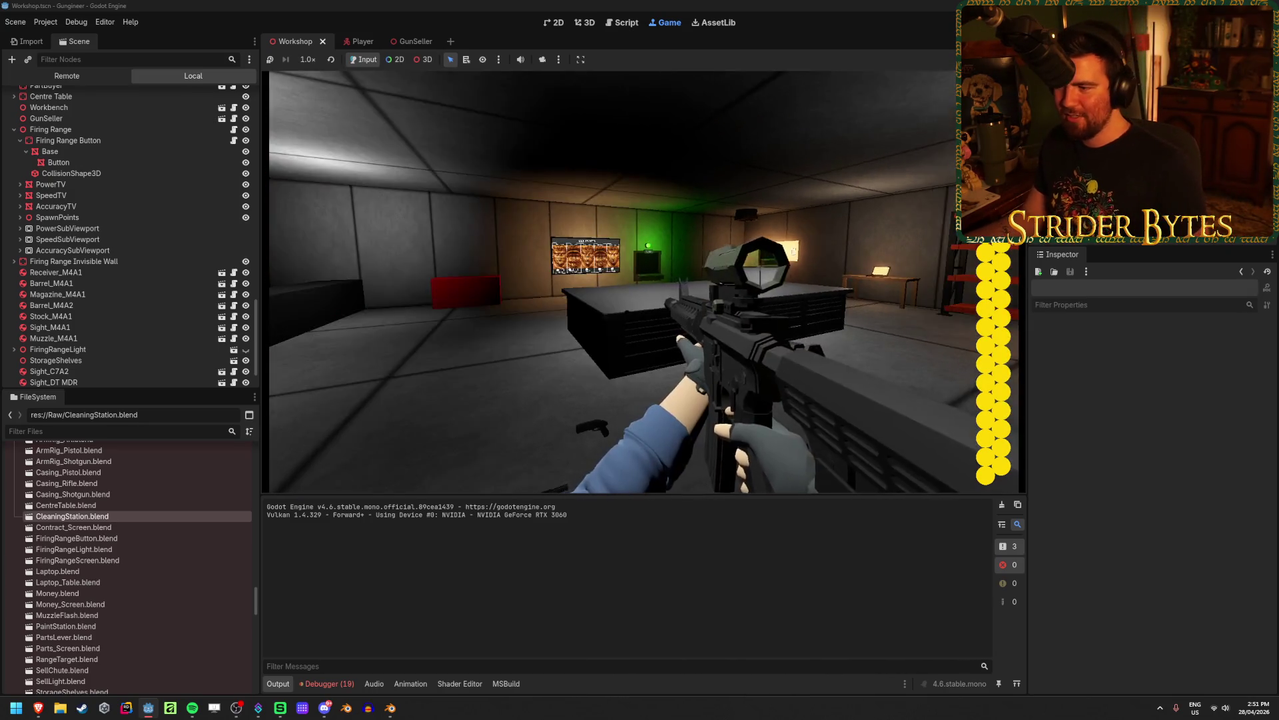
{"action": "right_click", "coordinate": [626, 281]}
Fire bursts at the wall, reloading with R after each emptied magazine
{"action": "right_click", "coordinate": [626, 281]}
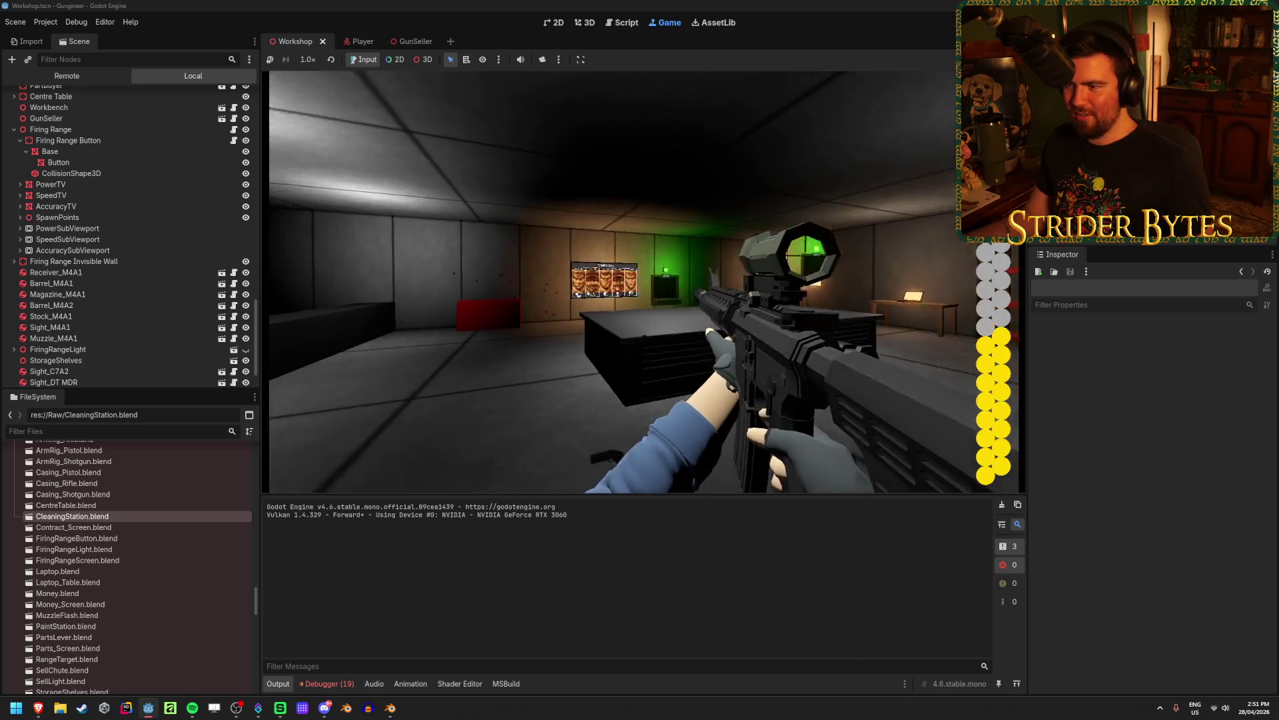
{"action": "left_click", "coordinate": [627, 281]}
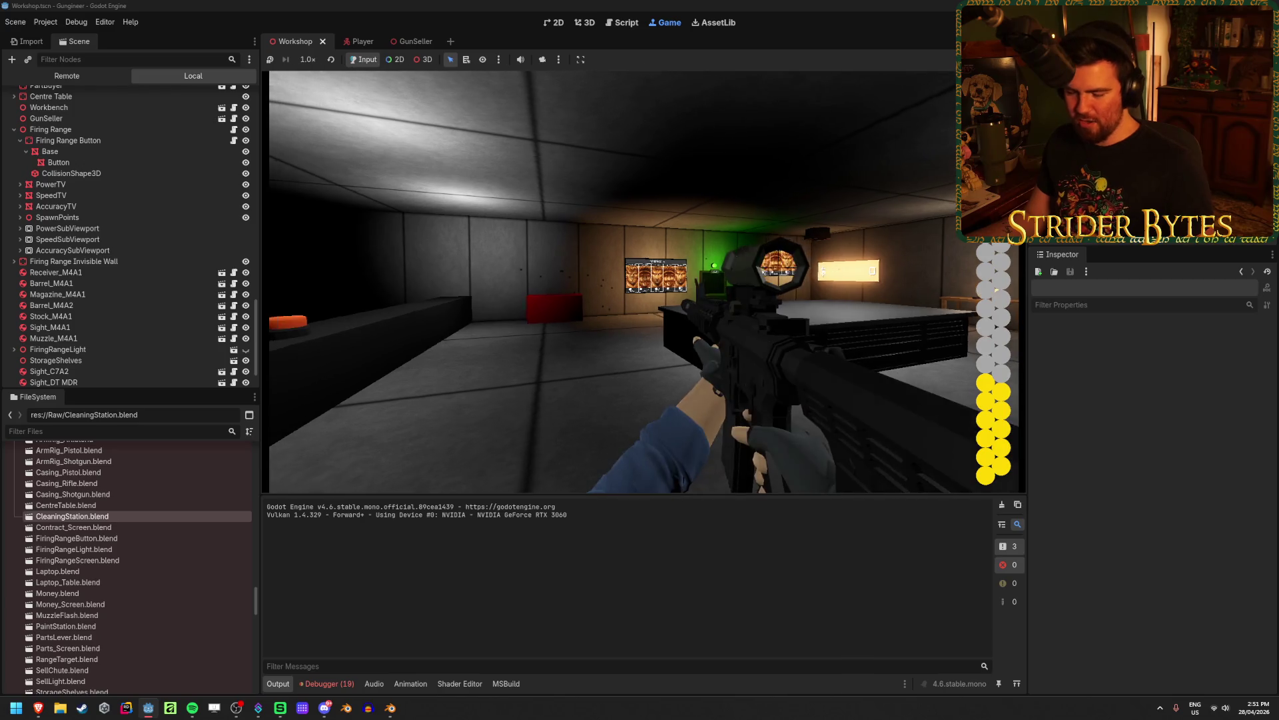
{"action": "key", "text": "r"}
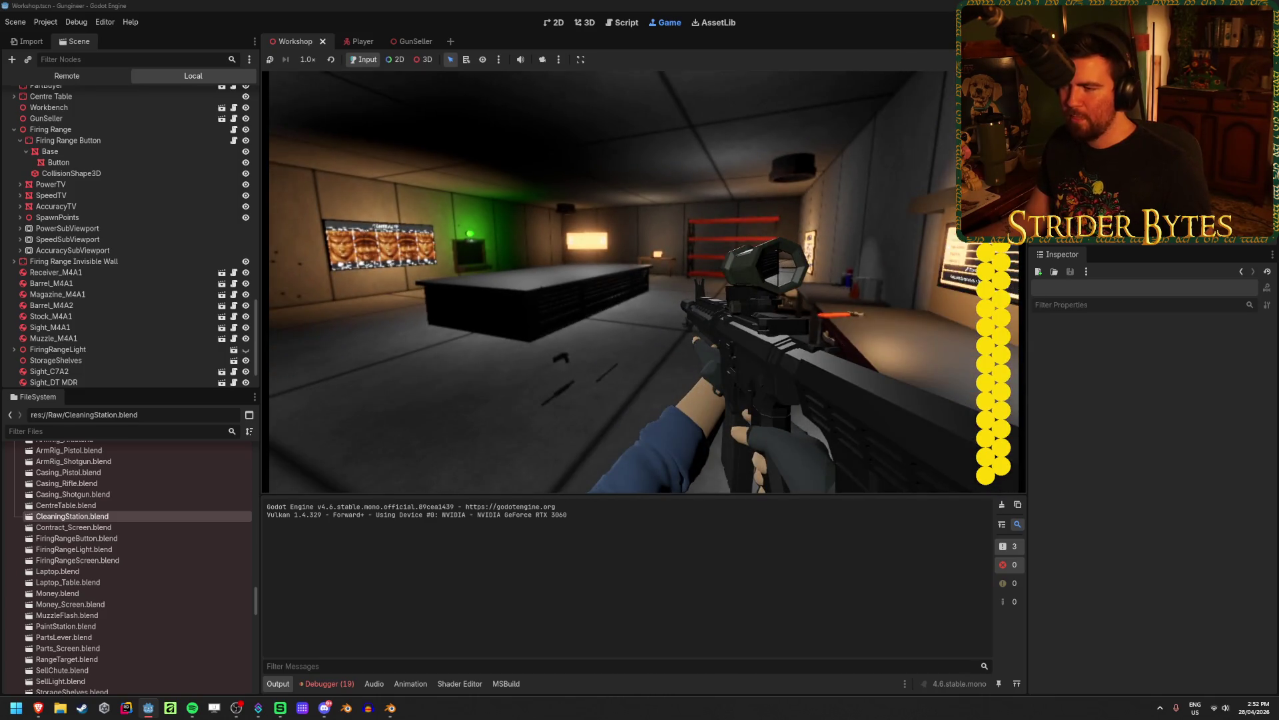
{"action": "left_click", "coordinate": [644, 281]}
{"action": "left_click", "coordinate": [644, 282]}
{"action": "left_click", "coordinate": [644, 282]}
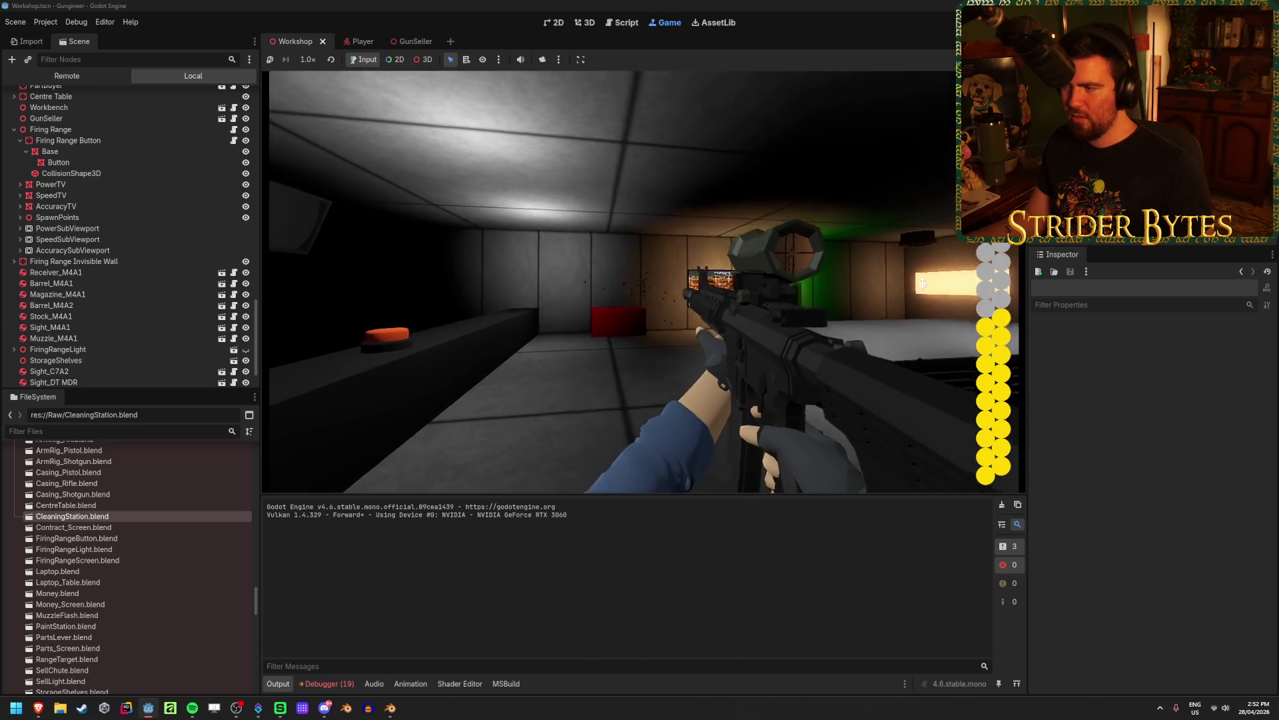
{"action": "key", "text": "r"}
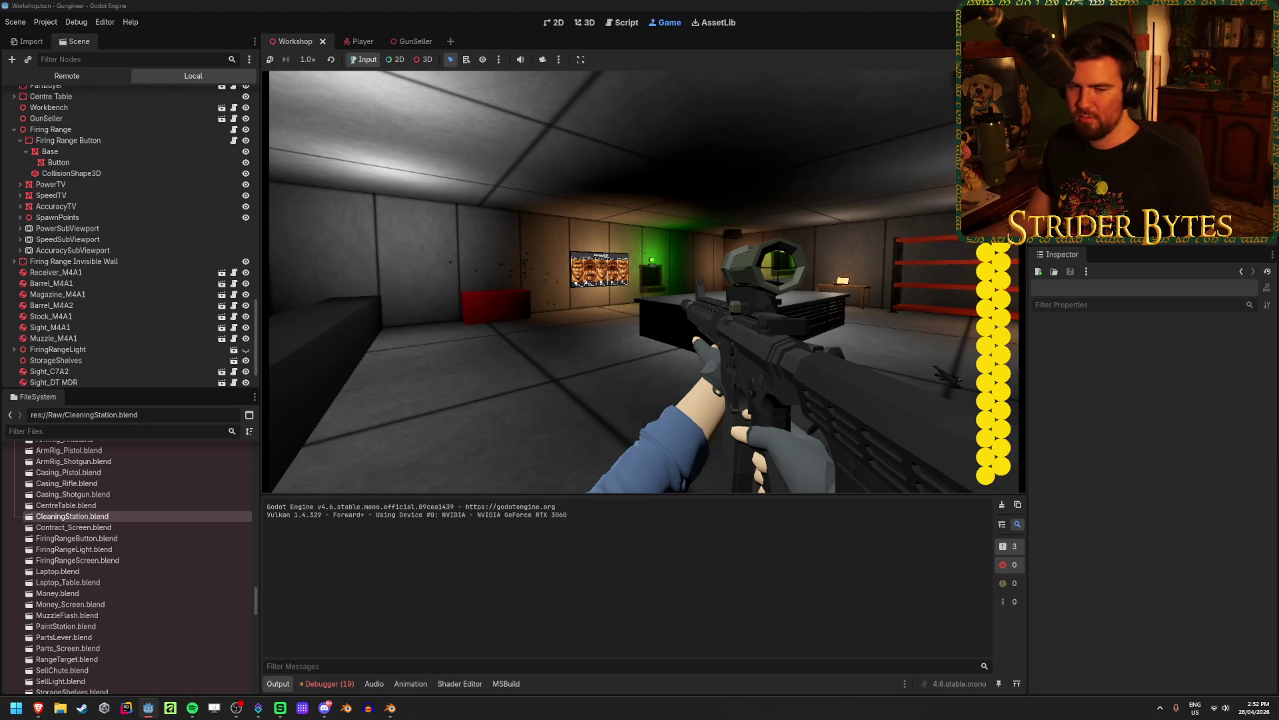
{"action": "left_click", "coordinate": [626, 282]}
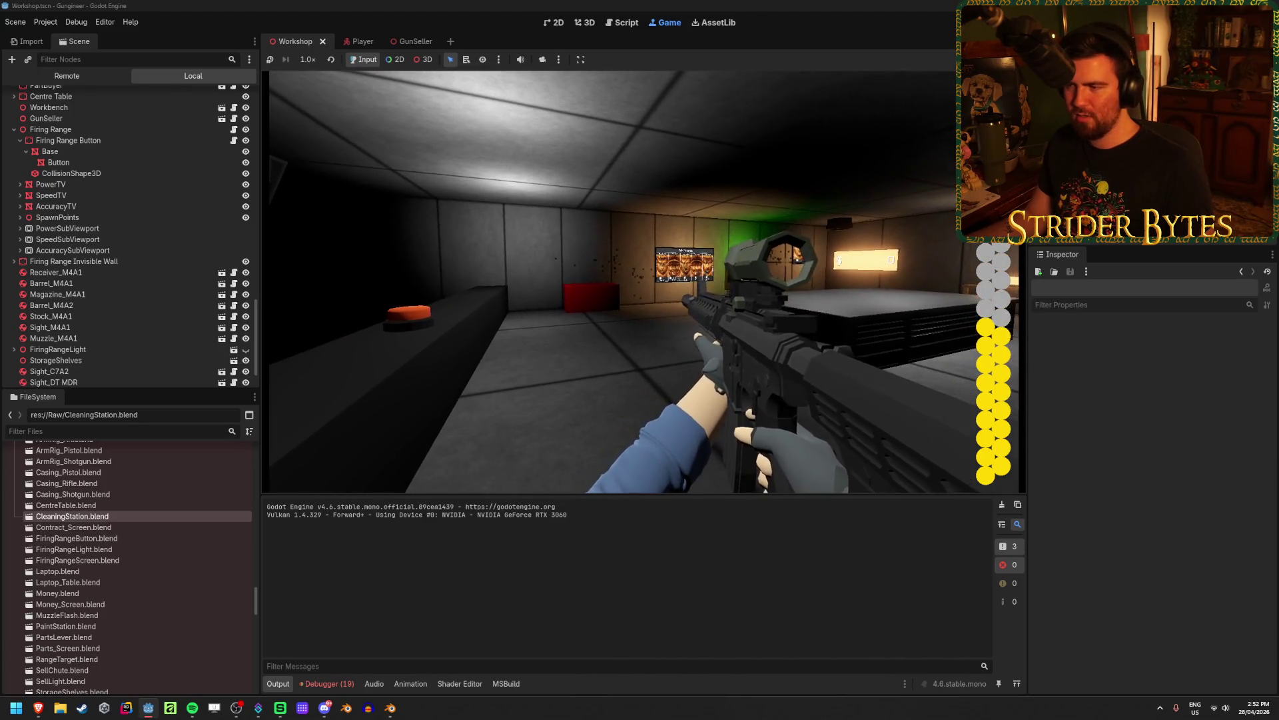
{"action": "key", "text": "r"}
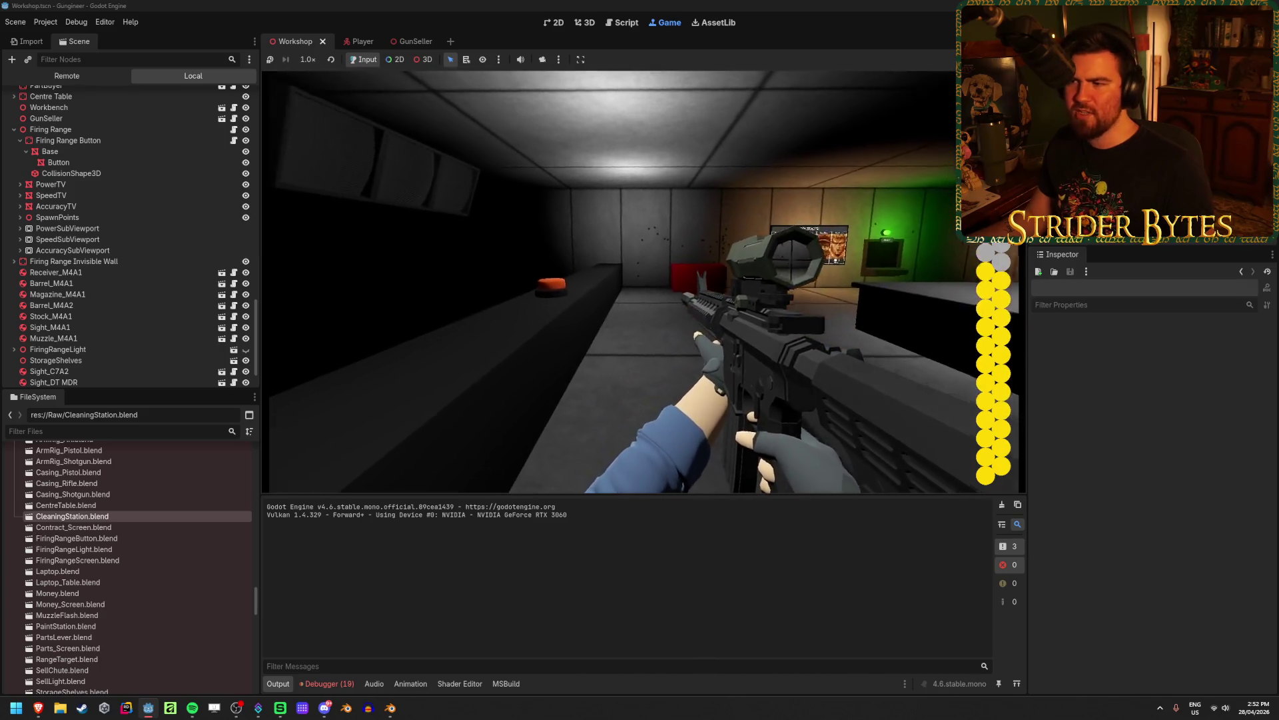
Empty another magazine while turning left, reload, and start a new firing-range round
{"action": "left_click", "coordinate": [630, 282]}
{"action": "left_click", "coordinate": [630, 282]}
{"action": "left_click", "coordinate": [630, 282]}
{"action": "left_click", "coordinate": [630, 282]}
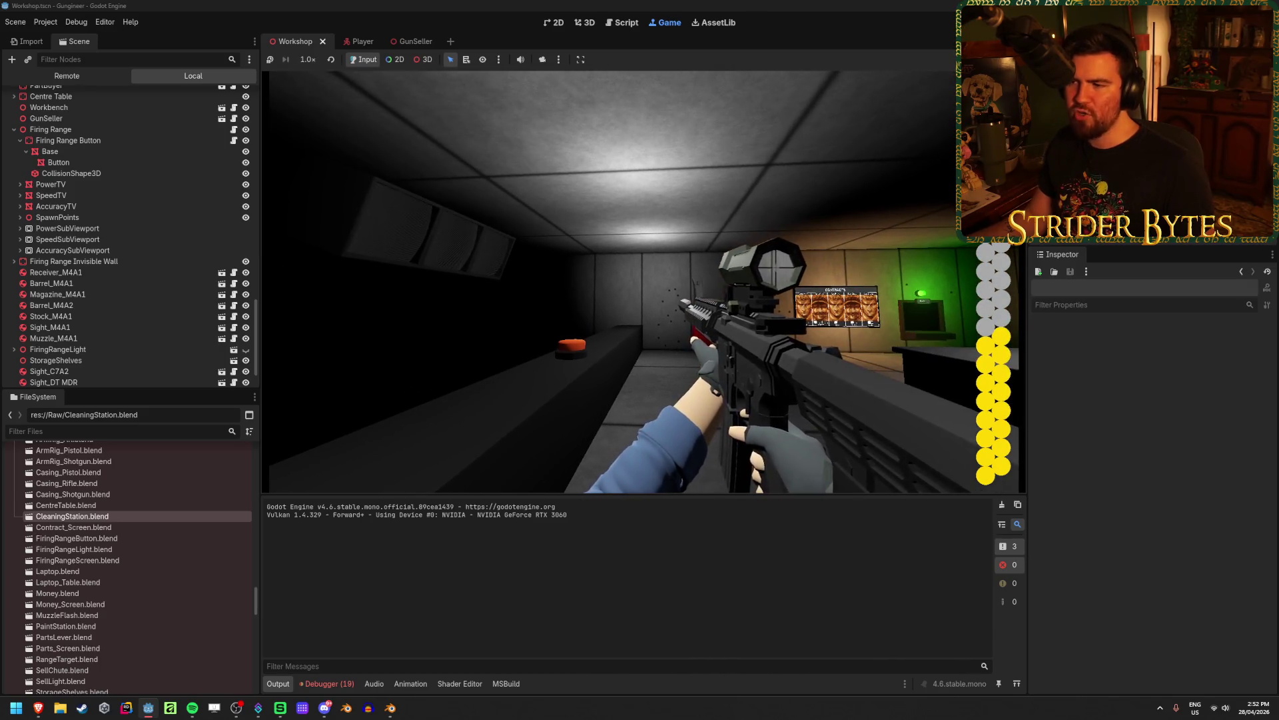
{"action": "left_click", "coordinate": [630, 282]}
{"action": "left_click", "coordinate": [630, 282]}
{"action": "left_click", "coordinate": [631, 282]}
{"action": "left_click", "coordinate": [631, 282]}
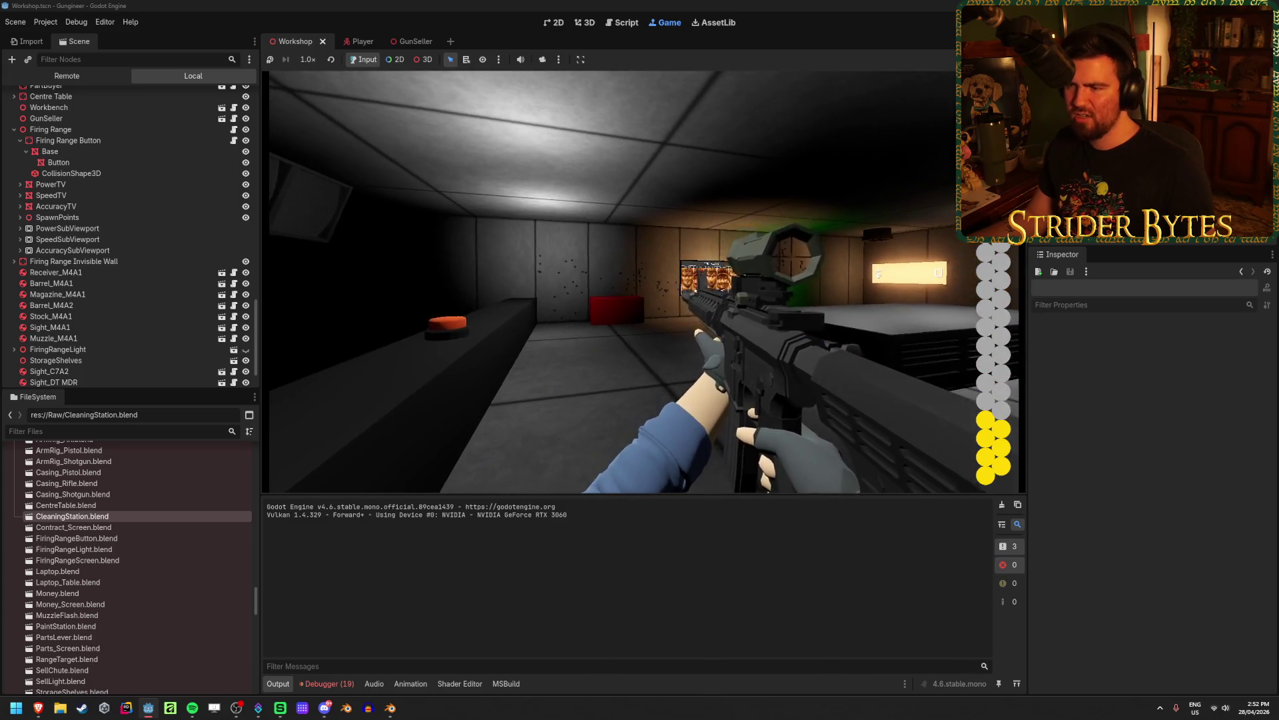
{"action": "left_click", "coordinate": [630, 282]}
{"action": "left_click", "coordinate": [630, 282]}
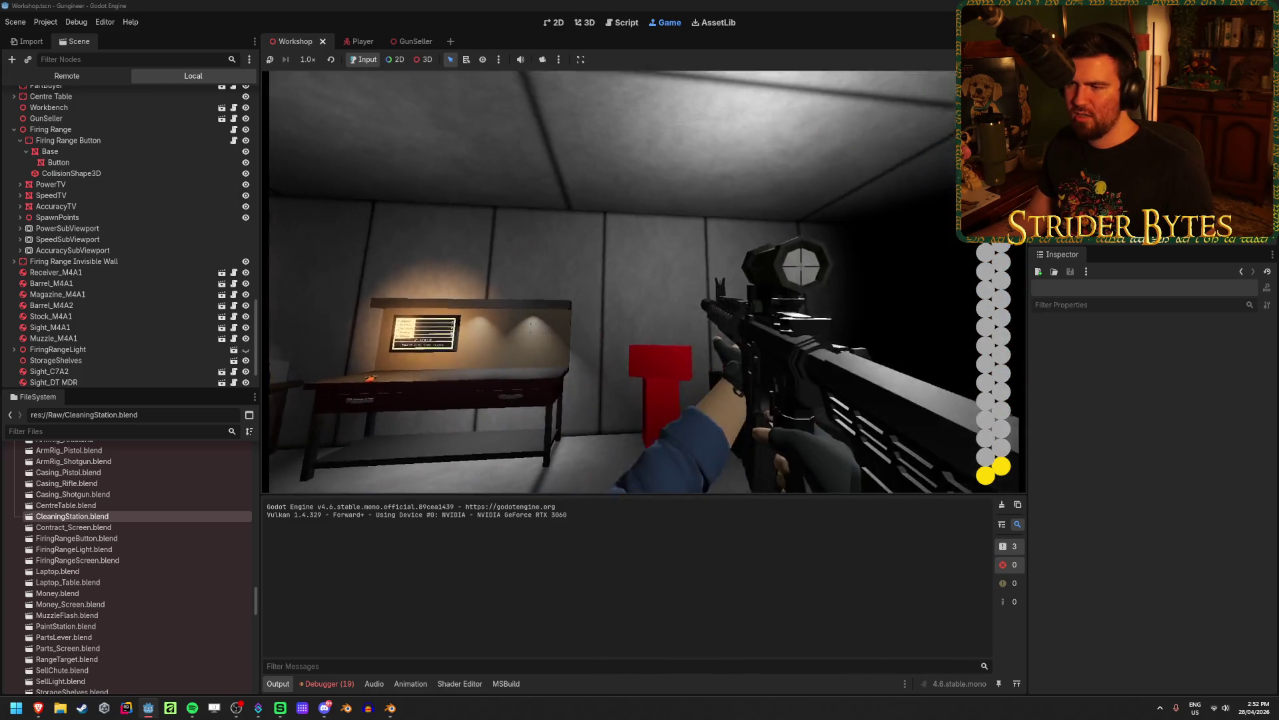
{"action": "left_click", "coordinate": [631, 282]}
{"action": "left_click", "coordinate": [630, 282]}
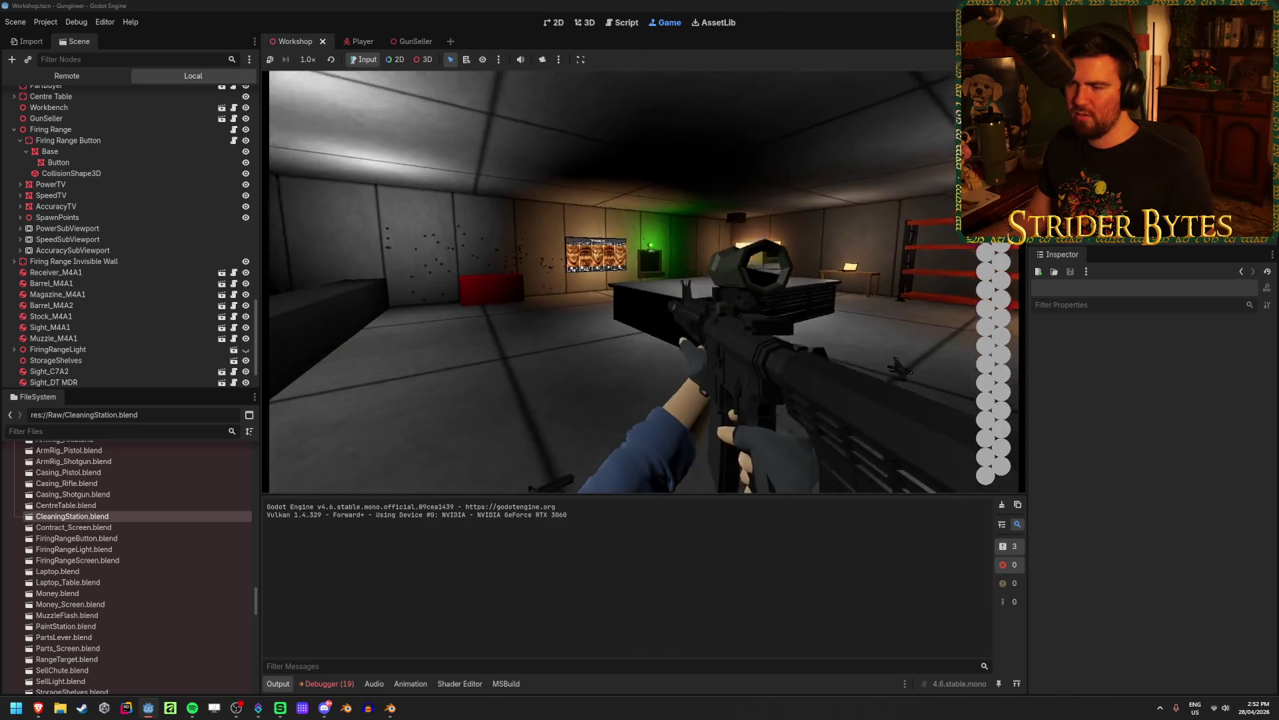
{"action": "key", "text": "r"}
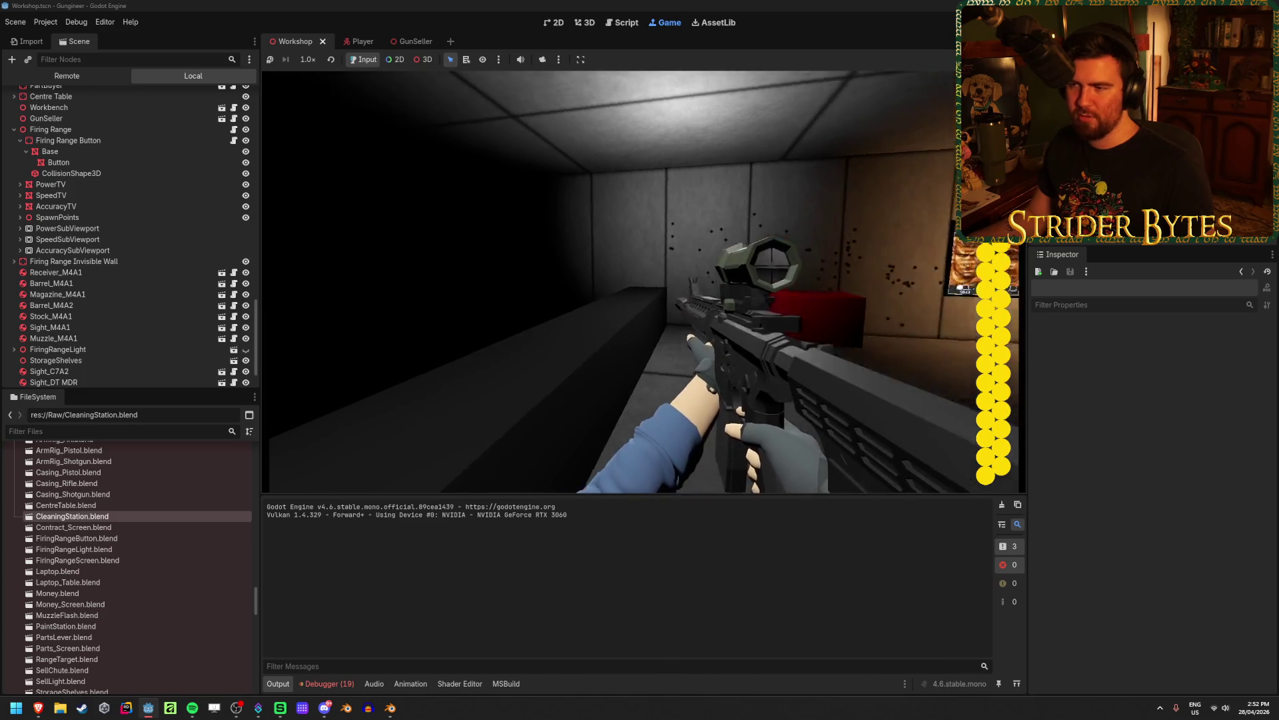
{"action": "key", "text": "e"}
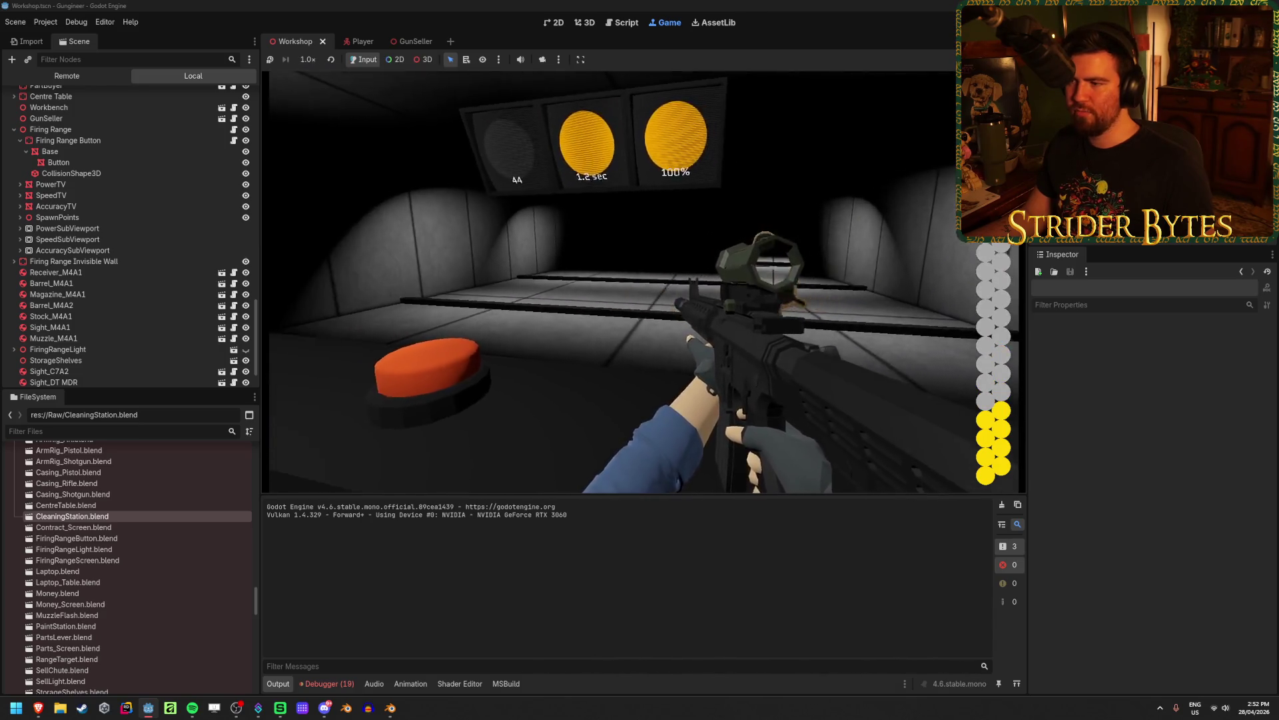
Shoot the range targets with single shots and bursts to raise the score
{"action": "left_click", "coordinate": [643, 281]}
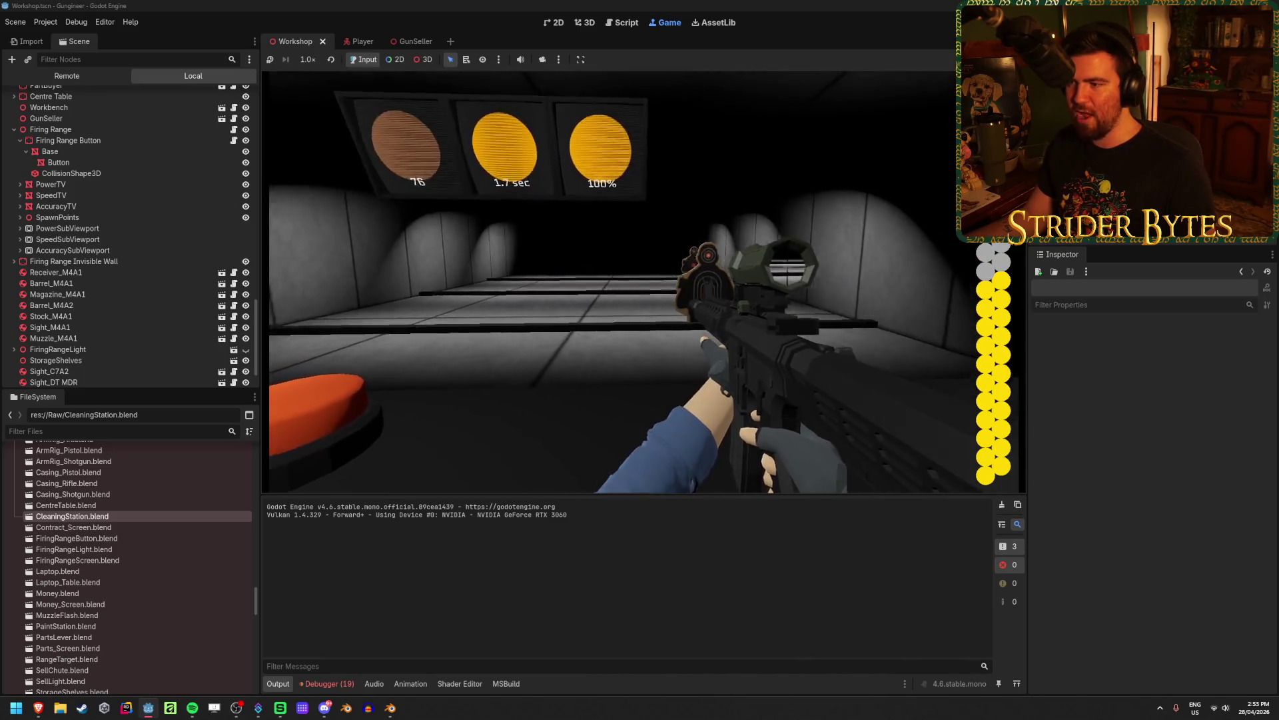
{"action": "left_click", "coordinate": [643, 282]}
{"action": "left_click", "coordinate": [643, 282]}
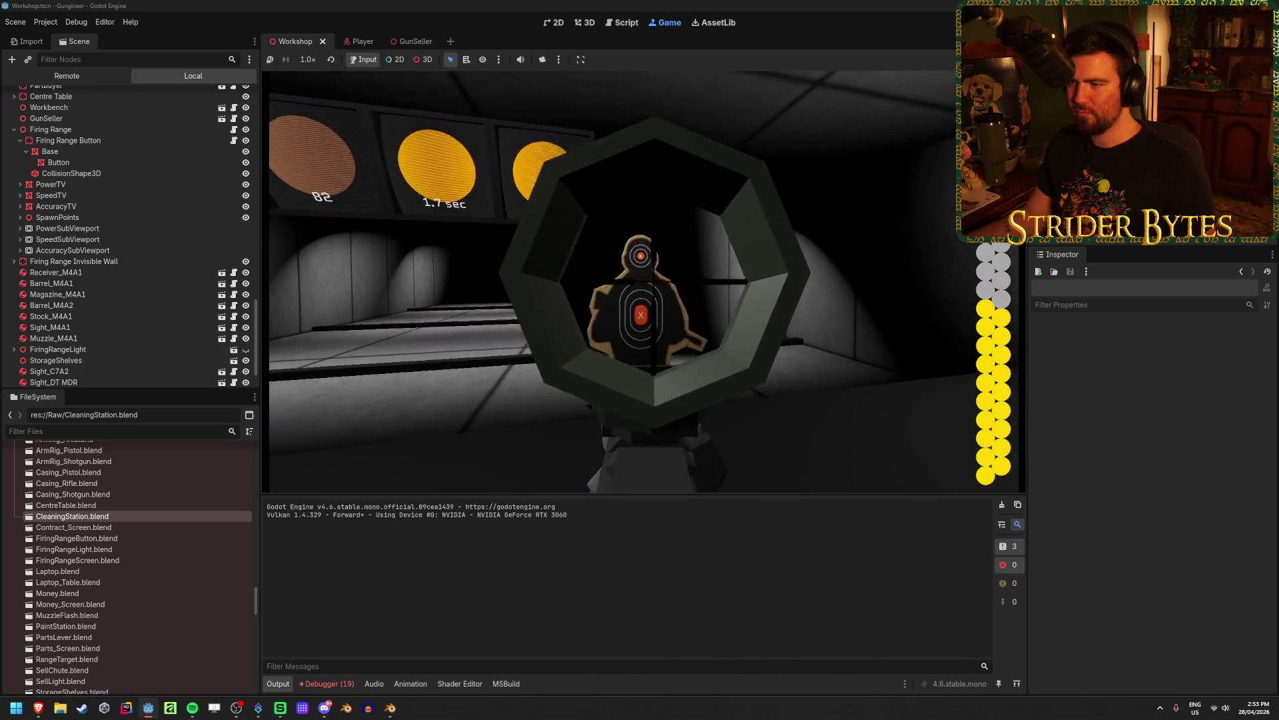
{"action": "left_click", "coordinate": [623, 282]}
{"action": "left_click", "coordinate": [622, 282]}
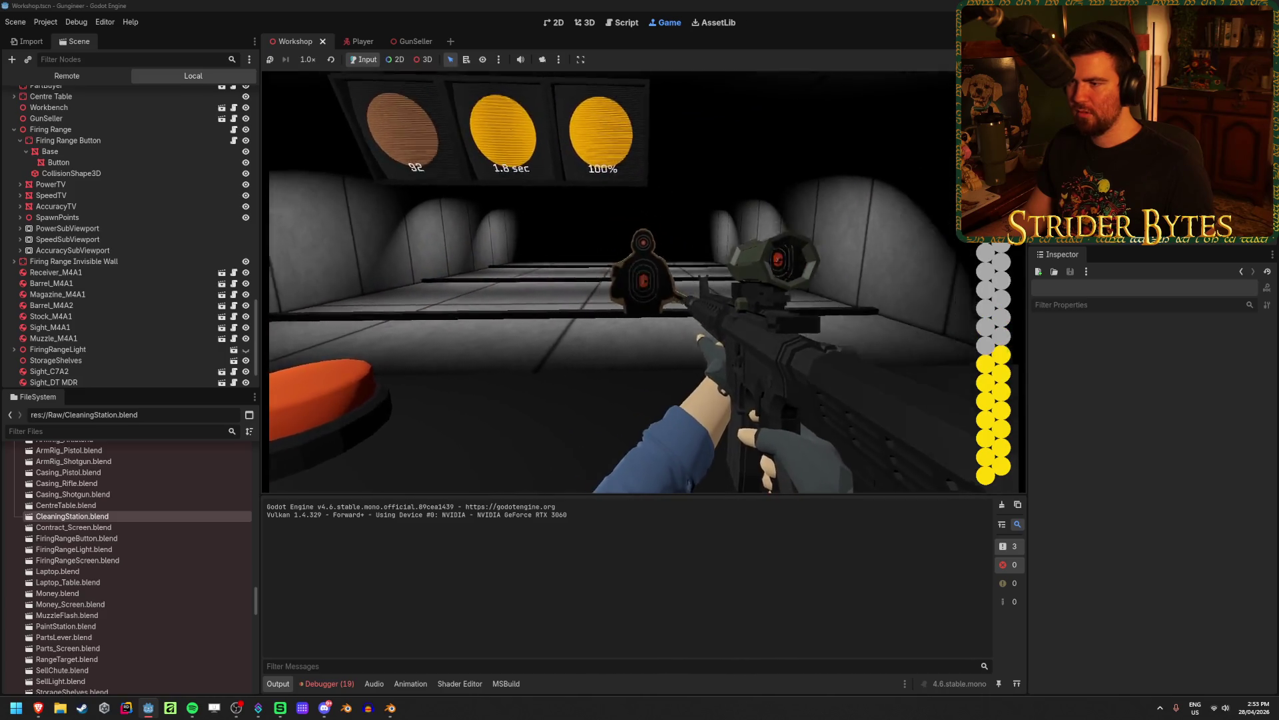
{"action": "left_click", "coordinate": [626, 282]}
{"action": "left_click", "coordinate": [626, 281]}
{"action": "left_click", "coordinate": [626, 282]}
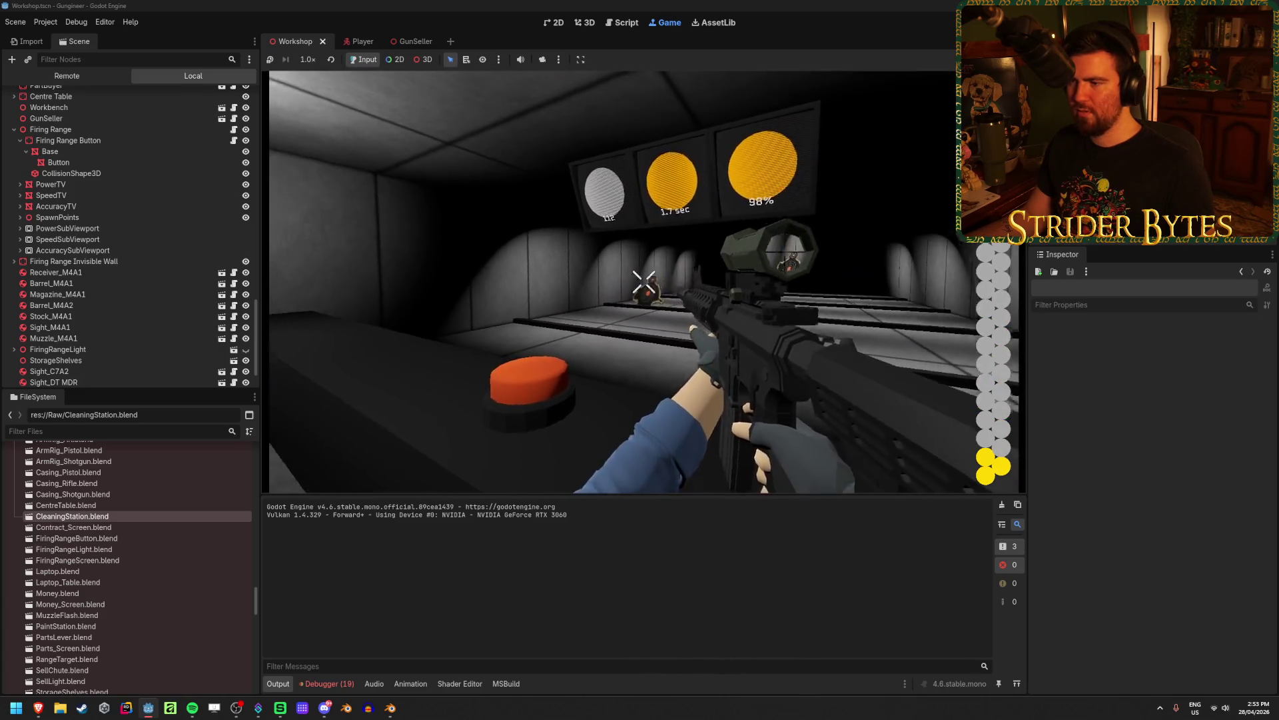
{"action": "right_click", "coordinate": [644, 282]}
{"action": "left_click", "coordinate": [644, 282]}
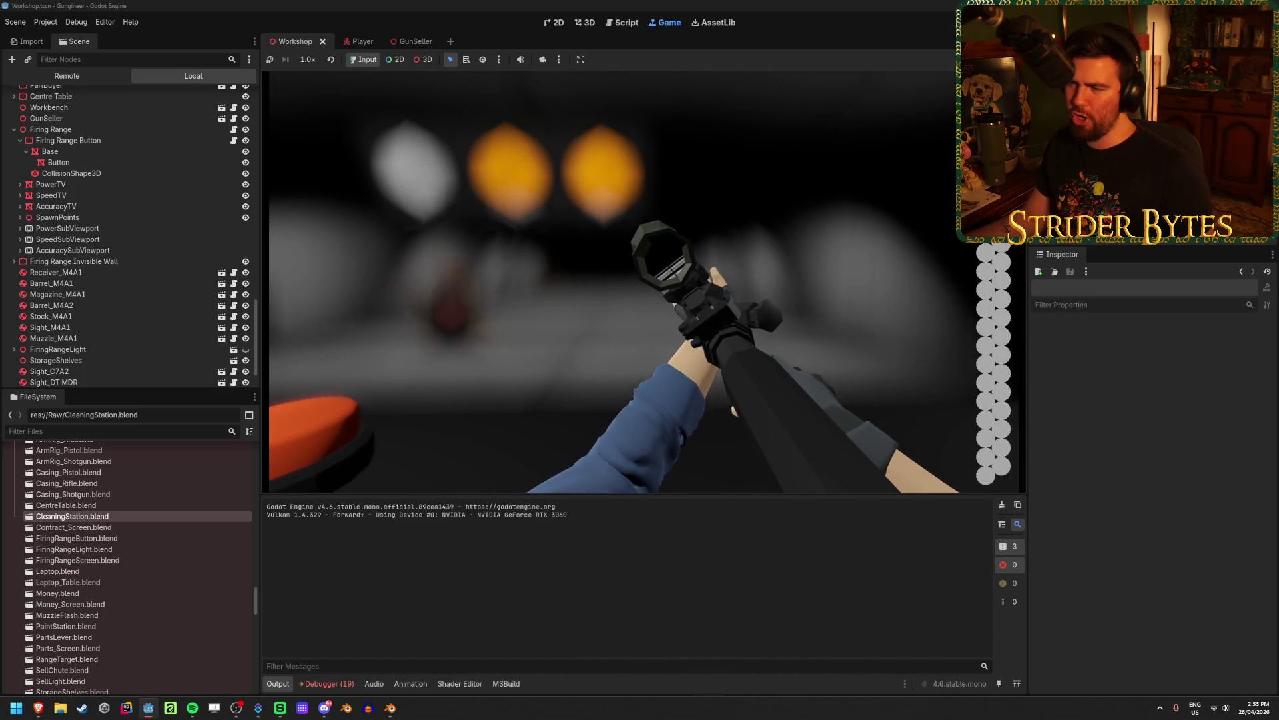
Hit targets through the scope until the magazine empties, then reload
{"action": "right_click", "coordinate": [624, 282]}
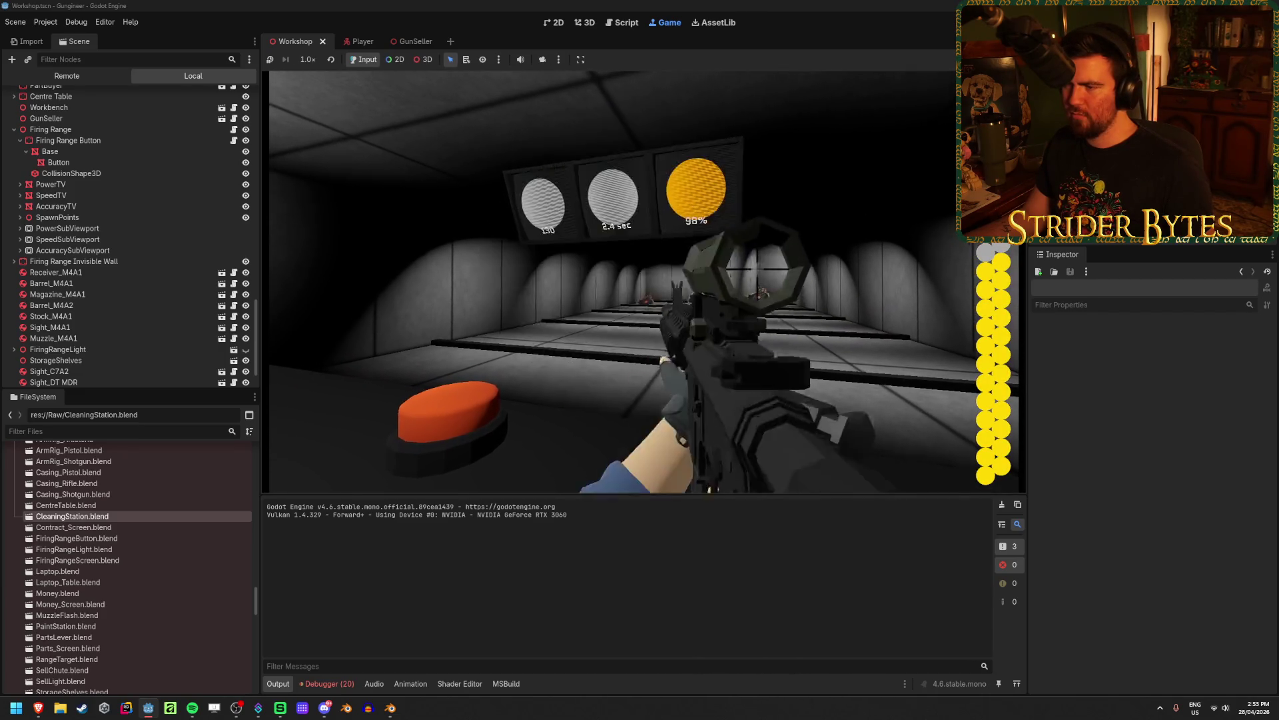
{"action": "right_click", "coordinate": [626, 282]}
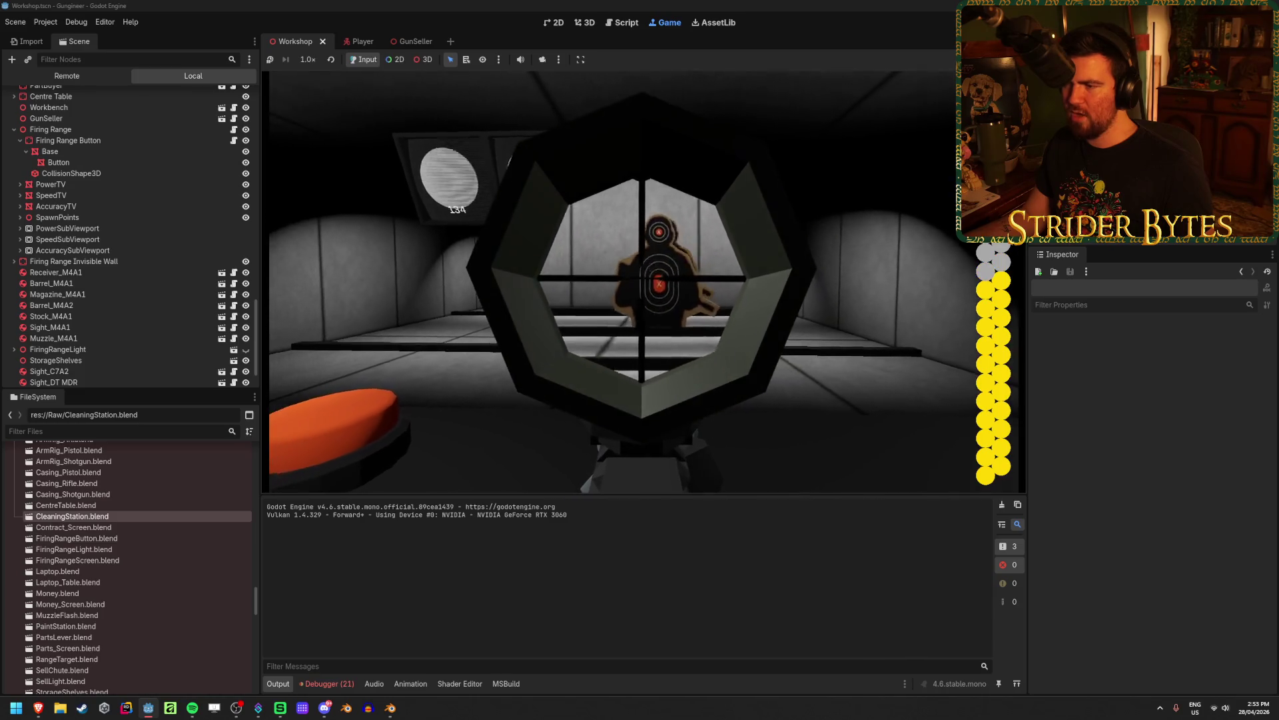
{"action": "right_click", "coordinate": [626, 282]}
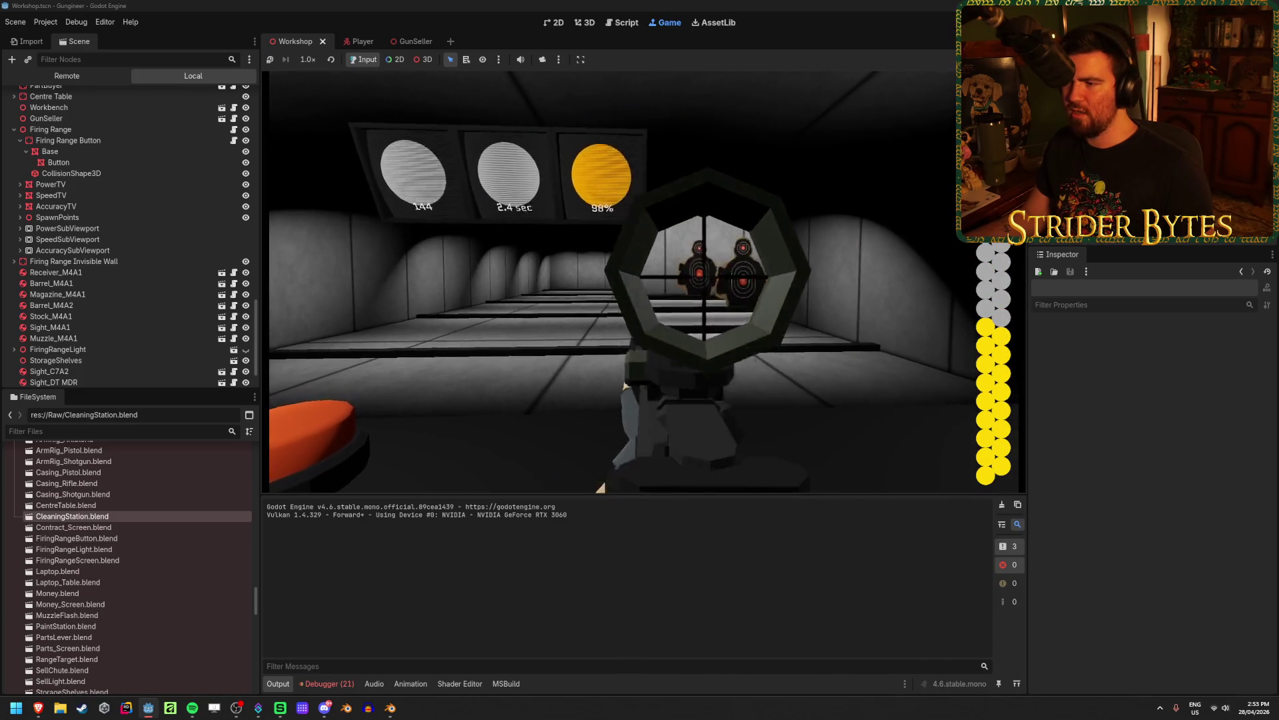
{"action": "left_click", "coordinate": [626, 282]}
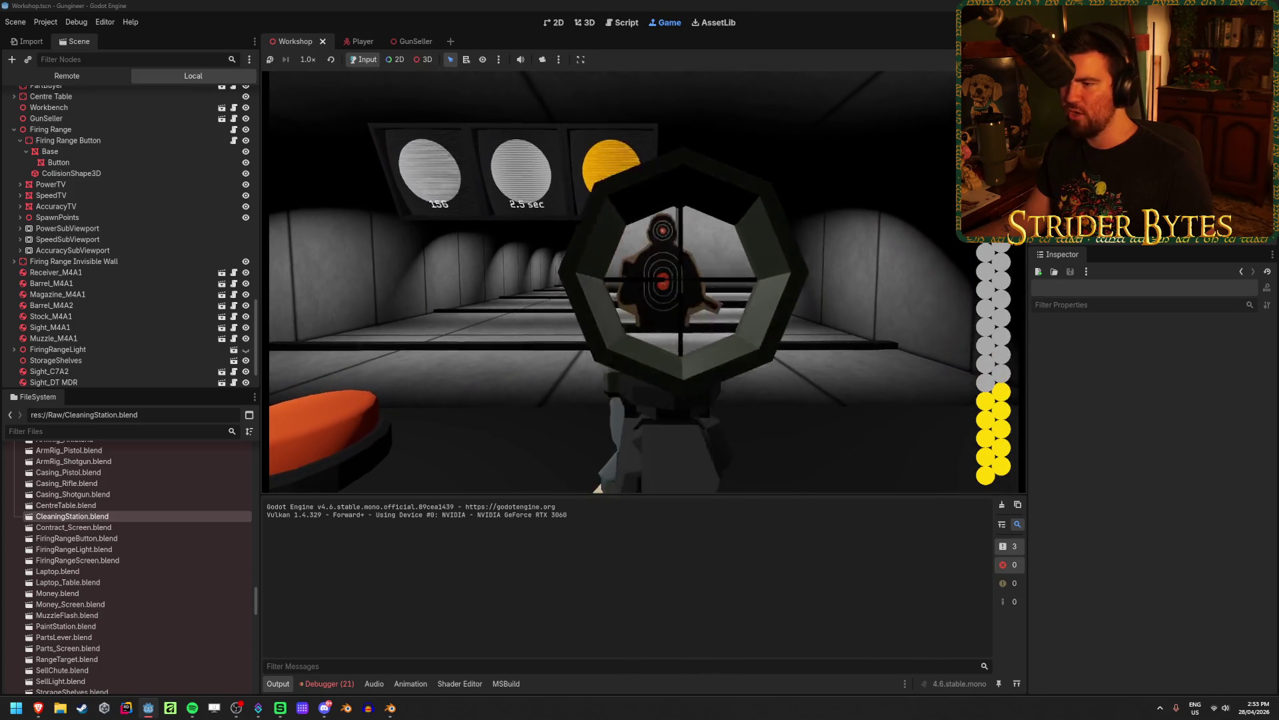
{"action": "left_click", "coordinate": [626, 282]}
{"action": "right_click", "coordinate": [625, 282]}
{"action": "right_click", "coordinate": [626, 282]}
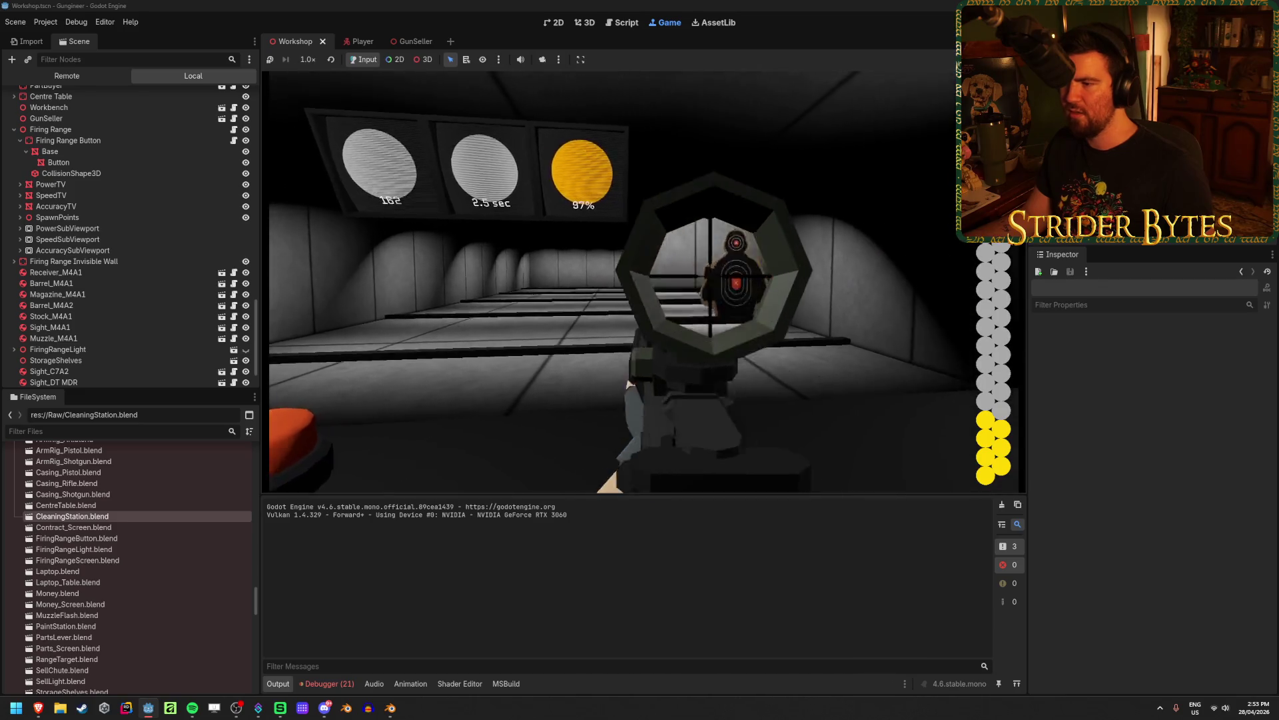
{"action": "left_click", "coordinate": [625, 282]}
{"action": "left_click", "coordinate": [626, 282]}
{"action": "left_click", "coordinate": [626, 282]}
{"action": "left_click", "coordinate": [625, 282]}
{"action": "left_click", "coordinate": [626, 282]}
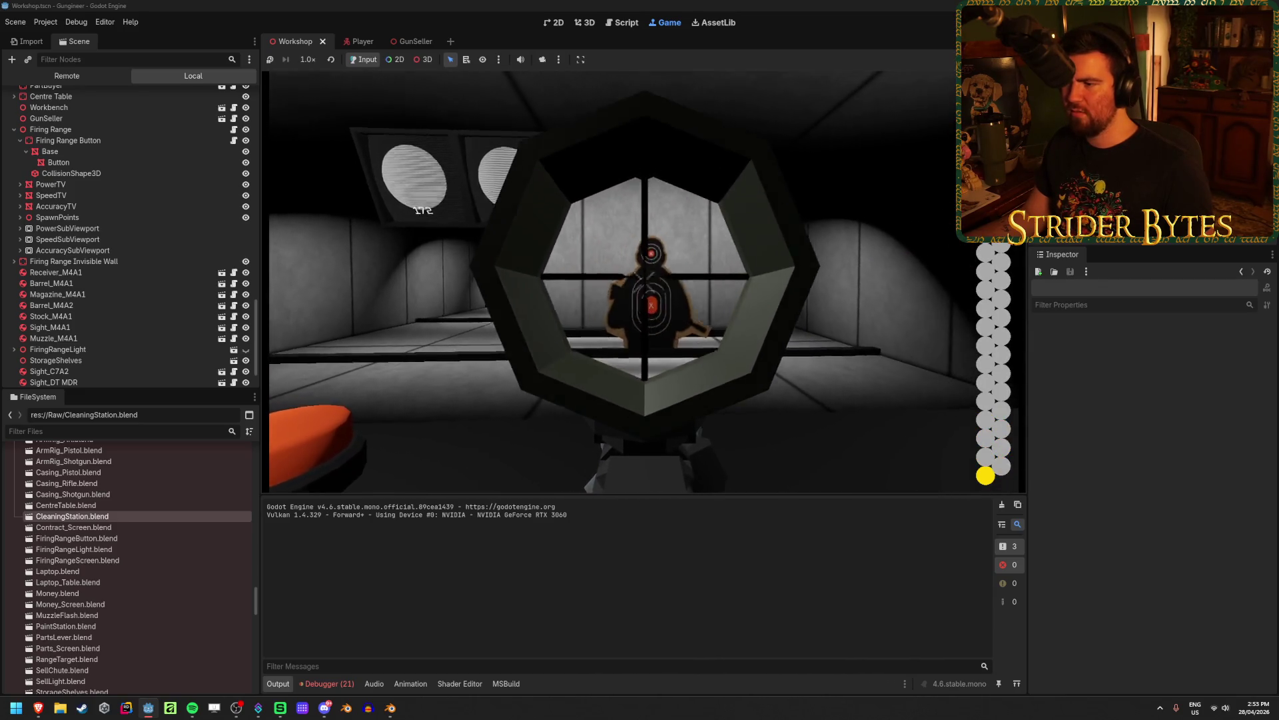
{"action": "key", "text": "r"}
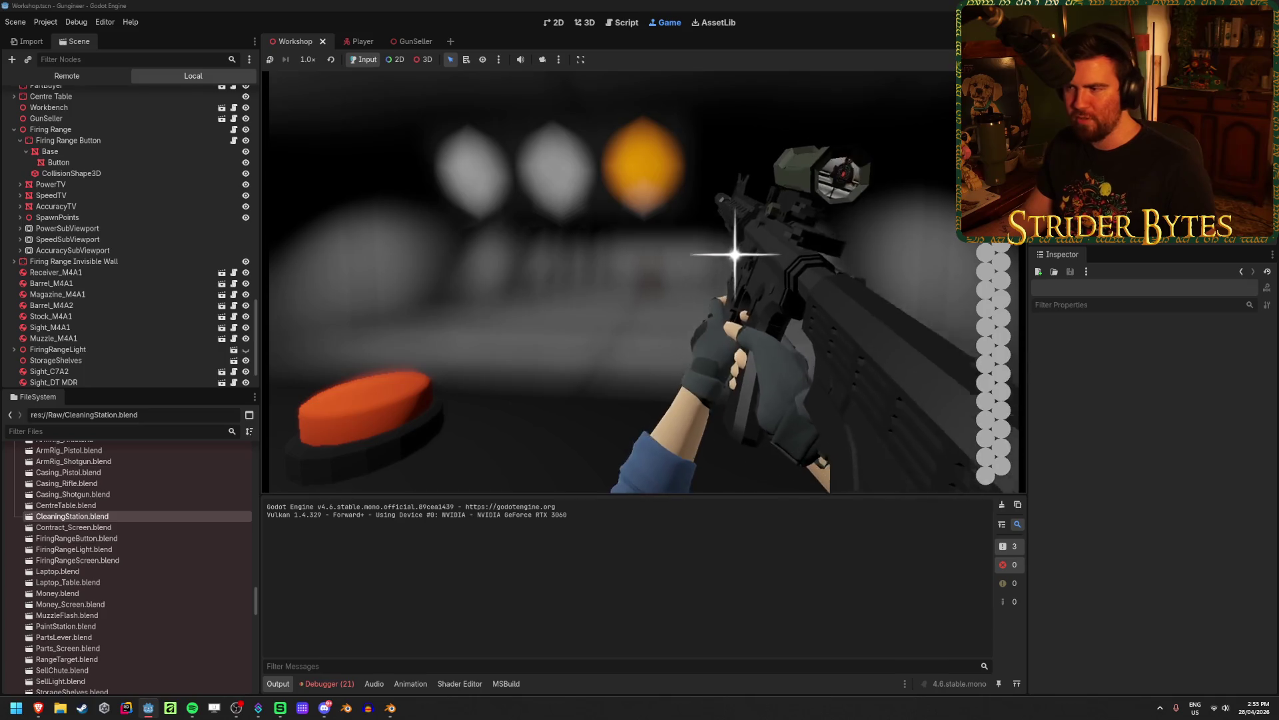
Fire scoped shots at the farther targets, pushing the score to 250
{"action": "right_click", "coordinate": [645, 282]}
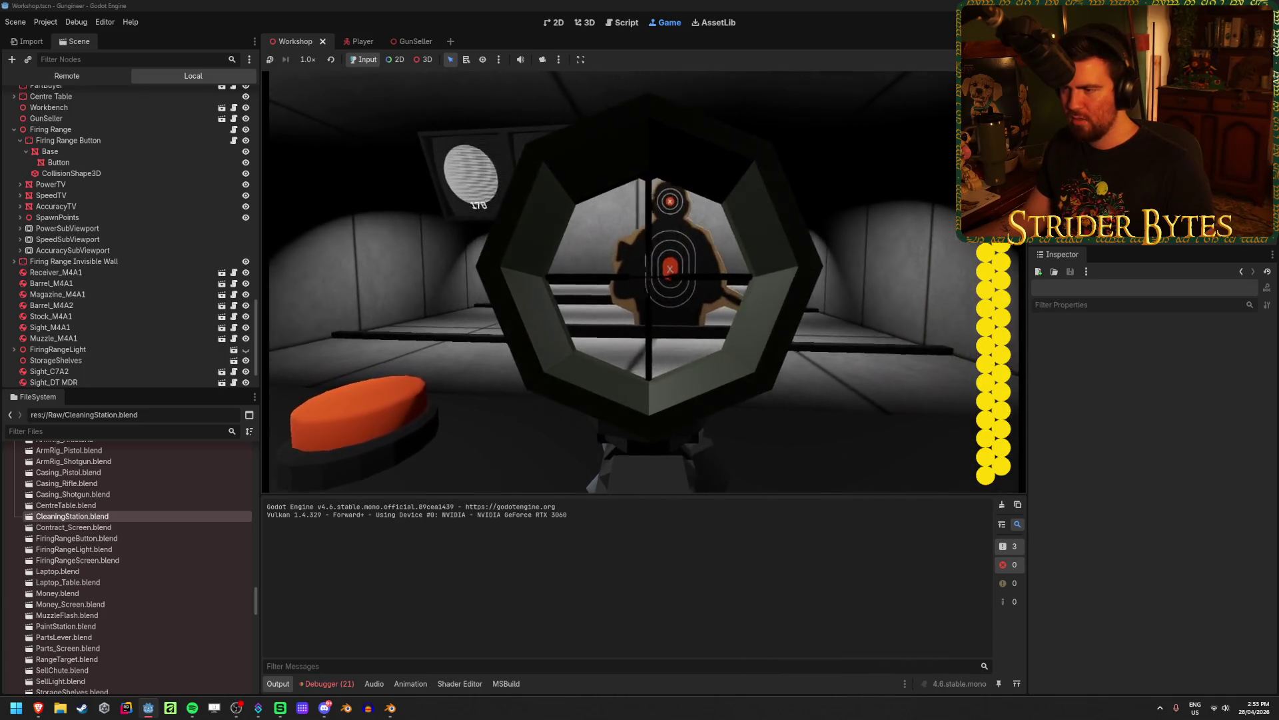
{"action": "right_click", "coordinate": [644, 281]}
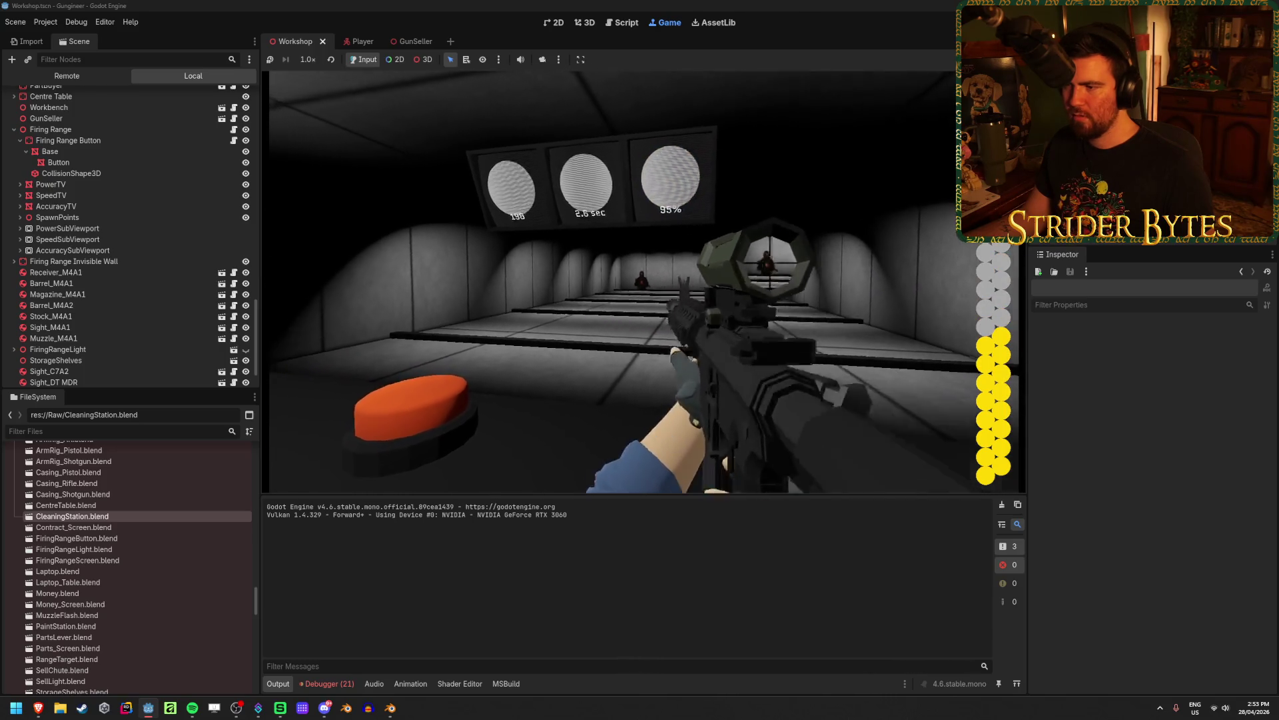
{"action": "right_click", "coordinate": [645, 282]}
{"action": "left_click", "coordinate": [645, 282]}
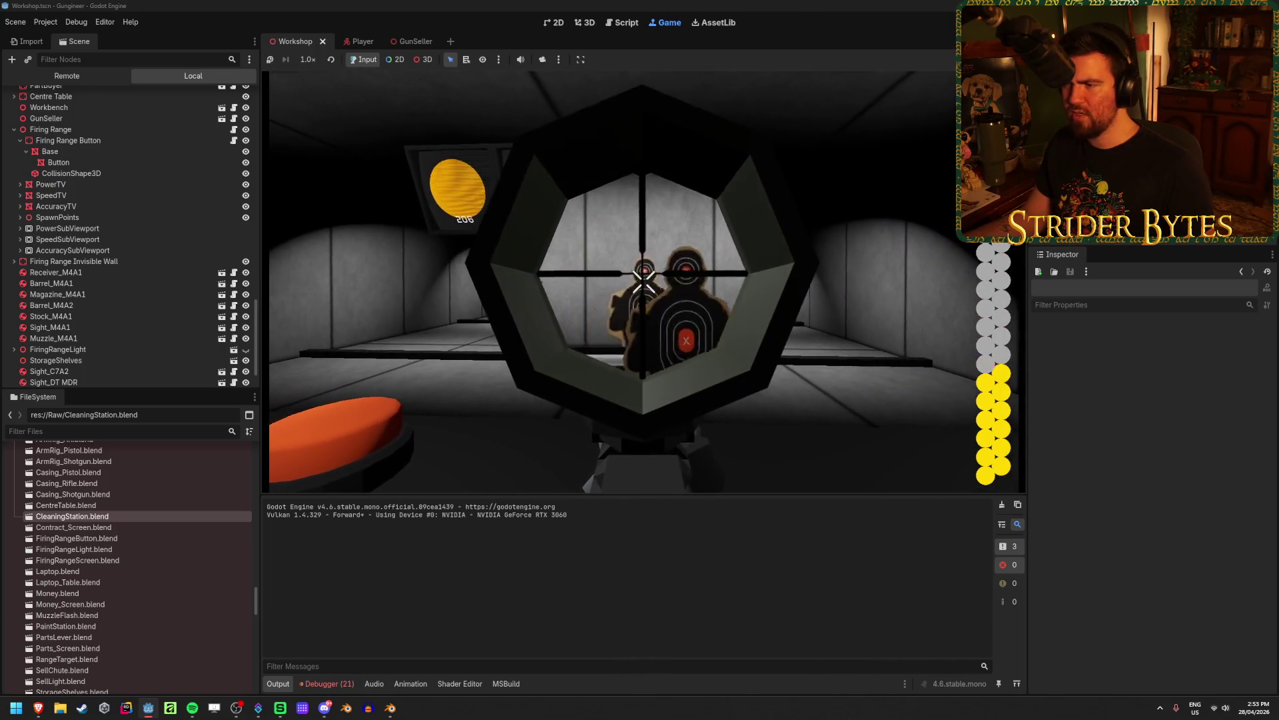
{"action": "left_click", "coordinate": [644, 282]}
{"action": "left_click", "coordinate": [644, 282]}
{"action": "left_click", "coordinate": [644, 281]}
{"action": "left_click", "coordinate": [644, 282]}
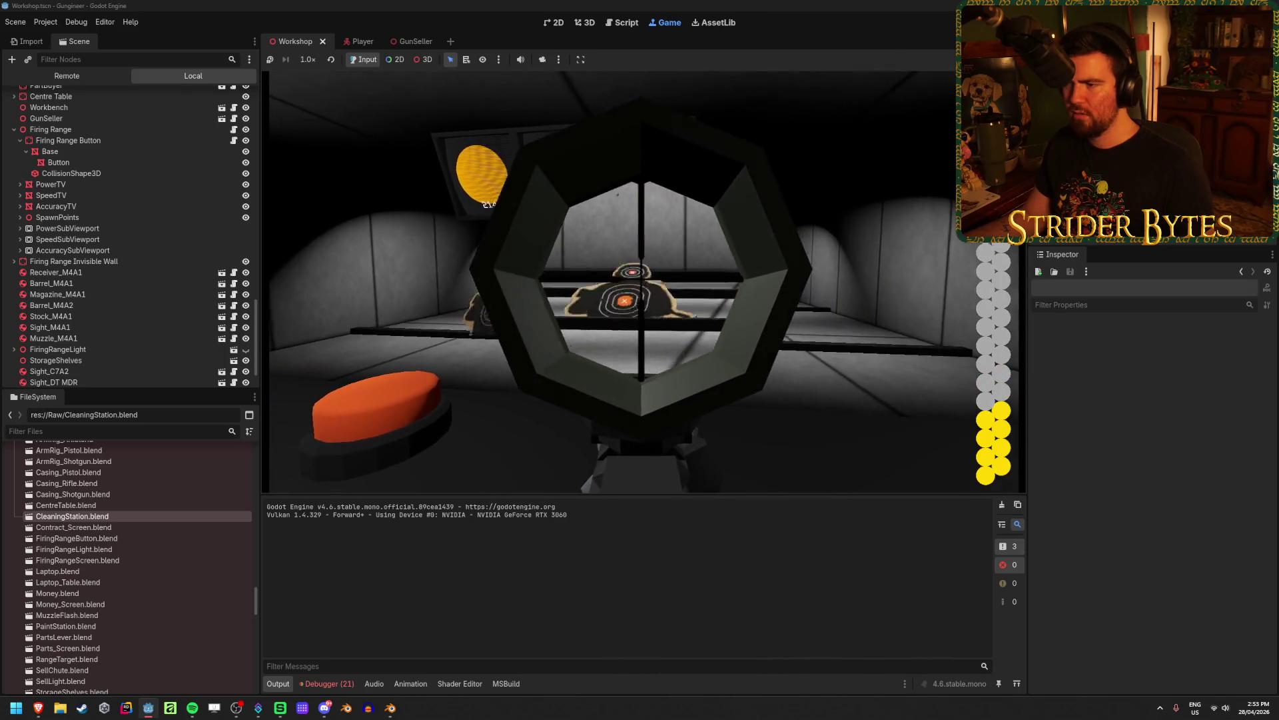
{"action": "left_click", "coordinate": [644, 282]}
{"action": "left_click", "coordinate": [645, 282]}
{"action": "left_click", "coordinate": [645, 282]}
{"action": "right_click", "coordinate": [644, 282]}
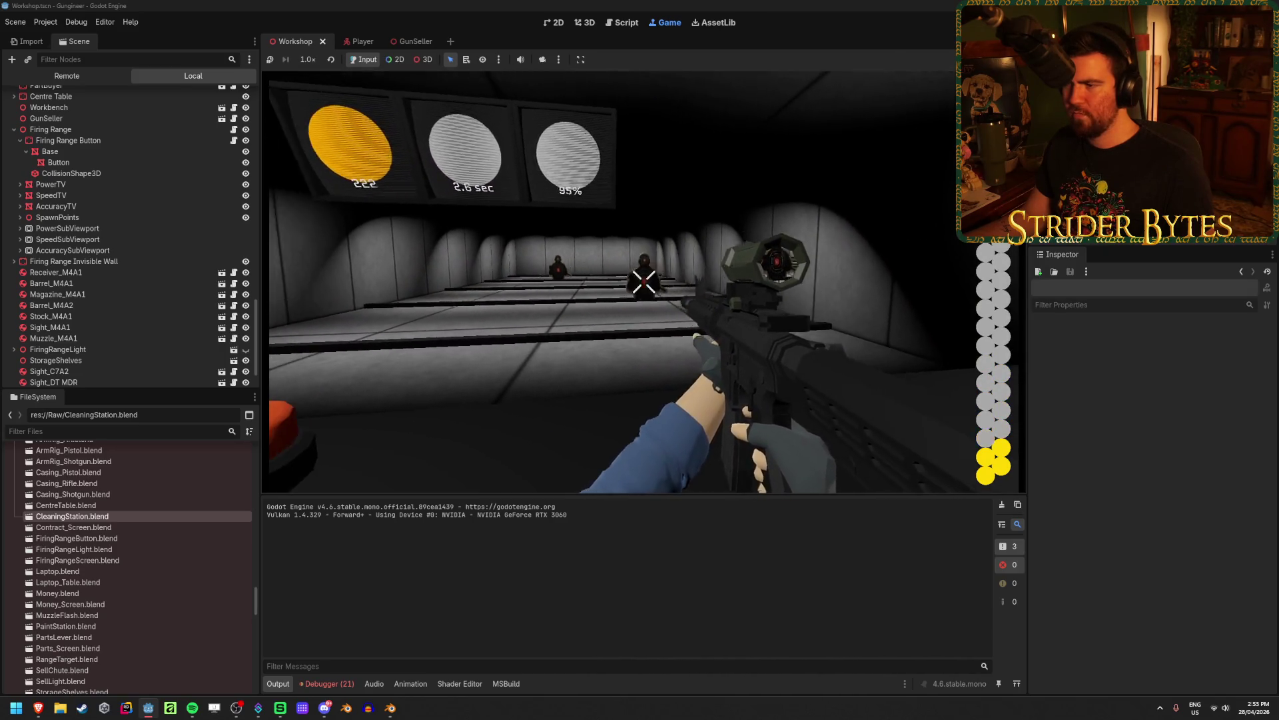
{"action": "right_click", "coordinate": [644, 282]}
Empty the magazine, then start a new round with scoped shots at the targets
{"action": "left_click", "coordinate": [644, 281]}
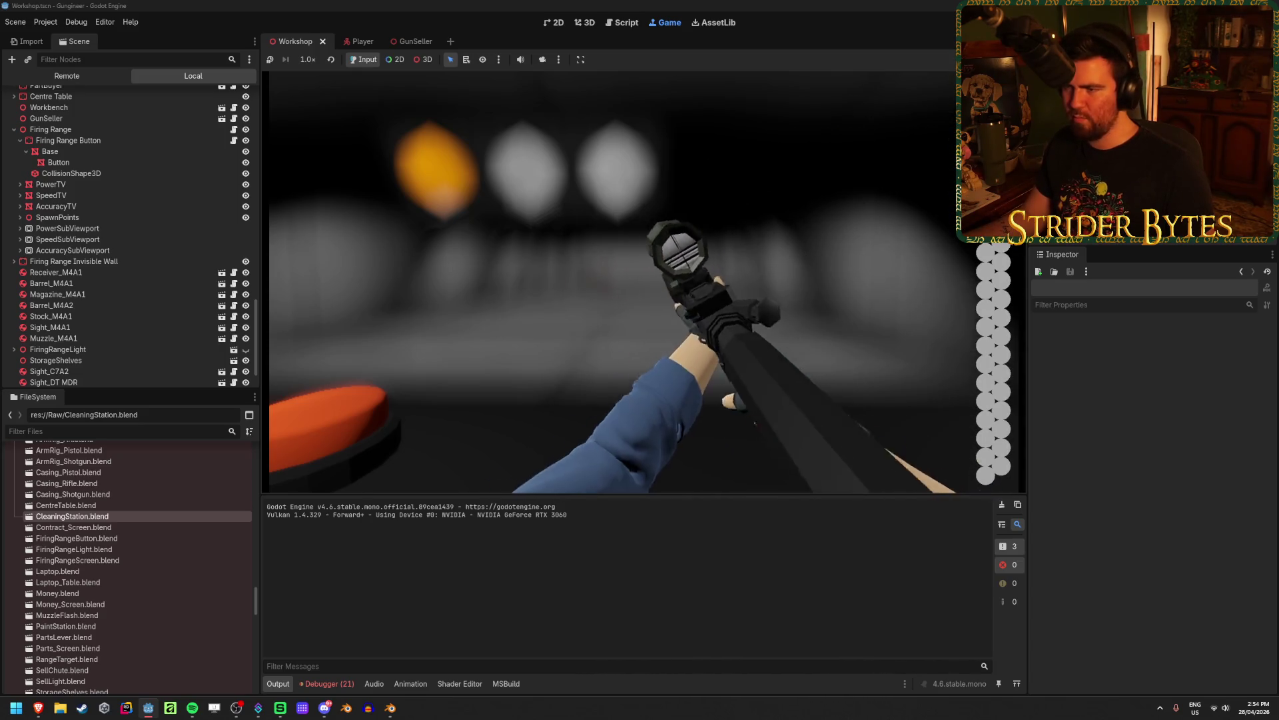
{"action": "right_click", "coordinate": [625, 281]}
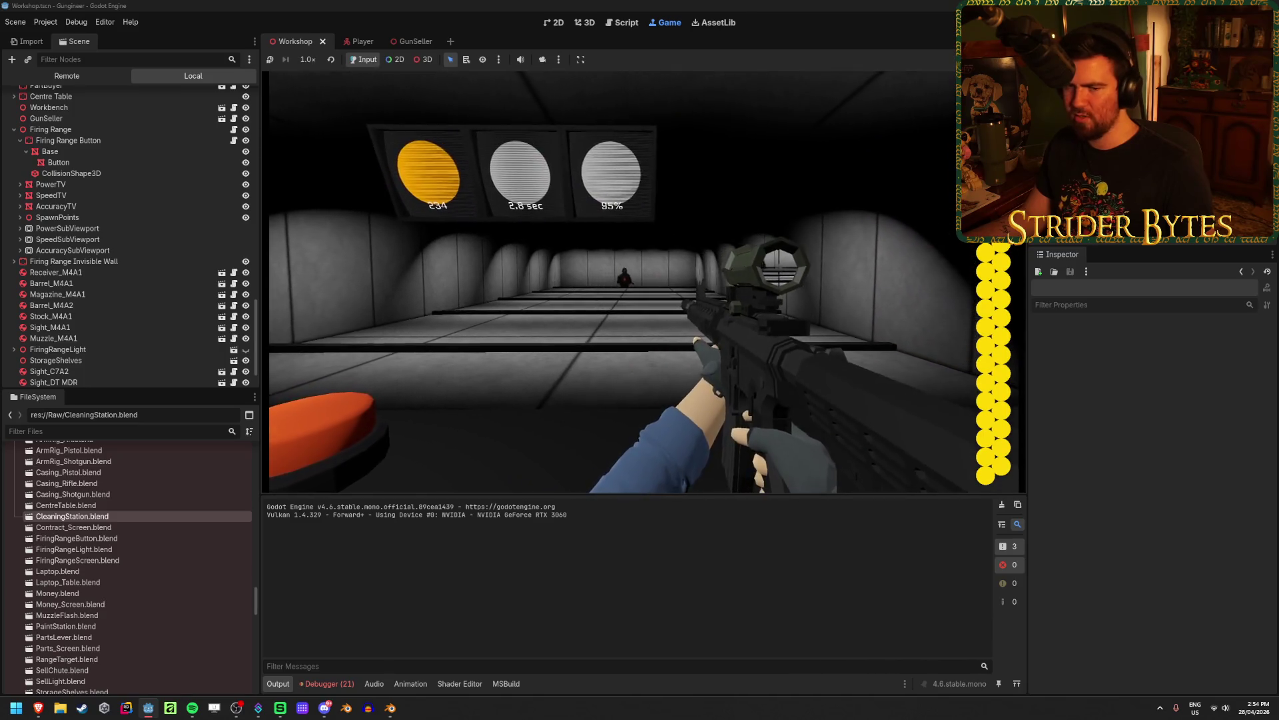
{"action": "right_click", "coordinate": [625, 282]}
{"action": "left_click", "coordinate": [625, 282]}
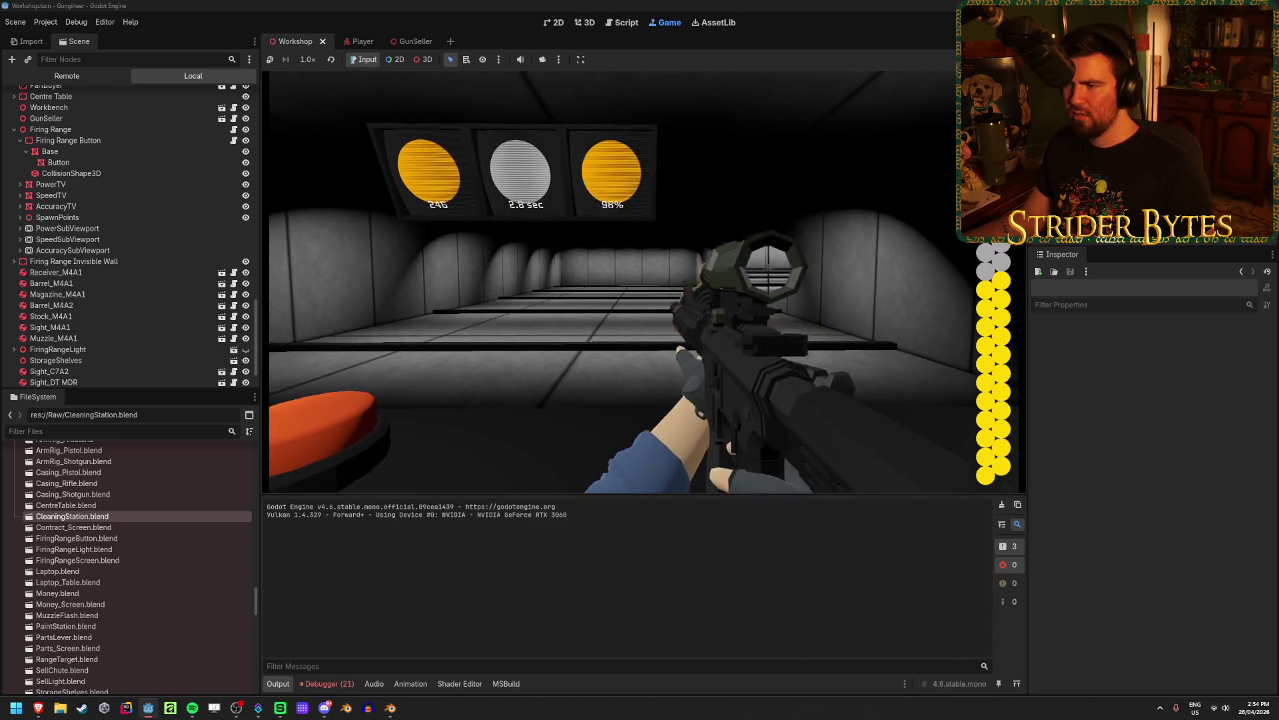
{"action": "left_click", "coordinate": [625, 282]}
{"action": "right_click", "coordinate": [625, 282]}
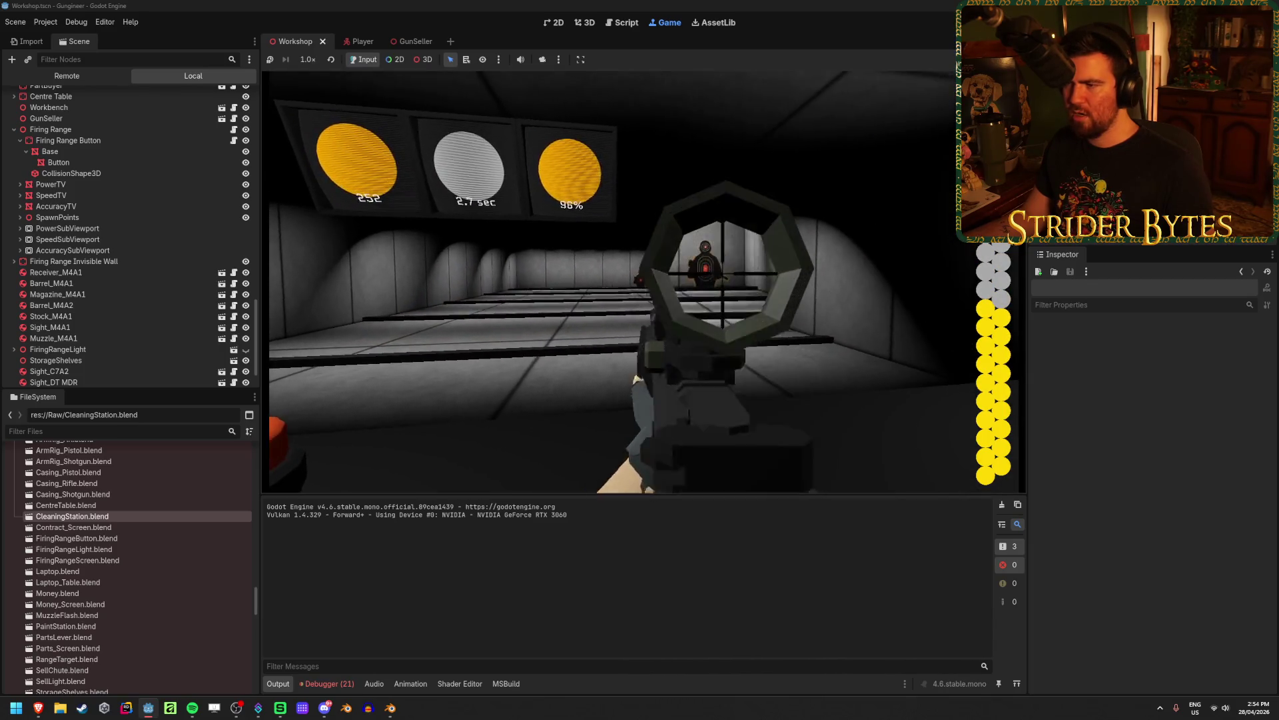
{"action": "left_click", "coordinate": [625, 282]}
{"action": "right_click", "coordinate": [625, 282]}
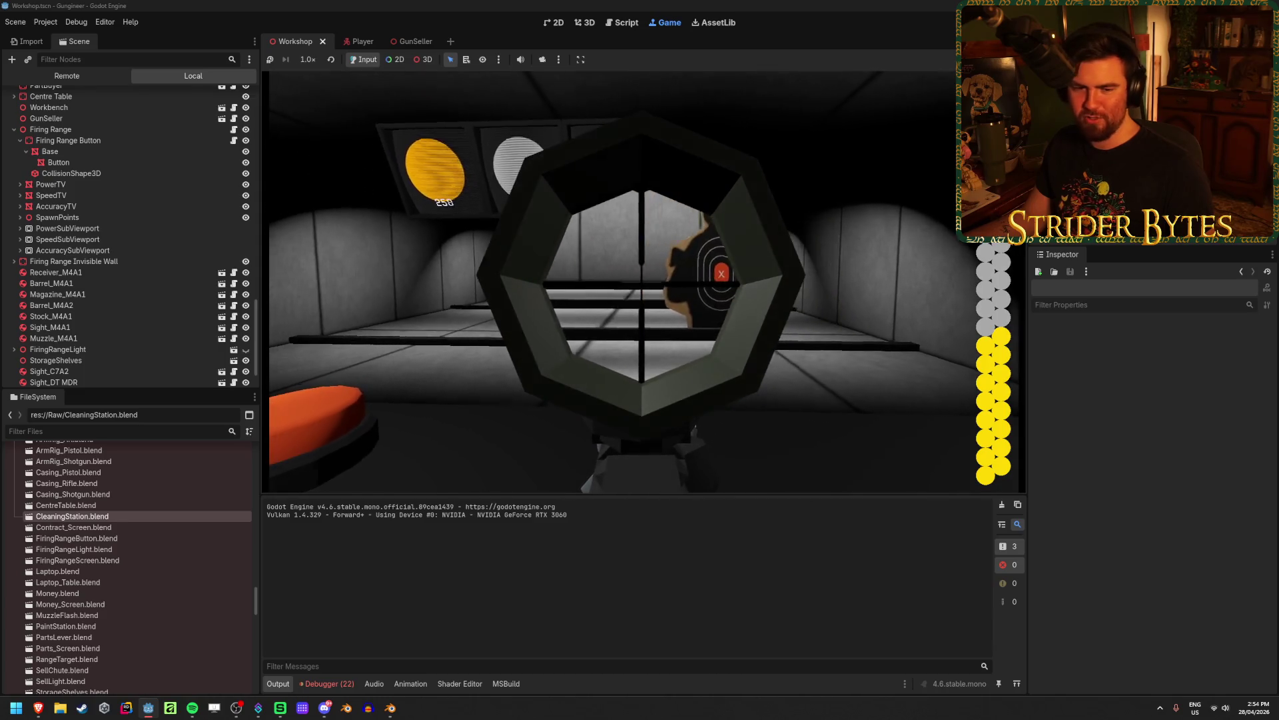
Fire the last rounds at the range targets from the hip and reload
{"action": "right_click", "coordinate": [625, 282]}
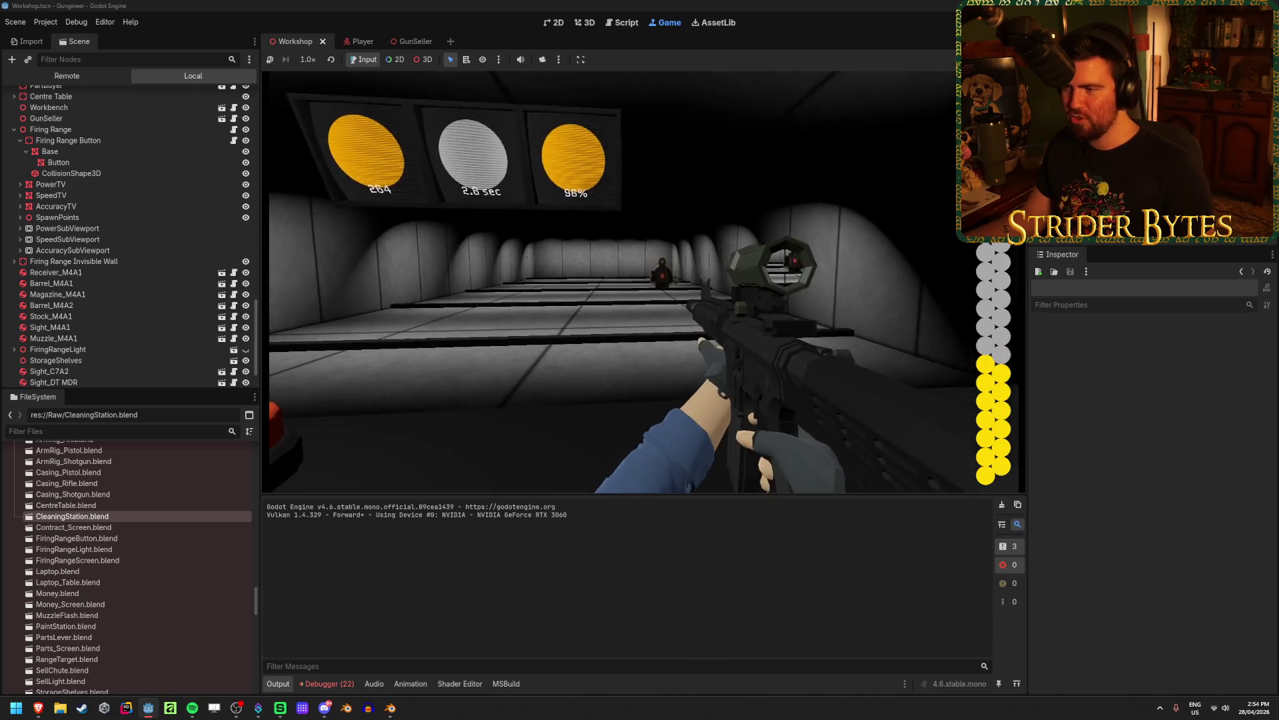
{"action": "right_click", "coordinate": [644, 282]}
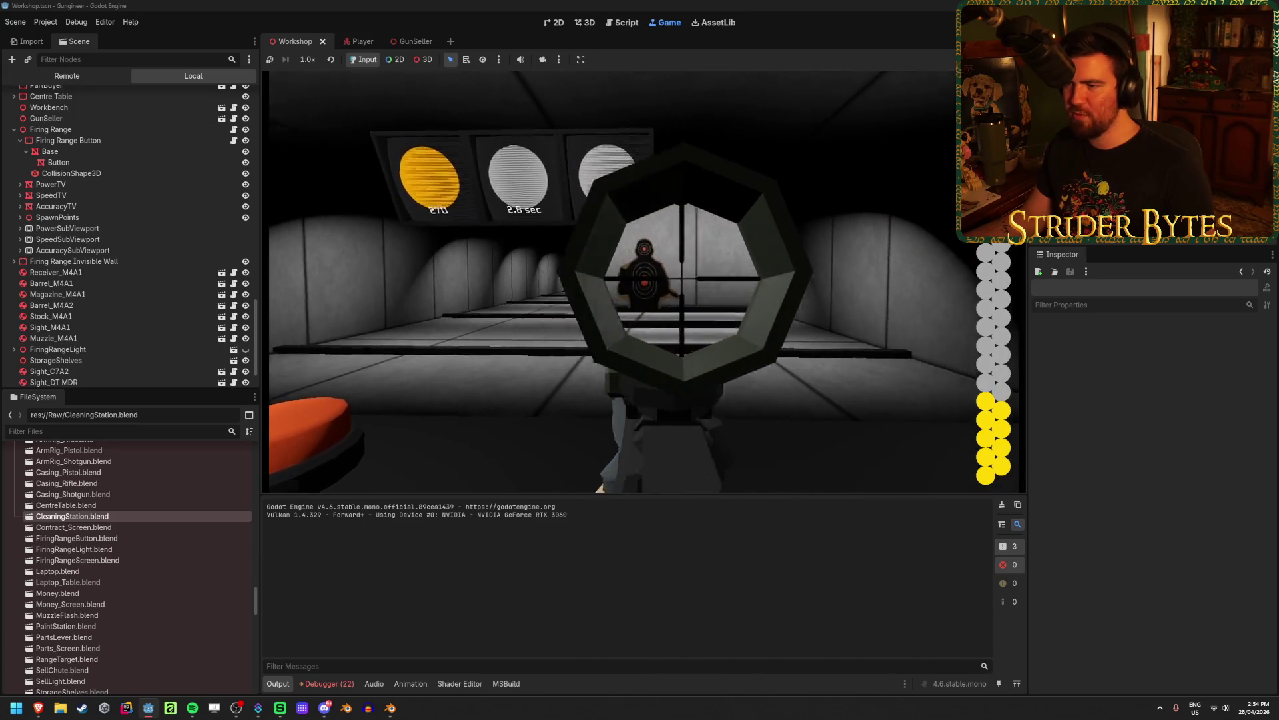
{"action": "right_click", "coordinate": [644, 282]}
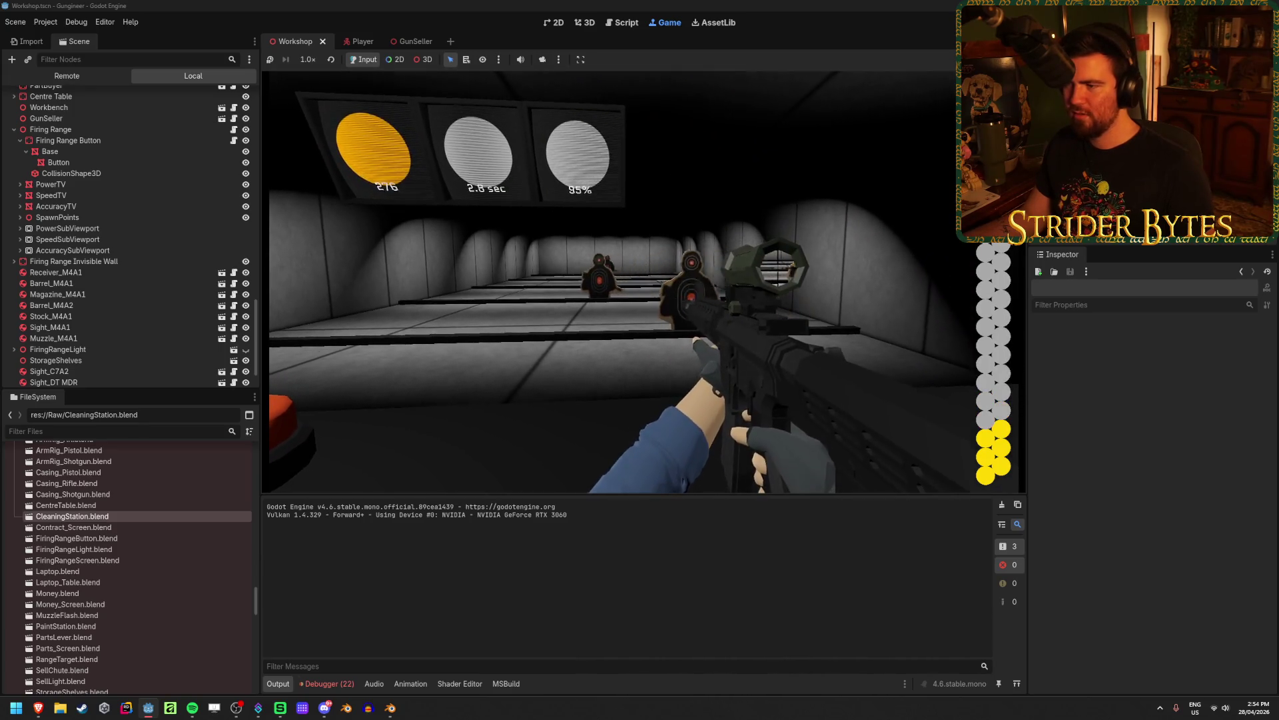
{"action": "left_click", "coordinate": [626, 282]}
{"action": "left_click", "coordinate": [626, 282]}
{"action": "left_click", "coordinate": [626, 282]}
{"action": "left_click", "coordinate": [626, 282]}
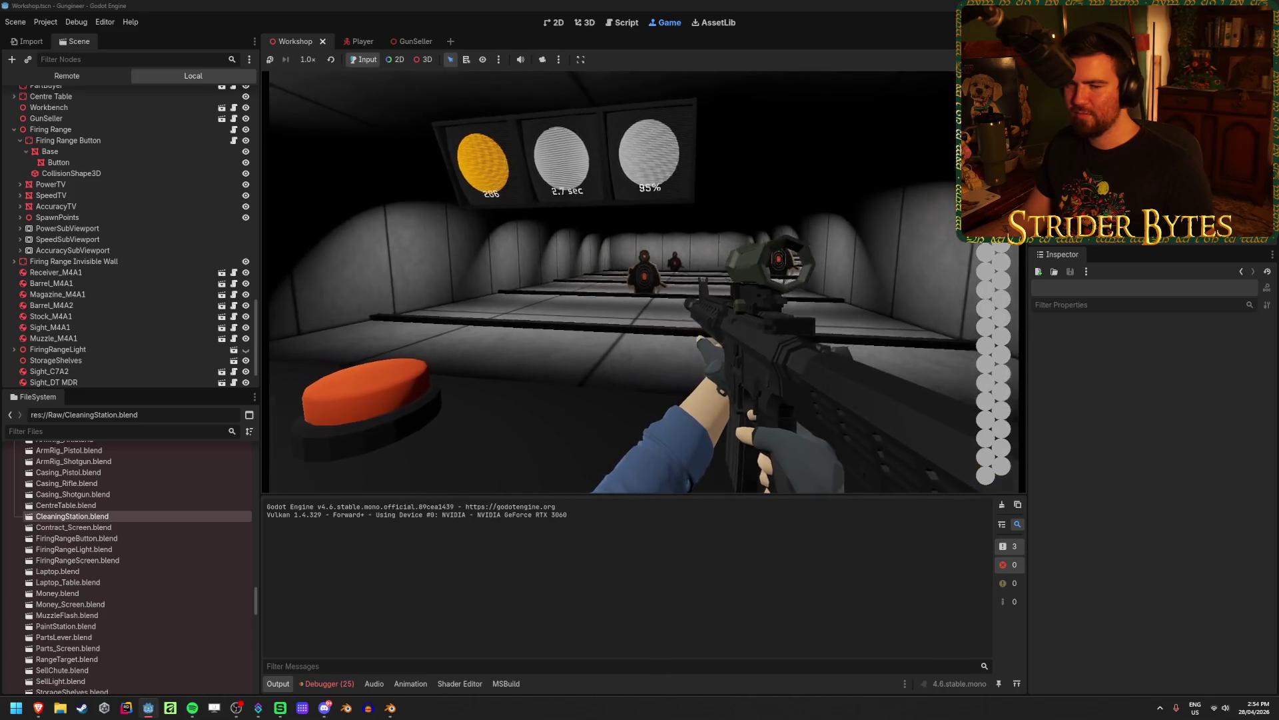
{"action": "key", "text": "r"}
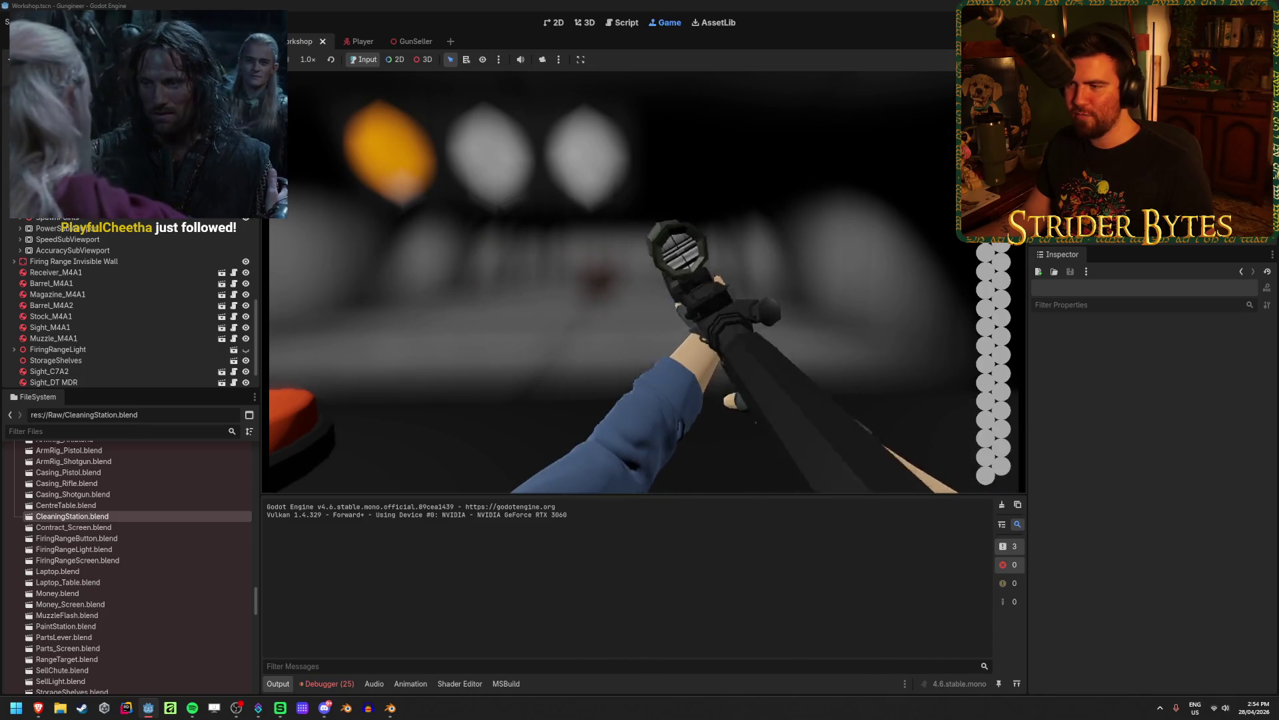
Finish the round with scoped shots, reaching a score of 318 at 95% accuracy
{"action": "right_click", "coordinate": [643, 280]}
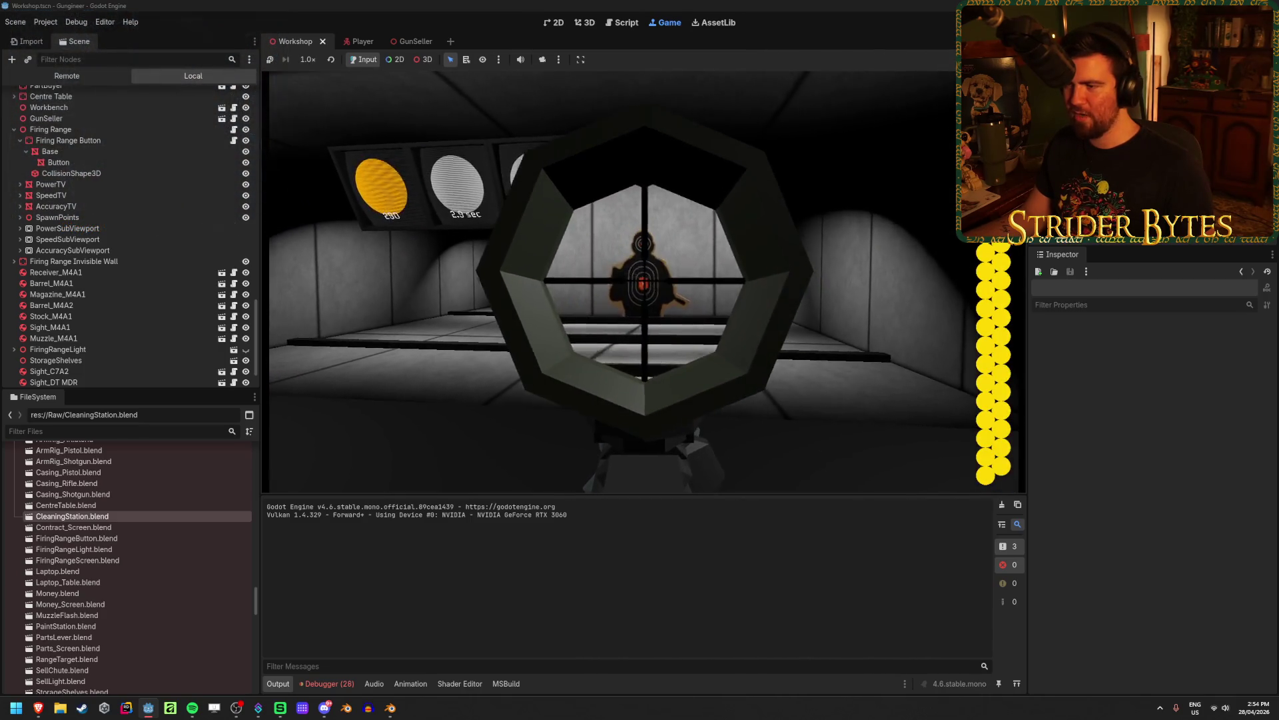
{"action": "right_click", "coordinate": [643, 279]}
{"action": "right_click", "coordinate": [643, 280]}
{"action": "left_click", "coordinate": [643, 279]}
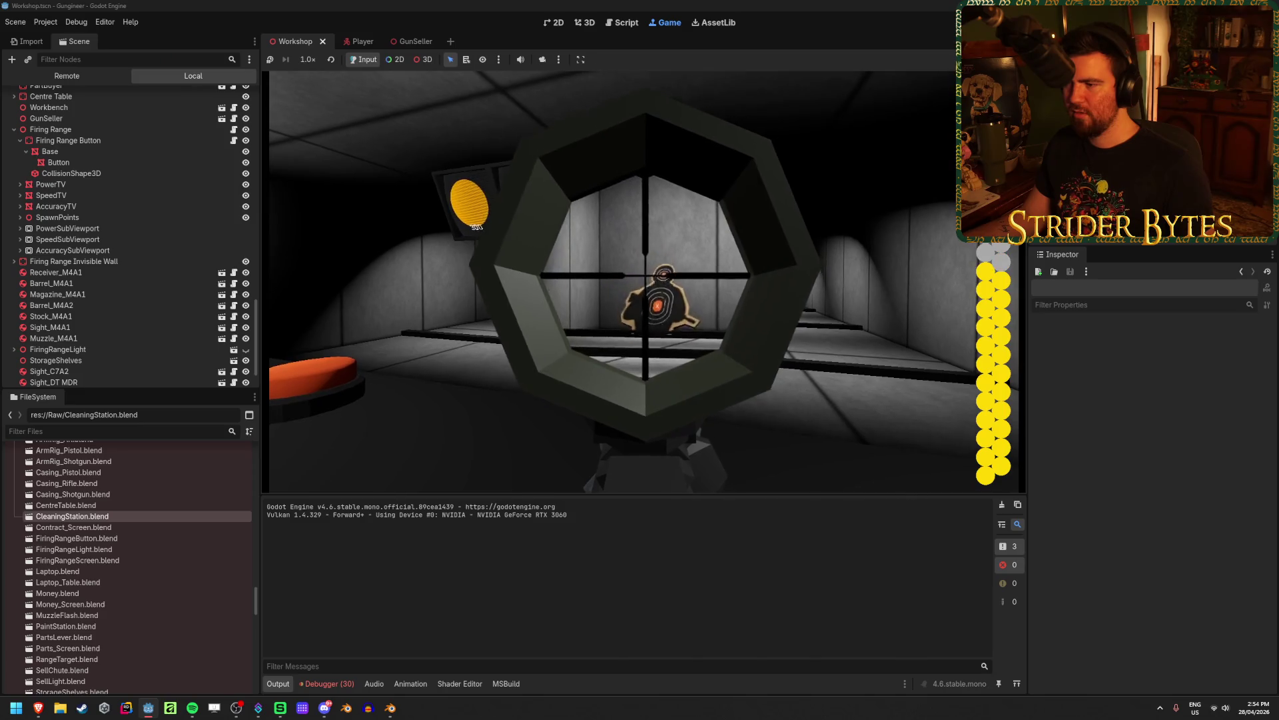
{"action": "right_click", "coordinate": [643, 280]}
{"action": "right_click", "coordinate": [643, 280]}
{"action": "left_click", "coordinate": [643, 280]}
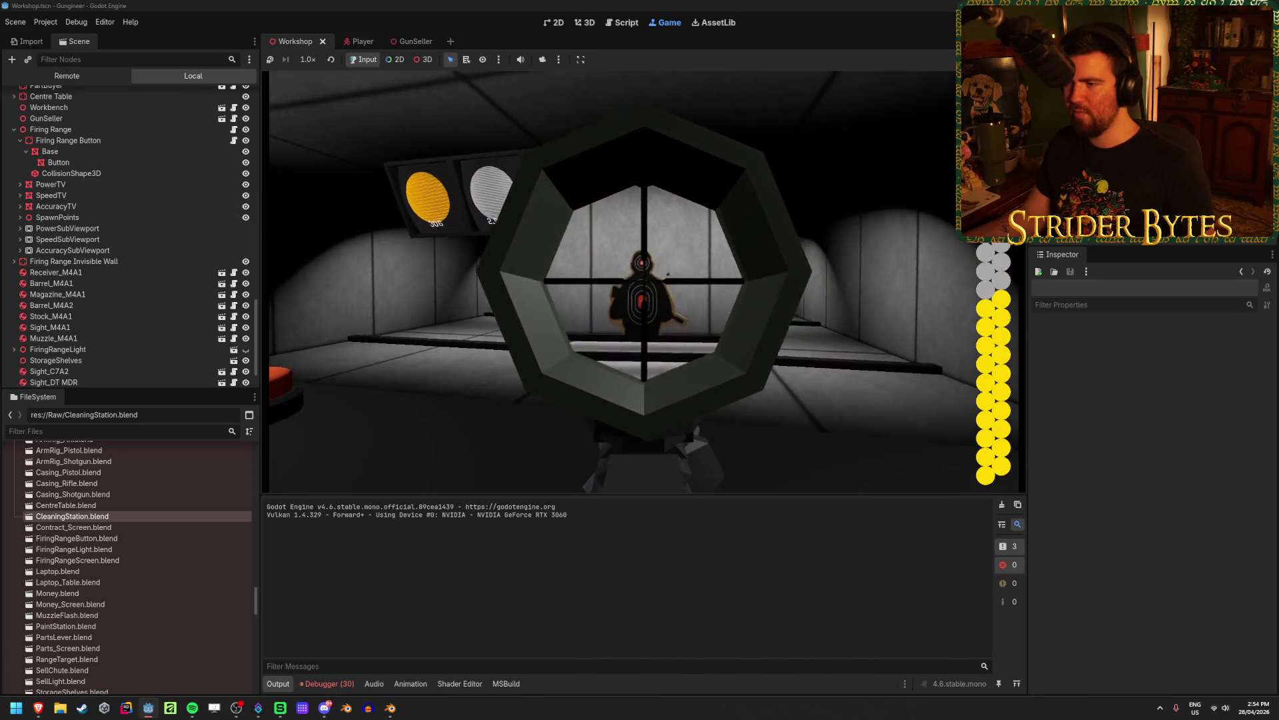
{"action": "left_click", "coordinate": [643, 280]}
{"action": "left_click", "coordinate": [643, 280]}
{"action": "right_click", "coordinate": [643, 280]}
{"action": "right_click", "coordinate": [643, 280]}
{"action": "left_click", "coordinate": [643, 280]}
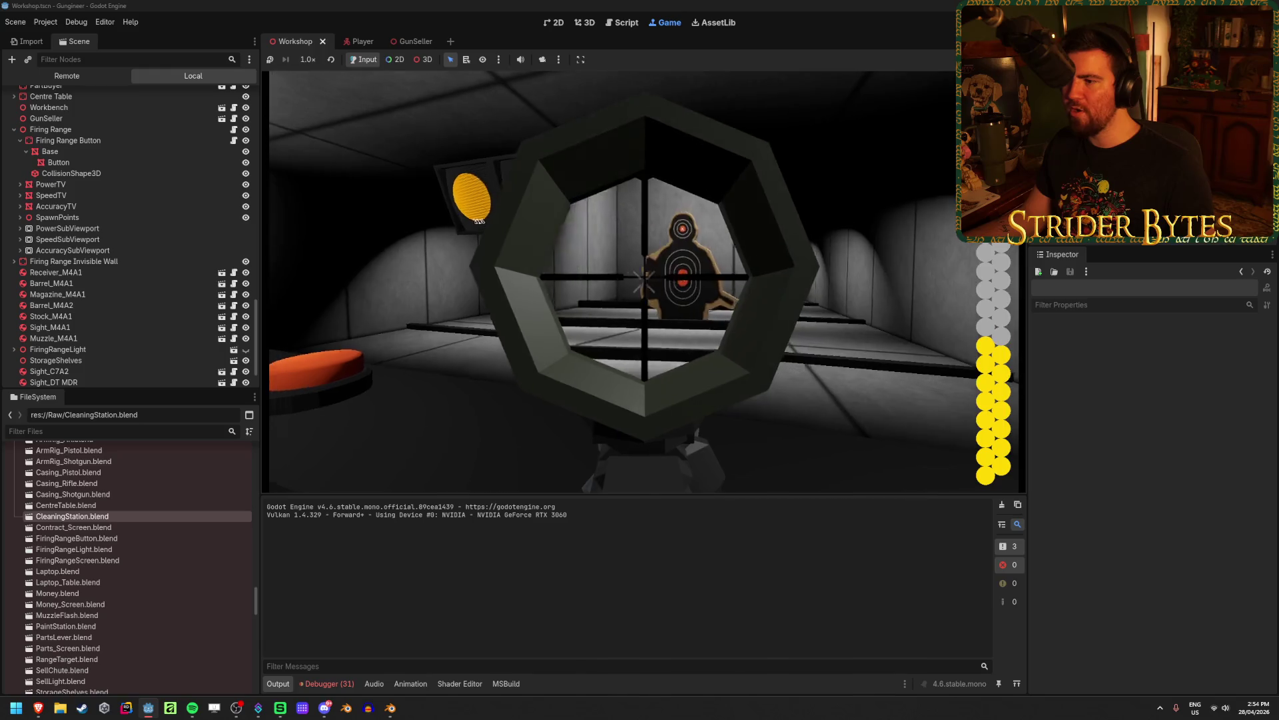
{"action": "right_click", "coordinate": [643, 280]}
{"action": "right_click", "coordinate": [643, 280]}
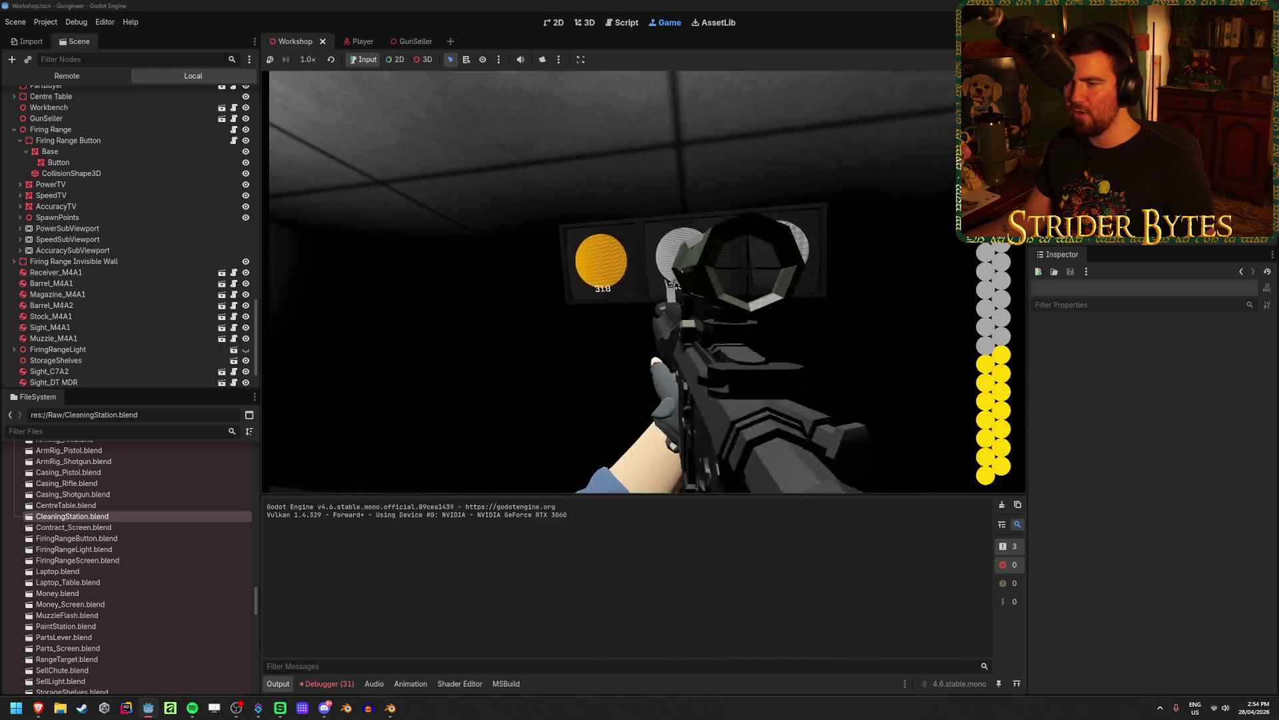
{"action": "right_click", "coordinate": [644, 280]}
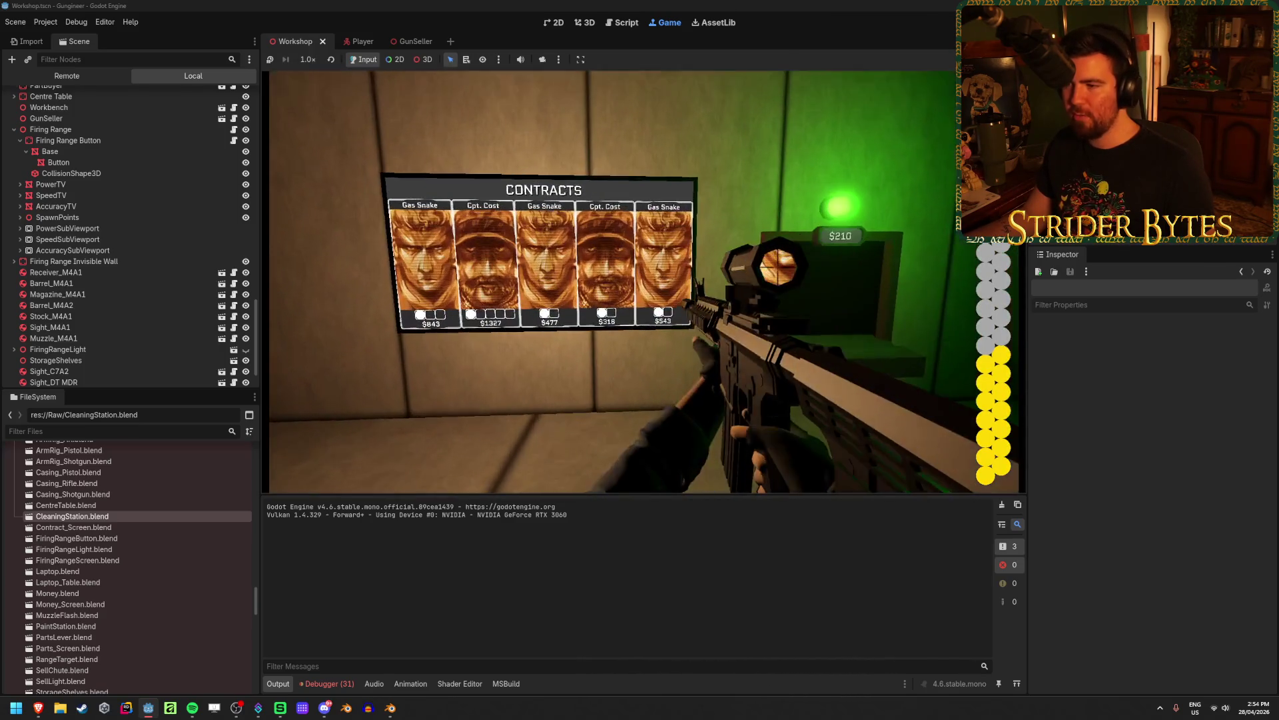
Fire near the contracts board, walk toward the shelves and laptop table, then stop the game with F8
{"action": "left_click", "coordinate": [643, 282]}
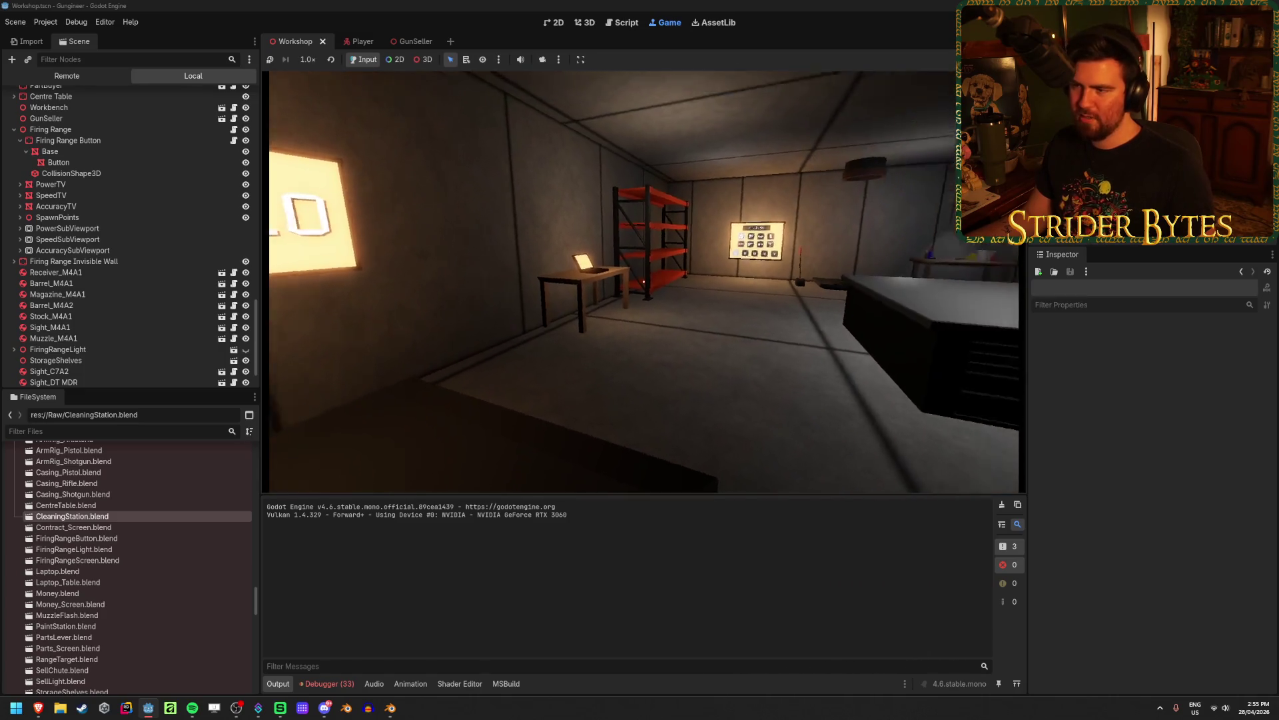
{"action": "key", "text": "w"}
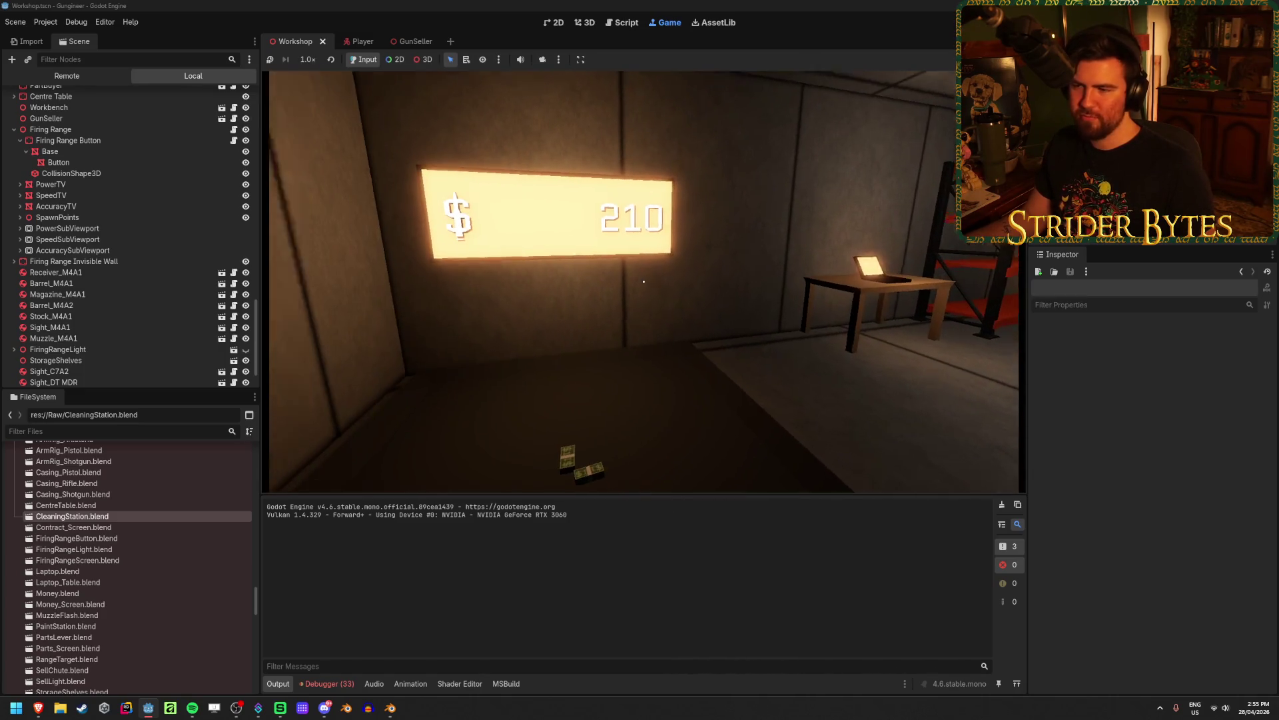
{"action": "key", "text": "s"}
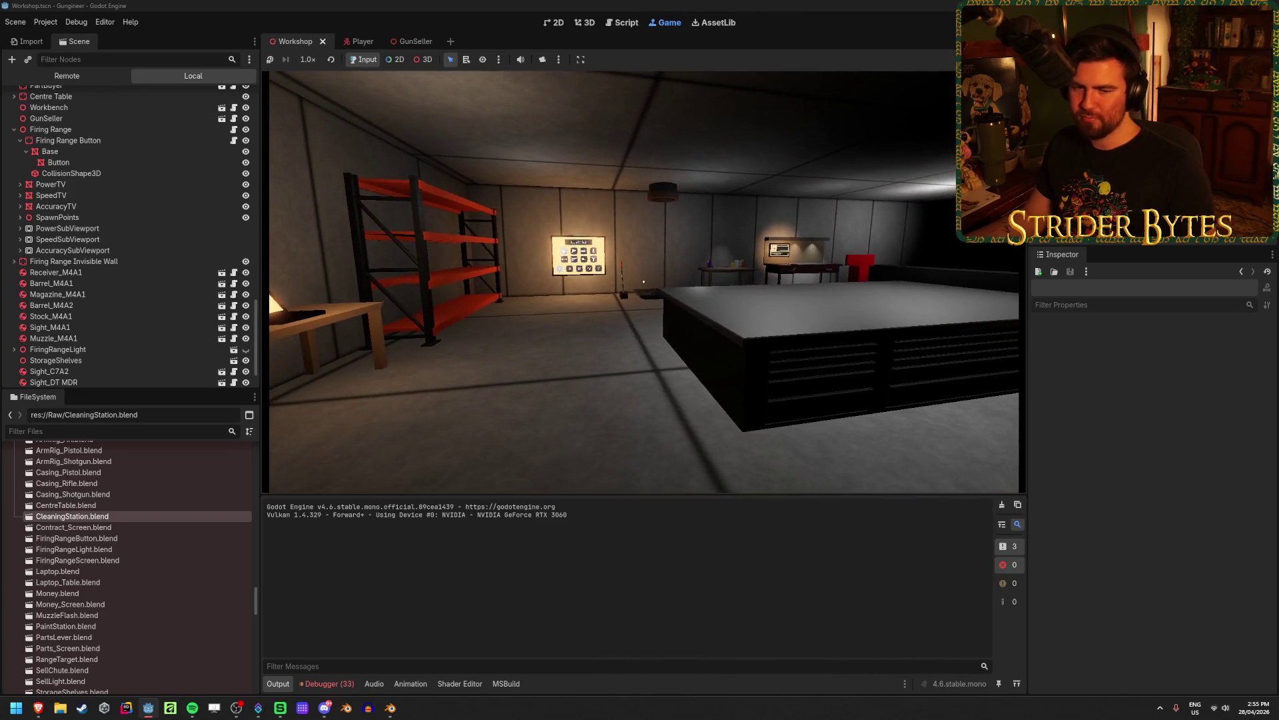
{"action": "key", "text": "w"}
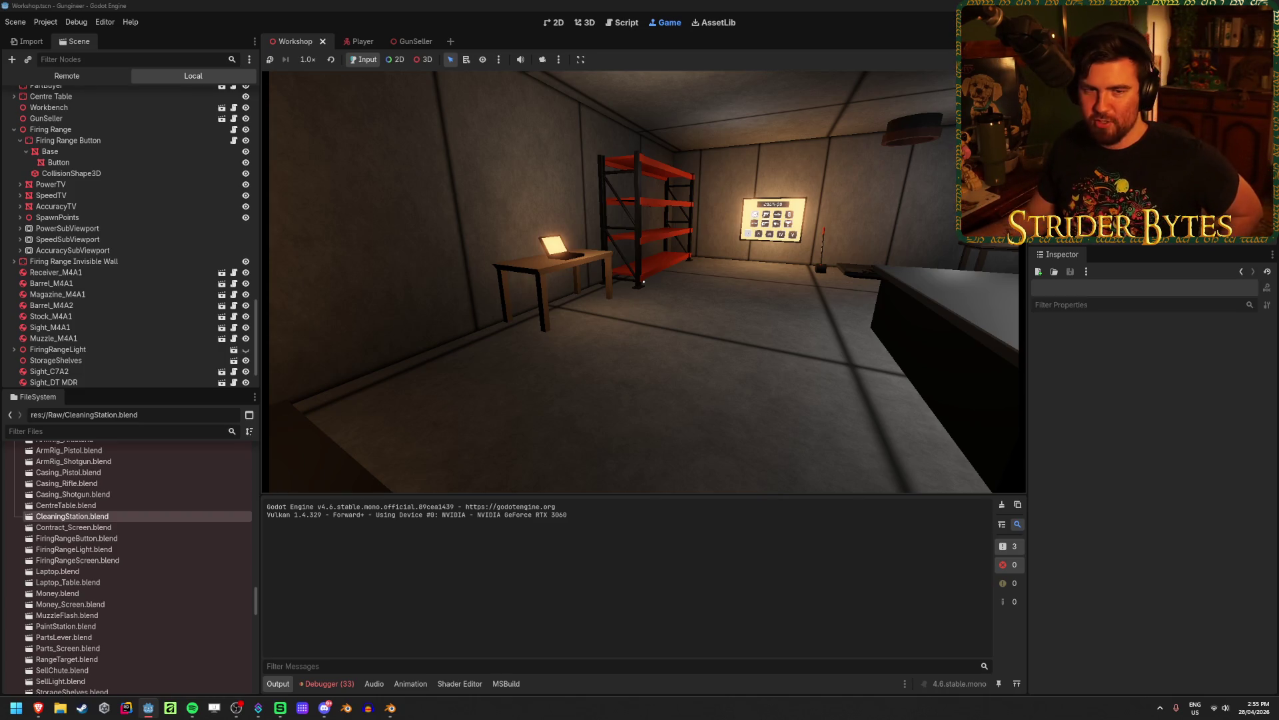
{"action": "mouse_move", "coordinate": [644, 282]}
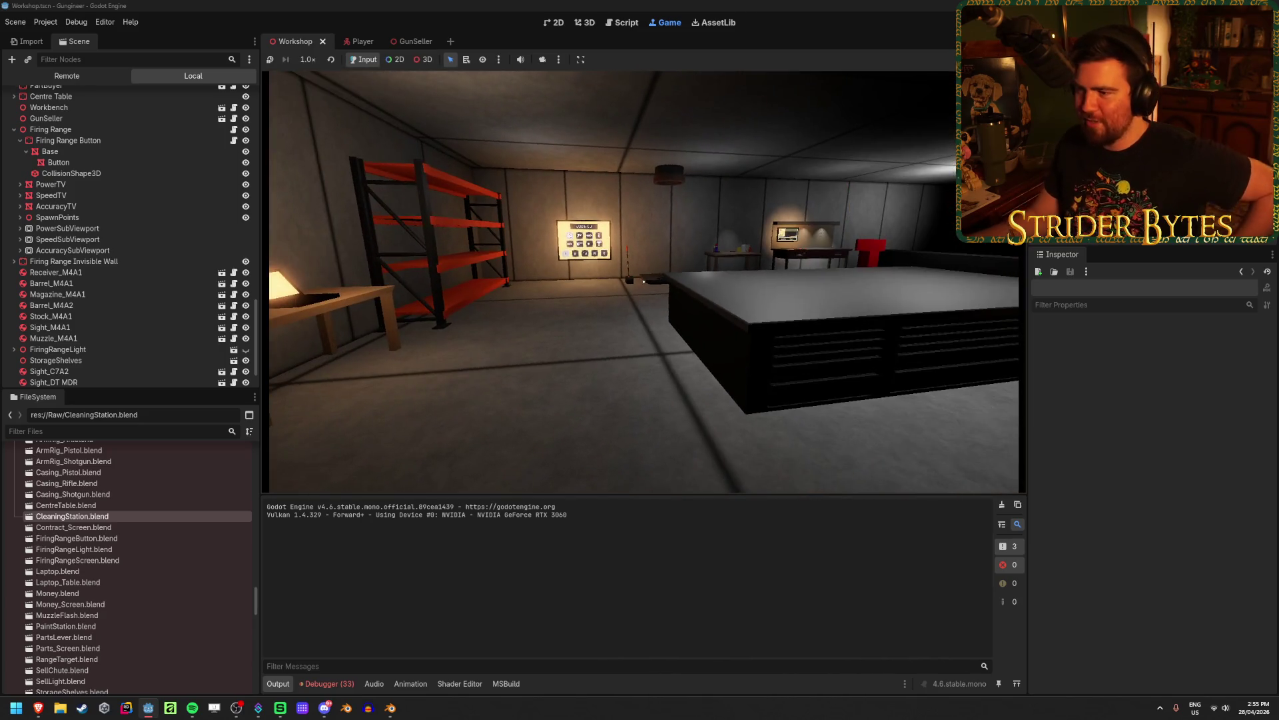
{"action": "key", "text": "F8"}
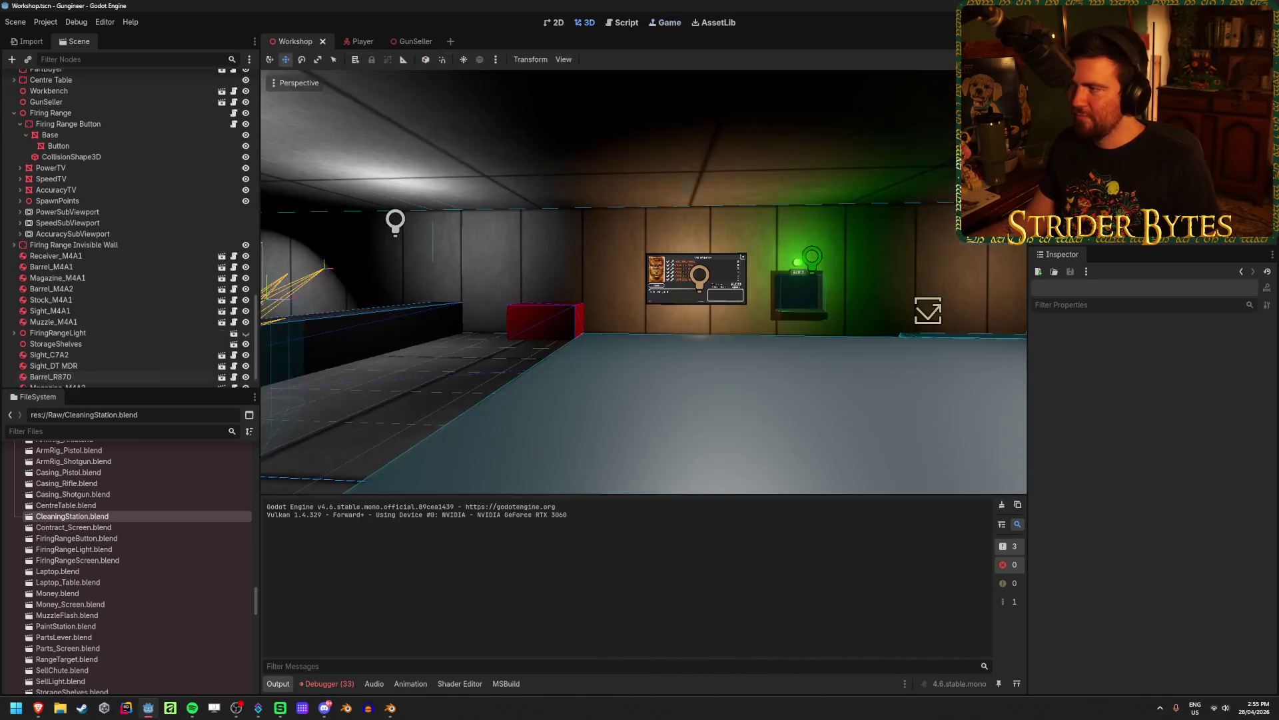
Save the Workshop scene while looking around the editor view
{"action": "right_click_drag", "start_coordinate": [565, 328], "coordinate": [565, 328]}
{"action": "key", "text": "ctrl+s"}
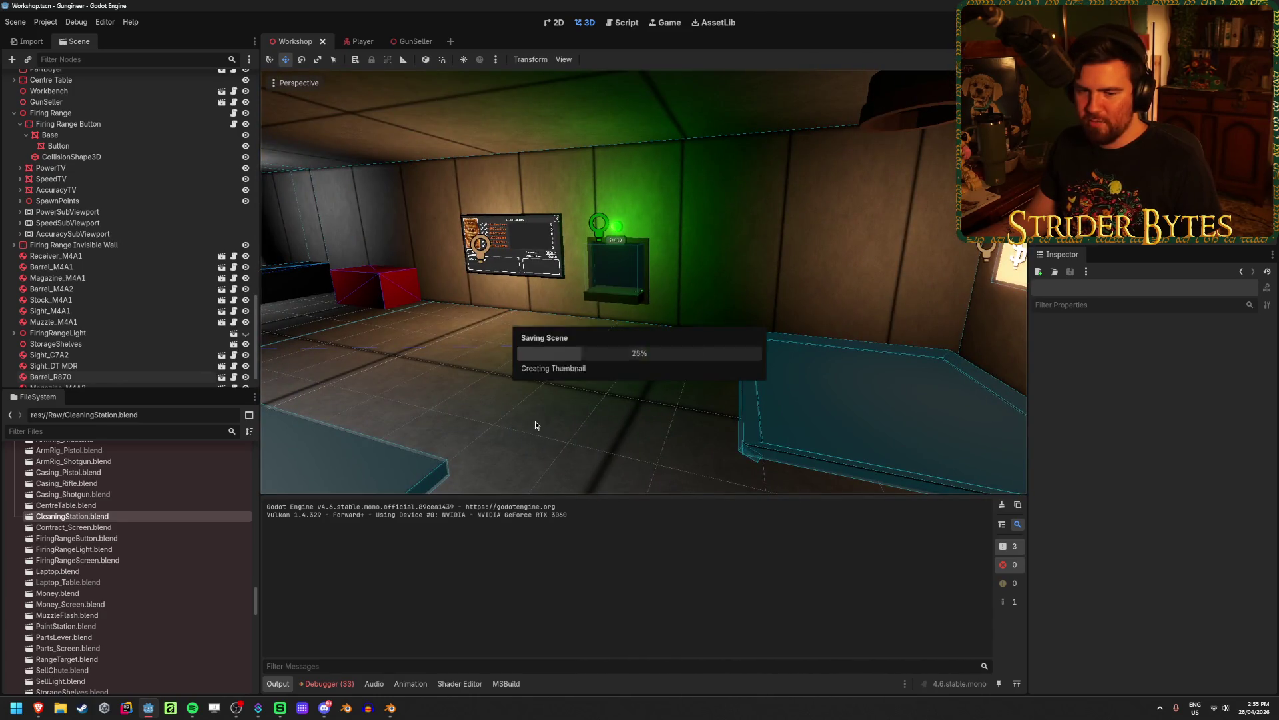
{"action": "right_click_drag", "start_coordinate": [534, 421], "coordinate": [570, 418]}
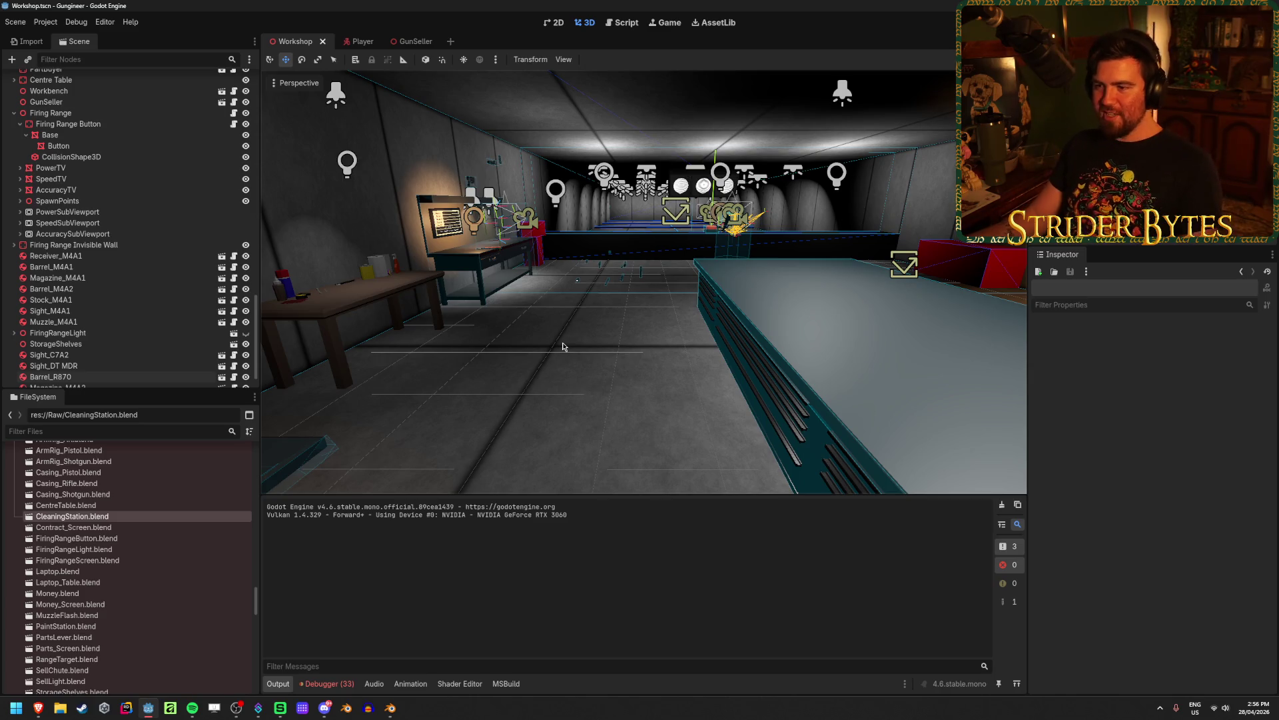
Clear the Debugger's logged errors and switch to Blender
{"action": "left_click", "coordinate": [326, 684]}
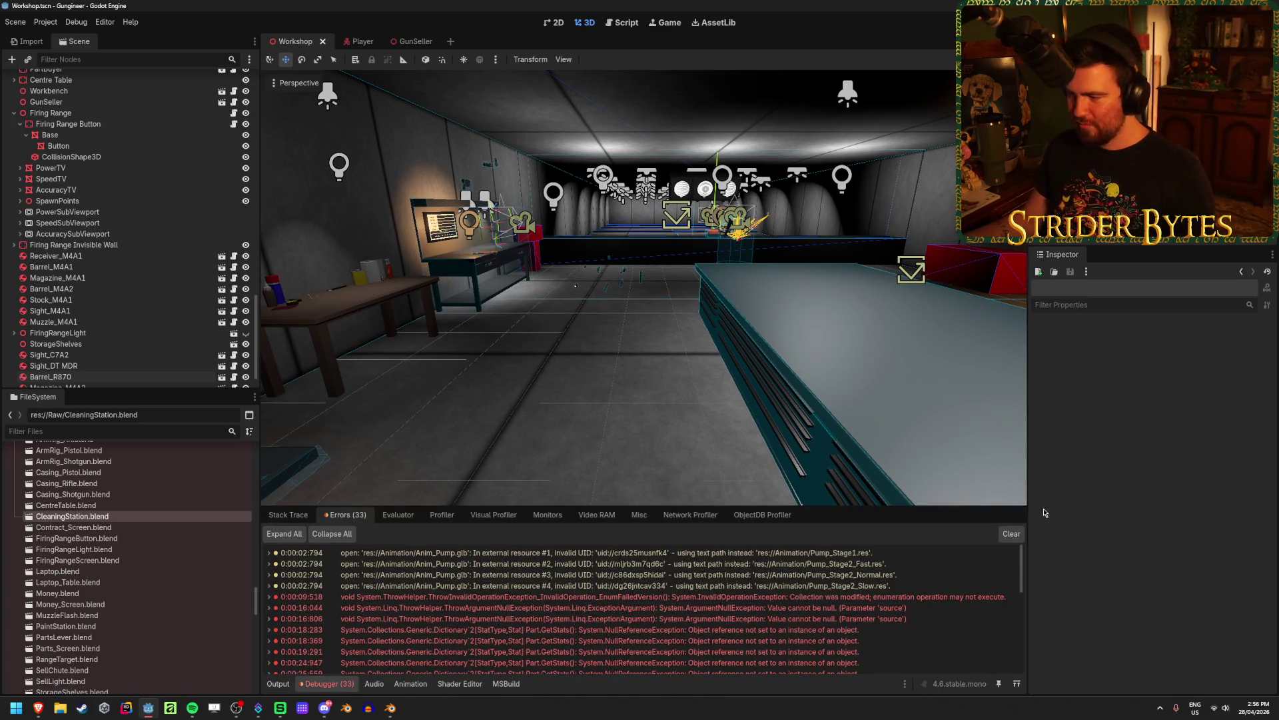
{"action": "left_click", "coordinate": [1013, 534]}
{"action": "key", "text": "alt+Tab"}
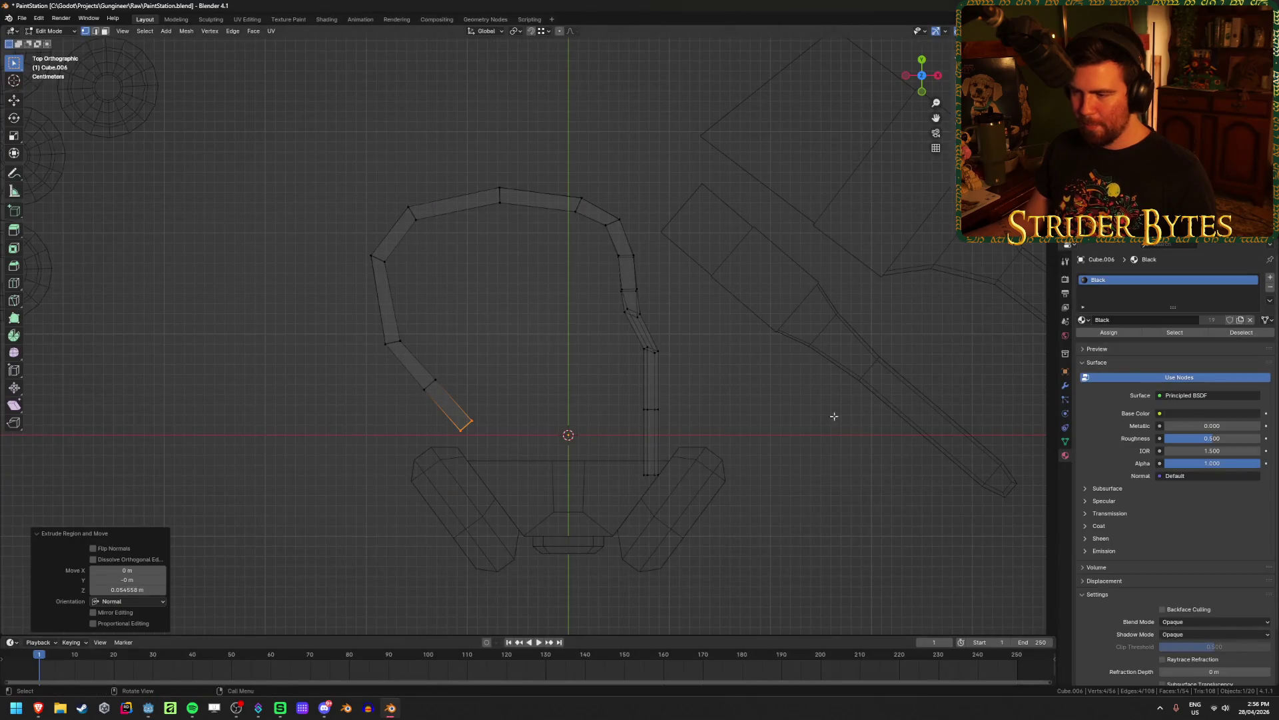
Turn on proportional editing with Smooth falloff after viewing the mask in perspective
{"action": "mouse_move", "coordinate": [583, 393]}
{"action": "middle_mouse_down"}
{"action": "mouse_move", "coordinate": [509, 406]}
{"action": "mouse_move", "coordinate": [660, 326]}
{"action": "mouse_move", "coordinate": [648, 300]}
{"action": "mouse_move", "coordinate": [602, 341]}
{"action": "middle_mouse_up"}
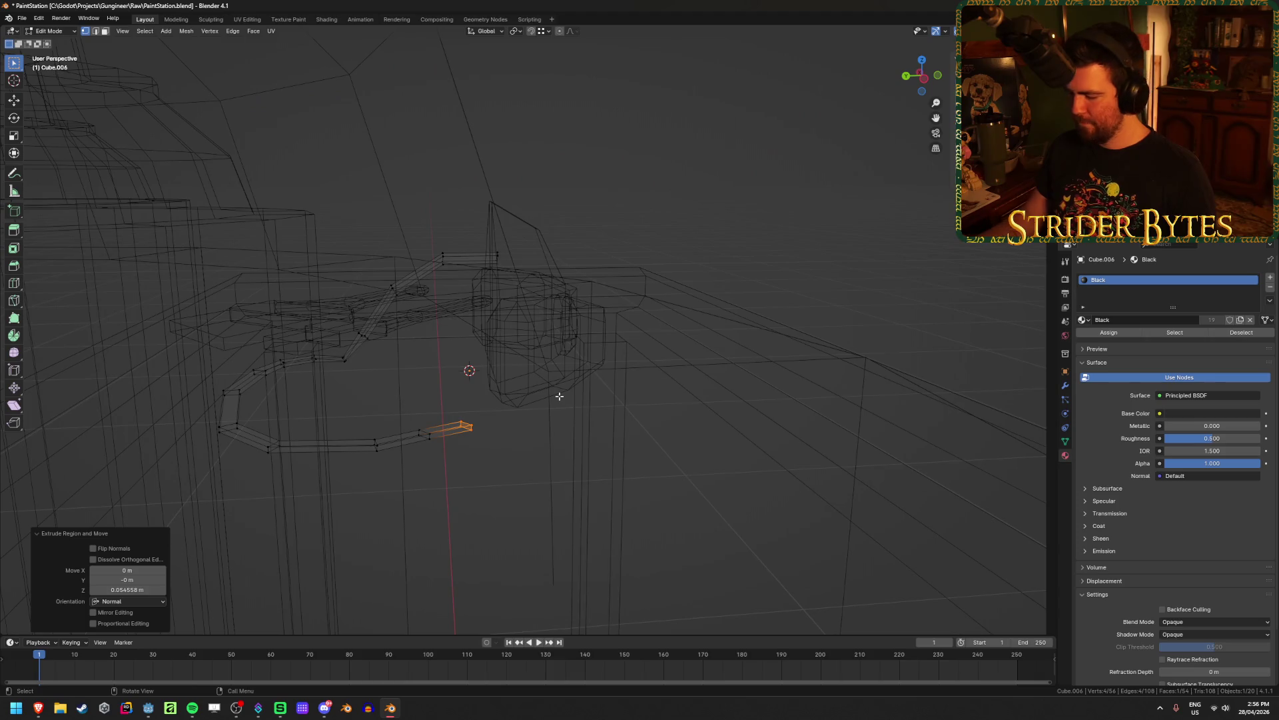
{"action": "key", "text": "shift+z"}
{"action": "mouse_move", "coordinate": [357, 419]}
{"action": "middle_mouse_down"}
{"action": "mouse_move", "coordinate": [653, 413]}
{"action": "mouse_move", "coordinate": [622, 390]}
{"action": "mouse_move", "coordinate": [608, 448]}
{"action": "mouse_move", "coordinate": [541, 457]}
{"action": "middle_mouse_up"}
{"action": "key", "text": "shift+z"}
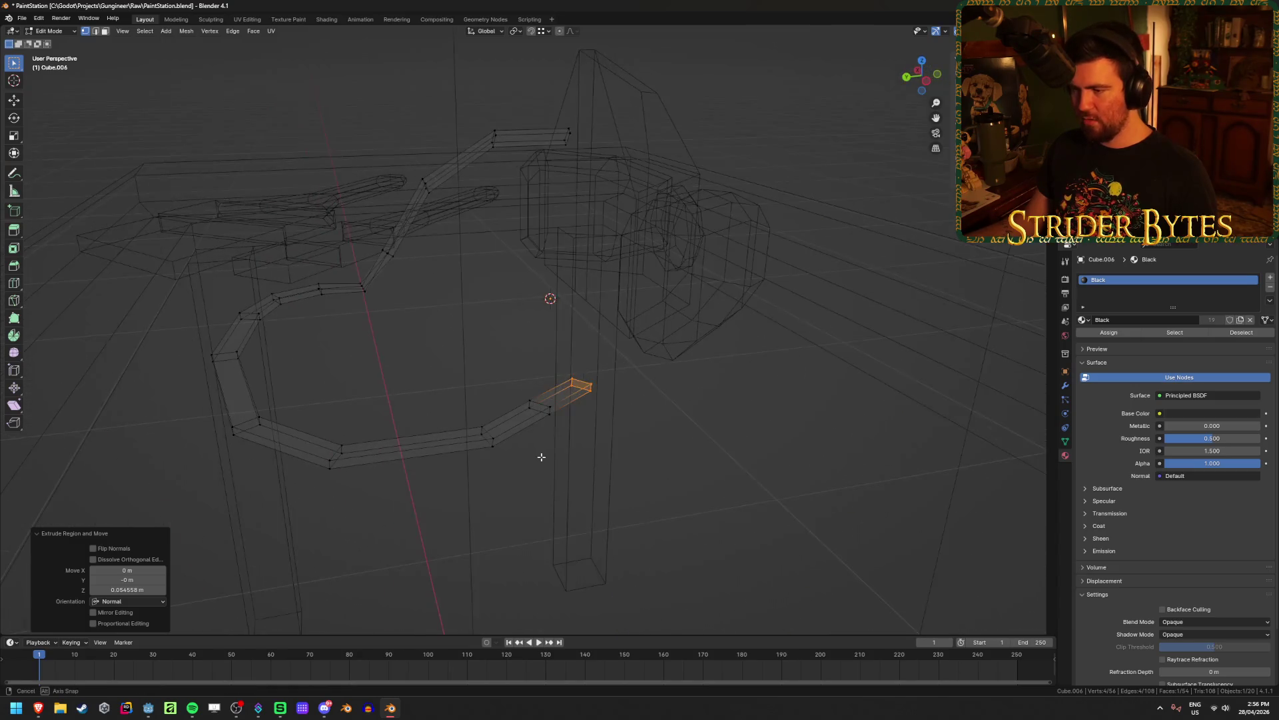
{"action": "left_click", "coordinate": [561, 31]}
{"action": "left_click", "coordinate": [573, 31]}
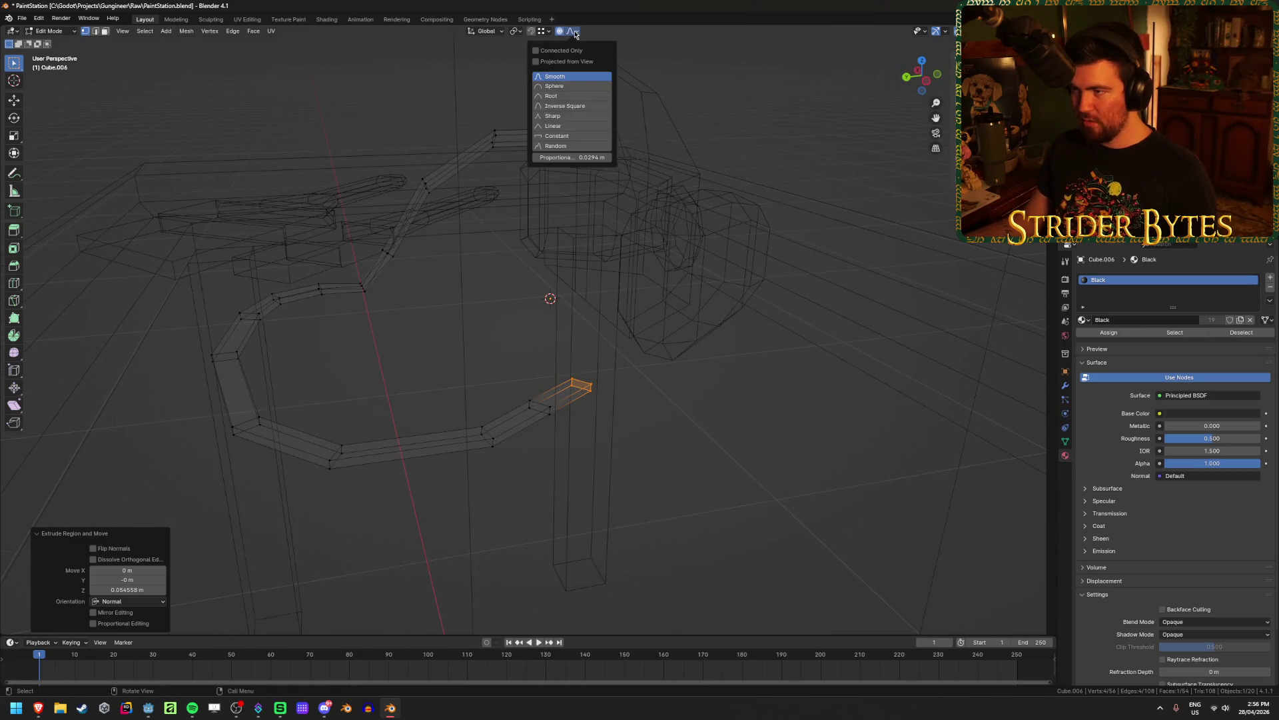
Raise the strap end about 0.096 m along Z with an enlarged proportional radius
{"action": "middle_click_drag", "start_coordinate": [698, 360], "coordinate": [642, 398]}
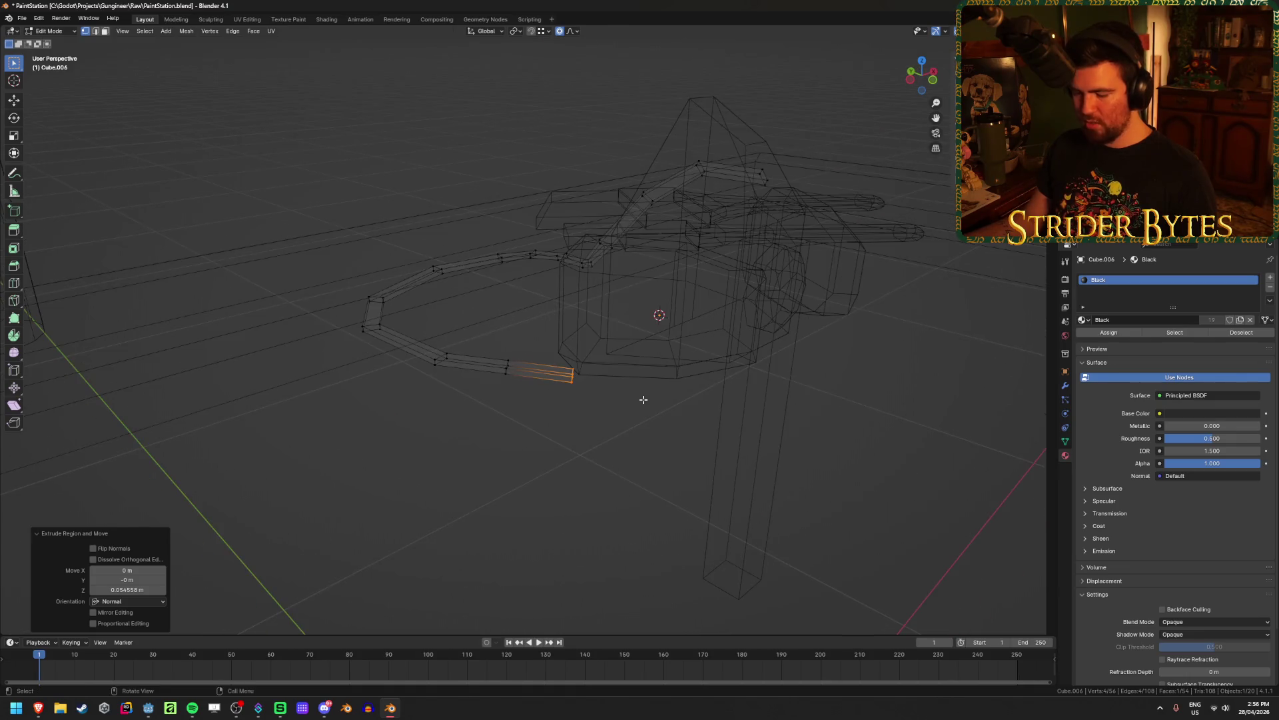
{"action": "key", "text": "g"}
{"action": "key", "text": "y"}
{"action": "key", "text": "z"}
{"action": "scroll", "coordinate": [795, 354], "scroll_direction": "down", "scroll_amount": 15}
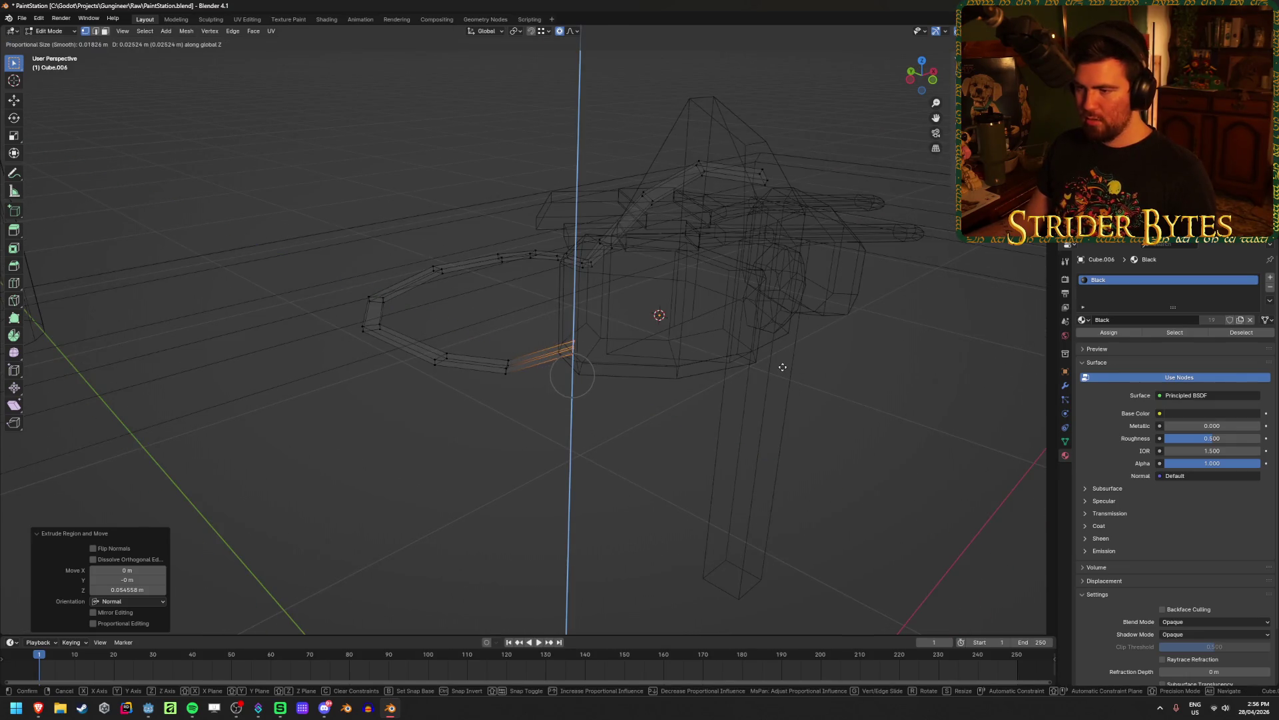
{"action": "scroll", "coordinate": [795, 338], "scroll_direction": "down", "scroll_amount": 5}
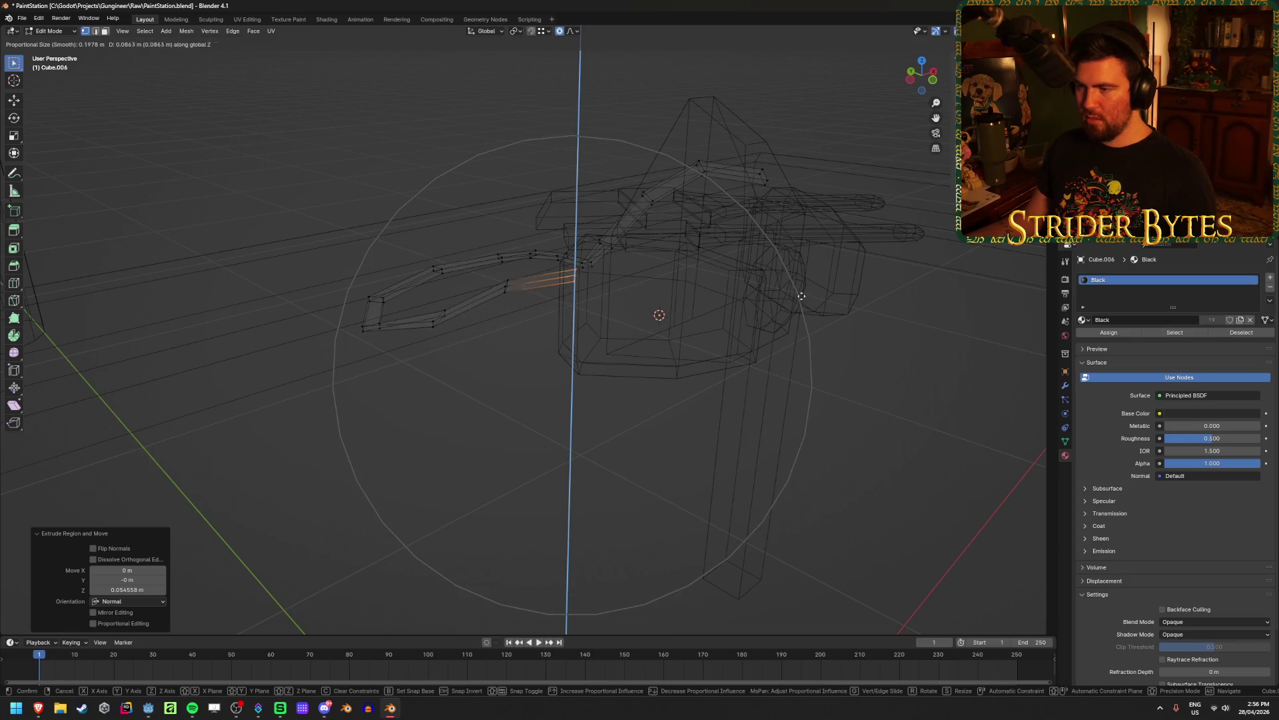
{"action": "left_click", "coordinate": [534, 356]}
Select the lower strap edges and check the bend in solid shading
{"action": "mouse_move", "coordinate": [534, 356]}
{"action": "middle_mouse_down"}
{"action": "mouse_move", "coordinate": [663, 340]}
{"action": "mouse_move", "coordinate": [634, 373]}
{"action": "mouse_move", "coordinate": [654, 380]}
{"action": "mouse_move", "coordinate": [603, 372]}
{"action": "middle_mouse_up"}
{"action": "key", "text": "shift+z"}
{"action": "key", "text": "shift+z"}
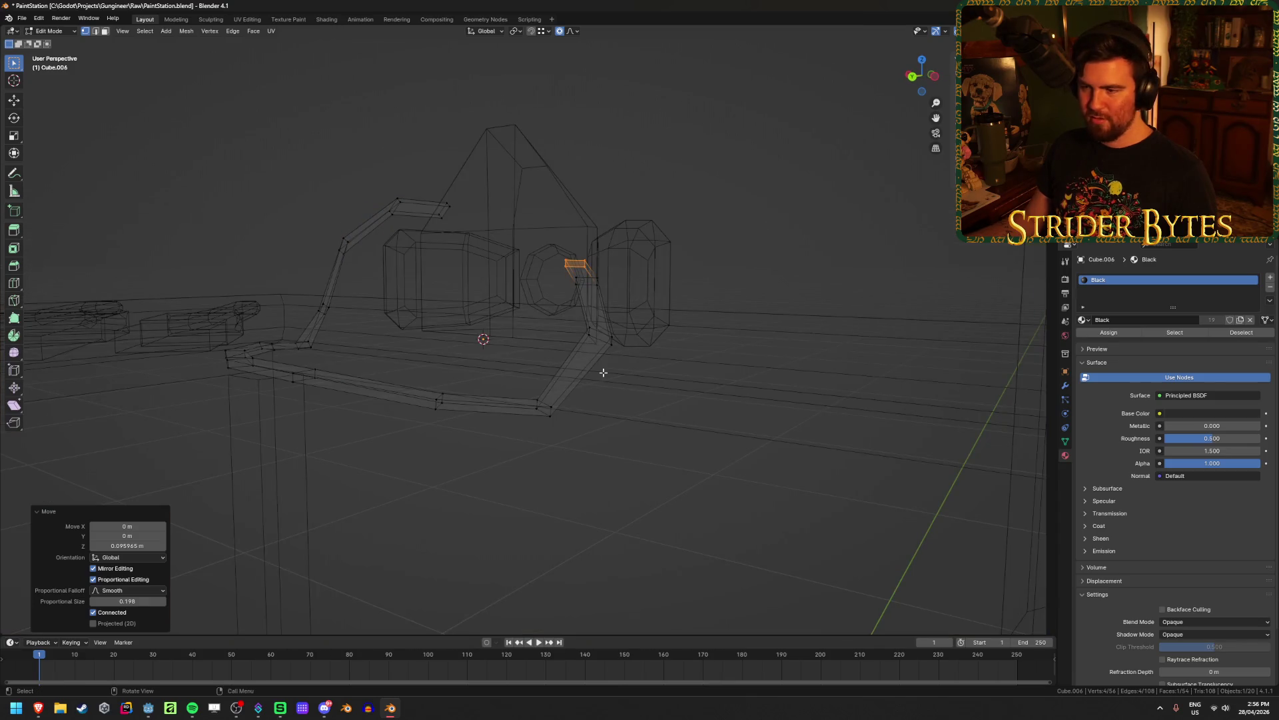
{"action": "left_click_drag", "start_coordinate": [517, 370], "coordinate": [588, 456]}
{"action": "key", "text": "shift+z"}
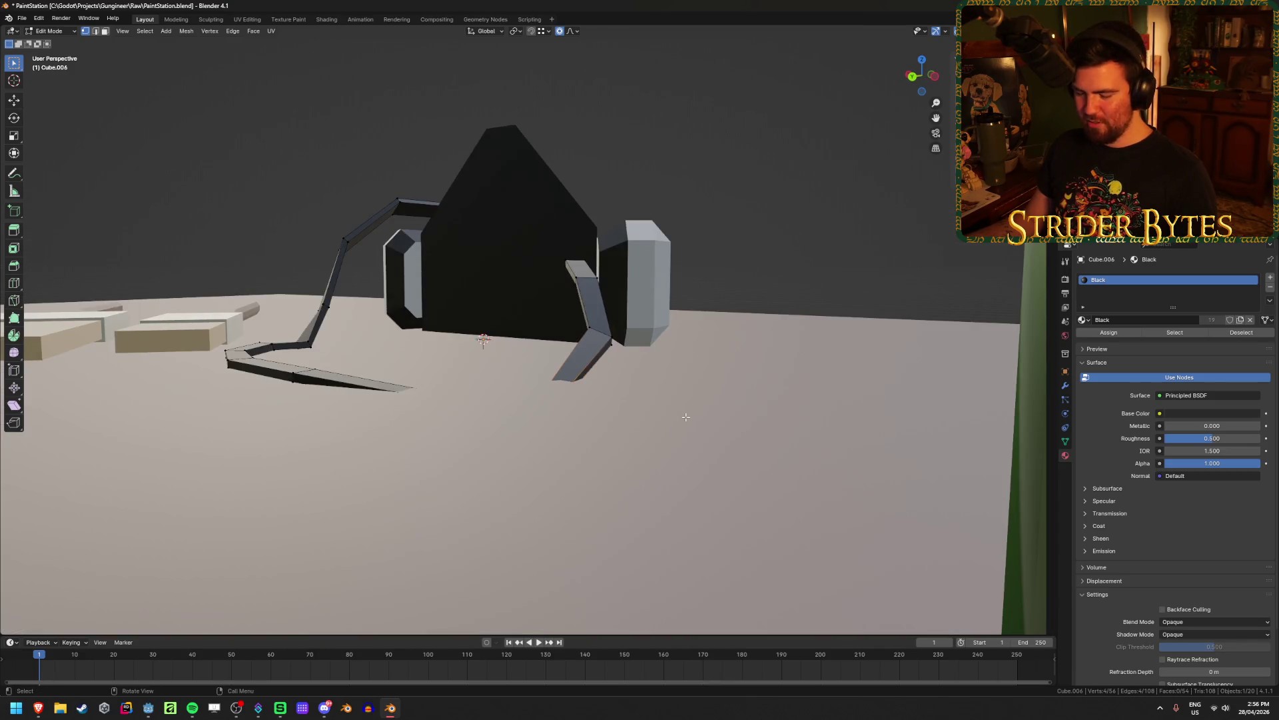
{"action": "key", "text": "shift+z"}
{"action": "key", "text": "shift+z"}
Lift the strap edges about 0.0494 m and raise a hidden strap vertex vertically
{"action": "key", "text": "g"}
{"action": "key", "text": "z"}
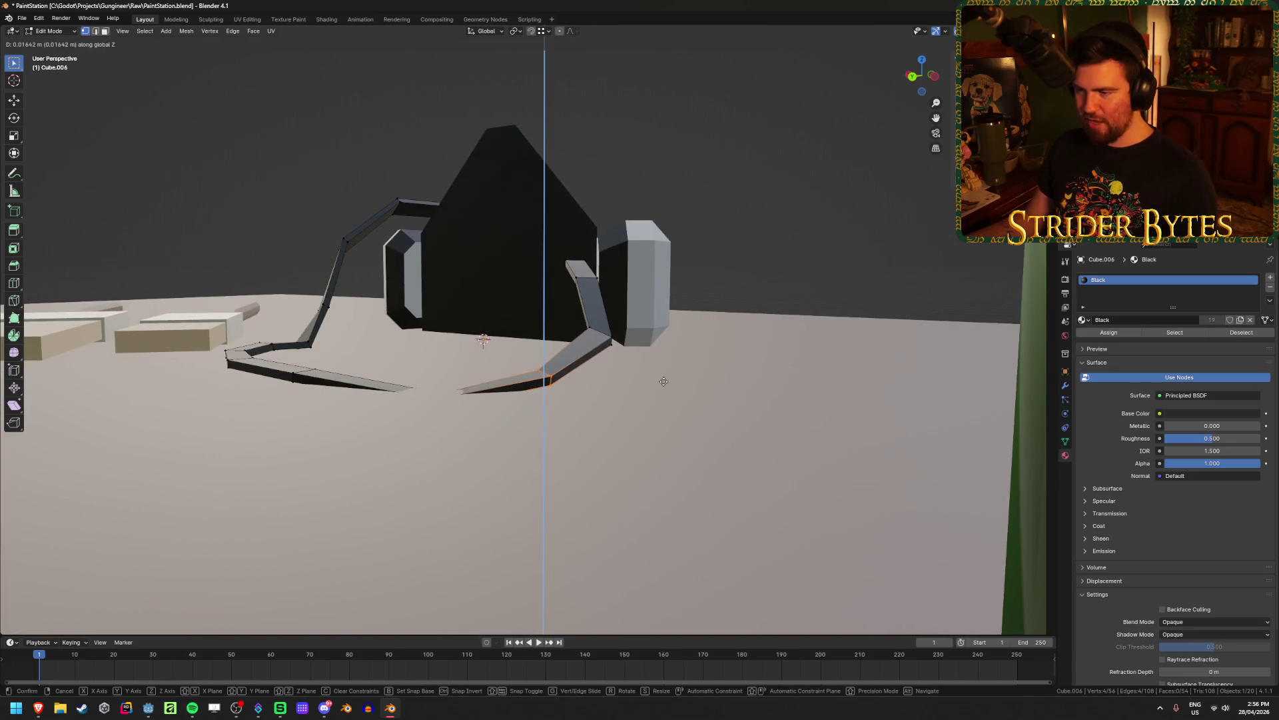
{"action": "left_click", "coordinate": [663, 378]}
{"action": "key", "text": "shift+z"}
{"action": "left_click_drag", "start_coordinate": [410, 366], "coordinate": [442, 404]}
{"action": "key", "text": "shift+z"}
{"action": "key", "text": "g"}
{"action": "key", "text": "z"}
{"action": "left_click", "coordinate": [481, 426]}
Select the strap's end vertex through wireframe shading
{"action": "mouse_move", "coordinate": [481, 426]}
{"action": "middle_mouse_down"}
{"action": "mouse_move", "coordinate": [551, 428]}
{"action": "mouse_move", "coordinate": [579, 559]}
{"action": "mouse_move", "coordinate": [675, 329]}
{"action": "middle_mouse_up"}
{"action": "key", "text": "shift+z"}
{"action": "middle_click_drag", "start_coordinate": [605, 312], "coordinate": [622, 443]}
{"action": "left_click_drag", "start_coordinate": [607, 365], "coordinate": [657, 480]}
{"action": "key", "text": "shift+z"}
{"action": "mouse_move", "coordinate": [657, 479]}
{"action": "middle_mouse_down"}
{"action": "mouse_move", "coordinate": [678, 438]}
{"action": "mouse_move", "coordinate": [696, 479]}
{"action": "middle_mouse_up"}
Extrude a new strap segment from the end and raise it vertically
{"action": "key", "text": "e"}
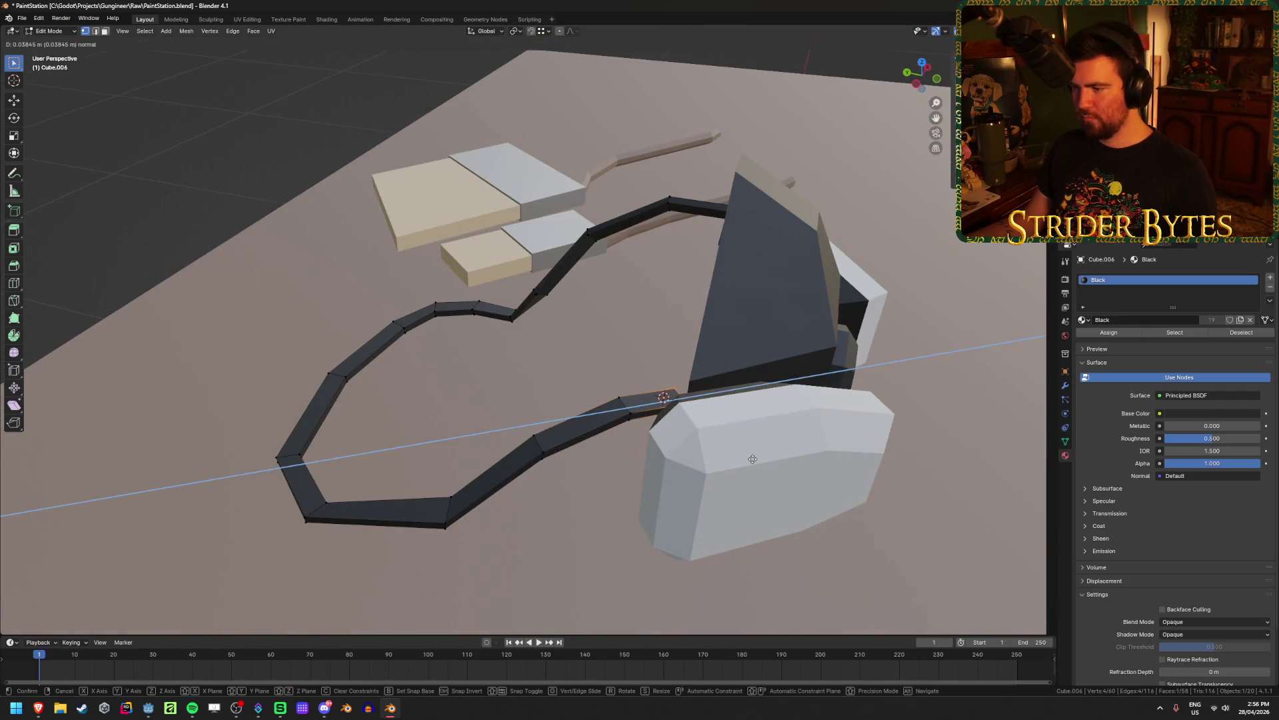
{"action": "left_click", "coordinate": [753, 459]}
{"action": "key", "text": "g"}
{"action": "key", "text": "z"}
{"action": "left_click", "coordinate": [779, 387]}
{"action": "mouse_move", "coordinate": [779, 387]}
{"action": "middle_mouse_down"}
{"action": "mouse_move", "coordinate": [813, 422]}
{"action": "mouse_move", "coordinate": [779, 365]}
{"action": "mouse_move", "coordinate": [851, 394]}
{"action": "mouse_move", "coordinate": [832, 431]}
{"action": "mouse_move", "coordinate": [653, 443]}
{"action": "middle_mouse_up"}
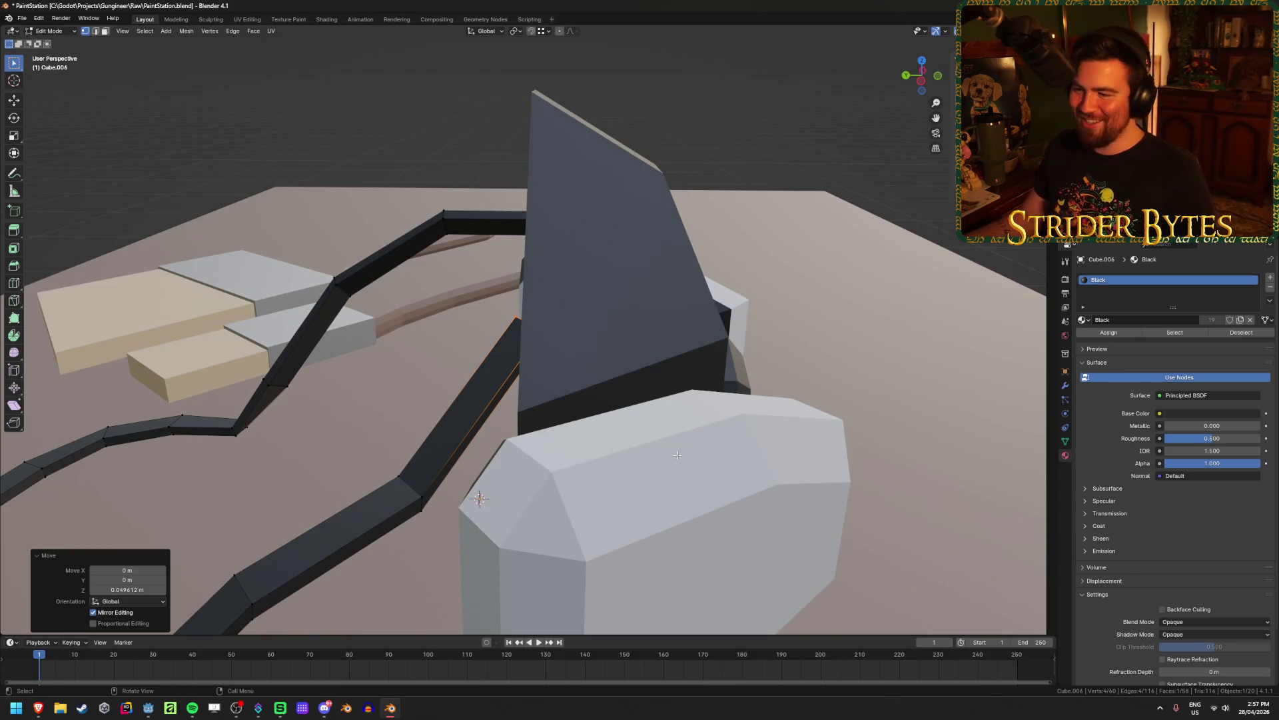
{"action": "mouse_move", "coordinate": [452, 436]}
{"action": "middle_mouse_down"}
{"action": "mouse_move", "coordinate": [472, 405]}
{"action": "mouse_move", "coordinate": [708, 400]}
{"action": "middle_mouse_up"}
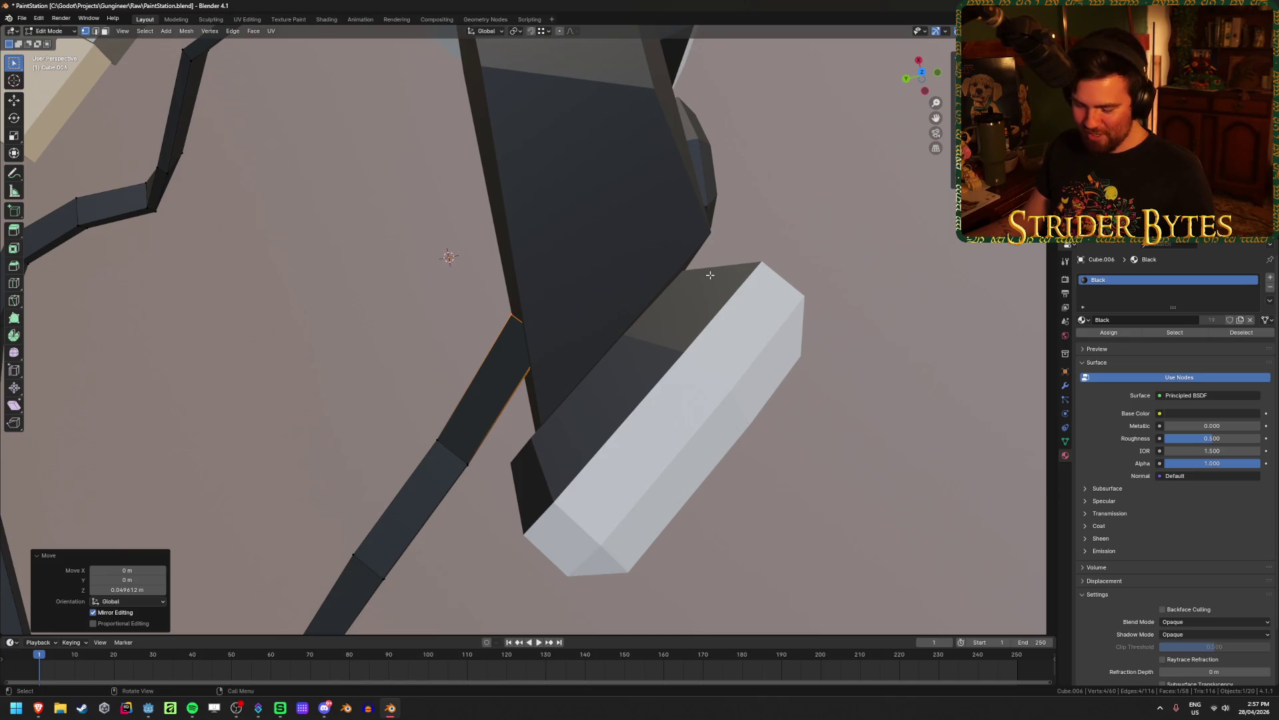
Rotate the strap end edge around Z and nudge it into place
{"action": "key", "text": "r"}
{"action": "key", "text": "z"}
{"action": "left_click", "coordinate": [725, 382]}
{"action": "mouse_move", "coordinate": [725, 382]}
{"action": "middle_mouse_down"}
{"action": "mouse_move", "coordinate": [705, 408]}
{"action": "mouse_move", "coordinate": [668, 370]}
{"action": "mouse_move", "coordinate": [625, 357]}
{"action": "mouse_move", "coordinate": [585, 374]}
{"action": "mouse_move", "coordinate": [605, 380]}
{"action": "middle_mouse_up"}
{"action": "key", "text": "g"}
{"action": "left_click", "coordinate": [700, 429]}
{"action": "key", "text": "r"}
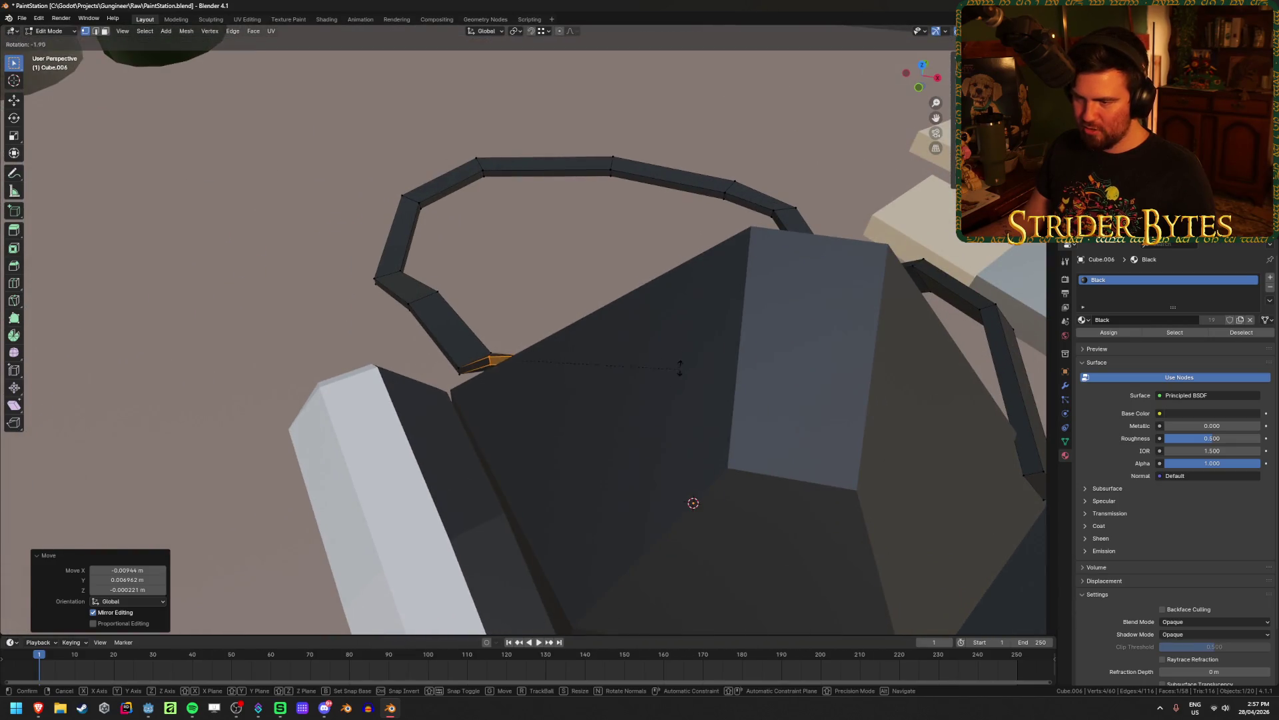
{"action": "left_click", "coordinate": [666, 315]}
{"action": "mouse_move", "coordinate": [666, 315]}
{"action": "middle_mouse_down"}
{"action": "mouse_move", "coordinate": [649, 355]}
{"action": "mouse_move", "coordinate": [653, 341]}
{"action": "mouse_move", "coordinate": [601, 378]}
{"action": "mouse_move", "coordinate": [663, 373]}
{"action": "mouse_move", "coordinate": [528, 374]}
{"action": "mouse_move", "coordinate": [622, 375]}
{"action": "mouse_move", "coordinate": [600, 363]}
{"action": "mouse_move", "coordinate": [609, 353]}
{"action": "mouse_move", "coordinate": [717, 531]}
{"action": "mouse_move", "coordinate": [757, 528]}
{"action": "mouse_move", "coordinate": [705, 443]}
{"action": "middle_mouse_up"}
{"action": "key", "text": "g"}
{"action": "key", "text": "Escape"}
Rotate and reposition the strap end, then turn it around Z
{"action": "key", "text": "r"}
{"action": "left_click", "coordinate": [609, 317]}
{"action": "key", "text": "g"}
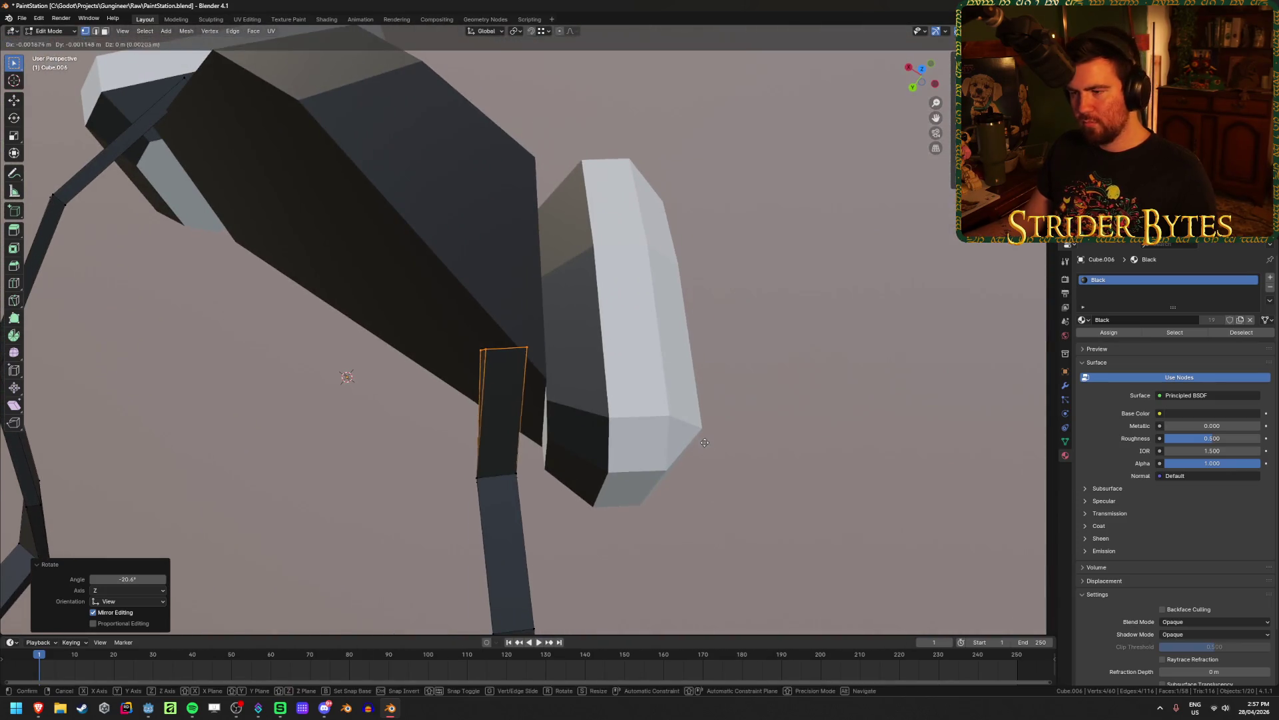
{"action": "left_click", "coordinate": [704, 442]}
{"action": "key", "text": "r"}
{"action": "key", "text": "z"}
{"action": "left_click", "coordinate": [664, 542]}
{"action": "mouse_move", "coordinate": [664, 541]}
{"action": "middle_mouse_down"}
{"action": "mouse_move", "coordinate": [663, 477]}
{"action": "mouse_move", "coordinate": [753, 523]}
{"action": "mouse_move", "coordinate": [853, 407]}
{"action": "middle_mouse_up"}
Extrude a new strap segment and rotate and position it beside the mask
{"action": "key", "text": "e"}
{"action": "left_click", "coordinate": [658, 474]}
{"action": "key", "text": "r"}
{"action": "left_click", "coordinate": [863, 334]}
{"action": "key", "text": "g"}
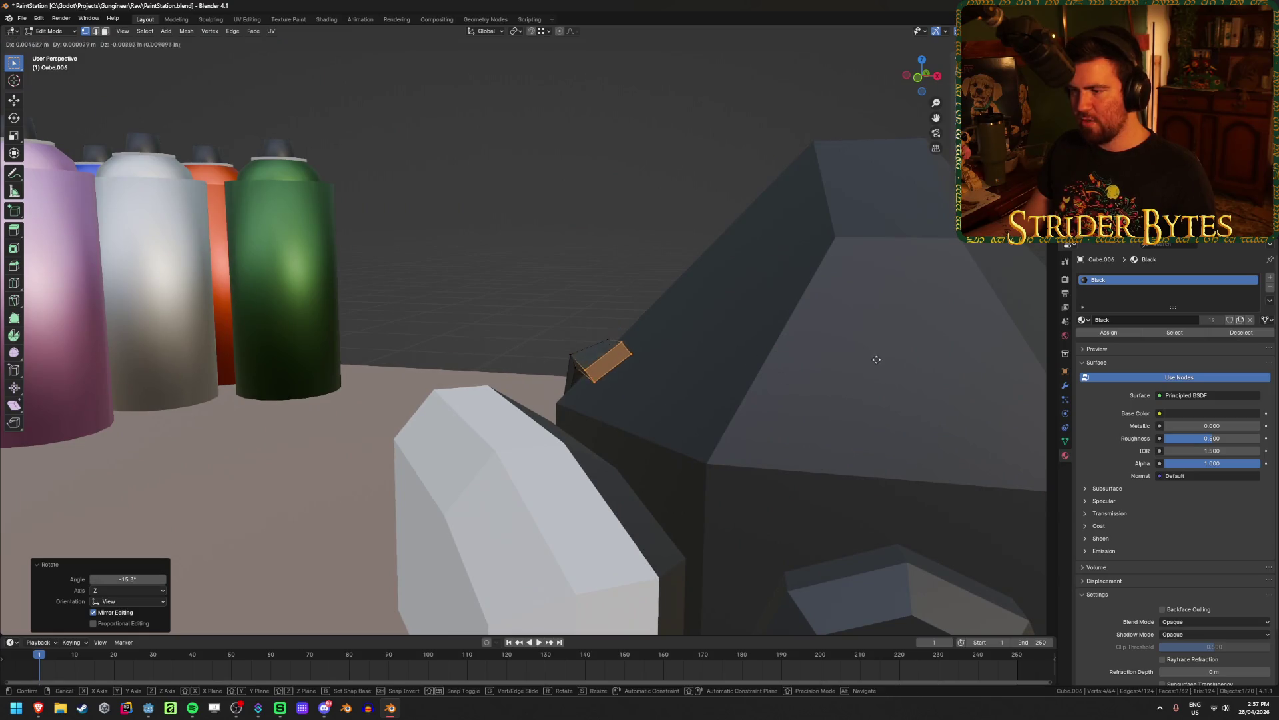
{"action": "left_click", "coordinate": [890, 367]}
{"action": "key", "text": "r"}
{"action": "left_click", "coordinate": [786, 471]}
{"action": "mouse_move", "coordinate": [786, 471]}
{"action": "middle_mouse_down"}
{"action": "mouse_move", "coordinate": [700, 442]}
{"action": "mouse_move", "coordinate": [877, 445]}
{"action": "mouse_move", "coordinate": [412, 422]}
{"action": "middle_mouse_up"}
{"action": "scroll", "coordinate": [412, 422], "scroll_direction": "up", "scroll_amount": 6}
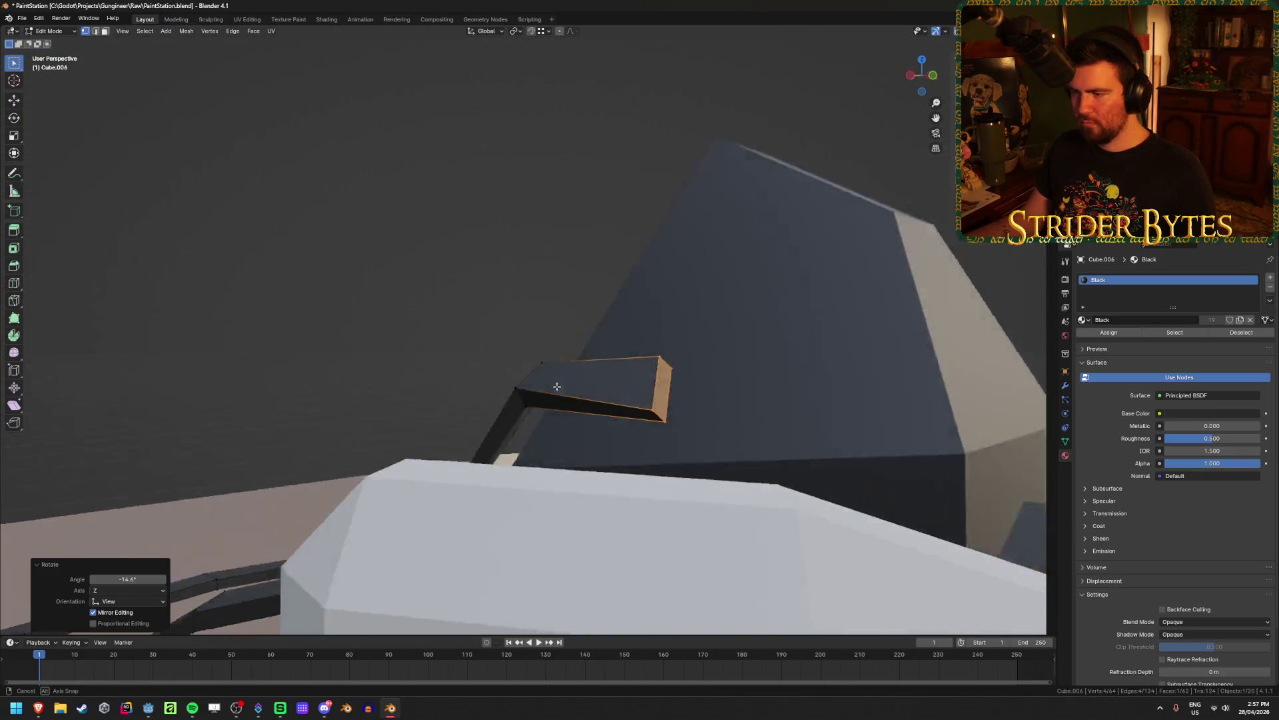
{"action": "mouse_move", "coordinate": [529, 366]}
{"action": "middle_mouse_down"}
{"action": "mouse_move", "coordinate": [643, 387]}
{"action": "mouse_move", "coordinate": [639, 405]}
{"action": "mouse_move", "coordinate": [641, 394]}
{"action": "mouse_move", "coordinate": [686, 457]}
{"action": "mouse_move", "coordinate": [634, 491]}
{"action": "mouse_move", "coordinate": [586, 442]}
{"action": "middle_mouse_up"}
Angle the new segment toward the mask and move it into the mask's side
{"action": "key", "text": "r"}
{"action": "left_click", "coordinate": [655, 432]}
{"action": "key", "text": "g"}
{"action": "key", "text": "r"}
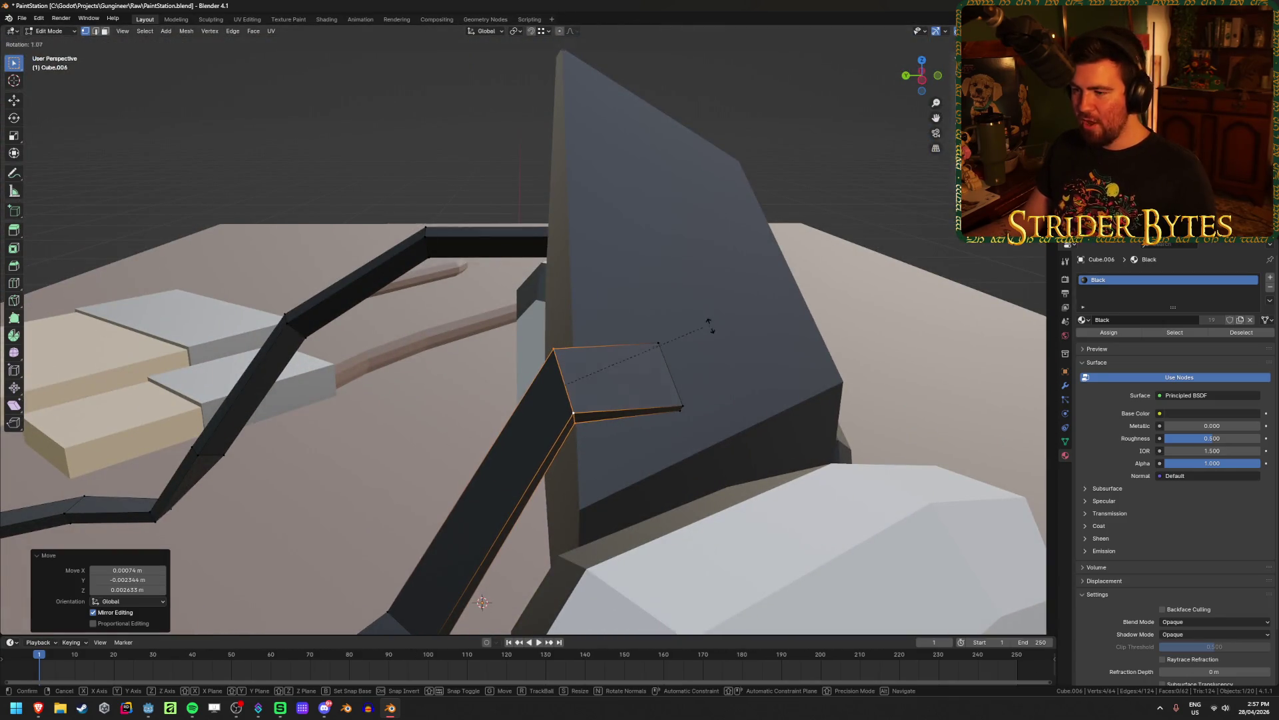
{"action": "left_click", "coordinate": [717, 359]}
{"action": "mouse_move", "coordinate": [717, 360]}
{"action": "middle_mouse_down"}
{"action": "mouse_move", "coordinate": [682, 381]}
{"action": "mouse_move", "coordinate": [685, 417]}
{"action": "mouse_move", "coordinate": [654, 428]}
{"action": "mouse_move", "coordinate": [734, 397]}
{"action": "mouse_move", "coordinate": [695, 494]}
{"action": "middle_mouse_up"}
{"action": "key", "text": "g"}
{"action": "left_click", "coordinate": [665, 422]}
{"action": "key", "text": "g"}
{"action": "left_click", "coordinate": [721, 397]}
{"action": "mouse_move", "coordinate": [578, 531]}
{"action": "middle_mouse_down"}
{"action": "mouse_move", "coordinate": [553, 476]}
{"action": "mouse_move", "coordinate": [675, 498]}
{"action": "middle_mouse_up"}
Raise the segment 0.024 m and set its final 10.6° rotation along the mask
{"action": "key", "text": "g"}
{"action": "key", "text": "z"}
{"action": "left_click", "coordinate": [552, 472]}
{"action": "mouse_move", "coordinate": [634, 446]}
{"action": "middle_mouse_down"}
{"action": "mouse_move", "coordinate": [795, 454]}
{"action": "mouse_move", "coordinate": [797, 494]}
{"action": "mouse_move", "coordinate": [668, 460]}
{"action": "mouse_move", "coordinate": [675, 493]}
{"action": "middle_mouse_up"}
{"action": "left_click", "coordinate": [802, 480]}
Leave Edit Mode and save PaintStation.blend
{"action": "key", "text": "Tab"}
{"action": "key", "text": "ctrl+s"}
{"action": "scroll", "coordinate": [693, 466], "scroll_direction": "down", "scroll_amount": 5}
{"action": "mouse_move", "coordinate": [694, 440]}
{"action": "middle_mouse_down"}
{"action": "mouse_move", "coordinate": [680, 499]}
{"action": "mouse_move", "coordinate": [488, 378]}
{"action": "middle_mouse_up"}
{"action": "scroll", "coordinate": [619, 471], "scroll_direction": "up", "scroll_amount": 5}
{"action": "key", "text": "Tab"}
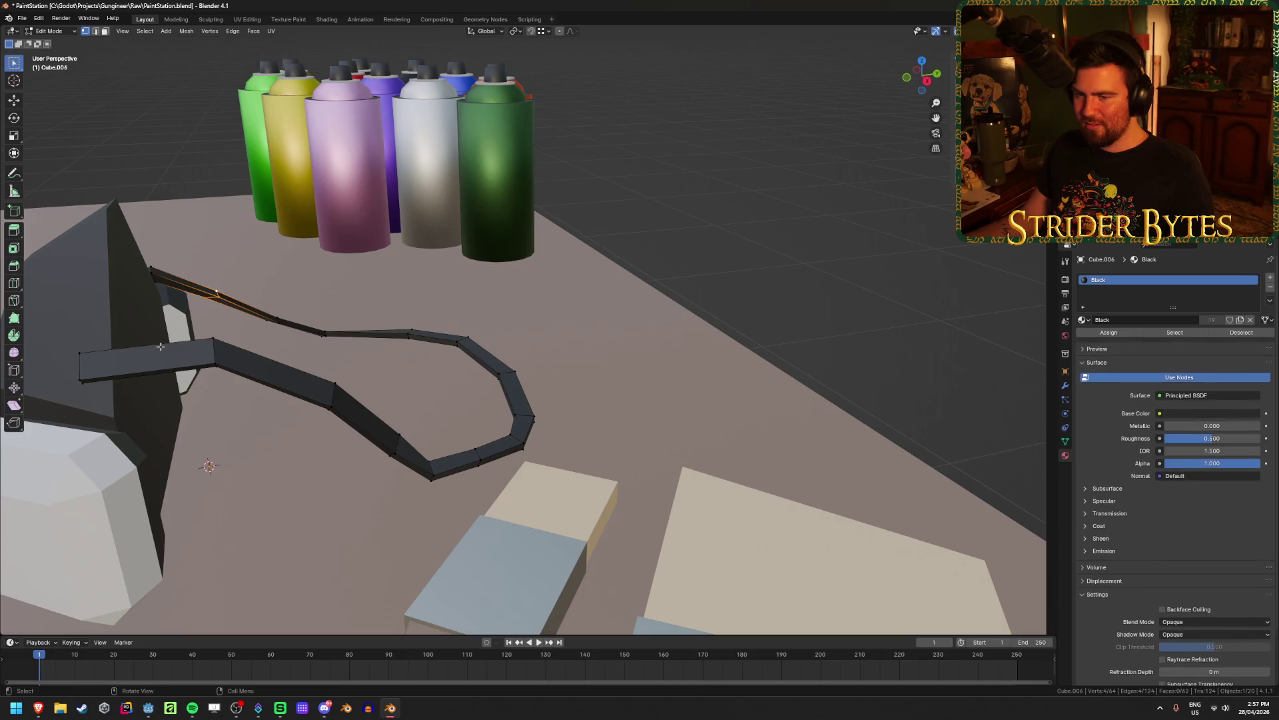
Slide the selected strap face along the Y axis toward the mask side
{"action": "key", "text": "KP_3"}
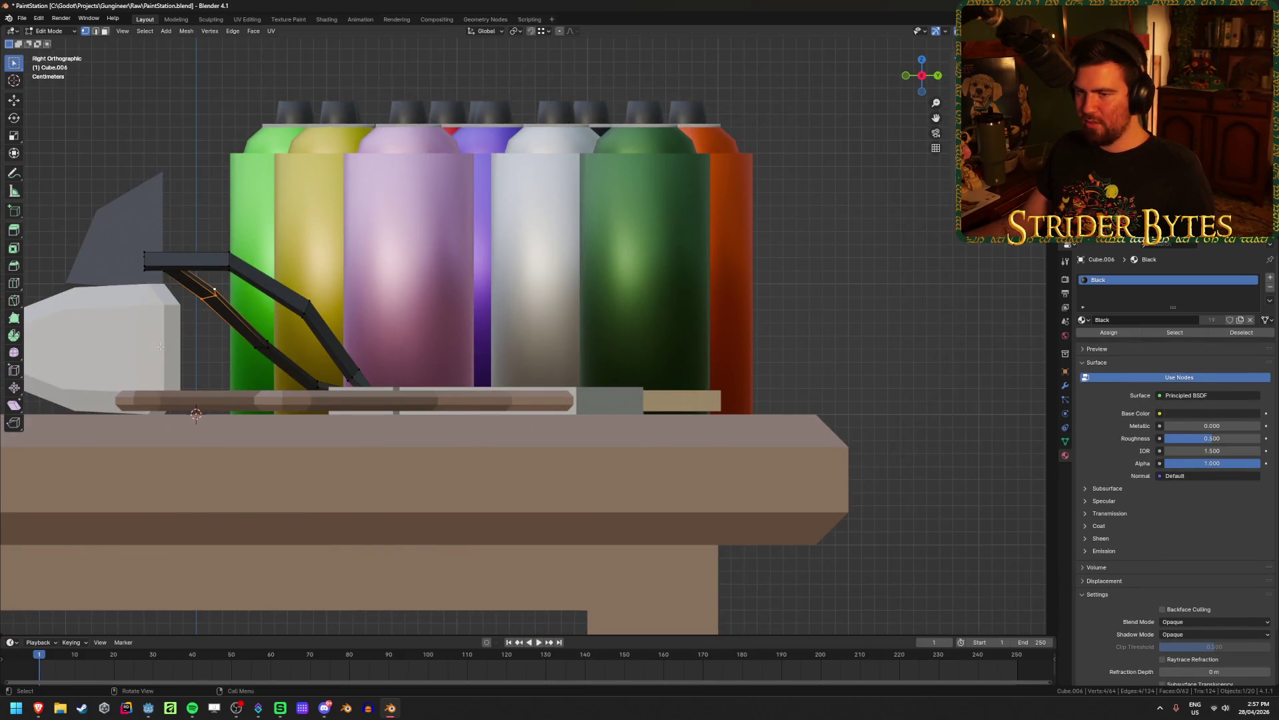
{"action": "scroll", "coordinate": [227, 256], "scroll_direction": "up", "scroll_amount": 10}
{"action": "scroll", "coordinate": [228, 256], "scroll_direction": "down", "scroll_amount": 8}
{"action": "middle_click_drag", "start_coordinate": [228, 256], "coordinate": [595, 368]}
{"action": "scroll", "coordinate": [484, 402], "scroll_direction": "up", "scroll_amount": 2}
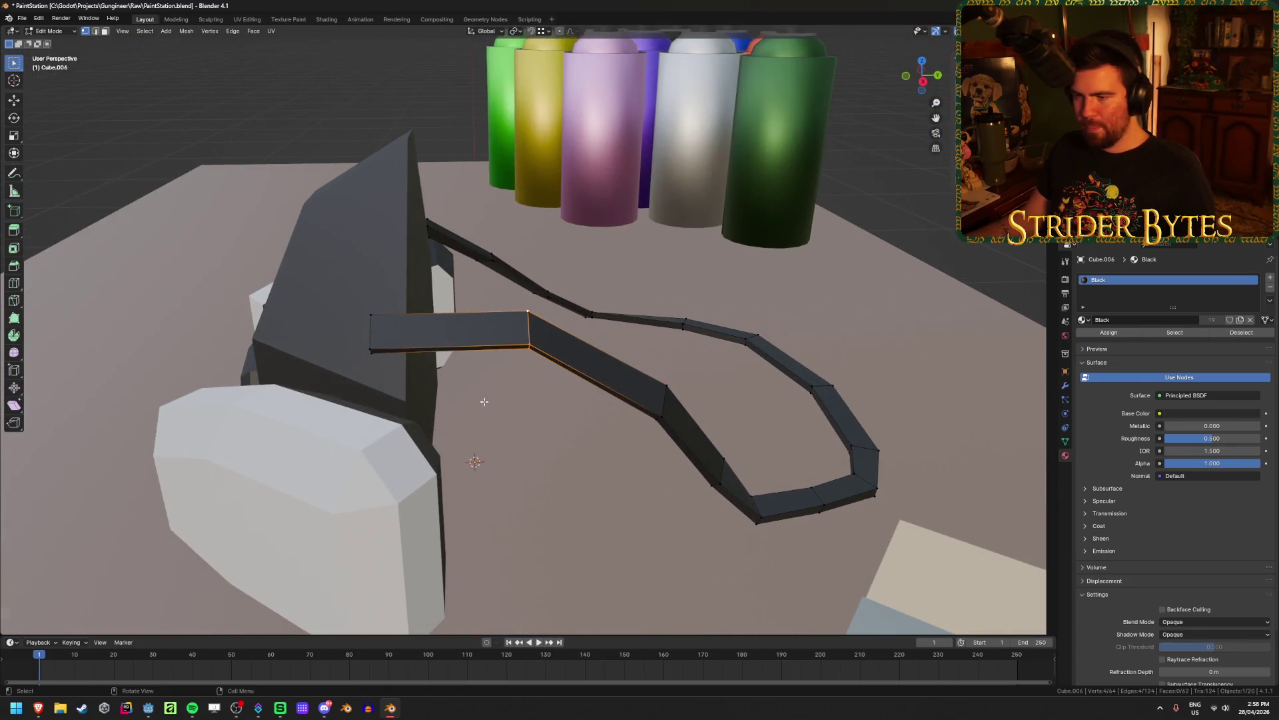
{"action": "key", "text": "shift+z"}
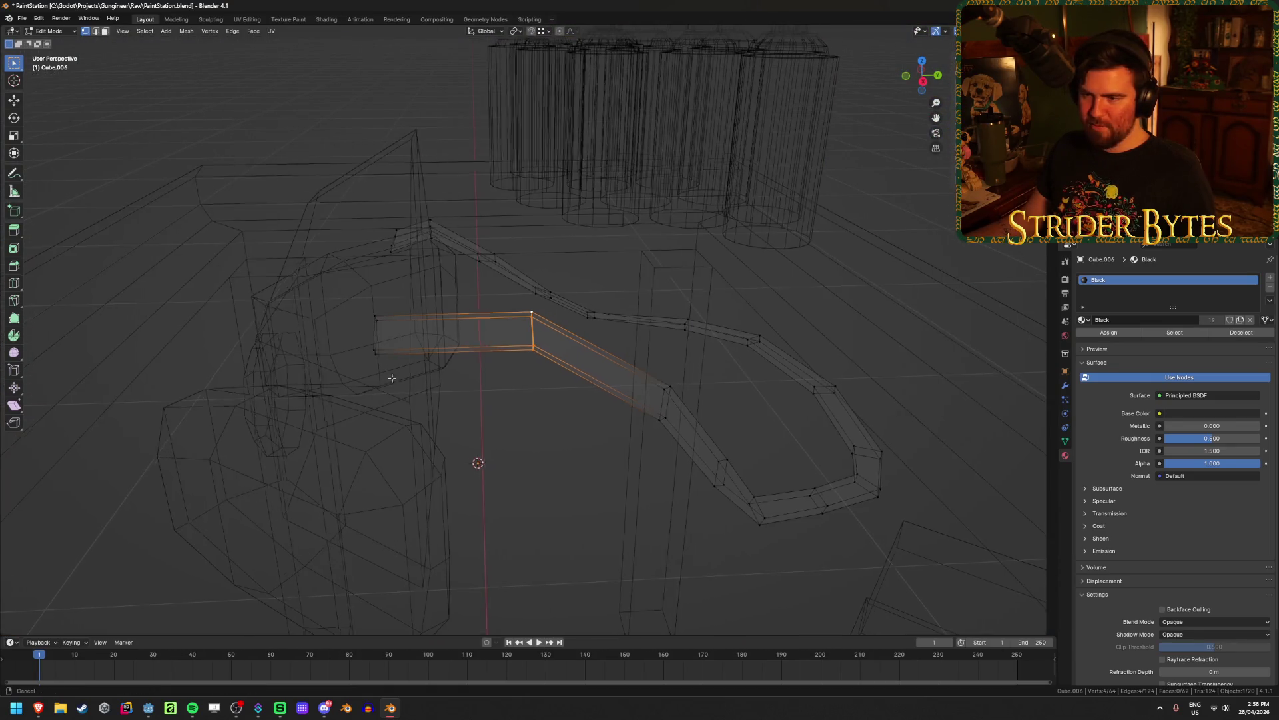
{"action": "middle_click_drag", "start_coordinate": [386, 377], "coordinate": [403, 311]}
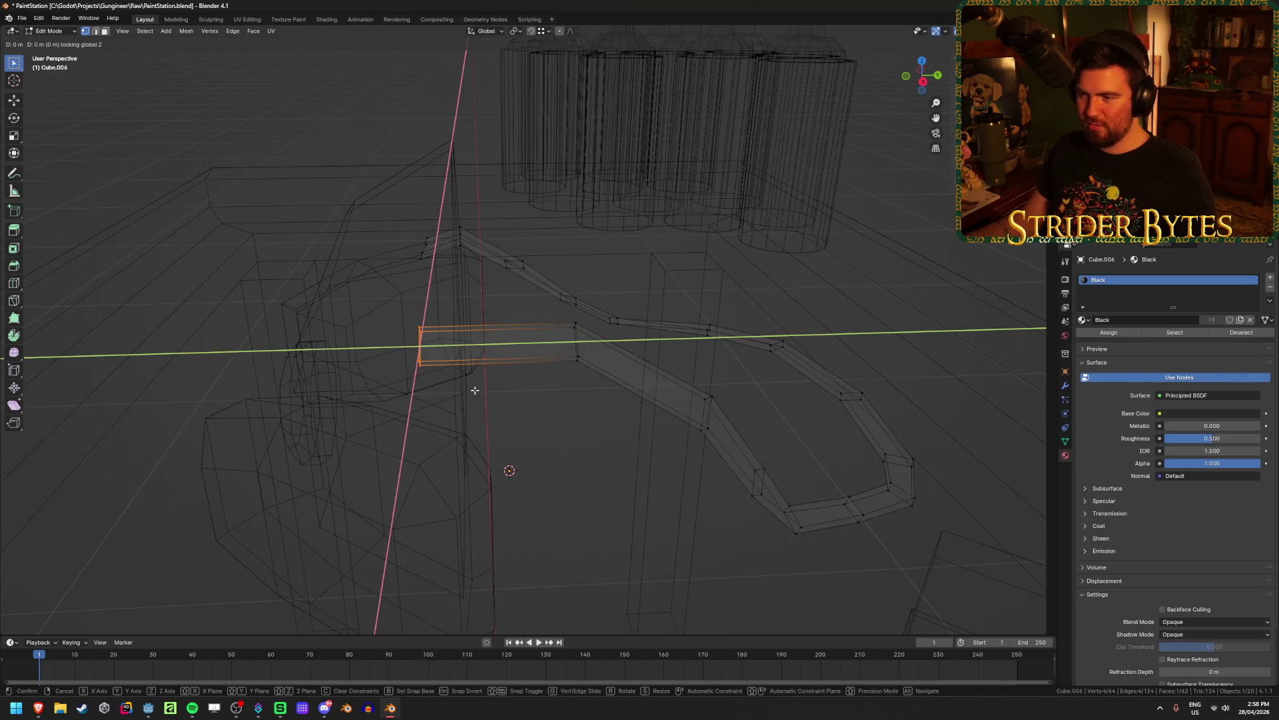
{"action": "key", "text": "shift+z"}
{"action": "key", "text": "g"}
{"action": "key", "text": "y"}
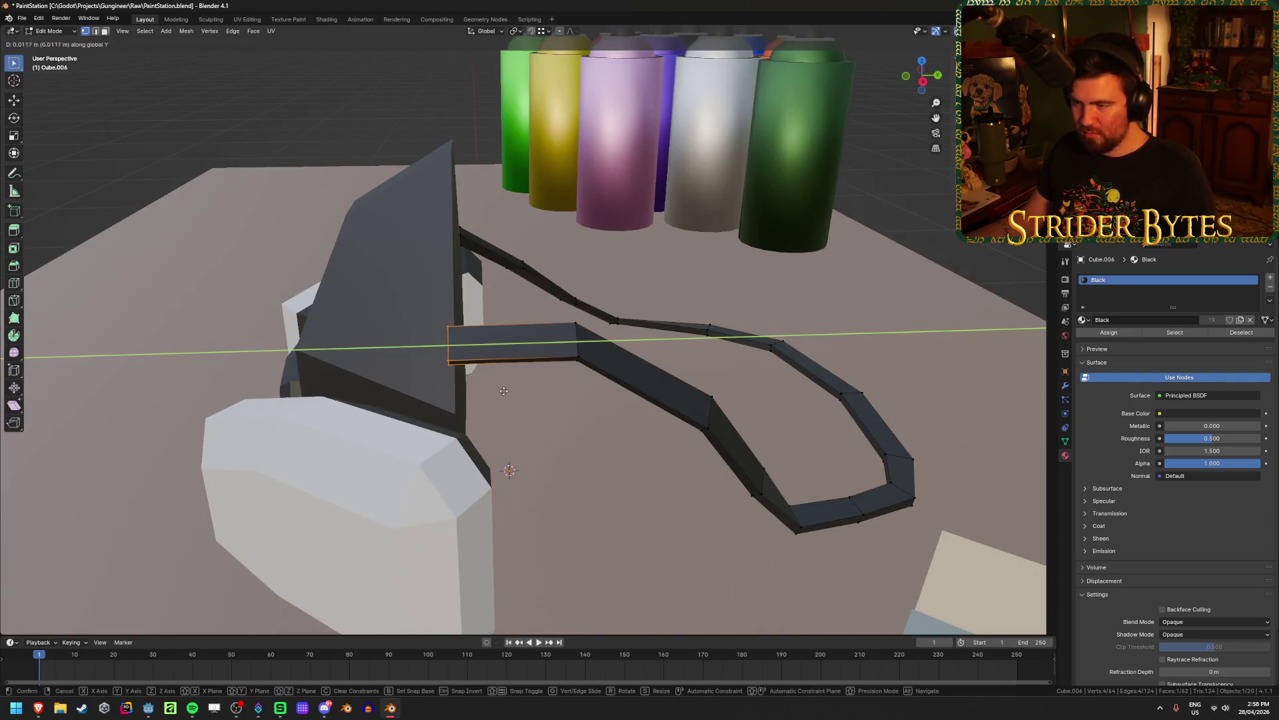
{"action": "left_click", "coordinate": [514, 390]}
Box-select the strap bend vertices in X-ray and lower them along Z
{"action": "mouse_move", "coordinate": [551, 451]}
{"action": "middle_mouse_down"}
{"action": "mouse_move", "coordinate": [547, 440]}
{"action": "mouse_move", "coordinate": [553, 480]}
{"action": "middle_mouse_up"}
{"action": "key", "text": "shift+z"}
{"action": "left_click_drag", "start_coordinate": [545, 300], "coordinate": [612, 412]}
{"action": "key", "text": "shift+z"}
{"action": "middle_click_drag", "start_coordinate": [612, 412], "coordinate": [620, 406]}
{"action": "key", "text": "g"}
{"action": "key", "text": "z"}
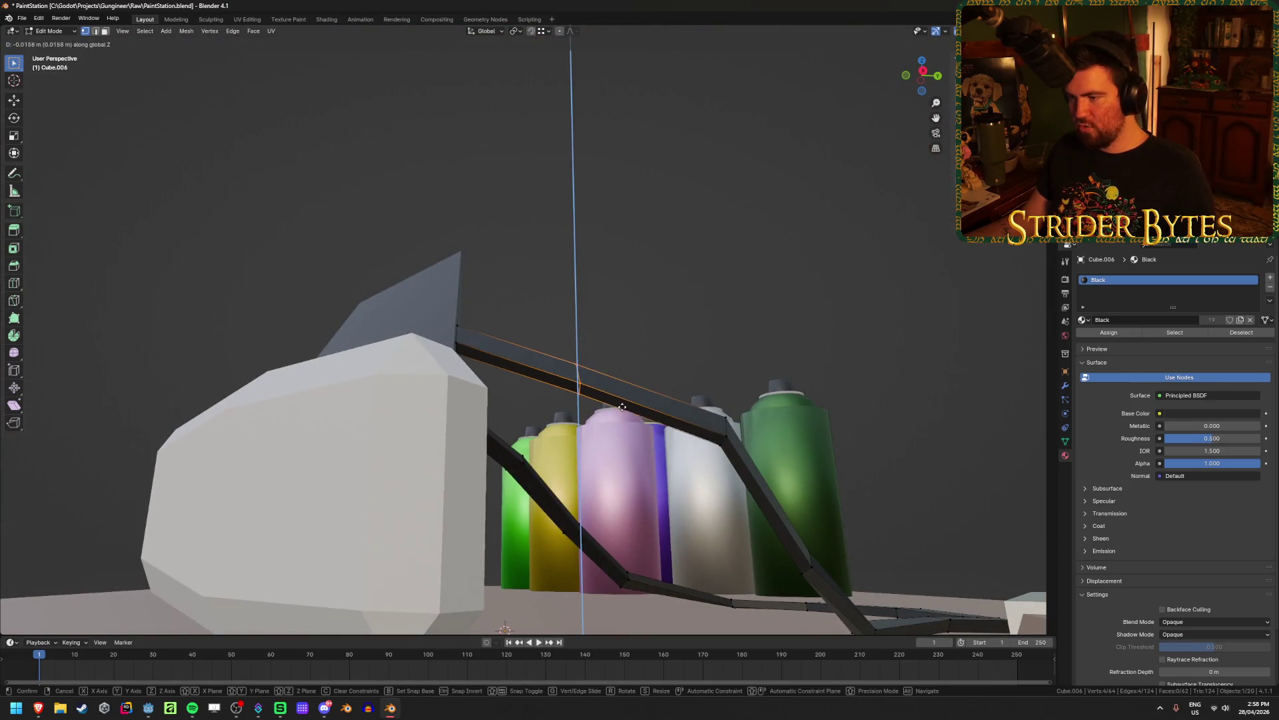
{"action": "left_click", "coordinate": [622, 408]}
Lower the strap bend segment further along Z to match the mask's height
{"action": "middle_click_drag", "start_coordinate": [758, 472], "coordinate": [634, 472]}
{"action": "key", "text": "shift+z"}
{"action": "left_click_drag", "start_coordinate": [574, 339], "coordinate": [647, 488]}
{"action": "key", "text": "shift+z"}
{"action": "mouse_move", "coordinate": [647, 488]}
{"action": "middle_mouse_down"}
{"action": "mouse_move", "coordinate": [660, 479]}
{"action": "mouse_move", "coordinate": [556, 482]}
{"action": "mouse_move", "coordinate": [580, 516]}
{"action": "mouse_move", "coordinate": [524, 522]}
{"action": "mouse_move", "coordinate": [592, 416]}
{"action": "middle_mouse_up"}
{"action": "key", "text": "g"}
{"action": "key", "text": "z"}
{"action": "left_click", "coordinate": [658, 489]}
{"action": "left_click", "coordinate": [634, 491]}
{"action": "left_click", "coordinate": [572, 482]}
Extrude the strap end face, then reposition it and rotate it 11.1°
{"action": "key", "text": "alt+z"}
{"action": "left_click_drag", "start_coordinate": [436, 383], "coordinate": [436, 382]}
{"action": "key", "text": "alt+z"}
{"action": "mouse_move", "coordinate": [436, 383]}
{"action": "middle_mouse_down"}
{"action": "mouse_move", "coordinate": [466, 400]}
{"action": "mouse_move", "coordinate": [447, 412]}
{"action": "mouse_move", "coordinate": [557, 429]}
{"action": "mouse_move", "coordinate": [366, 449]}
{"action": "mouse_move", "coordinate": [309, 509]}
{"action": "mouse_move", "coordinate": [300, 493]}
{"action": "mouse_move", "coordinate": [178, 505]}
{"action": "mouse_move", "coordinate": [366, 509]}
{"action": "mouse_move", "coordinate": [432, 426]}
{"action": "middle_mouse_up"}
{"action": "key", "text": "e"}
{"action": "left_click", "coordinate": [446, 411]}
{"action": "key", "text": "g"}
{"action": "left_click", "coordinate": [539, 426]}
{"action": "left_click", "coordinate": [545, 425]}
Tuck the strap's end vertices into the mask side and return to Object Mode
{"action": "key", "text": "shift+z"}
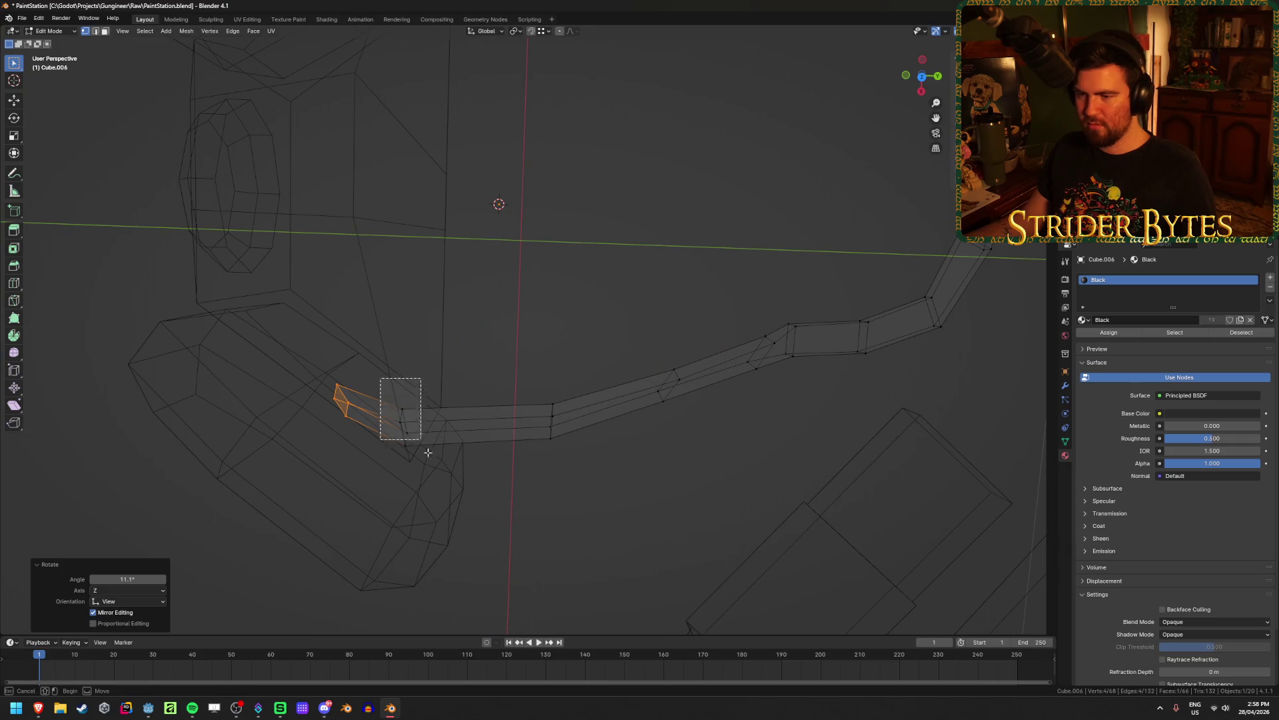
{"action": "left_click_drag", "start_coordinate": [421, 439], "coordinate": [421, 440], "text": "shift"}
{"action": "key", "text": "shift+z"}
{"action": "middle_click_drag", "start_coordinate": [436, 468], "coordinate": [440, 430]}
{"action": "key", "text": "g"}
{"action": "left_click", "coordinate": [438, 466]}
{"action": "key", "text": "Tab"}
{"action": "scroll", "coordinate": [440, 430], "scroll_direction": "down", "scroll_amount": 5}
{"action": "left_click", "coordinate": [602, 477]}
{"action": "mouse_move", "coordinate": [602, 477]}
{"action": "middle_mouse_down"}
{"action": "mouse_move", "coordinate": [410, 433]}
{"action": "mouse_move", "coordinate": [614, 429]}
{"action": "mouse_move", "coordinate": [635, 463]}
{"action": "mouse_move", "coordinate": [607, 490]}
{"action": "mouse_move", "coordinate": [518, 459]}
{"action": "mouse_move", "coordinate": [546, 445]}
{"action": "mouse_move", "coordinate": [506, 497]}
{"action": "mouse_move", "coordinate": [393, 491]}
{"action": "mouse_move", "coordinate": [401, 472]}
{"action": "mouse_move", "coordinate": [636, 386]}
{"action": "middle_mouse_up"}
{"action": "scroll", "coordinate": [443, 418], "scroll_direction": "up", "scroll_amount": 3}
In Top Orthographic view with X-ray, nudge the strap's top vertex
{"action": "key", "text": "KP_7"}
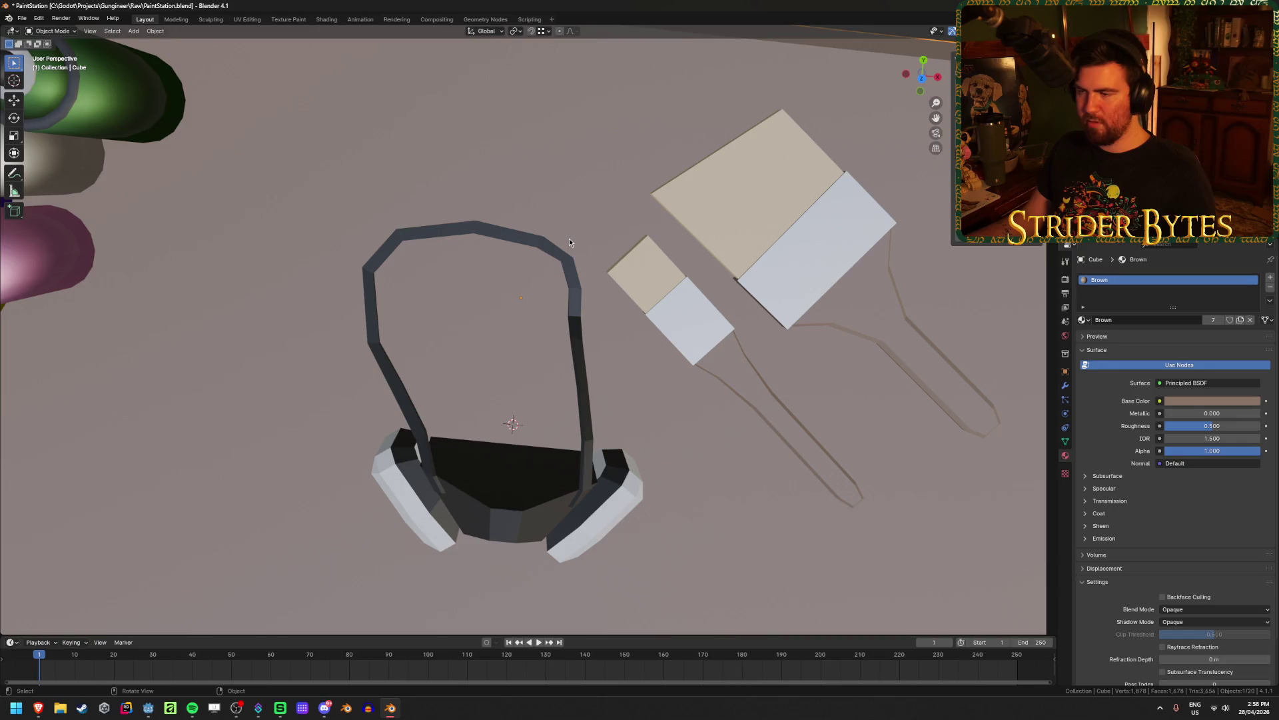
{"action": "key", "text": "KP_5"}
{"action": "key", "text": "Tab"}
{"action": "left_click", "coordinate": [572, 239]}
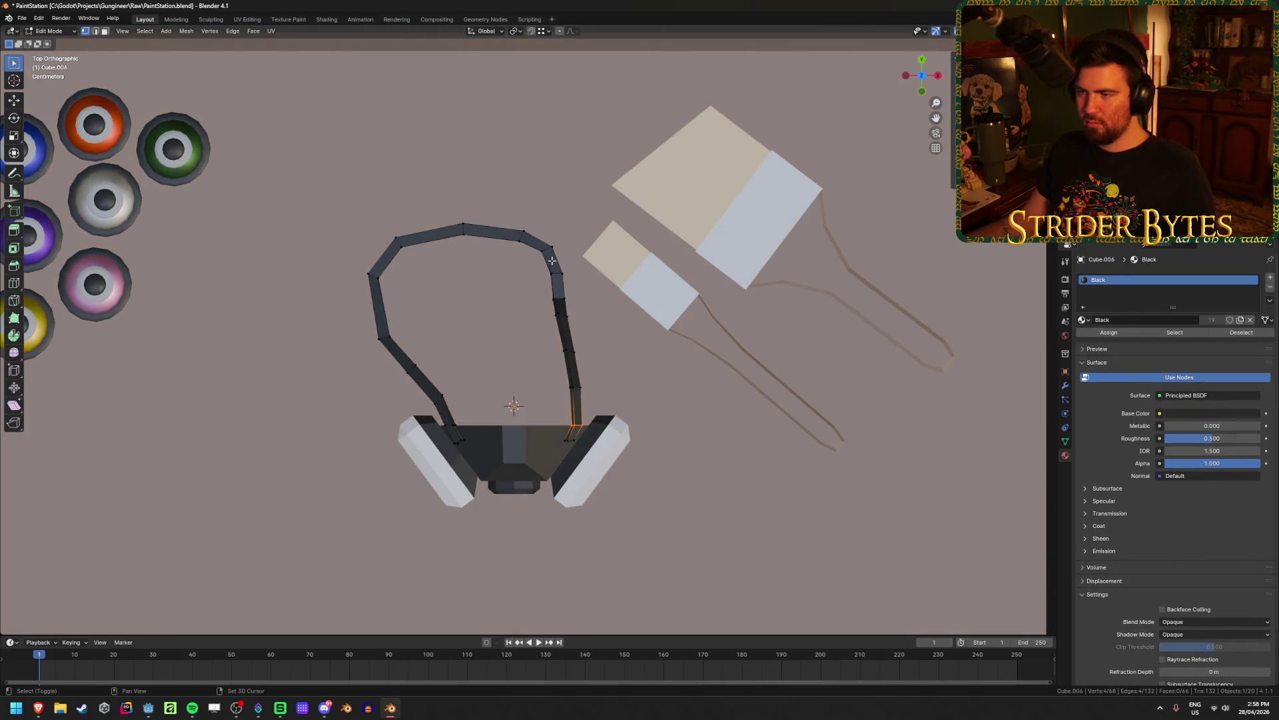
{"action": "key", "text": "shift+z"}
{"action": "left_click_drag", "start_coordinate": [440, 265], "coordinate": [510, 198]}
{"action": "key", "text": "g"}
{"action": "left_click", "coordinate": [522, 202]}
Move the next two vertices down the strap's right side upward to round the curve
{"action": "left_click", "coordinate": [539, 243]}
{"action": "key", "text": "g"}
{"action": "left_click", "coordinate": [558, 235]}
{"action": "left_click", "coordinate": [561, 273]}
{"action": "key", "text": "g"}
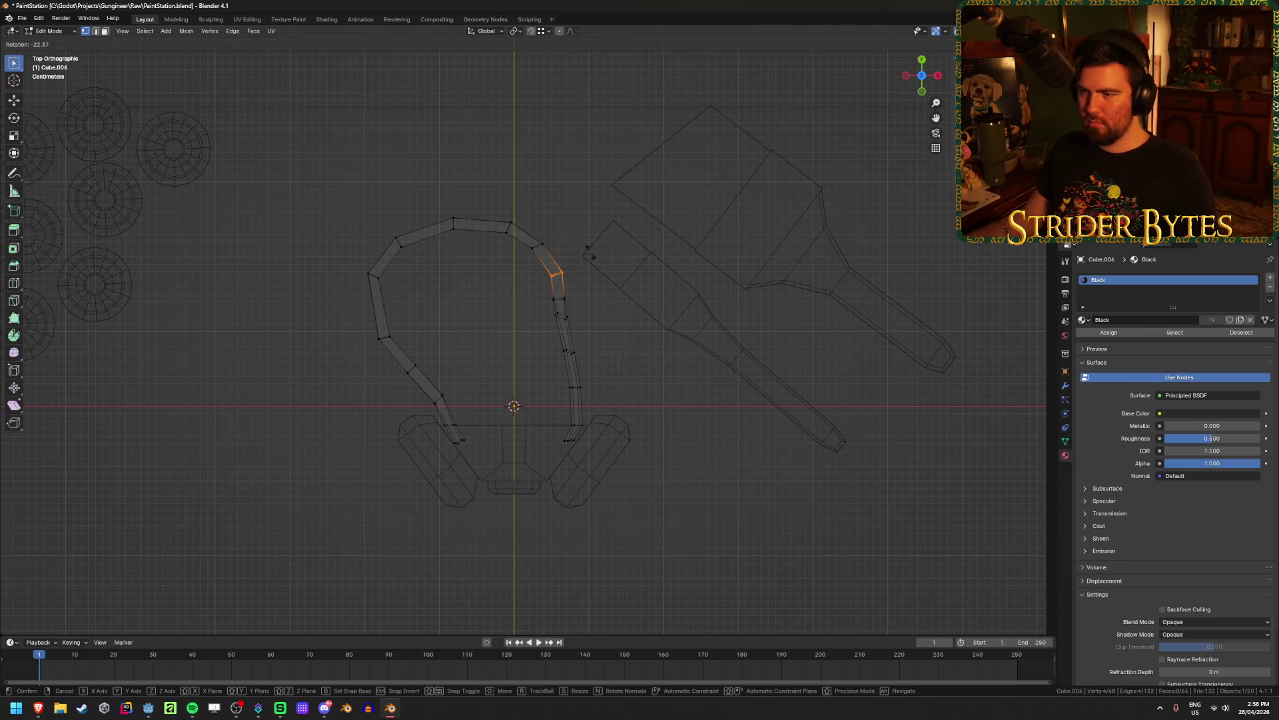
{"action": "left_click", "coordinate": [589, 246]}
{"action": "middle_click_drag", "start_coordinate": [590, 245], "coordinate": [635, 343]}
{"action": "key", "text": "shift+z"}
{"action": "scroll", "coordinate": [634, 344], "scroll_direction": "up", "scroll_amount": 2}
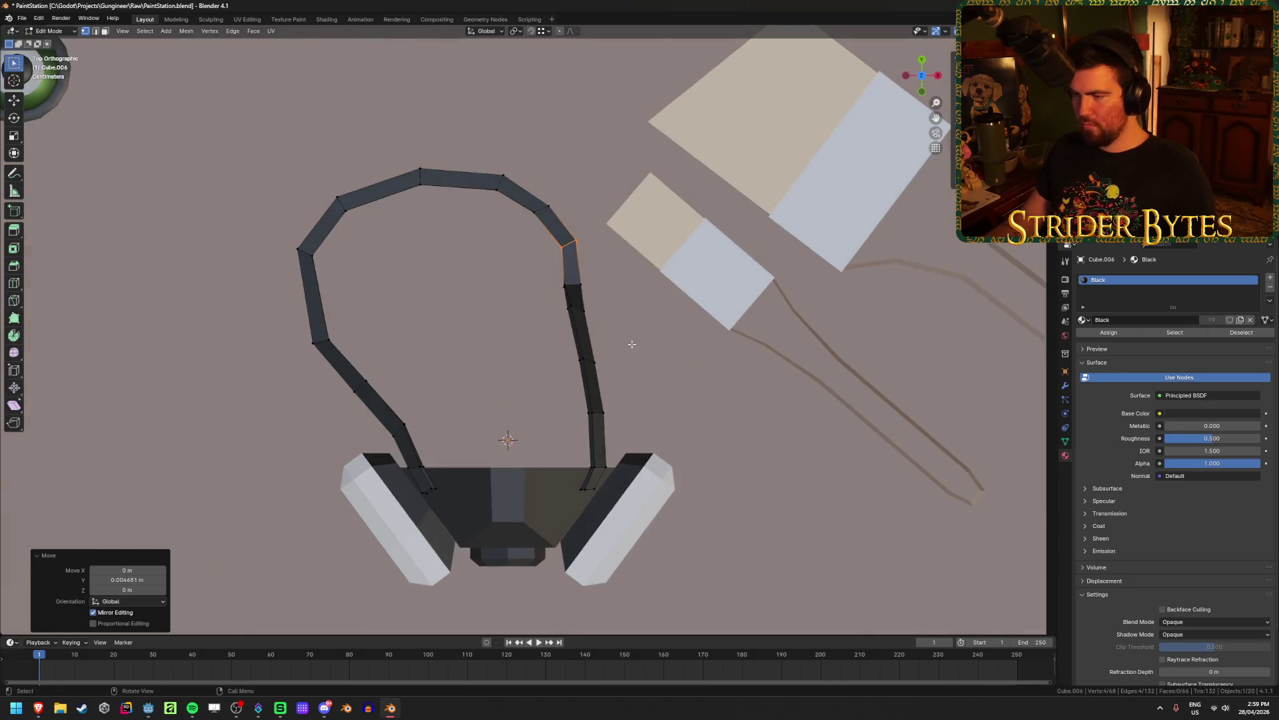
Shift the strap's right-side section left and adjust the upper right segments to smooth the arc
{"action": "key", "text": "KP_7"}
{"action": "key", "text": "shift+z"}
{"action": "left_click_drag", "start_coordinate": [539, 376], "coordinate": [640, 267]}
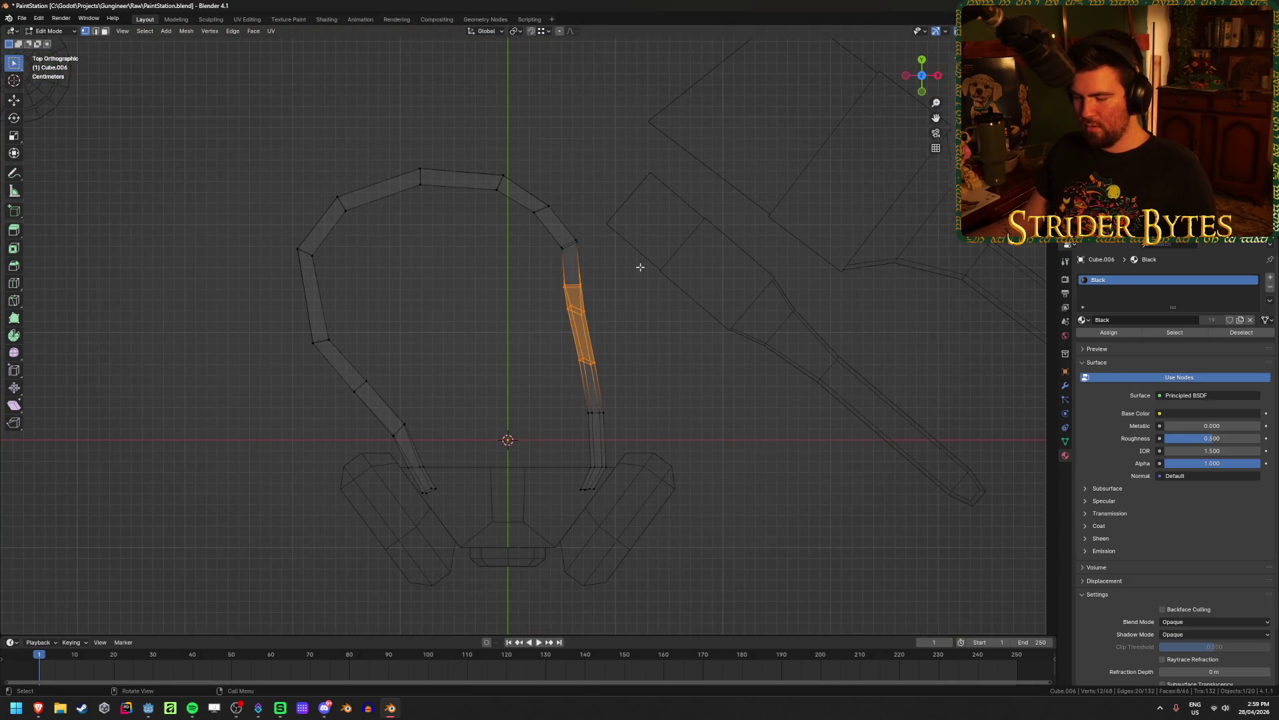
{"action": "key", "text": "g"}
{"action": "left_click", "coordinate": [625, 269]}
{"action": "left_click_drag", "start_coordinate": [607, 223], "coordinate": [606, 222]}
{"action": "key", "text": "g"}
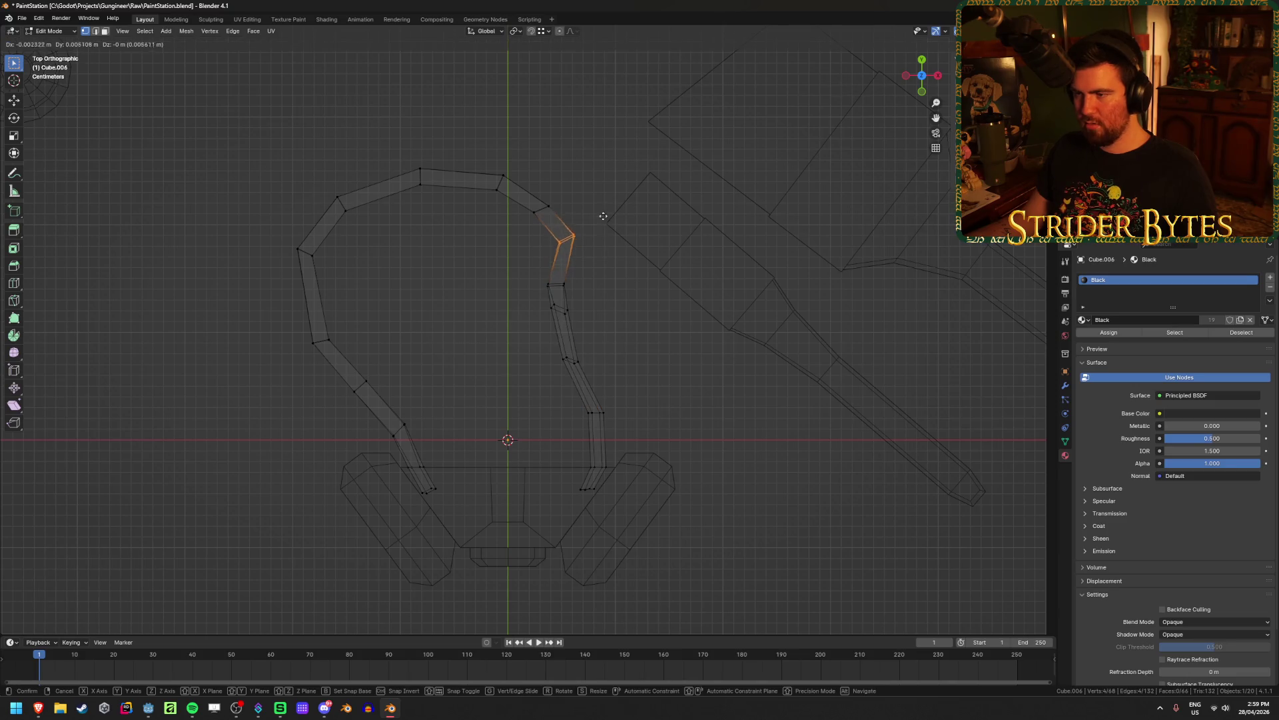
{"action": "left_click", "coordinate": [600, 218]}
{"action": "left_click_drag", "start_coordinate": [509, 188], "coordinate": [557, 222]}
{"action": "key", "text": "g"}
{"action": "left_click", "coordinate": [552, 238]}
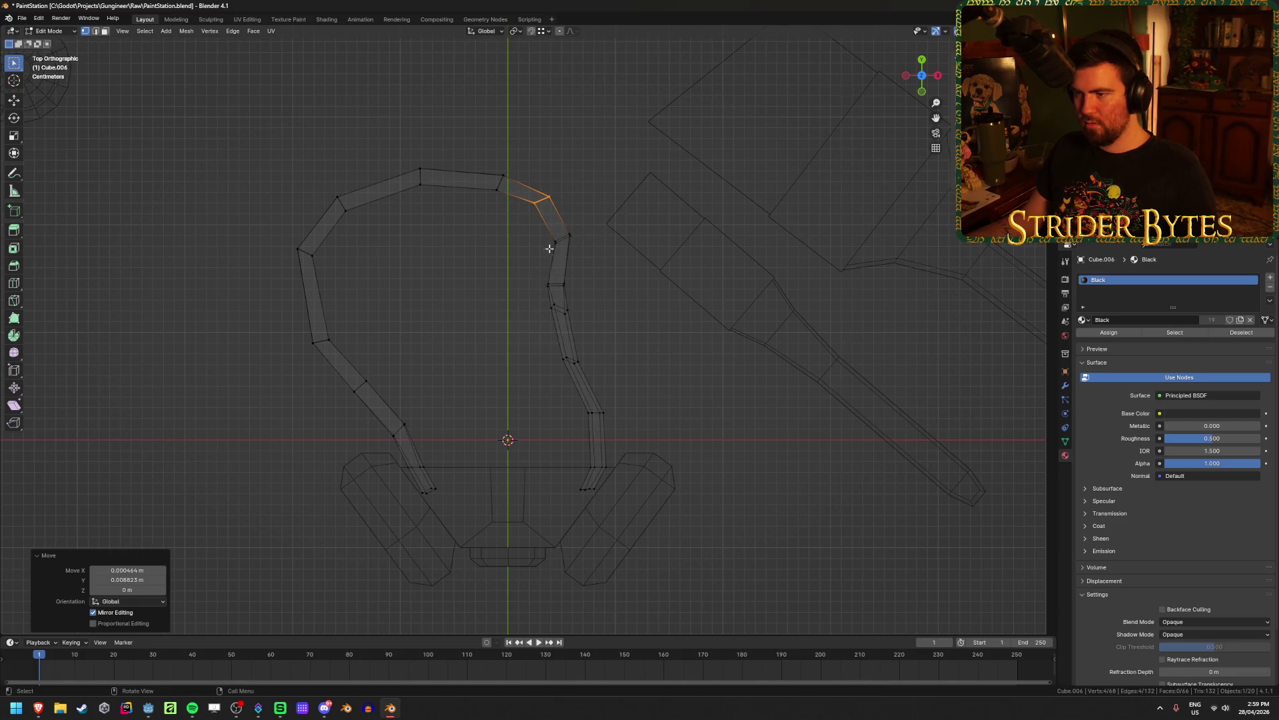
{"action": "key", "text": "shift+z"}
Orbit into perspective around the mask and re-enter Edit Mode on the strap with X-ray
{"action": "key", "text": "Tab"}
{"action": "scroll", "coordinate": [674, 291], "scroll_direction": "down", "scroll_amount": 6}
{"action": "mouse_move", "coordinate": [673, 397]}
{"action": "middle_mouse_down"}
{"action": "mouse_move", "coordinate": [587, 318]}
{"action": "mouse_move", "coordinate": [559, 336]}
{"action": "mouse_move", "coordinate": [562, 373]}
{"action": "mouse_move", "coordinate": [469, 428]}
{"action": "mouse_move", "coordinate": [365, 441]}
{"action": "middle_mouse_up"}
{"action": "scroll", "coordinate": [573, 326], "scroll_direction": "up", "scroll_amount": 6}
{"action": "key", "text": "Tab"}
{"action": "key", "text": "shift+z"}
{"action": "key", "text": "shift+z"}
{"action": "key", "text": "shift+z"}
Lower an edge ring on the strap's side section along Z
{"action": "left_click", "coordinate": [444, 460], "text": "alt"}
{"action": "key", "text": "g"}
{"action": "key", "text": "z"}
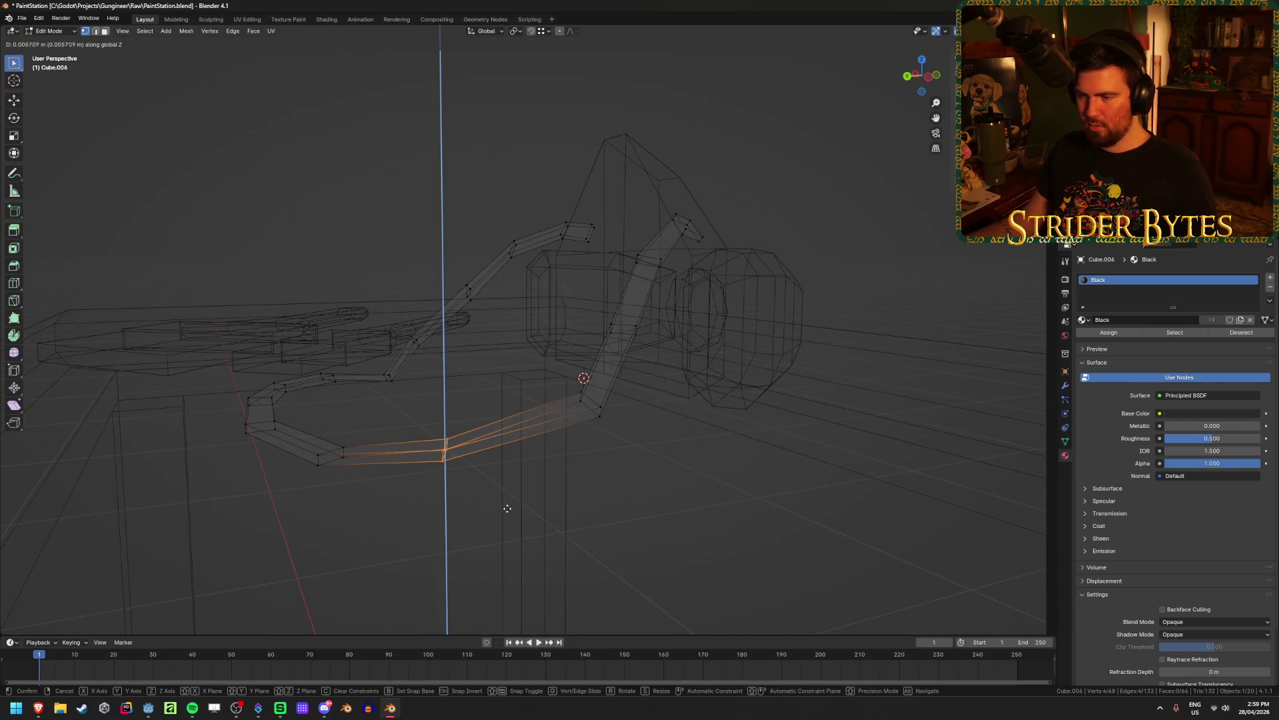
{"action": "left_click", "coordinate": [559, 490]}
{"action": "key", "text": "shift+z"}
{"action": "mouse_move", "coordinate": [509, 444]}
{"action": "middle_mouse_down"}
{"action": "mouse_move", "coordinate": [531, 445]}
{"action": "mouse_move", "coordinate": [484, 432]}
{"action": "mouse_move", "coordinate": [714, 429]}
{"action": "mouse_move", "coordinate": [768, 398]}
{"action": "mouse_move", "coordinate": [914, 471]}
{"action": "mouse_move", "coordinate": [551, 386]}
{"action": "mouse_move", "coordinate": [431, 261]}
{"action": "middle_mouse_up"}
{"action": "key", "text": "shift+z"}
{"action": "key", "text": "Tab"}
{"action": "key", "text": "shift+z"}
{"action": "key", "text": "Tab"}
{"action": "key", "text": "shift+z"}
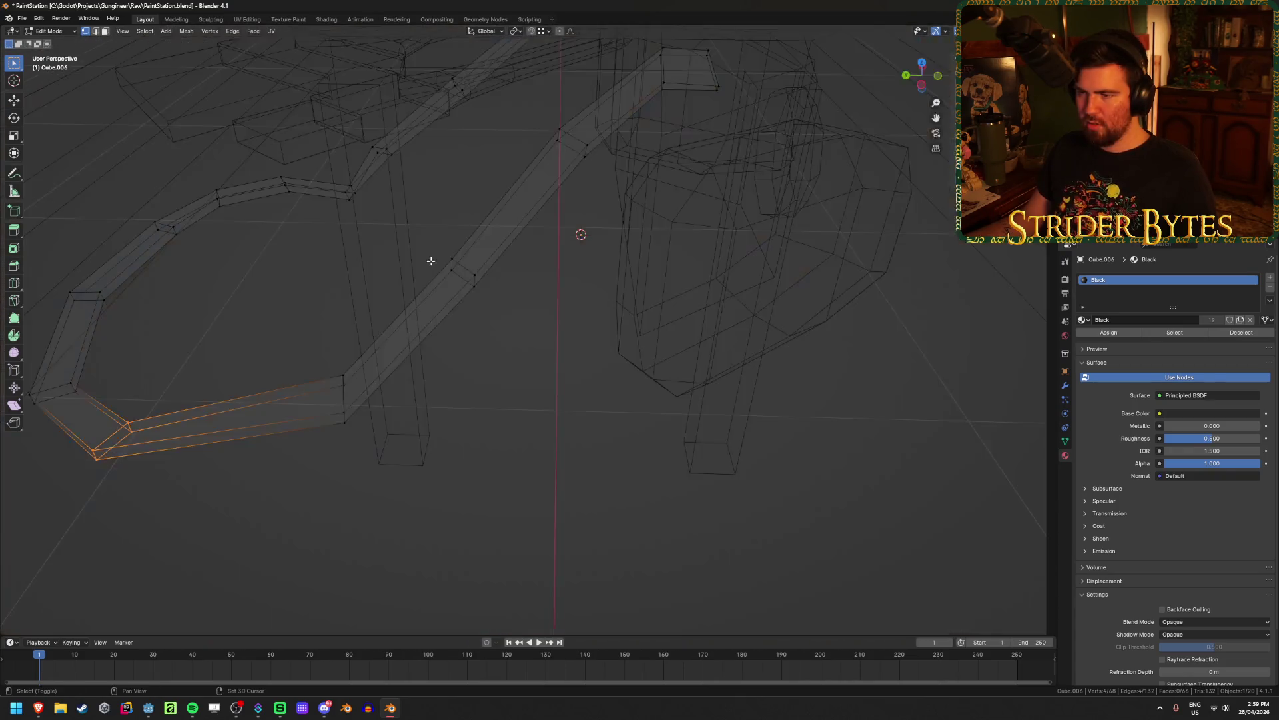
Add a centred loop cut across the diagonal strap stretch, lower it, and adjust a neighbouring loop
{"action": "left_click", "coordinate": [466, 267], "text": "alt"}
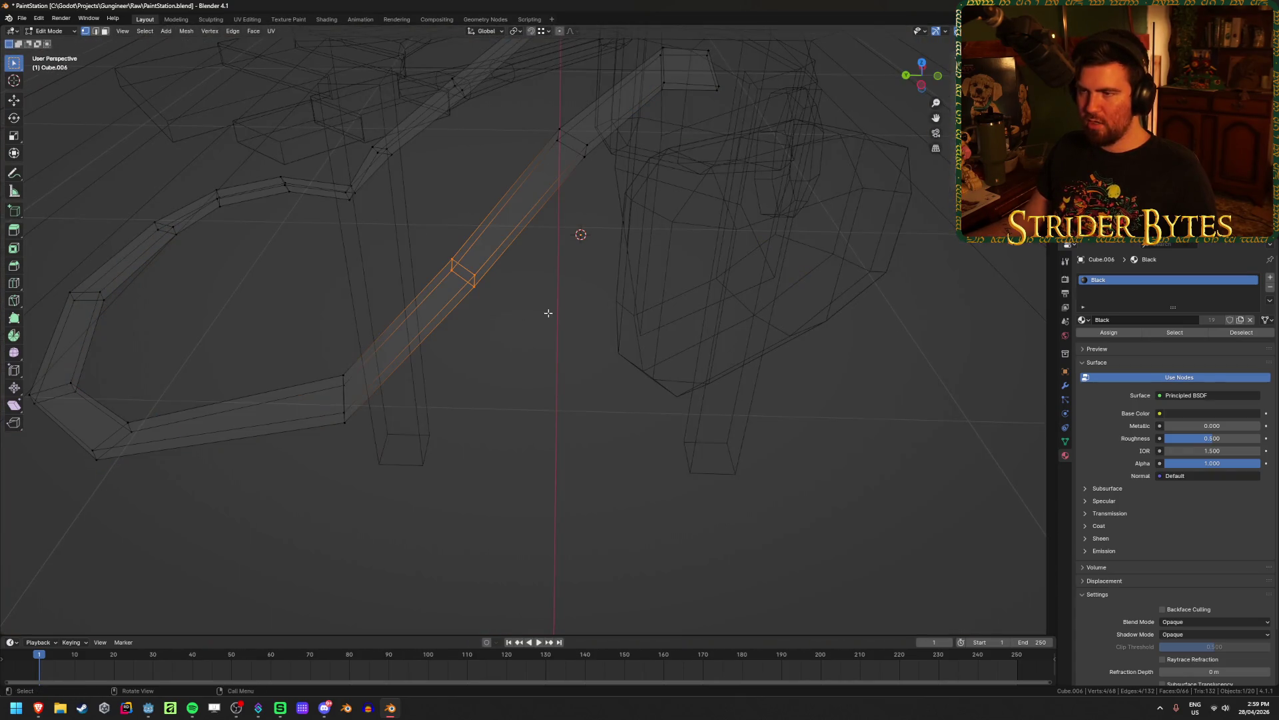
{"action": "right_click", "coordinate": [495, 357]}
{"action": "middle_click_drag", "start_coordinate": [580, 265], "coordinate": [573, 236]}
{"action": "key", "text": "g"}
{"action": "key", "text": "z"}
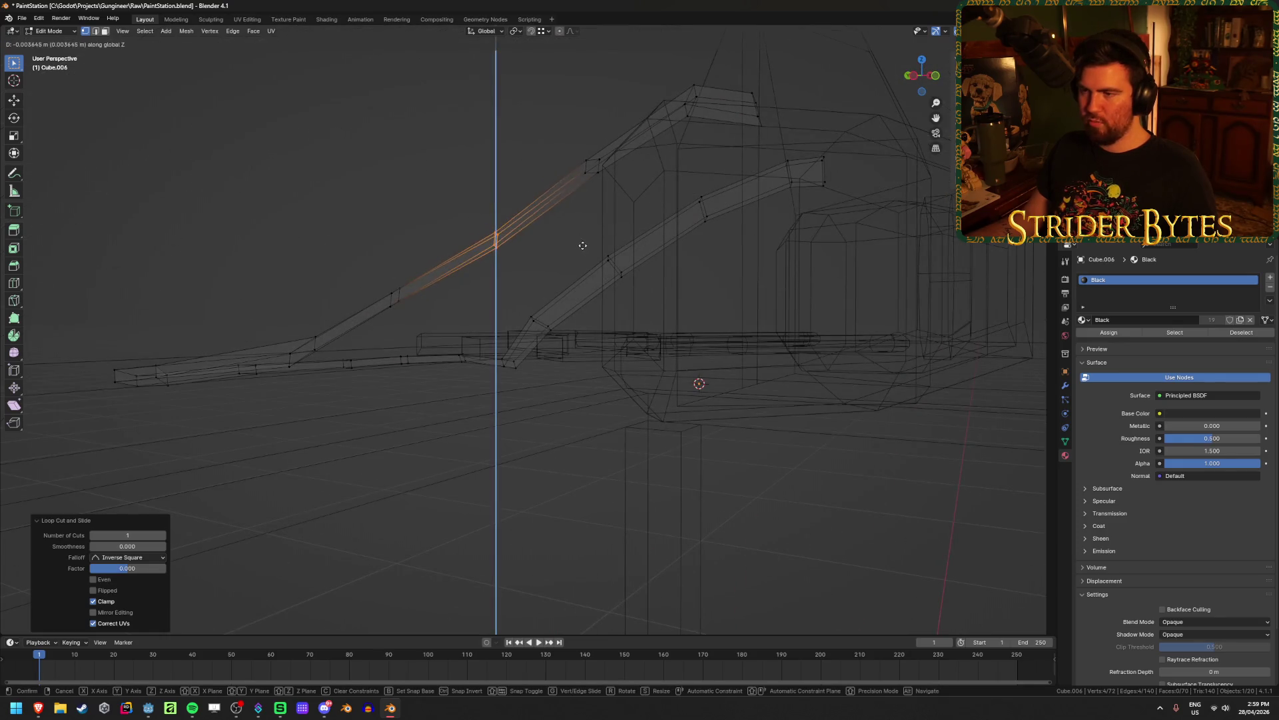
{"action": "left_click", "coordinate": [584, 253]}
{"action": "left_click", "coordinate": [396, 293], "text": "alt"}
{"action": "key", "text": "g"}
{"action": "left_click", "coordinate": [443, 352]}
{"action": "mouse_move", "coordinate": [443, 352]}
{"action": "middle_mouse_down"}
{"action": "mouse_move", "coordinate": [520, 392]}
{"action": "mouse_move", "coordinate": [450, 394]}
{"action": "mouse_move", "coordinate": [587, 368]}
{"action": "mouse_move", "coordinate": [477, 319]}
{"action": "mouse_move", "coordinate": [510, 341]}
{"action": "mouse_move", "coordinate": [573, 329]}
{"action": "mouse_move", "coordinate": [537, 373]}
{"action": "mouse_move", "coordinate": [410, 282]}
{"action": "middle_mouse_up"}
Return to Object Mode, clear the selection and save PaintStation.blend
{"action": "key", "text": "Tab"}
{"action": "key", "text": "z"}
{"action": "scroll", "coordinate": [480, 333], "scroll_direction": "up", "scroll_amount": 5}
{"action": "scroll", "coordinate": [482, 344], "scroll_direction": "down", "scroll_amount": 4}
{"action": "scroll", "coordinate": [537, 373], "scroll_direction": "down", "scroll_amount": 5}
{"action": "key", "text": "alt+a"}
{"action": "key", "text": "ctrl+s"}
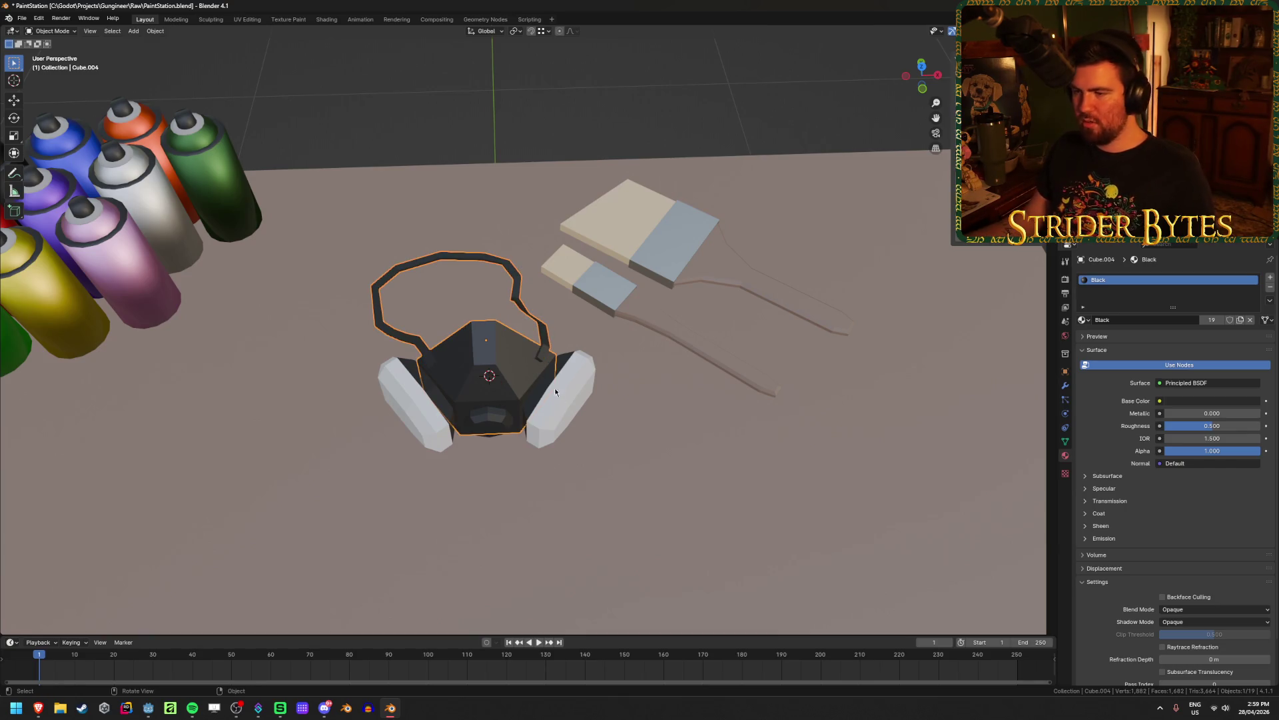
Apply the Mirror modifier on the white filter cartridges from the Modifier Properties
{"action": "middle_click_drag", "start_coordinate": [552, 388], "coordinate": [578, 364]}
{"action": "scroll", "coordinate": [578, 364], "scroll_direction": "up", "scroll_amount": 2}
{"action": "left_click", "coordinate": [621, 354]}
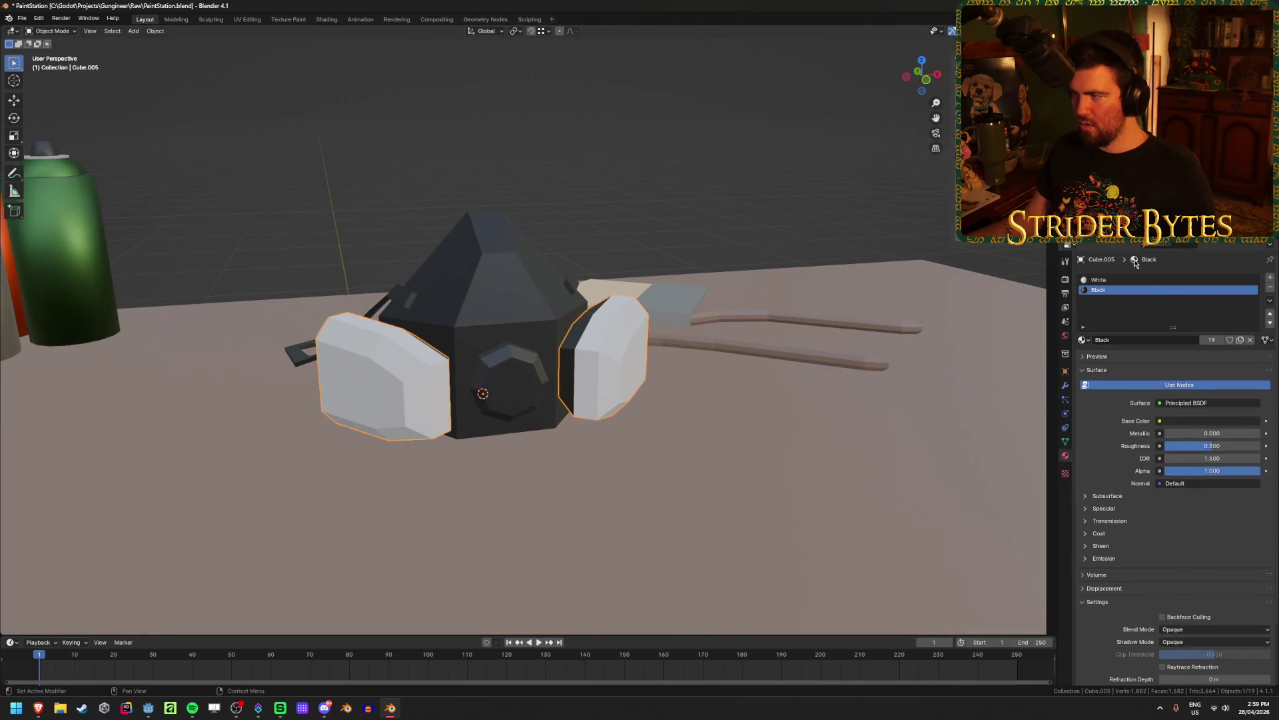
{"action": "left_click", "coordinate": [1065, 386]}
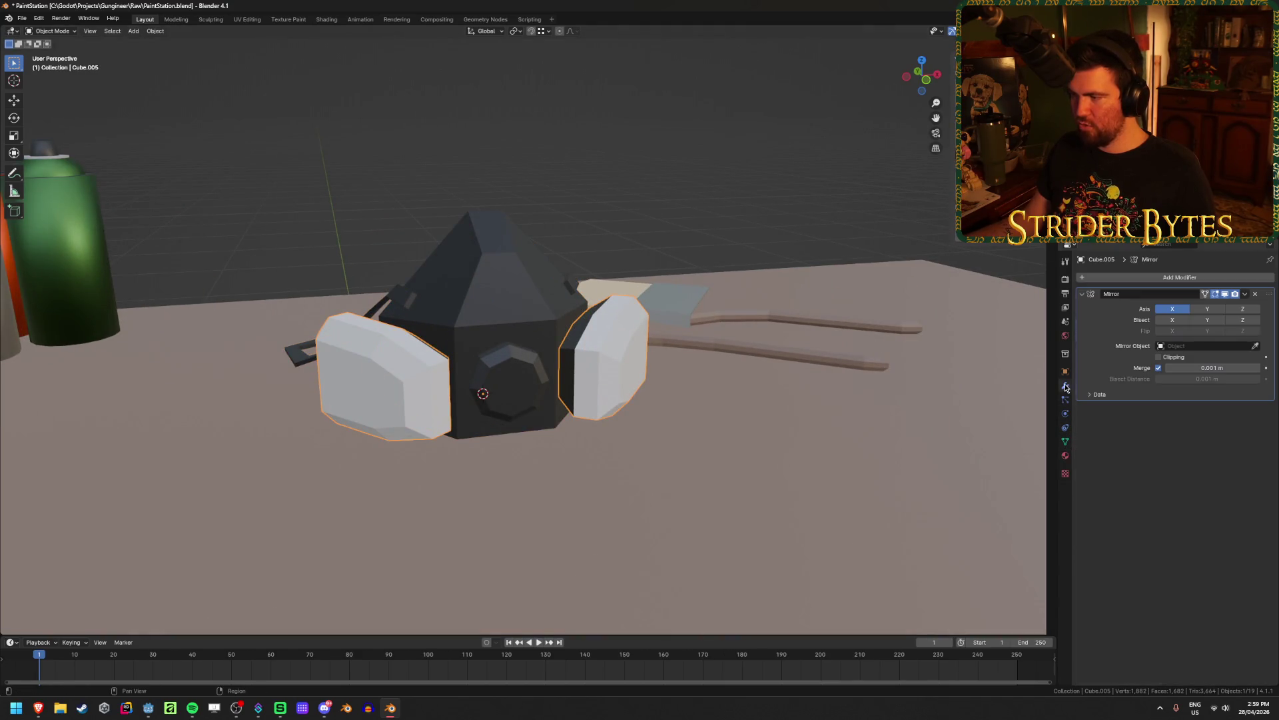
{"action": "left_click", "coordinate": [1233, 306]}
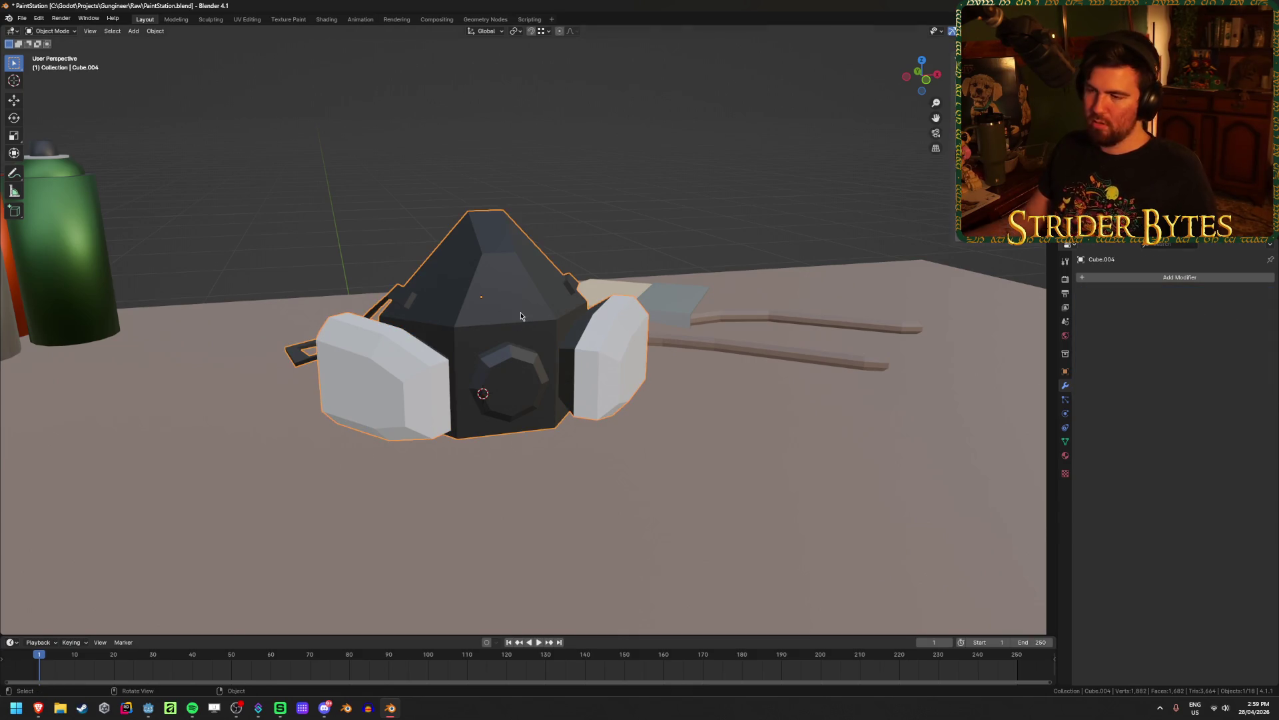
{"action": "middle_click_drag", "start_coordinate": [522, 316], "coordinate": [577, 252]}
{"action": "scroll", "coordinate": [560, 358], "scroll_direction": "down", "scroll_amount": 2}
Clear the mask's mesh selection and set the respirator's origin to the 3D cursor
{"action": "key", "text": "g"}
{"action": "key", "text": "Escape"}
{"action": "scroll", "coordinate": [555, 354], "scroll_direction": "up", "scroll_amount": 5}
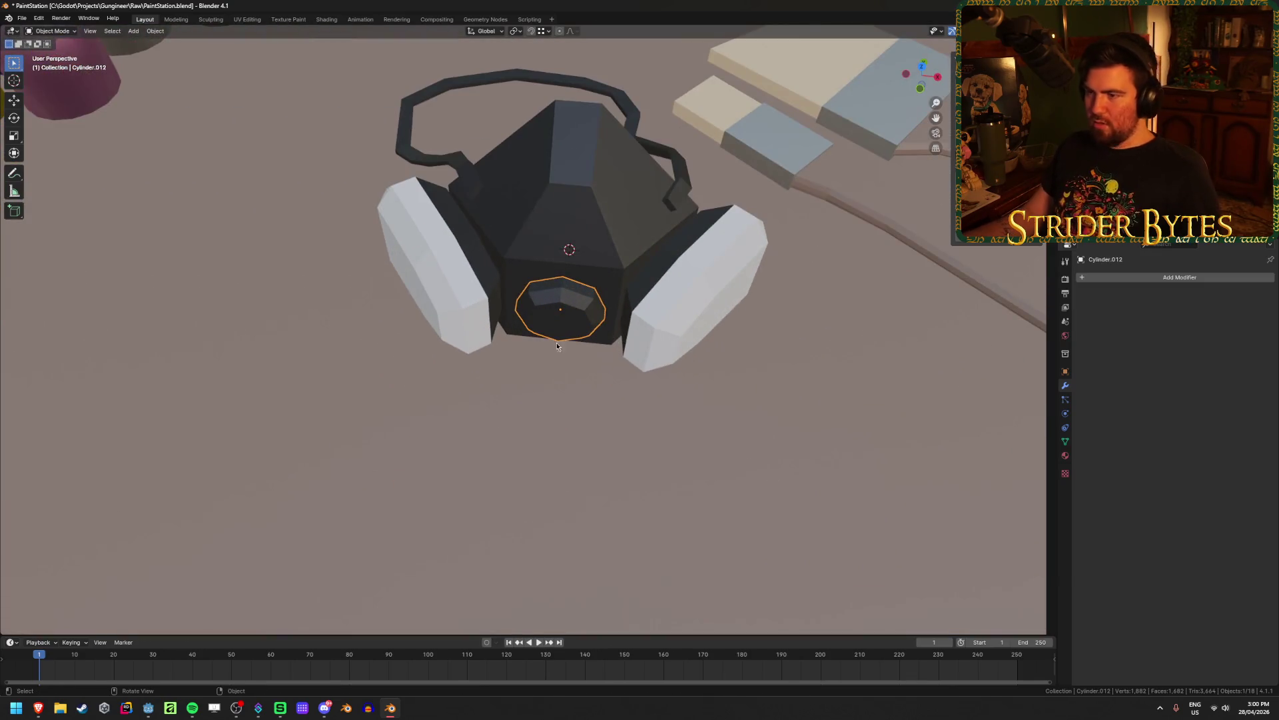
{"action": "scroll", "coordinate": [570, 232], "scroll_direction": "down", "scroll_amount": 3}
{"action": "mouse_move", "coordinate": [570, 232]}
{"action": "middle_mouse_down"}
{"action": "mouse_move", "coordinate": [517, 231]}
{"action": "mouse_move", "coordinate": [479, 258]}
{"action": "mouse_move", "coordinate": [422, 241]}
{"action": "mouse_move", "coordinate": [466, 280]}
{"action": "middle_mouse_up"}
{"action": "scroll", "coordinate": [507, 323], "scroll_direction": "up", "scroll_amount": 5}
{"action": "key", "text": "Tab"}
{"action": "key", "text": "alt+a"}
{"action": "key", "text": "Tab"}
{"action": "right_click", "coordinate": [563, 387]}
{"action": "mouse_move", "coordinate": [563, 389]}
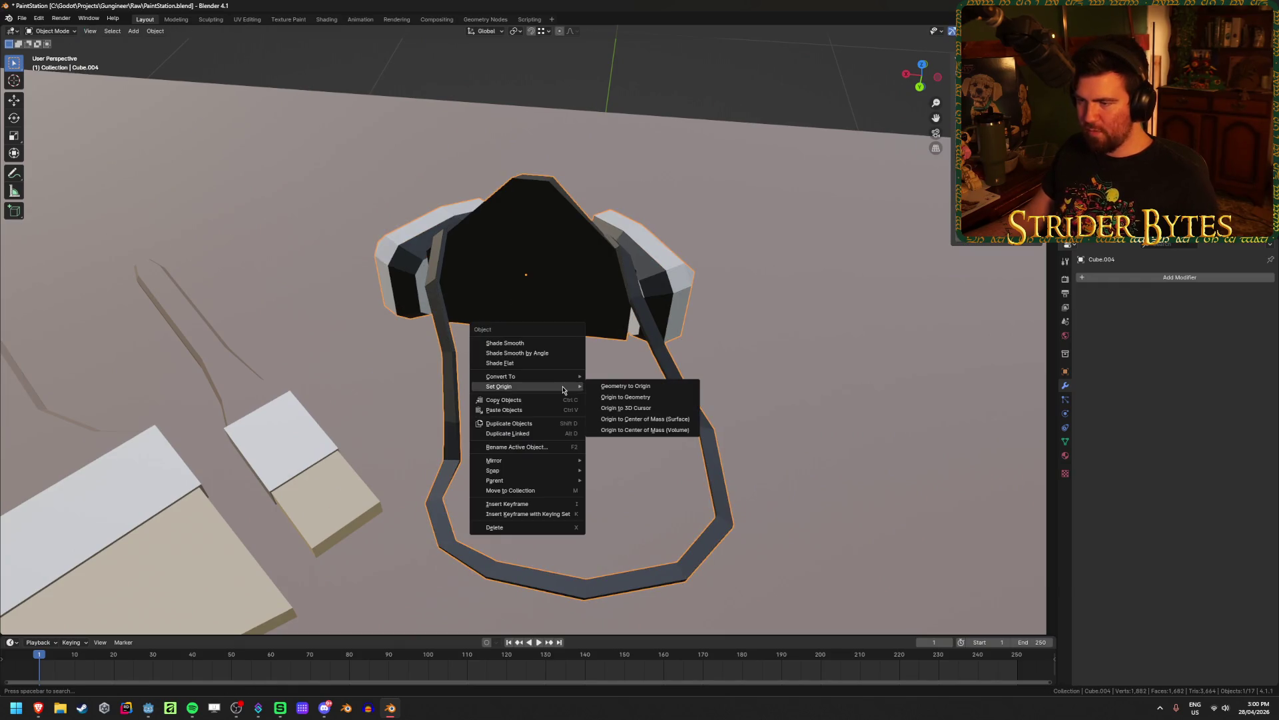
{"action": "left_click", "coordinate": [654, 409]}
From top view, move and roughly rotate the respirator to sit beside the spray cans
{"action": "mouse_move", "coordinate": [654, 409]}
{"action": "middle_mouse_down"}
{"action": "mouse_move", "coordinate": [578, 390]}
{"action": "mouse_move", "coordinate": [686, 398]}
{"action": "mouse_move", "coordinate": [561, 398]}
{"action": "middle_mouse_up"}
{"action": "scroll", "coordinate": [685, 398], "scroll_direction": "down", "scroll_amount": 5}
{"action": "key", "text": "KP_7"}
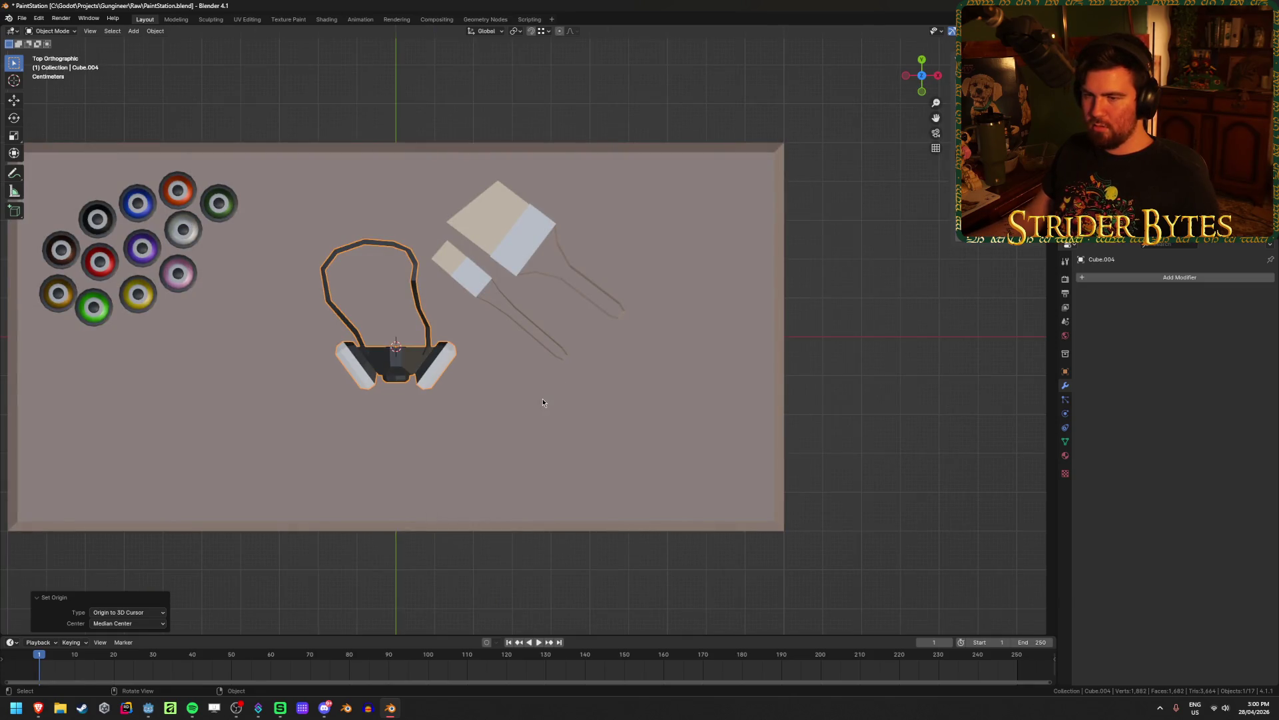
{"action": "key", "text": "g"}
{"action": "left_click", "coordinate": [453, 318]}
{"action": "key", "text": "r"}
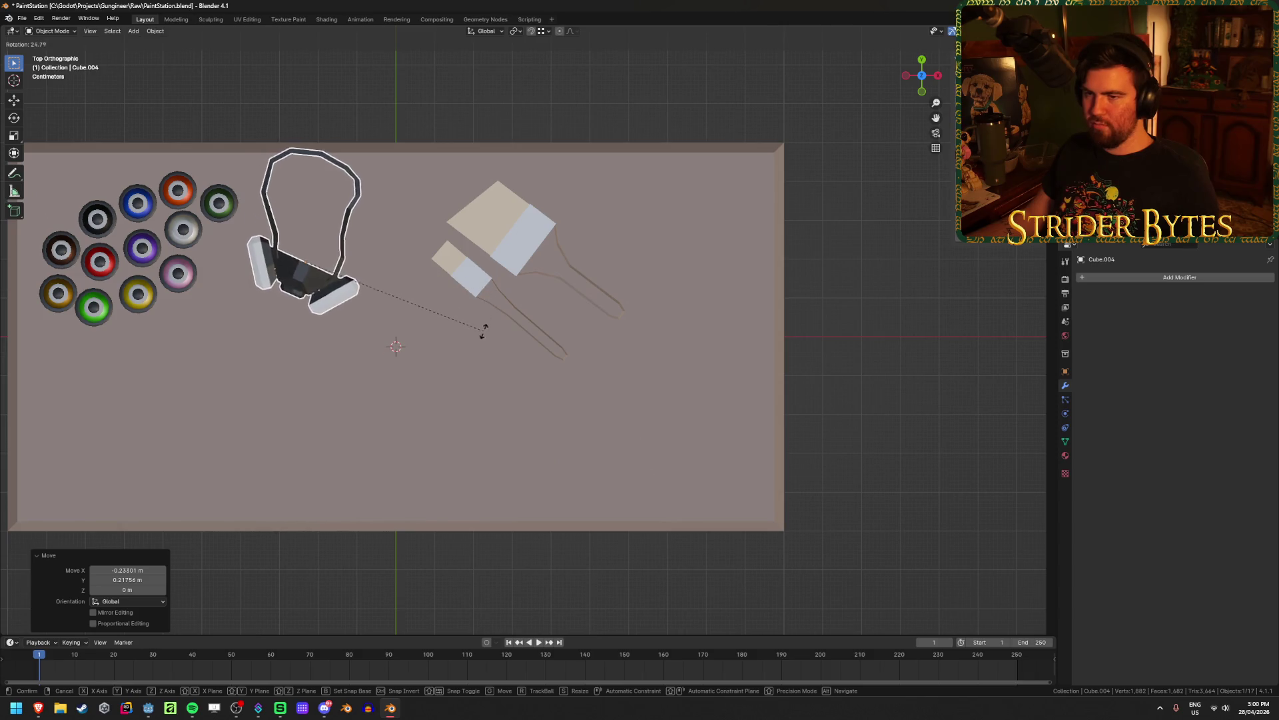
{"action": "left_click", "coordinate": [485, 329]}
{"action": "key", "text": "g"}
{"action": "left_click", "coordinate": [463, 349]}
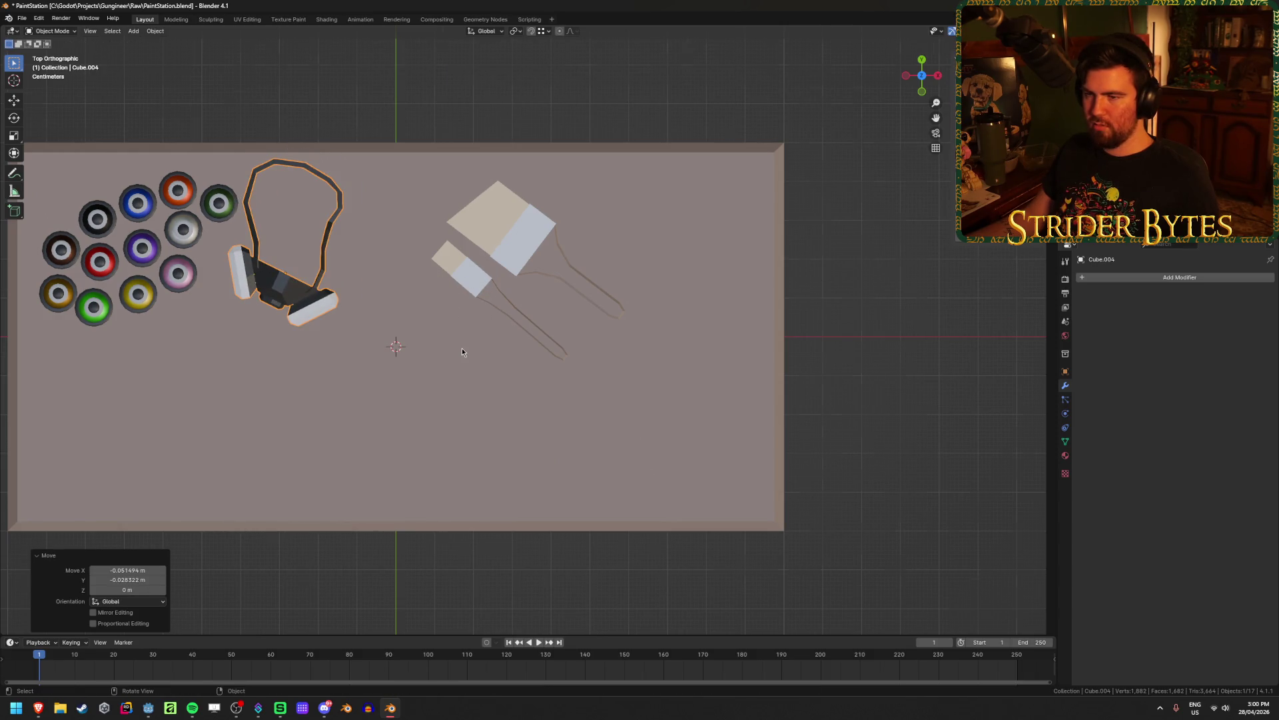
Turn the mask about 83° around Z and slide it flat between cans and brushes
{"action": "middle_click_drag", "start_coordinate": [463, 349], "coordinate": [478, 288]}
{"action": "key", "text": "KP_Decimal"}
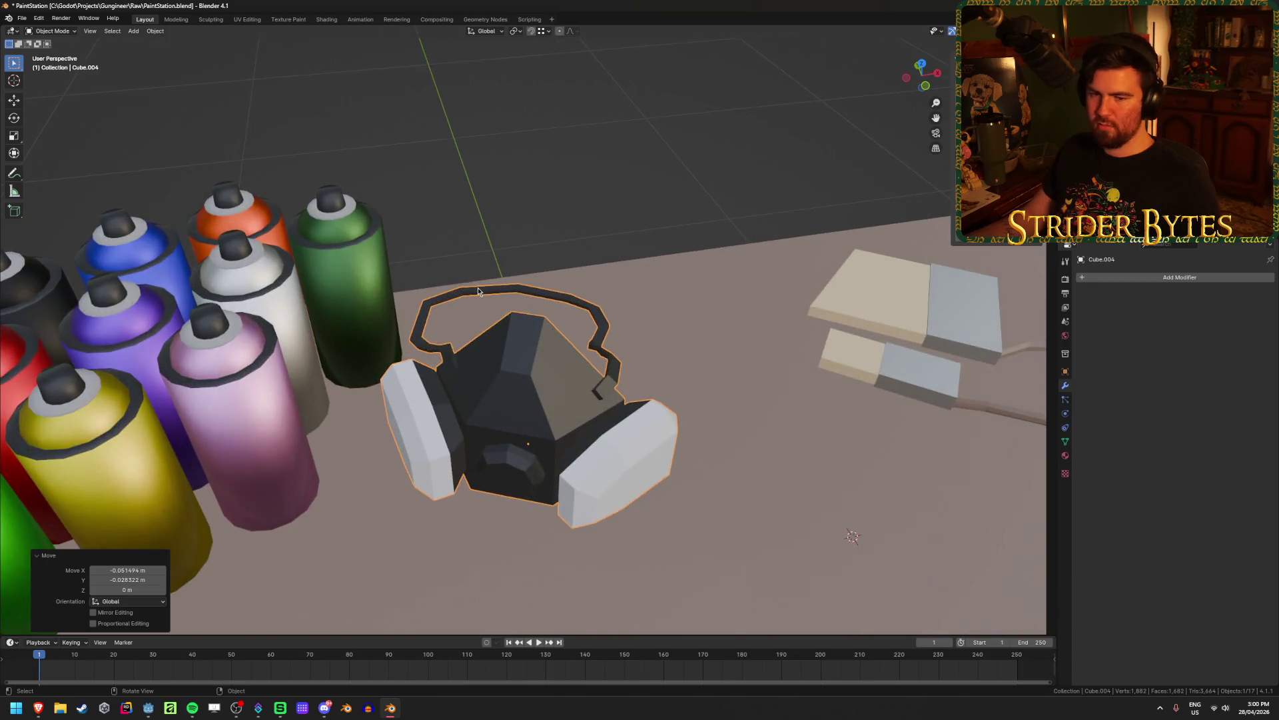
{"action": "scroll", "coordinate": [547, 320], "scroll_direction": "down", "scroll_amount": 3}
{"action": "mouse_move", "coordinate": [622, 352]}
{"action": "middle_mouse_down"}
{"action": "mouse_move", "coordinate": [688, 387]}
{"action": "mouse_move", "coordinate": [677, 382]}
{"action": "middle_mouse_up"}
{"action": "key", "text": "r"}
{"action": "key", "text": "z"}
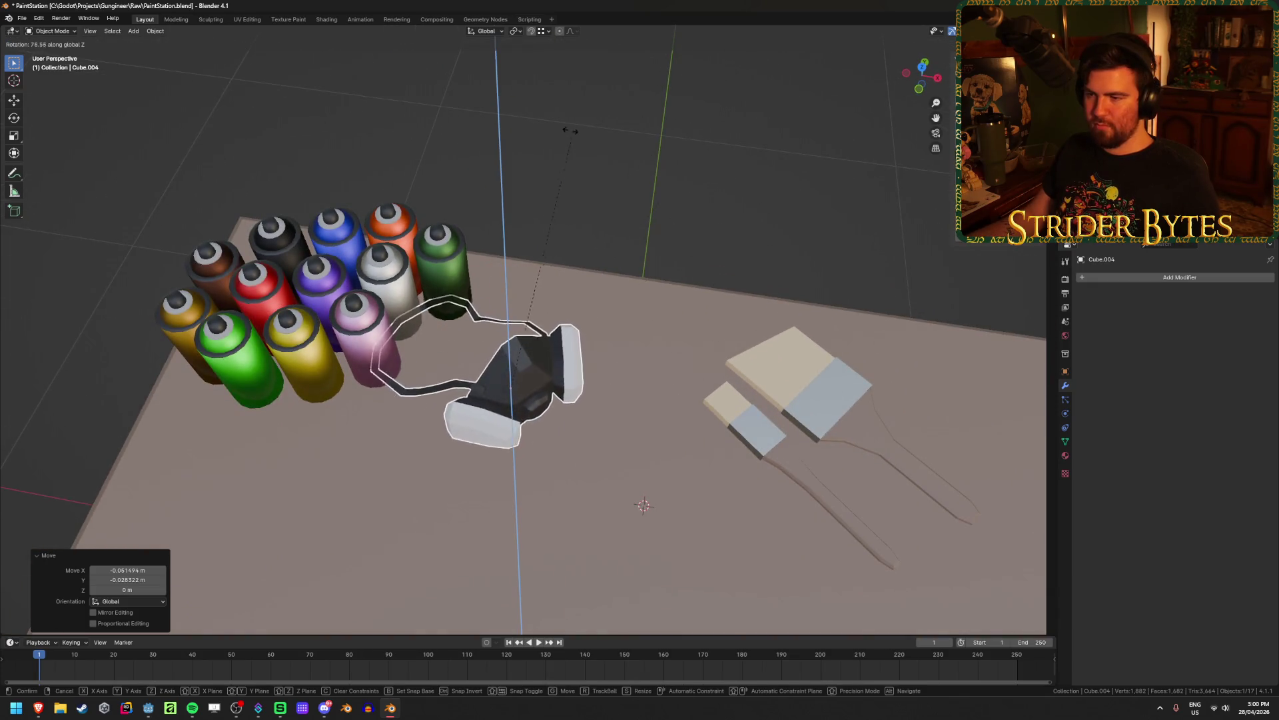
{"action": "left_click", "coordinate": [541, 151]}
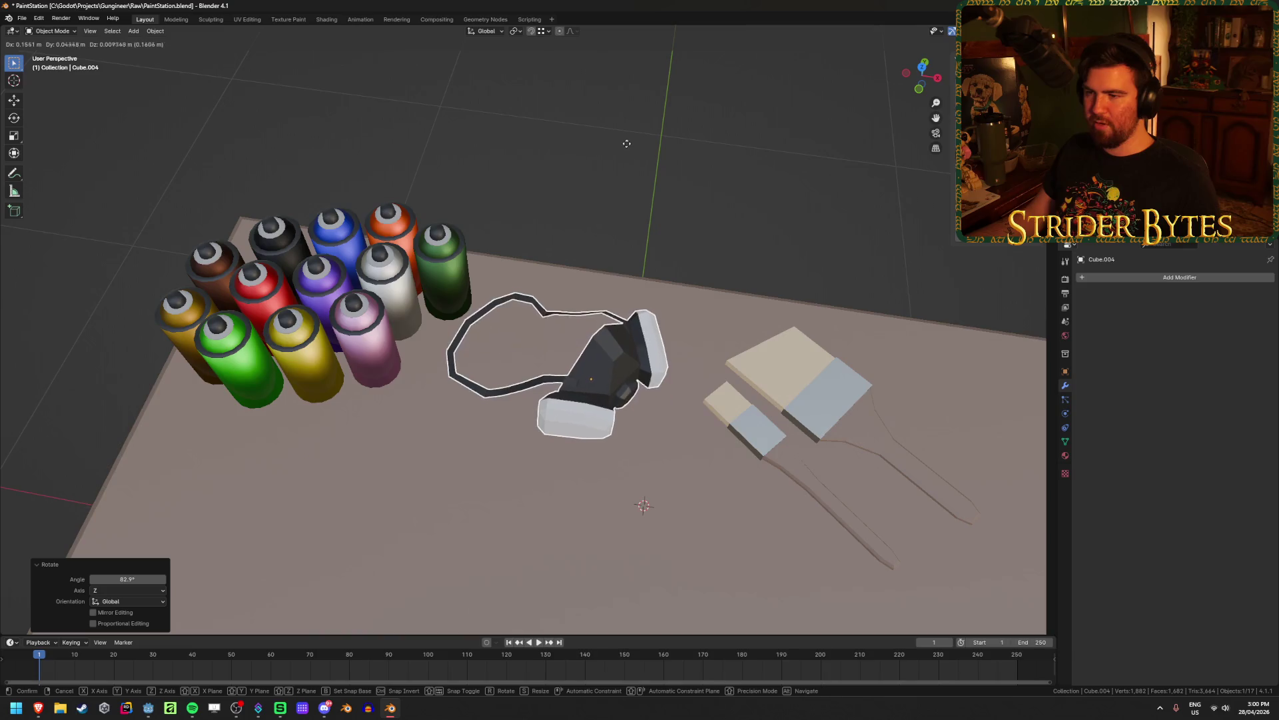
{"action": "mouse_move", "coordinate": [626, 269]}
{"action": "middle_mouse_down"}
{"action": "mouse_move", "coordinate": [660, 206]}
{"action": "mouse_move", "coordinate": [633, 240]}
{"action": "middle_mouse_up"}
{"action": "key", "text": "g"}
{"action": "key", "text": "shift+z"}
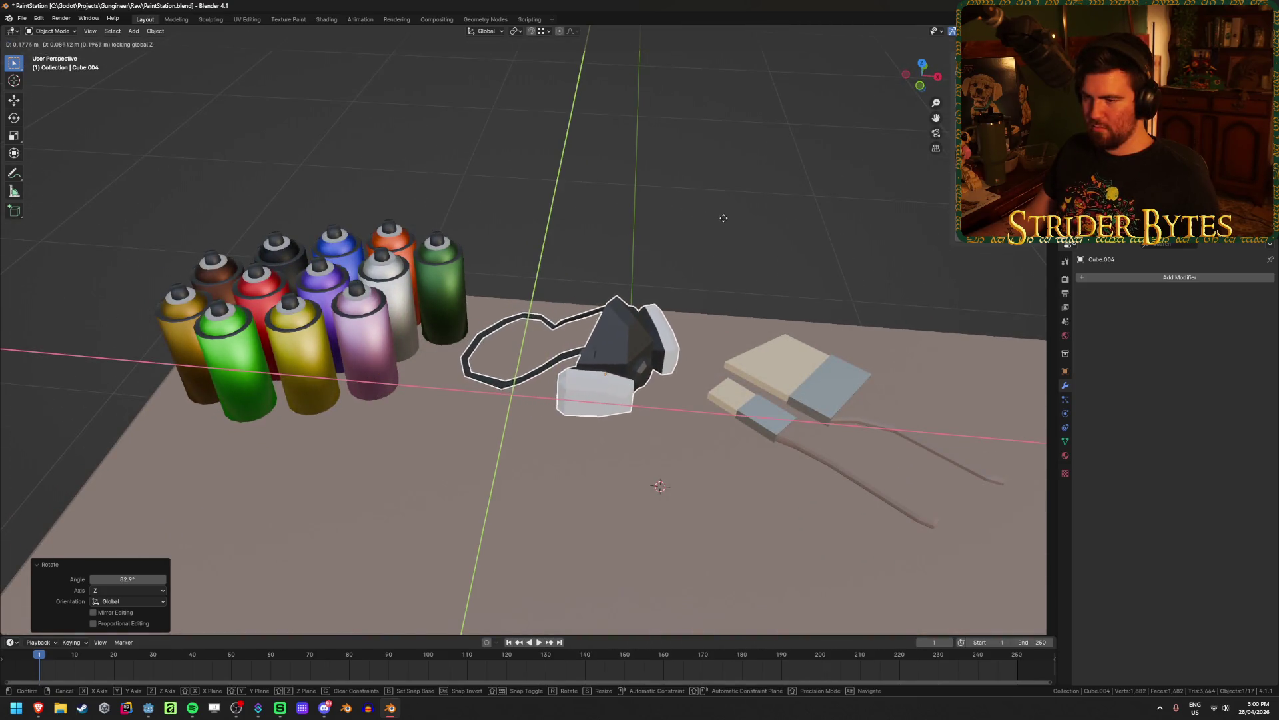
{"action": "left_click", "coordinate": [722, 217]}
Deselect the mask and check its placement from top and angled views
{"action": "mouse_move", "coordinate": [711, 271]}
{"action": "middle_mouse_down"}
{"action": "mouse_move", "coordinate": [653, 239]}
{"action": "mouse_move", "coordinate": [271, 249]}
{"action": "middle_mouse_up"}
{"action": "scroll", "coordinate": [678, 259], "scroll_direction": "down", "scroll_amount": 5}
{"action": "left_click", "coordinate": [678, 259]}
{"action": "key", "text": "KP_7"}
{"action": "scroll", "coordinate": [641, 338], "scroll_direction": "up", "scroll_amount": 5}
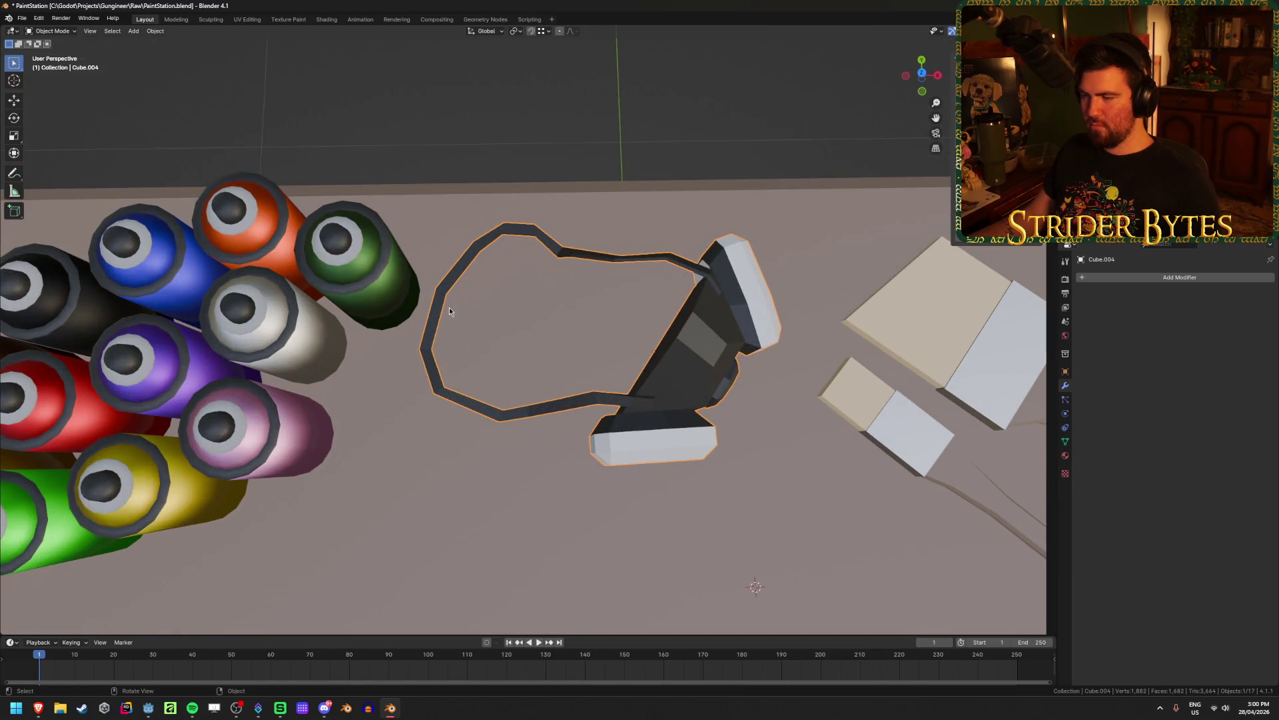
{"action": "scroll", "coordinate": [449, 307], "scroll_direction": "down", "scroll_amount": 6}
{"action": "middle_click_drag", "start_coordinate": [508, 325], "coordinate": [567, 292]}
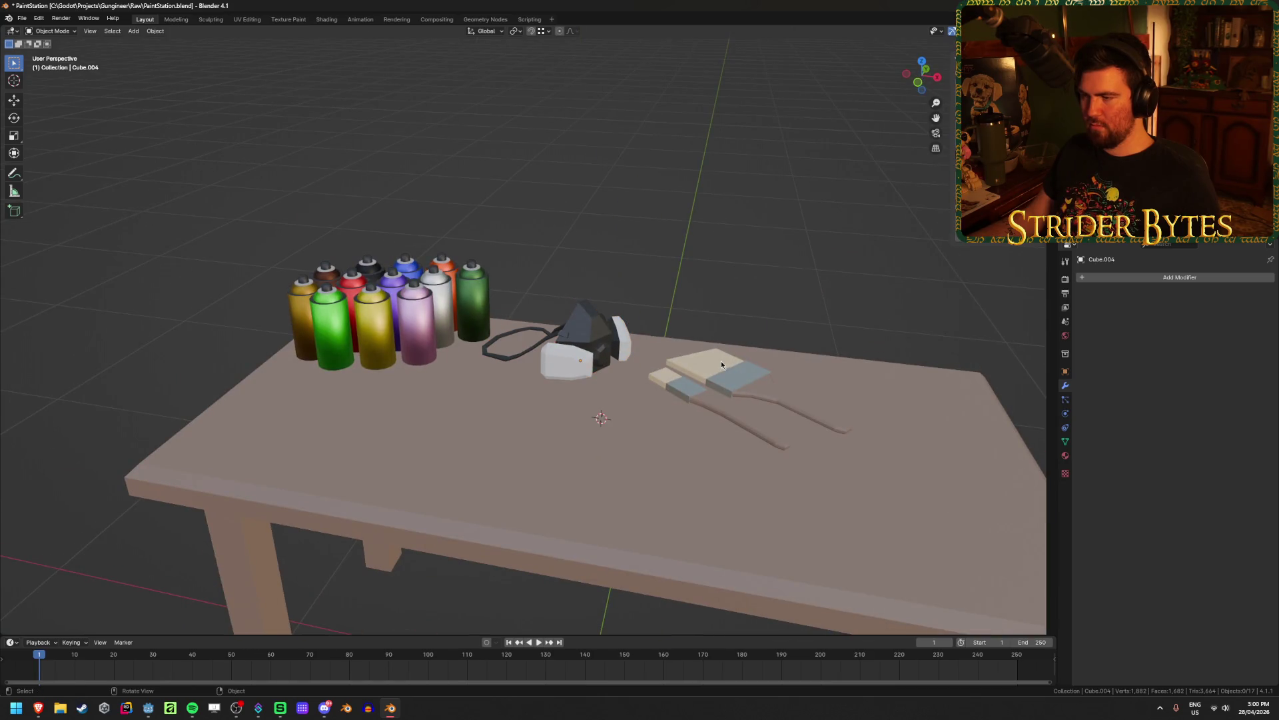
Select both paintbrushes and scale them up by about 1.16
{"action": "left_click", "coordinate": [729, 378]}
{"action": "mouse_move", "coordinate": [825, 375]}
{"action": "middle_mouse_down"}
{"action": "mouse_move", "coordinate": [634, 282]}
{"action": "mouse_move", "coordinate": [637, 353]}
{"action": "mouse_move", "coordinate": [554, 354]}
{"action": "mouse_move", "coordinate": [597, 337]}
{"action": "middle_mouse_up"}
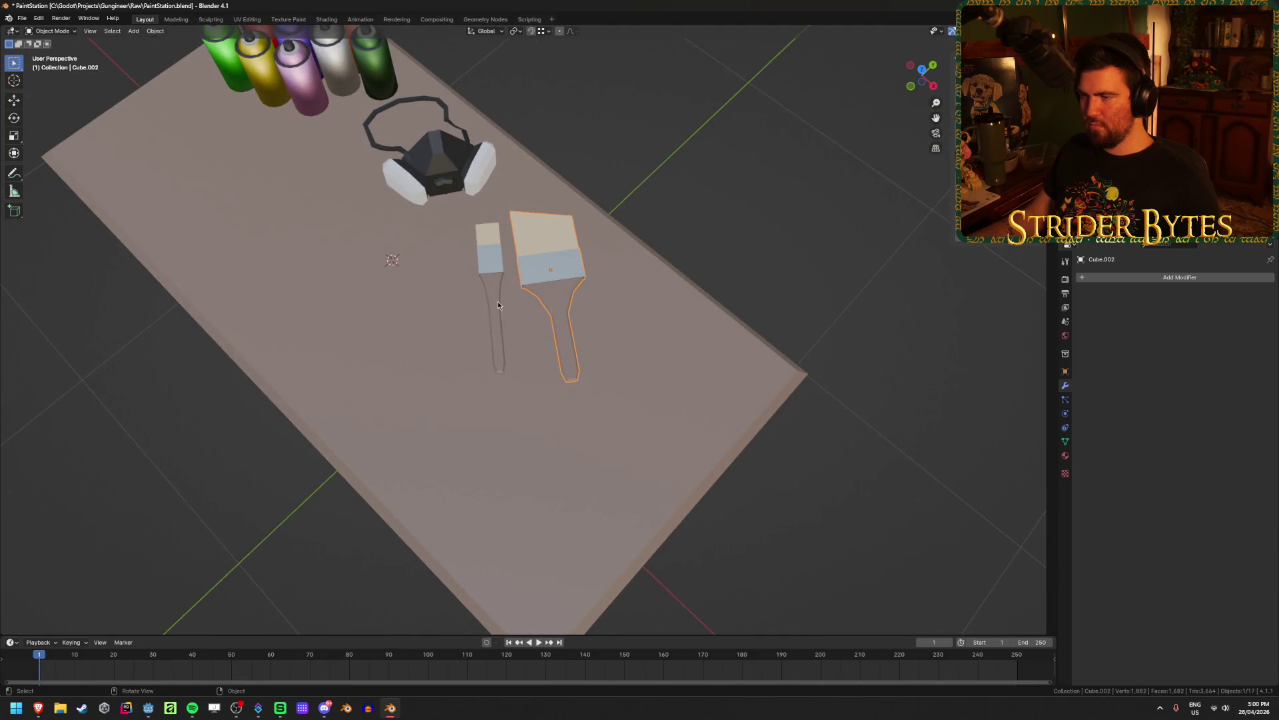
{"action": "left_click", "coordinate": [671, 320]}
{"action": "key", "text": "s"}
{"action": "left_click", "coordinate": [587, 385]}
{"action": "mouse_move", "coordinate": [586, 385]}
{"action": "middle_mouse_down"}
{"action": "mouse_move", "coordinate": [657, 342]}
{"action": "mouse_move", "coordinate": [626, 367]}
{"action": "middle_mouse_up"}
Slide the brushes further right along the tabletop at the same height, then deselect
{"action": "key", "text": "g"}
{"action": "key", "text": "shift+z"}
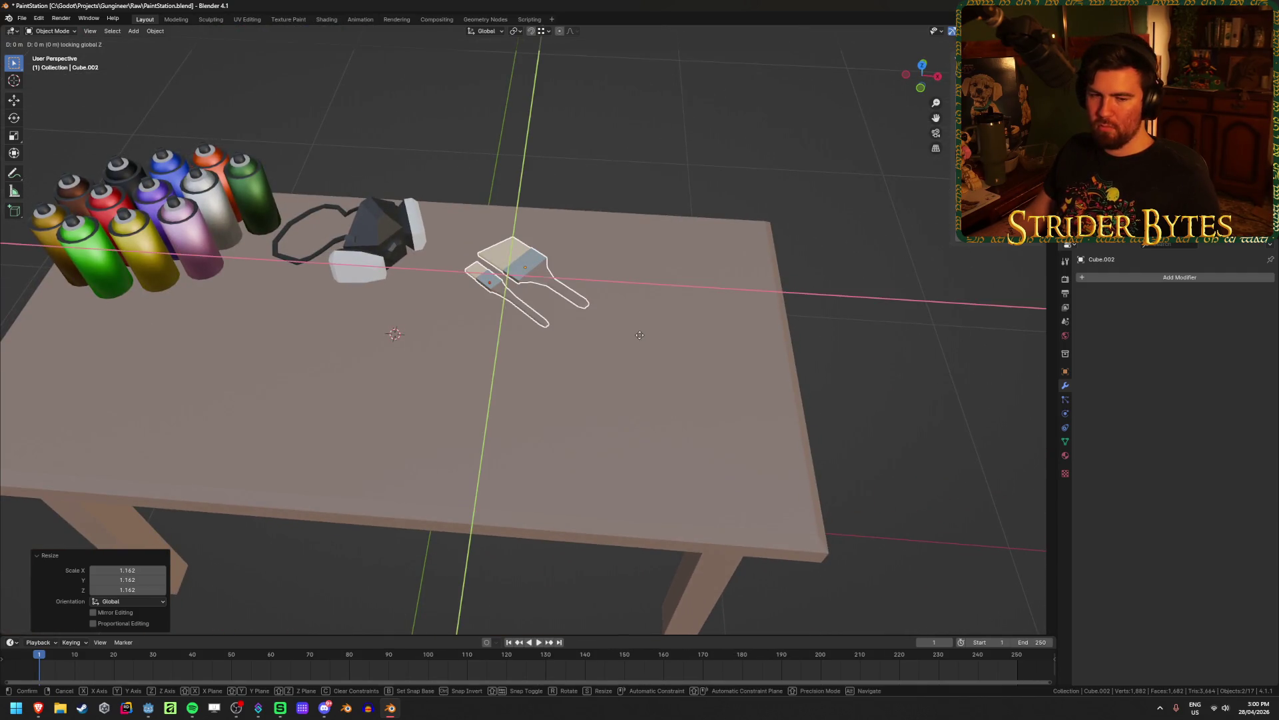
{"action": "left_click", "coordinate": [736, 325]}
{"action": "key", "text": "alt+a"}
{"action": "mouse_move", "coordinate": [735, 325]}
{"action": "middle_mouse_down"}
{"action": "mouse_move", "coordinate": [458, 303]}
{"action": "mouse_move", "coordinate": [404, 246]}
{"action": "middle_mouse_up"}
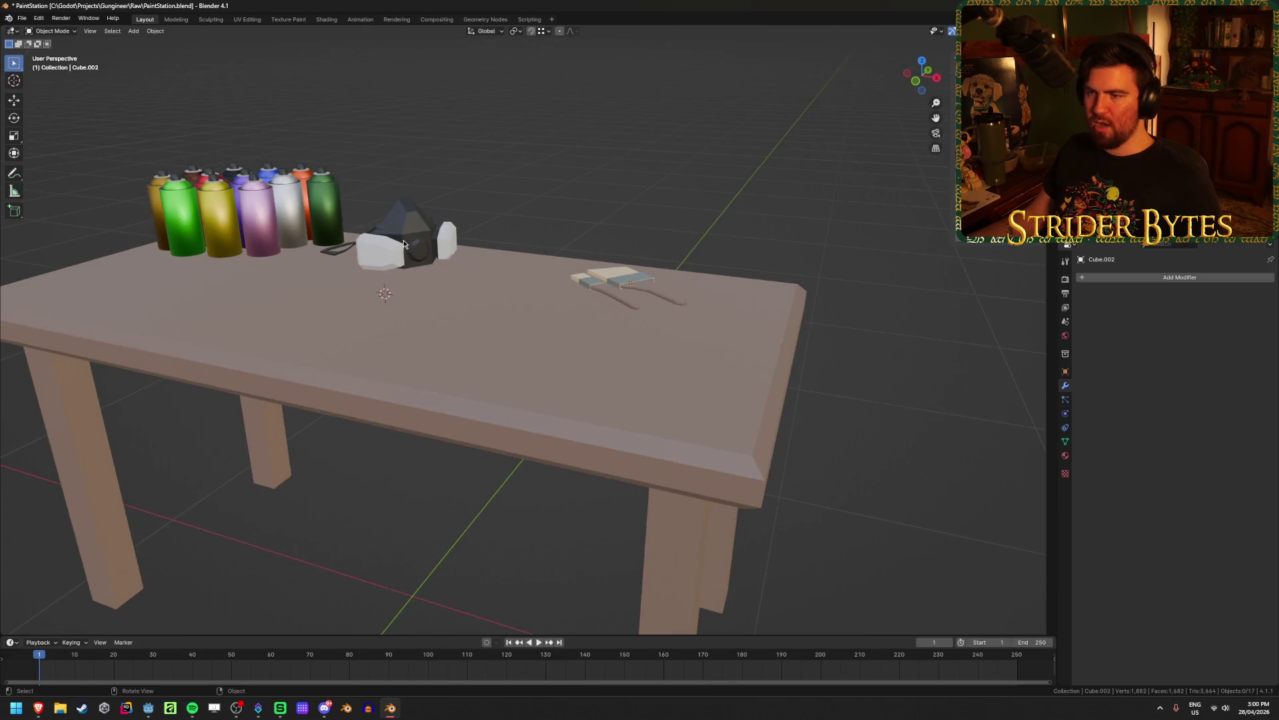
{"action": "middle_click_drag", "start_coordinate": [521, 202], "coordinate": [545, 209]}
{"action": "scroll", "coordinate": [544, 210], "scroll_direction": "down", "scroll_amount": 2}
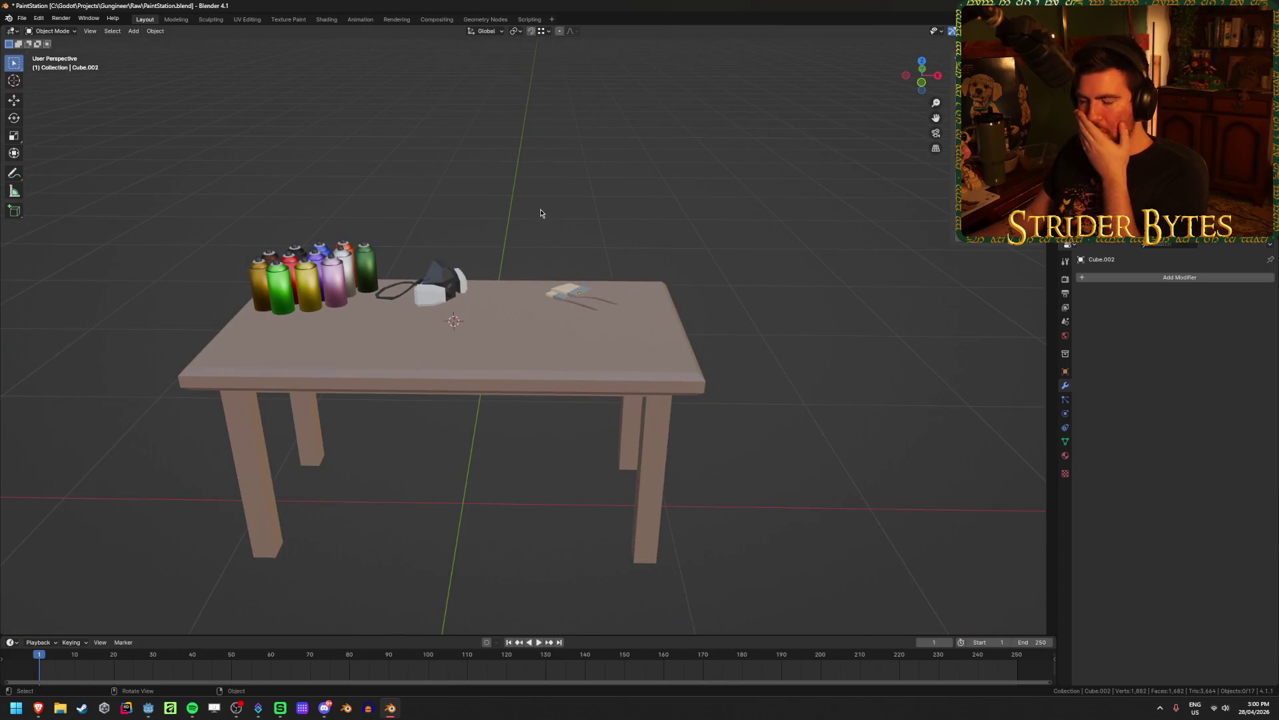
{"action": "scroll", "coordinate": [437, 361], "scroll_direction": "up", "scroll_amount": 3}
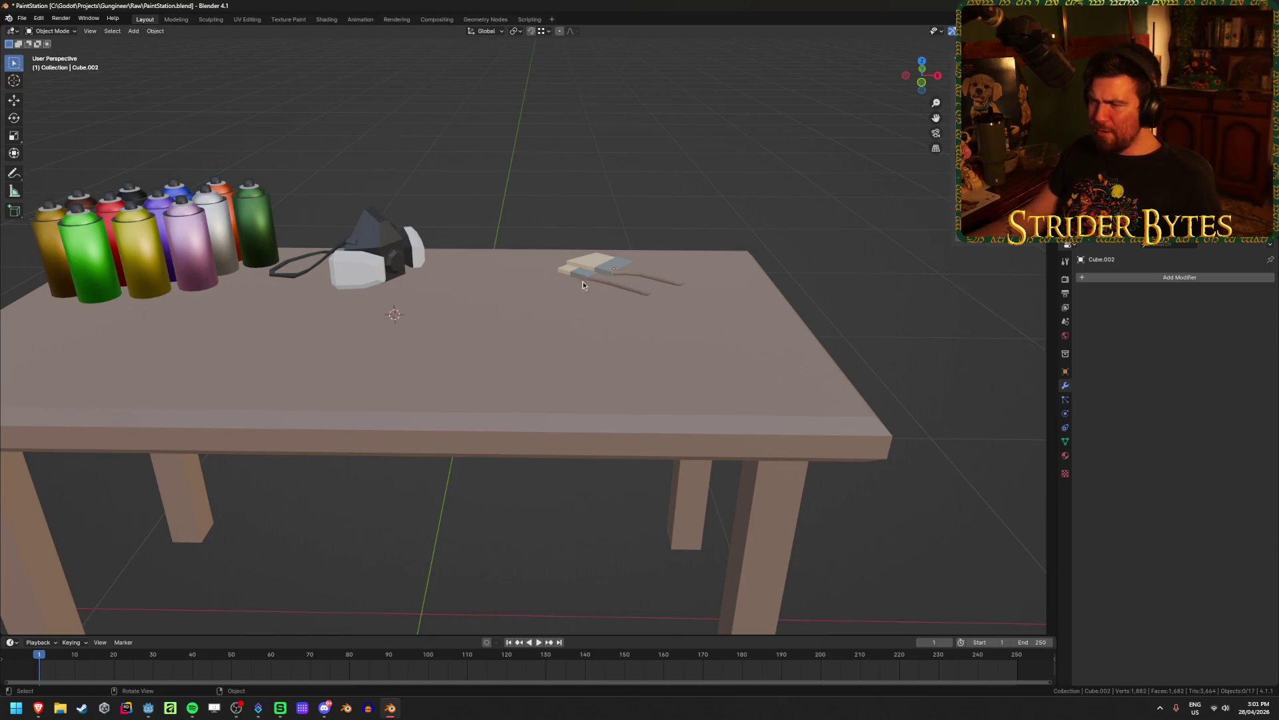
Close the paint mask results tab and settle on the air brush image results
{"action": "left_click", "coordinate": [40, 711]}
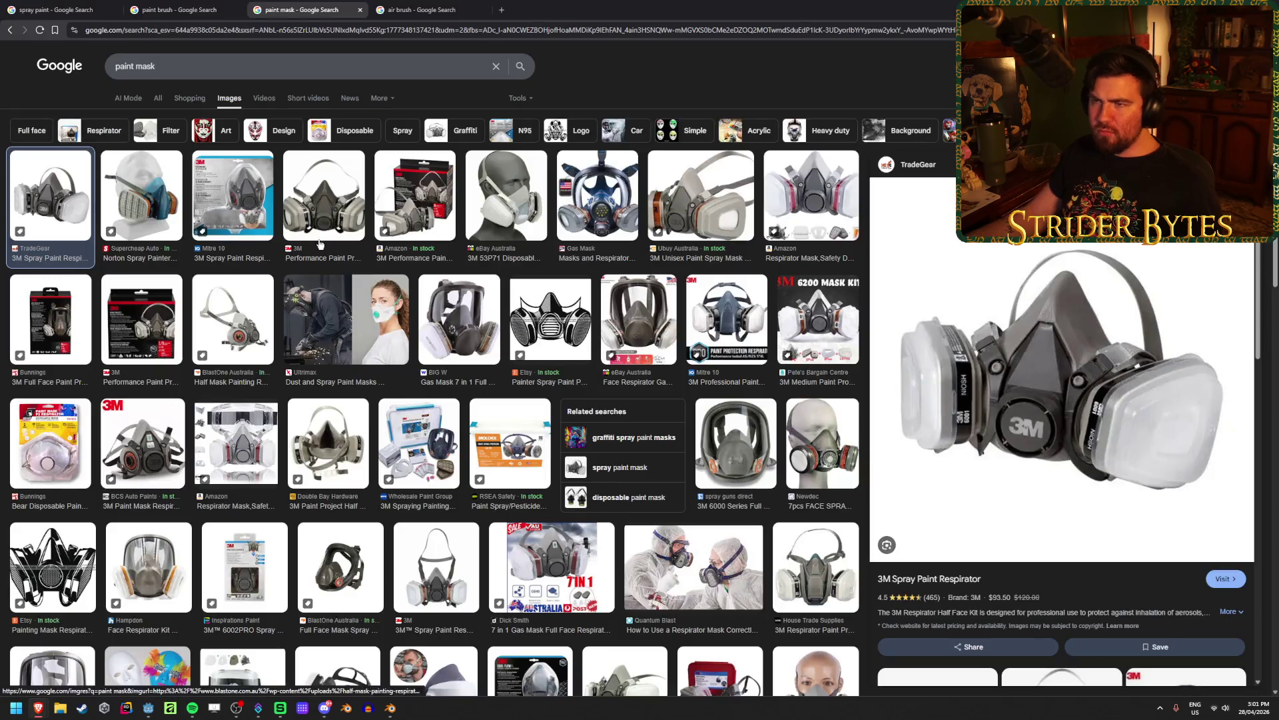
{"action": "middle_click", "coordinate": [323, 3]}
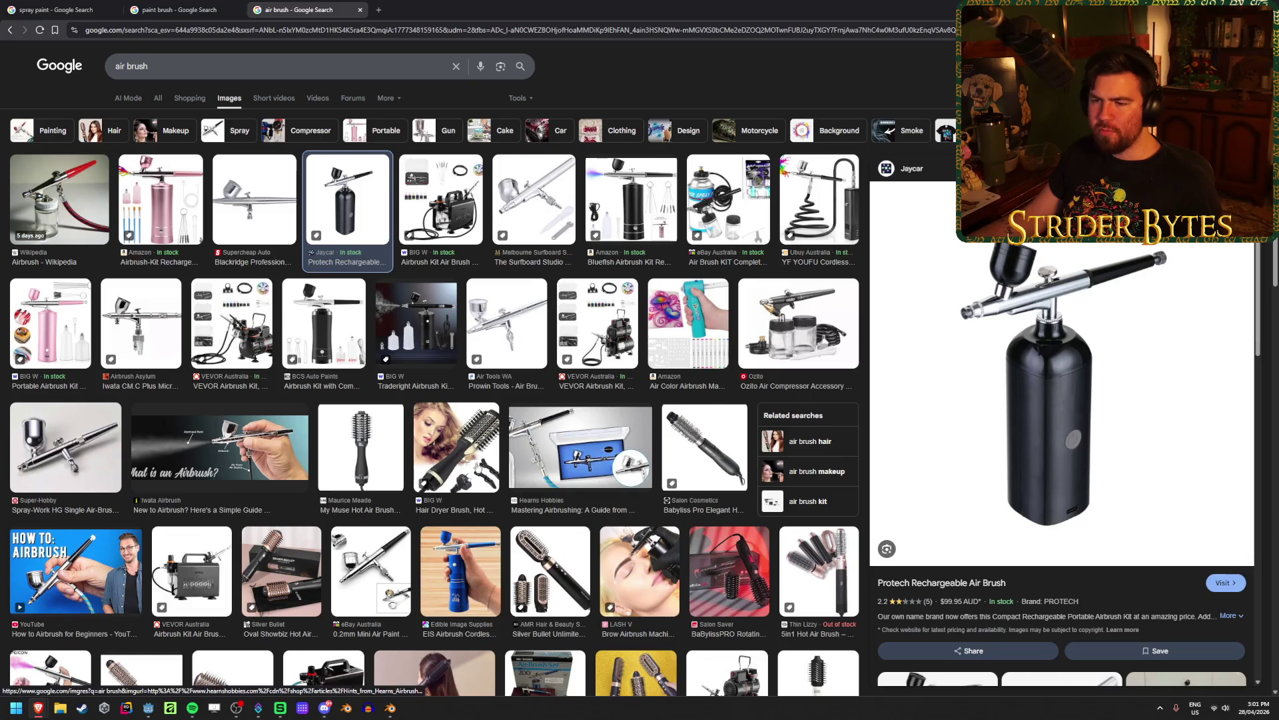
{"action": "left_click", "coordinate": [191, 4]}
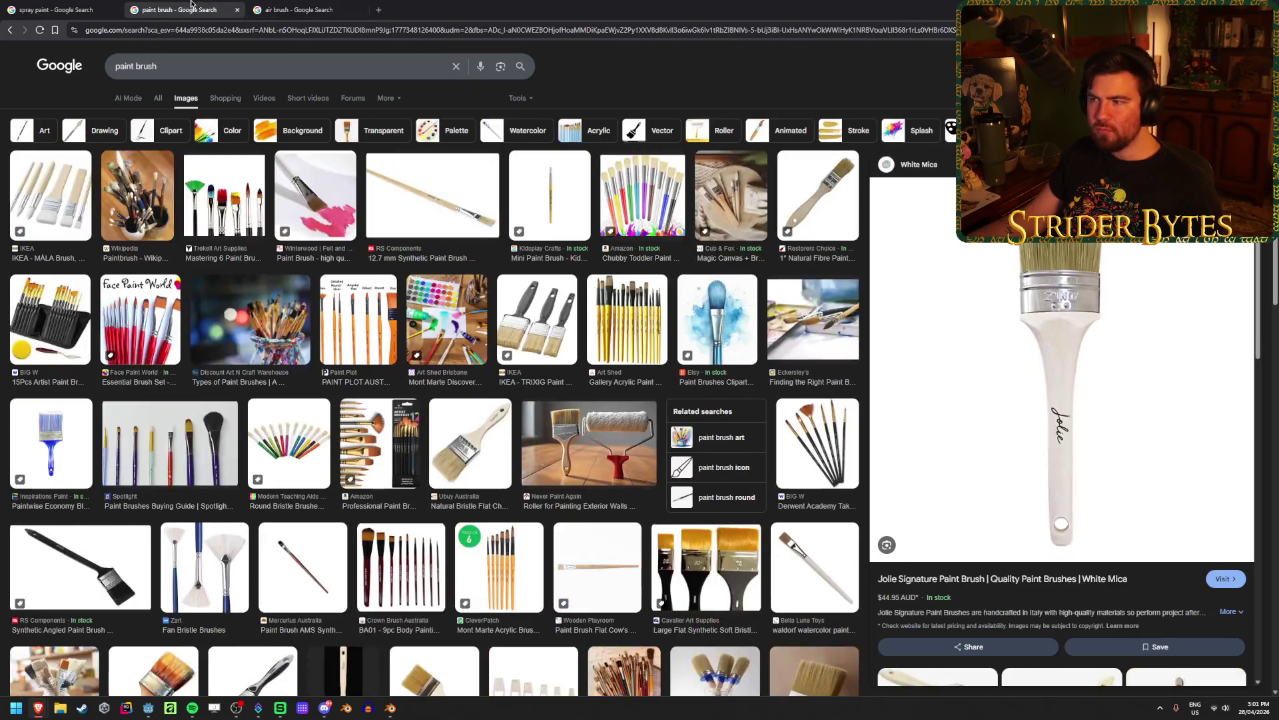
{"action": "left_click", "coordinate": [286, 7]}
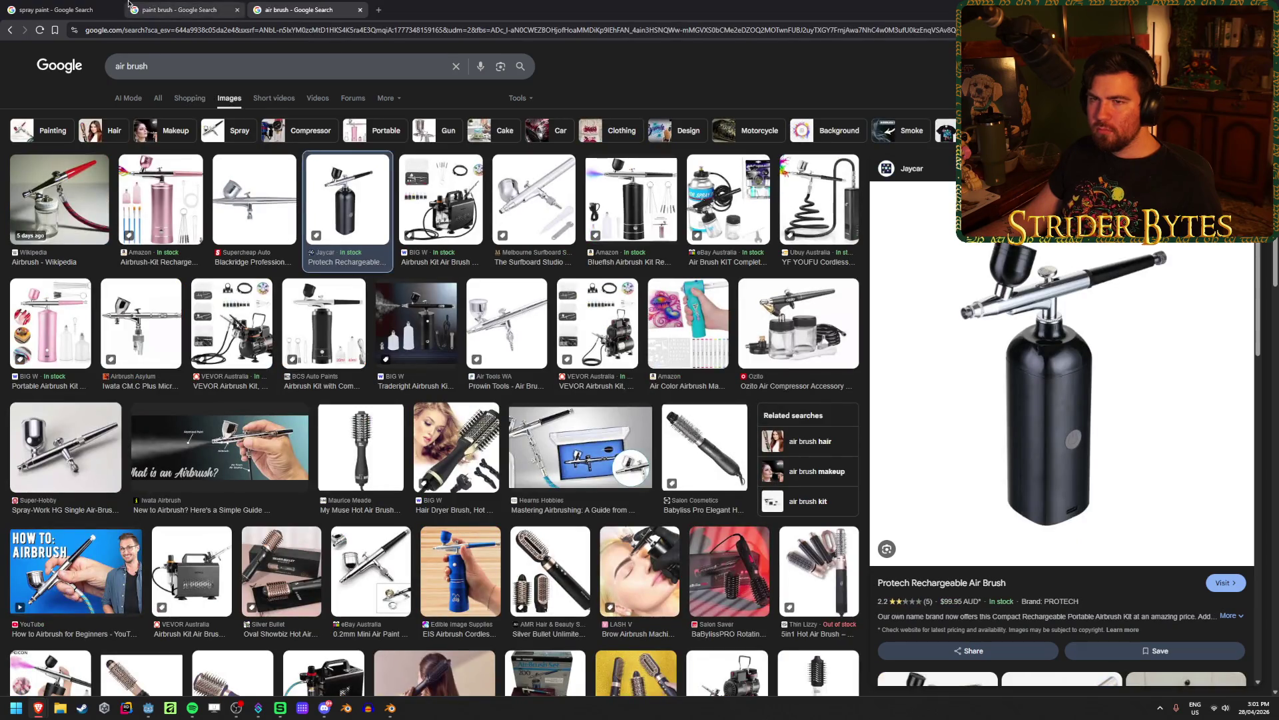
{"action": "left_click", "coordinate": [29, 3]}
{"action": "left_click", "coordinate": [186, 8]}
{"action": "left_click", "coordinate": [307, 9]}
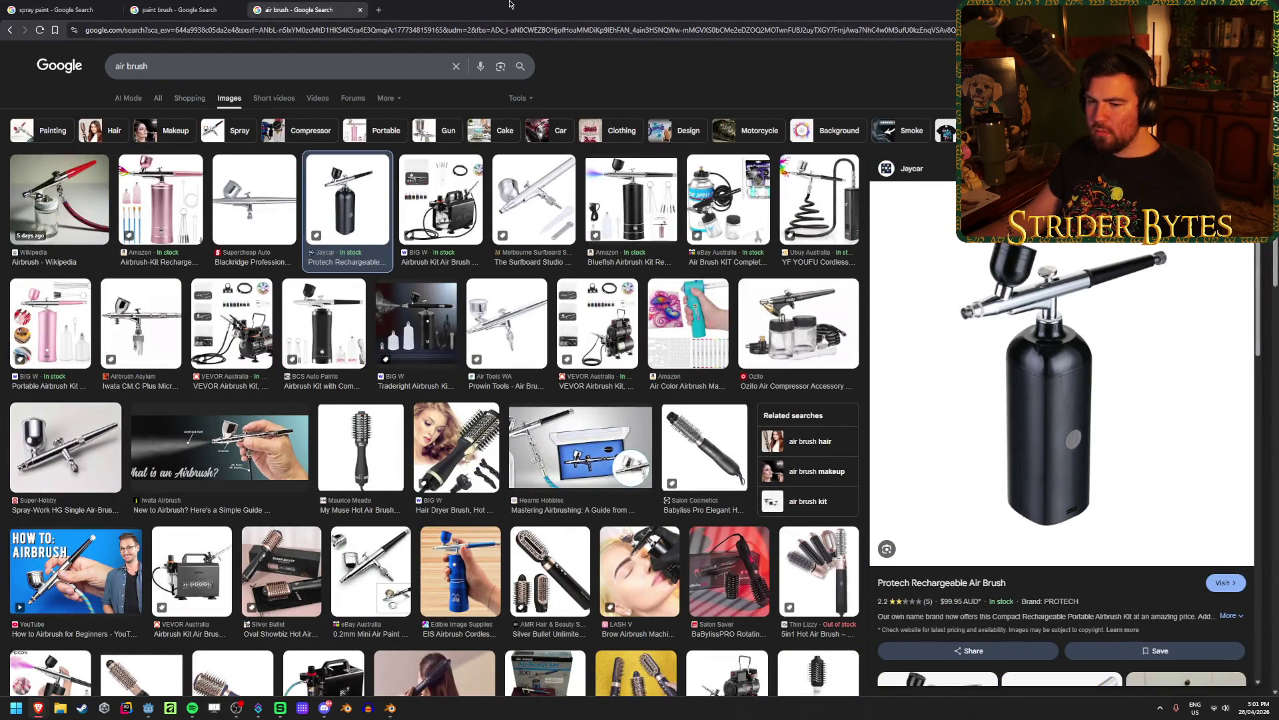
{"action": "scroll", "coordinate": [431, 312], "scroll_direction": "down", "scroll_amount": 7}
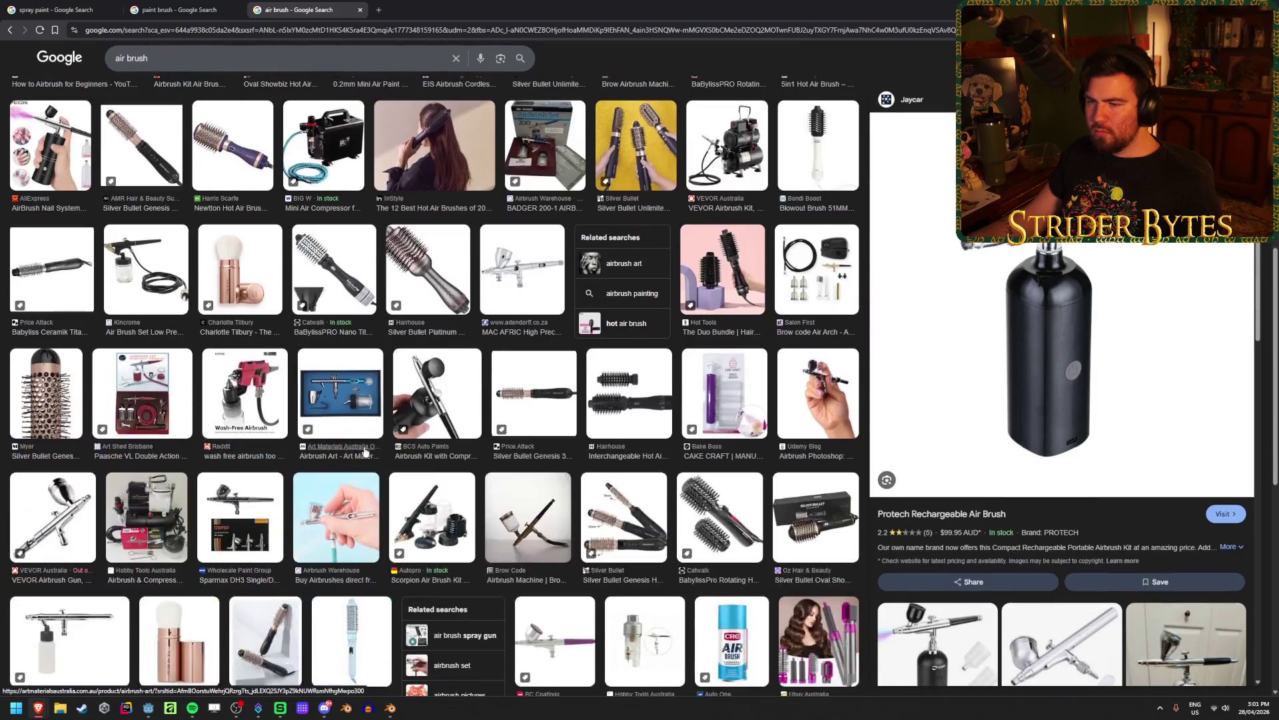
{"action": "scroll", "coordinate": [364, 451], "scroll_direction": "up", "scroll_amount": 7}
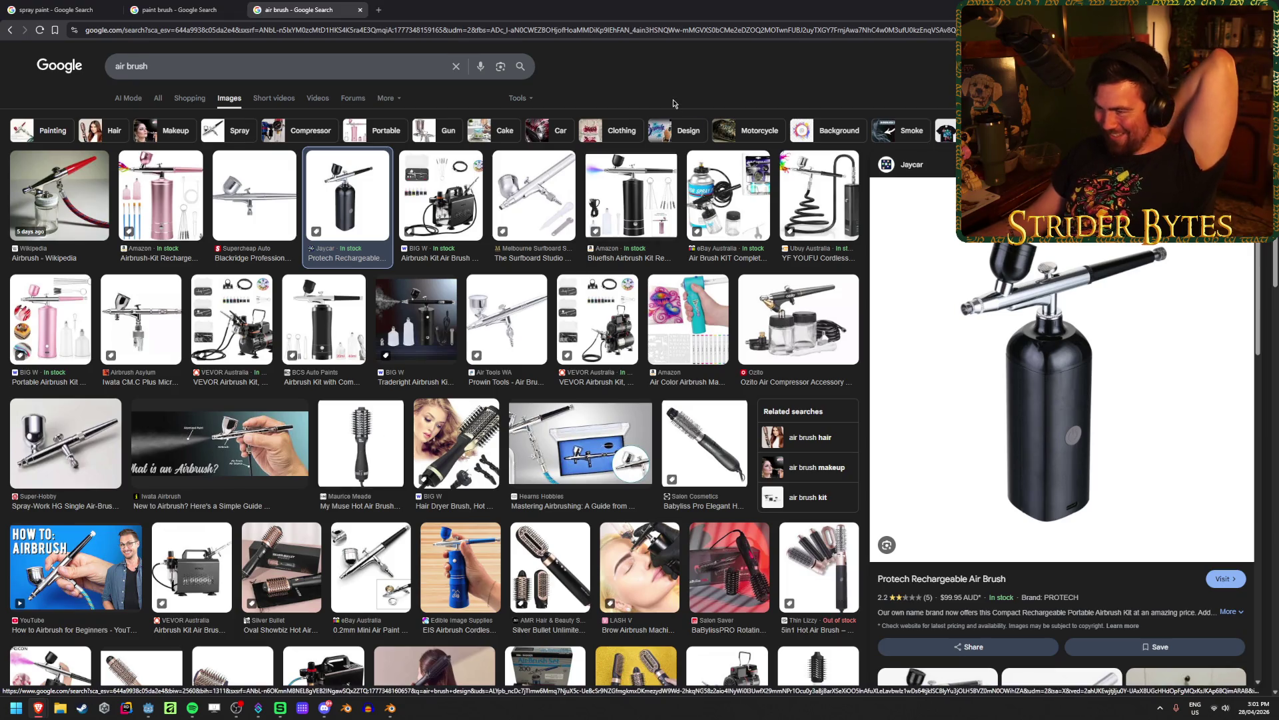
Search images for 'painting gun' and preview the Pistol Painting video result
{"action": "left_click", "coordinate": [261, 72]}
{"action": "type", "text": "painting gun"}
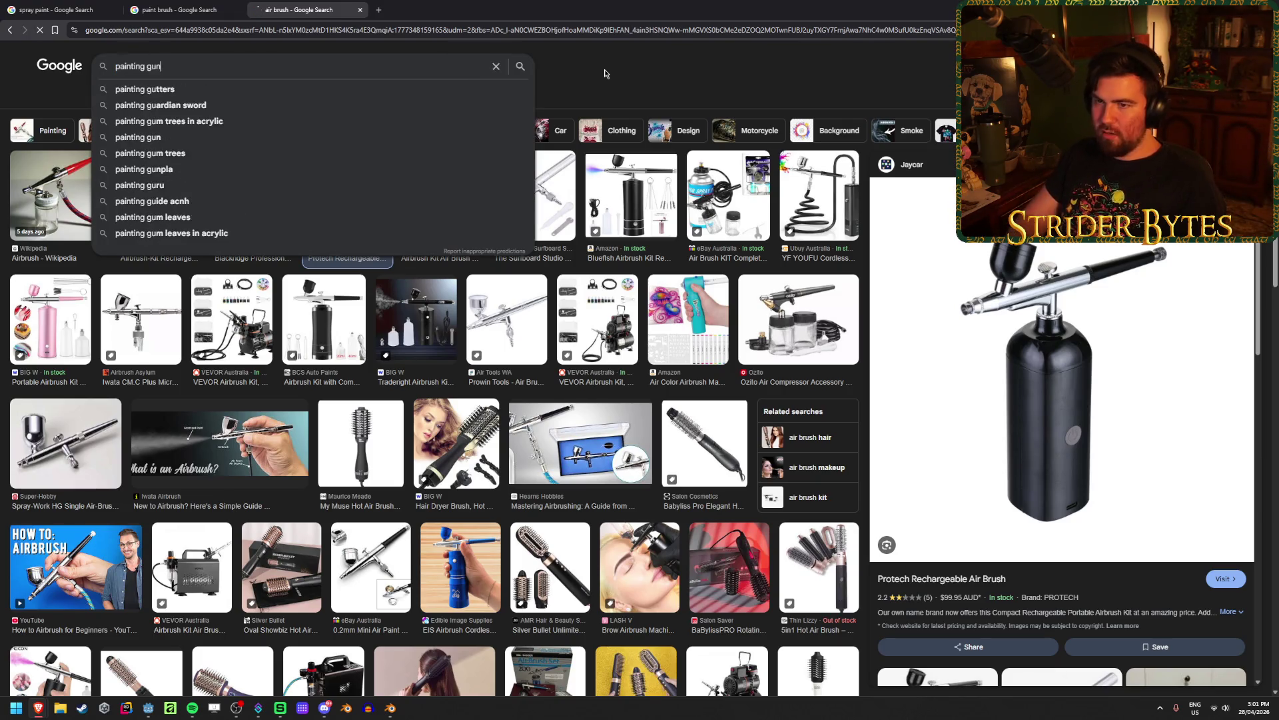
{"action": "key", "text": "Return"}
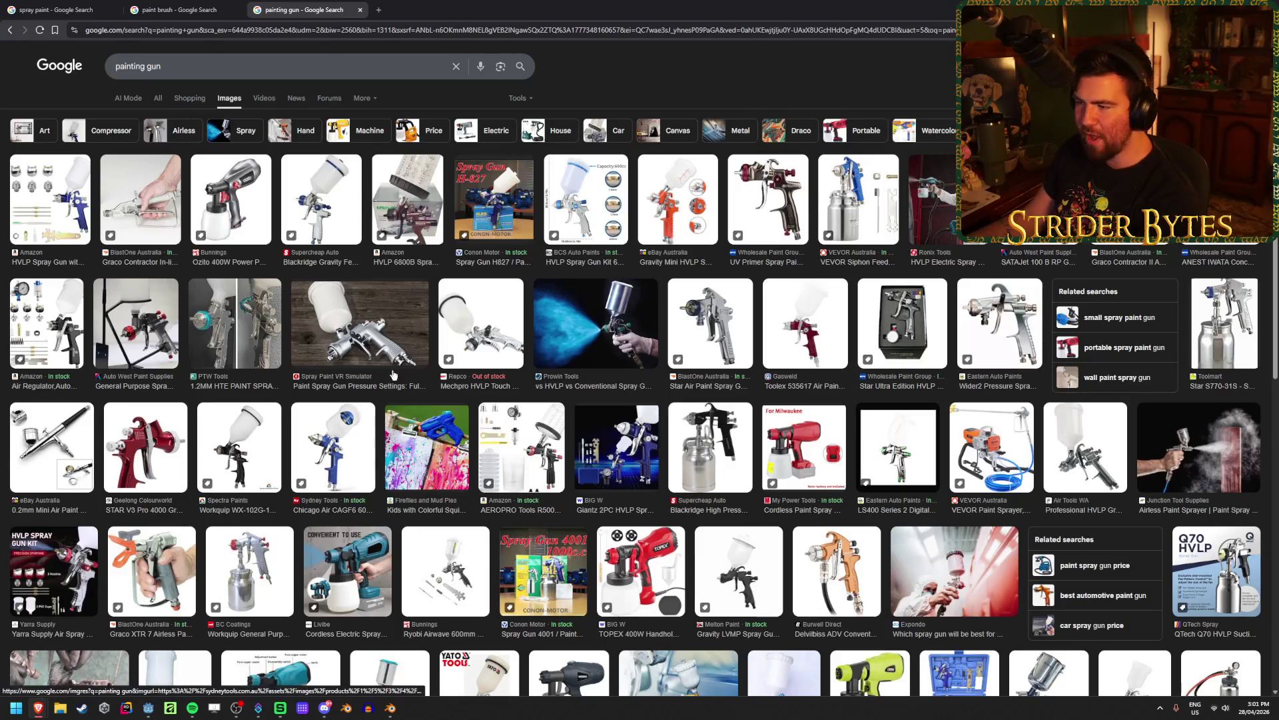
{"action": "scroll", "coordinate": [560, 276], "scroll_direction": "down", "scroll_amount": 5}
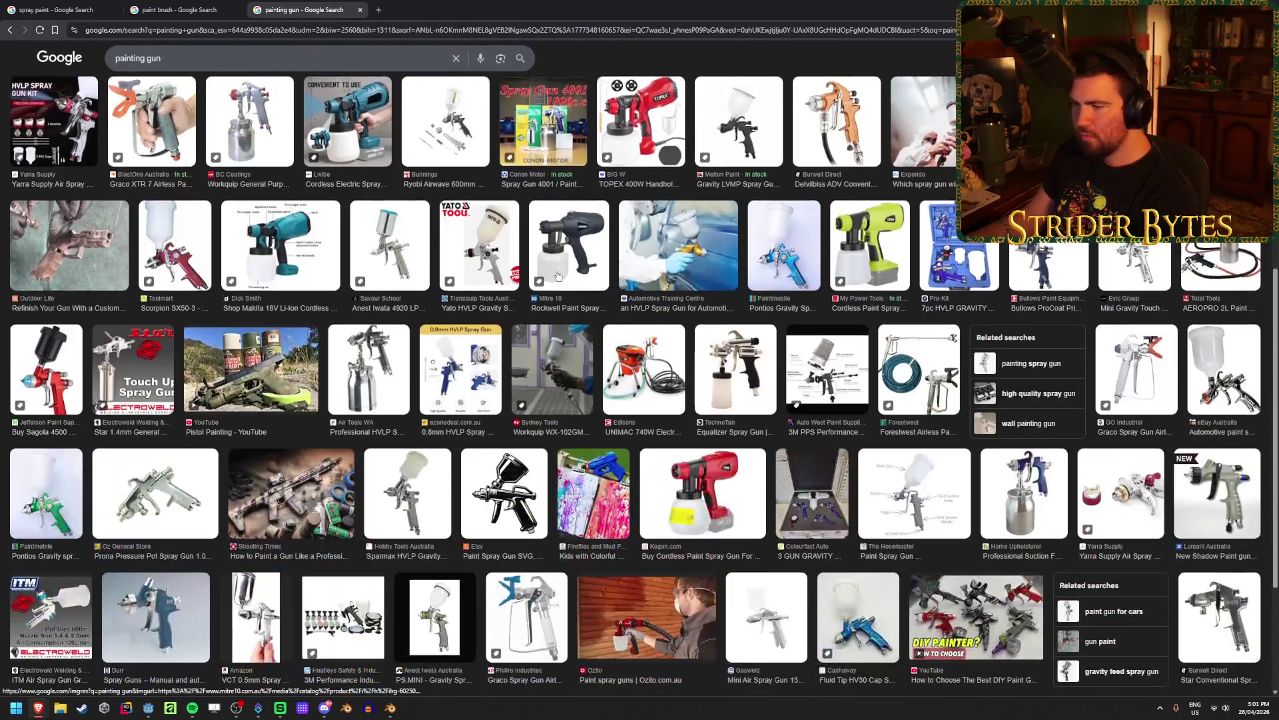
{"action": "left_click", "coordinate": [266, 383]}
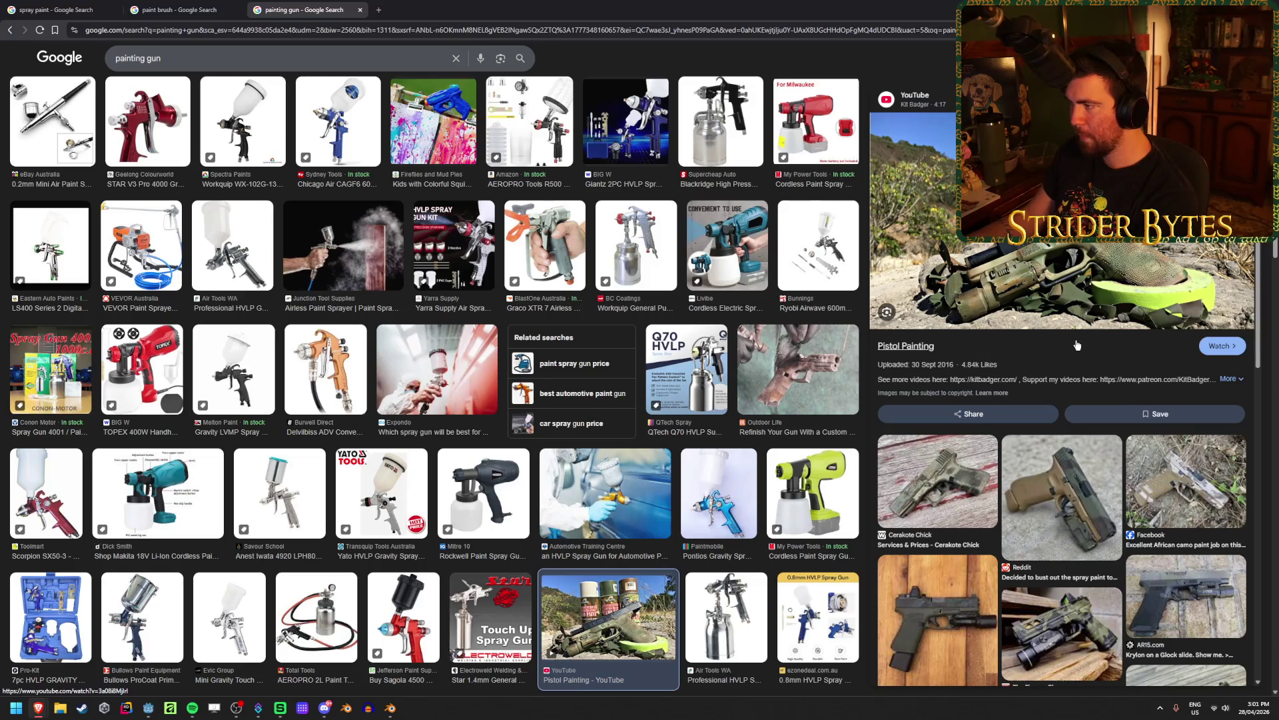
{"action": "scroll", "coordinate": [513, 421], "scroll_direction": "up", "scroll_amount": 5}
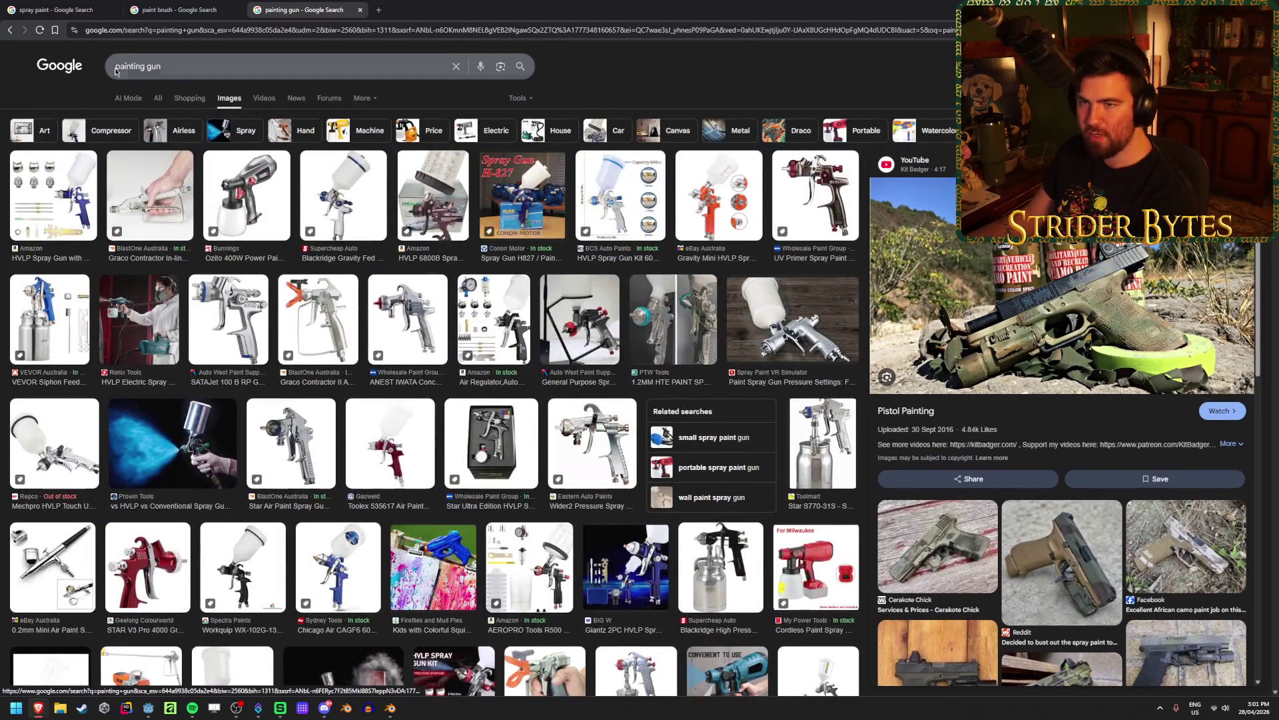
{"action": "double_click", "coordinate": [130, 66]}
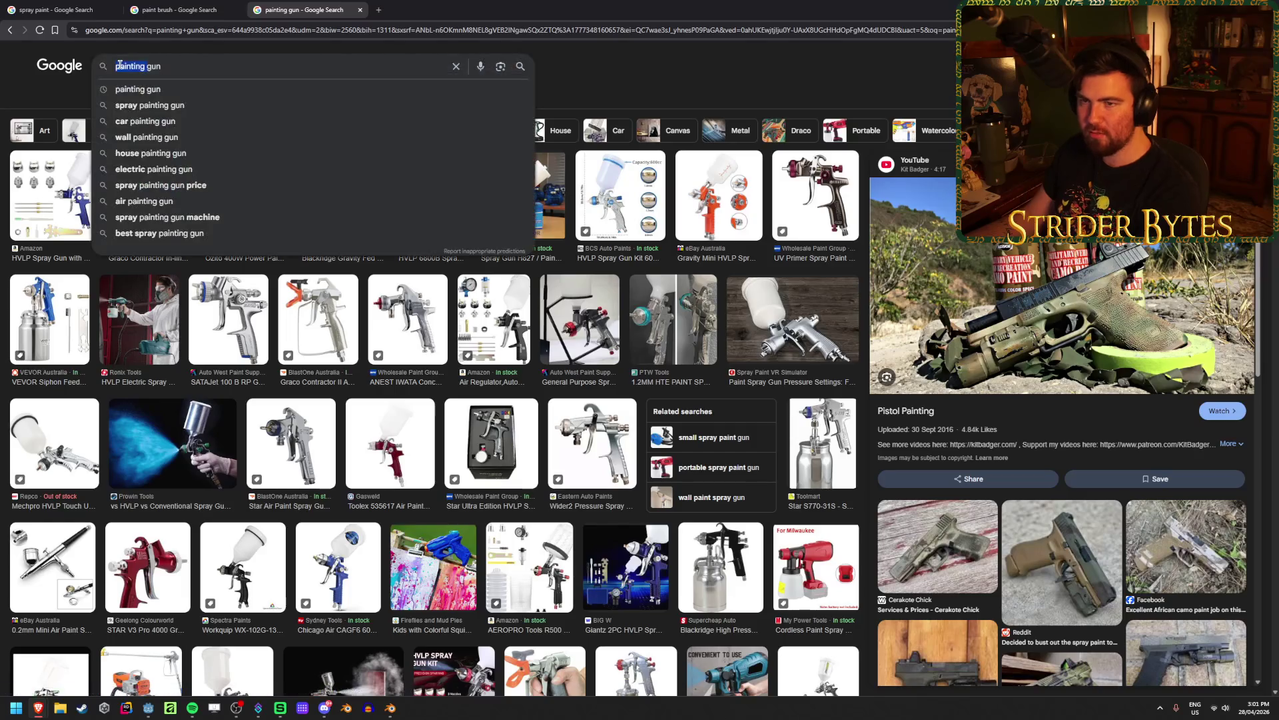
Search for 'how to paint a gun', fixing the missing space in the query
{"action": "type", "text": "how to paint a"}
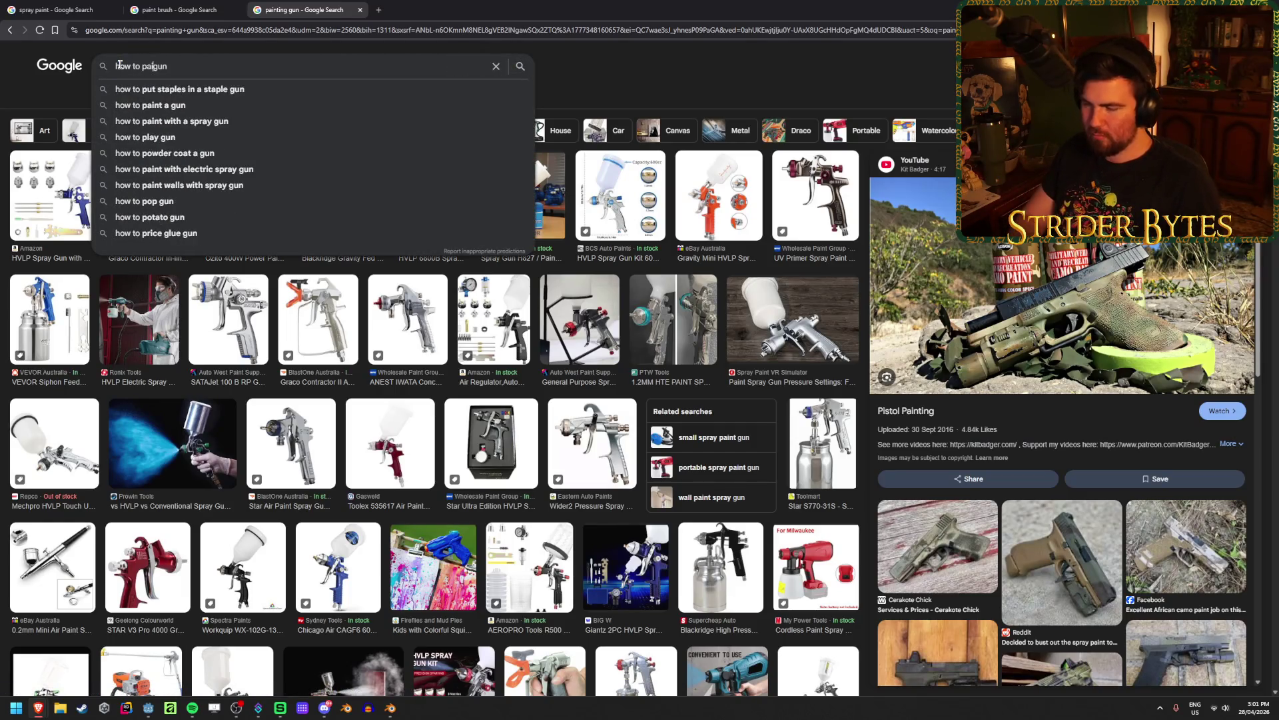
{"action": "key", "text": "Return"}
{"action": "left_click", "coordinate": [165, 66]}
{"action": "key", "text": "Return"}
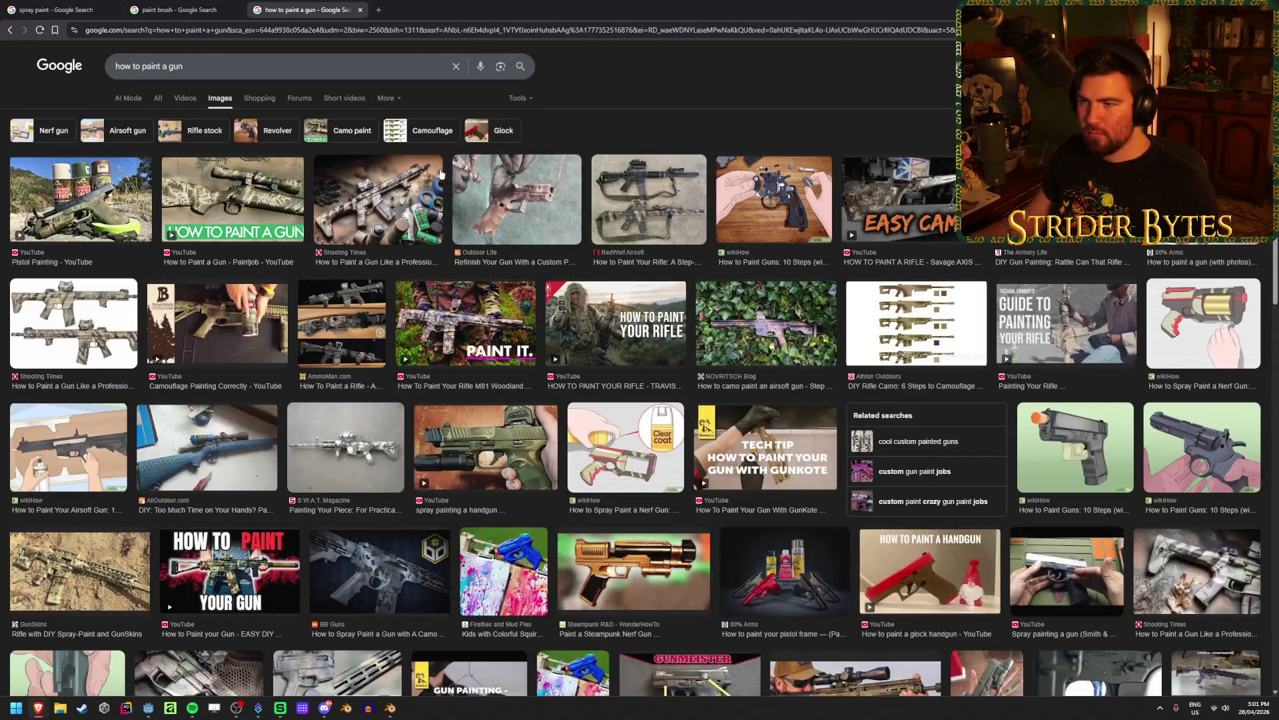
Preview Shooting Times, EASY CAMO, blue camo rifle, Nerf gun and wikiHow pistol references
{"action": "left_click", "coordinate": [393, 177]}
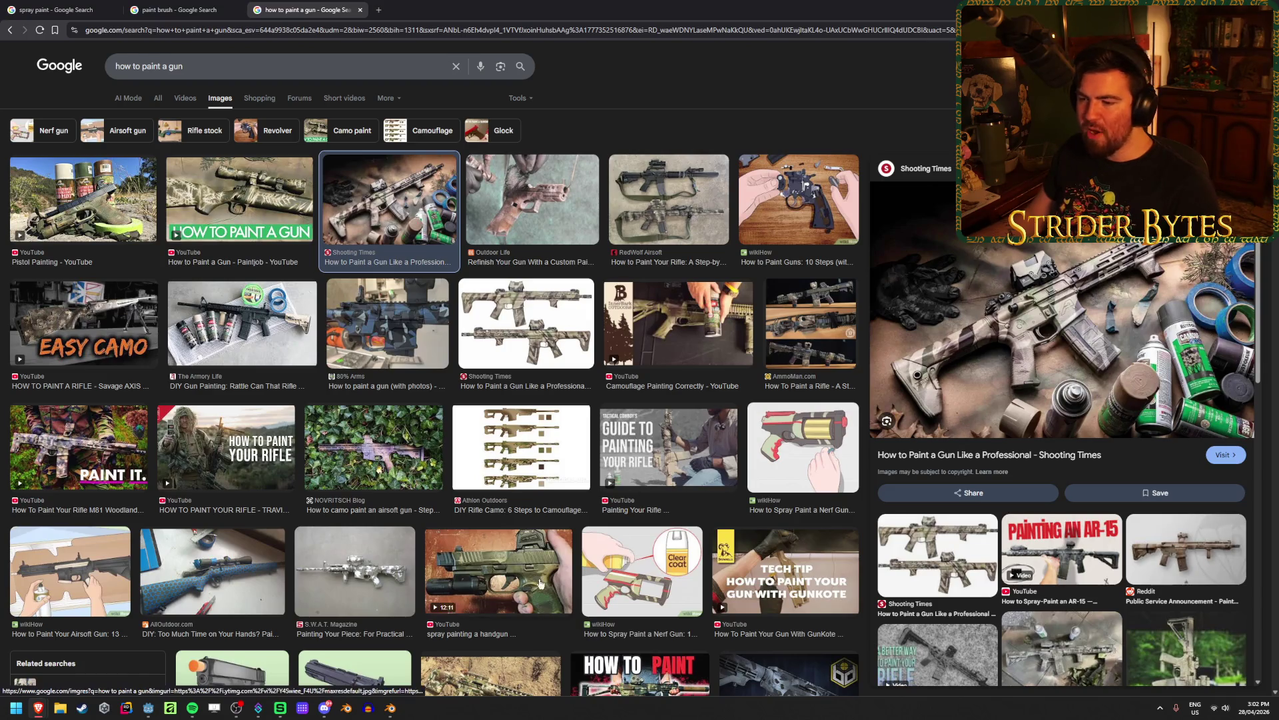
{"action": "left_click", "coordinate": [126, 323]}
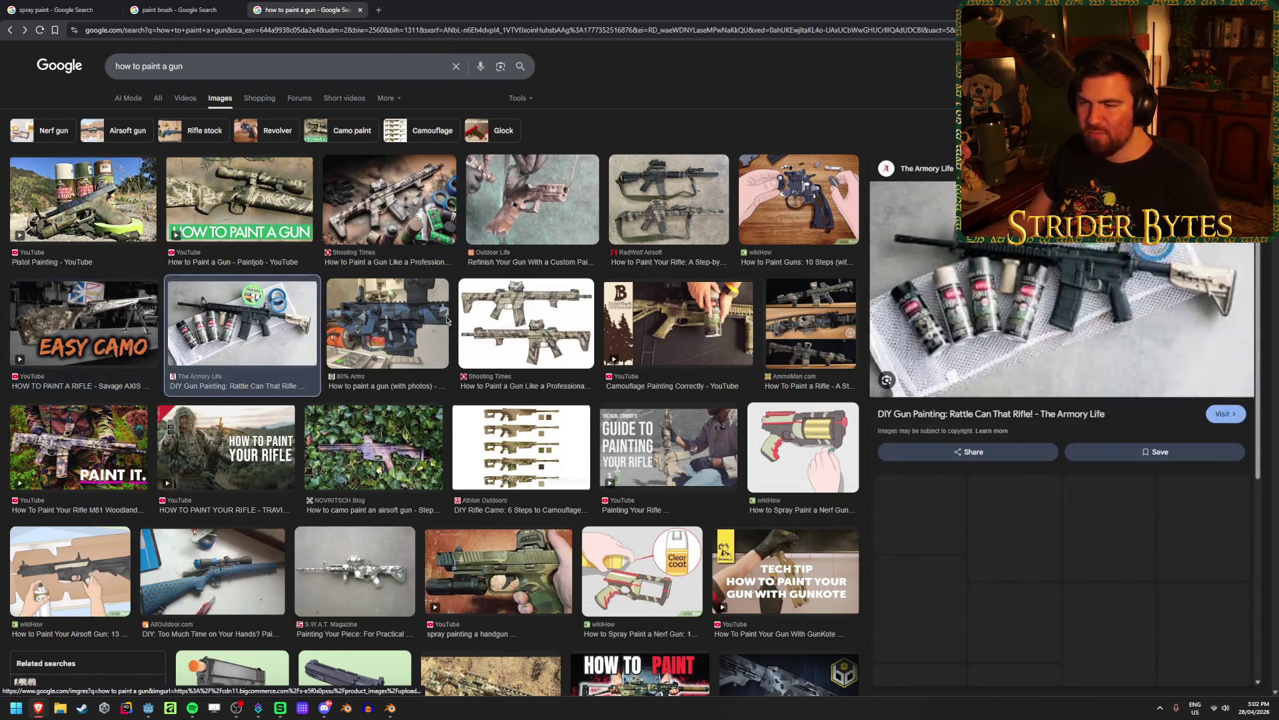
{"action": "left_click", "coordinate": [385, 323]}
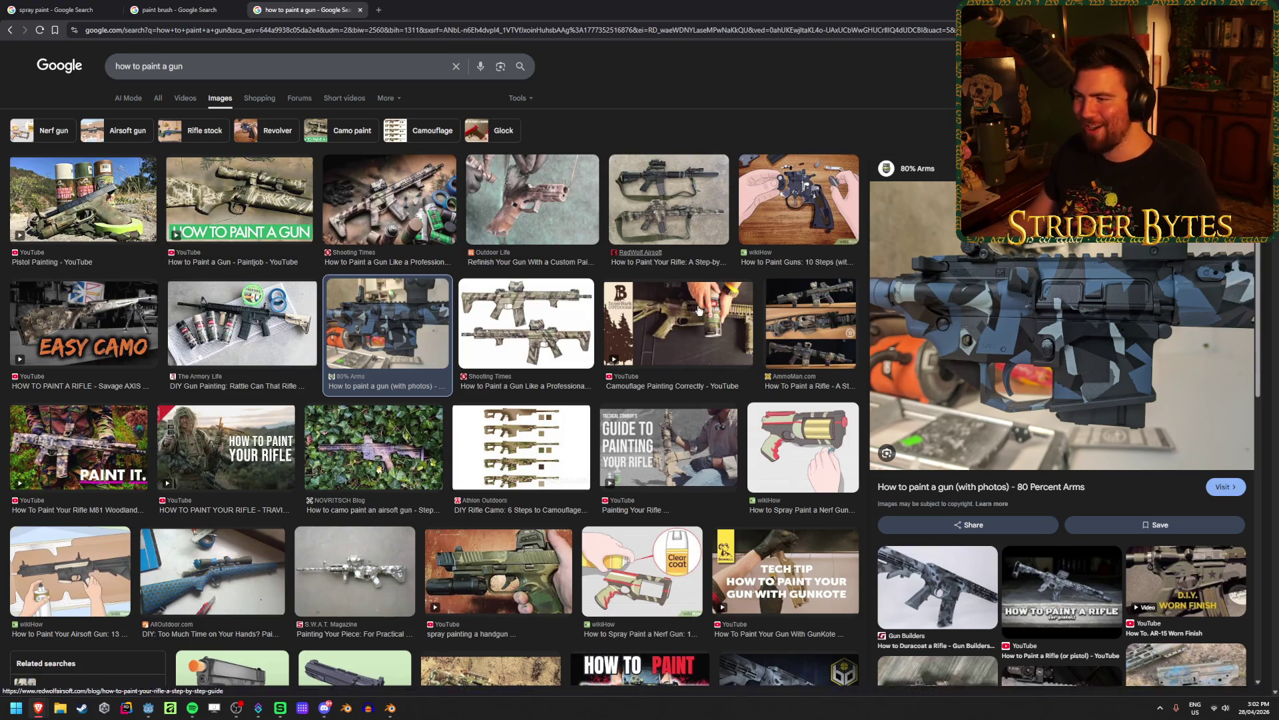
{"action": "left_click", "coordinate": [719, 340]}
{"action": "left_click", "coordinate": [785, 440]}
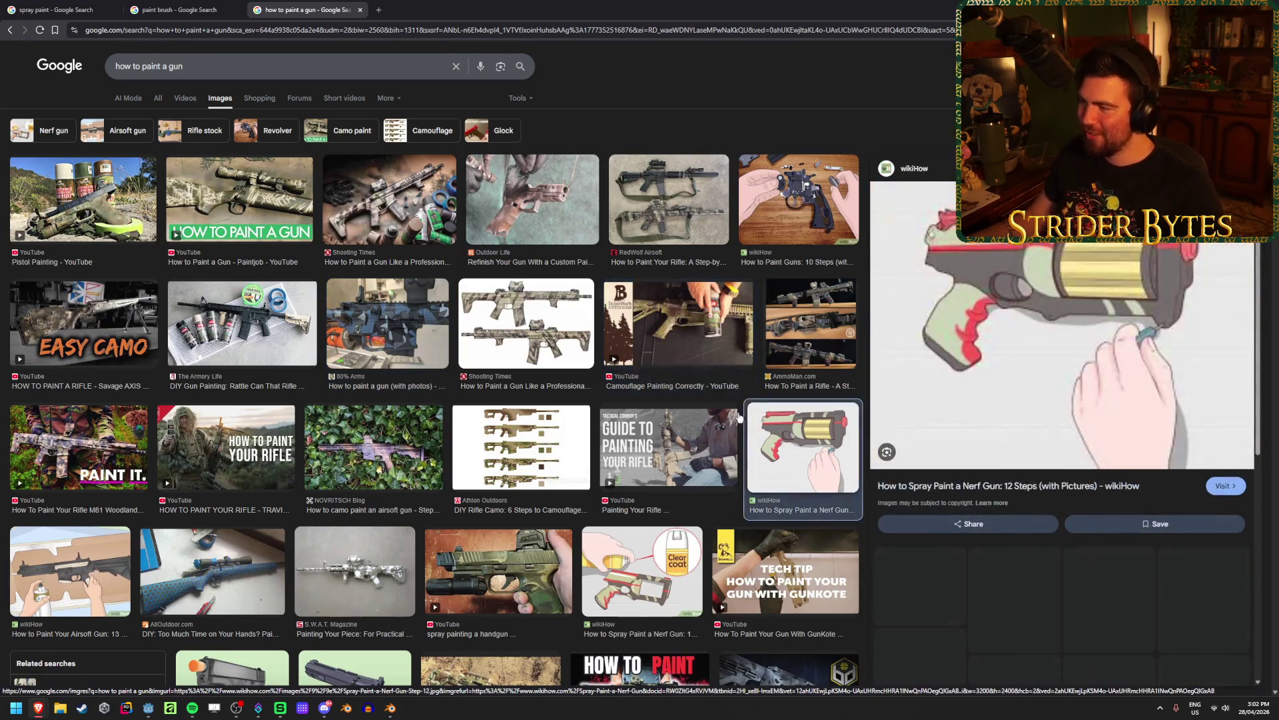
{"action": "left_click", "coordinate": [669, 447]}
{"action": "scroll", "coordinate": [504, 481], "scroll_direction": "down", "scroll_amount": 3}
{"action": "left_click", "coordinate": [252, 496]}
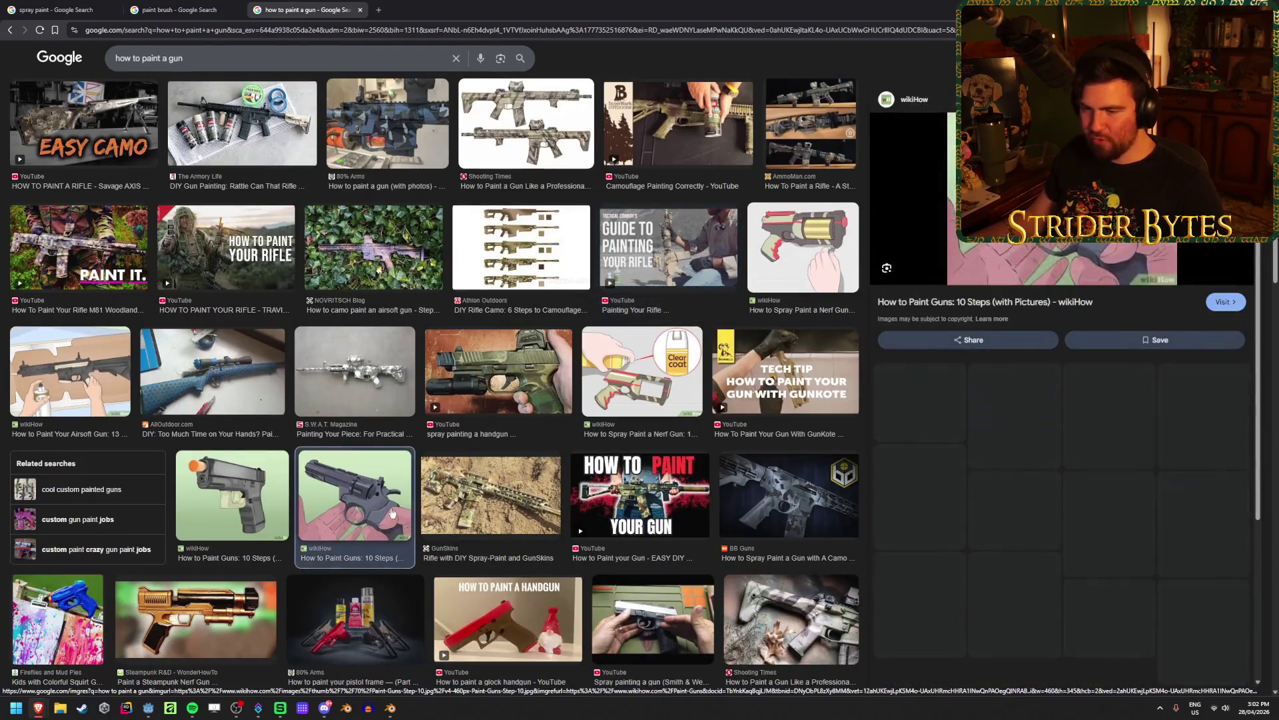
Preview the glock, red pistol frame, sponge-camo stock and AR-15 results, then return to Blender
{"action": "scroll", "coordinate": [251, 497], "scroll_direction": "down", "scroll_amount": 1}
{"action": "scroll", "coordinate": [251, 496], "scroll_direction": "down", "scroll_amount": 1}
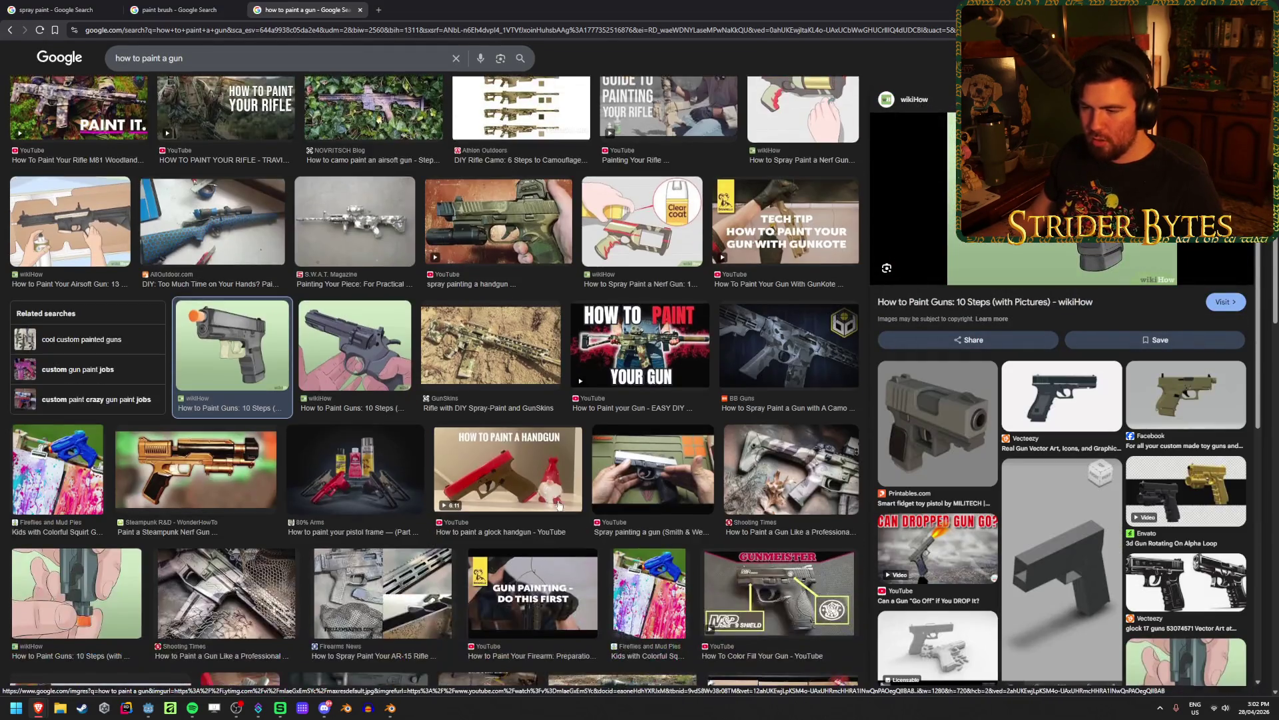
{"action": "left_click", "coordinate": [510, 483]}
{"action": "left_click", "coordinate": [368, 475]}
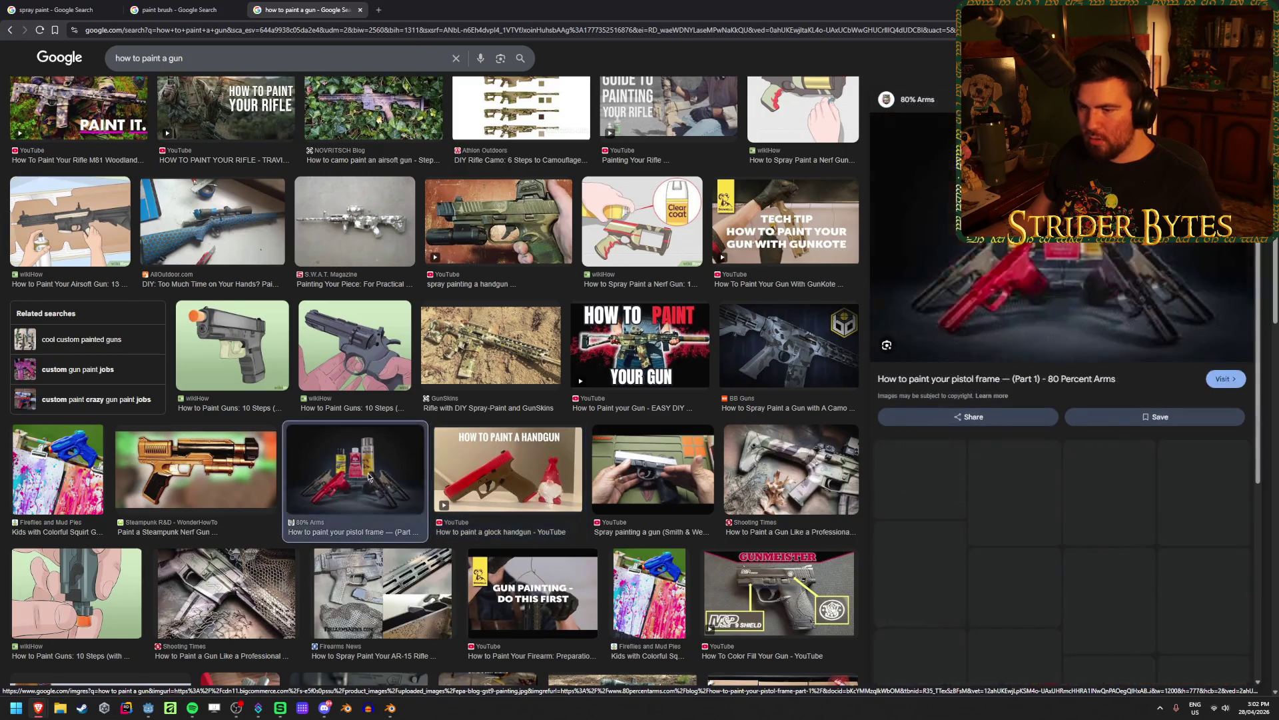
{"action": "scroll", "coordinate": [368, 475], "scroll_direction": "down", "scroll_amount": 4}
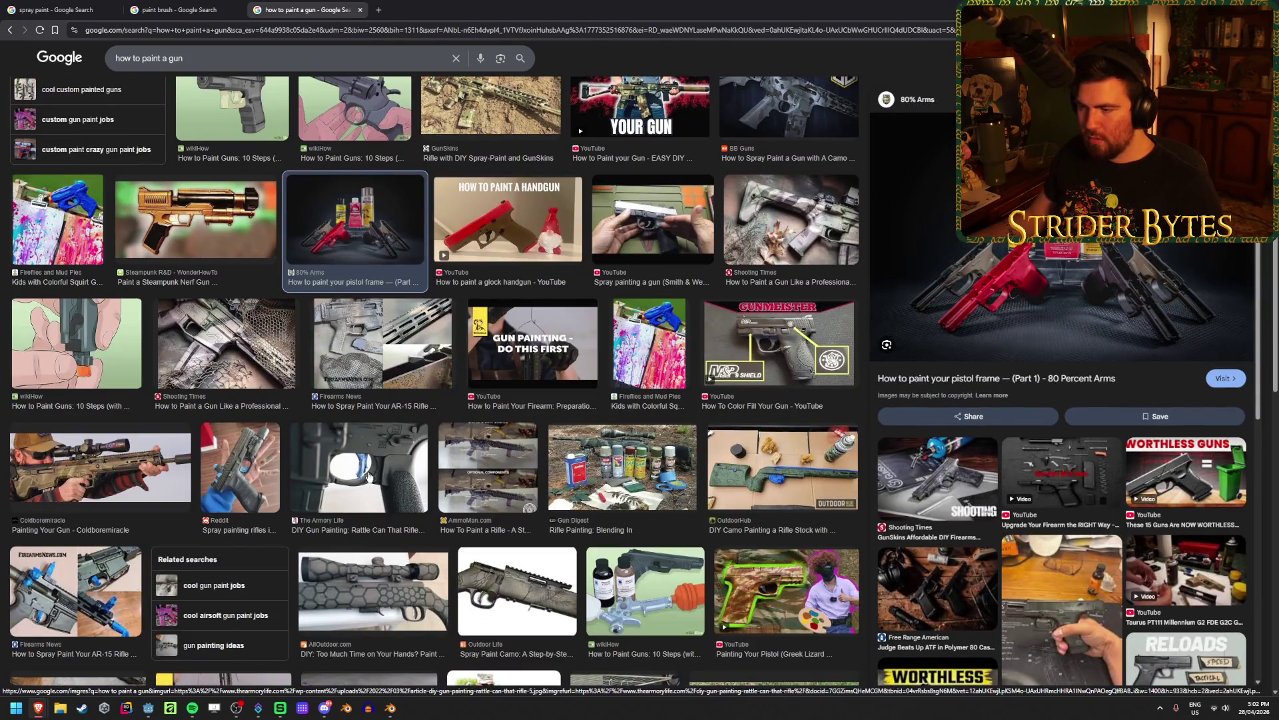
{"action": "left_click", "coordinate": [805, 474]}
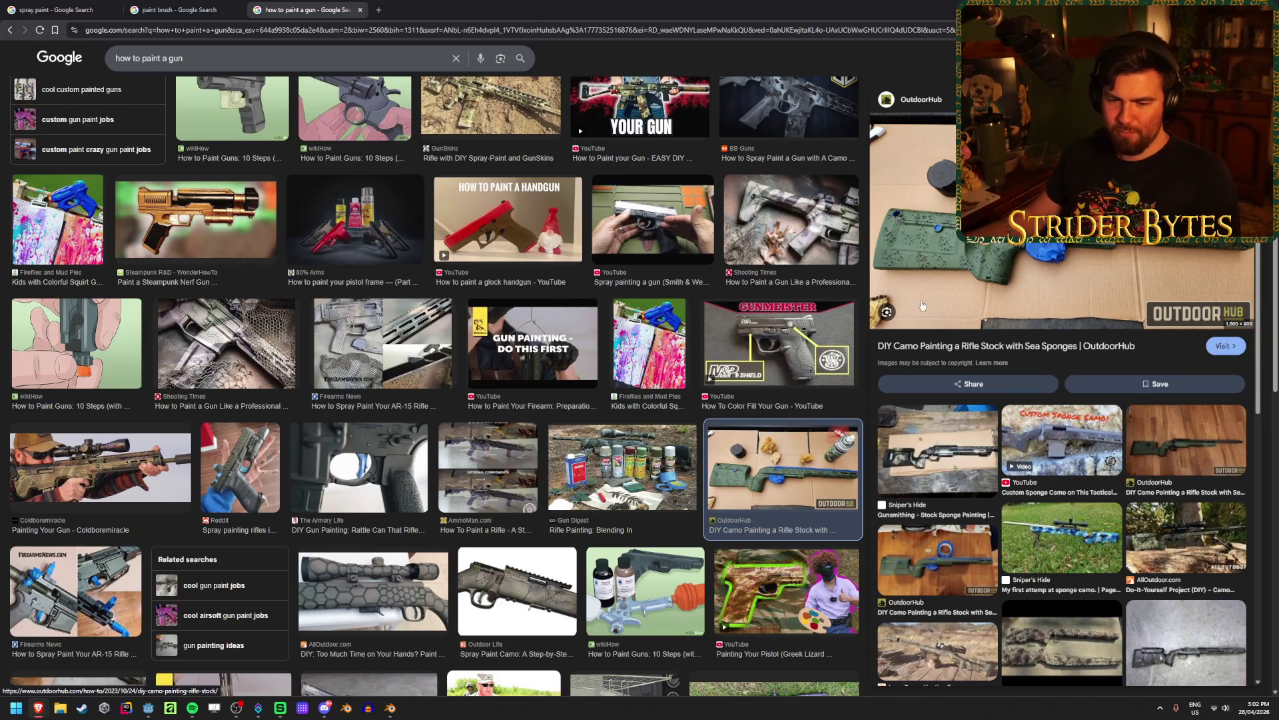
{"action": "scroll", "coordinate": [403, 331], "scroll_direction": "down", "scroll_amount": 4}
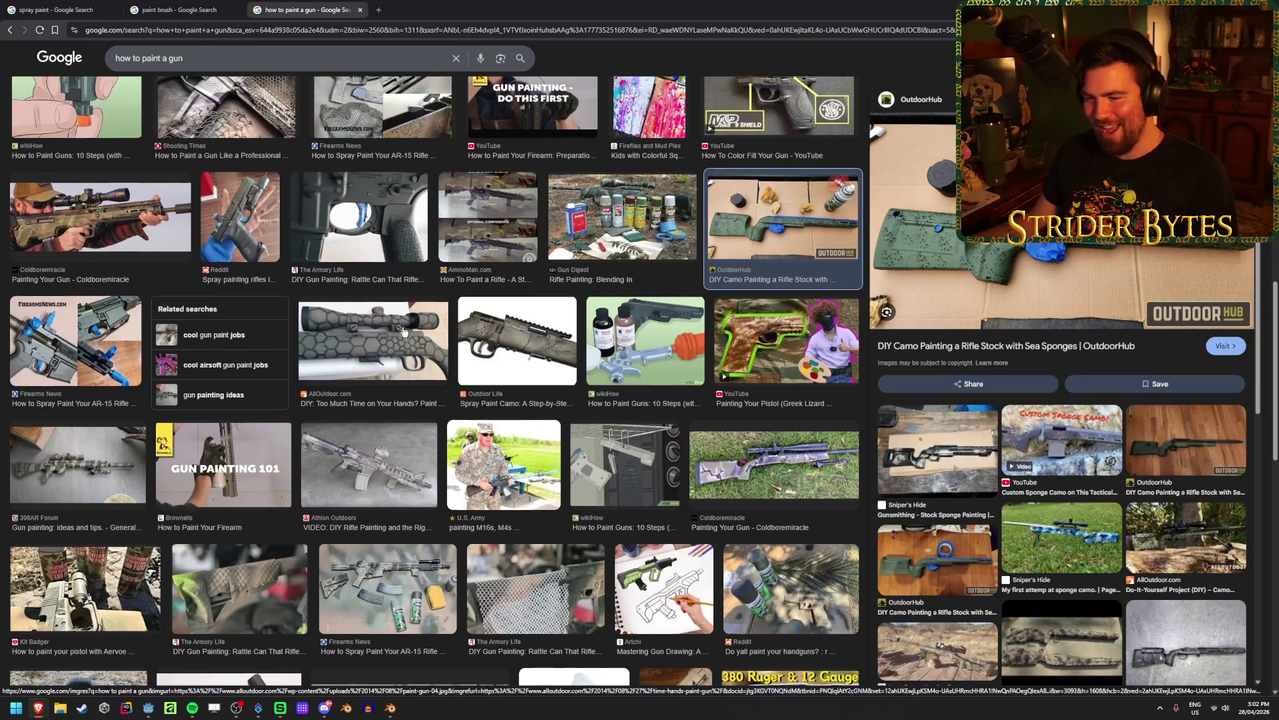
{"action": "scroll", "coordinate": [404, 331], "scroll_direction": "down", "scroll_amount": 2}
{"action": "left_click", "coordinate": [407, 497]}
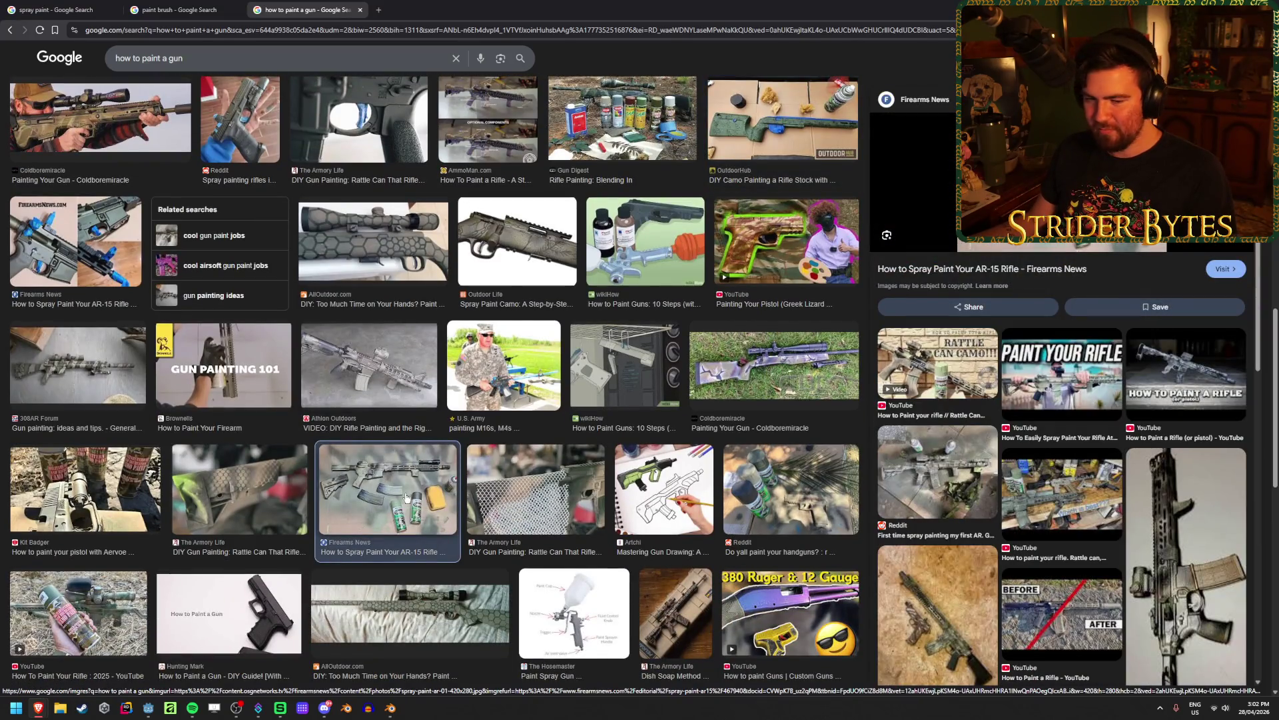
{"action": "scroll", "coordinate": [407, 496], "scroll_direction": "down", "scroll_amount": 2}
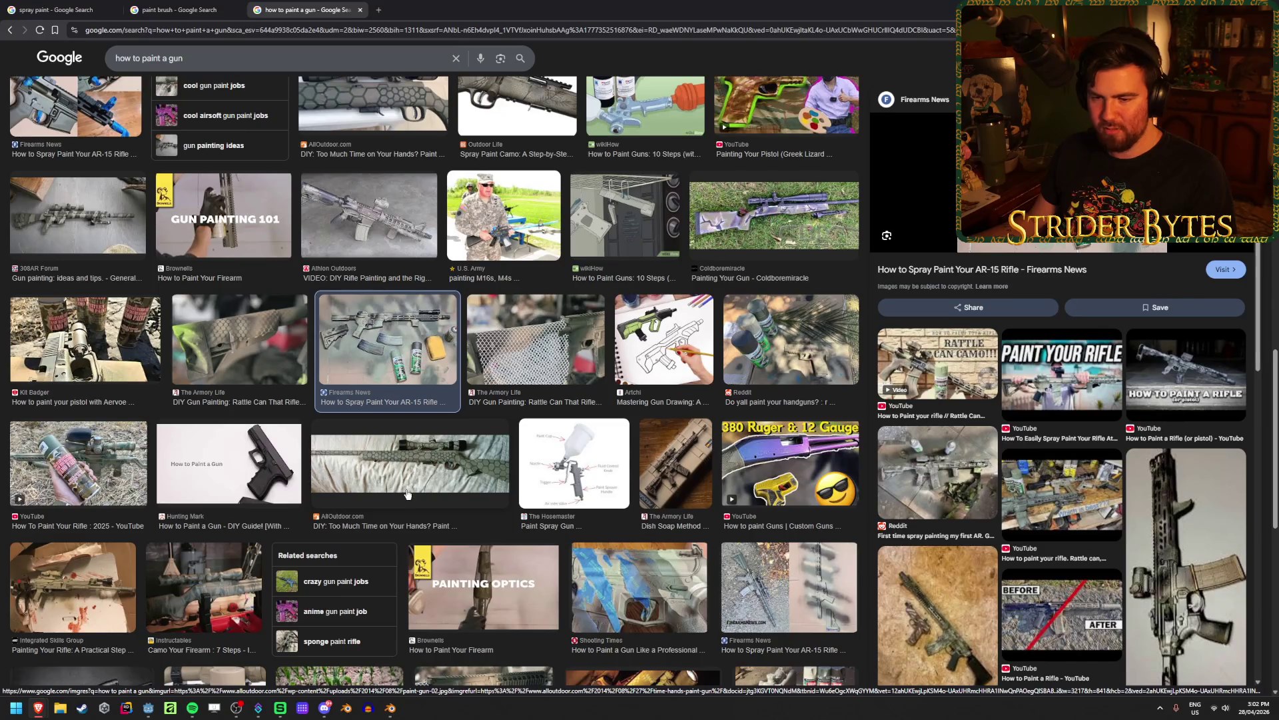
{"action": "scroll", "coordinate": [408, 494], "scroll_direction": "down", "scroll_amount": 5}
{"action": "key", "text": "alt+Tab"}
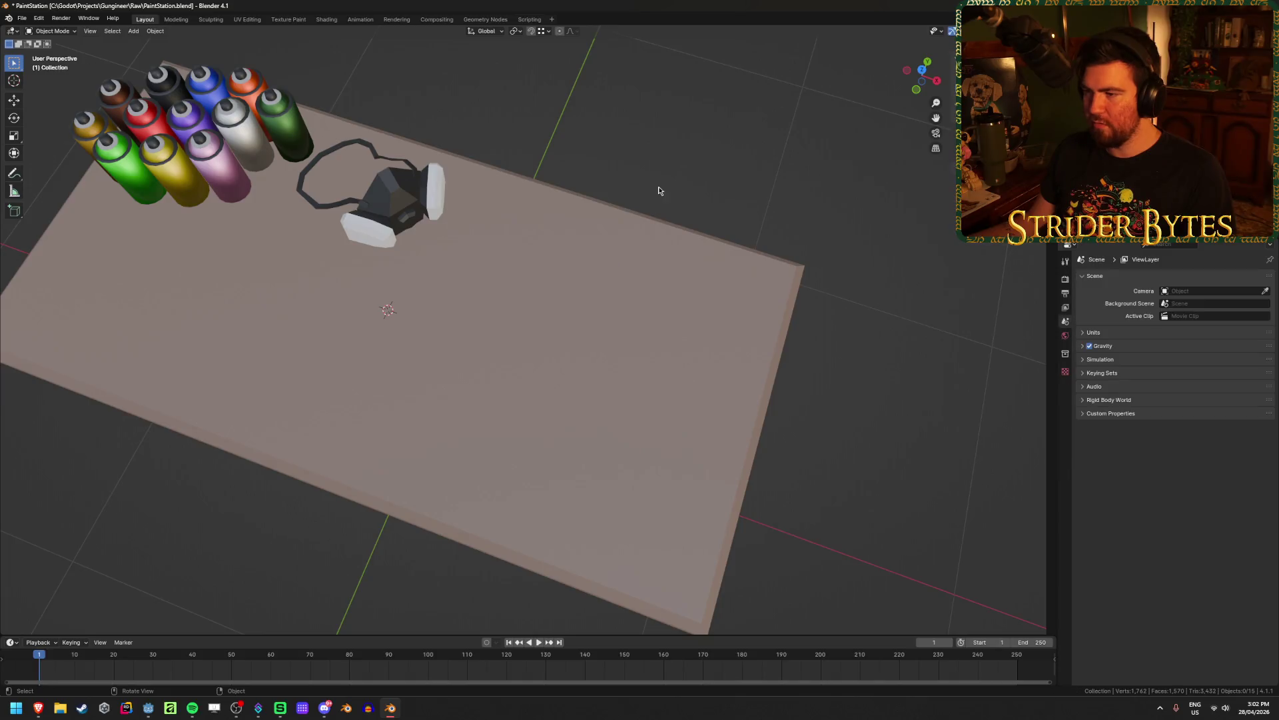
Save PaintStation.blend and add a new cylinder mesh to the scene
{"action": "key", "text": "ctrl+s"}
{"action": "mouse_move", "coordinate": [653, 343]}
{"action": "middle_mouse_down"}
{"action": "mouse_move", "coordinate": [673, 283]}
{"action": "mouse_move", "coordinate": [690, 288]}
{"action": "mouse_move", "coordinate": [687, 308]}
{"action": "middle_mouse_up"}
{"action": "key", "text": "shift+a"}
{"action": "mouse_move", "coordinate": [685, 311]}
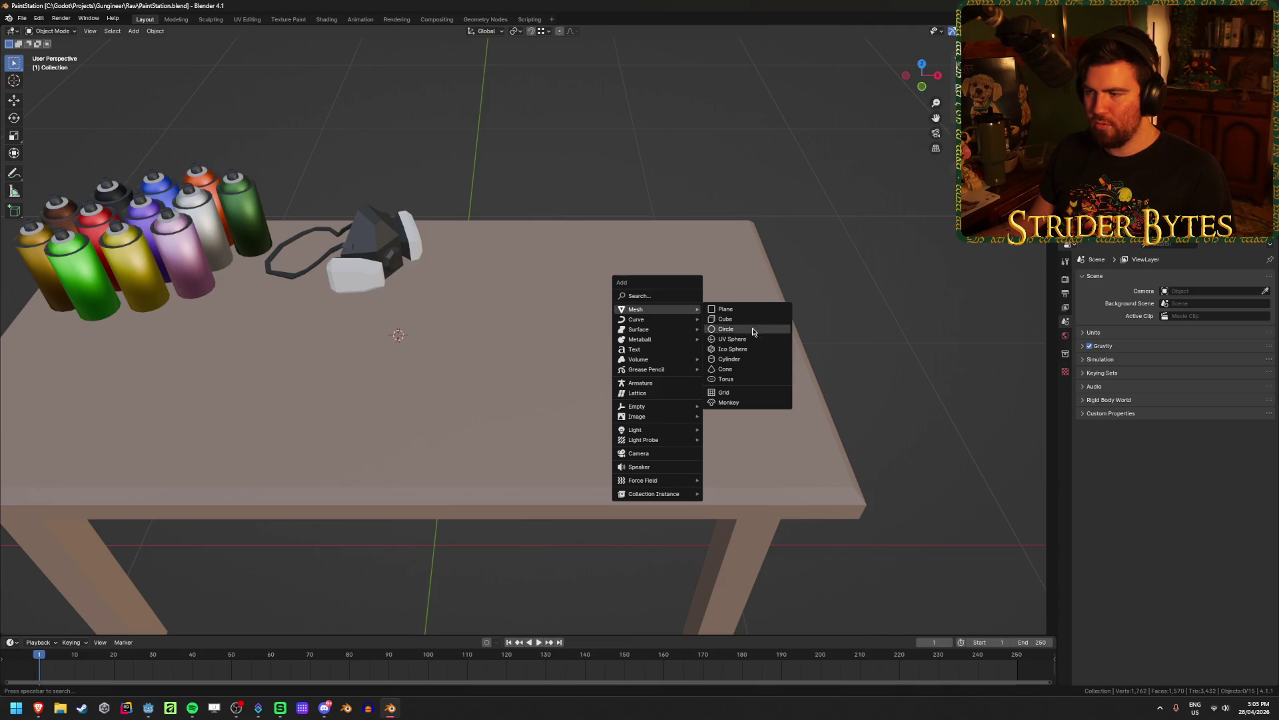
{"action": "left_click", "coordinate": [748, 364]}
Set the cylinder's radius to 0.085 m and depth to 0.05 m
{"action": "left_click", "coordinate": [136, 517]}
{"action": "type", "text": "0.135"}
{"action": "key", "text": "Return"}
{"action": "left_click_drag", "start_coordinate": [141, 519], "coordinate": [120, 519]}
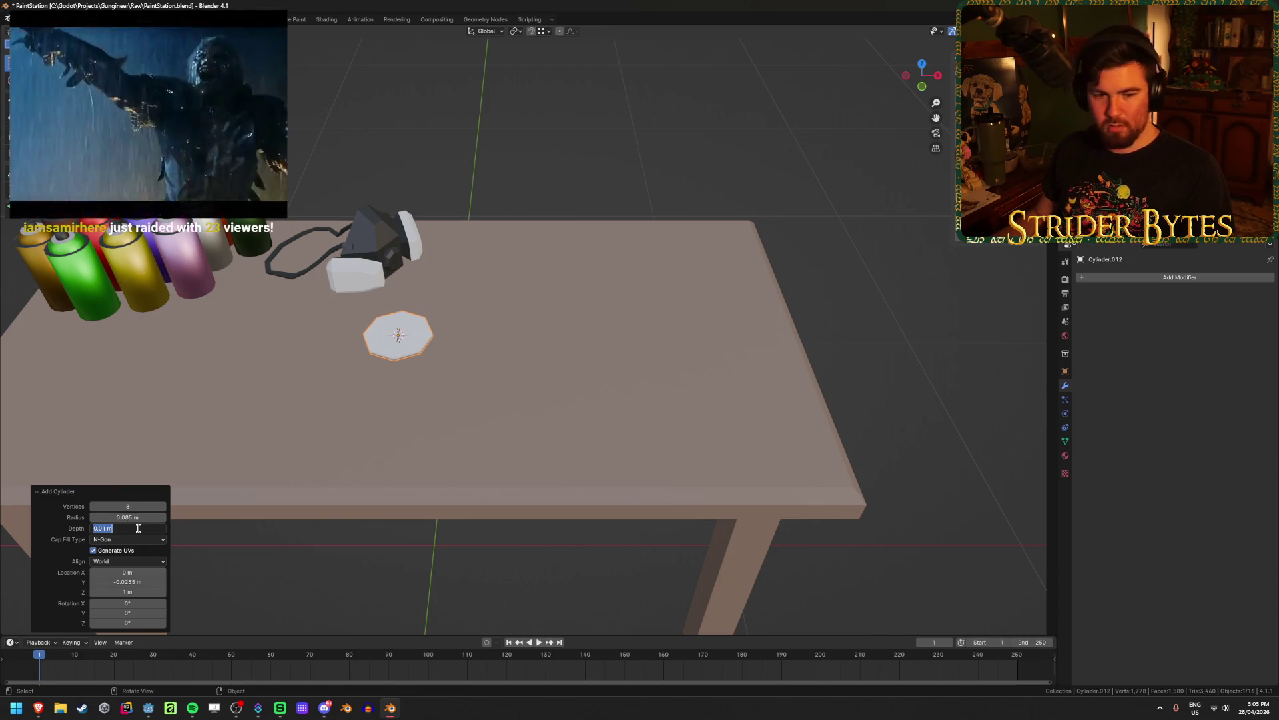
{"action": "type", "text": "0.05"}
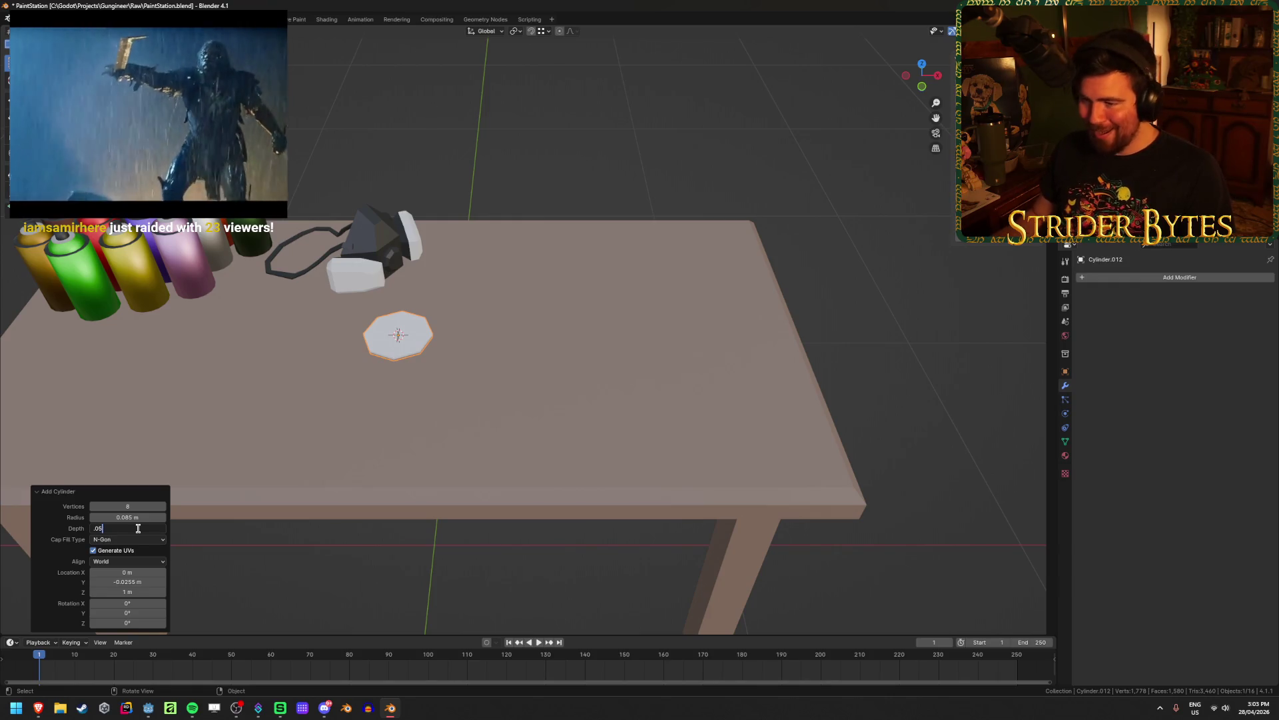
{"action": "key", "text": "Return"}
{"action": "mouse_move", "coordinate": [316, 461]}
{"action": "middle_mouse_down"}
{"action": "mouse_move", "coordinate": [435, 474]}
{"action": "mouse_move", "coordinate": [430, 462]}
{"action": "middle_mouse_up"}
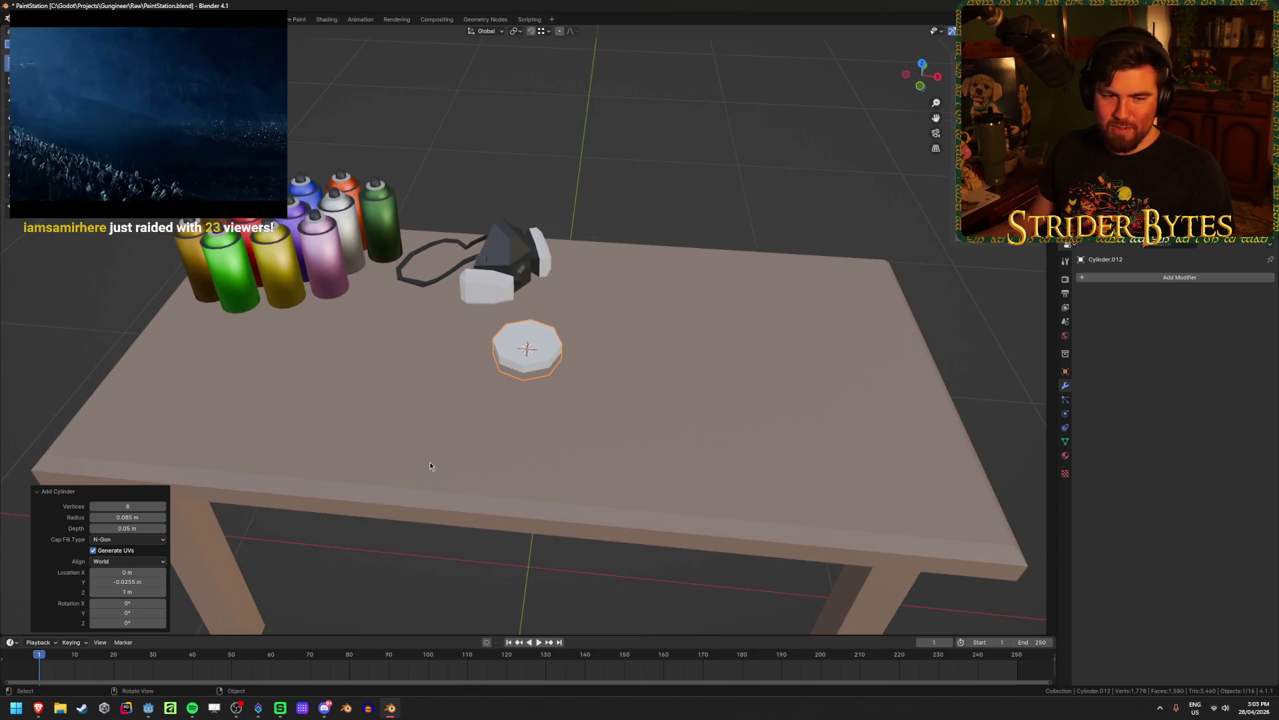
{"action": "scroll", "coordinate": [425, 463], "scroll_direction": "up", "scroll_amount": 2}
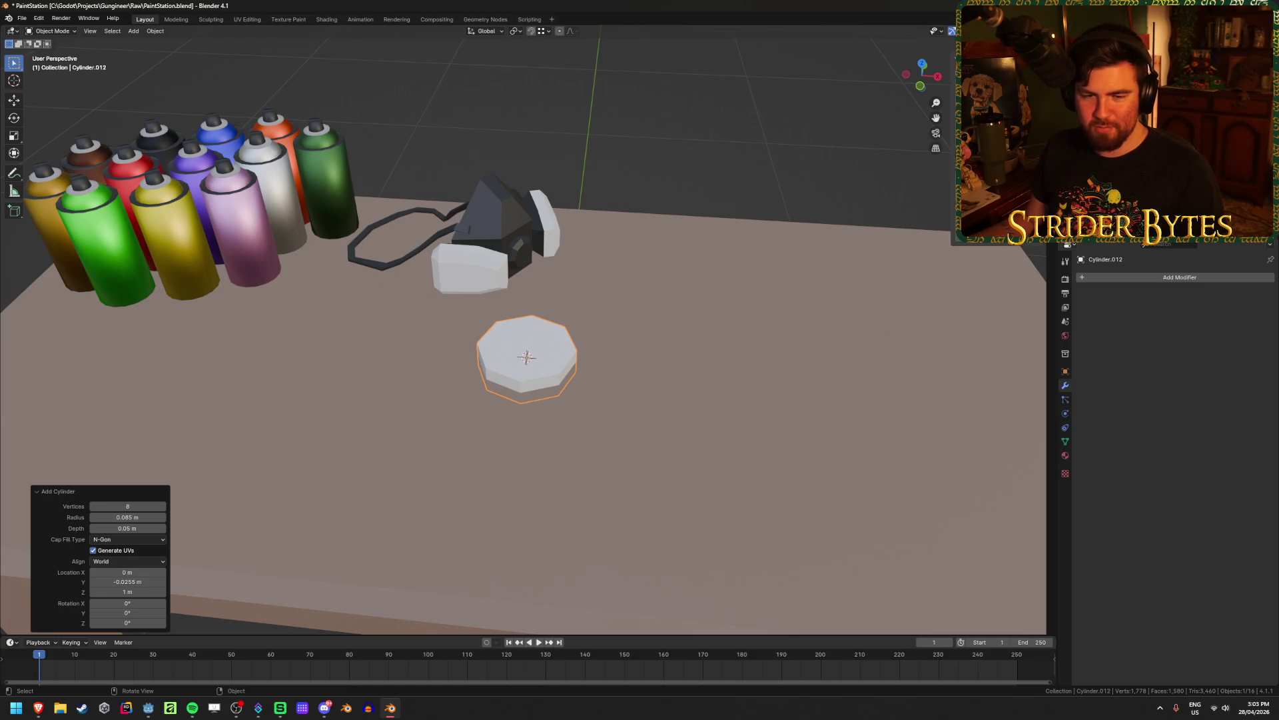
Frame the cylinder in front view and enter Edit Mode, cancelling a first vertical move
{"action": "mouse_move", "coordinate": [449, 395]}
{"action": "middle_mouse_down"}
{"action": "mouse_move", "coordinate": [629, 370]}
{"action": "mouse_move", "coordinate": [617, 372]}
{"action": "middle_mouse_up"}
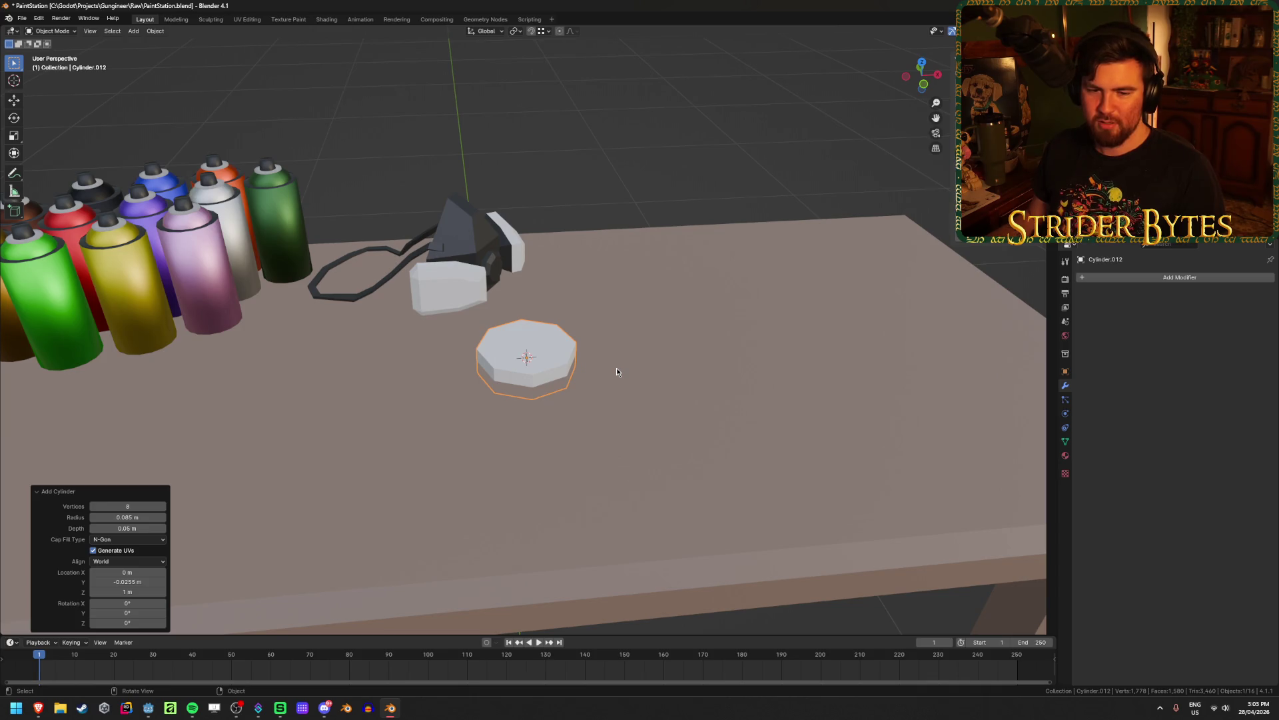
{"action": "key", "text": "KP_1"}
{"action": "key", "text": "KP_Decimal"}
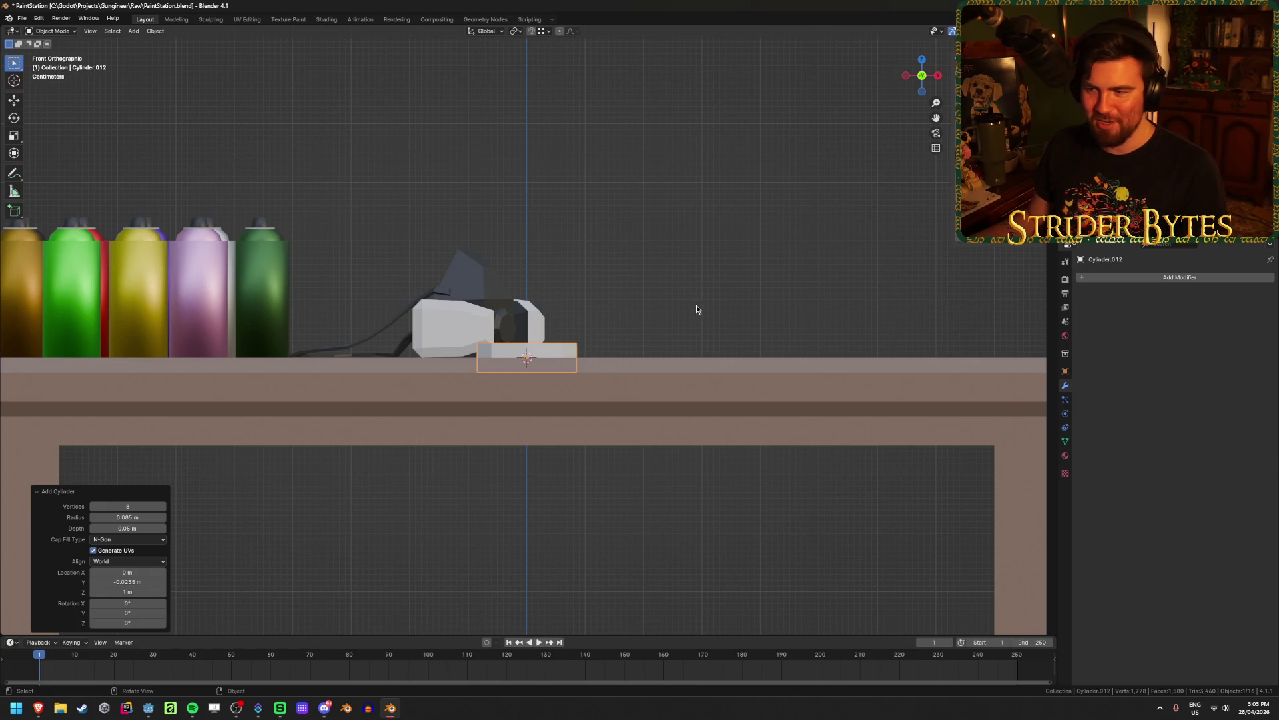
{"action": "middle_click_drag", "start_coordinate": [698, 314], "coordinate": [670, 343], "text": "shift"}
{"action": "key", "text": "Tab"}
{"action": "key", "text": "g"}
{"action": "key", "text": "z"}
{"action": "right_click", "coordinate": [928, 398]}
{"action": "scroll", "coordinate": [918, 390], "scroll_direction": "down", "scroll_amount": 3}
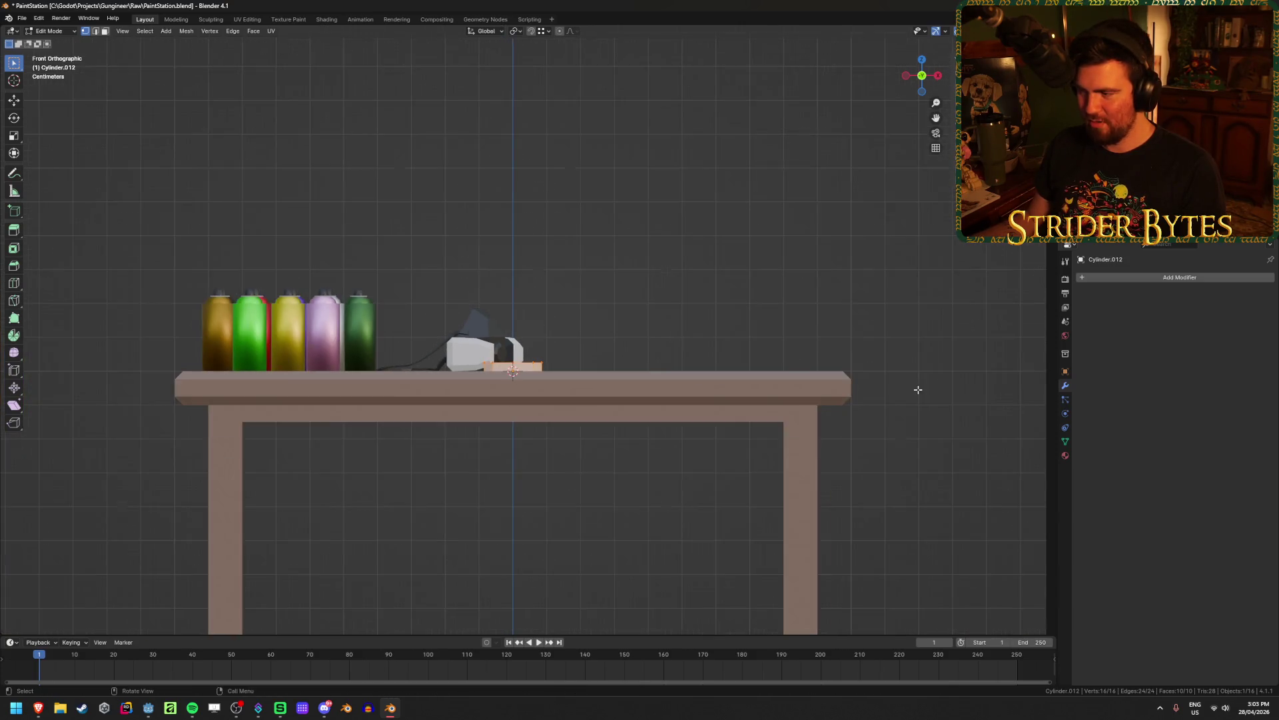
Raise the cylinder mesh 0.025 m along Z onto the tabletop and return to Object Mode
{"action": "key", "text": "g"}
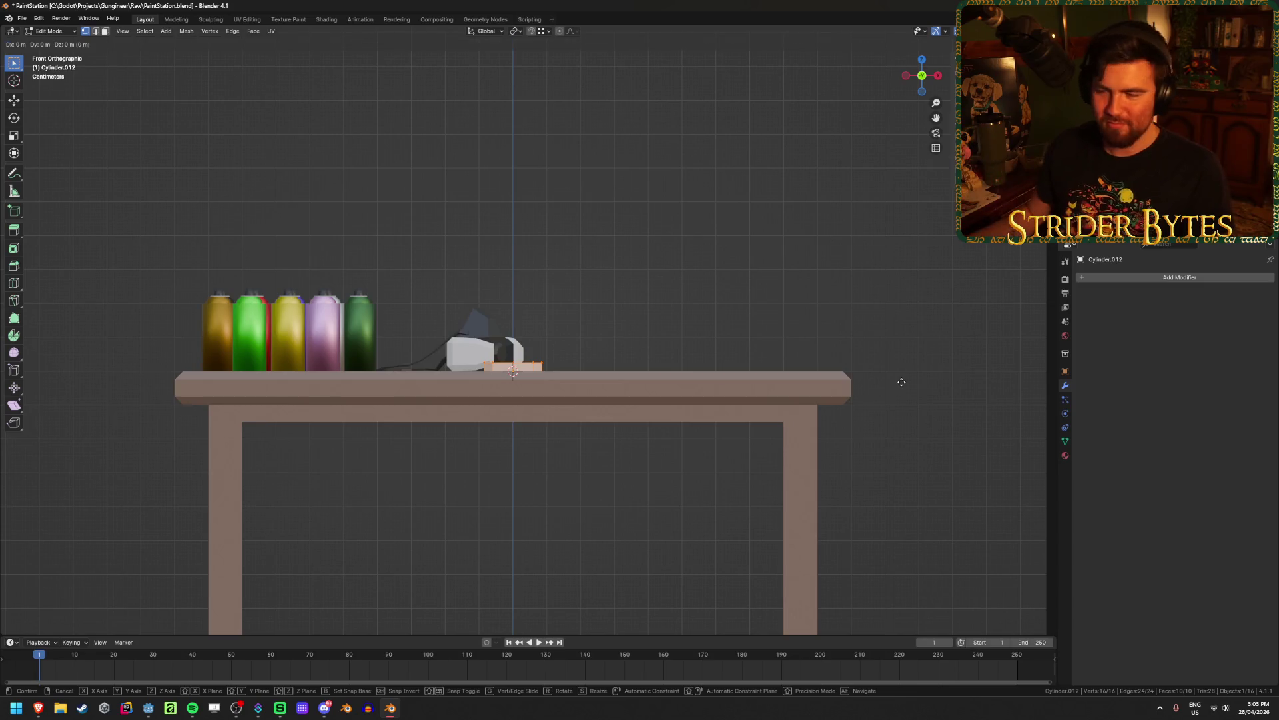
{"action": "key", "text": "z"}
{"action": "left_click", "coordinate": [851, 367]}
{"action": "middle_click_drag", "start_coordinate": [780, 353], "coordinate": [598, 317]}
{"action": "key", "text": "shift+z"}
{"action": "key", "text": "shift+z"}
{"action": "key", "text": "Tab"}
{"action": "scroll", "coordinate": [613, 287], "scroll_direction": "up", "scroll_amount": 3}
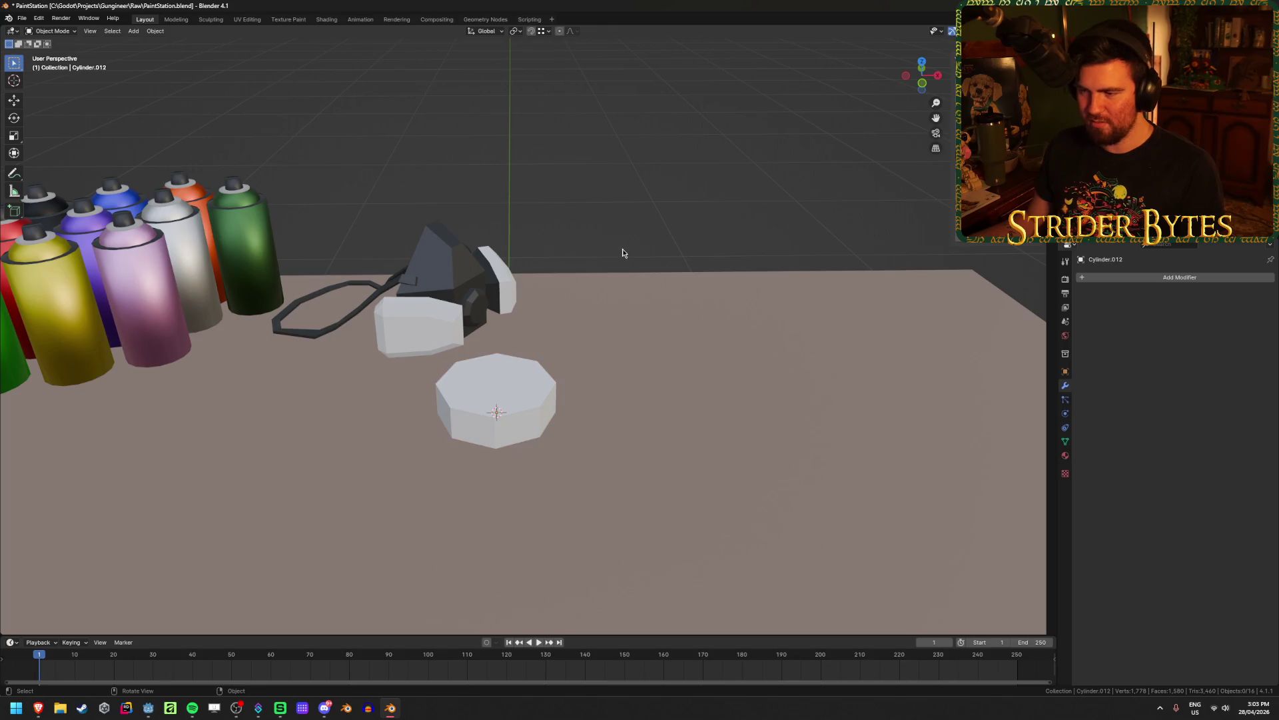
{"action": "left_click", "coordinate": [148, 708]}
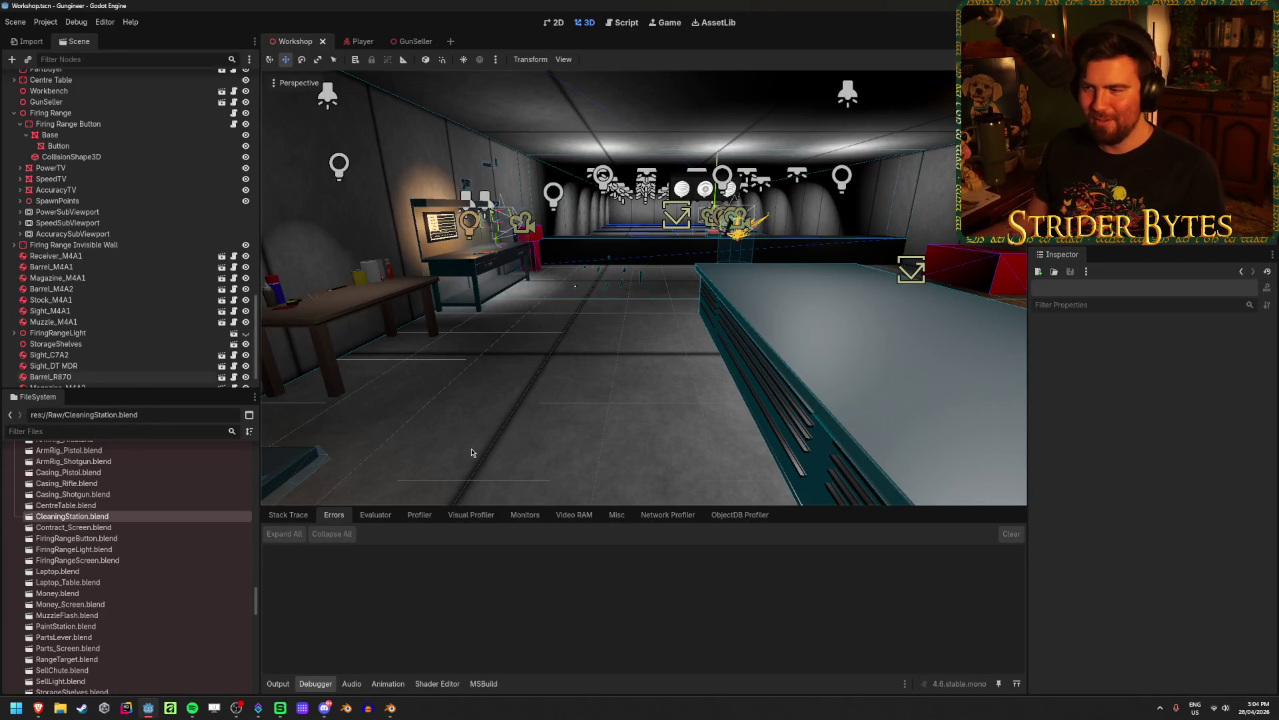
Inspect the reimported small cleaning table in Godot's workshop view and save the scene
{"action": "middle_click_drag", "start_coordinate": [471, 448], "coordinate": [577, 382]}
{"action": "mouse_move", "coordinate": [526, 428]}
{"action": "middle_mouse_down"}
{"action": "mouse_move", "coordinate": [395, 428]}
{"action": "mouse_move", "coordinate": [841, 359]}
{"action": "mouse_move", "coordinate": [797, 313]}
{"action": "middle_mouse_up"}
{"action": "middle_click_drag", "start_coordinate": [633, 421], "coordinate": [960, 352]}
{"action": "scroll", "coordinate": [959, 352], "scroll_direction": "up", "scroll_amount": 5}
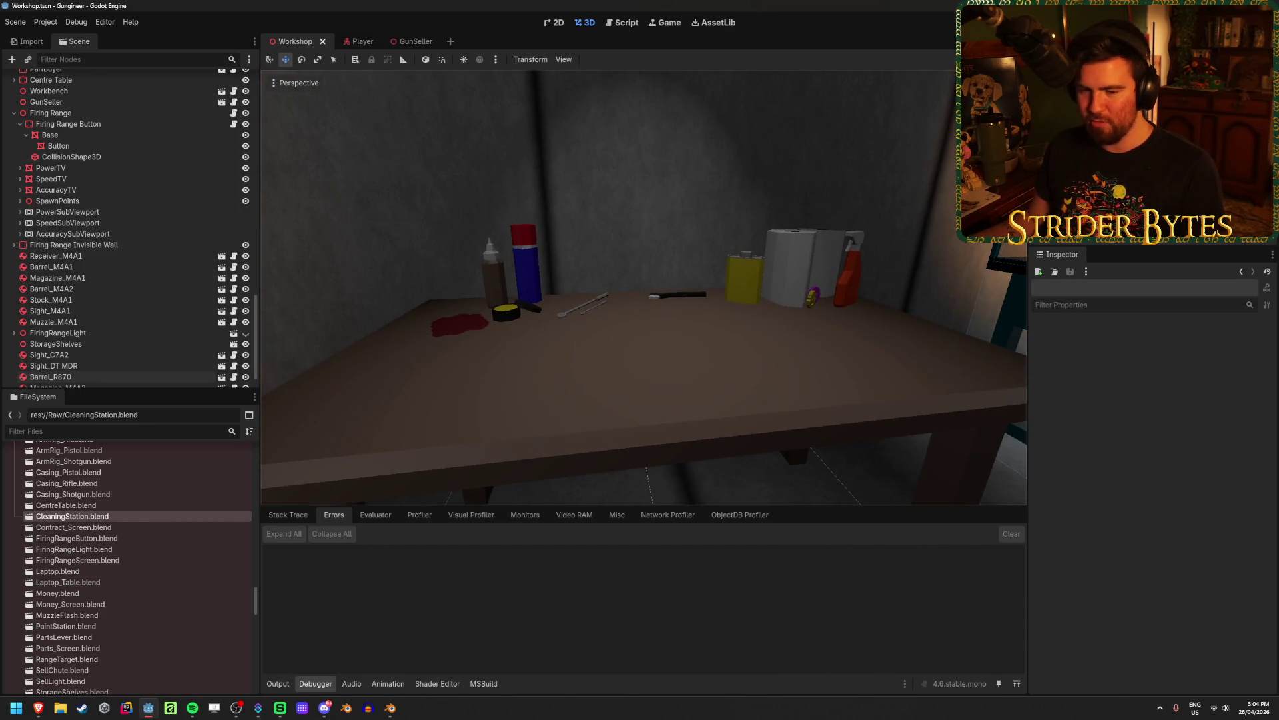
{"action": "scroll", "coordinate": [663, 334], "scroll_direction": "down", "scroll_amount": 5}
{"action": "key", "text": "ctrl+s"}
Look over the firing-range hall, save the Workshop scene again, and return to Blender
{"action": "mouse_move", "coordinate": [663, 334]}
{"action": "middle_mouse_down"}
{"action": "mouse_move", "coordinate": [680, 360]}
{"action": "mouse_move", "coordinate": [553, 373]}
{"action": "mouse_move", "coordinate": [587, 386]}
{"action": "mouse_move", "coordinate": [601, 300]}
{"action": "mouse_move", "coordinate": [611, 360]}
{"action": "middle_mouse_up"}
{"action": "scroll", "coordinate": [644, 288], "scroll_direction": "up", "scroll_amount": 6}
{"action": "scroll", "coordinate": [644, 288], "scroll_direction": "down", "scroll_amount": 6}
{"action": "scroll", "coordinate": [644, 288], "scroll_direction": "up", "scroll_amount": 5}
{"action": "scroll", "coordinate": [601, 300], "scroll_direction": "up", "scroll_amount": 3}
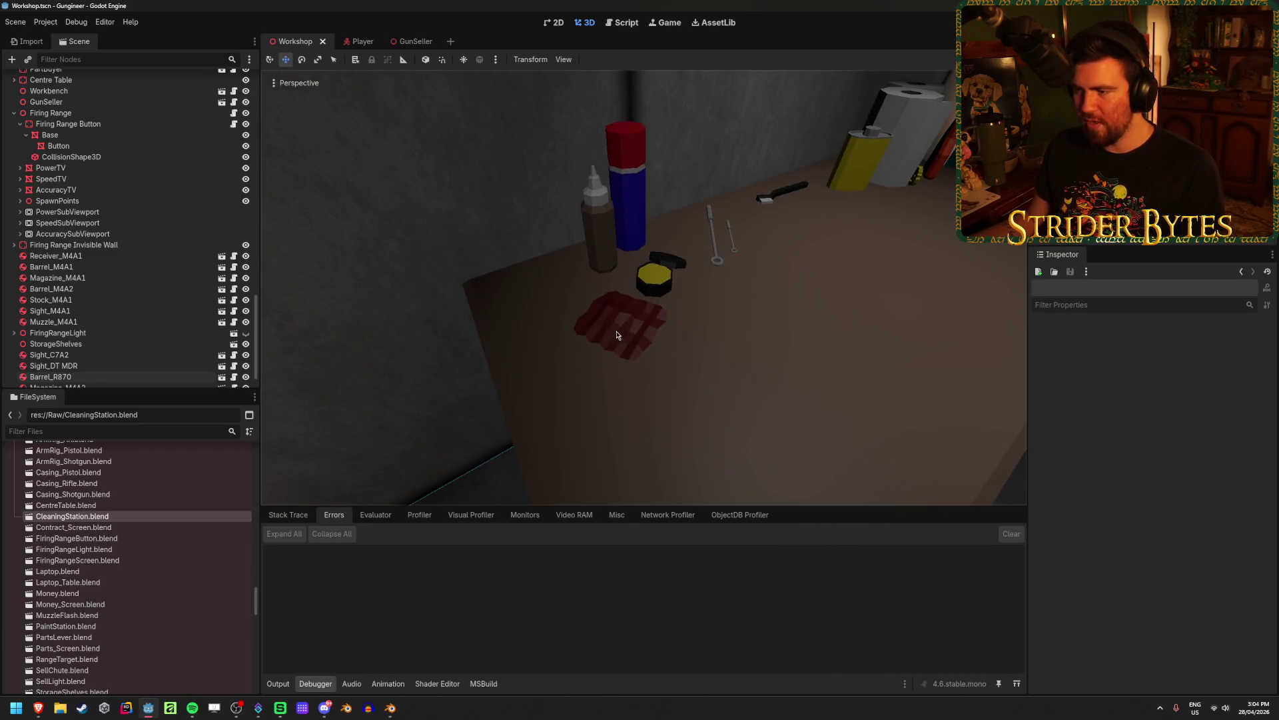
{"action": "scroll", "coordinate": [617, 336], "scroll_direction": "up", "scroll_amount": 5}
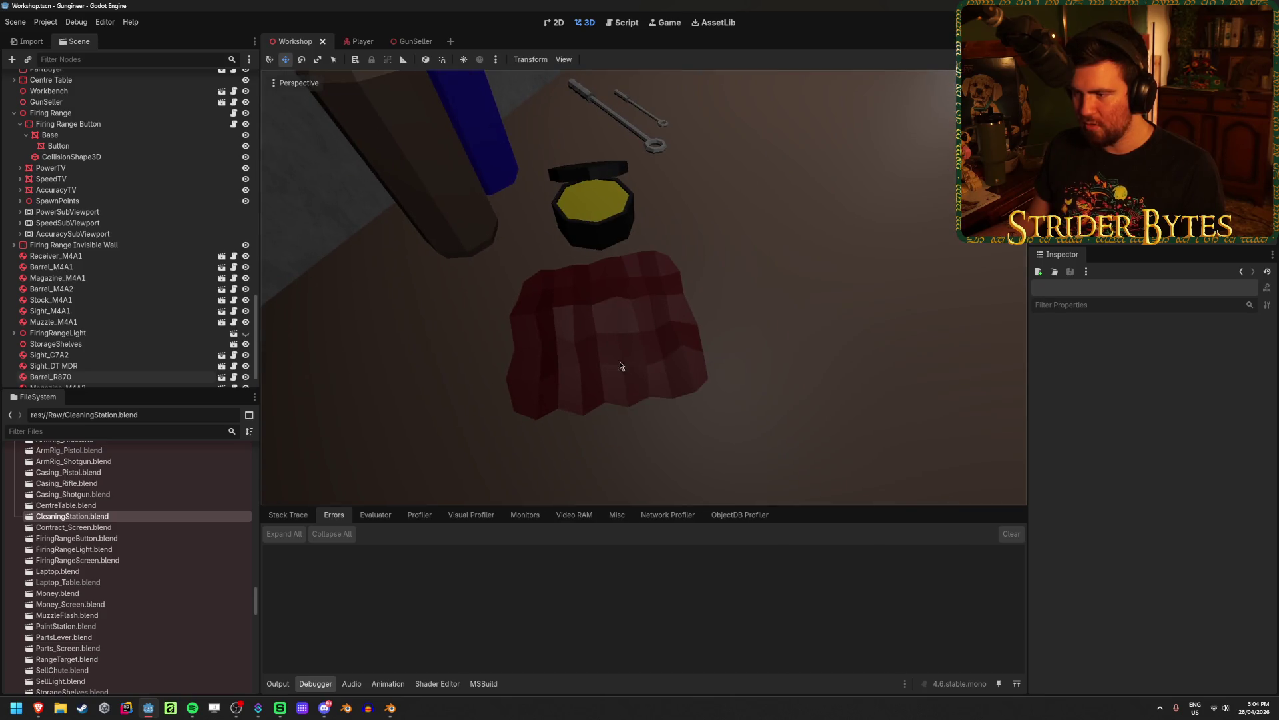
{"action": "scroll", "coordinate": [644, 287], "scroll_direction": "down", "scroll_amount": 5}
{"action": "key", "text": "ctrl+s"}
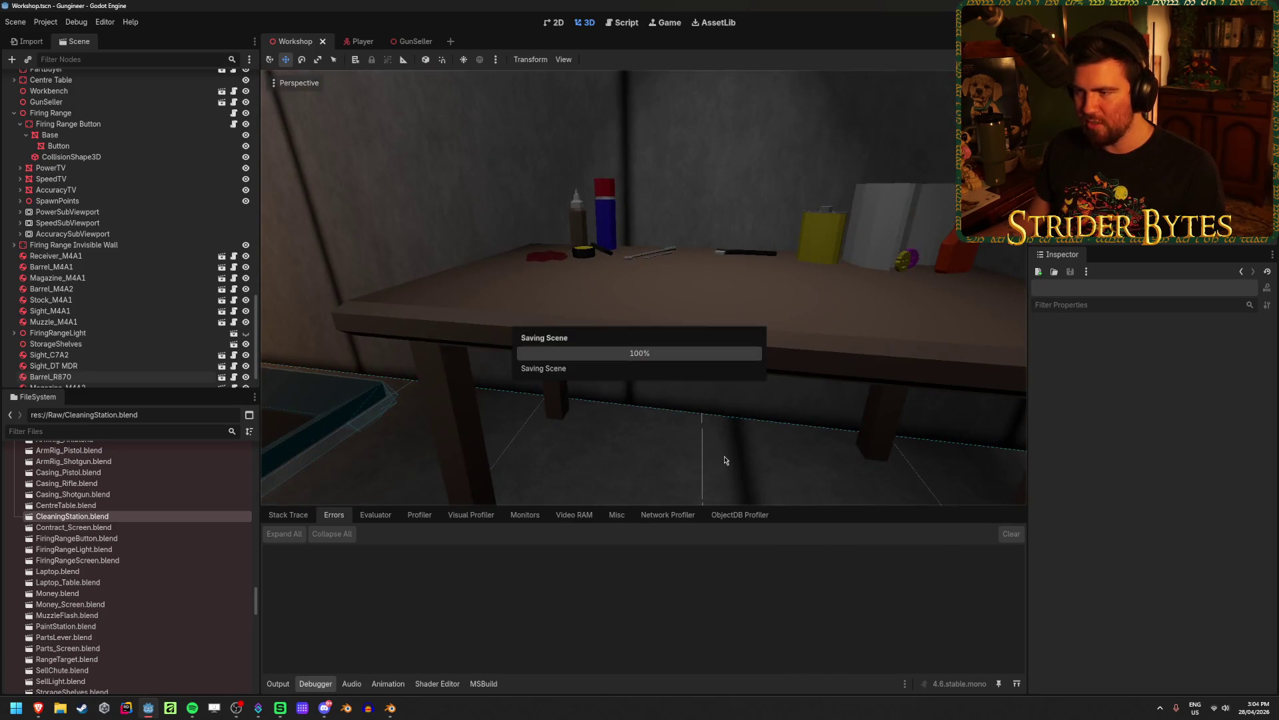
{"action": "left_click", "coordinate": [392, 709]}
{"action": "mouse_move", "coordinate": [559, 422]}
{"action": "middle_mouse_down"}
{"action": "mouse_move", "coordinate": [558, 460]}
{"action": "mouse_move", "coordinate": [557, 419]}
{"action": "middle_mouse_up"}
{"action": "scroll", "coordinate": [556, 420], "scroll_direction": "down", "scroll_amount": 2}
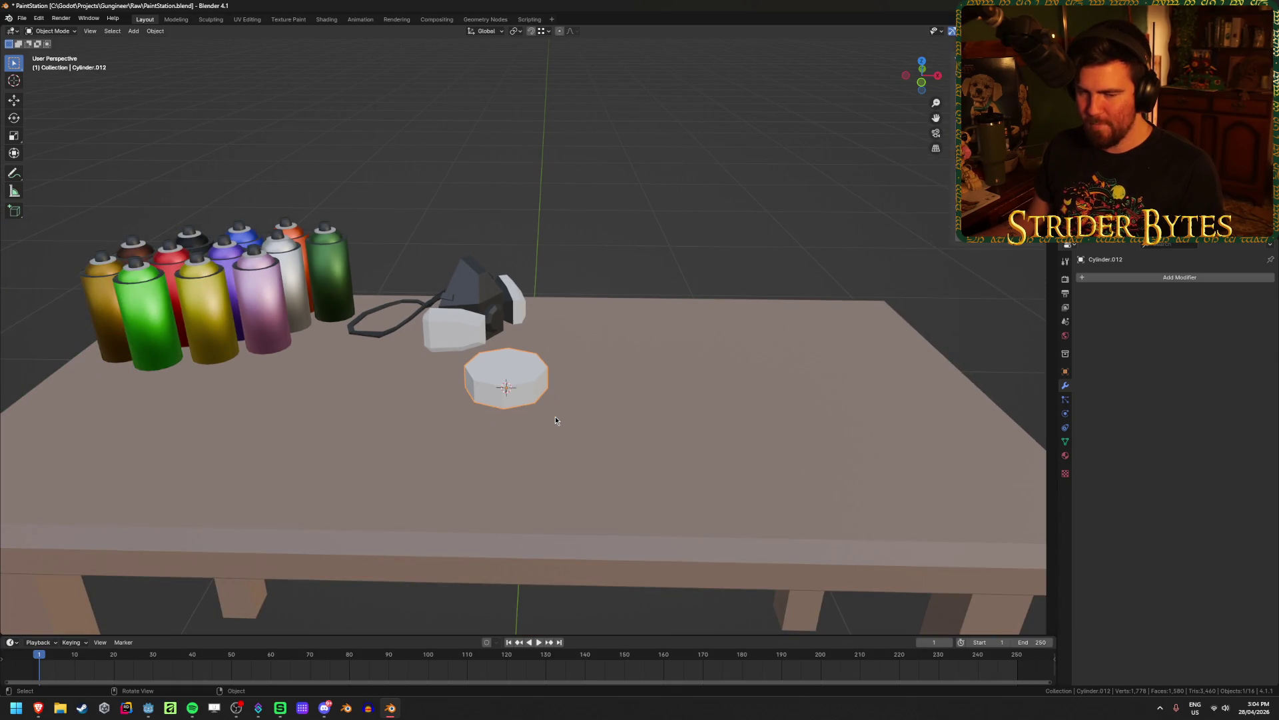
In face select mode, select the octagonal cylinder's top and bottom faces
{"action": "scroll", "coordinate": [556, 420], "scroll_direction": "up", "scroll_amount": 2}
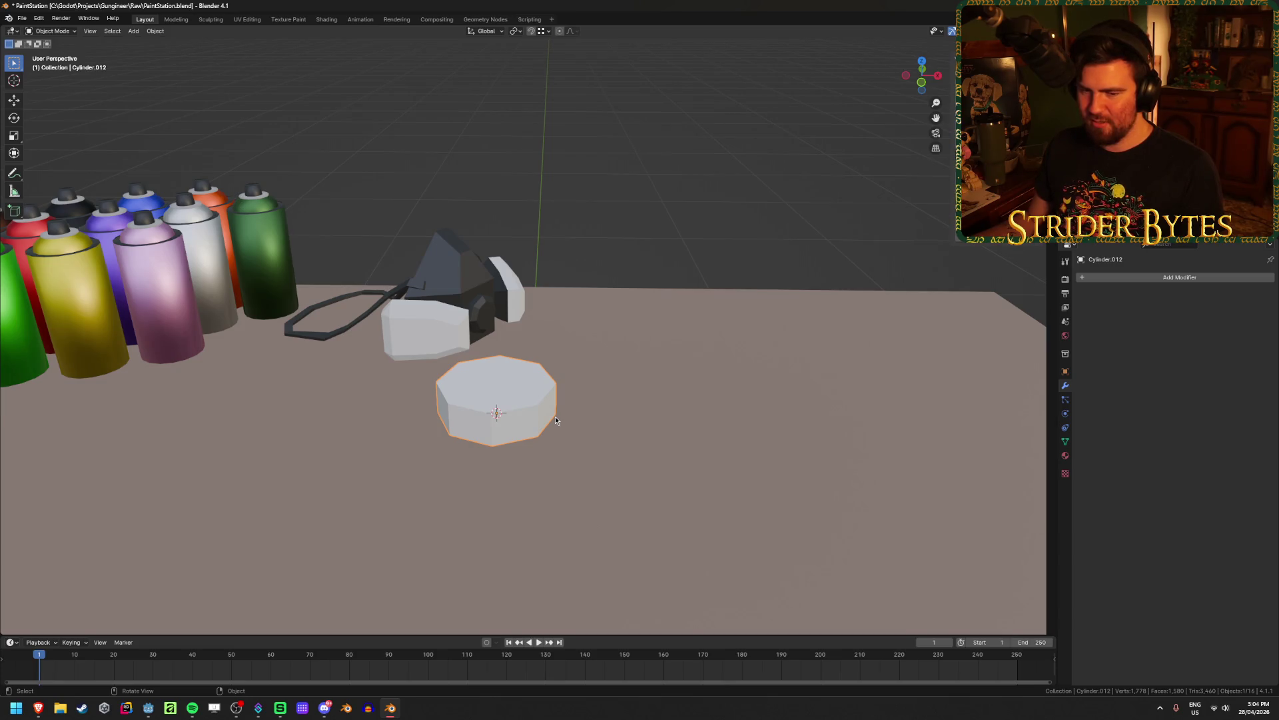
{"action": "middle_click_drag", "start_coordinate": [556, 417], "coordinate": [555, 432]}
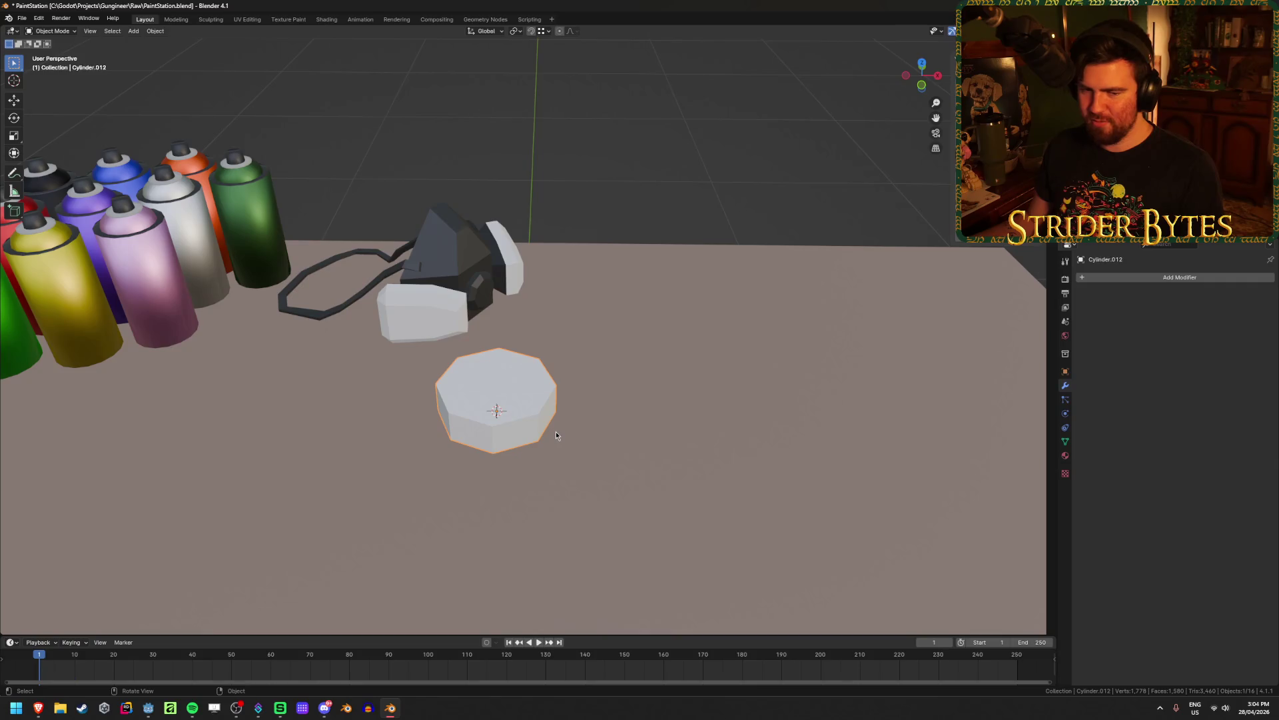
{"action": "scroll", "coordinate": [513, 413], "scroll_direction": "up", "scroll_amount": 3}
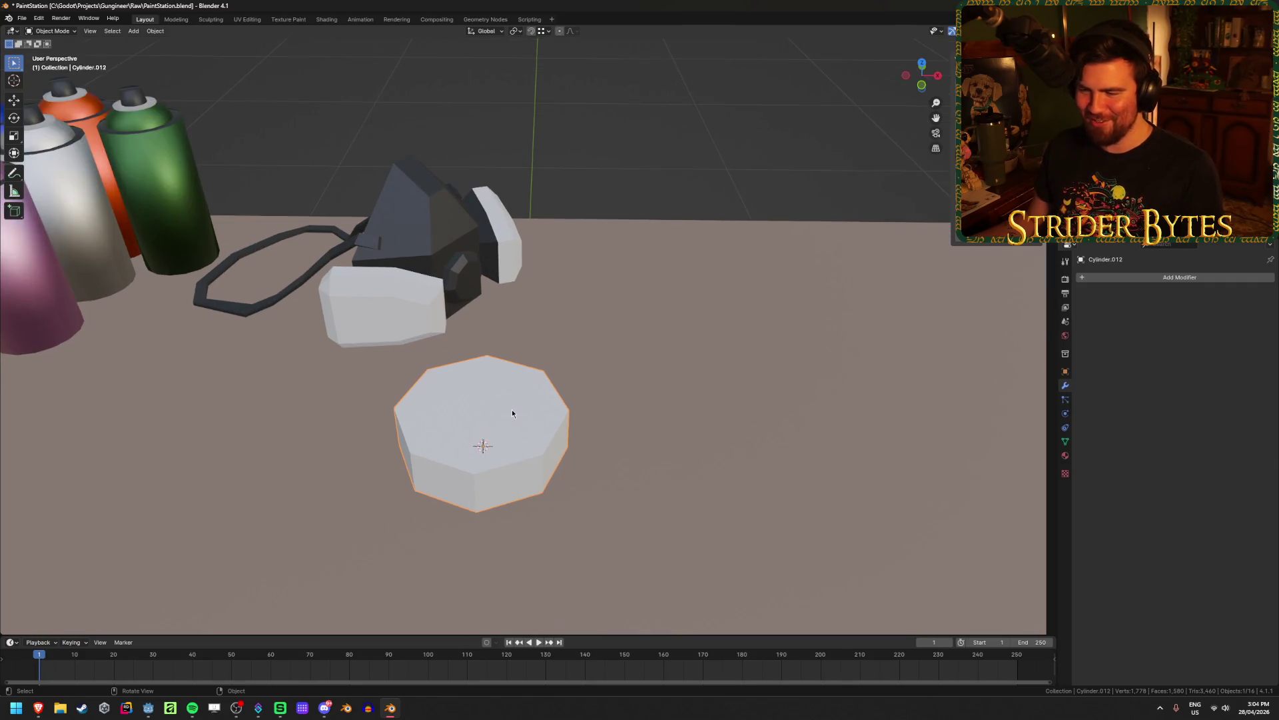
{"action": "key", "text": "Tab"}
{"action": "key", "text": "3"}
{"action": "left_click", "coordinate": [513, 417]}
{"action": "middle_click_drag", "start_coordinate": [512, 440], "coordinate": [539, 382]}
{"action": "key", "text": "shift+z"}
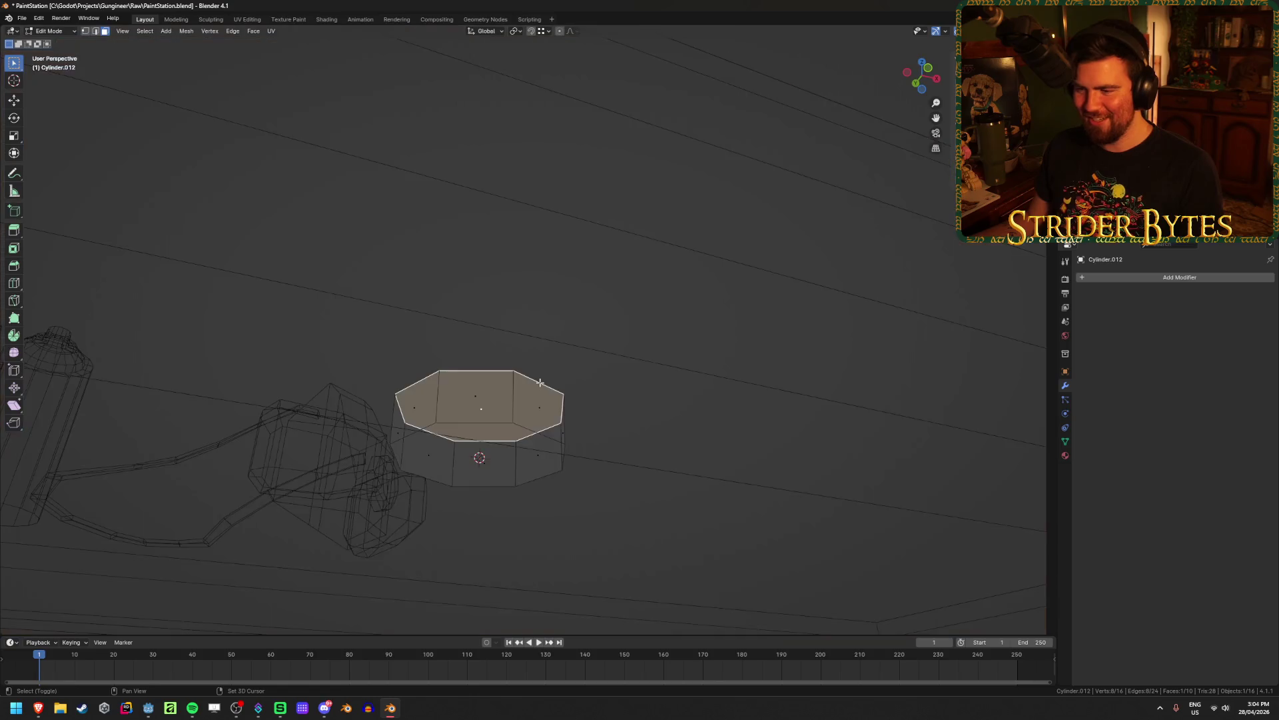
{"action": "left_click", "coordinate": [479, 466], "text": "shift"}
{"action": "left_click", "coordinate": [480, 458]}
{"action": "mouse_move", "coordinate": [480, 458]}
{"action": "middle_mouse_down"}
{"action": "mouse_move", "coordinate": [481, 433]}
{"action": "mouse_move", "coordinate": [480, 457]}
{"action": "middle_mouse_up"}
{"action": "key", "text": "shift+z"}
{"action": "left_click", "coordinate": [484, 454], "text": "shift"}
Inset the selected faces and delete the inset top face to open a hole
{"action": "key", "text": "i"}
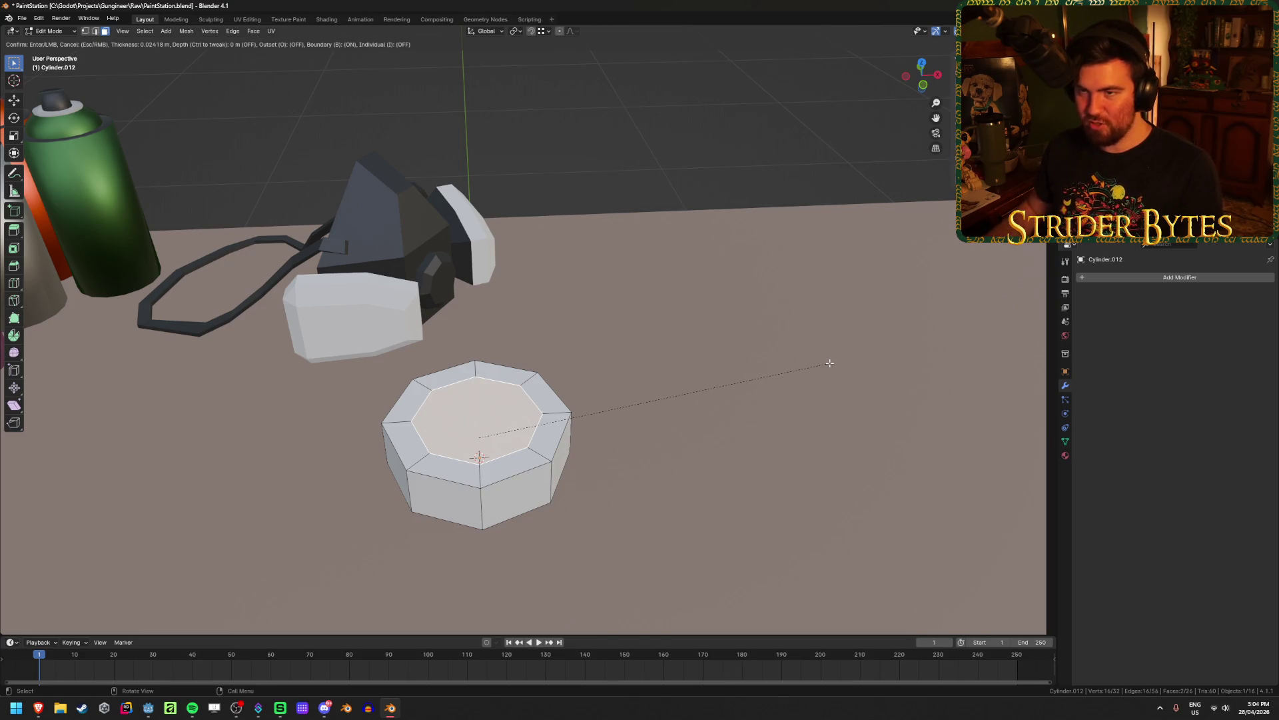
{"action": "left_click", "coordinate": [830, 363]}
{"action": "key", "text": "x"}
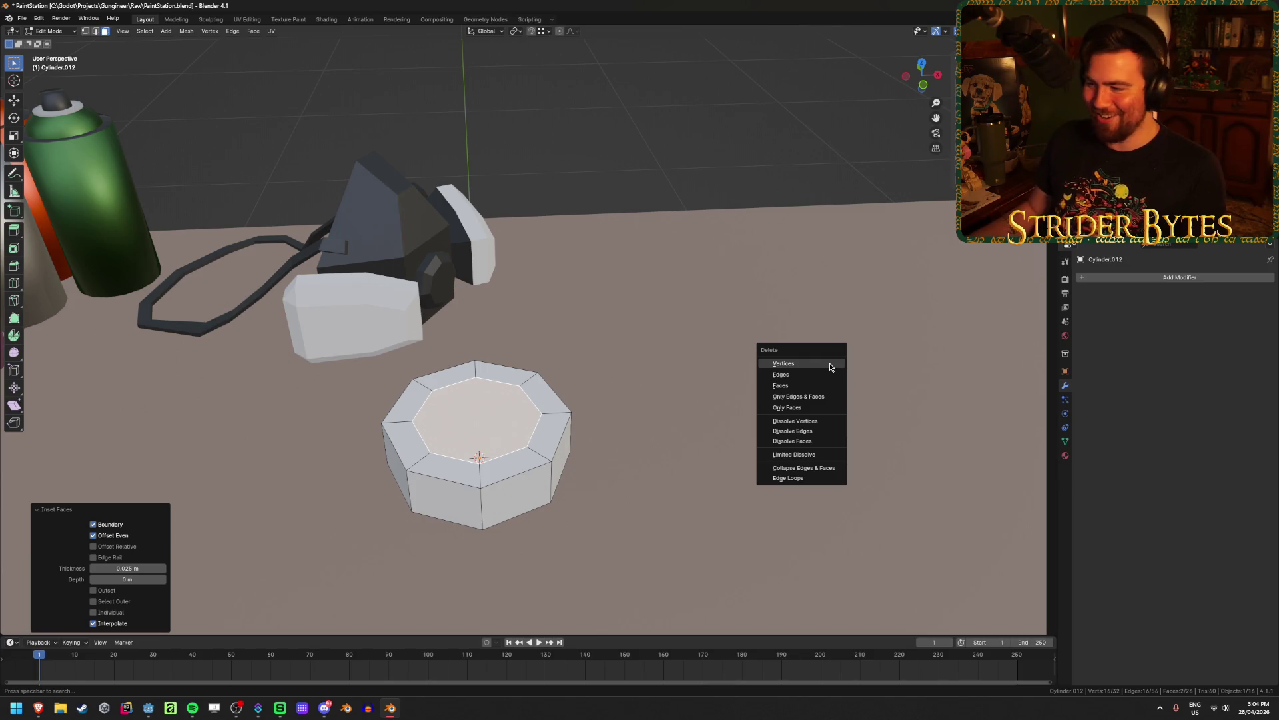
{"action": "left_click", "coordinate": [822, 384]}
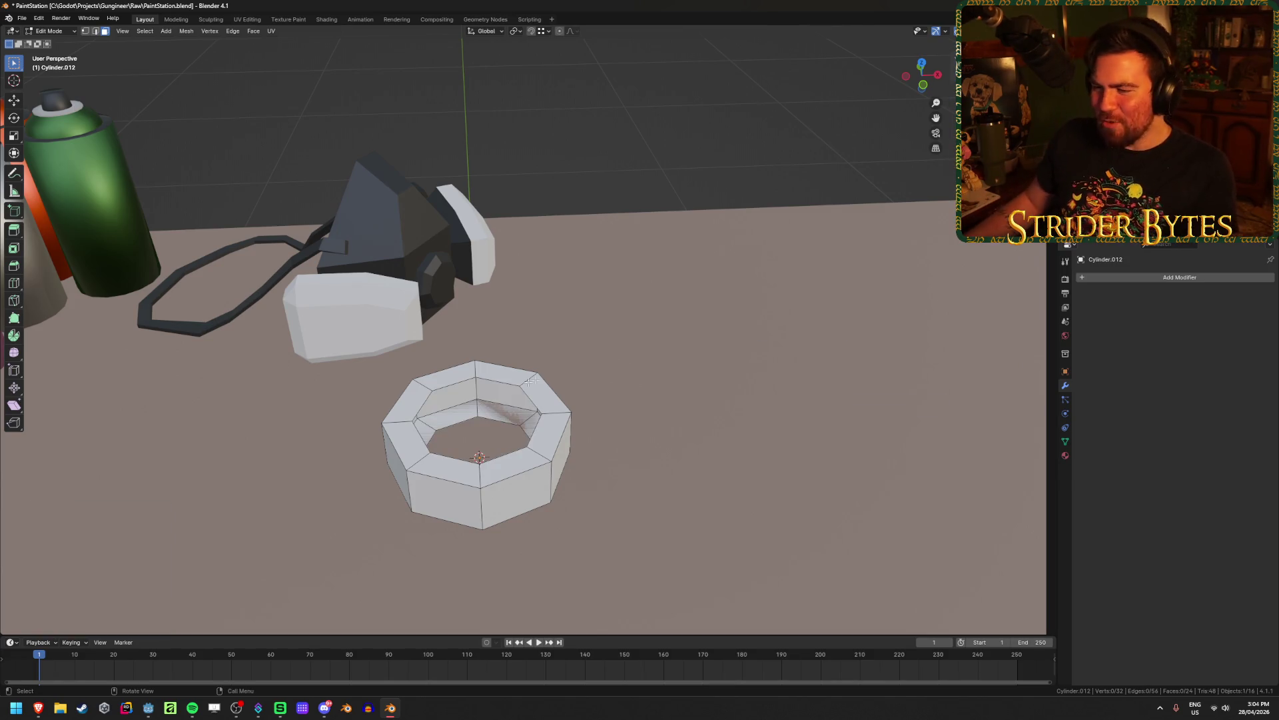
Bridge the two edge loops around the hole into an inner wall
{"action": "key", "text": "2"}
{"action": "left_click", "coordinate": [493, 417], "text": "alt"}
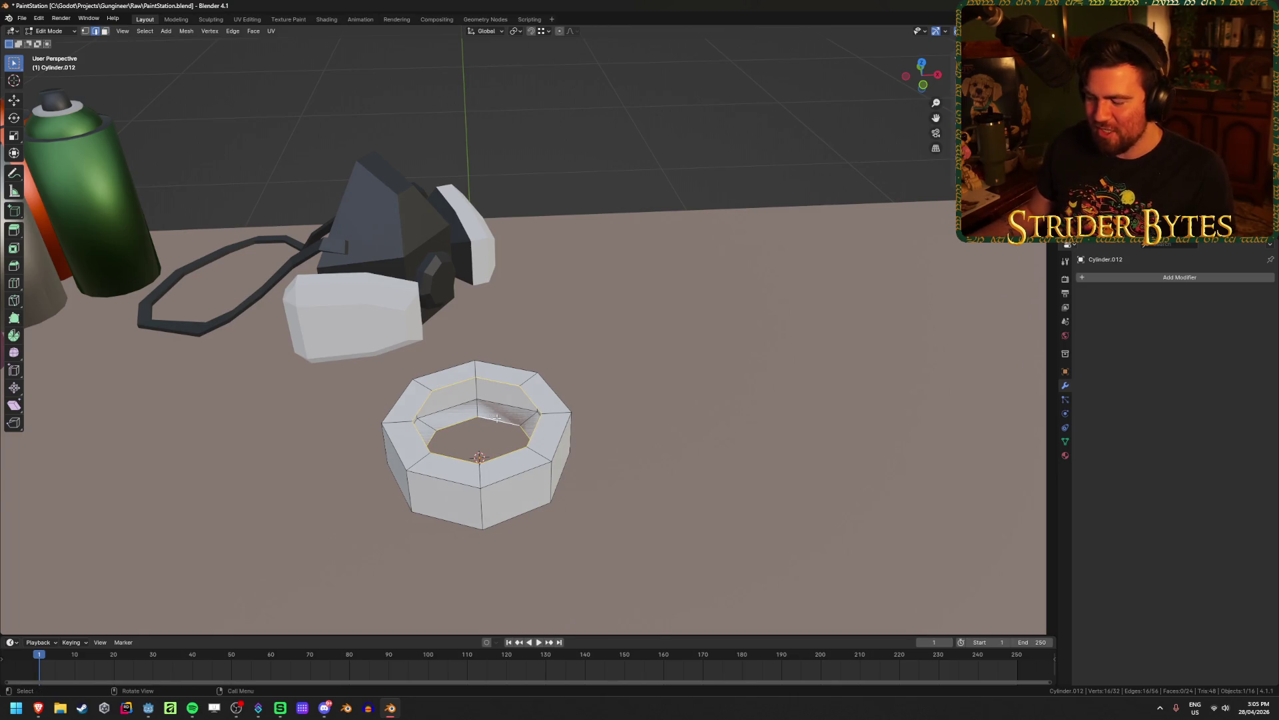
{"action": "middle_click_drag", "start_coordinate": [645, 377], "coordinate": [573, 377]}
{"action": "key", "text": "ctrl+e"}
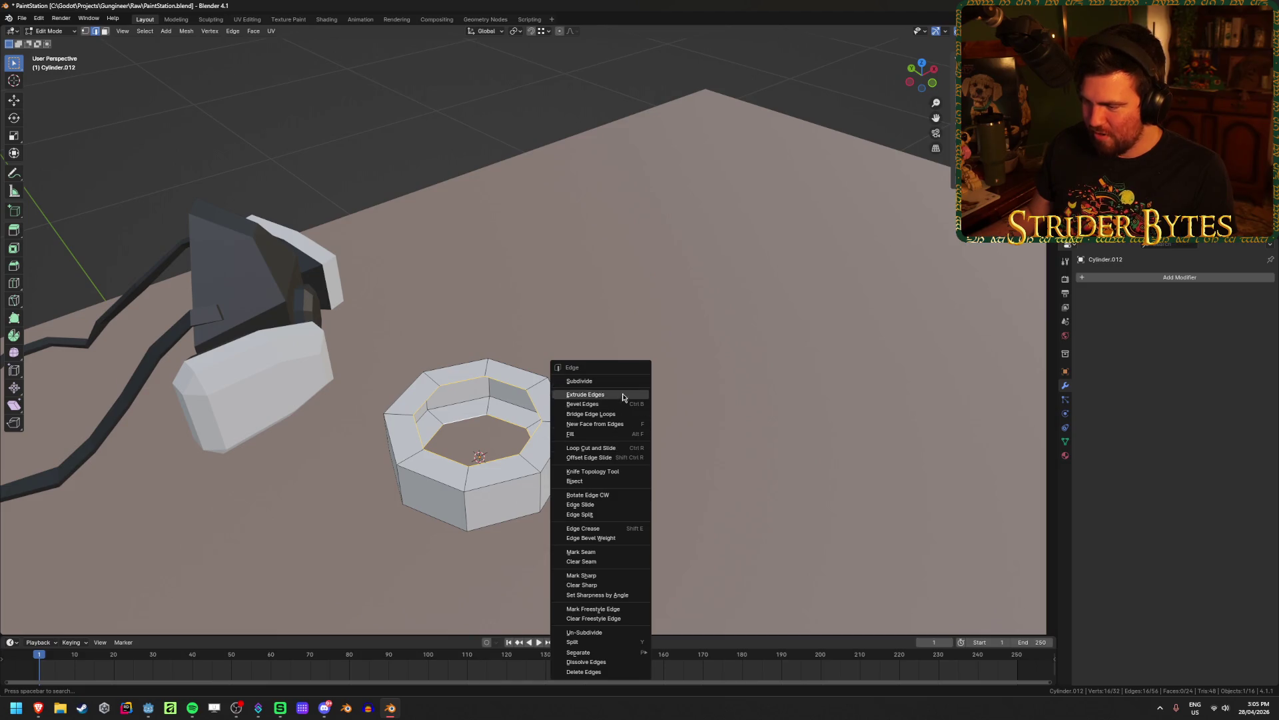
{"action": "left_click", "coordinate": [592, 414]}
Deselect everything and return to object mode to inspect the ring on the table
{"action": "key", "text": "alt+a"}
{"action": "middle_click_drag", "start_coordinate": [491, 208], "coordinate": [520, 345]}
{"action": "key", "text": "Tab"}
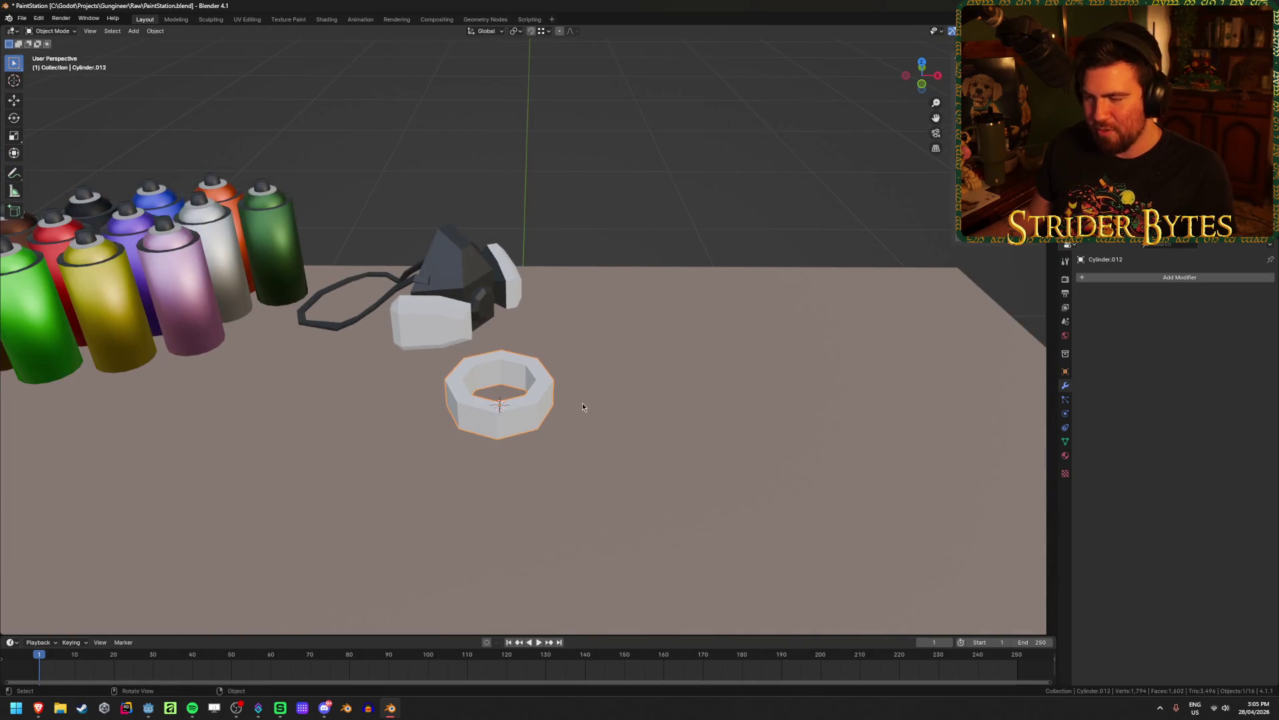
{"action": "key", "text": "Tab"}
{"action": "middle_click_drag", "start_coordinate": [582, 407], "coordinate": [623, 418]}
{"action": "key", "text": "Tab"}
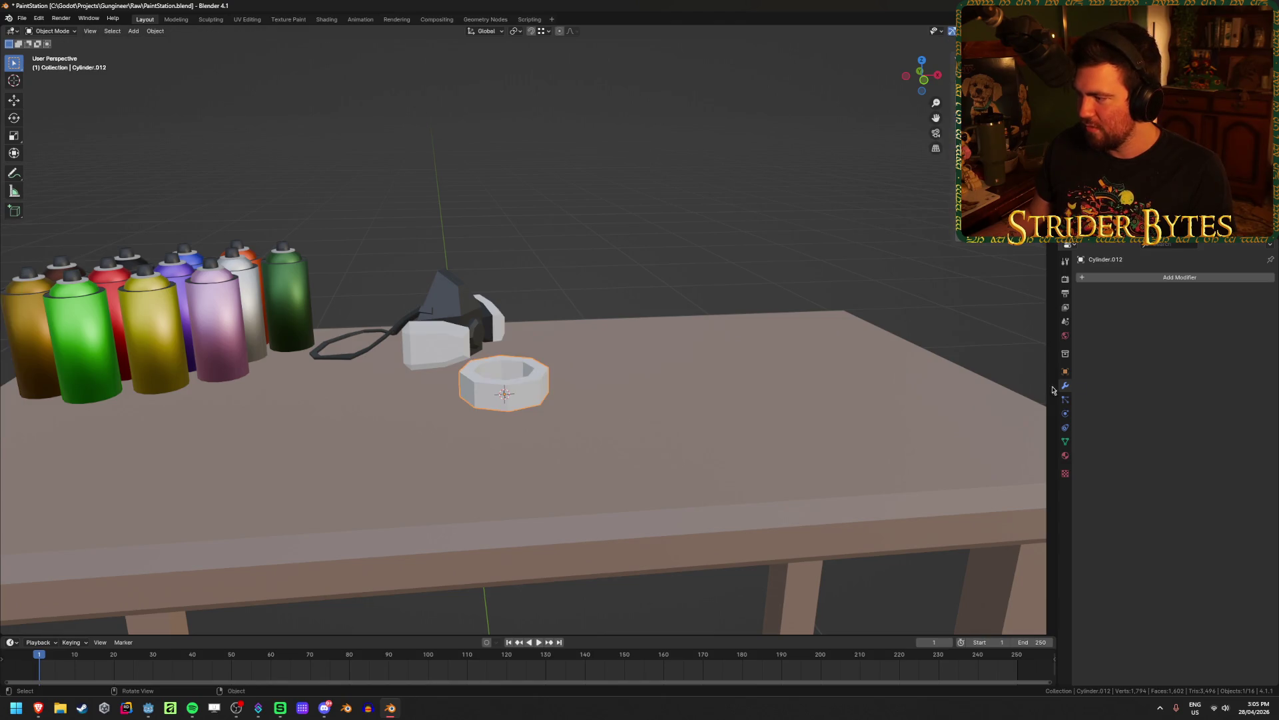
In the ring's material settings, apply the existing Blue material
{"action": "left_click", "coordinate": [1066, 456]}
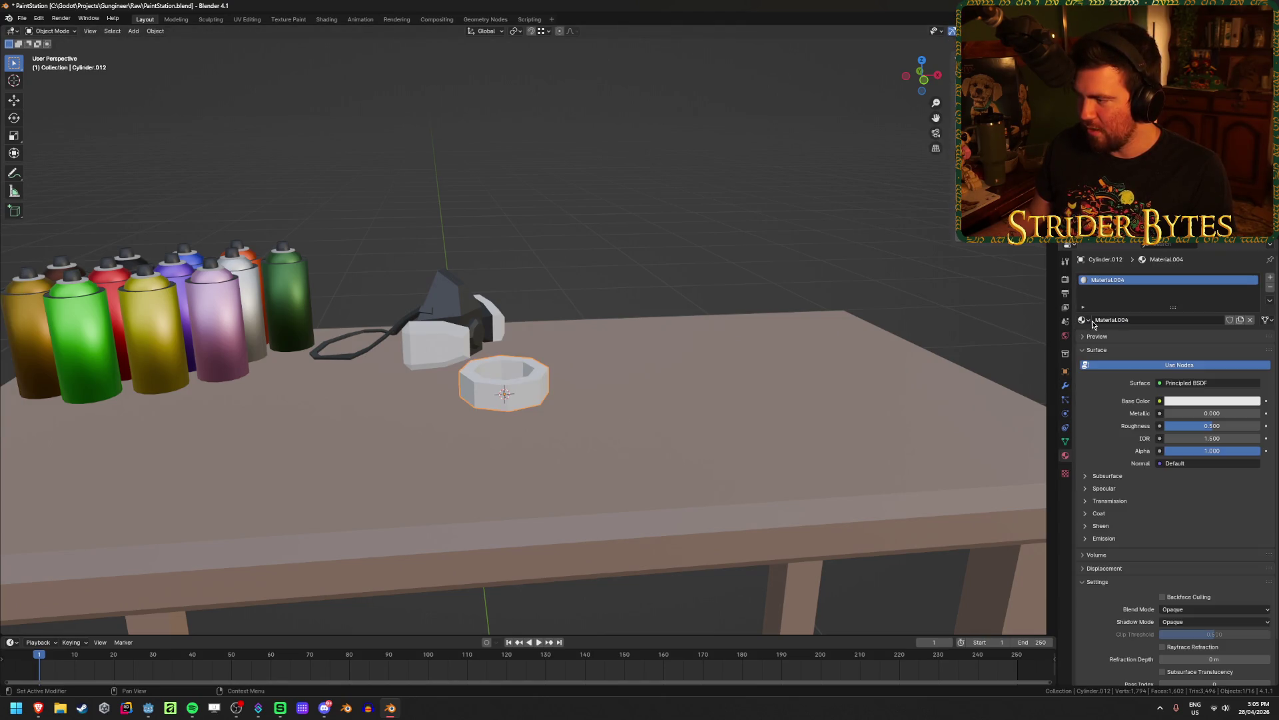
{"action": "left_click", "coordinate": [1090, 320]}
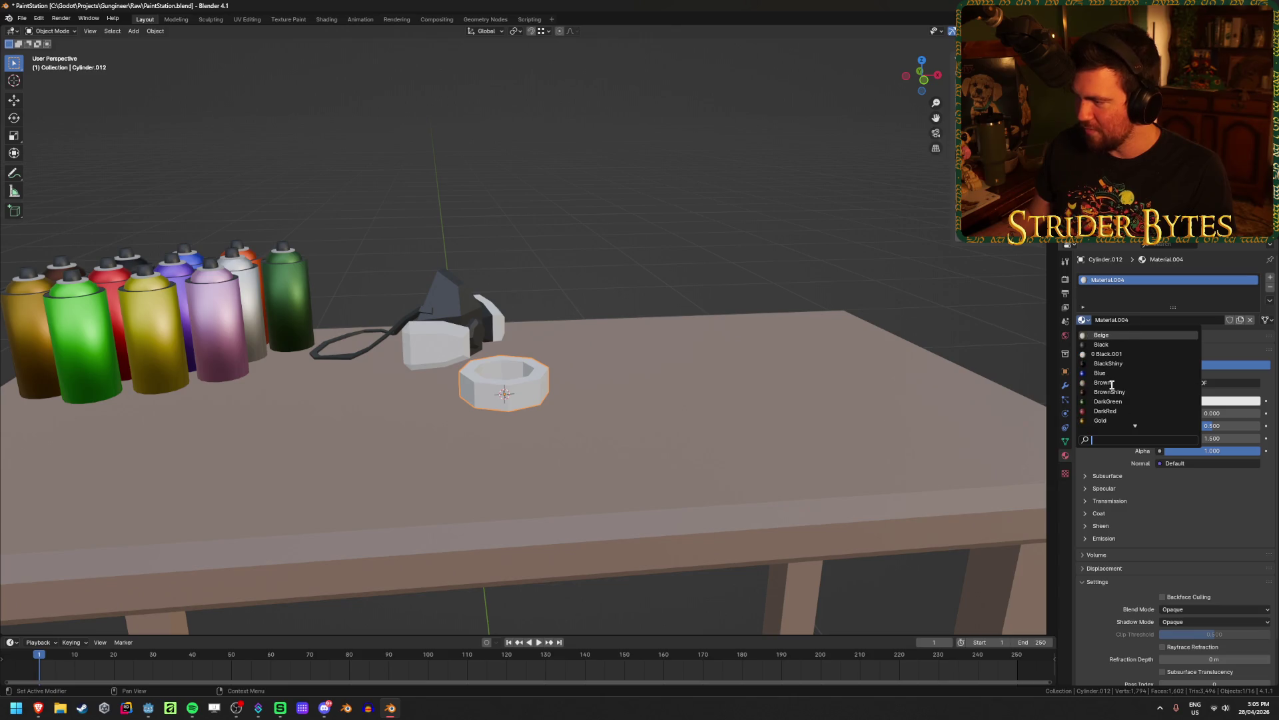
{"action": "left_click", "coordinate": [1146, 324]}
{"action": "type", "text": "Bluew"}
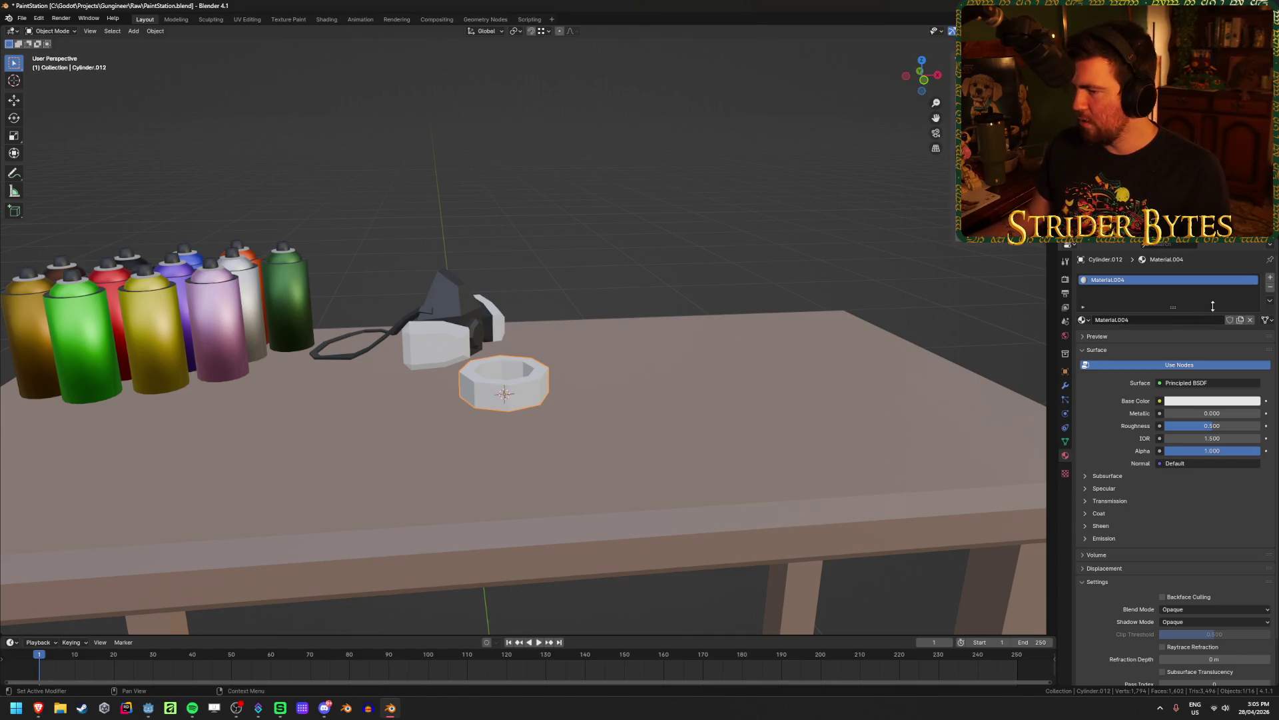
{"action": "left_click", "coordinate": [1084, 320]}
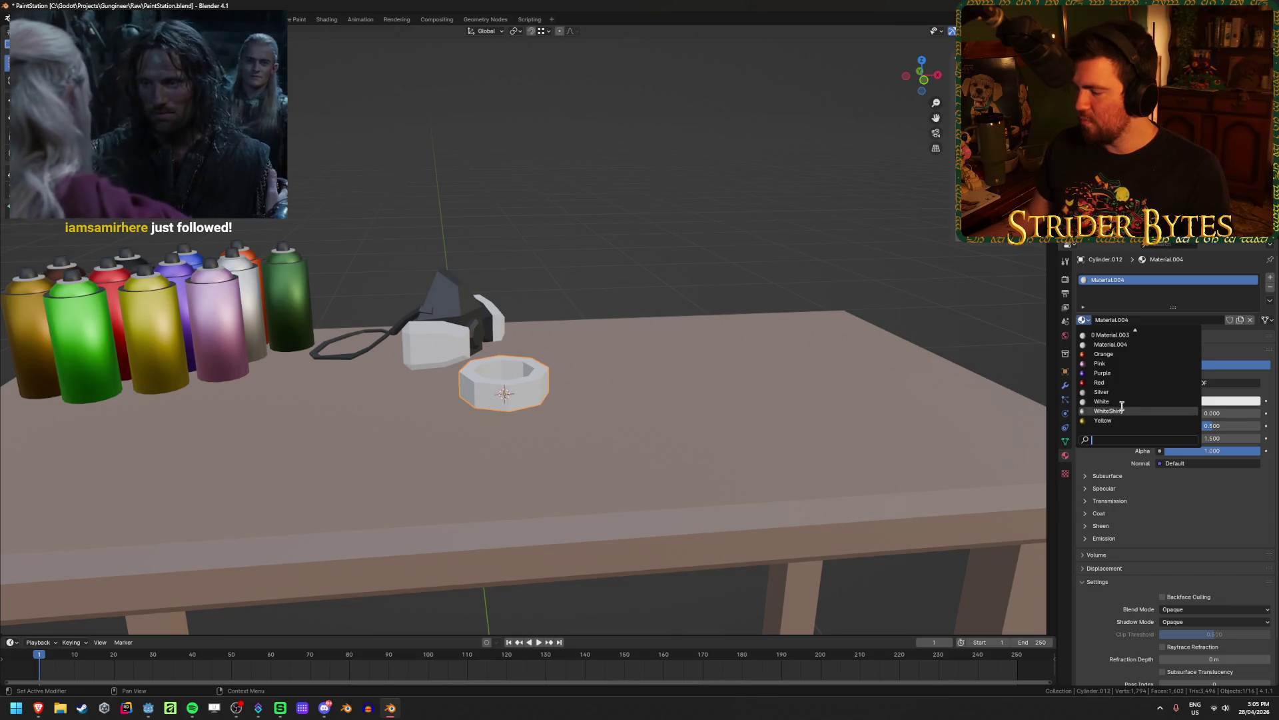
{"action": "scroll", "coordinate": [1122, 403], "scroll_direction": "up", "scroll_amount": 10}
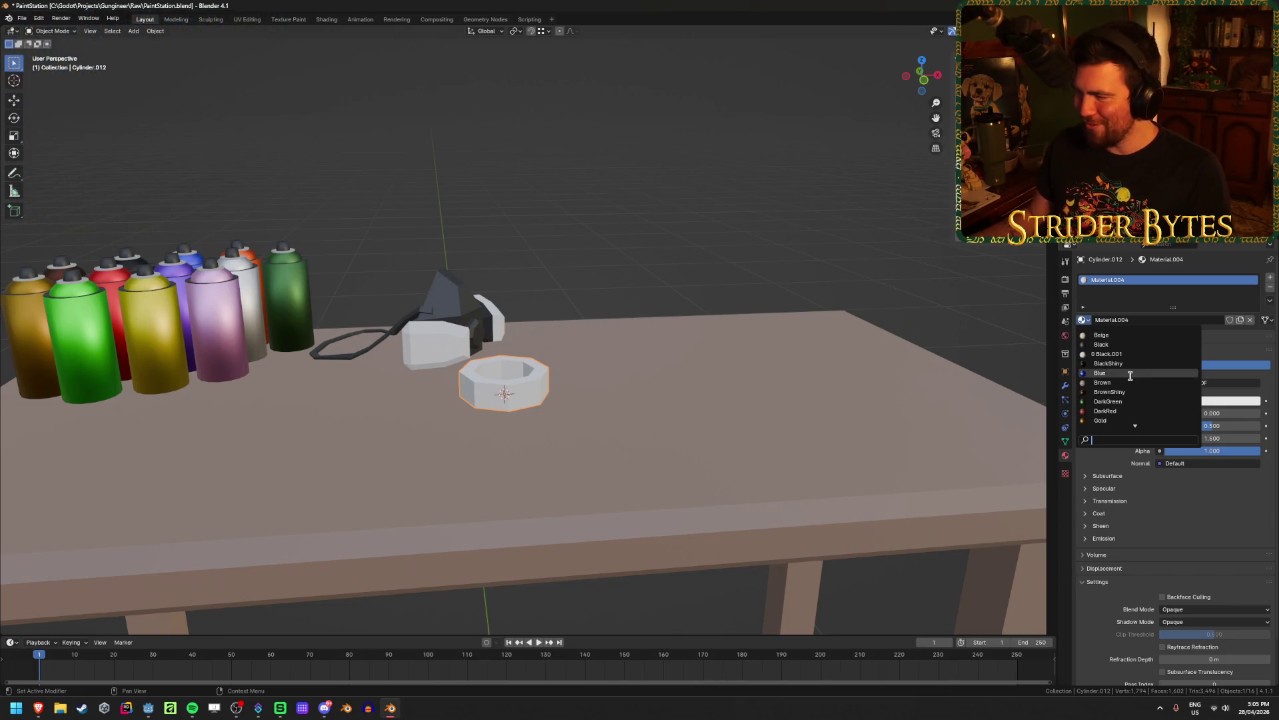
{"action": "left_click", "coordinate": [1101, 372]}
Rename the Blue material to BlueShiny and save the file
{"action": "key", "text": "alt+Tab"}
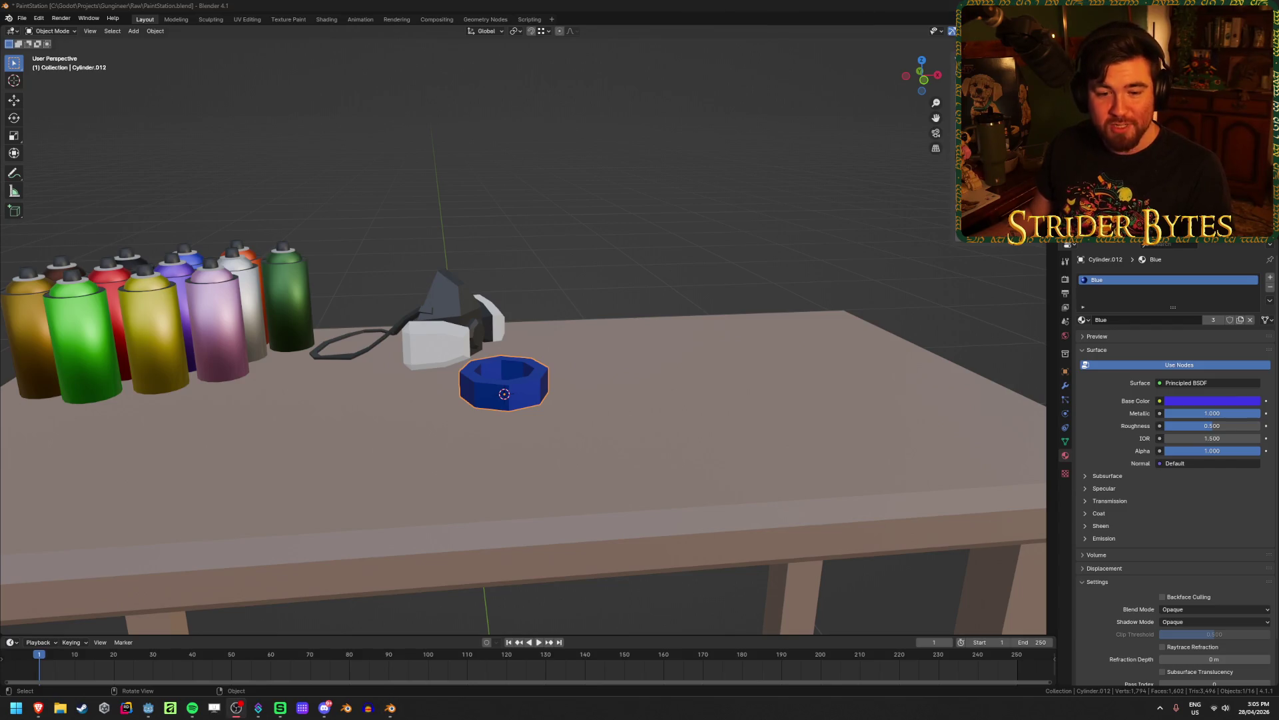
{"action": "double_click", "coordinate": [1132, 320]}
{"action": "type", "text": "Shiny"}
{"action": "key", "text": "Return"}
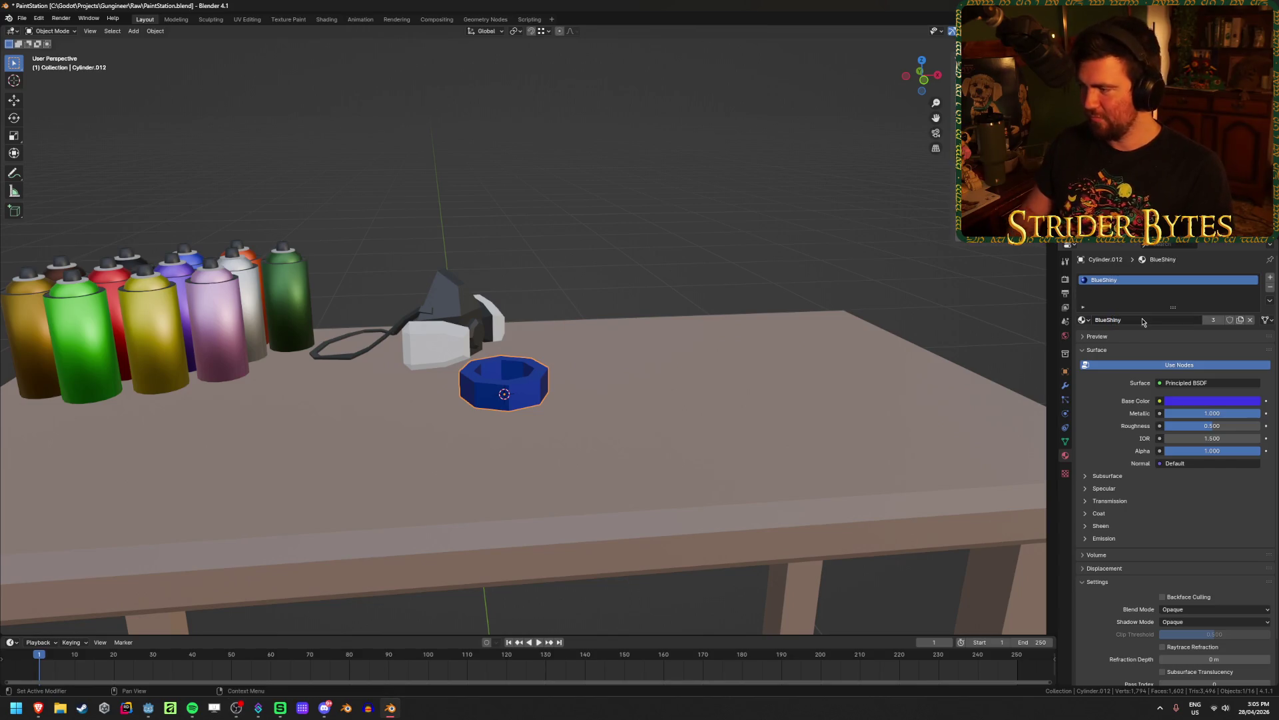
{"action": "key", "text": "ctrl+s"}
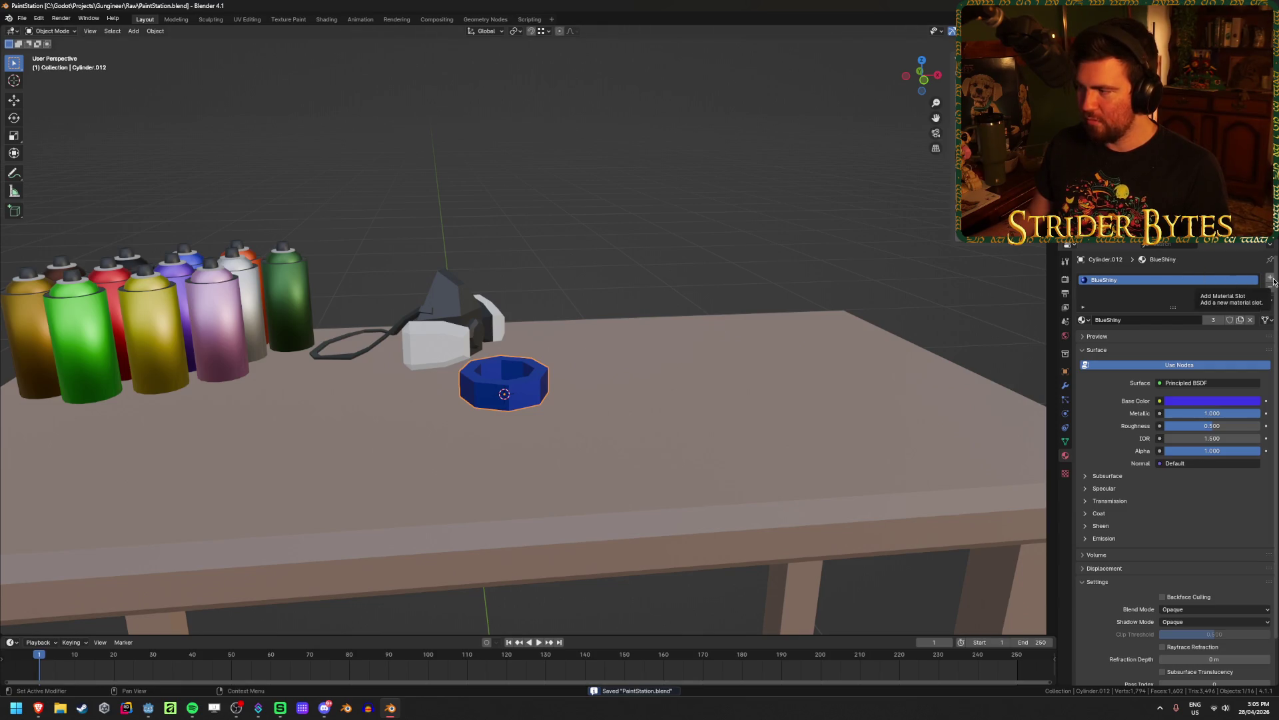
Replace it with a new material named Blue that has a blue base colour
{"action": "left_click", "coordinate": [1271, 287]}
{"action": "left_click", "coordinate": [1271, 277]}
{"action": "left_click", "coordinate": [1153, 318]}
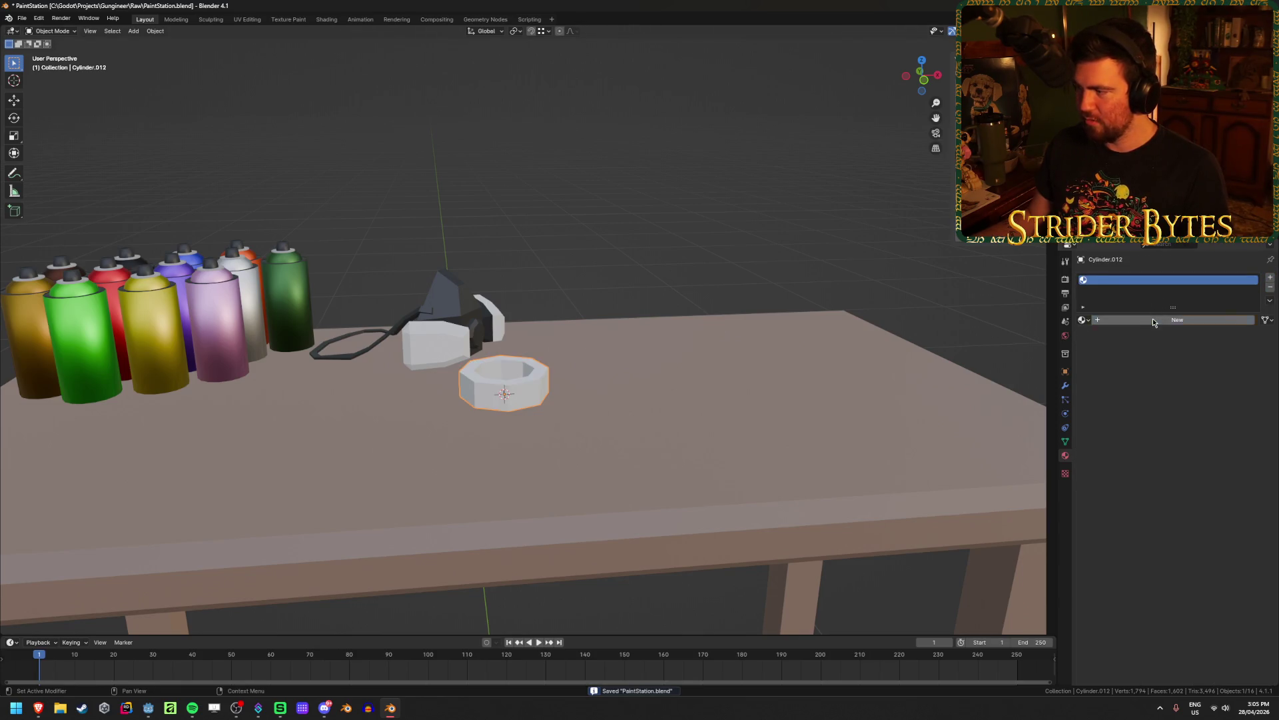
{"action": "double_click", "coordinate": [1139, 320]}
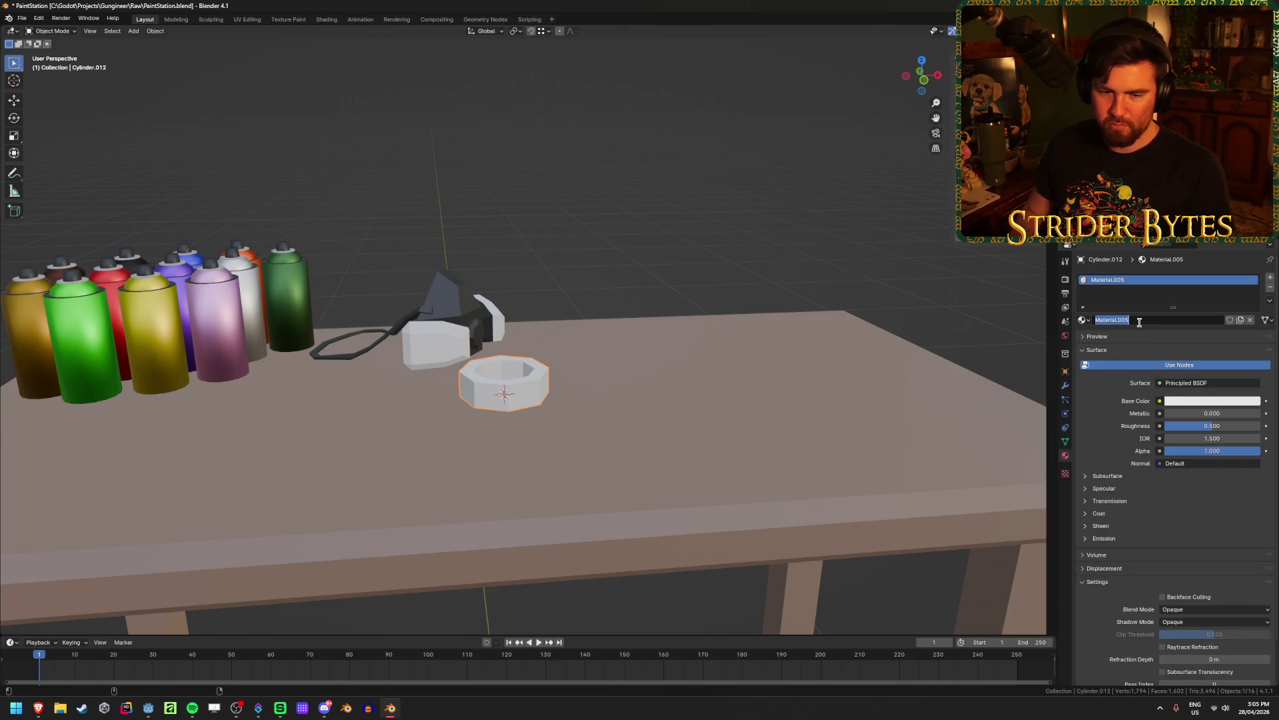
{"action": "type", "text": "Blue"}
{"action": "key", "text": "Return"}
{"action": "left_click", "coordinate": [1187, 402]}
{"action": "left_click_drag", "start_coordinate": [1213, 307], "coordinate": [1225, 265]}
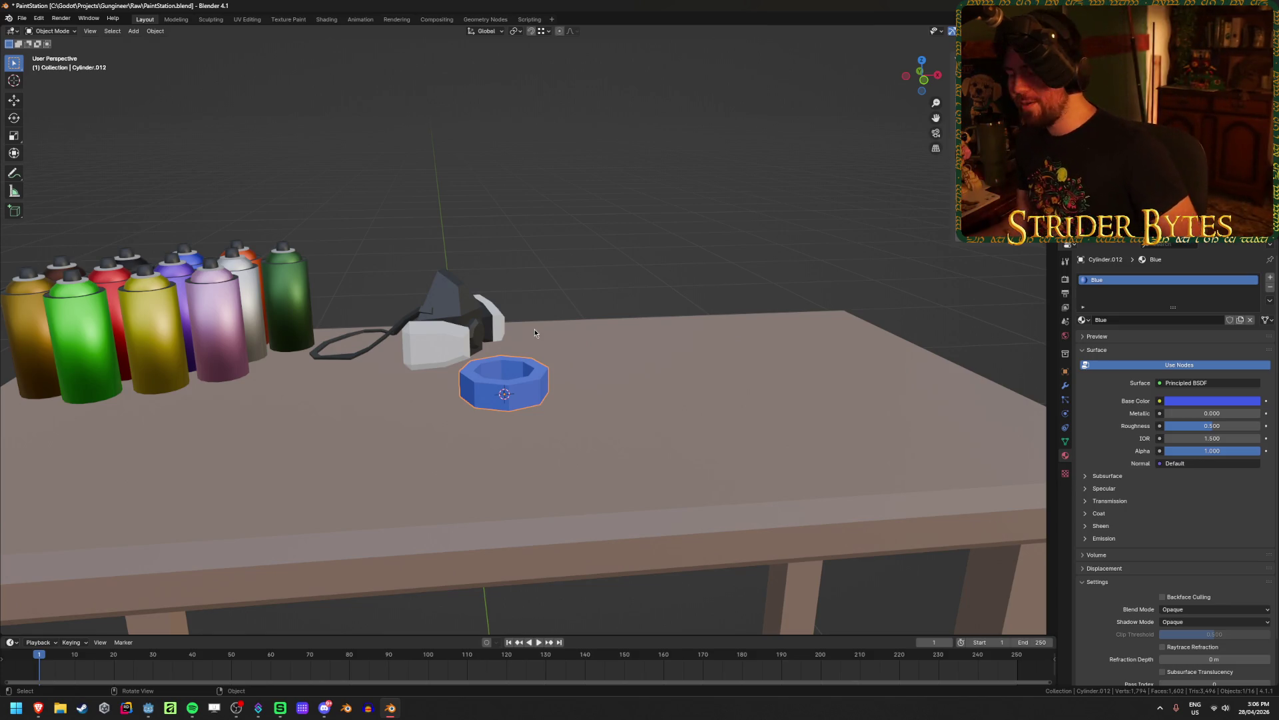
Add a second slot with the Beige material and assign it to the ring's inner face loop
{"action": "mouse_move", "coordinate": [539, 332]}
{"action": "middle_mouse_down"}
{"action": "mouse_move", "coordinate": [525, 323]}
{"action": "mouse_move", "coordinate": [566, 314]}
{"action": "mouse_move", "coordinate": [600, 283]}
{"action": "middle_mouse_up"}
{"action": "key", "text": "KP_Decimal"}
{"action": "scroll", "coordinate": [525, 339], "scroll_direction": "down", "scroll_amount": 4}
{"action": "key", "text": "Tab"}
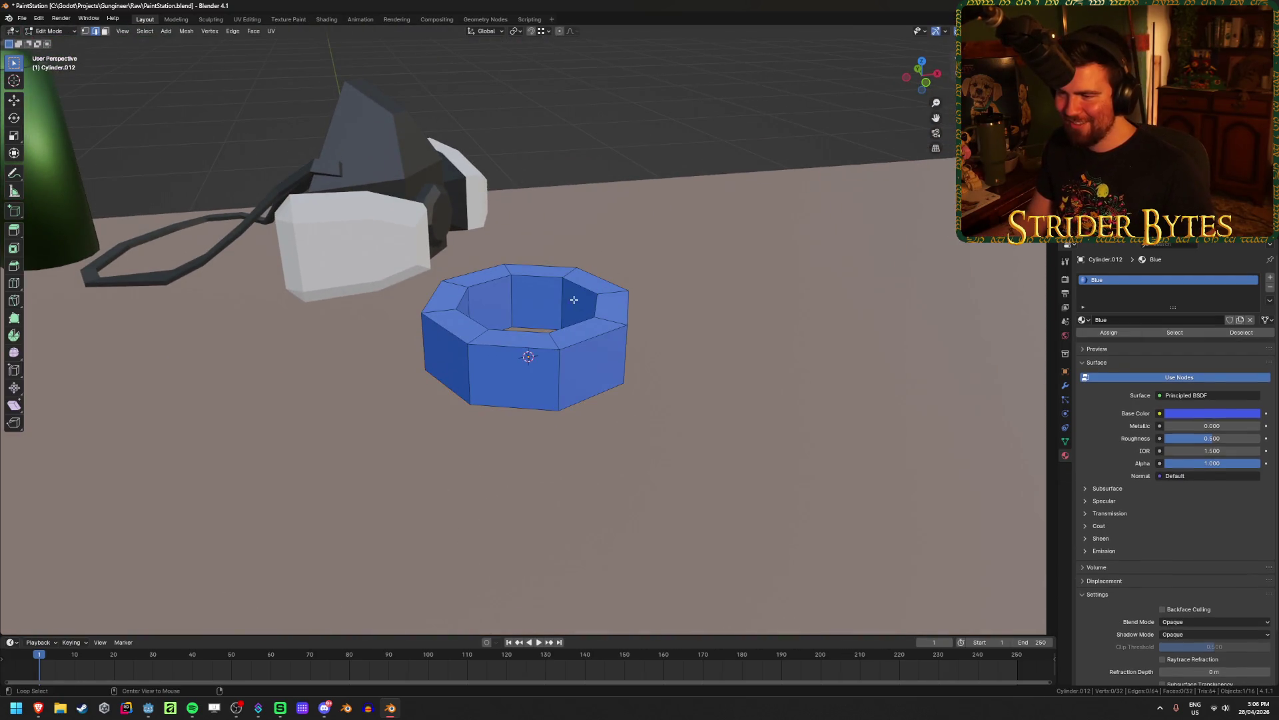
{"action": "key", "text": "3"}
{"action": "left_click", "coordinate": [561, 305], "text": "alt"}
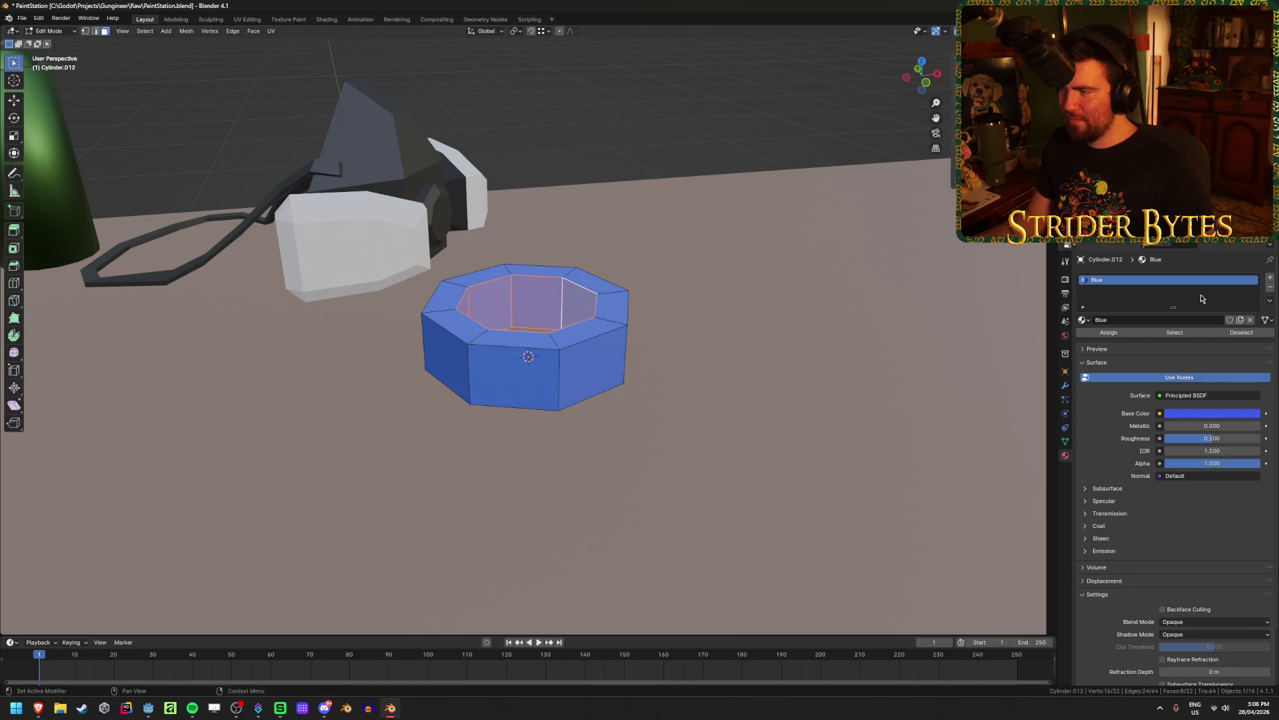
{"action": "left_click", "coordinate": [1270, 277]}
{"action": "left_click", "coordinate": [1084, 340]}
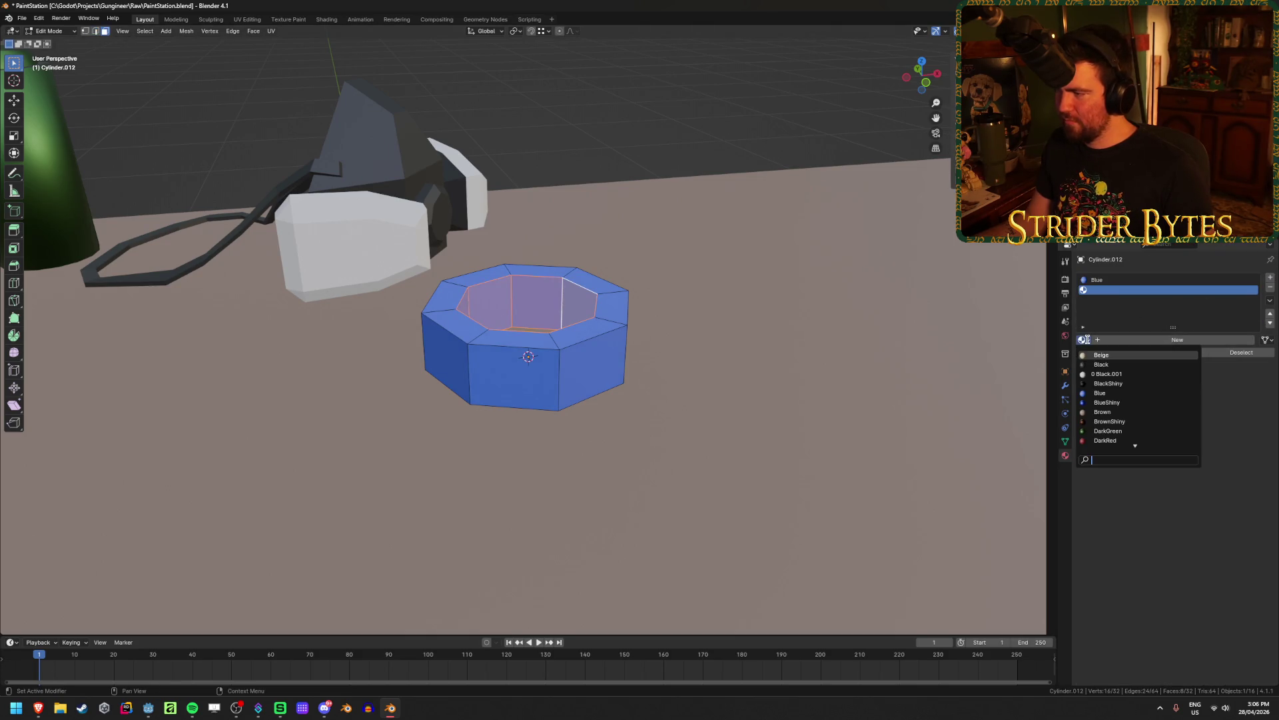
{"action": "left_click", "coordinate": [1106, 355]}
{"action": "left_click", "coordinate": [1116, 353]}
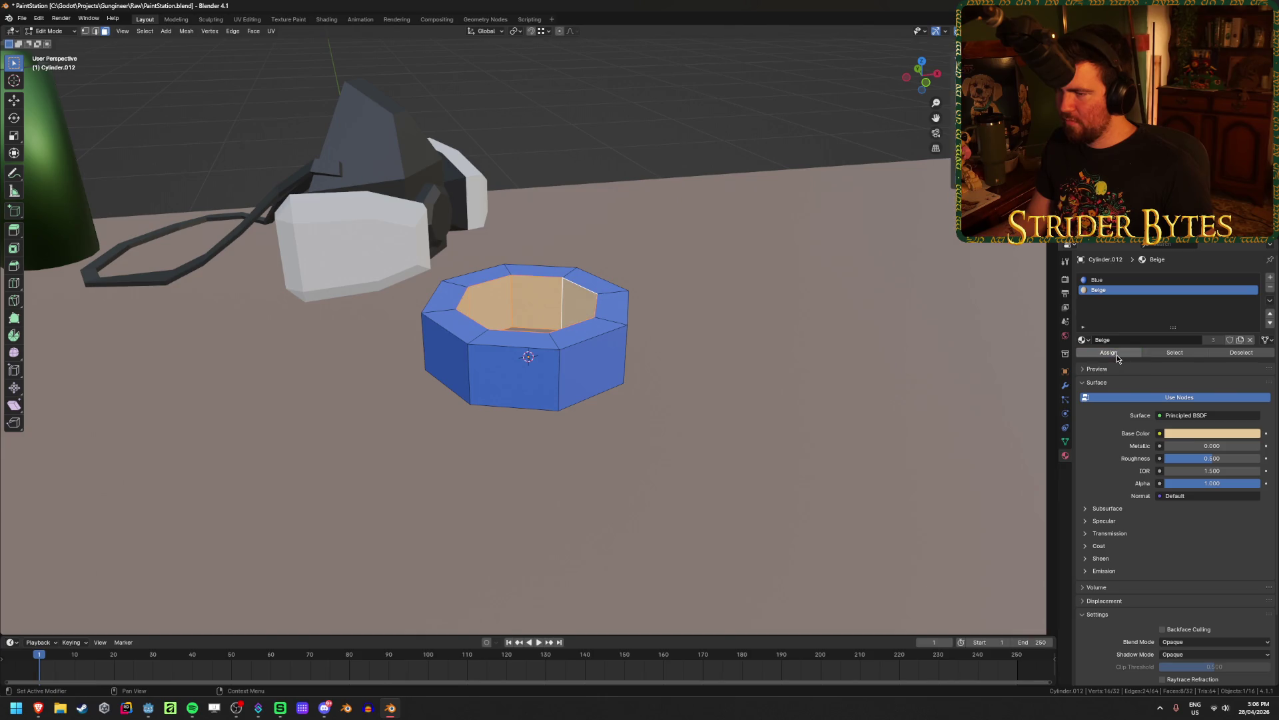
{"action": "key", "text": "Tab"}
Save the blue-and-beige tape roll and select the Blue material slot
{"action": "scroll", "coordinate": [686, 166], "scroll_direction": "down", "scroll_amount": 6}
{"action": "mouse_move", "coordinate": [728, 202]}
{"action": "middle_mouse_down"}
{"action": "mouse_move", "coordinate": [837, 234]}
{"action": "mouse_move", "coordinate": [781, 246]}
{"action": "mouse_move", "coordinate": [794, 240]}
{"action": "middle_mouse_up"}
{"action": "scroll", "coordinate": [794, 240], "scroll_direction": "up", "scroll_amount": 4}
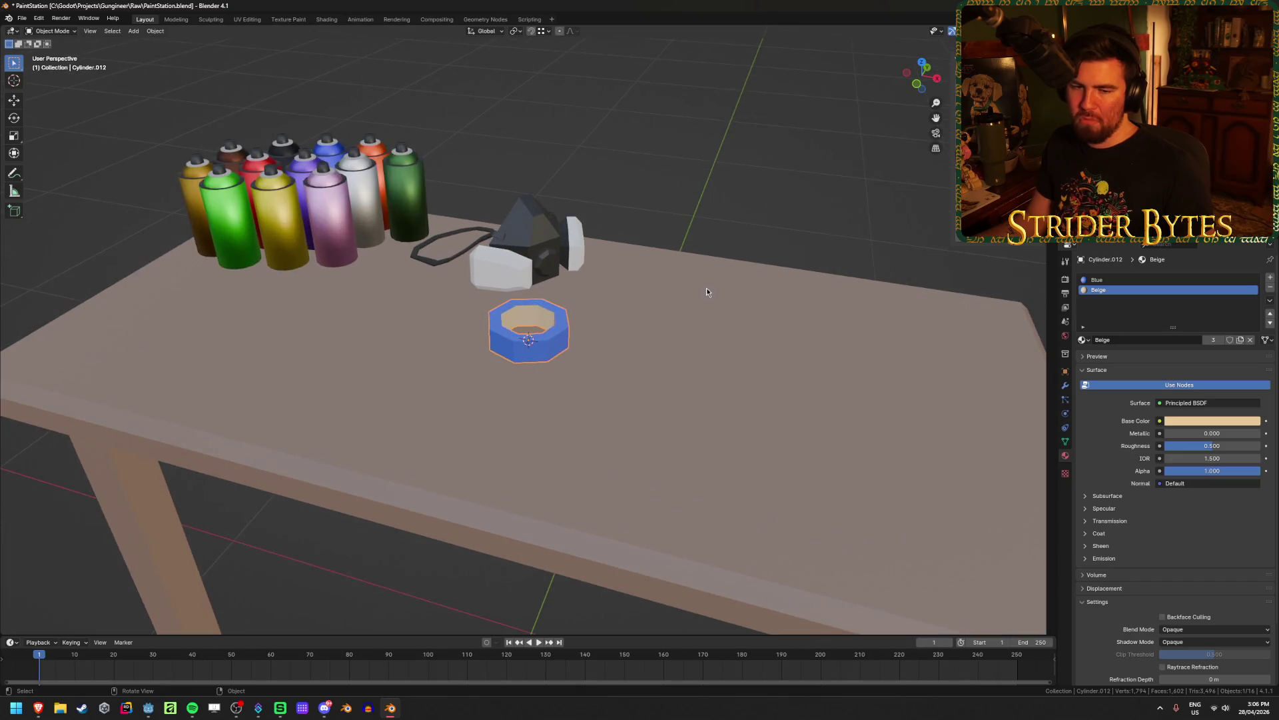
{"action": "middle_click_drag", "start_coordinate": [706, 287], "coordinate": [725, 291]}
{"action": "key", "text": "ctrl+s"}
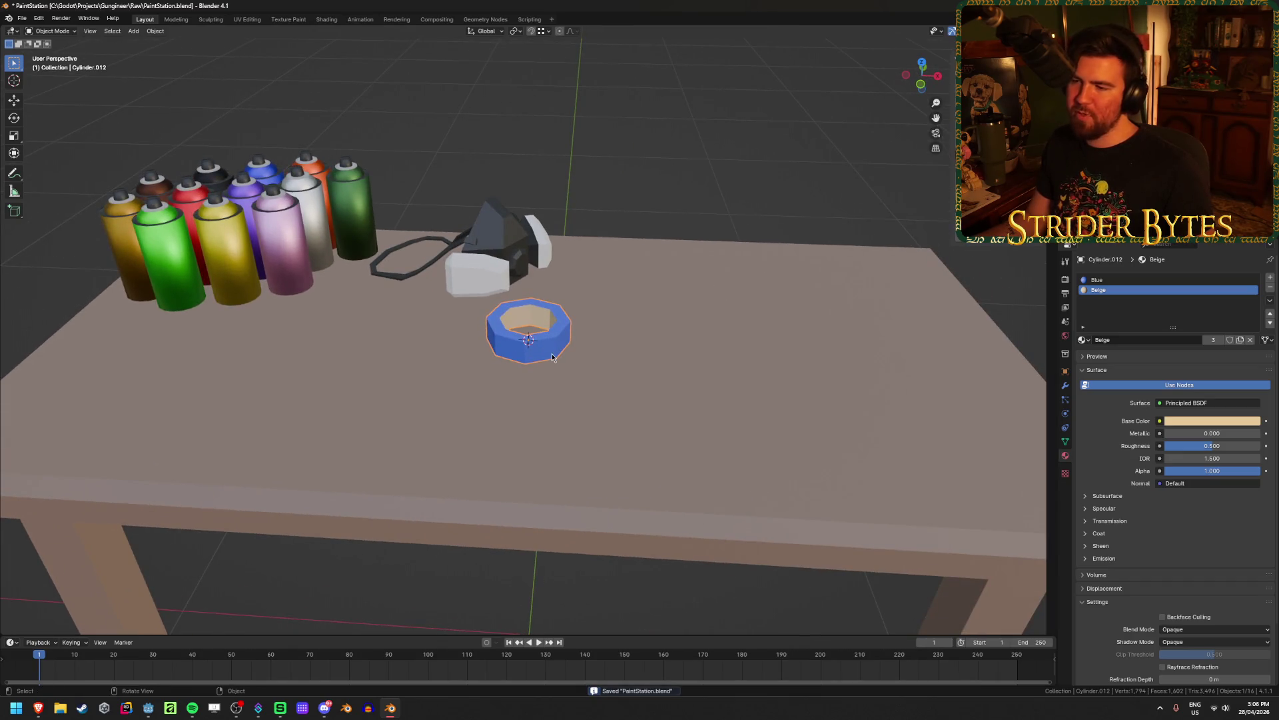
{"action": "mouse_move", "coordinate": [619, 322]}
{"action": "middle_mouse_down"}
{"action": "mouse_move", "coordinate": [662, 261]}
{"action": "mouse_move", "coordinate": [646, 344]}
{"action": "mouse_move", "coordinate": [662, 273]}
{"action": "middle_mouse_up"}
{"action": "scroll", "coordinate": [662, 262], "scroll_direction": "up", "scroll_amount": 3}
{"action": "scroll", "coordinate": [663, 273], "scroll_direction": "down", "scroll_amount": 3}
{"action": "scroll", "coordinate": [662, 275], "scroll_direction": "down", "scroll_amount": 2}
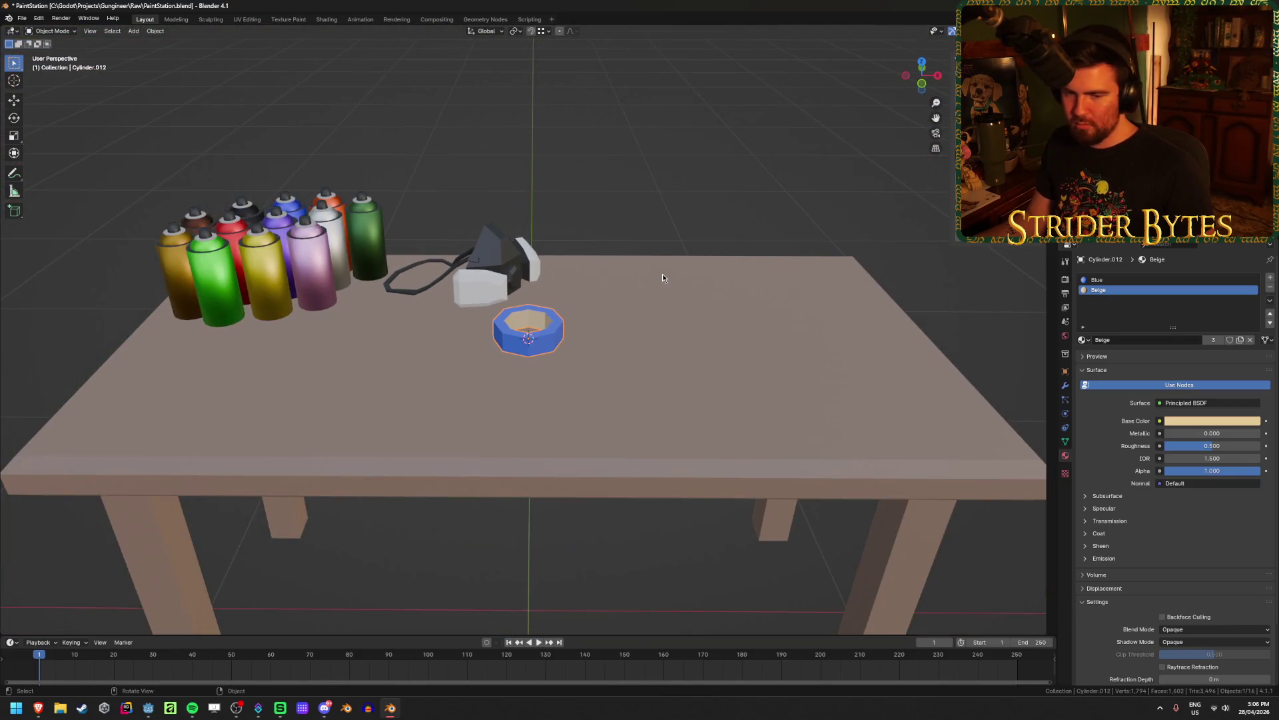
{"action": "scroll", "coordinate": [663, 278], "scroll_direction": "up", "scroll_amount": 4}
{"action": "left_click", "coordinate": [1097, 280]}
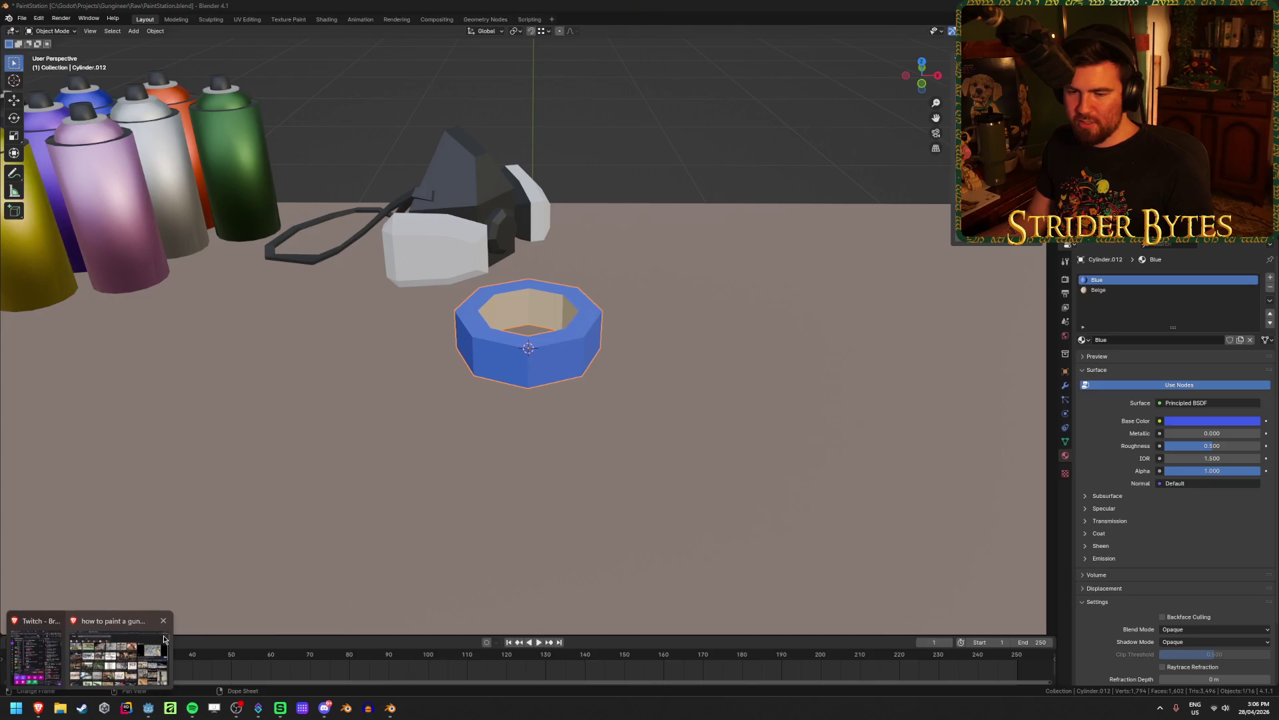
{"action": "left_click", "coordinate": [40, 708]}
Search 'painters tape' in a new browser tab, view the image results, then return to Blender
{"action": "left_click", "coordinate": [379, 11]}
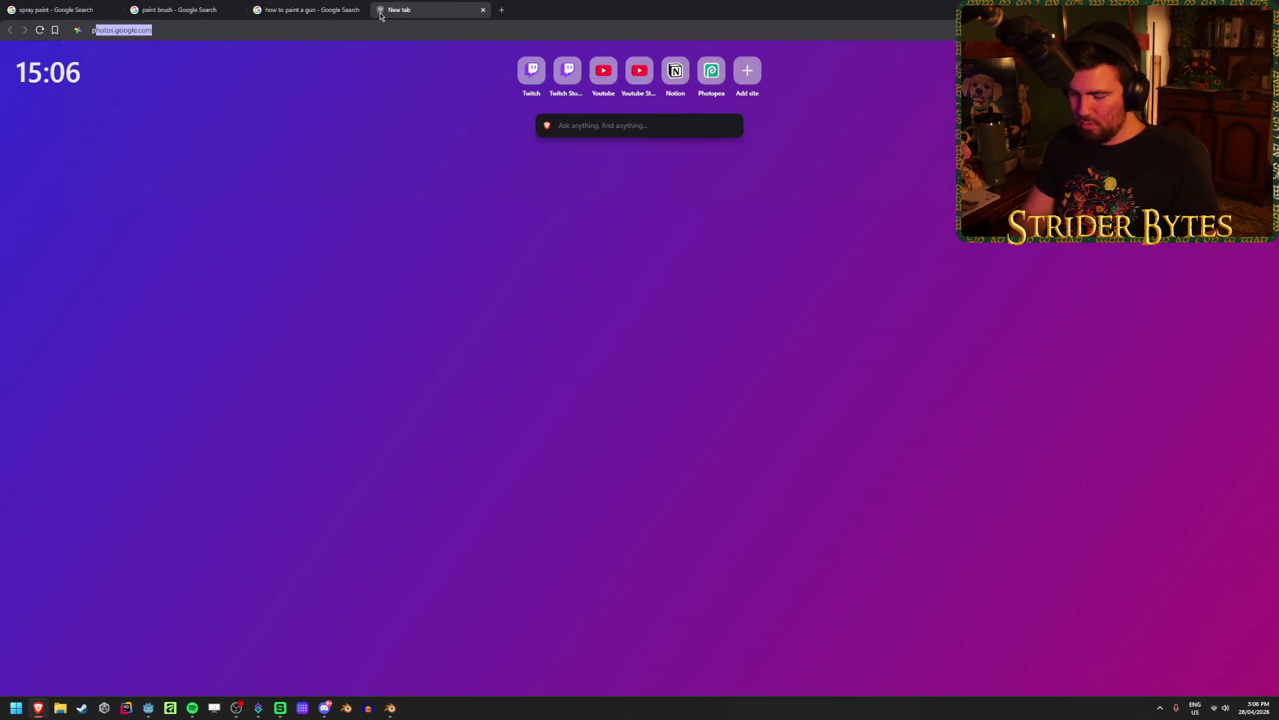
{"action": "type", "text": "painters tape"}
{"action": "key", "text": "Return"}
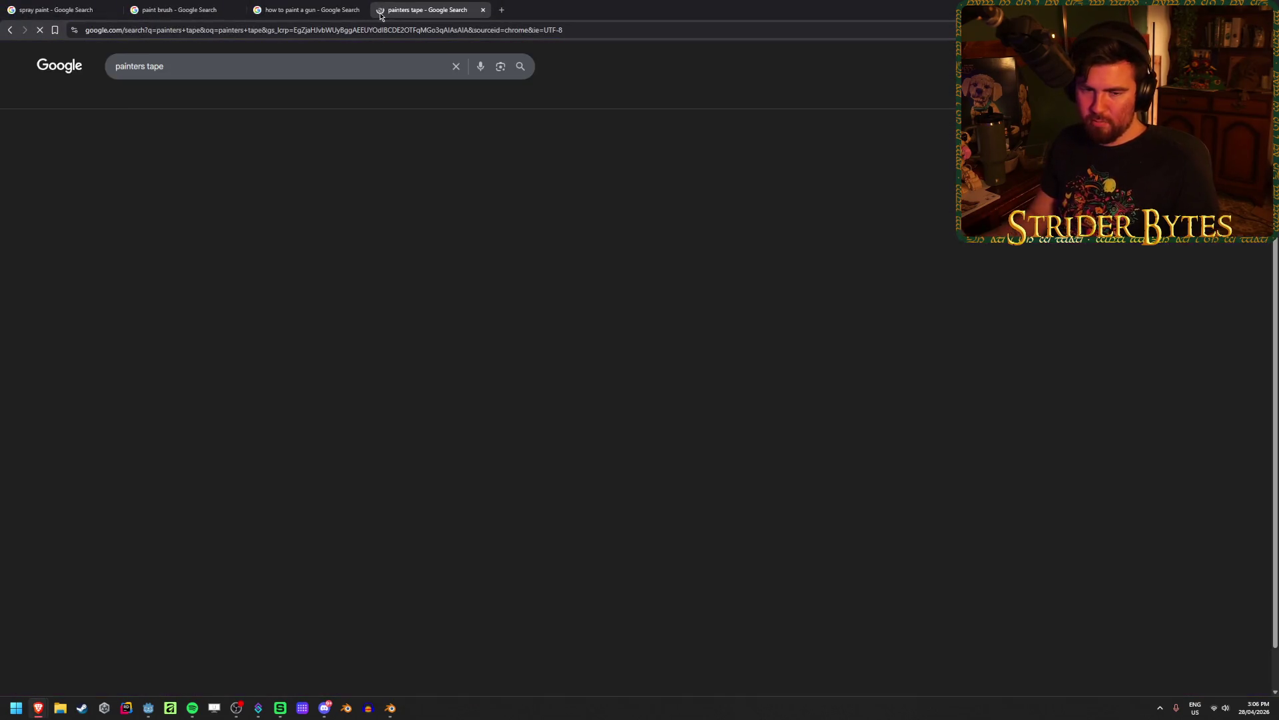
{"action": "left_click", "coordinate": [229, 98]}
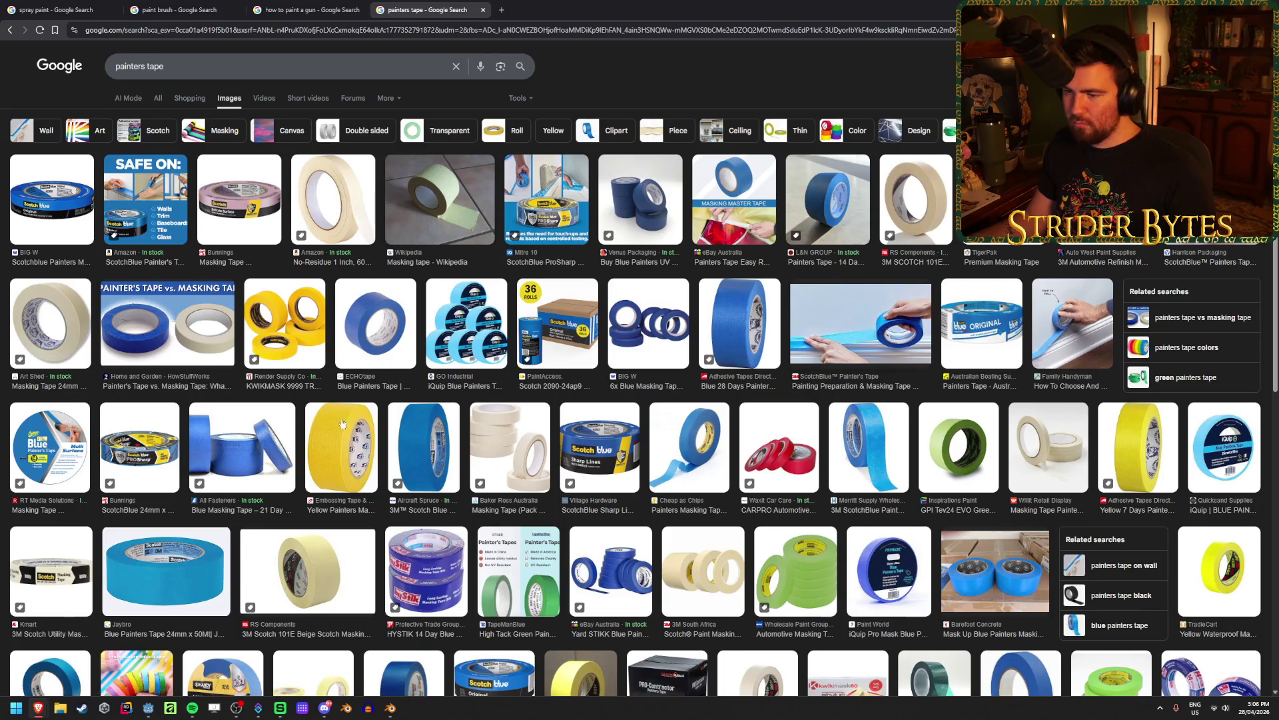
{"action": "key", "text": "alt+Tab"}
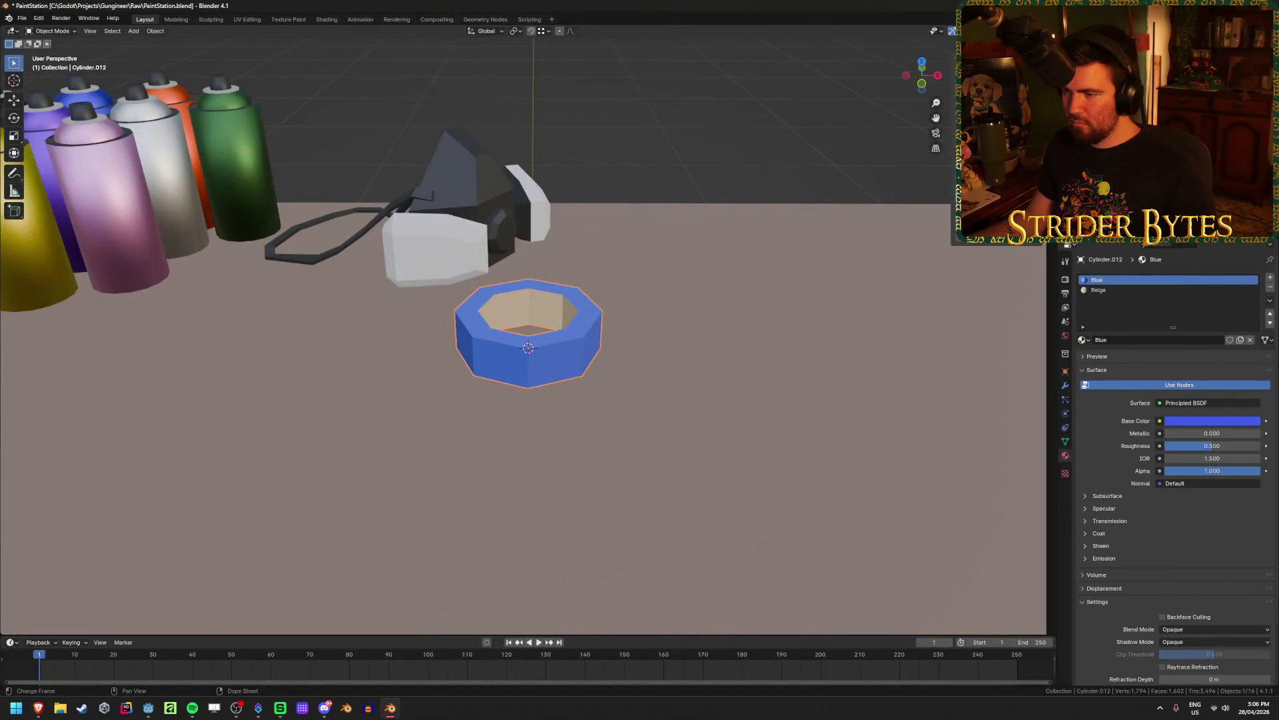
Darken the tape's blue base colour in the colour picker
{"action": "left_click", "coordinate": [1191, 419]}
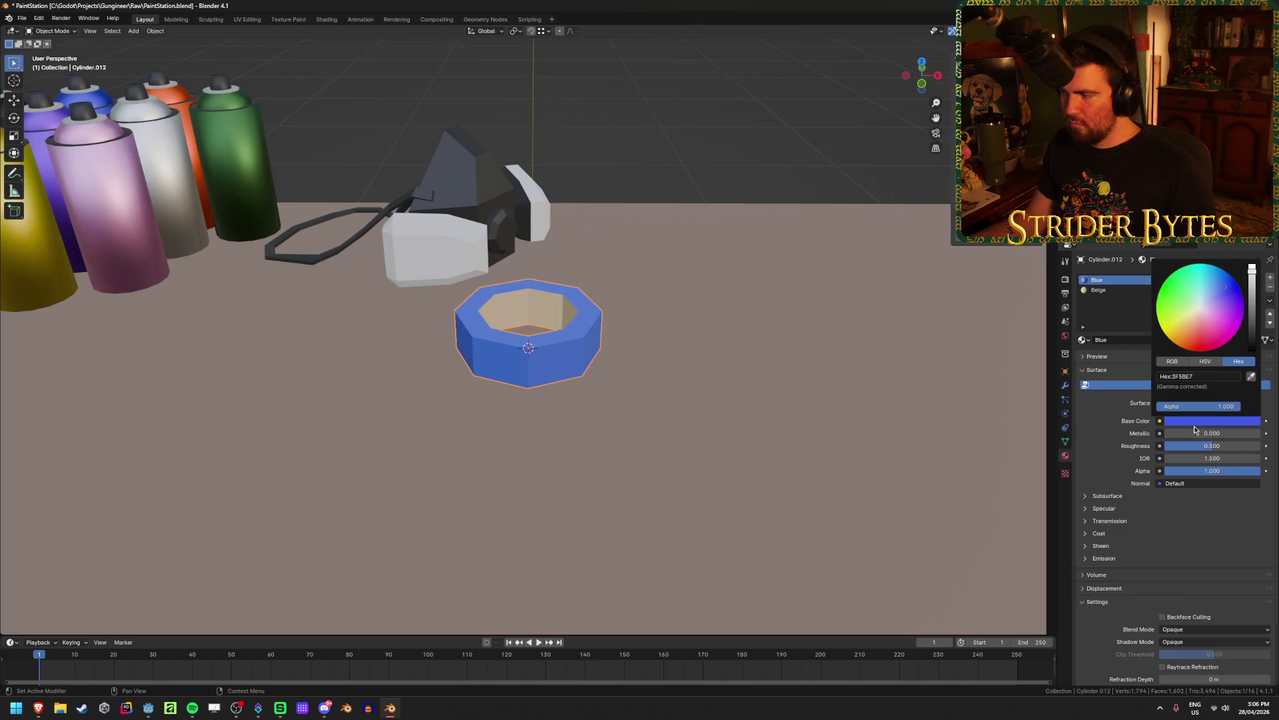
{"action": "left_click", "coordinate": [1222, 286]}
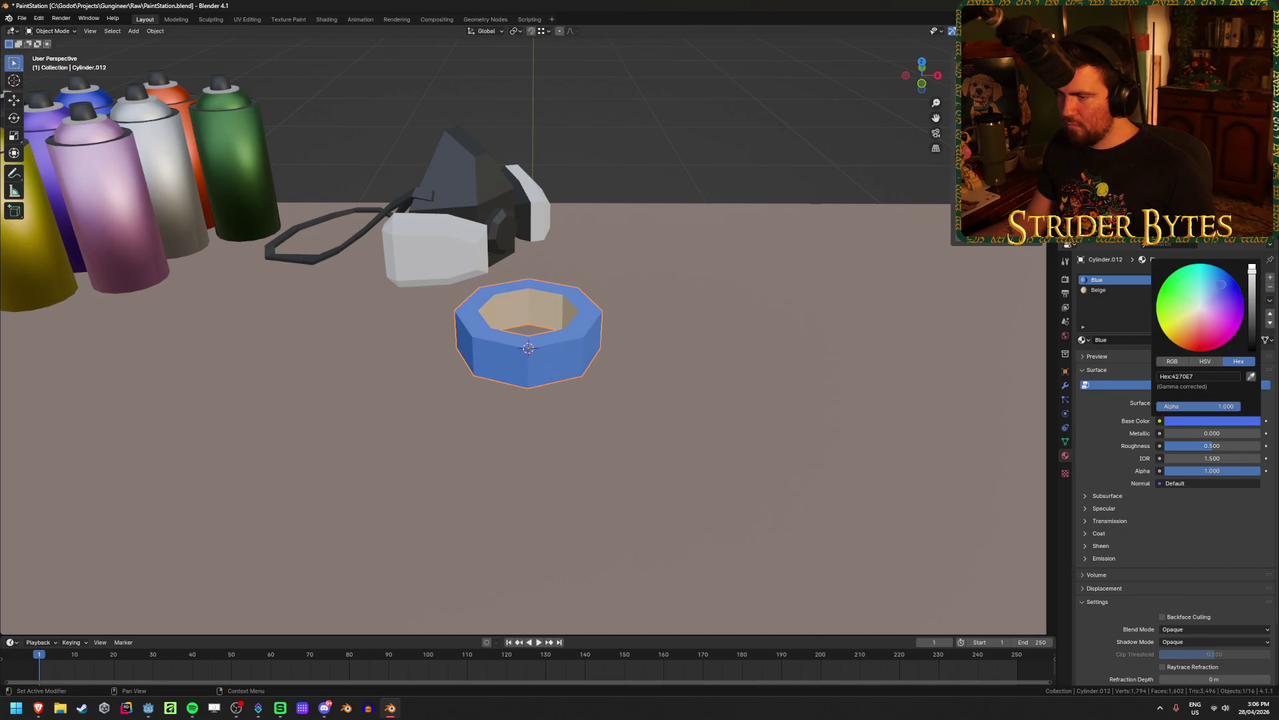
{"action": "left_click_drag", "start_coordinate": [1251, 275], "coordinate": [1253, 283]}
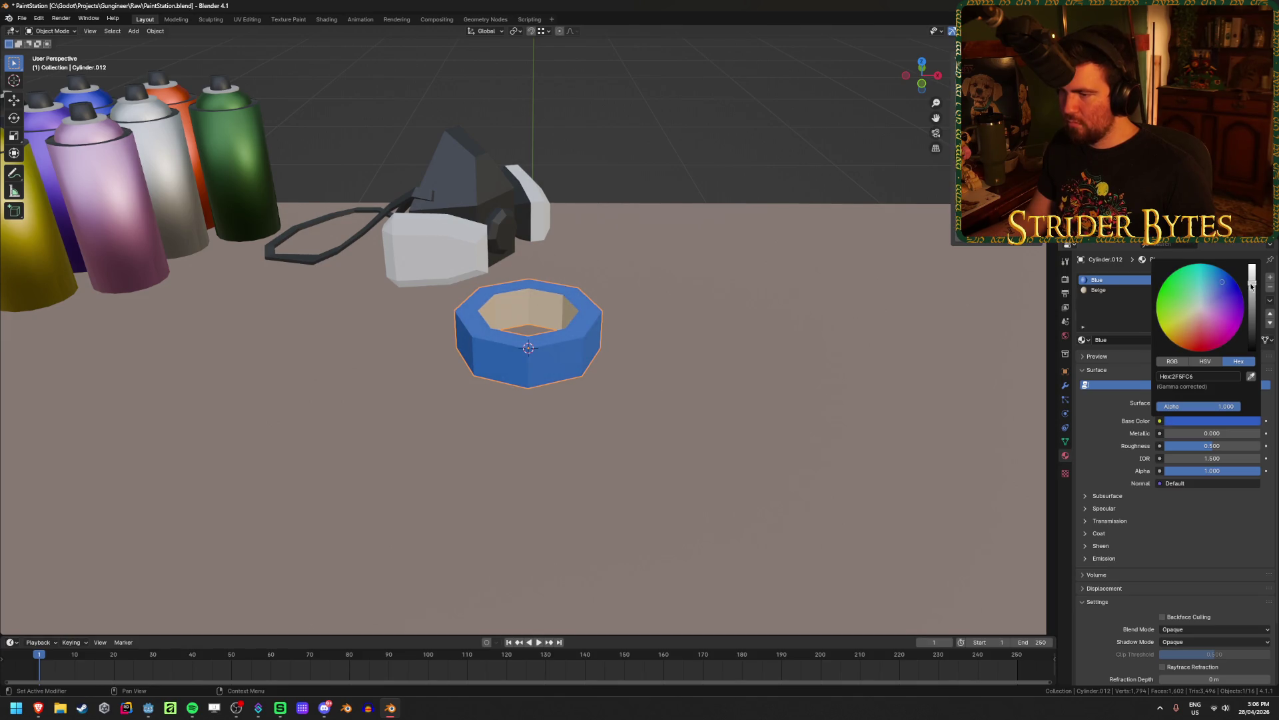
{"action": "scroll", "coordinate": [663, 250], "scroll_direction": "down", "scroll_amount": 2}
{"action": "scroll", "coordinate": [745, 312], "scroll_direction": "down", "scroll_amount": 3}
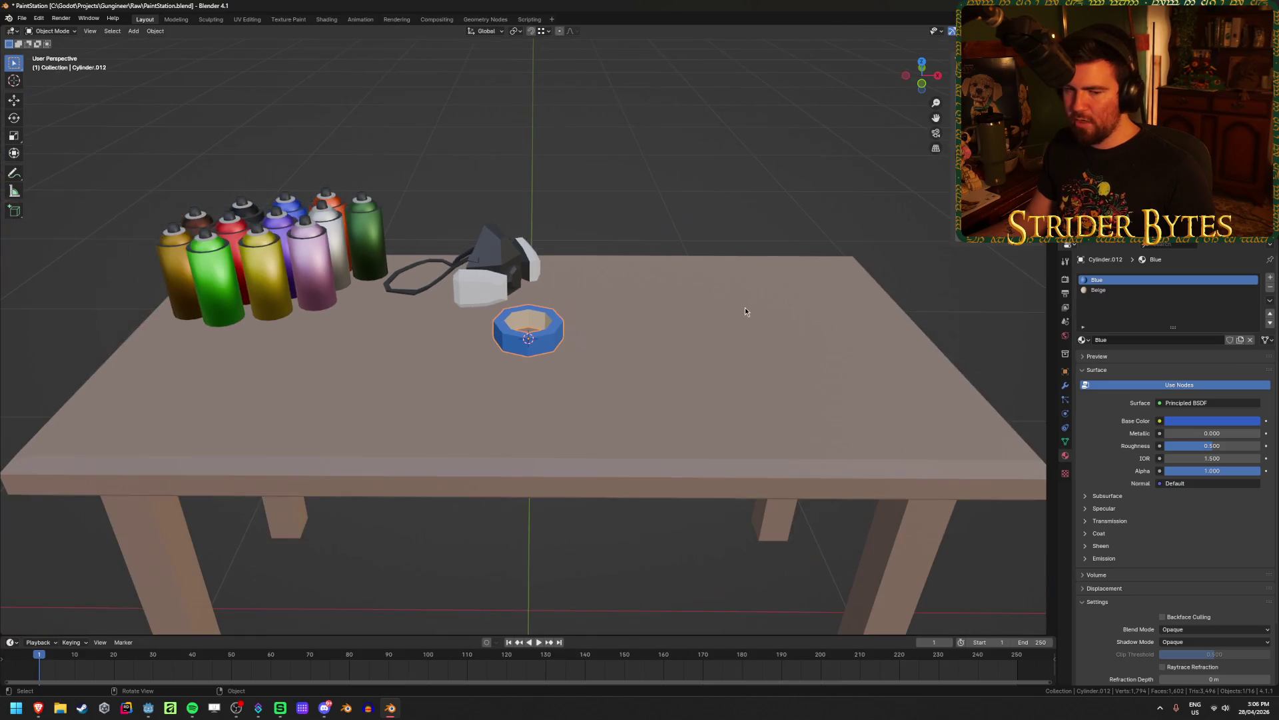
{"action": "scroll", "coordinate": [745, 311], "scroll_direction": "up", "scroll_amount": 5}
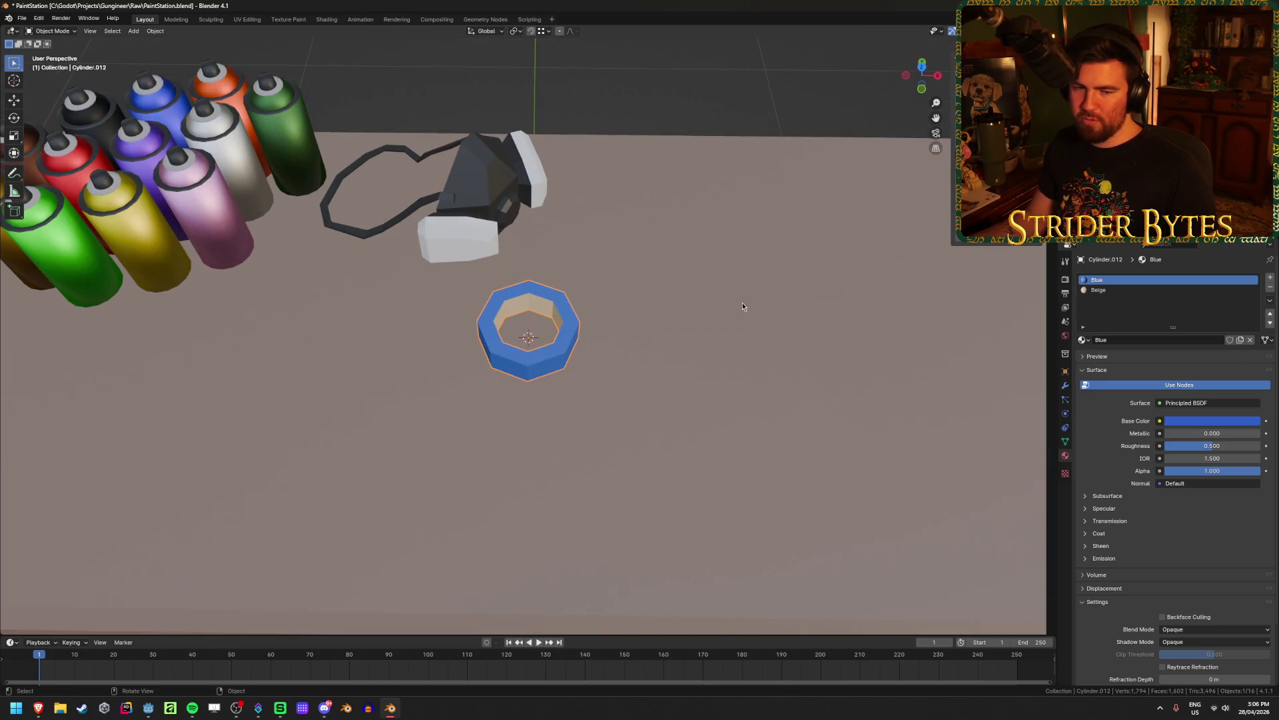
{"action": "scroll", "coordinate": [743, 306], "scroll_direction": "down", "scroll_amount": 5}
{"action": "scroll", "coordinate": [785, 320], "scroll_direction": "up", "scroll_amount": 4}
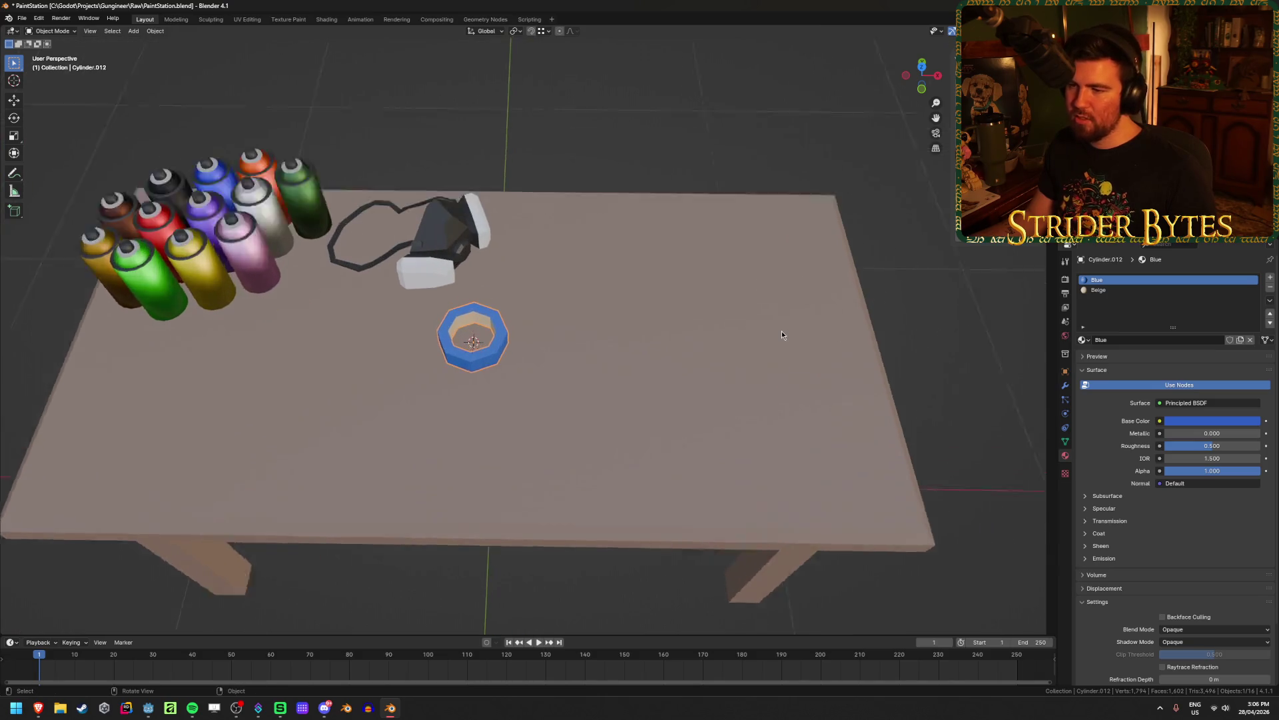
{"action": "scroll", "coordinate": [682, 340], "scroll_direction": "up", "scroll_amount": 5}
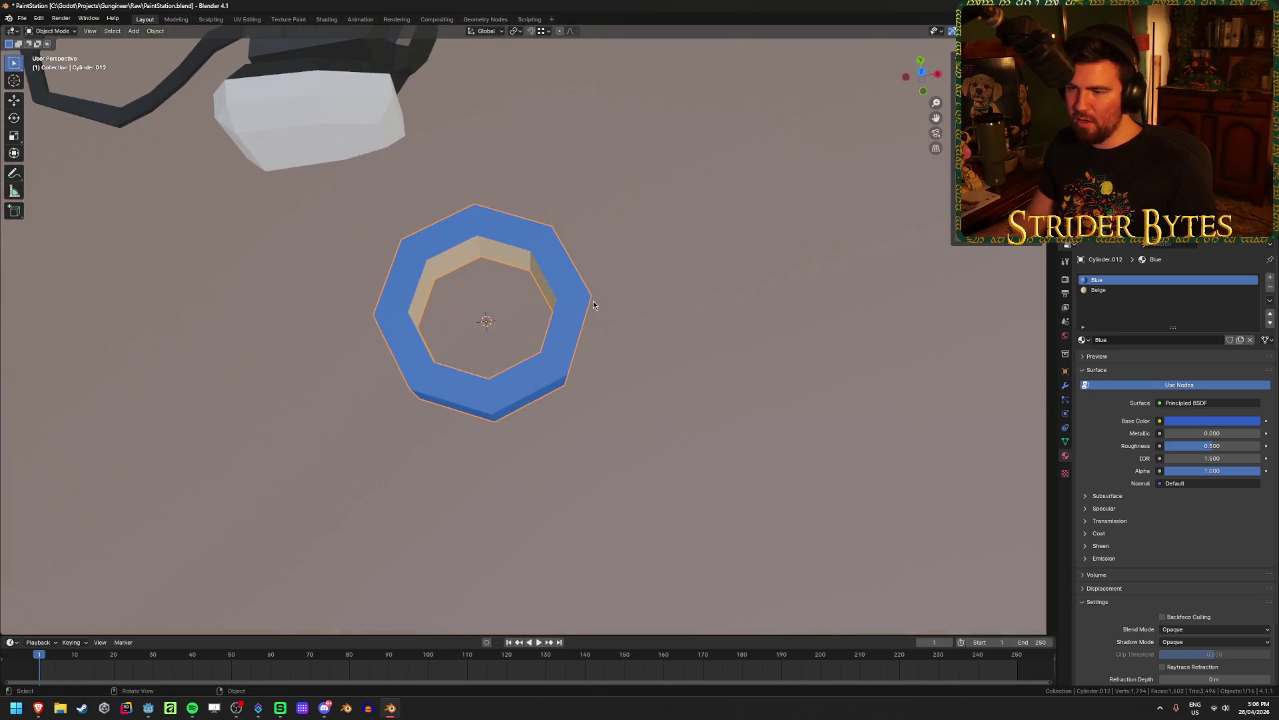
In top view with X-ray, circle-select the vertices of the ring's inner loop
{"action": "key", "text": "Tab"}
{"action": "key", "text": "KP_7"}
{"action": "key", "text": "shift+z"}
{"action": "key", "text": "1"}
{"action": "key", "text": "c"}
{"action": "mouse_move", "coordinate": [443, 357]}
{"action": "left_mouse_down"}
{"action": "mouse_move", "coordinate": [423, 300]}
{"action": "mouse_move", "coordinate": [452, 251]}
{"action": "mouse_move", "coordinate": [531, 264]}
{"action": "mouse_move", "coordinate": [540, 343]}
{"action": "mouse_move", "coordinate": [486, 374]}
{"action": "left_mouse_up"}
{"action": "right_click", "coordinate": [511, 323]}
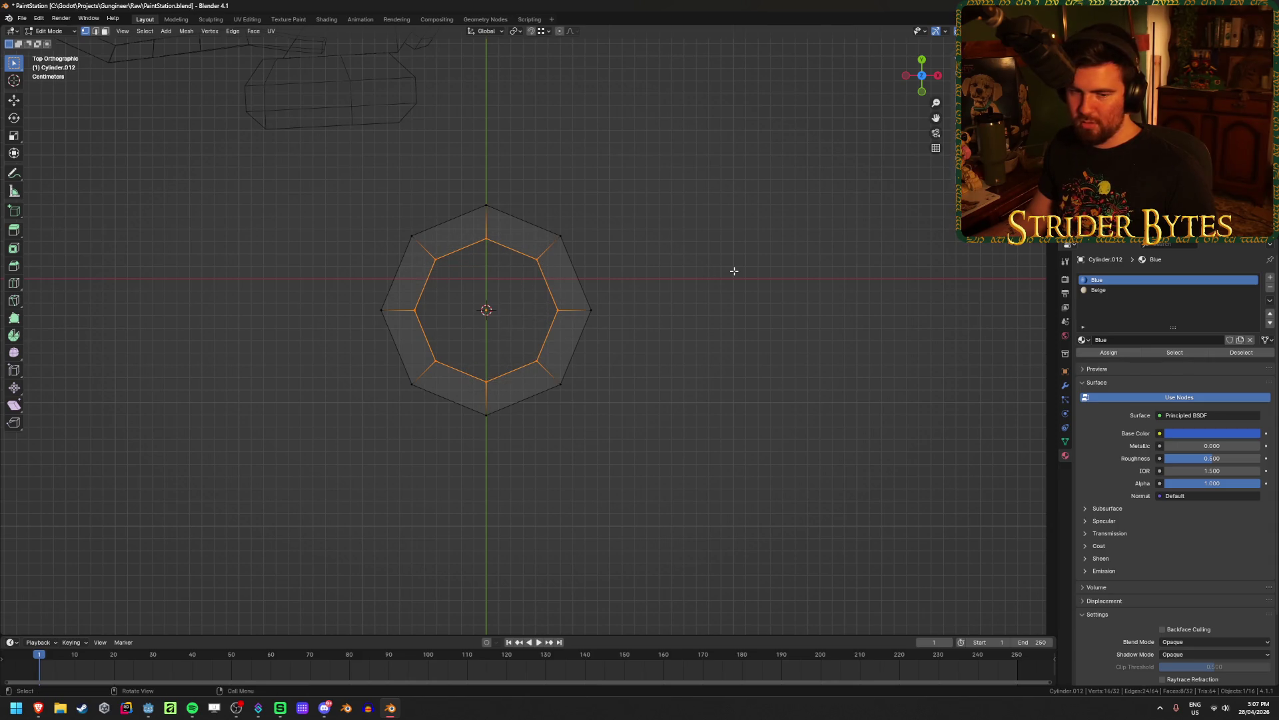
Scale the inner loop down in X and Y to thicken the wall, then save the file
{"action": "key", "text": "alt+z"}
{"action": "middle_click_drag", "start_coordinate": [737, 313], "coordinate": [699, 277]}
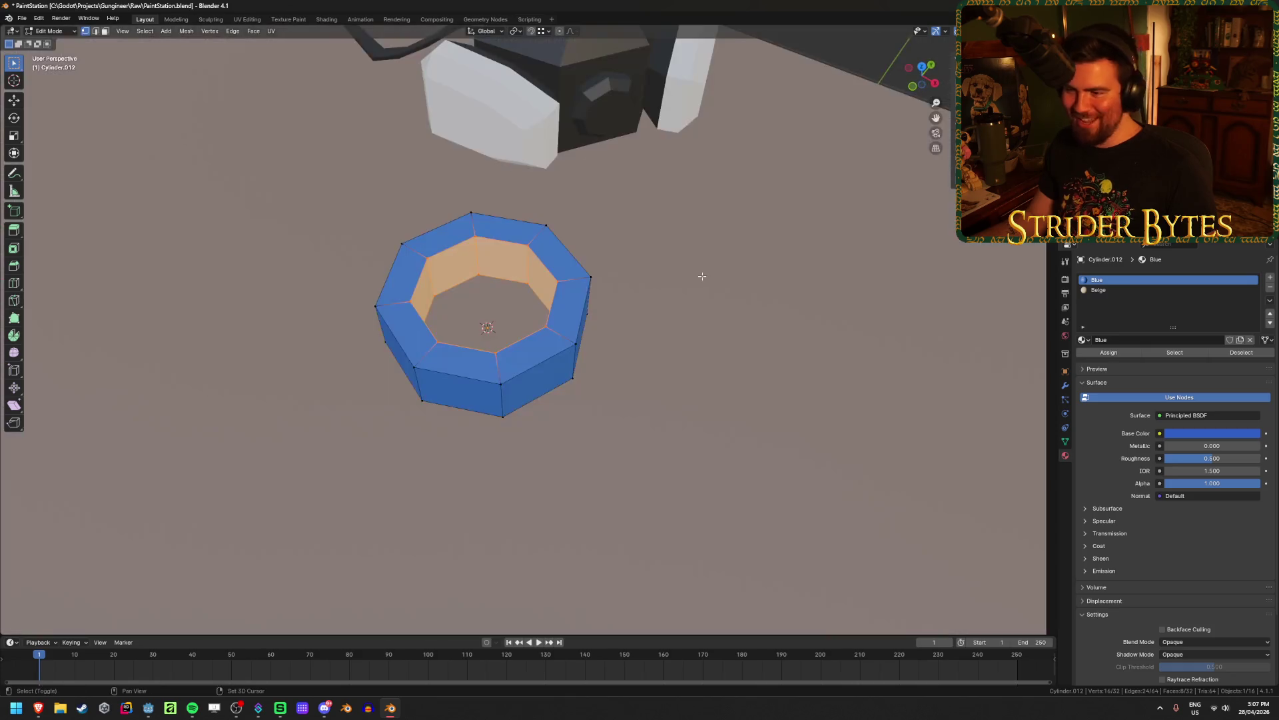
{"action": "key", "text": "s"}
{"action": "key", "text": "shift+z"}
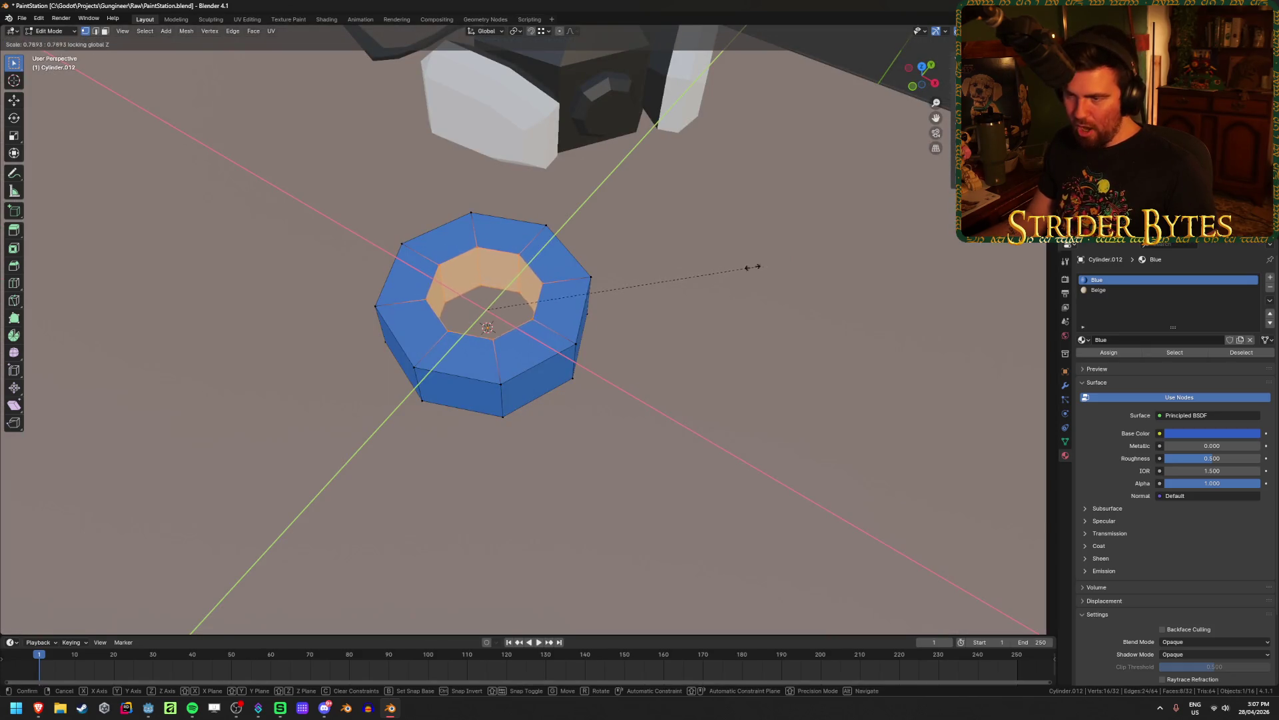
{"action": "left_click", "coordinate": [770, 271]}
{"action": "key", "text": "Tab"}
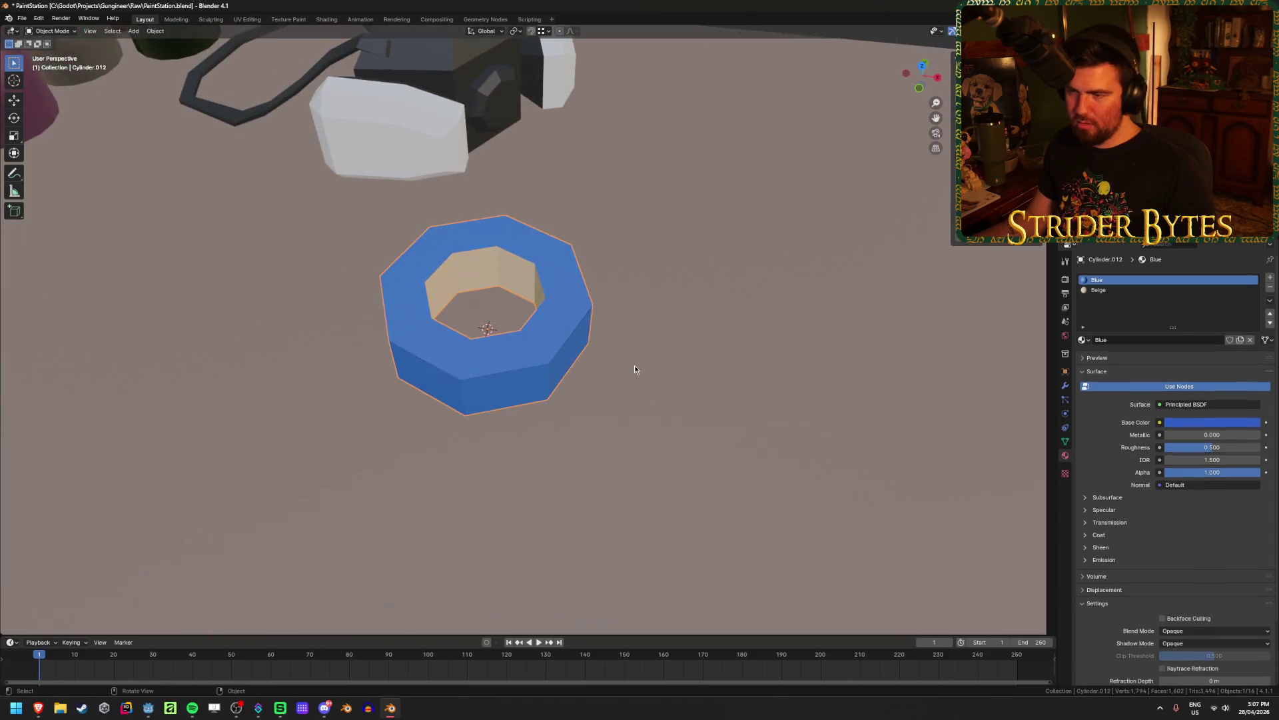
{"action": "scroll", "coordinate": [657, 370], "scroll_direction": "down", "scroll_amount": 5}
{"action": "mouse_move", "coordinate": [657, 370]}
{"action": "middle_mouse_down"}
{"action": "mouse_move", "coordinate": [675, 346]}
{"action": "mouse_move", "coordinate": [662, 400]}
{"action": "middle_mouse_up"}
{"action": "key", "text": "ctrl+s"}
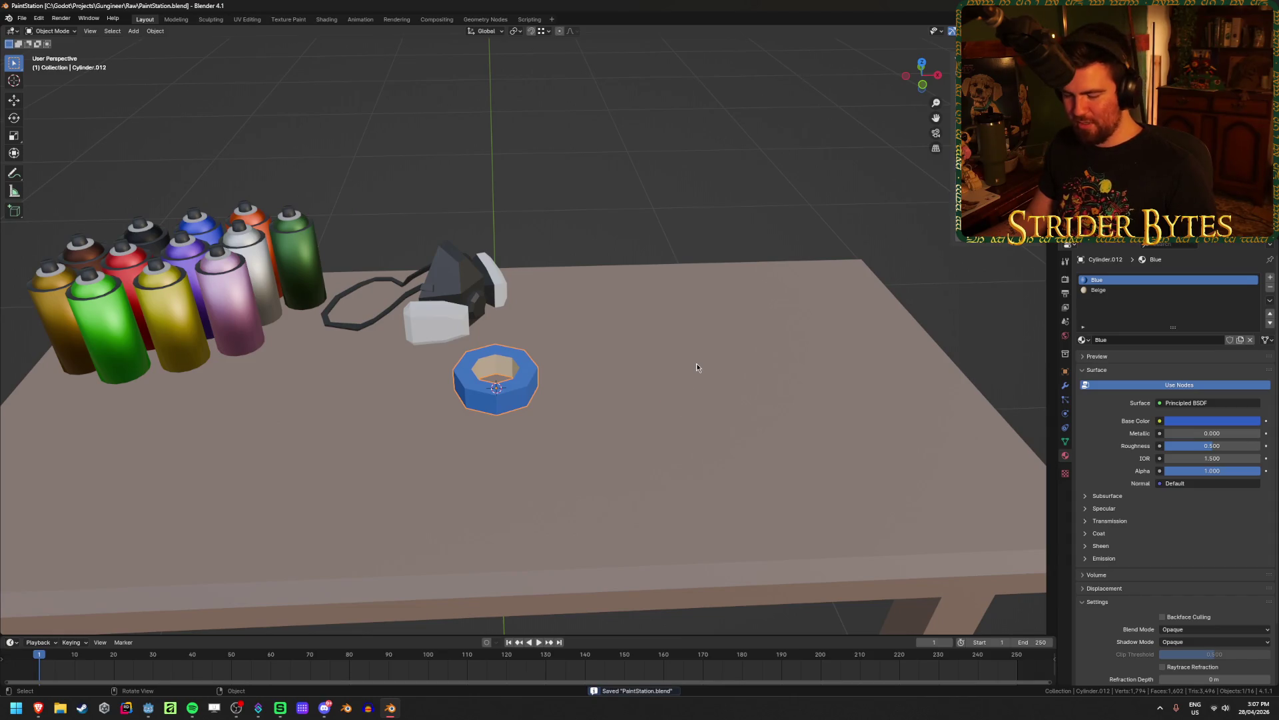
{"action": "key", "text": "g"}
{"action": "key", "text": "shift+z"}
Place the roll at the table's back right, then stack a smaller duplicate on top of it
{"action": "left_click", "coordinate": [881, 421]}
{"action": "mouse_move", "coordinate": [881, 421]}
{"action": "middle_mouse_down"}
{"action": "mouse_move", "coordinate": [842, 381]}
{"action": "mouse_move", "coordinate": [738, 389]}
{"action": "mouse_move", "coordinate": [594, 428]}
{"action": "mouse_move", "coordinate": [350, 439]}
{"action": "mouse_move", "coordinate": [727, 367]}
{"action": "mouse_move", "coordinate": [550, 454]}
{"action": "mouse_move", "coordinate": [616, 423]}
{"action": "middle_mouse_up"}
{"action": "key", "text": "shift+d"}
{"action": "key", "text": "z"}
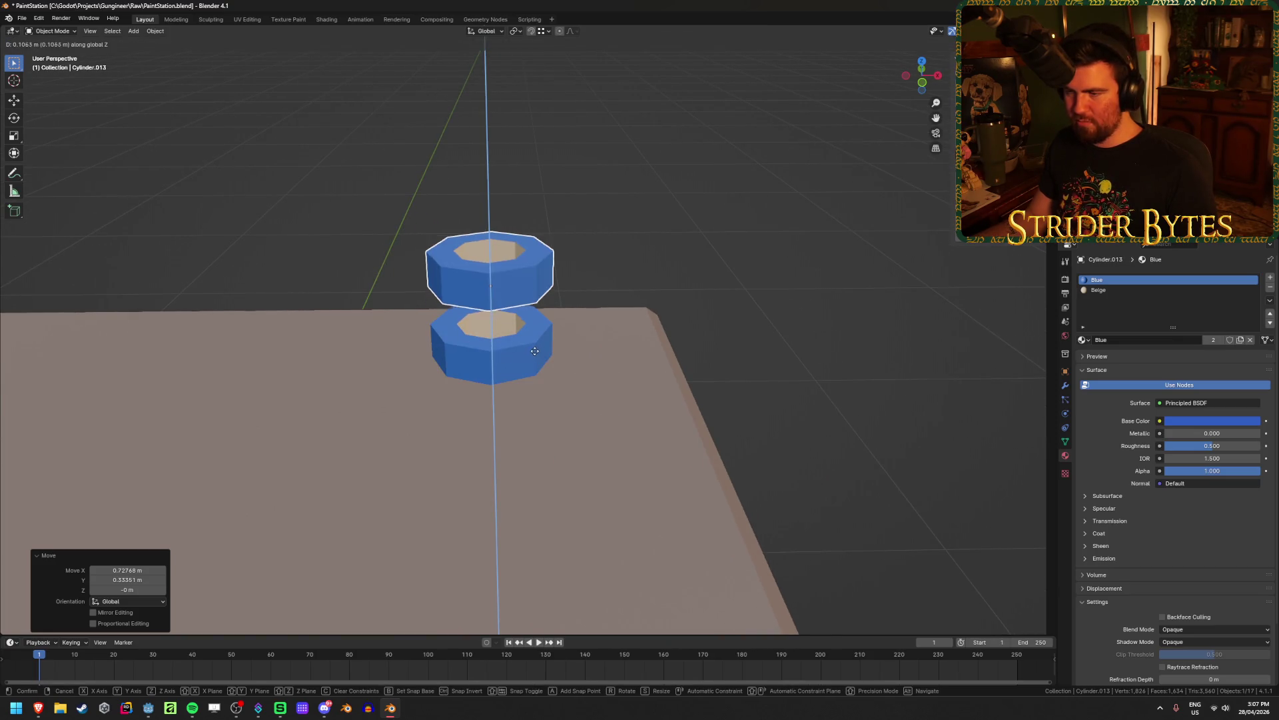
{"action": "left_click", "coordinate": [606, 367]}
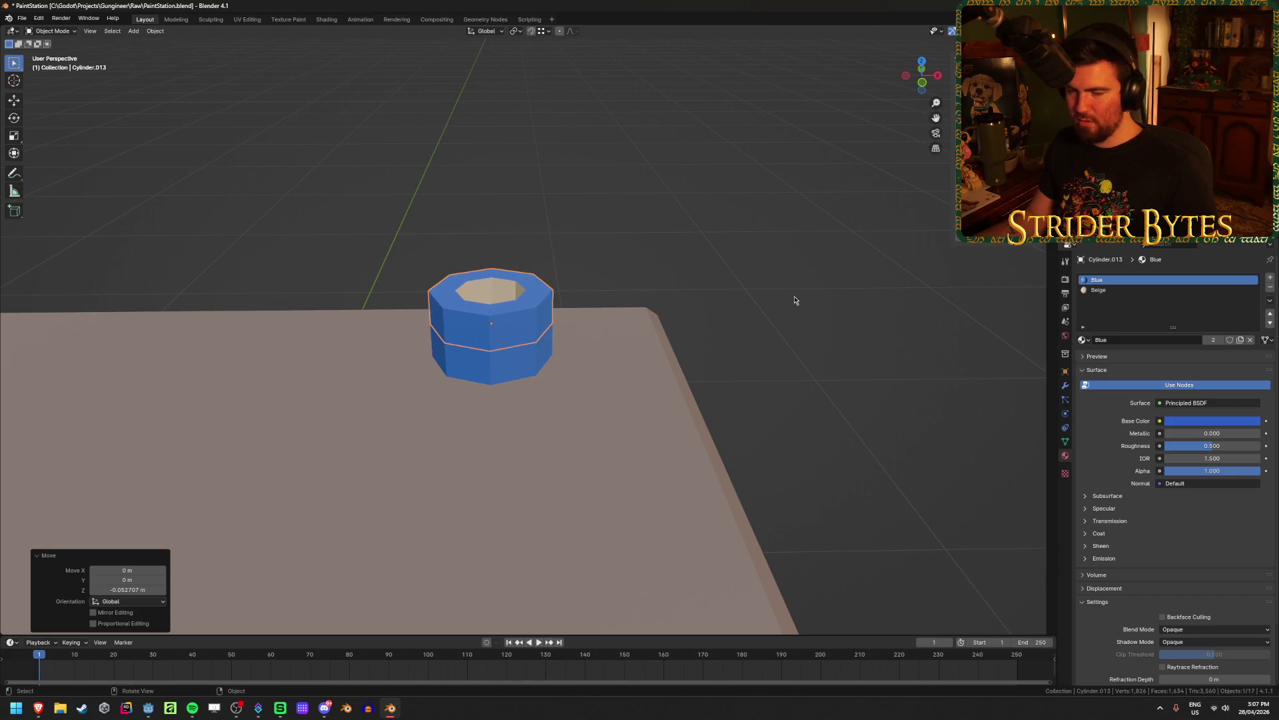
{"action": "key", "text": "s"}
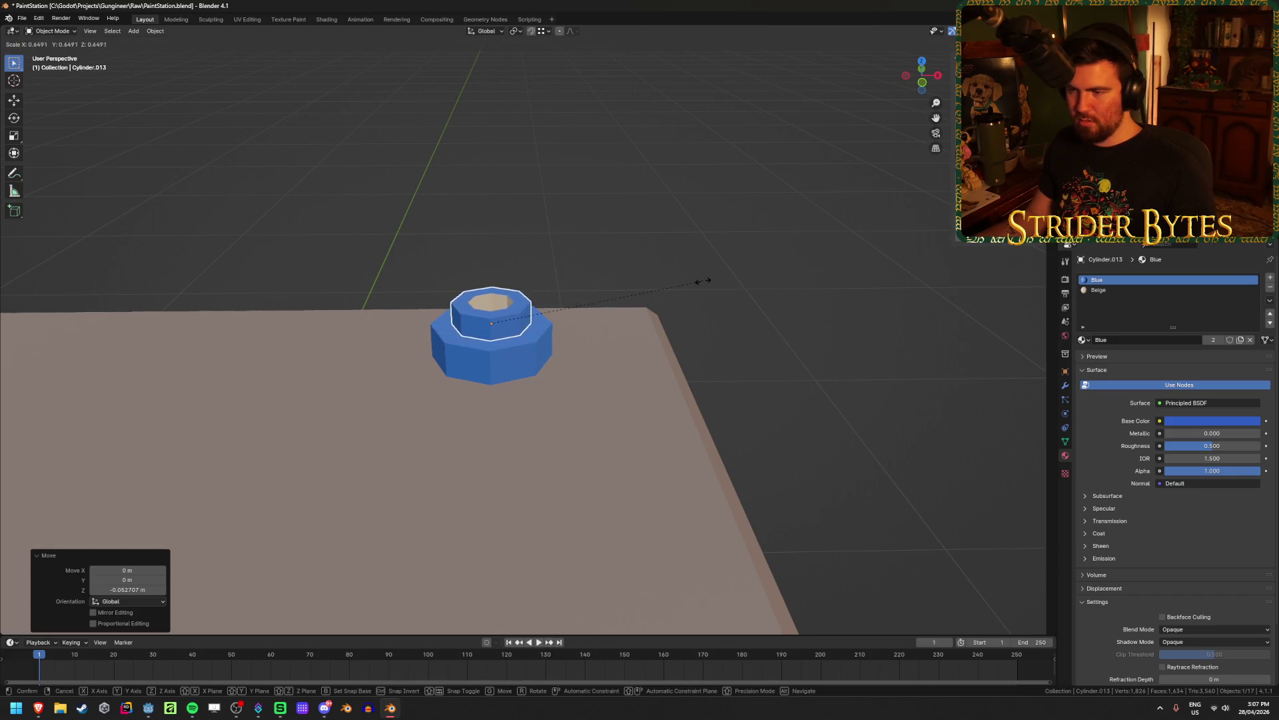
{"action": "left_click", "coordinate": [713, 288]}
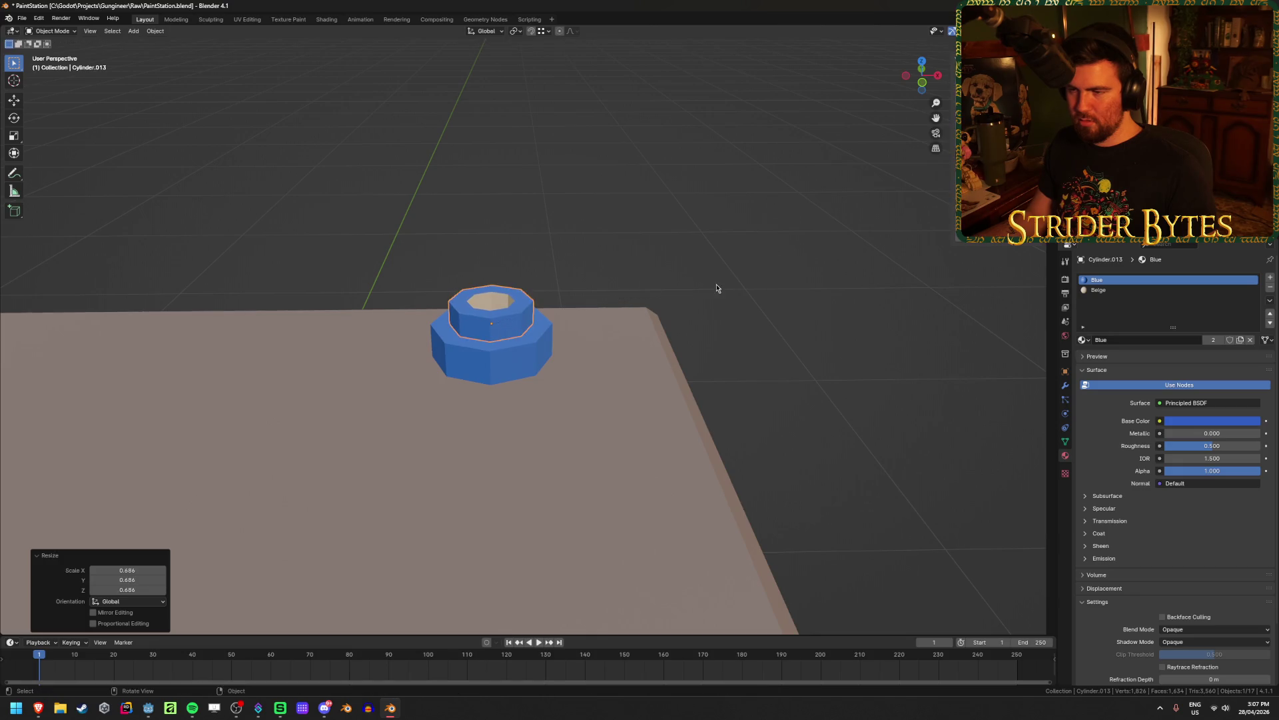
Move the small roll beside the bigger one, tilt it, and save the file
{"action": "left_click", "coordinate": [690, 308]}
{"action": "left_click", "coordinate": [508, 322]}
{"action": "middle_click_drag", "start_coordinate": [559, 334], "coordinate": [665, 361], "text": "shift"}
{"action": "key", "text": "KP_1"}
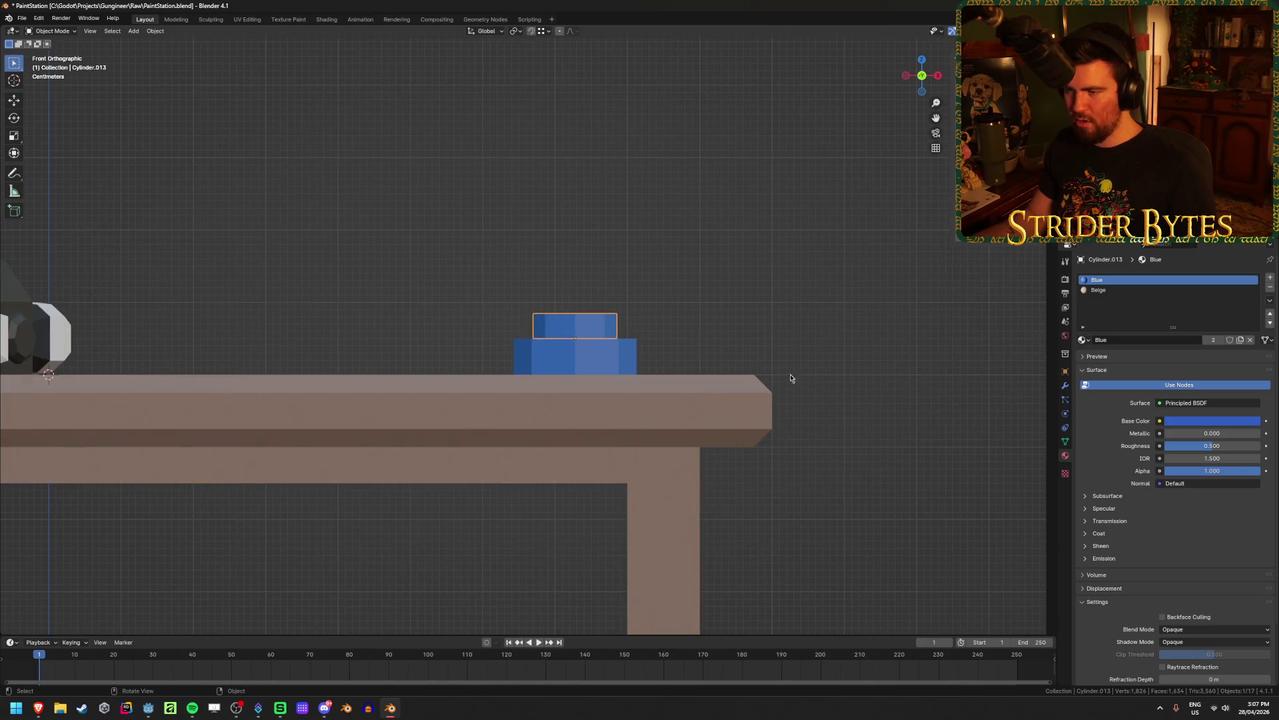
{"action": "key", "text": "g"}
{"action": "left_click", "coordinate": [717, 383]}
{"action": "key", "text": "r"}
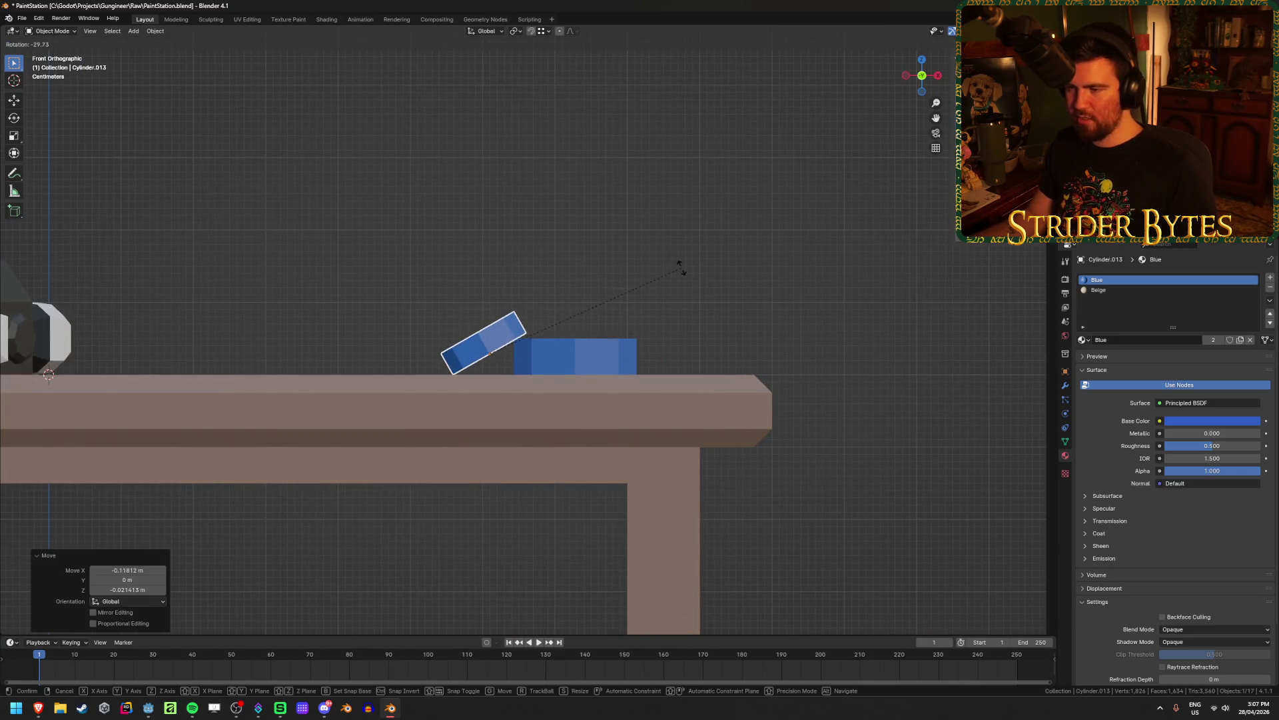
{"action": "left_click", "coordinate": [681, 268]}
{"action": "mouse_move", "coordinate": [680, 277]}
{"action": "middle_mouse_down"}
{"action": "mouse_move", "coordinate": [693, 329]}
{"action": "mouse_move", "coordinate": [686, 302]}
{"action": "middle_mouse_up"}
{"action": "left_click", "coordinate": [754, 334]}
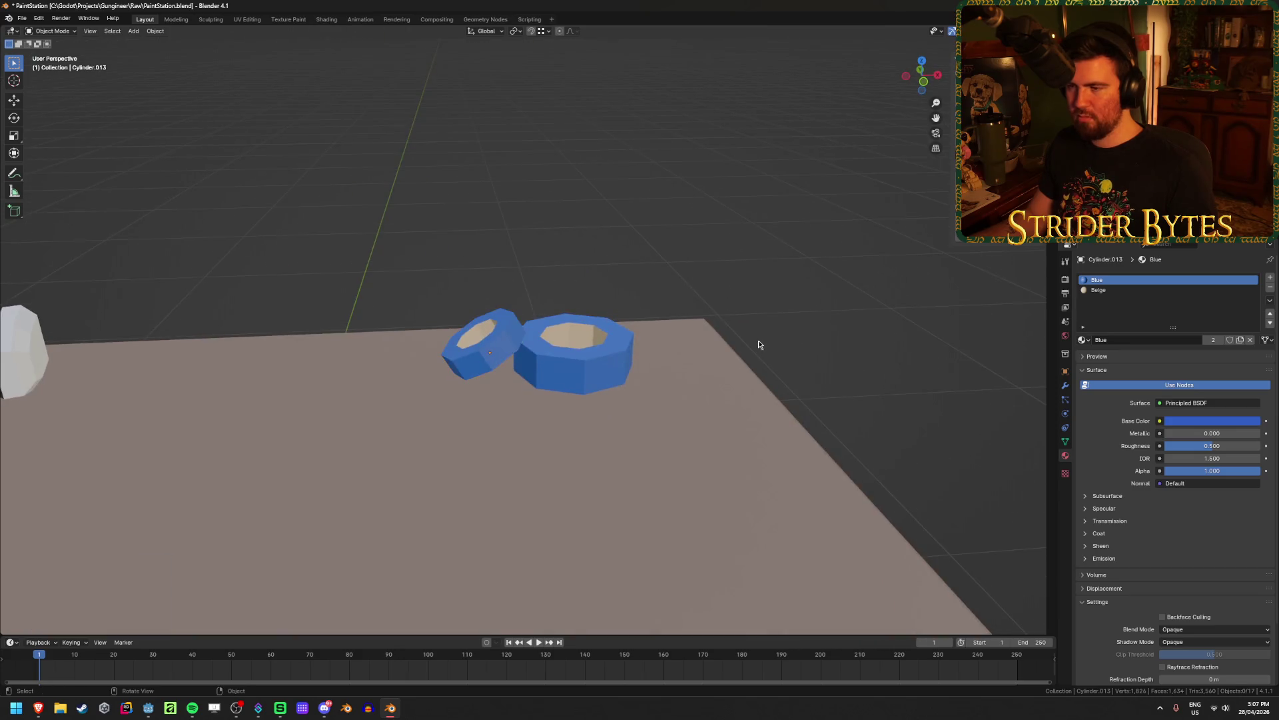
{"action": "scroll", "coordinate": [692, 260], "scroll_direction": "down", "scroll_amount": 8}
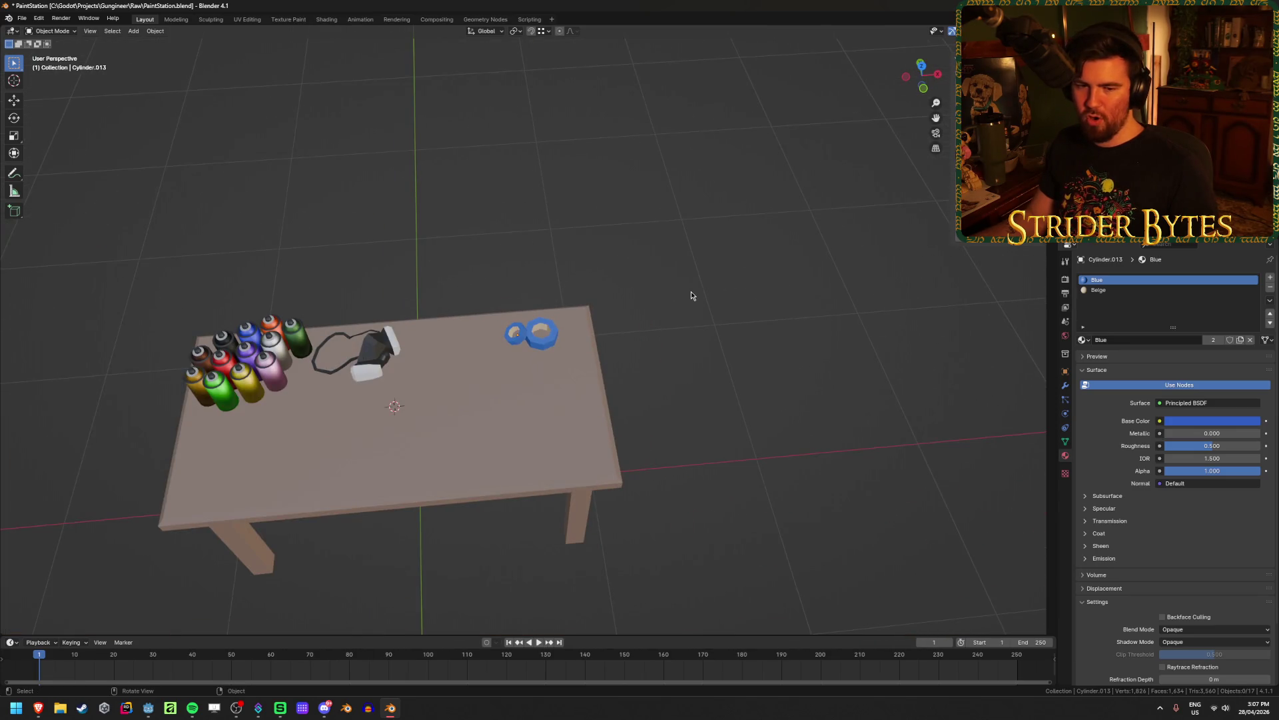
{"action": "key", "text": "ctrl+s"}
{"action": "left_click", "coordinate": [148, 708]}
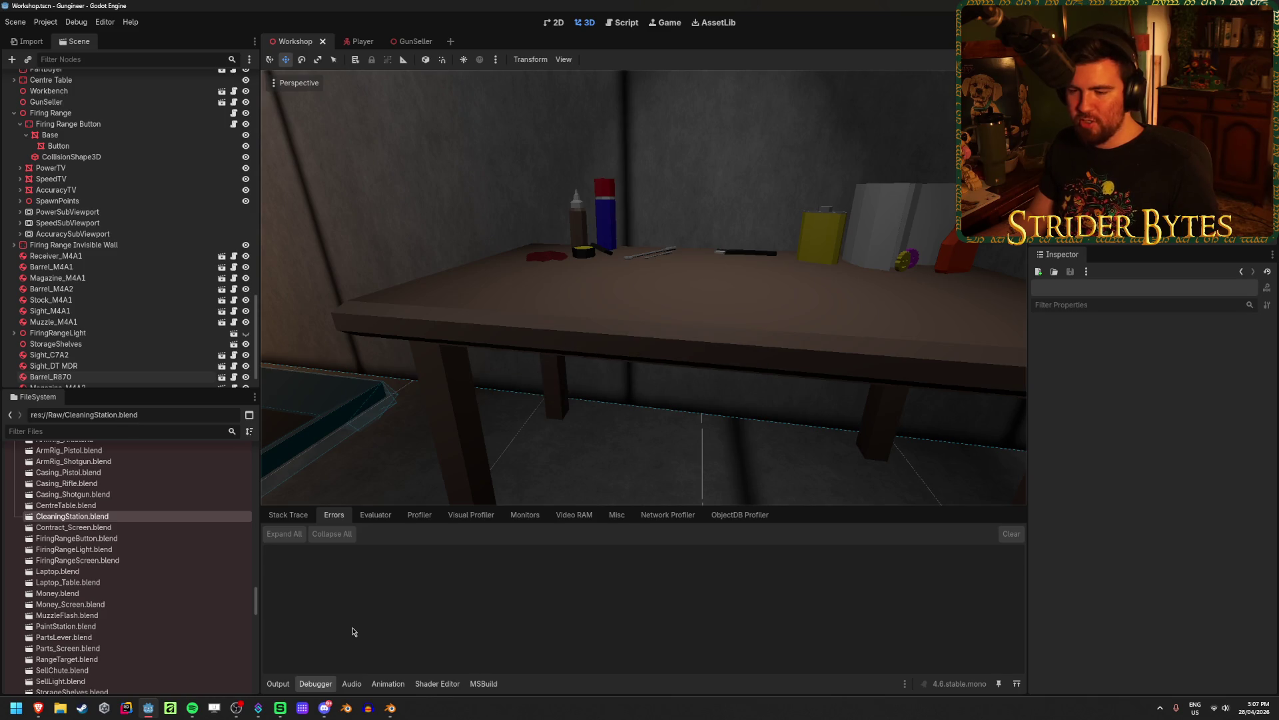
{"action": "right_click_drag", "start_coordinate": [351, 245], "coordinate": [363, 292]}
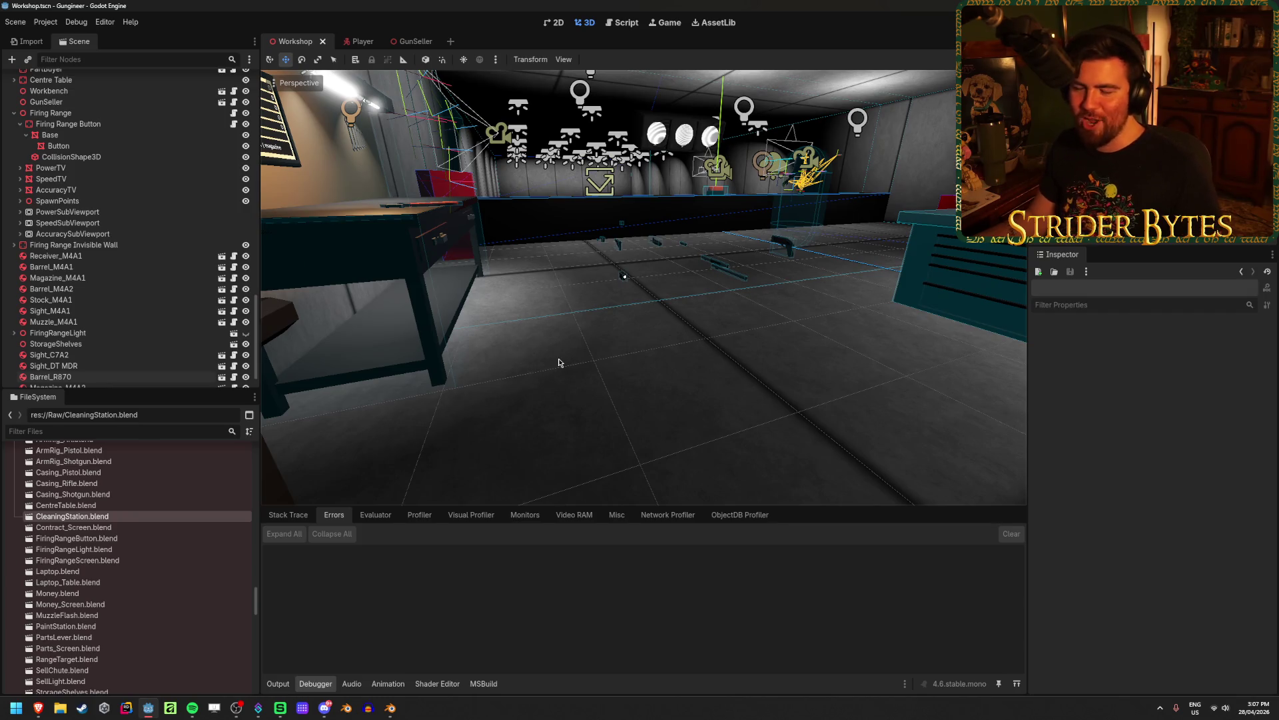
{"action": "scroll", "coordinate": [166, 600], "scroll_direction": "down", "scroll_amount": 5}
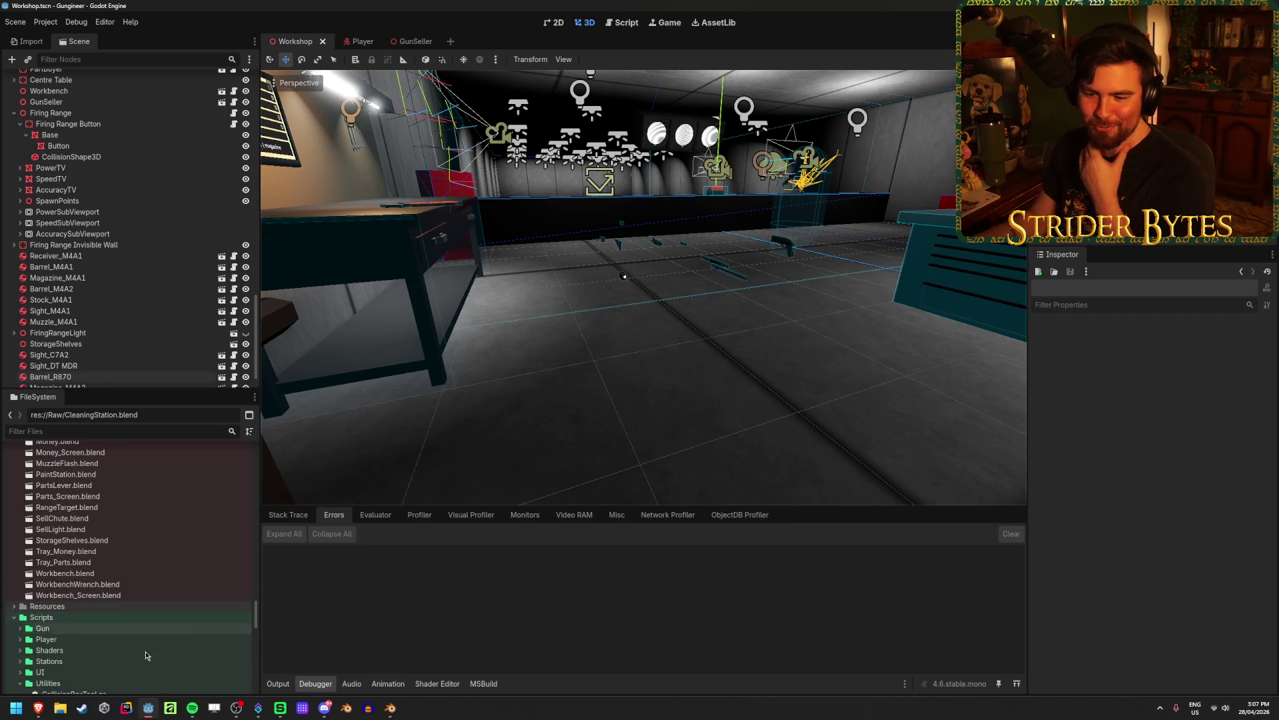
{"action": "scroll", "coordinate": [230, 593], "scroll_direction": "down", "scroll_amount": 10}
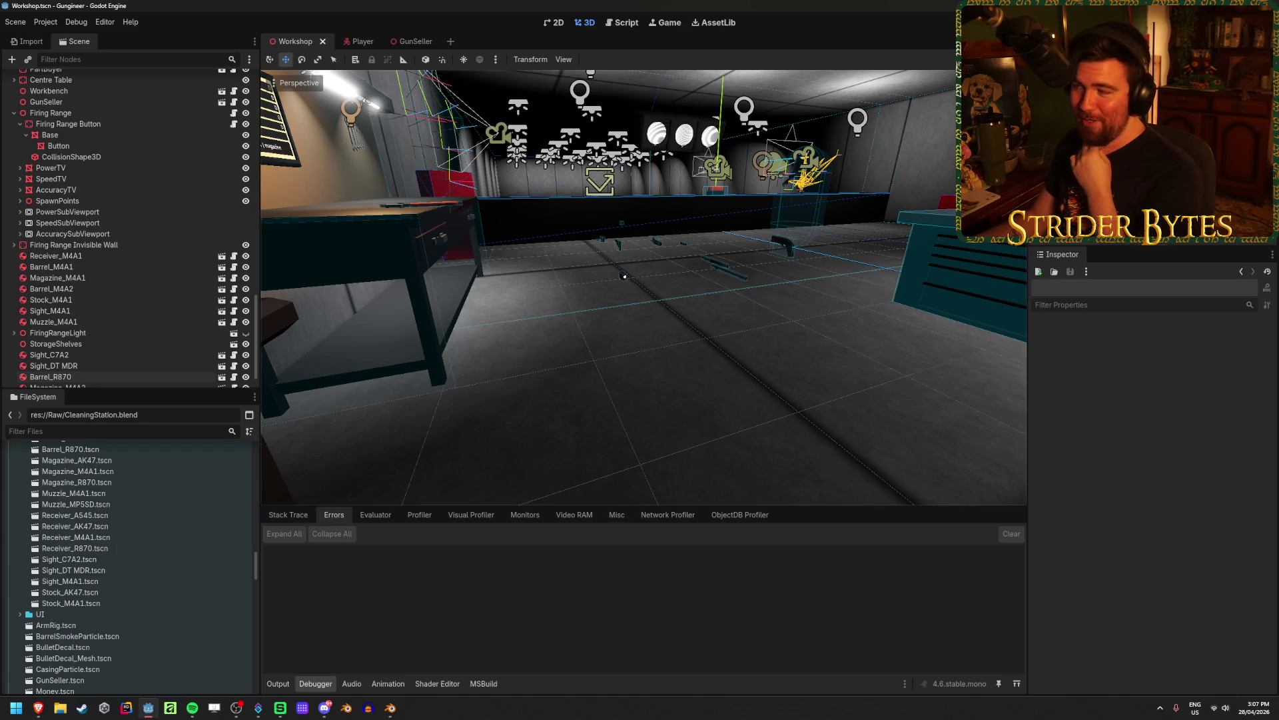
{"action": "key", "text": "alt+Tab"}
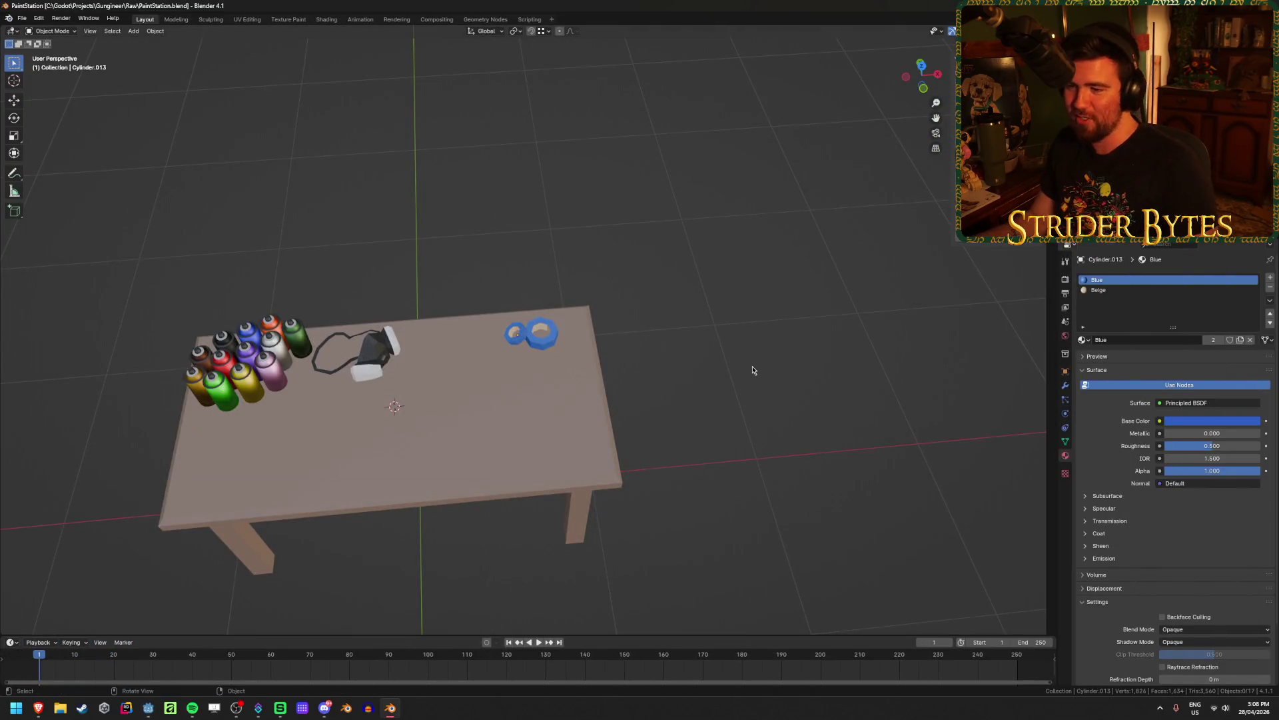
Rotate both tape rolls together to a new angle and move them to a new position
{"action": "scroll", "coordinate": [662, 408], "scroll_direction": "up", "scroll_amount": 4}
{"action": "left_click", "coordinate": [572, 357]}
{"action": "key", "text": "KP_7"}
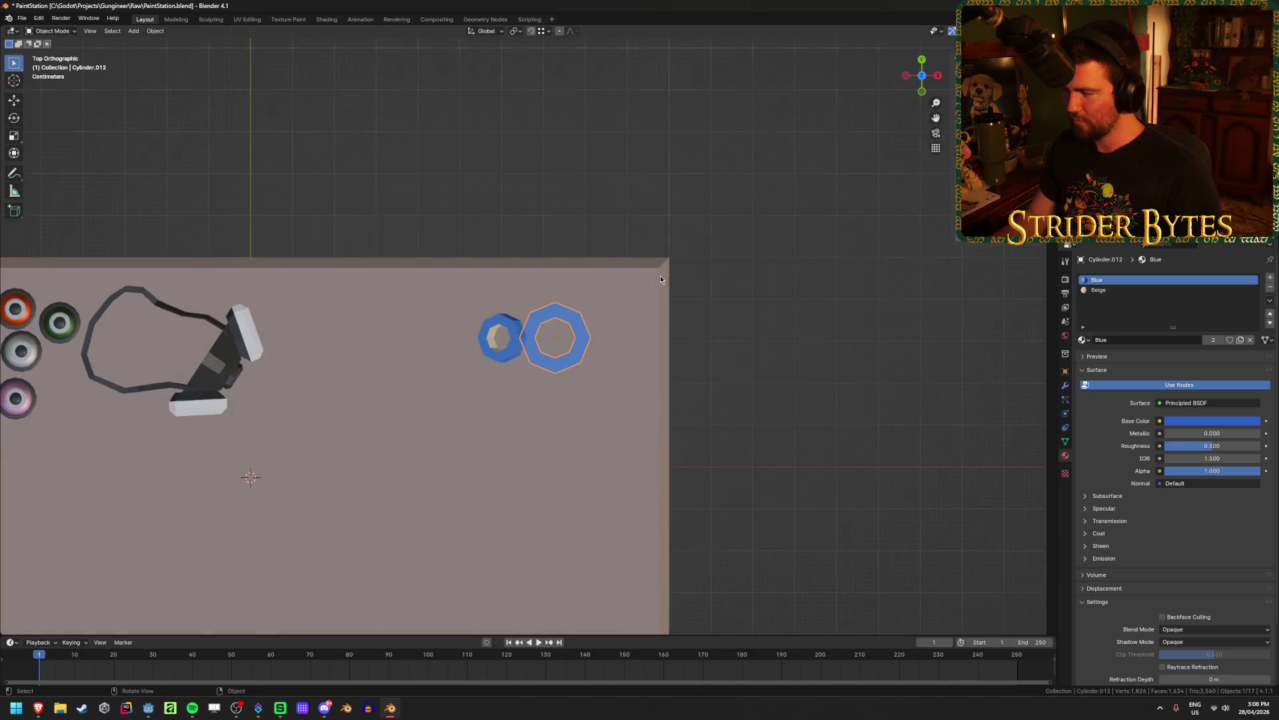
{"action": "left_click", "coordinate": [511, 344], "text": "shift"}
{"action": "key", "text": "r"}
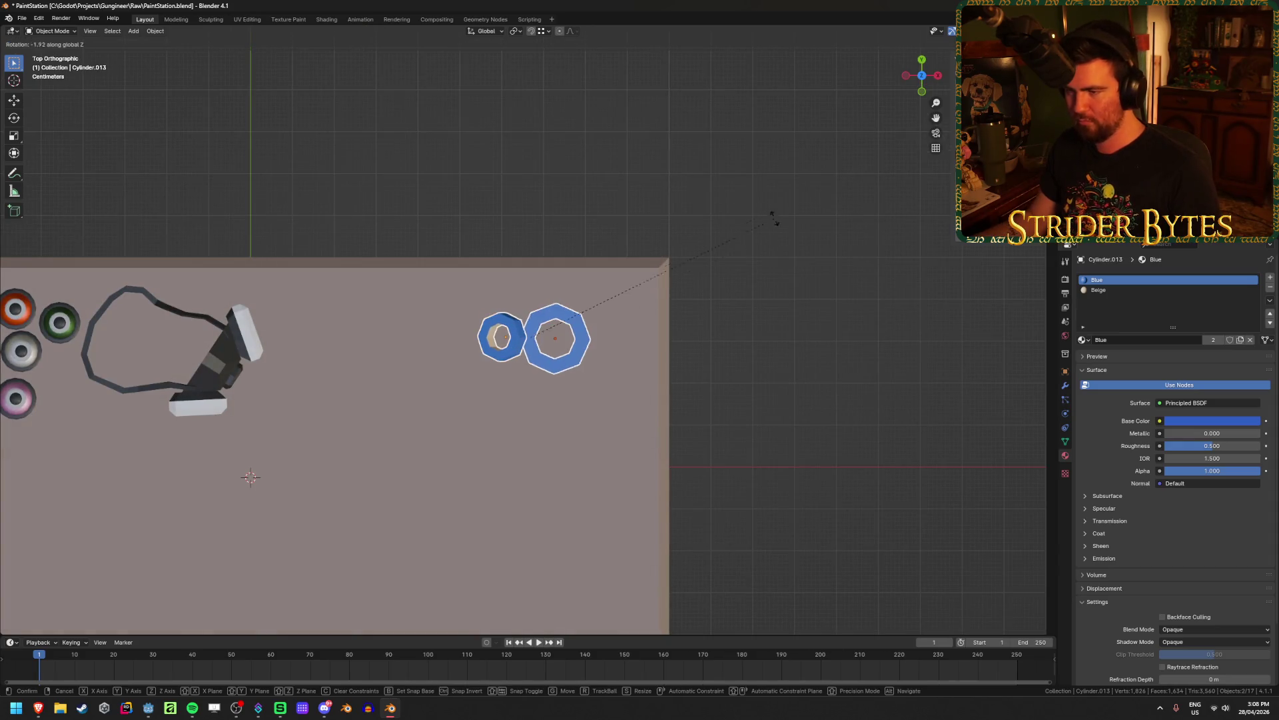
{"action": "left_click", "coordinate": [782, 322]}
{"action": "key", "text": "g"}
{"action": "left_click", "coordinate": [825, 331]}
{"action": "mouse_move", "coordinate": [825, 331]}
{"action": "middle_mouse_down"}
{"action": "mouse_move", "coordinate": [757, 400]}
{"action": "mouse_move", "coordinate": [771, 338]}
{"action": "mouse_move", "coordinate": [720, 434]}
{"action": "middle_mouse_up"}
Scale the smaller tilted roll by 1.129 and nudge it 0.0165 m along X
{"action": "left_click", "coordinate": [560, 330]}
{"action": "key", "text": "s"}
{"action": "left_click", "coordinate": [719, 282]}
{"action": "middle_click_drag", "start_coordinate": [720, 281], "coordinate": [733, 277]}
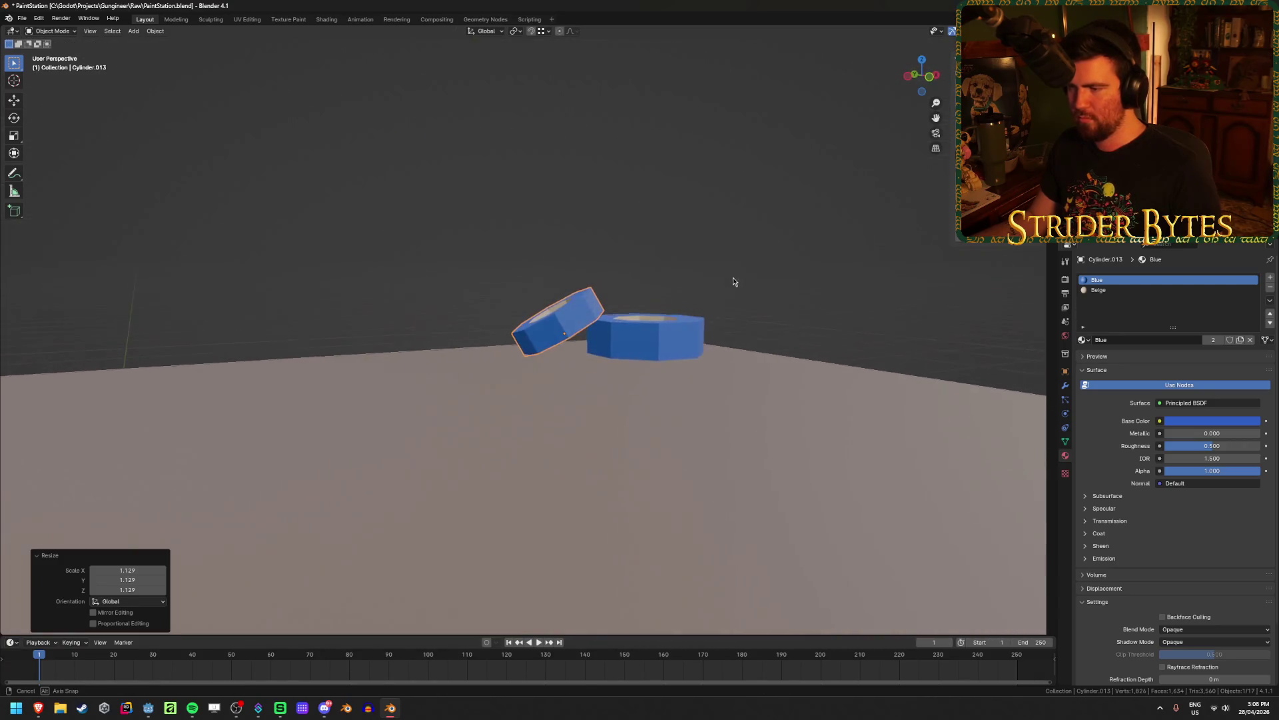
{"action": "key", "text": "KP_1"}
{"action": "key", "text": "g"}
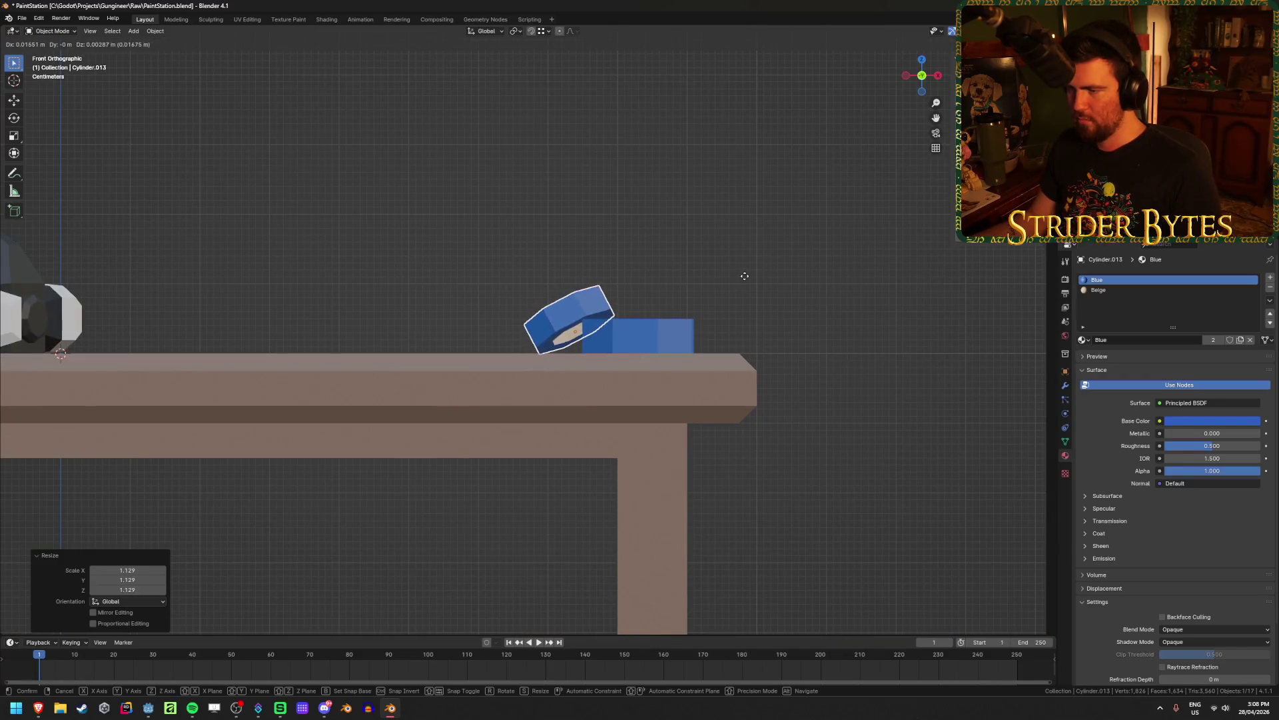
{"action": "left_click", "coordinate": [745, 277]}
{"action": "mouse_move", "coordinate": [745, 278]}
{"action": "middle_mouse_down"}
{"action": "mouse_move", "coordinate": [768, 274]}
{"action": "mouse_move", "coordinate": [717, 302]}
{"action": "mouse_move", "coordinate": [600, 277]}
{"action": "mouse_move", "coordinate": [811, 323]}
{"action": "mouse_move", "coordinate": [783, 318]}
{"action": "middle_mouse_up"}
Save PaintStation.blend
{"action": "scroll", "coordinate": [599, 277], "scroll_direction": "up", "scroll_amount": 4}
{"action": "key", "text": "ctrl+s"}
{"action": "scroll", "coordinate": [782, 319], "scroll_direction": "down", "scroll_amount": 4}
{"action": "middle_click_drag", "start_coordinate": [614, 337], "coordinate": [528, 192]}
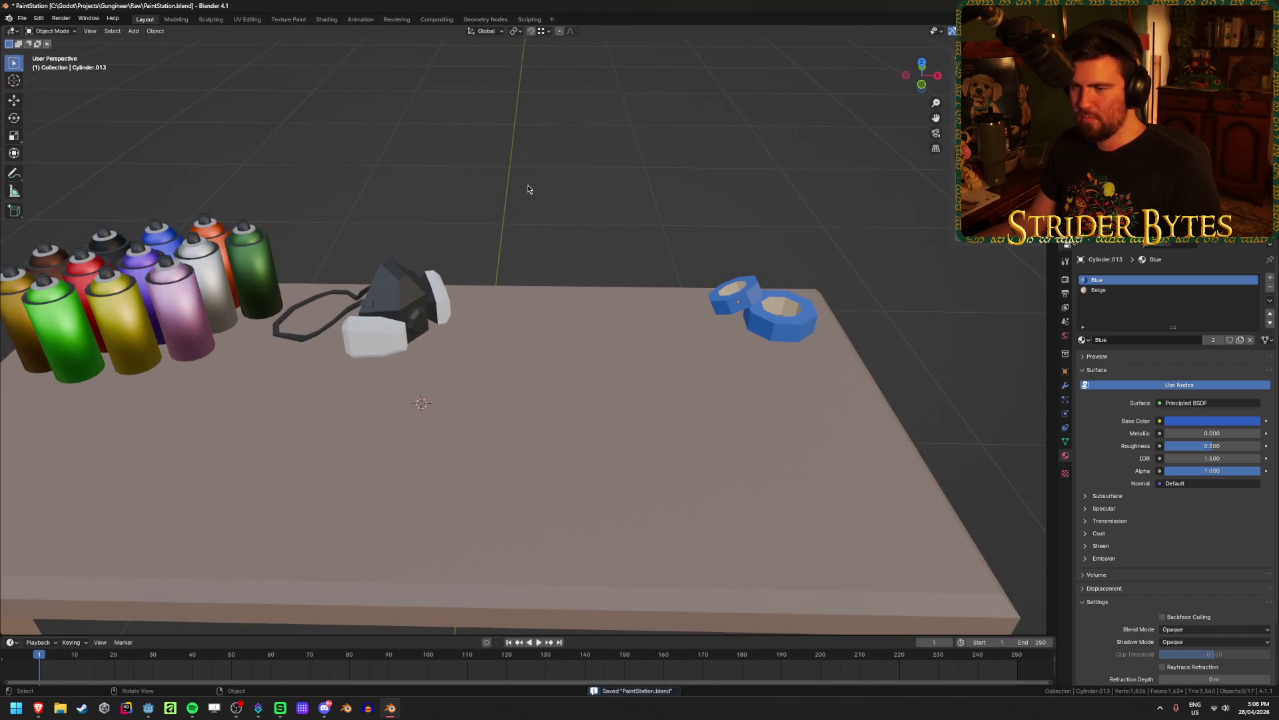
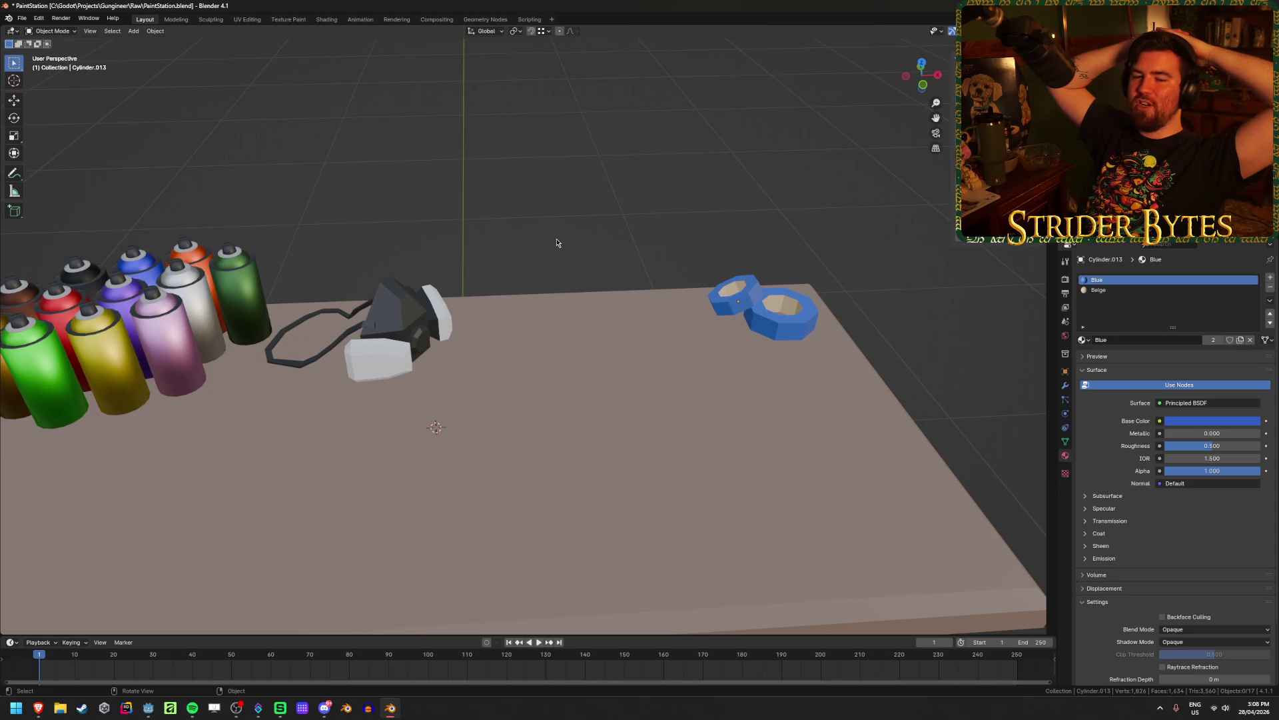
Apply the smaller blue tape roll's rotation to its geometry
{"action": "left_click", "coordinate": [744, 303]}
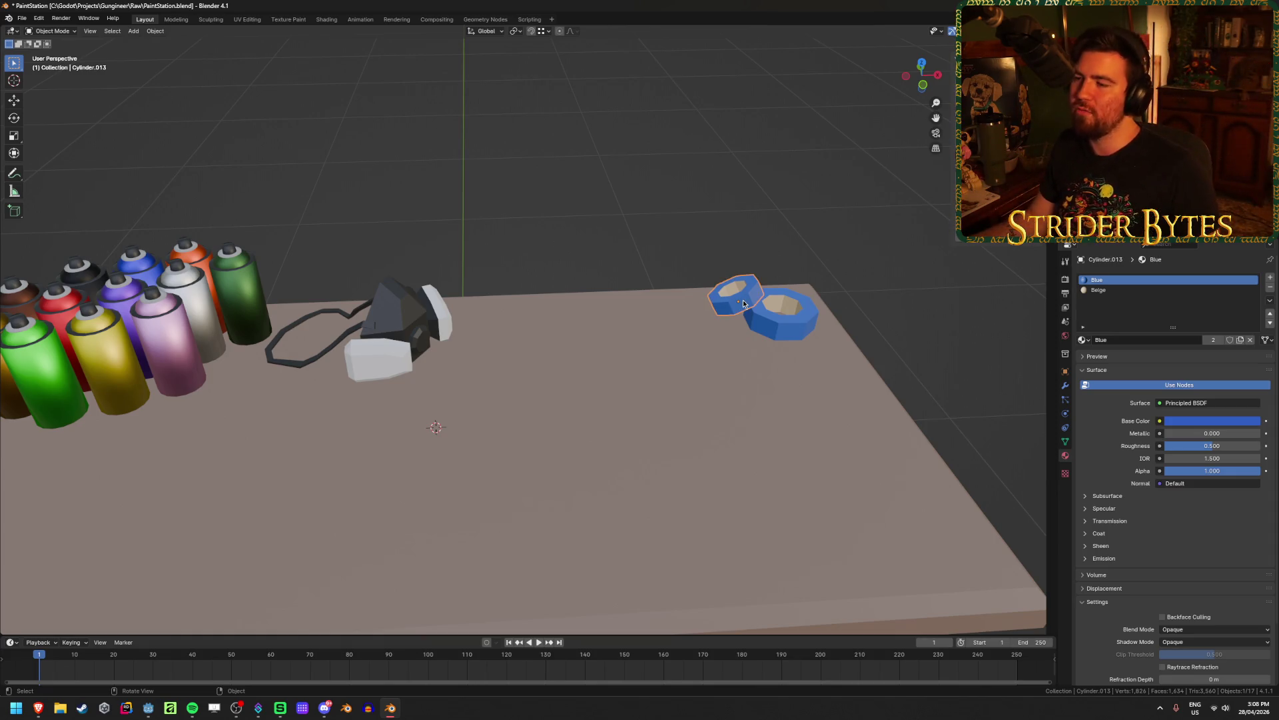
{"action": "key", "text": "ctrl+a"}
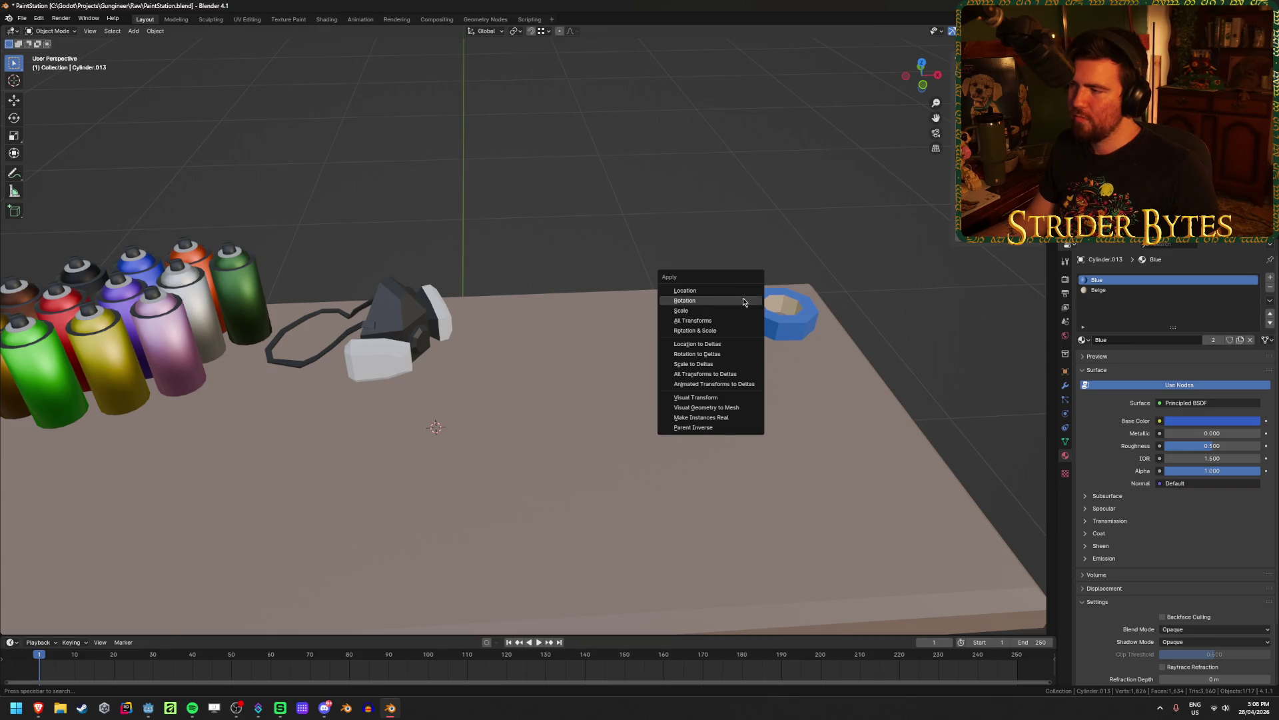
{"action": "left_click", "coordinate": [741, 304]}
{"action": "key", "text": "ctrl+a"}
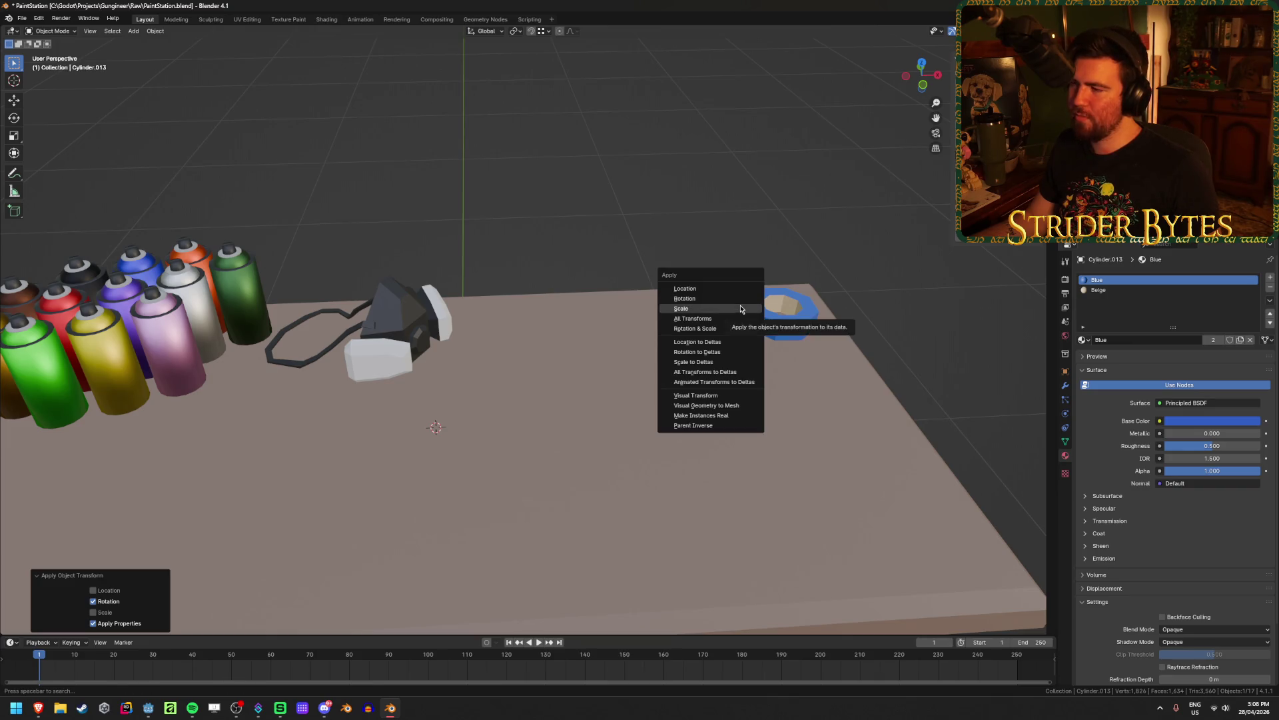
{"action": "key", "text": "ctrl+s"}
{"action": "key", "text": "ctrl+a"}
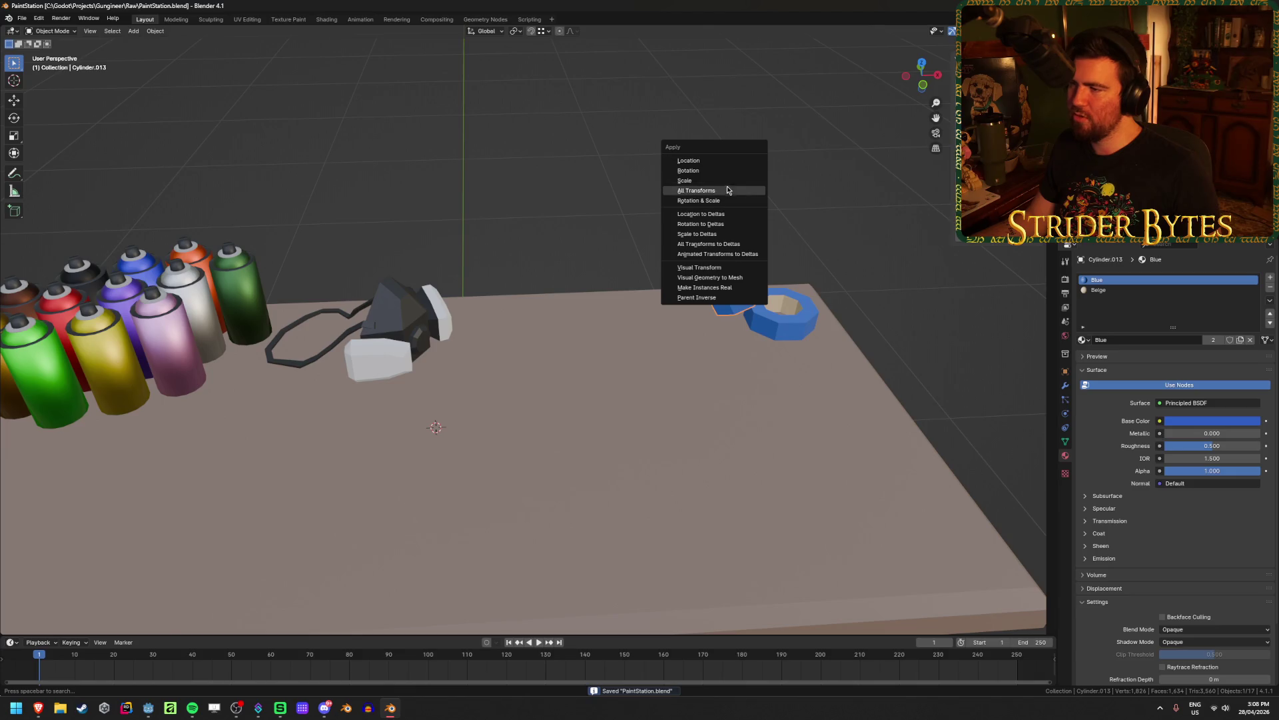
{"action": "left_click", "coordinate": [726, 186]}
Select the larger tape roll, then deselect it and save the PaintStation file
{"action": "left_click", "coordinate": [783, 327]}
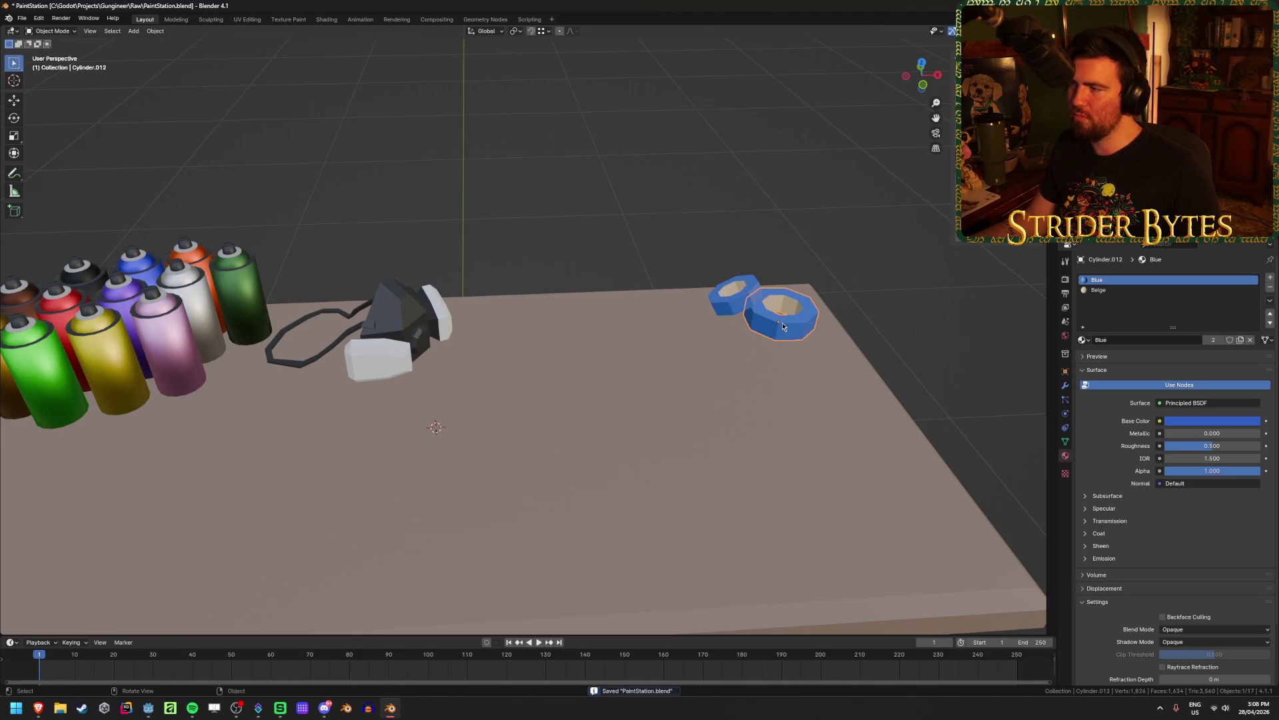
{"action": "left_click", "coordinate": [581, 180]}
{"action": "key", "text": "ctrl+s"}
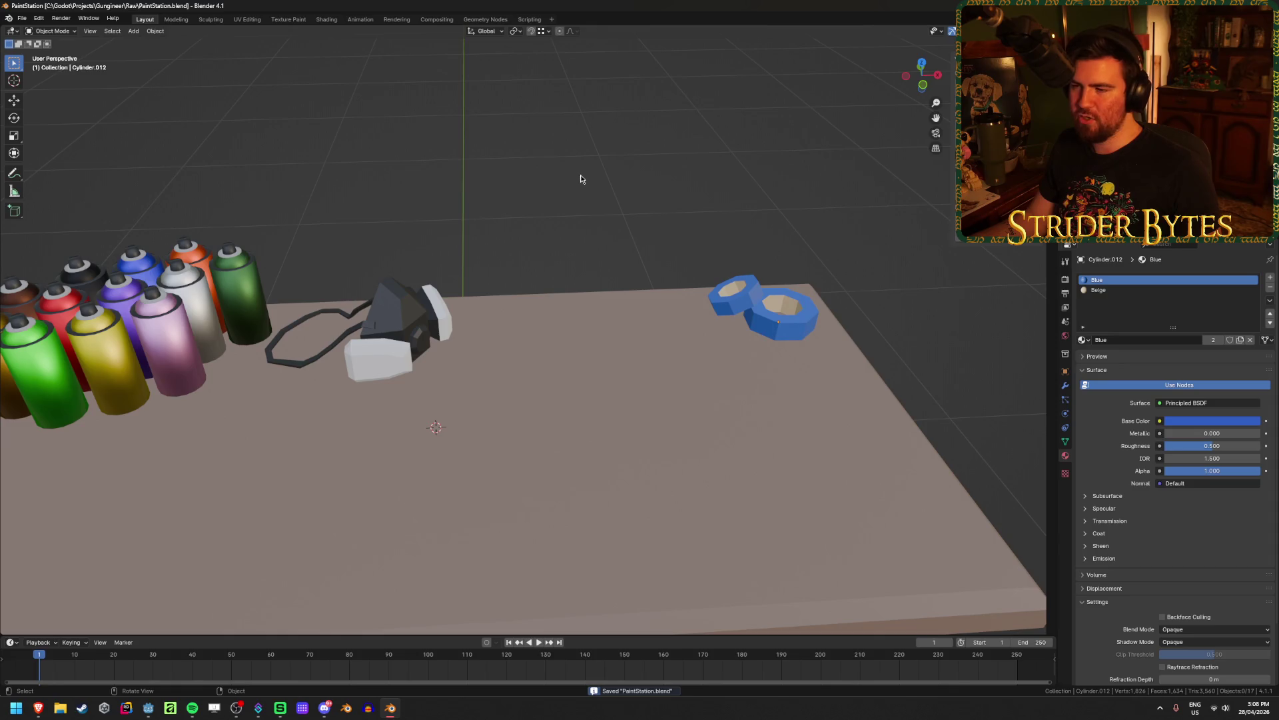
{"action": "scroll", "coordinate": [574, 317], "scroll_direction": "down", "scroll_amount": 4}
{"action": "scroll", "coordinate": [613, 200], "scroll_direction": "up", "scroll_amount": 1}
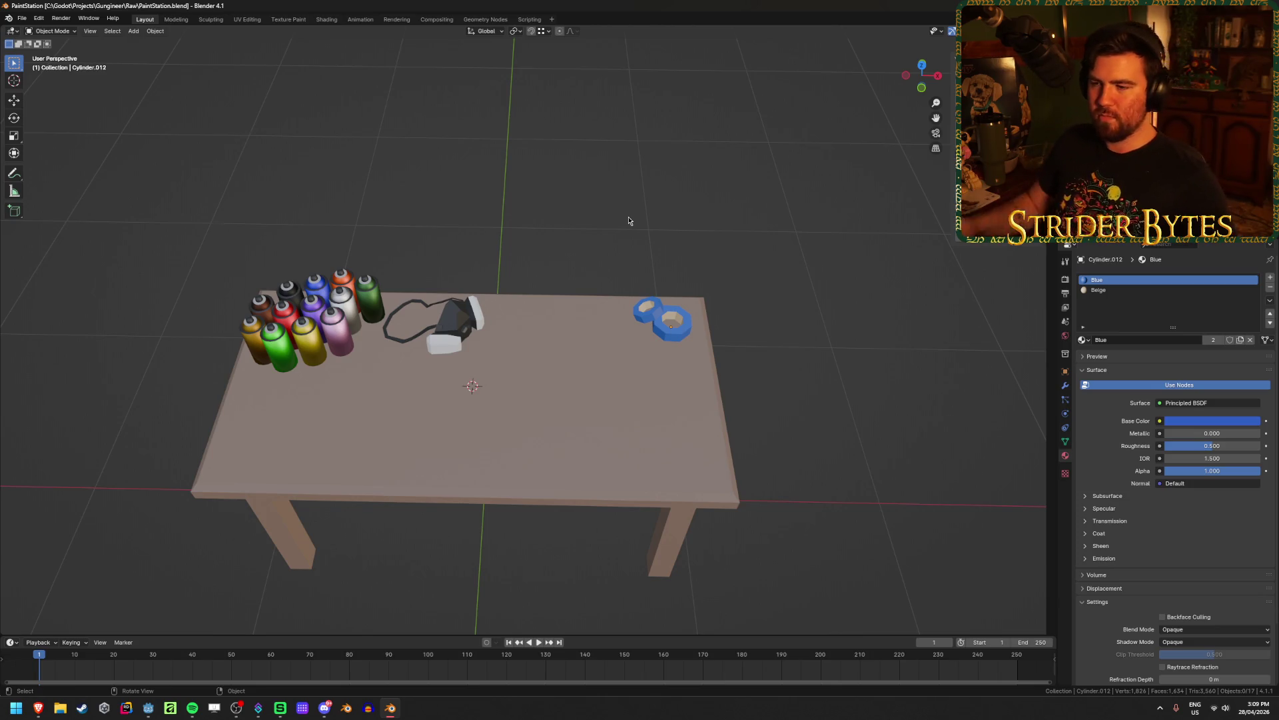
{"action": "key", "text": "ctrl+s"}
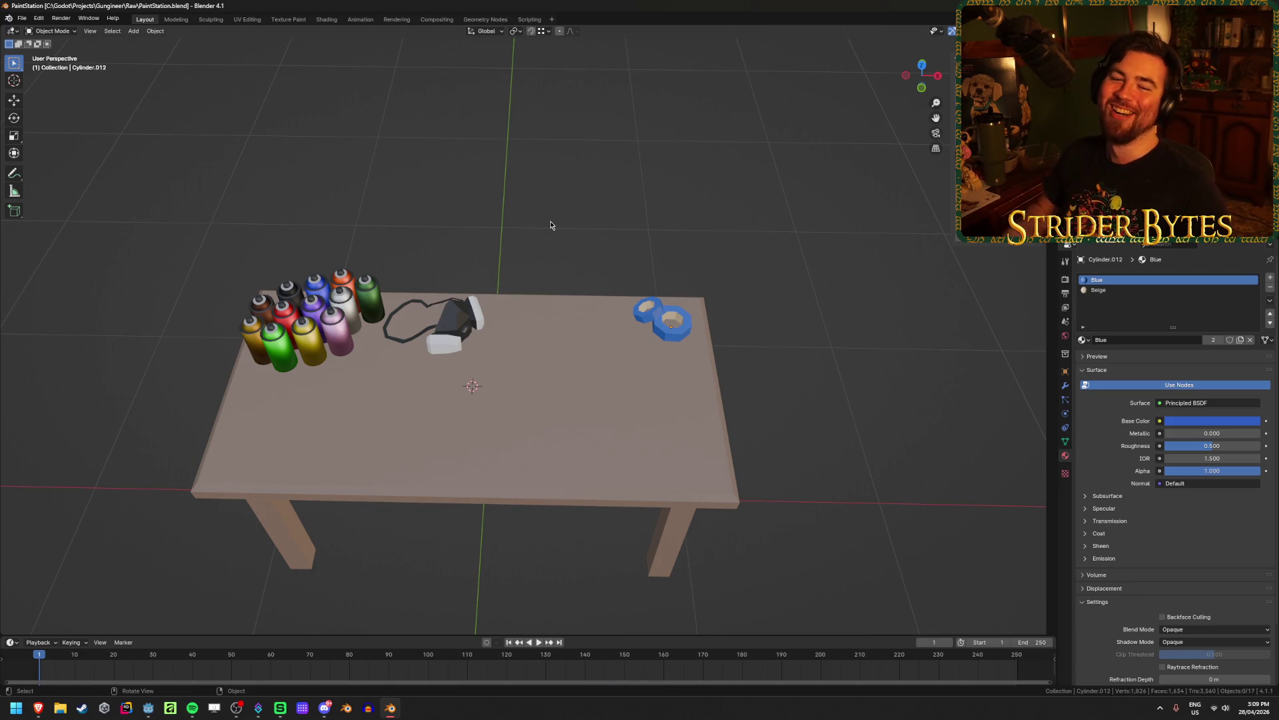
{"action": "mouse_move", "coordinate": [579, 227]}
{"action": "middle_mouse_down"}
{"action": "mouse_move", "coordinate": [585, 200]}
{"action": "mouse_move", "coordinate": [595, 222]}
{"action": "middle_mouse_up"}
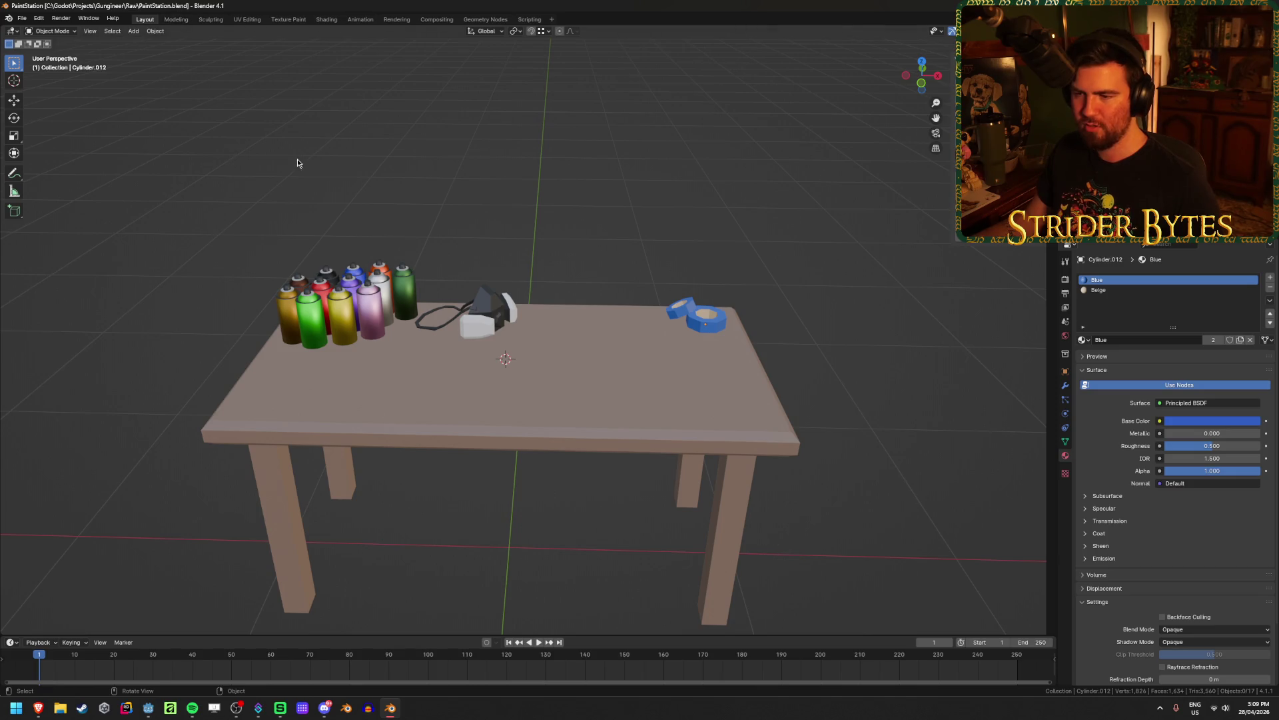
{"action": "key", "text": "ctrl+s"}
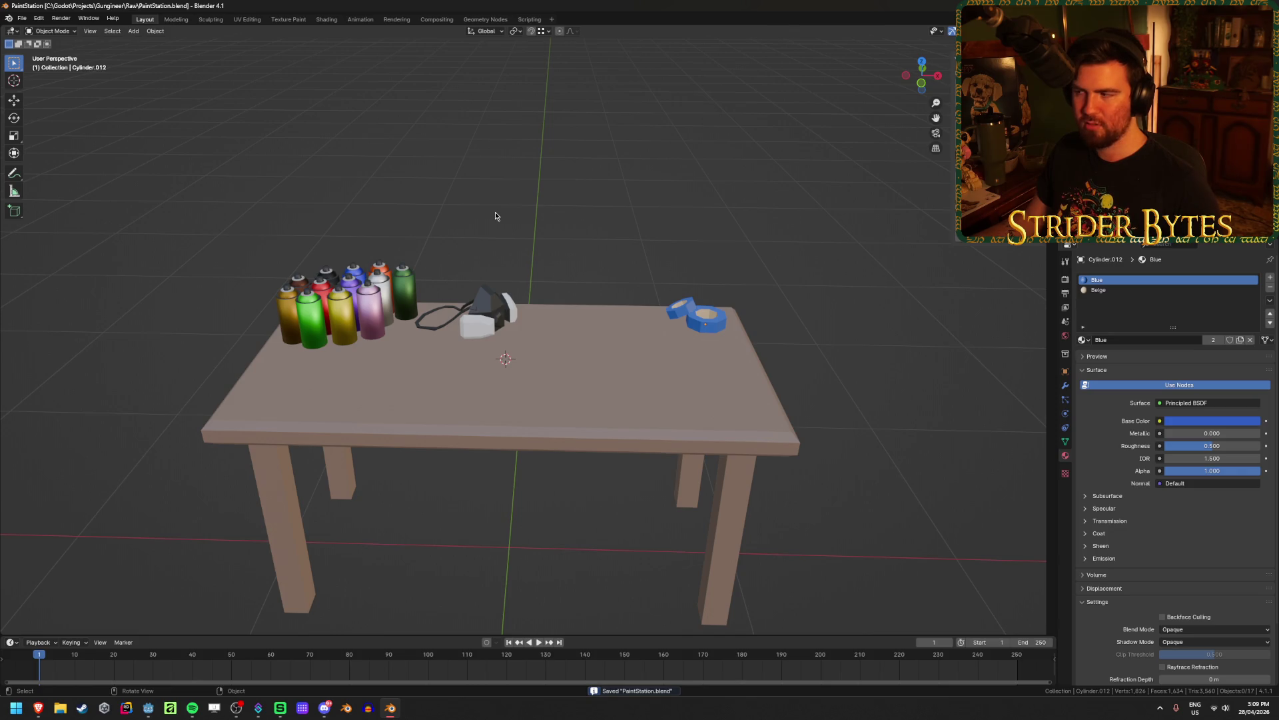
{"action": "left_click", "coordinate": [618, 411]}
Darken the table's brown base colour and save the file
{"action": "left_click", "coordinate": [1212, 400]}
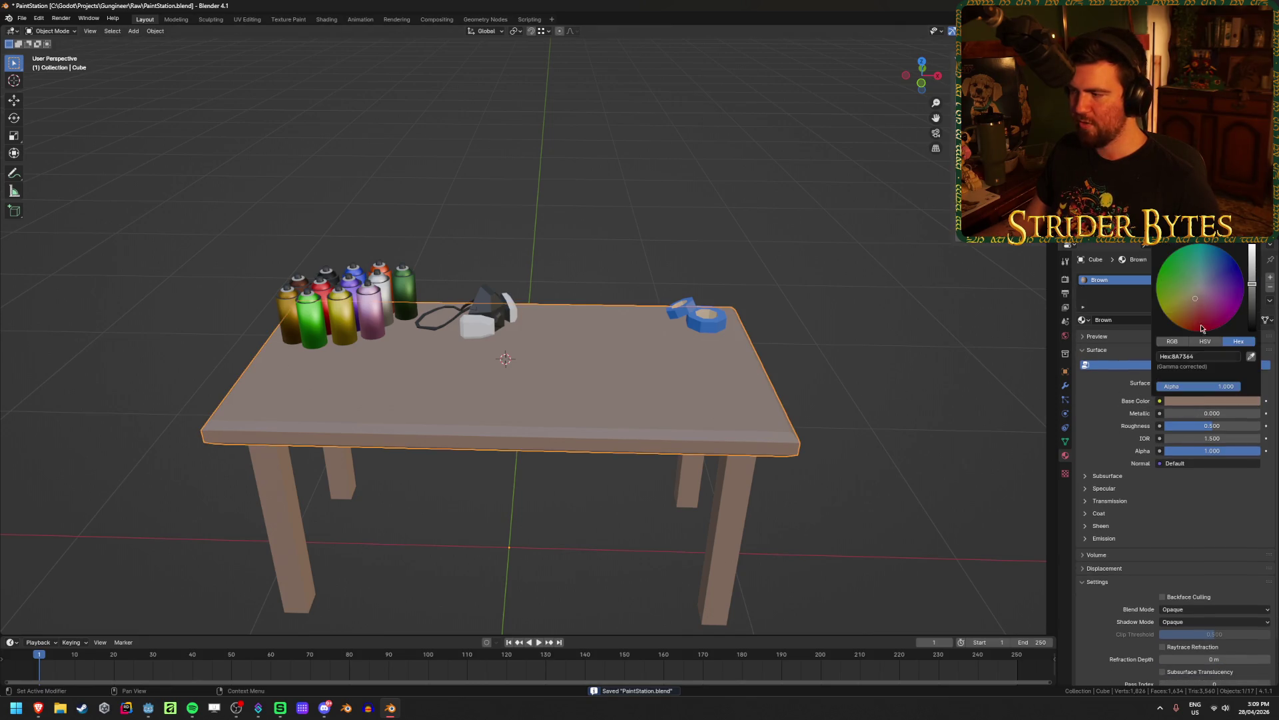
{"action": "mouse_move", "coordinate": [1256, 291]}
{"action": "left_mouse_down"}
{"action": "mouse_move", "coordinate": [1253, 306]}
{"action": "mouse_move", "coordinate": [1189, 306]}
{"action": "left_mouse_up"}
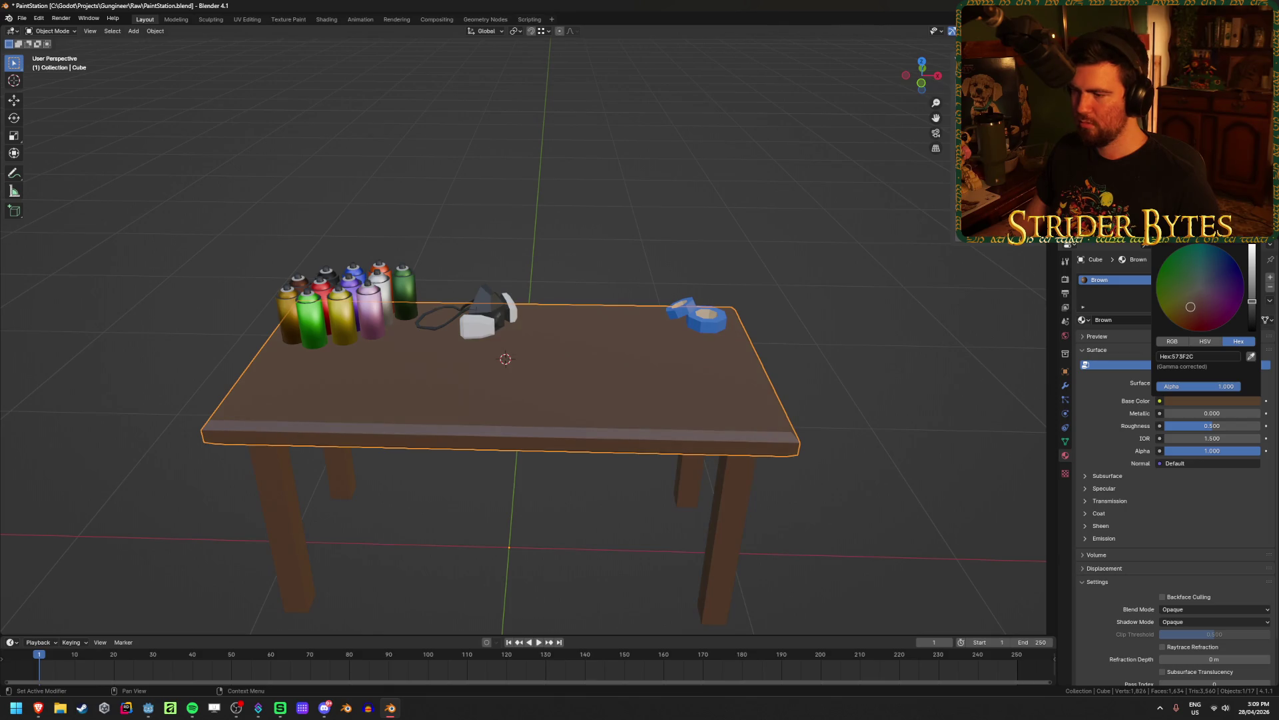
{"action": "left_click_drag", "start_coordinate": [1252, 306], "coordinate": [1252, 300]}
{"action": "mouse_move", "coordinate": [826, 393]}
{"action": "middle_mouse_down"}
{"action": "mouse_move", "coordinate": [917, 371]}
{"action": "mouse_move", "coordinate": [847, 351]}
{"action": "mouse_move", "coordinate": [853, 408]}
{"action": "middle_mouse_up"}
{"action": "key", "text": "ctrl+s"}
Set the table's roughness to 1.000, save, and view the table from several angles
{"action": "left_click", "coordinate": [1213, 425]}
{"action": "type", "text": "1"}
{"action": "key", "text": "Return"}
{"action": "left_click", "coordinate": [780, 473]}
{"action": "mouse_move", "coordinate": [781, 474]}
{"action": "middle_mouse_down"}
{"action": "mouse_move", "coordinate": [828, 494]}
{"action": "mouse_move", "coordinate": [386, 446]}
{"action": "mouse_move", "coordinate": [414, 479]}
{"action": "mouse_move", "coordinate": [423, 417]}
{"action": "middle_mouse_up"}
{"action": "key", "text": "ctrl+s"}
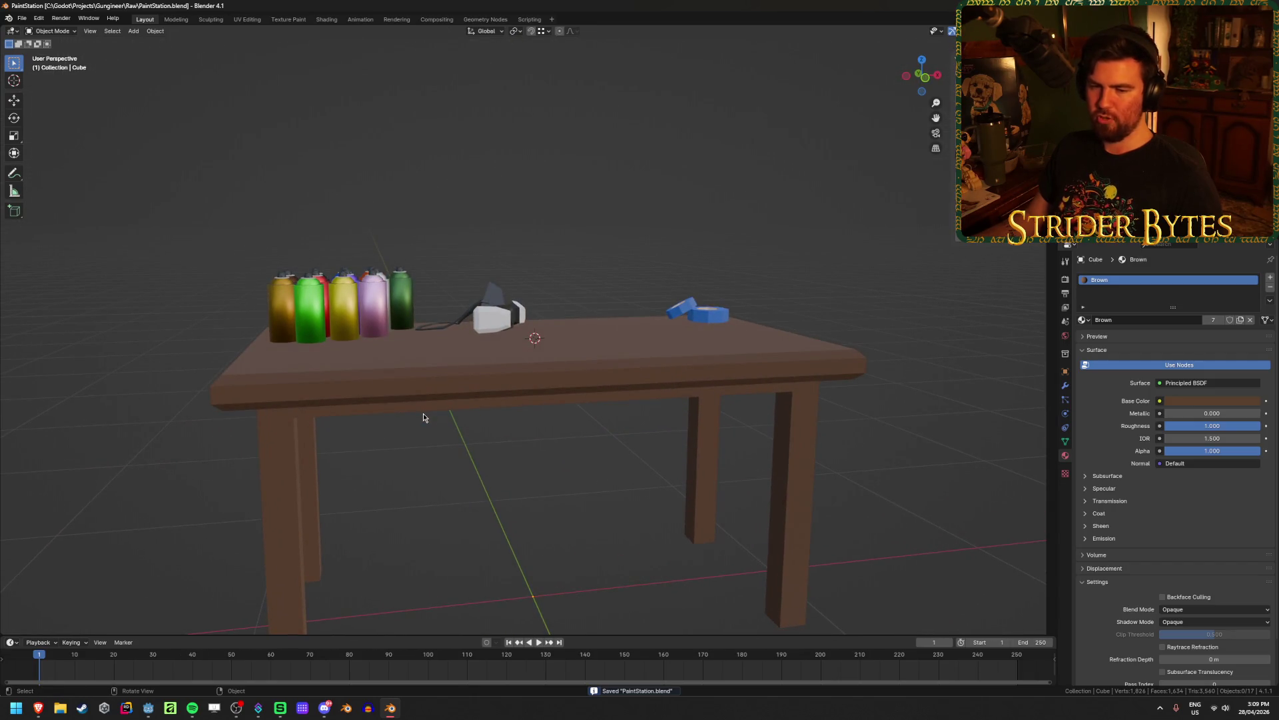
{"action": "mouse_move", "coordinate": [560, 522]}
{"action": "middle_mouse_down"}
{"action": "mouse_move", "coordinate": [585, 505]}
{"action": "mouse_move", "coordinate": [570, 524]}
{"action": "middle_mouse_up"}
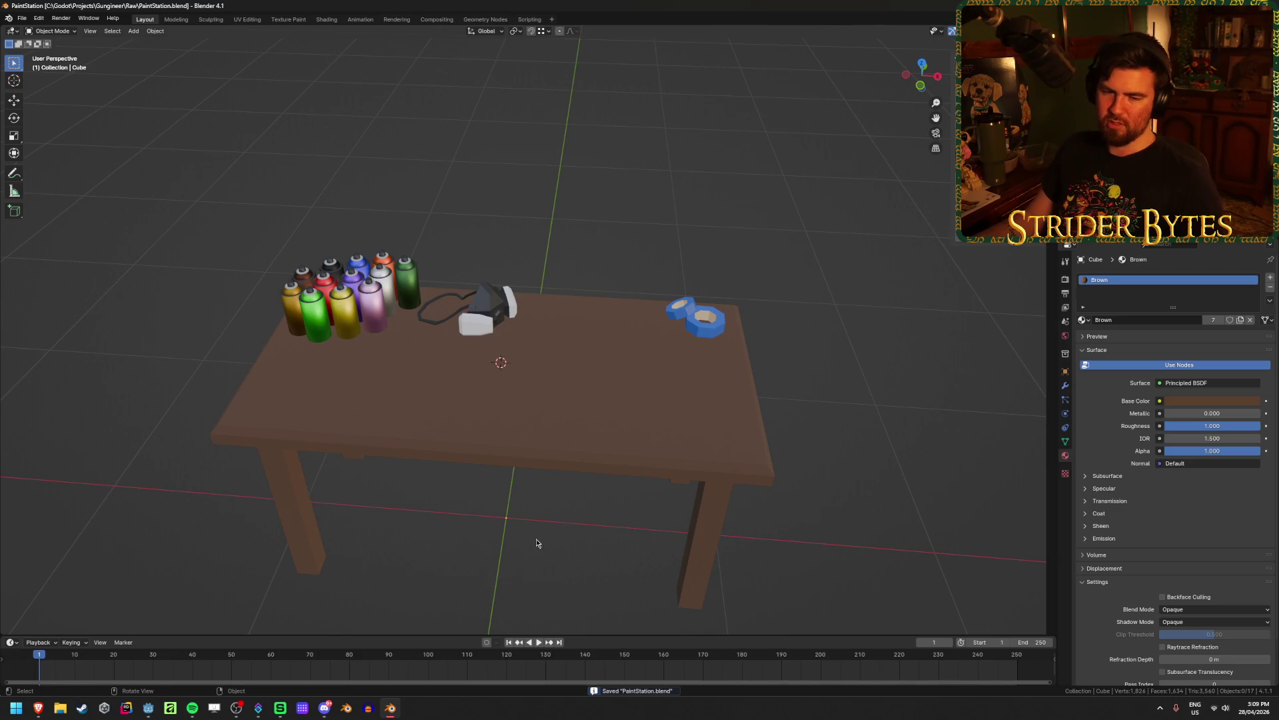
{"action": "mouse_move", "coordinate": [502, 560]}
{"action": "middle_mouse_down"}
{"action": "mouse_move", "coordinate": [425, 497]}
{"action": "mouse_move", "coordinate": [437, 494]}
{"action": "mouse_move", "coordinate": [451, 433]}
{"action": "middle_mouse_up"}
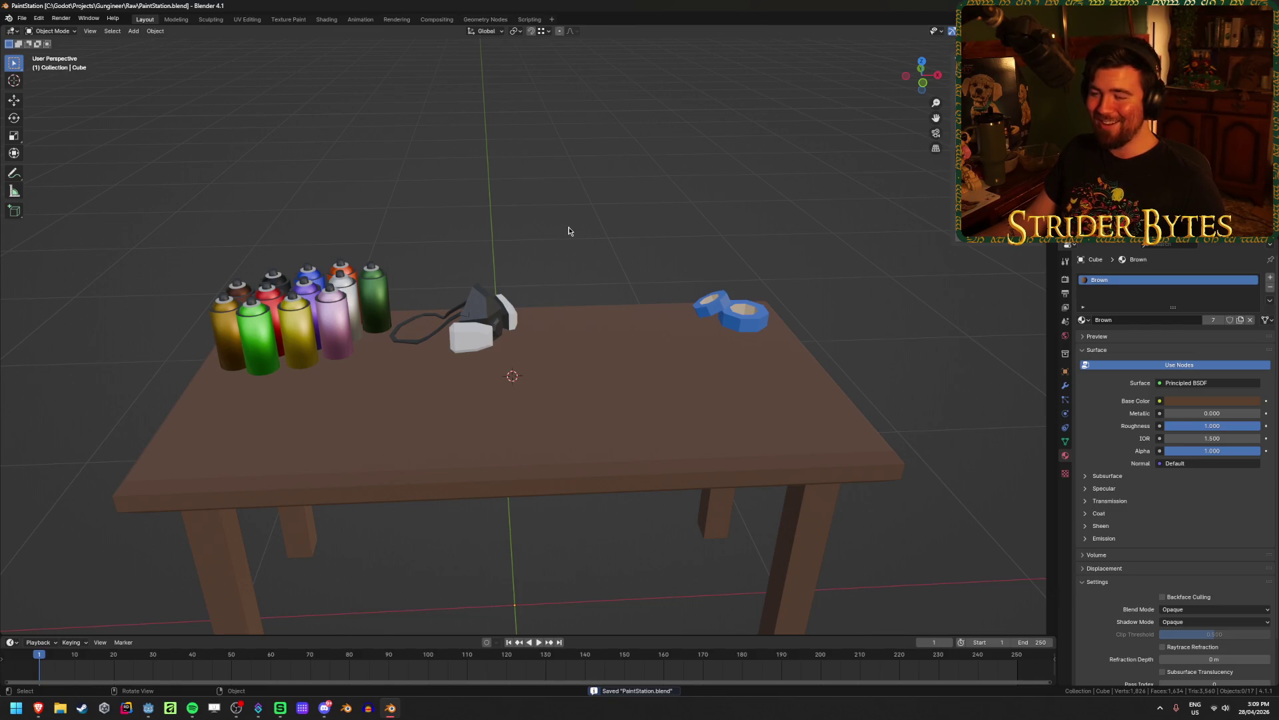
{"action": "mouse_move", "coordinate": [570, 230]}
{"action": "middle_mouse_down"}
{"action": "mouse_move", "coordinate": [556, 290]}
{"action": "mouse_move", "coordinate": [573, 232]}
{"action": "middle_mouse_up"}
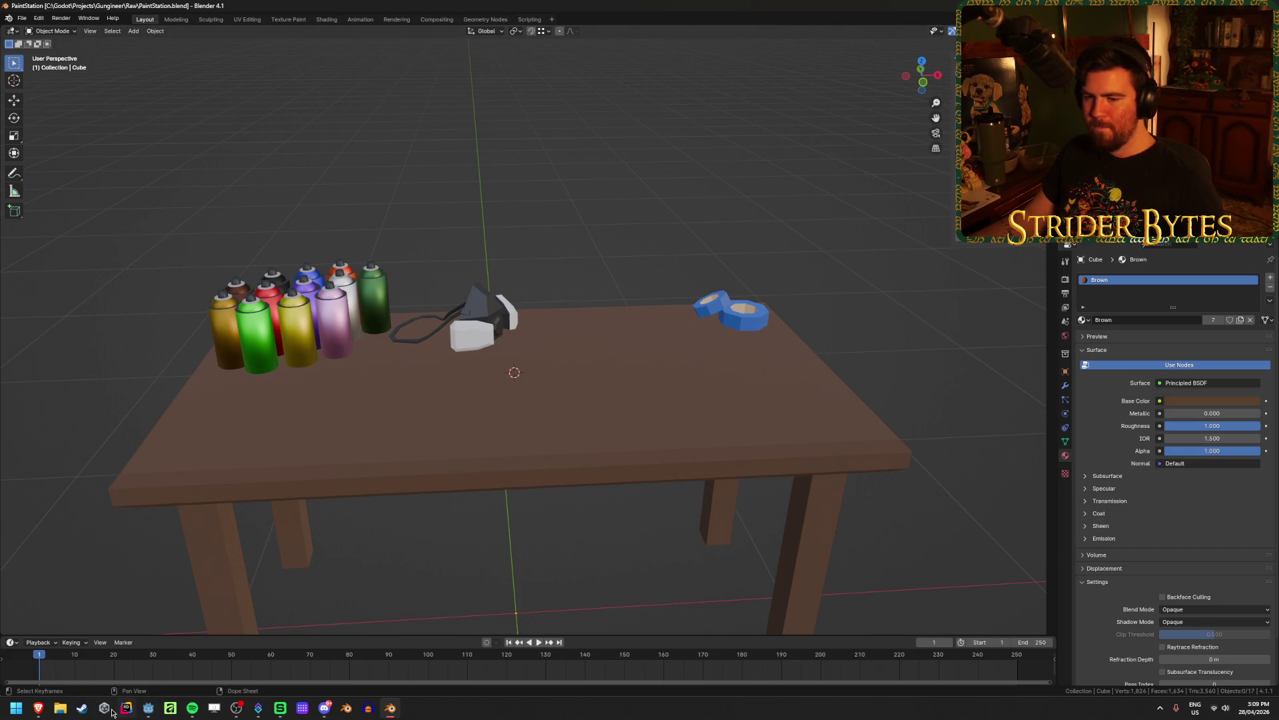
{"action": "mouse_move", "coordinate": [38, 708]}
{"action": "left_click", "coordinate": [87, 663]}
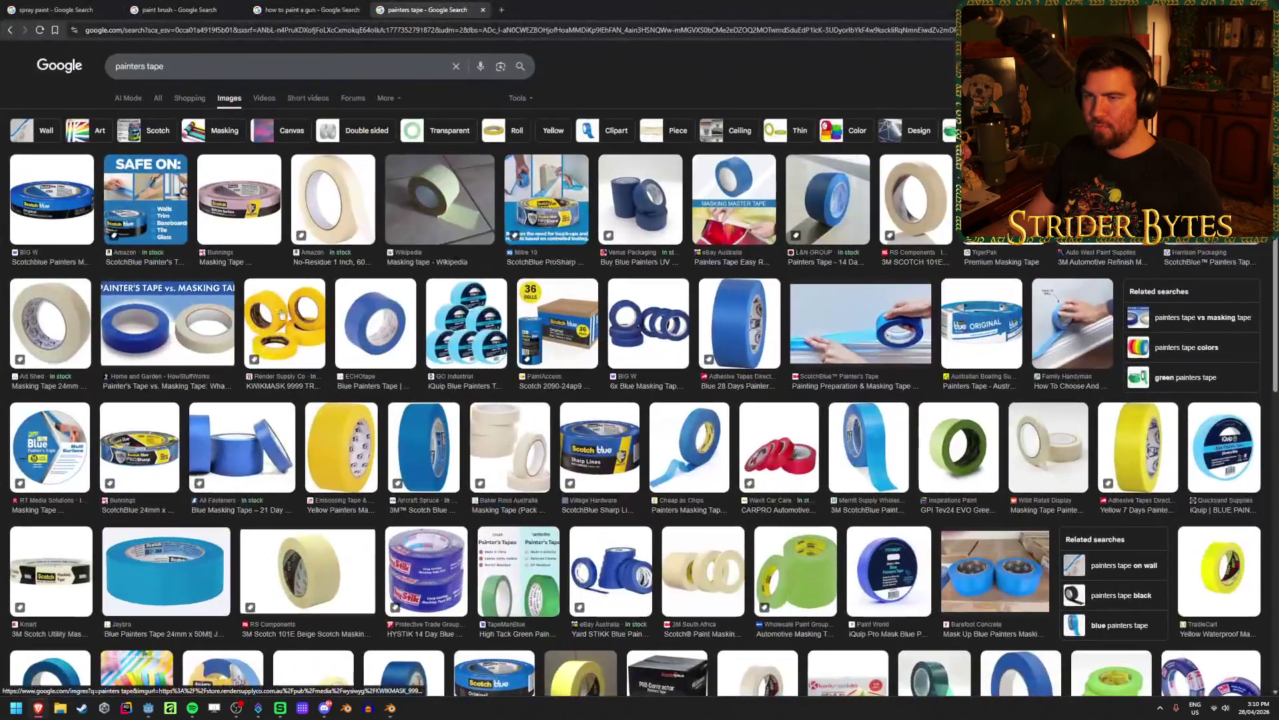
{"action": "left_click", "coordinate": [306, 6]}
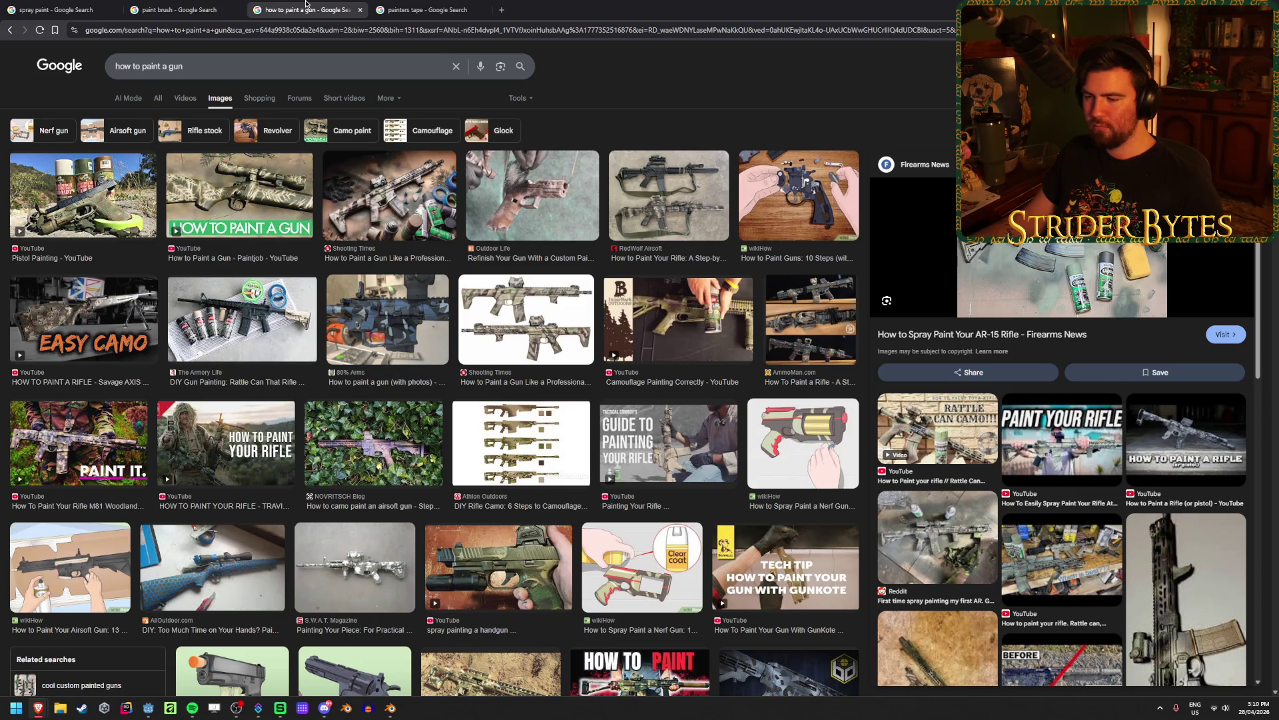
{"action": "left_click", "coordinate": [440, 8]}
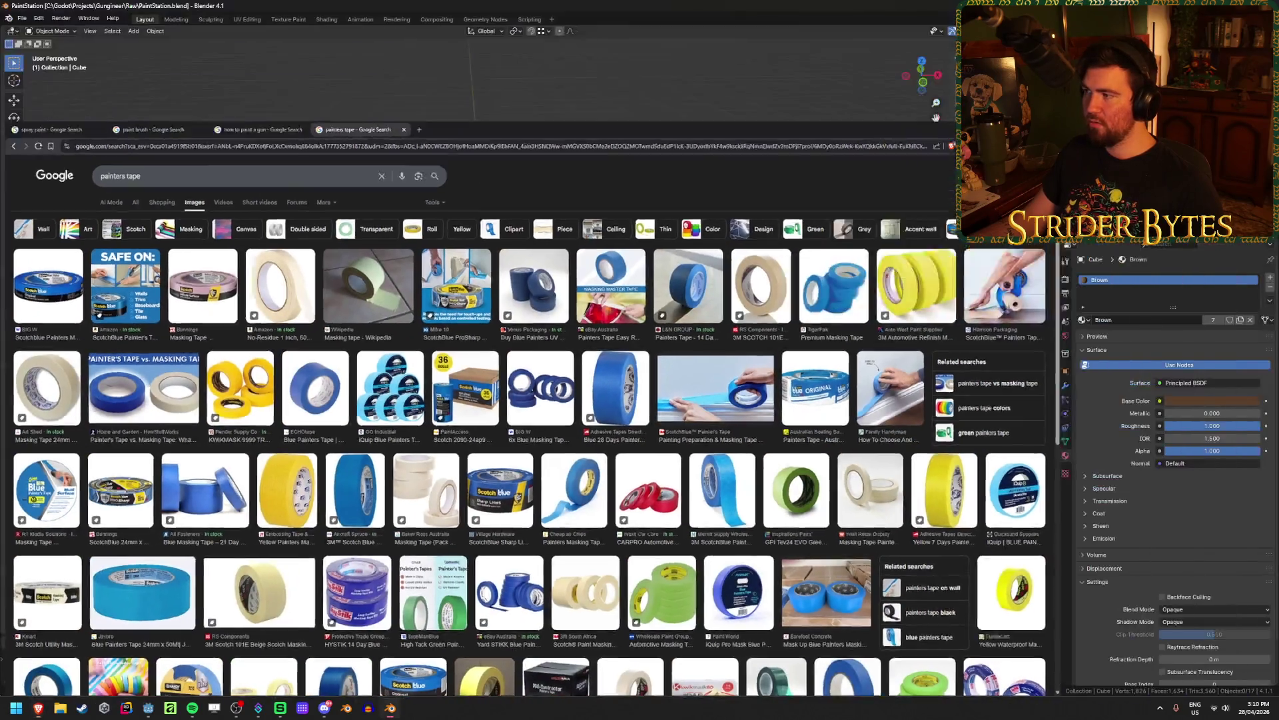
{"action": "key", "text": "alt+Tab"}
{"action": "middle_click_drag", "start_coordinate": [603, 373], "coordinate": [613, 313]}
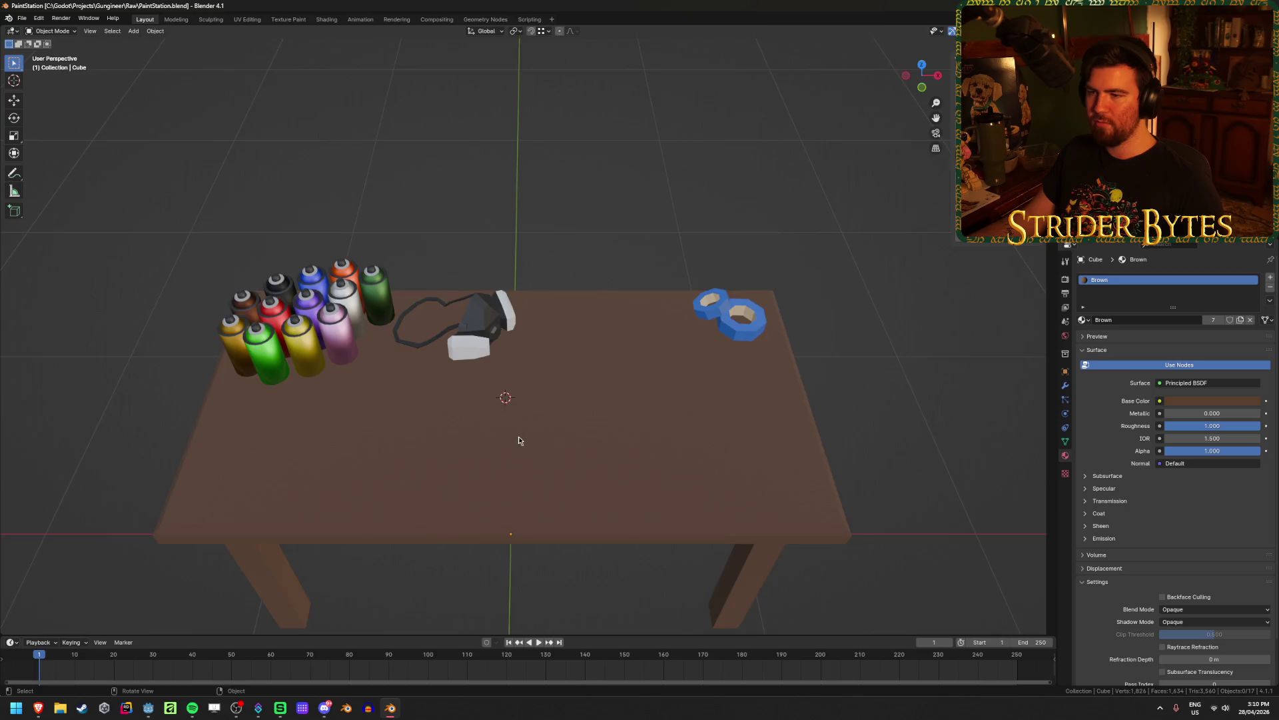
Add a cube and move it toward the front of the table along Y
{"action": "middle_click_drag", "start_coordinate": [519, 441], "coordinate": [493, 421]}
{"action": "key", "text": "shift+a"}
{"action": "mouse_move", "coordinate": [507, 424]}
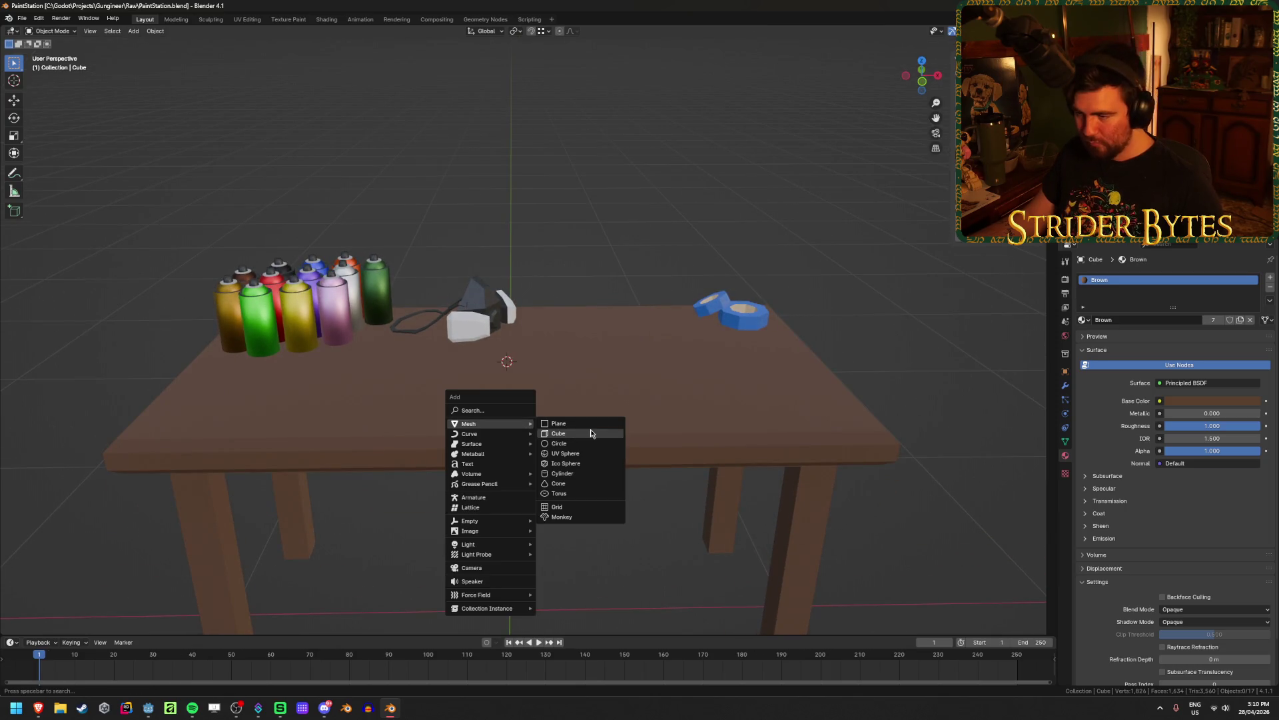
{"action": "left_click", "coordinate": [591, 434]}
{"action": "key", "text": "KP_7"}
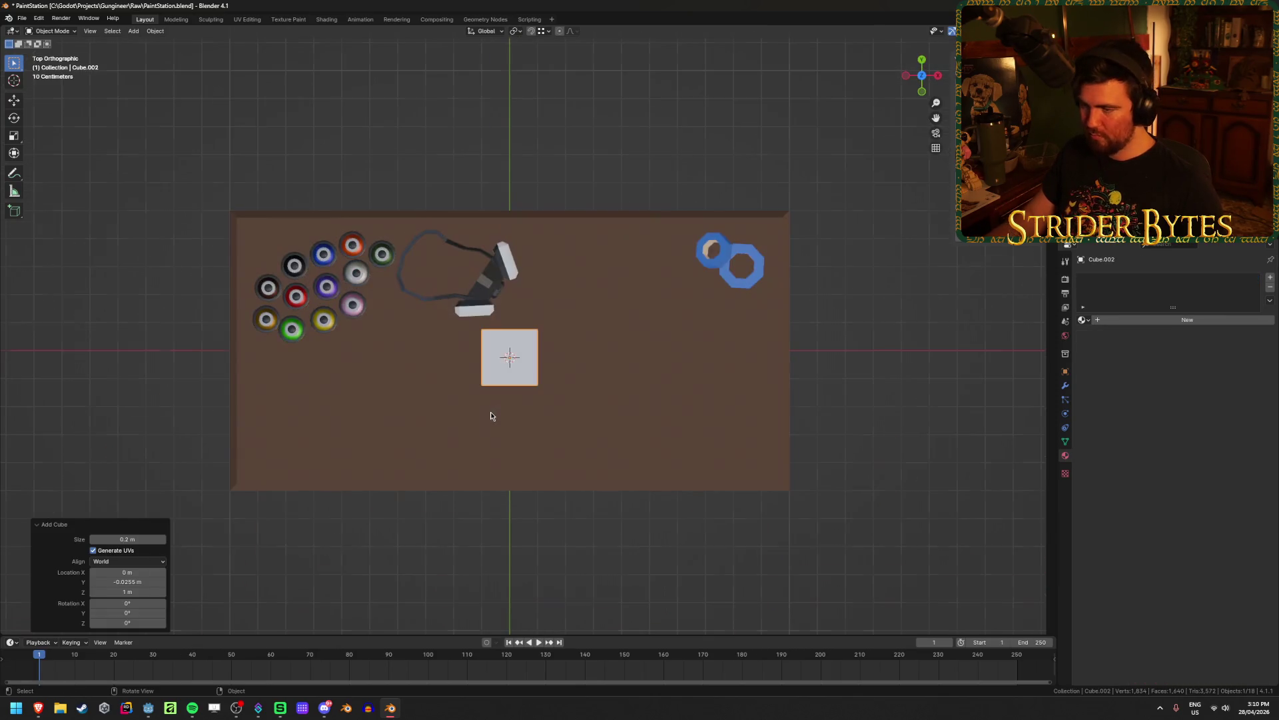
{"action": "key", "text": "g"}
{"action": "key", "text": "y"}
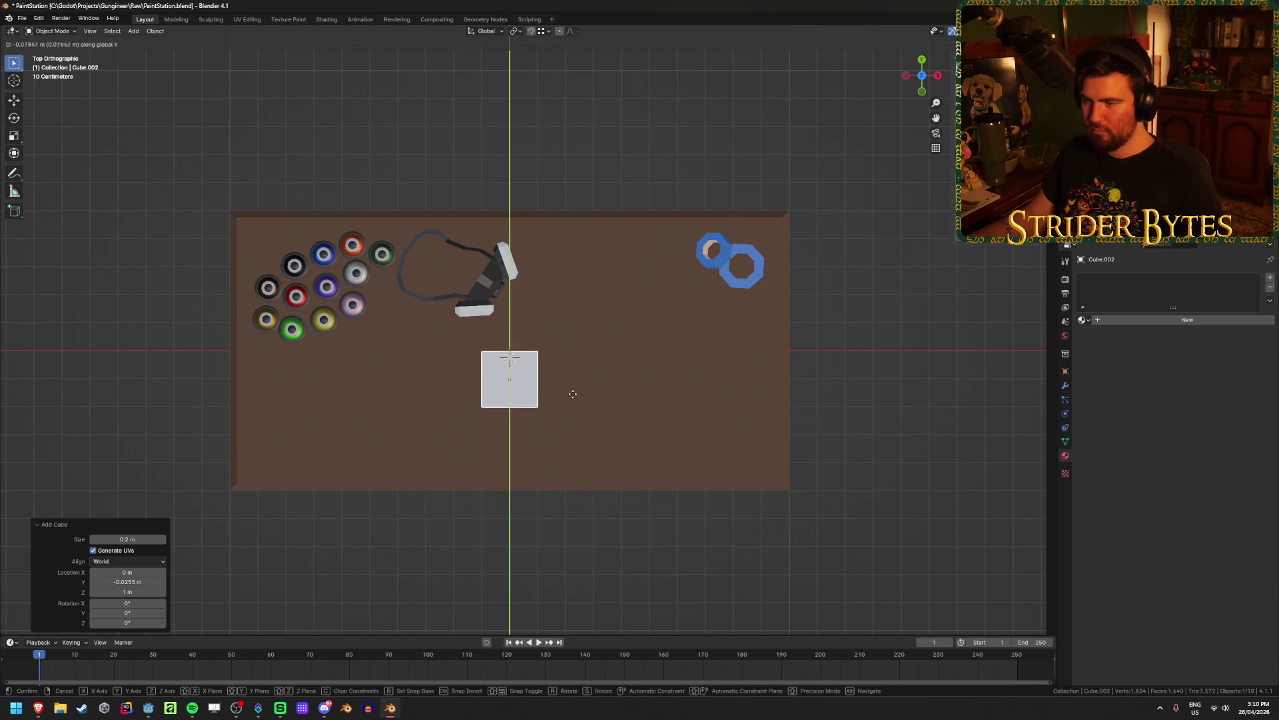
{"action": "left_click", "coordinate": [591, 454]}
{"action": "middle_click_drag", "start_coordinate": [591, 454], "coordinate": [593, 361]}
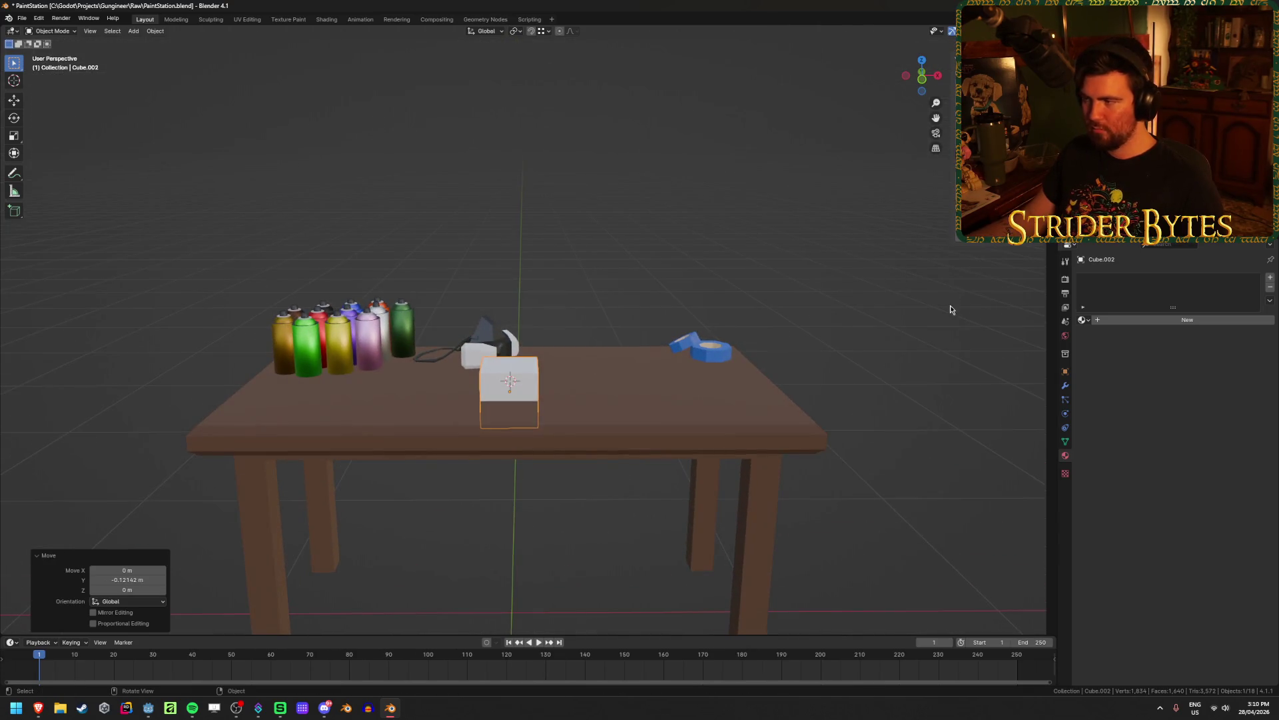
{"action": "middle_click_drag", "start_coordinate": [691, 360], "coordinate": [686, 352]}
In Edit Mode from the front view, raise the cube's bottom face by 0.1 m
{"action": "scroll", "coordinate": [684, 348], "scroll_direction": "up", "scroll_amount": 2}
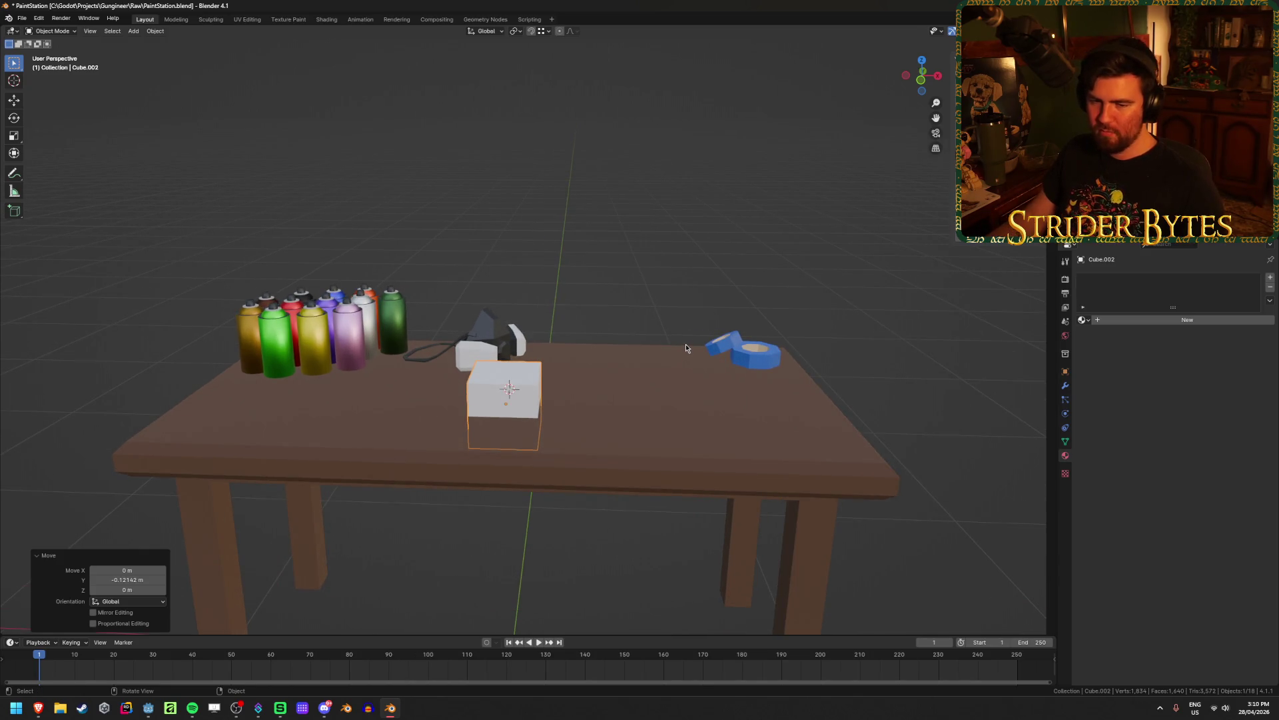
{"action": "key", "text": "KP_1"}
{"action": "scroll", "coordinate": [654, 437], "scroll_direction": "up", "scroll_amount": 3}
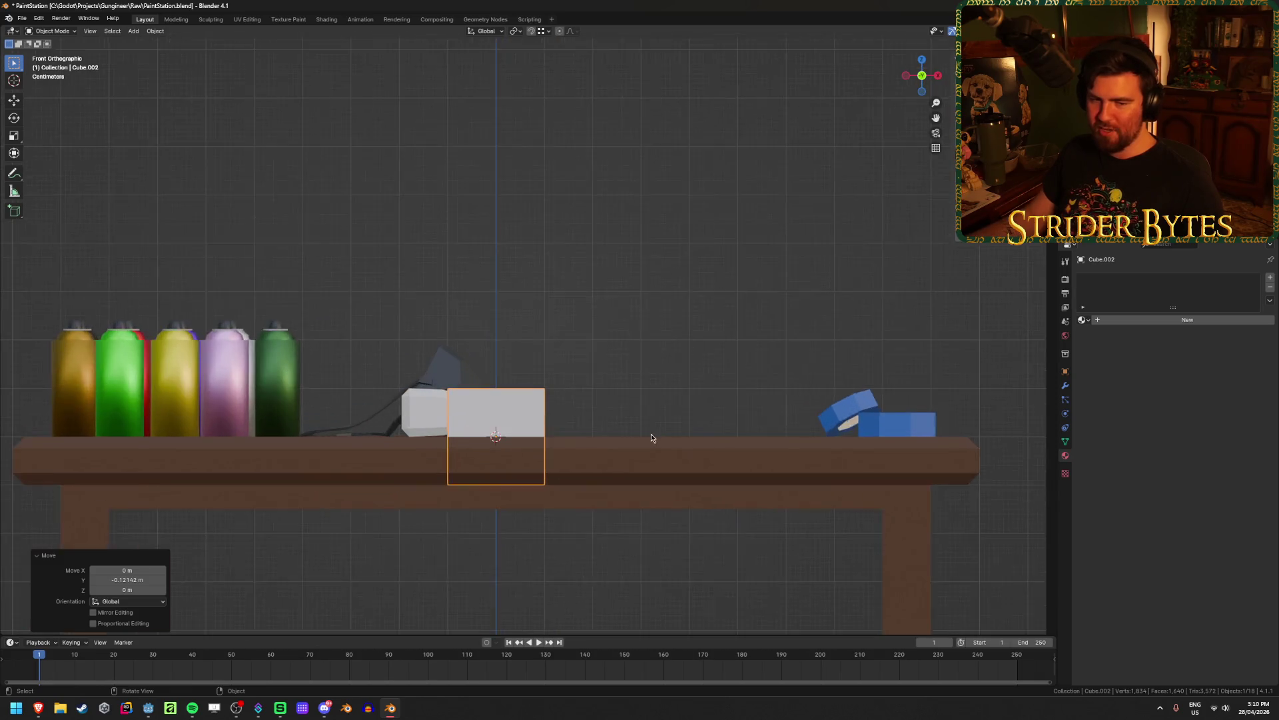
{"action": "key", "text": "Tab"}
{"action": "key", "text": "alt+z"}
{"action": "left_click_drag", "start_coordinate": [366, 488], "coordinate": [634, 543]}
{"action": "key", "text": "g"}
{"action": "right_click", "coordinate": [642, 484]}
{"action": "scroll", "coordinate": [642, 482], "scroll_direction": "down", "scroll_amount": 4}
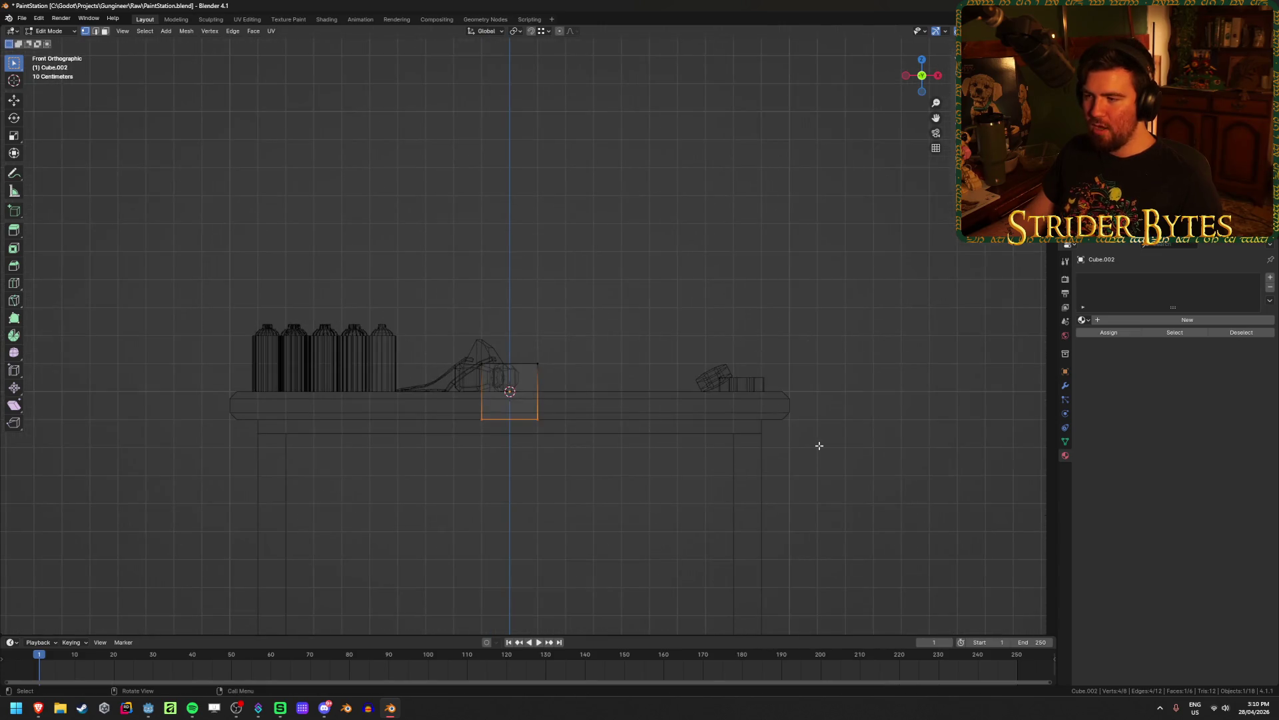
{"action": "type", "text": "gz0.1"}
{"action": "key", "text": "Return"}
Lower the cube's top face onto the tabletop, flattening it into a thin square
{"action": "key", "text": "alt+z"}
{"action": "scroll", "coordinate": [456, 428], "scroll_direction": "up", "scroll_amount": 3}
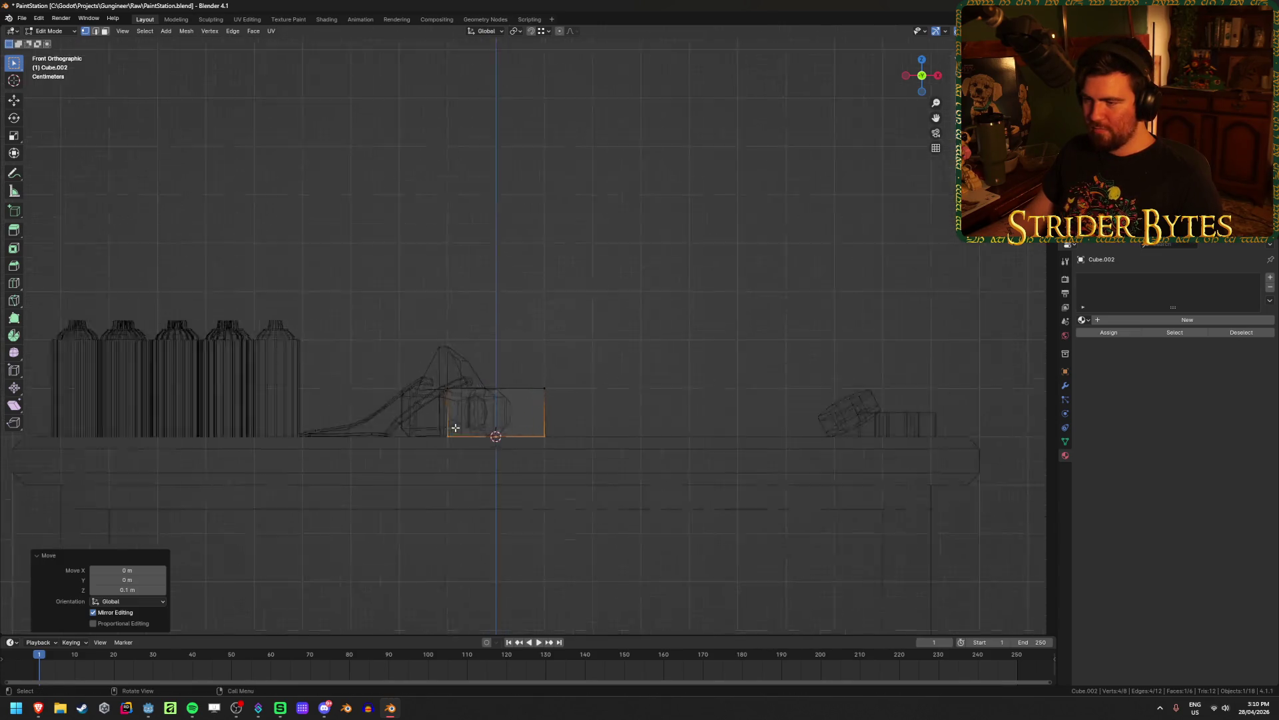
{"action": "key", "text": "alt+z"}
{"action": "left_click_drag", "start_coordinate": [391, 363], "coordinate": [608, 426]}
{"action": "key", "text": "g"}
{"action": "key", "text": "z"}
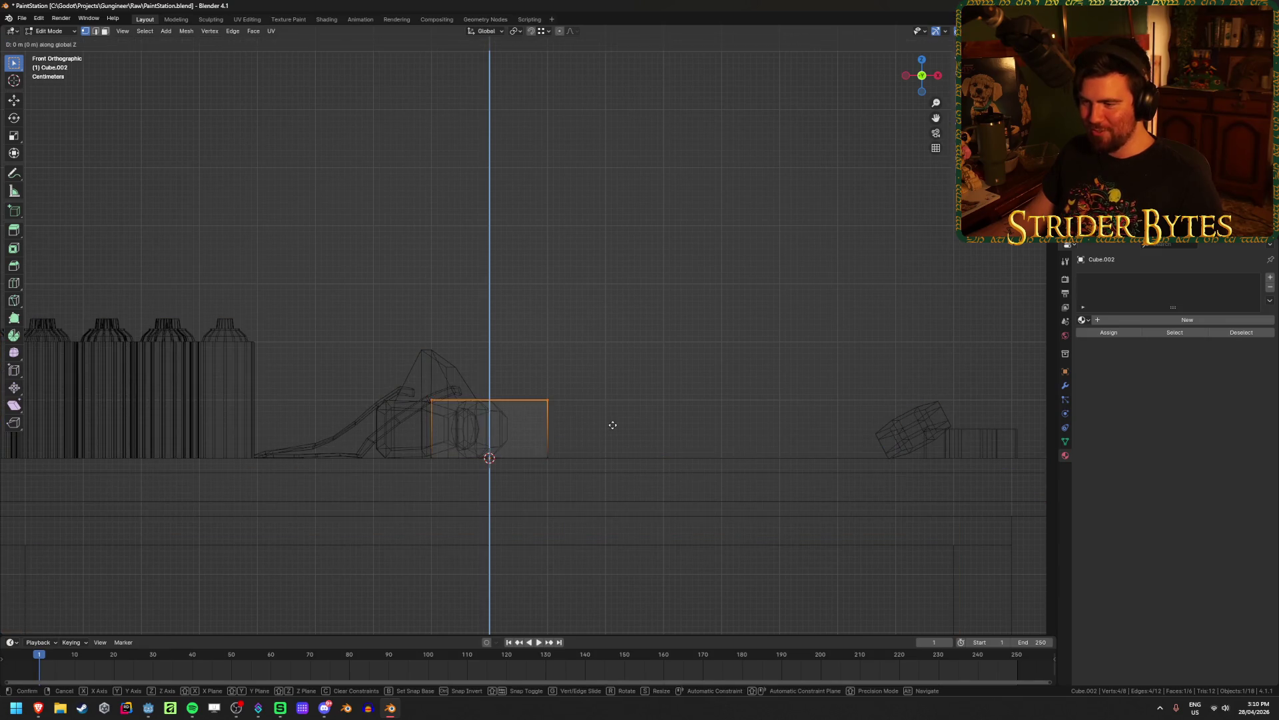
{"action": "left_click", "coordinate": [619, 472]}
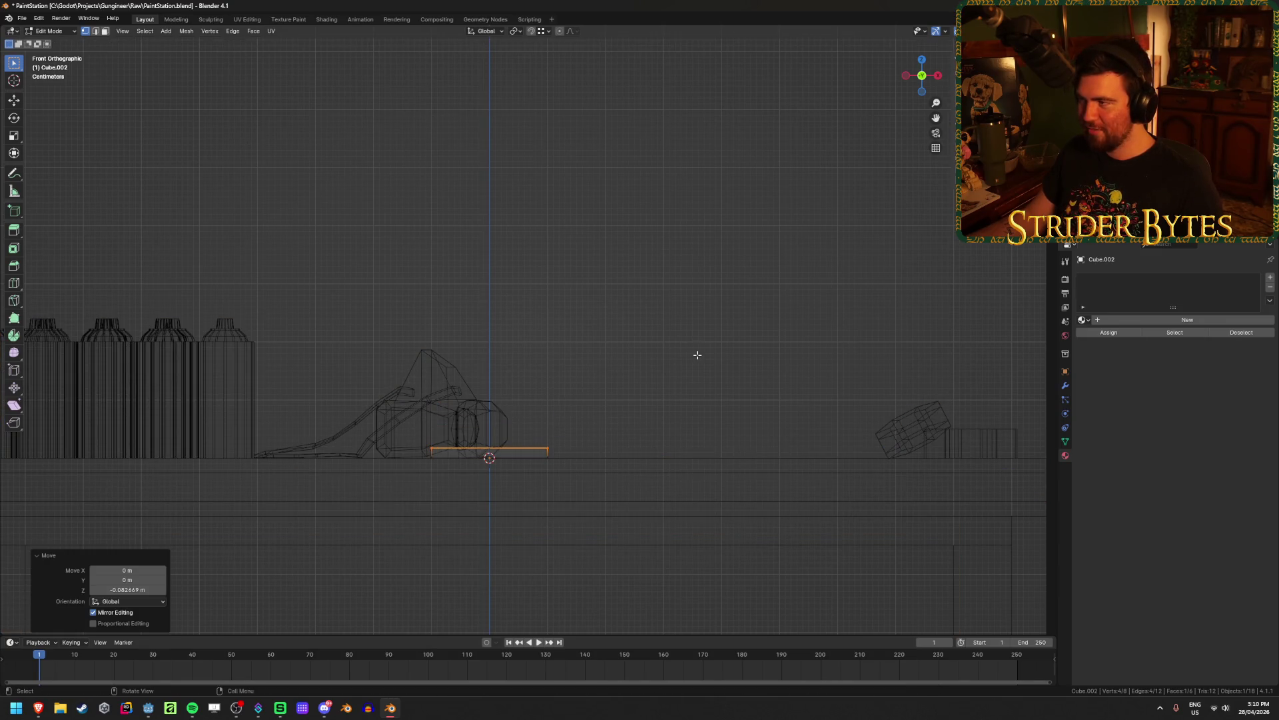
{"action": "key", "text": "alt+z"}
{"action": "middle_click_drag", "start_coordinate": [589, 332], "coordinate": [585, 373]}
Return to Object Mode with solid shading, deselect everything, and switch to Godot Engine
{"action": "key", "text": "Tab"}
{"action": "key", "text": "alt+z"}
{"action": "scroll", "coordinate": [585, 374], "scroll_direction": "down", "scroll_amount": 2}
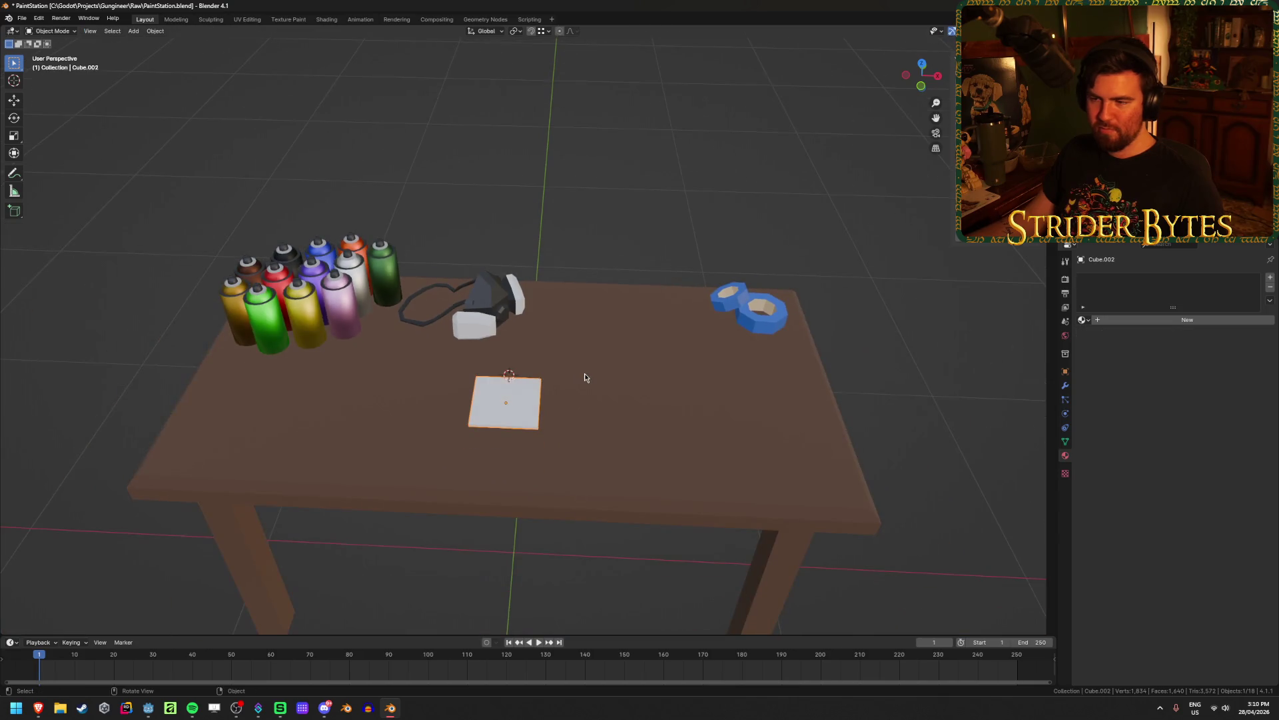
{"action": "key", "text": "alt+a"}
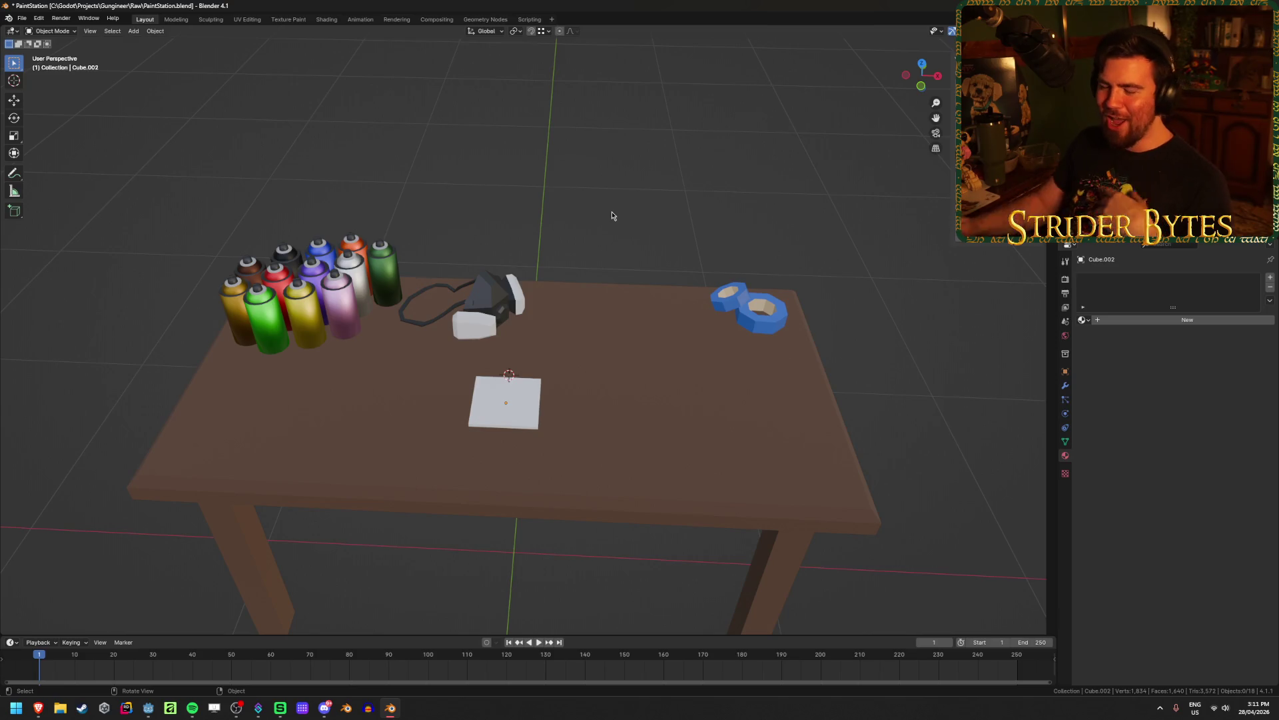
{"action": "left_click", "coordinate": [148, 708]}
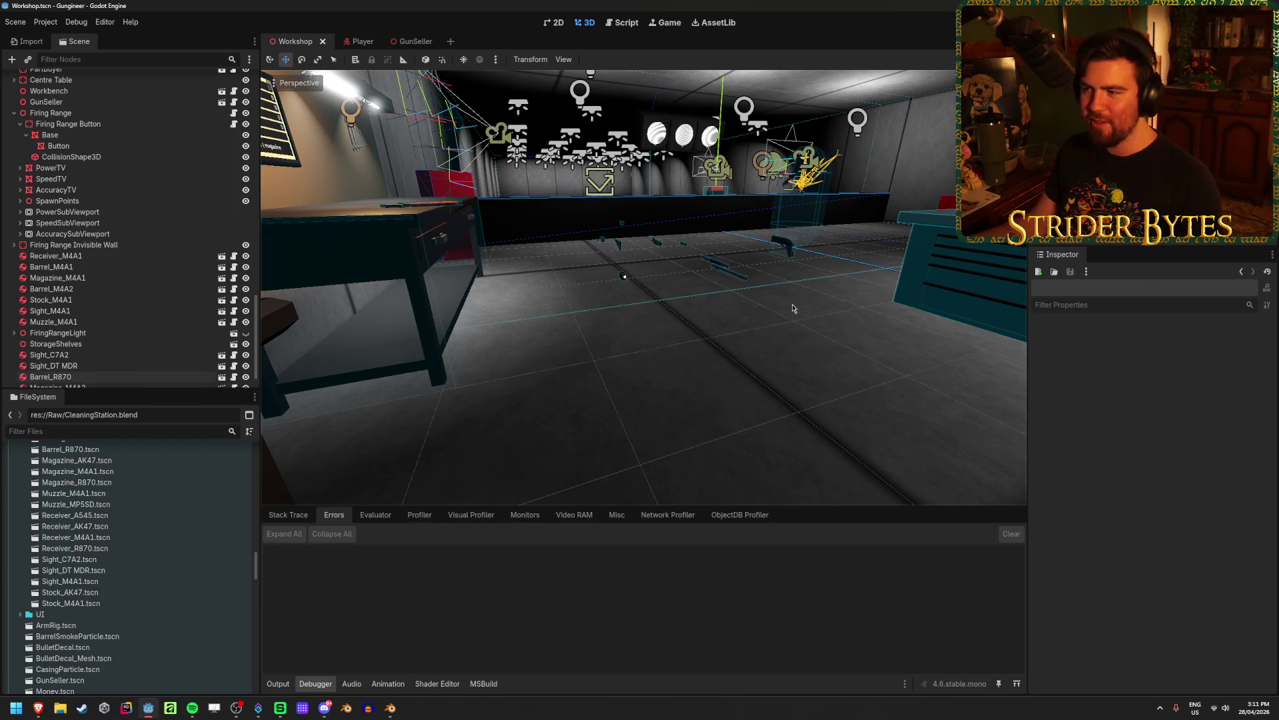
Orbit Godot's Workshop viewport to check the reimport, then return to Blender
{"action": "right_click_drag", "start_coordinate": [612, 281], "coordinate": [799, 273]}
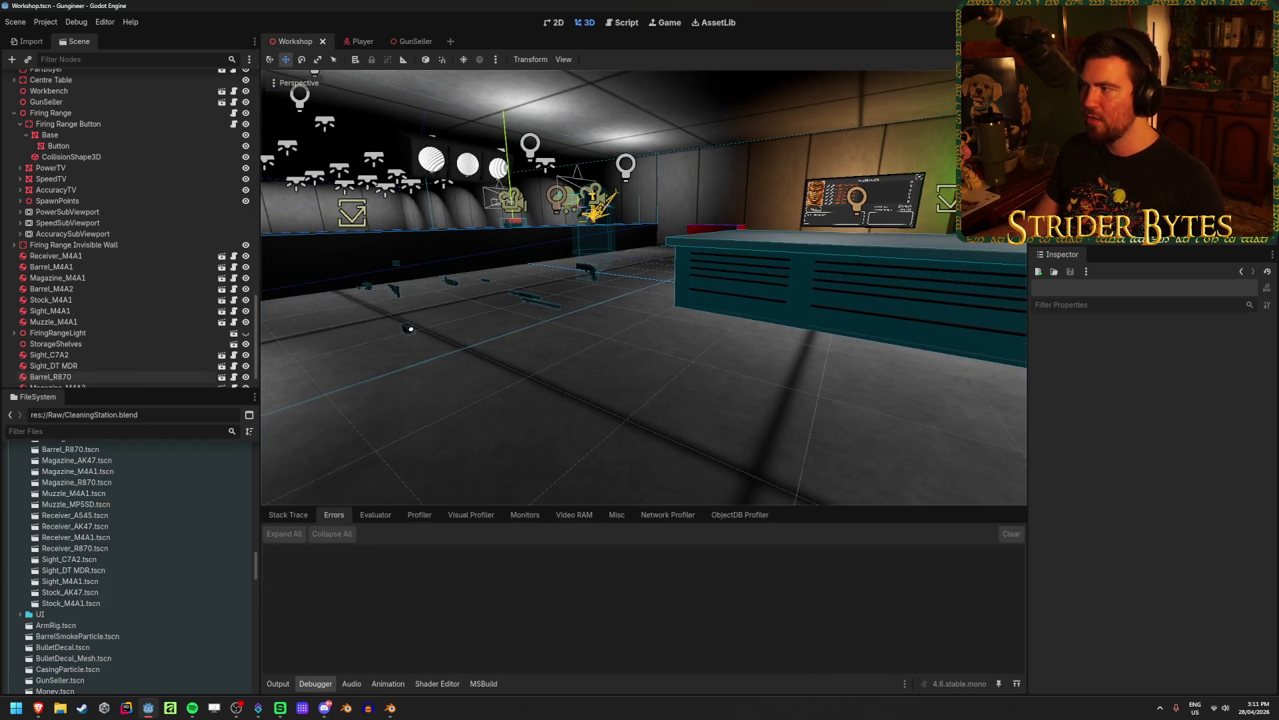
{"action": "key", "text": "alt+Tab"}
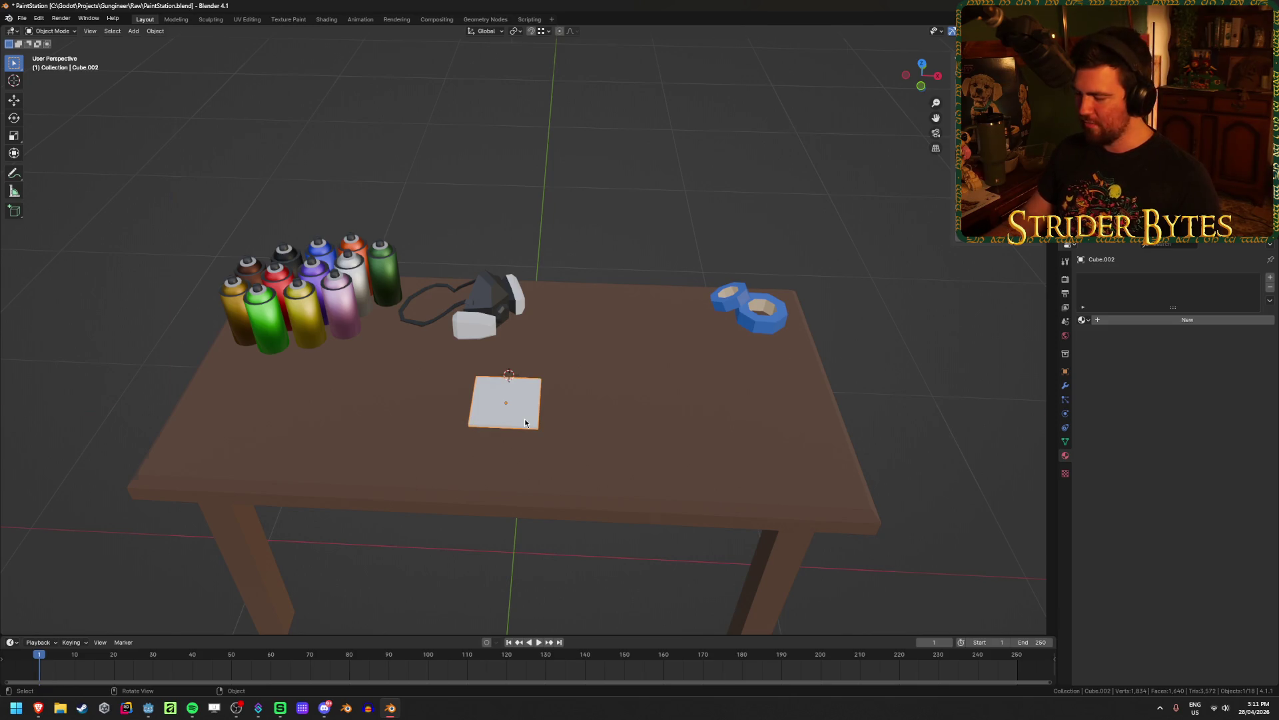
Frame the square in top view and enter see-through Edit Mode
{"action": "key", "text": "KP_7"}
{"action": "mouse_move", "coordinate": [523, 449]}
{"action": "middle_mouse_down", "text": "shift"}
{"action": "mouse_move", "coordinate": [566, 400]}
{"action": "mouse_move", "coordinate": [568, 270]}
{"action": "mouse_move", "coordinate": [581, 385]}
{"action": "middle_mouse_up", "text": "shift"}
{"action": "scroll", "coordinate": [581, 385], "scroll_direction": "up", "scroll_amount": 4}
{"action": "key", "text": "KP_7"}
{"action": "key", "text": "Tab"}
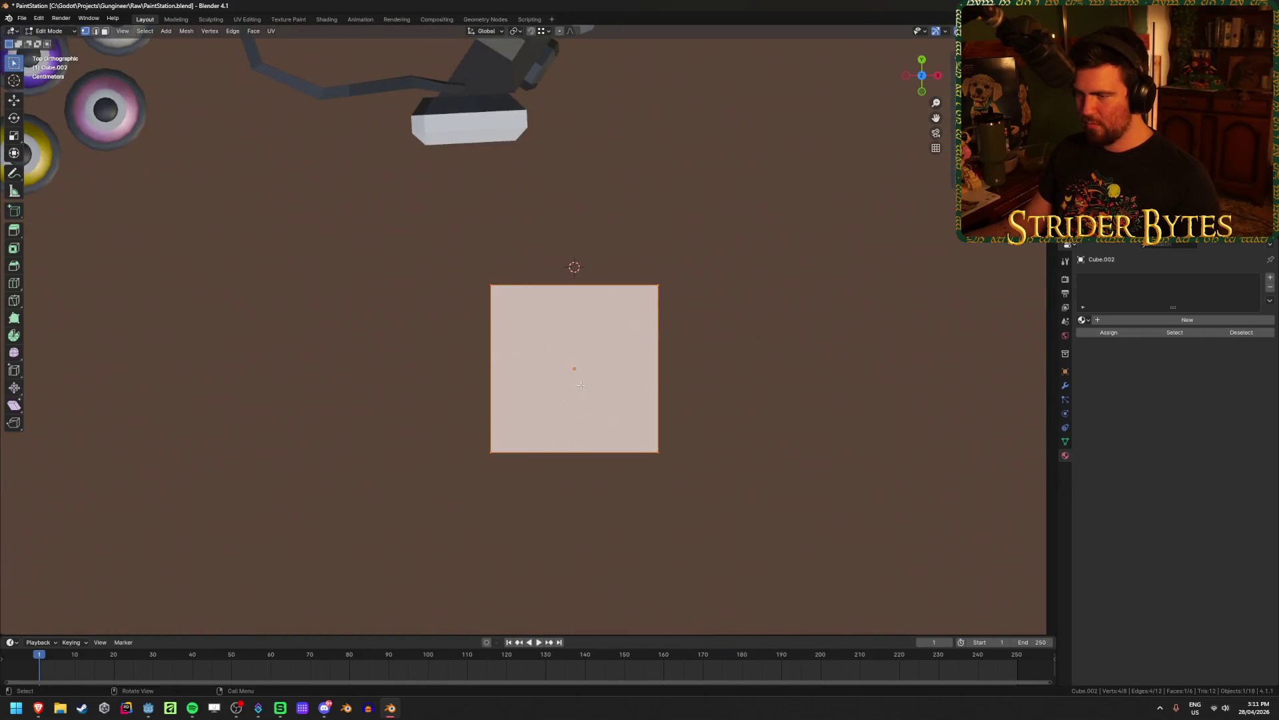
{"action": "scroll", "coordinate": [553, 374], "scroll_direction": "down", "scroll_amount": 3}
{"action": "key", "text": "alt+z"}
{"action": "left_click_drag", "start_coordinate": [439, 272], "coordinate": [551, 415]}
{"action": "key", "text": "g"}
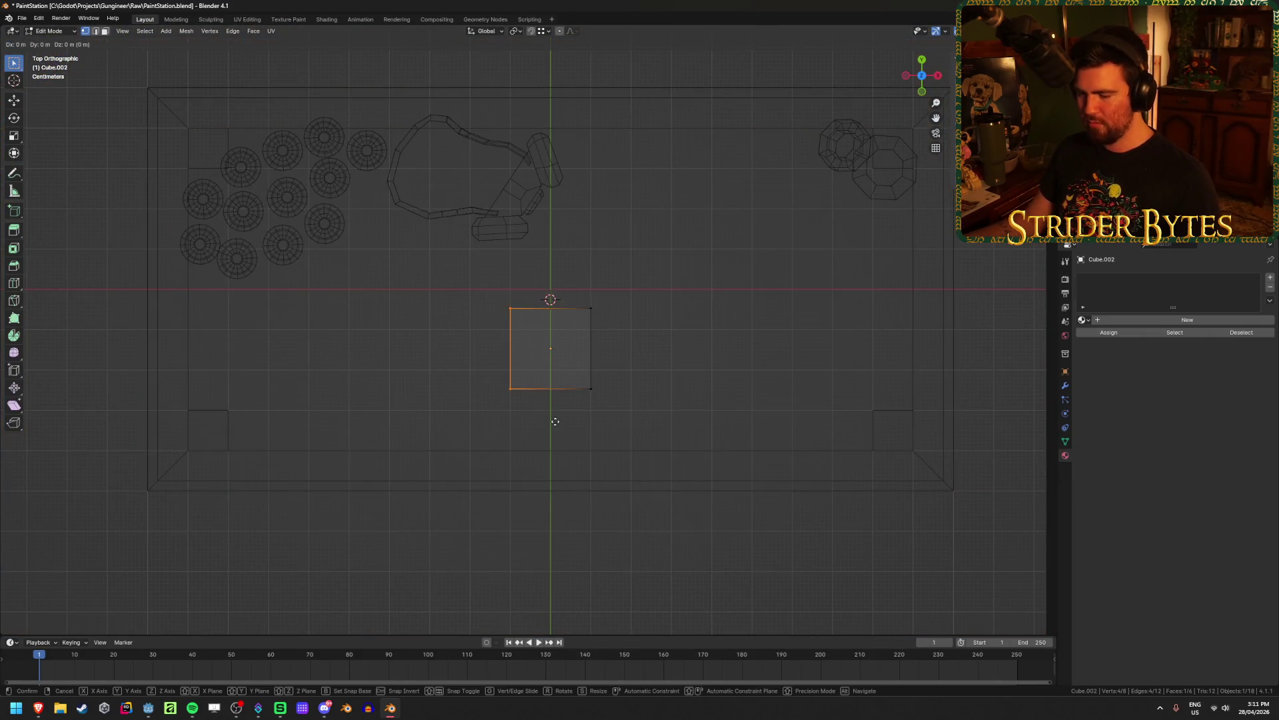
{"action": "key", "text": "Escape"}
Stretch the square 4.374 times along X and widen it along Y
{"action": "key", "text": "a"}
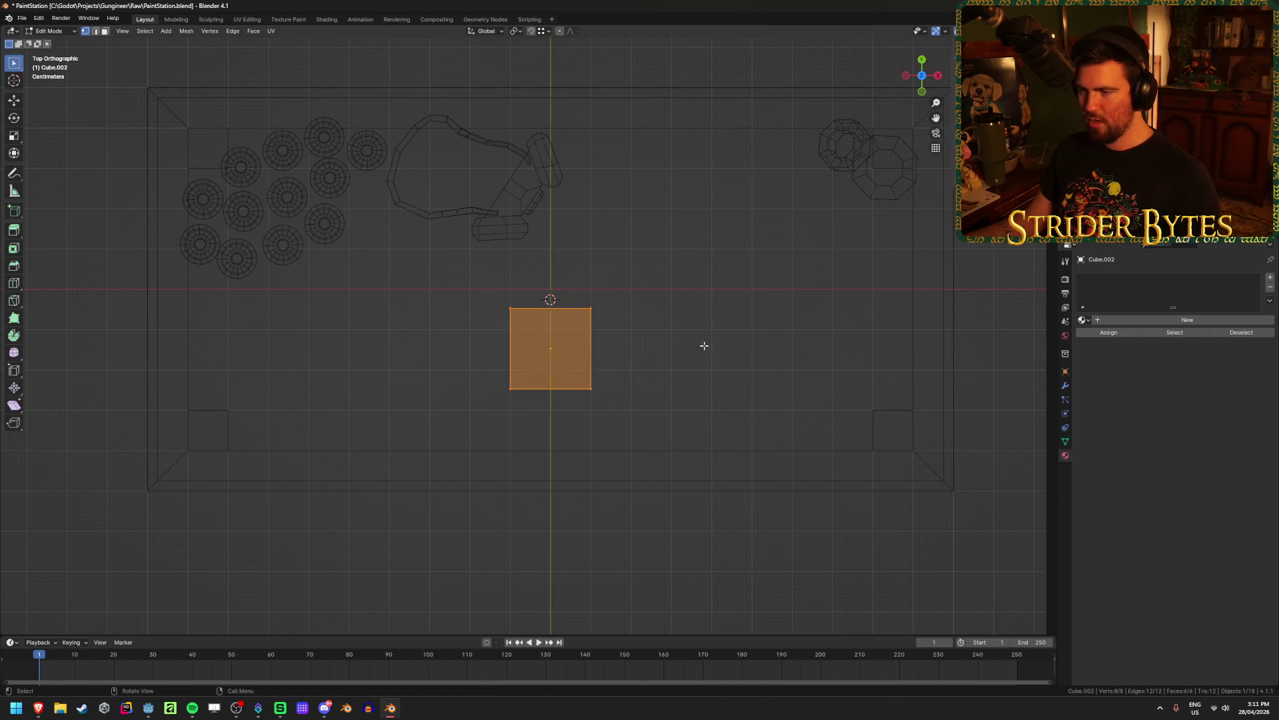
{"action": "key", "text": "s"}
{"action": "key", "text": "x"}
{"action": "left_click", "coordinate": [194, 362]}
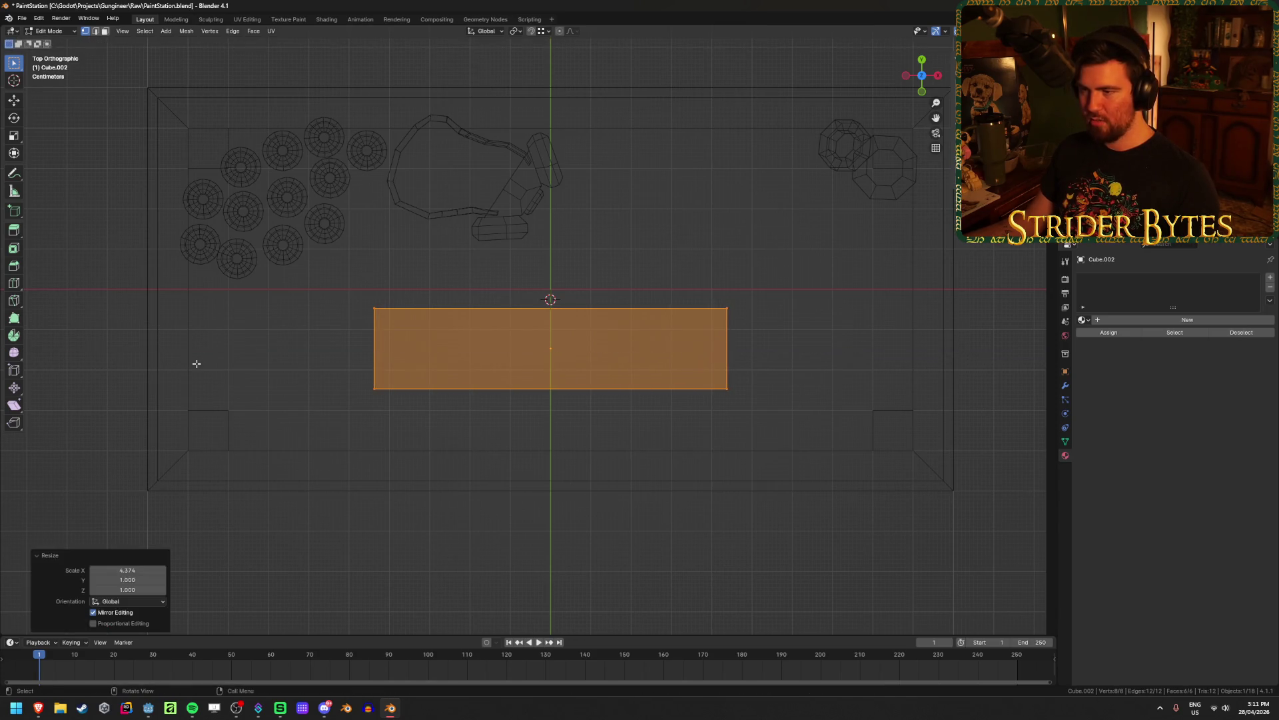
{"action": "key", "text": "alt+z"}
{"action": "mouse_move", "coordinate": [352, 342]}
{"action": "middle_mouse_down"}
{"action": "mouse_move", "coordinate": [306, 274]}
{"action": "mouse_move", "coordinate": [451, 300]}
{"action": "middle_mouse_up"}
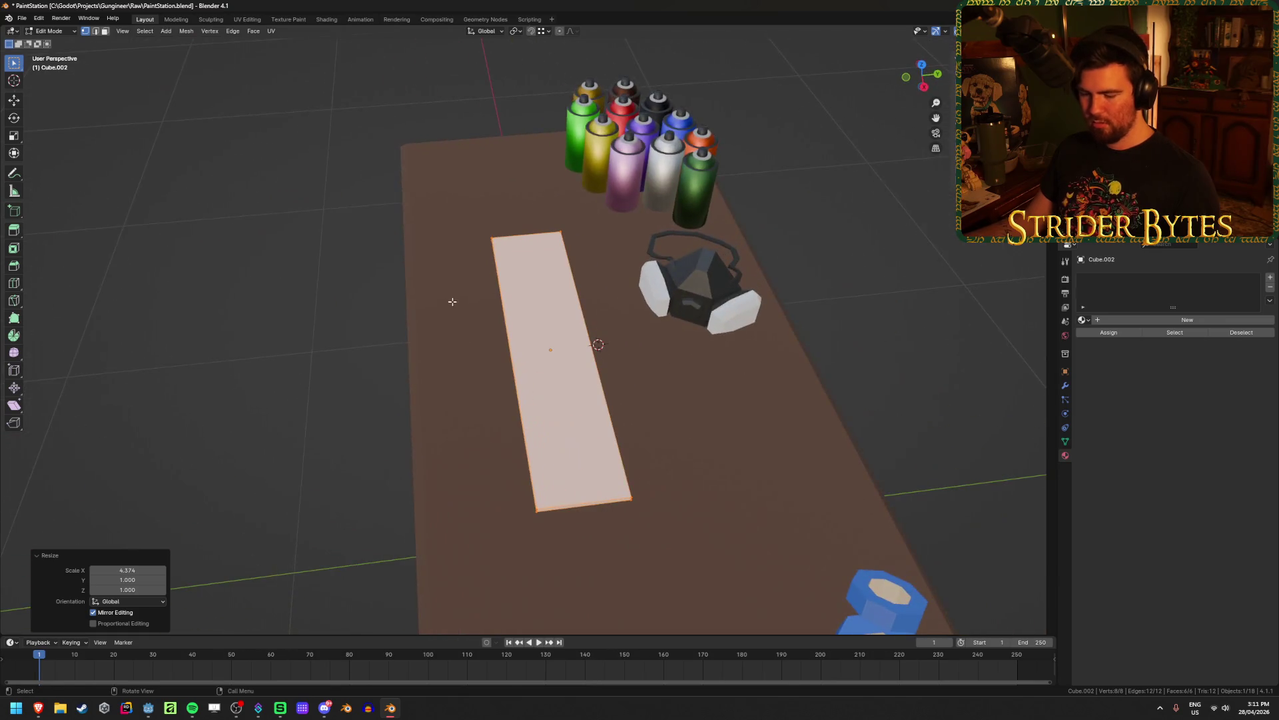
{"action": "key", "text": "s"}
{"action": "key", "text": "y"}
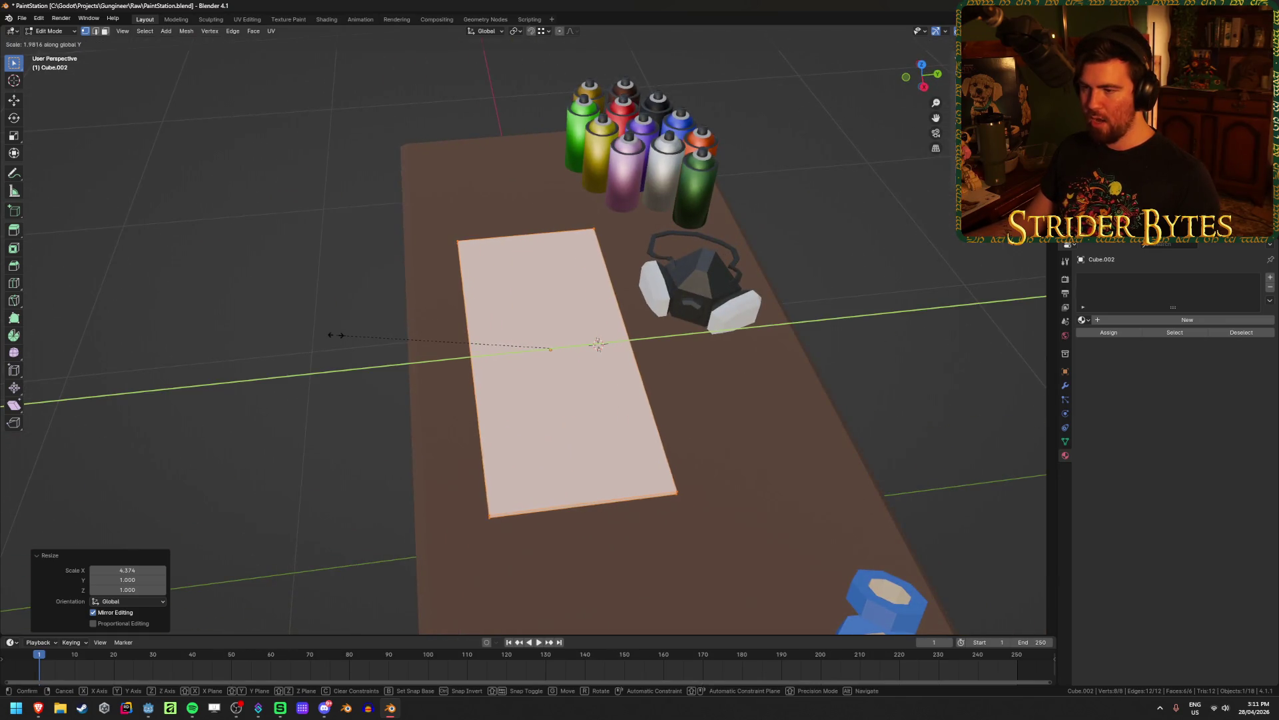
{"action": "left_click", "coordinate": [338, 334]}
{"action": "middle_click_drag", "start_coordinate": [387, 454], "coordinate": [553, 494]}
Select the mat's four vertical corner edges and start a bevel
{"action": "key", "text": "2"}
{"action": "left_click", "coordinate": [513, 493]}
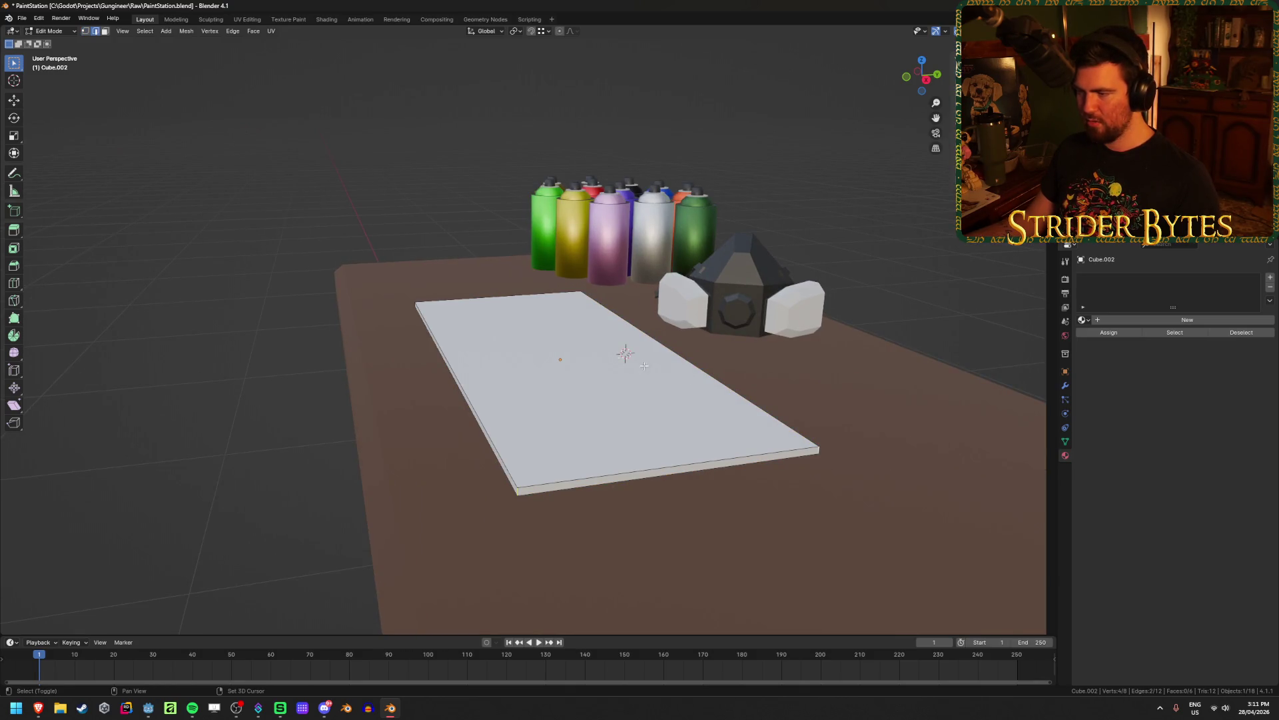
{"action": "key", "text": "shift+z"}
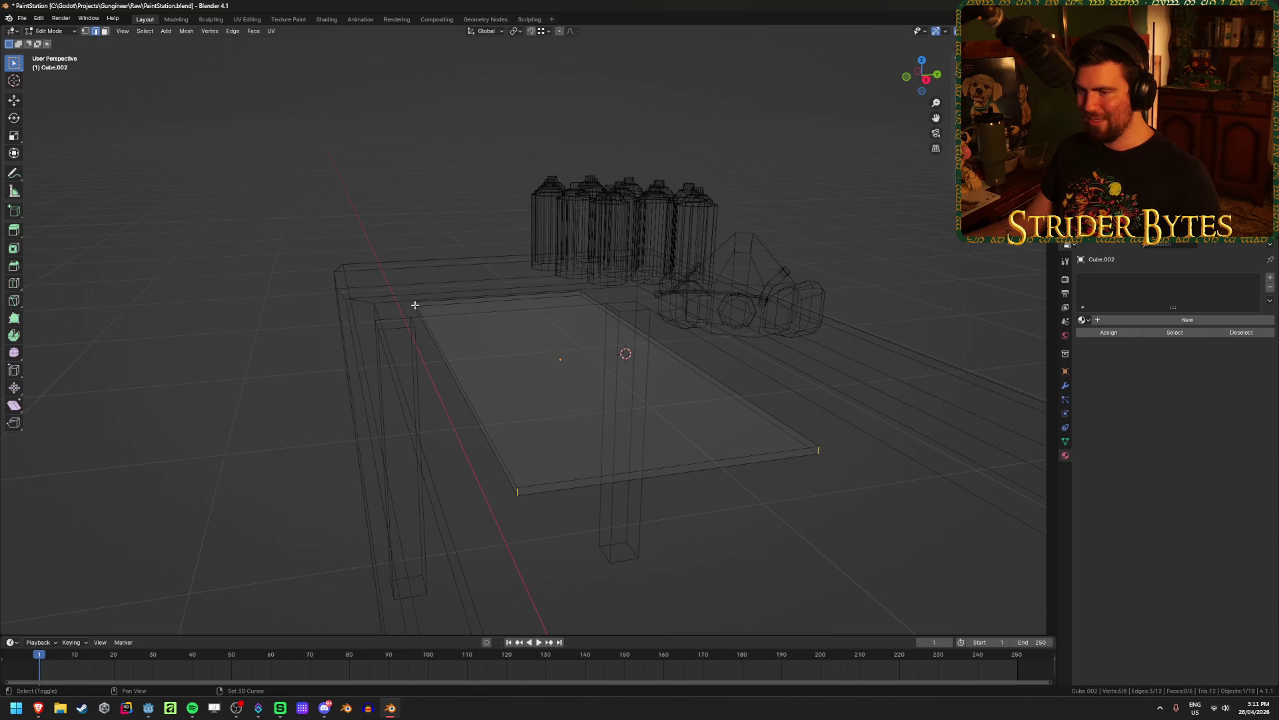
{"action": "left_click", "coordinate": [579, 292], "text": "shift"}
{"action": "mouse_move", "coordinate": [580, 292]}
{"action": "middle_mouse_down"}
{"action": "mouse_move", "coordinate": [374, 480]}
{"action": "mouse_move", "coordinate": [440, 522]}
{"action": "mouse_move", "coordinate": [567, 501]}
{"action": "middle_mouse_up"}
{"action": "key", "text": "shift+z"}
{"action": "scroll", "coordinate": [568, 501], "scroll_direction": "down", "scroll_amount": 3}
{"action": "key", "text": "ctrl+b"}
{"action": "scroll", "coordinate": [821, 437], "scroll_direction": "up", "scroll_amount": 1}
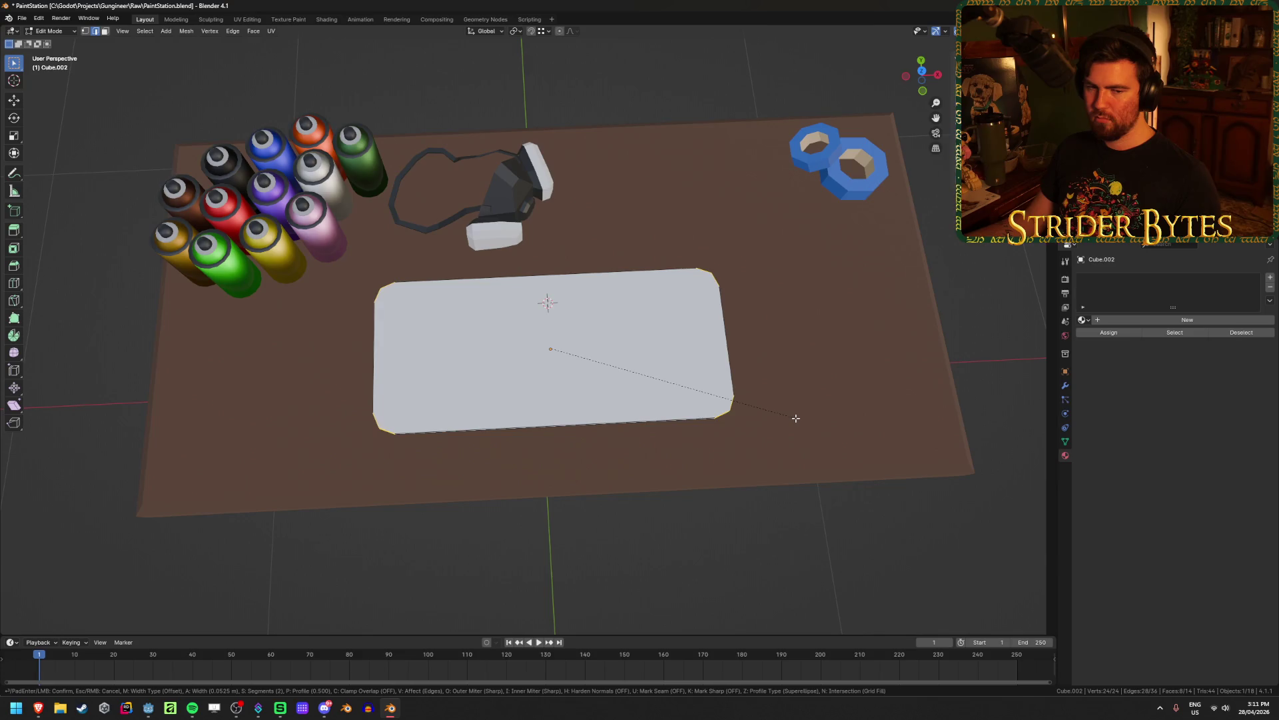
Bevel the mat's corners with 2 segments at 0.05 m, then return to Object Mode
{"action": "scroll", "coordinate": [796, 418], "scroll_direction": "down", "scroll_amount": 1}
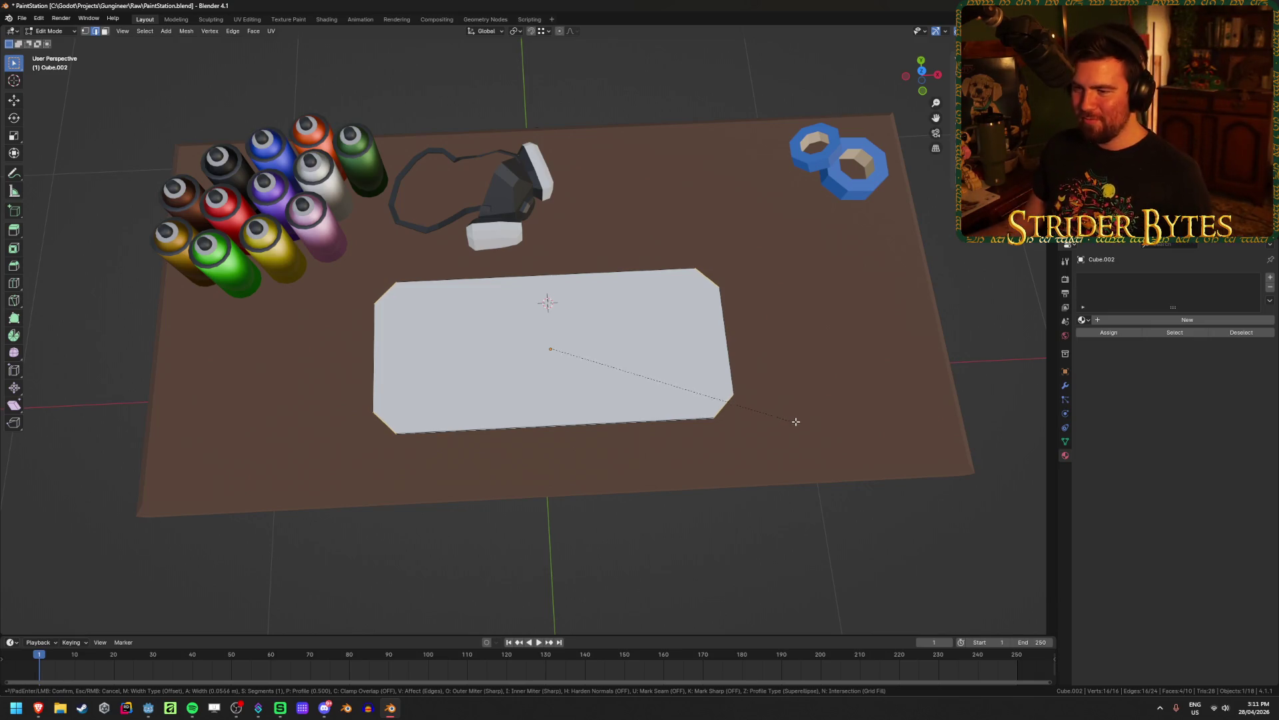
{"action": "scroll", "coordinate": [797, 420], "scroll_direction": "up", "scroll_amount": 1}
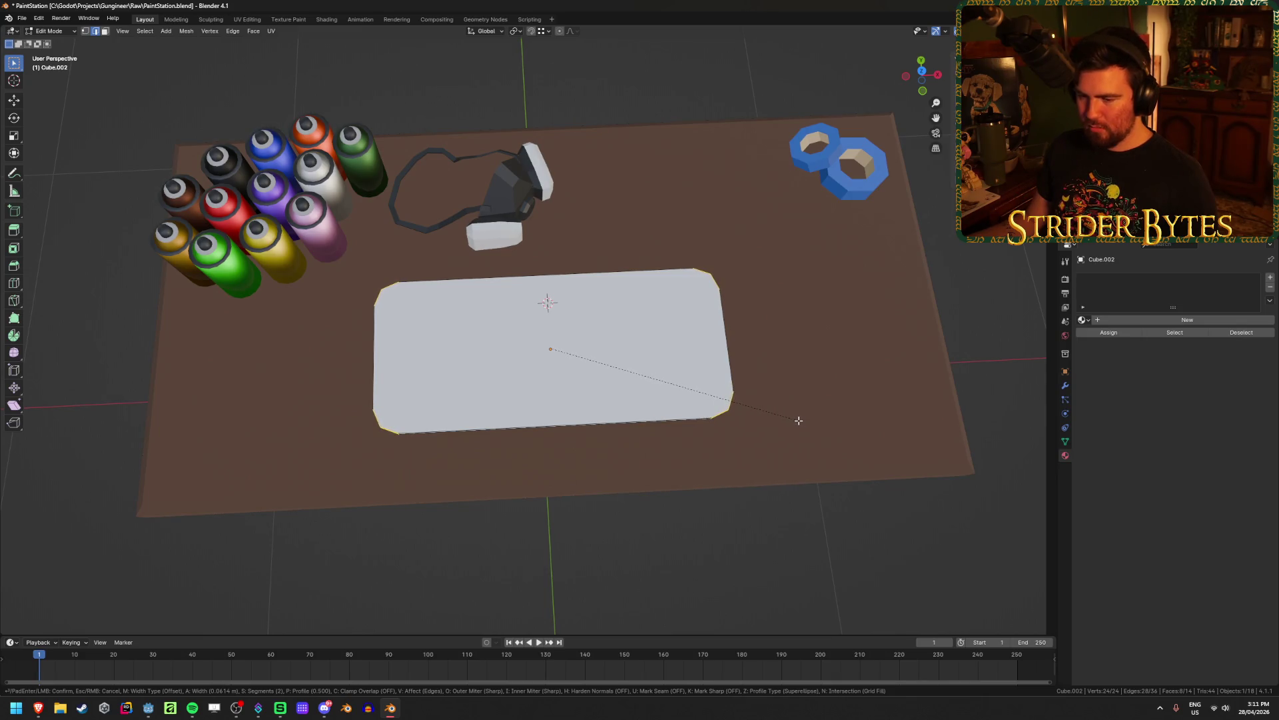
{"action": "type", "text": "0.05"}
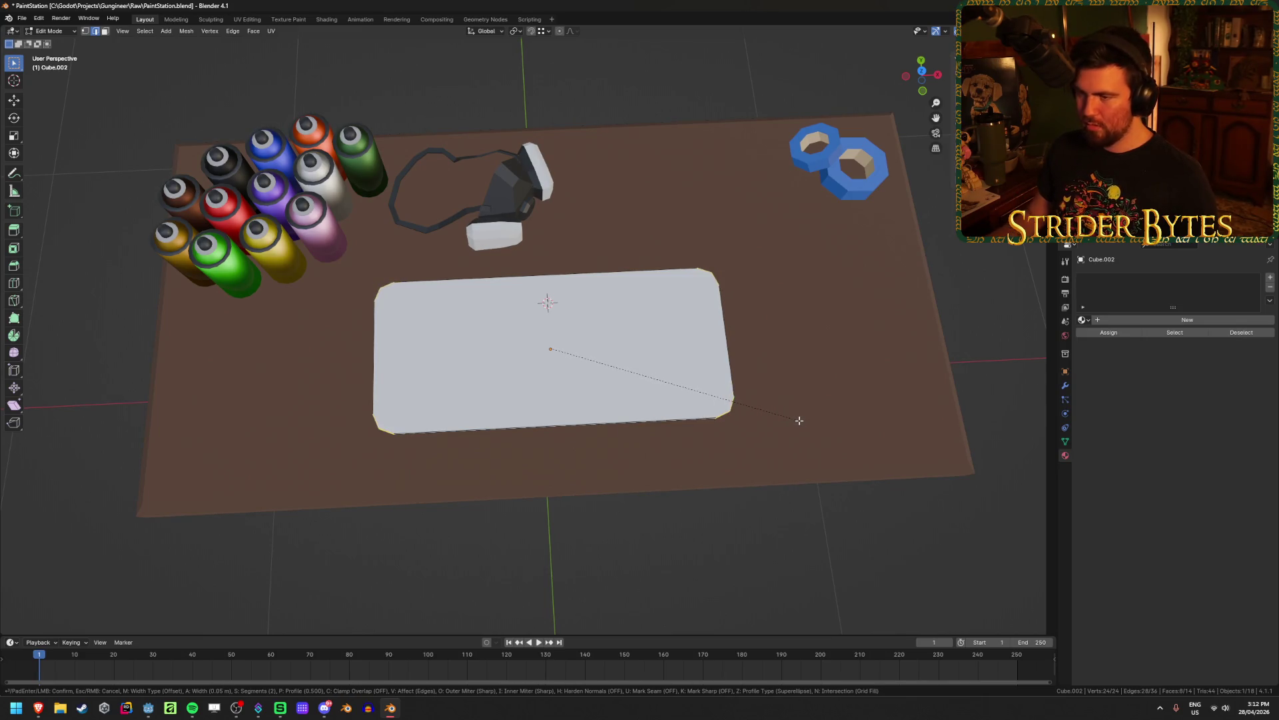
{"action": "key", "text": "Return"}
{"action": "key", "text": "Tab"}
{"action": "mouse_move", "coordinate": [650, 576]}
{"action": "middle_mouse_down"}
{"action": "mouse_move", "coordinate": [671, 515]}
{"action": "mouse_move", "coordinate": [708, 543]}
{"action": "middle_mouse_up"}
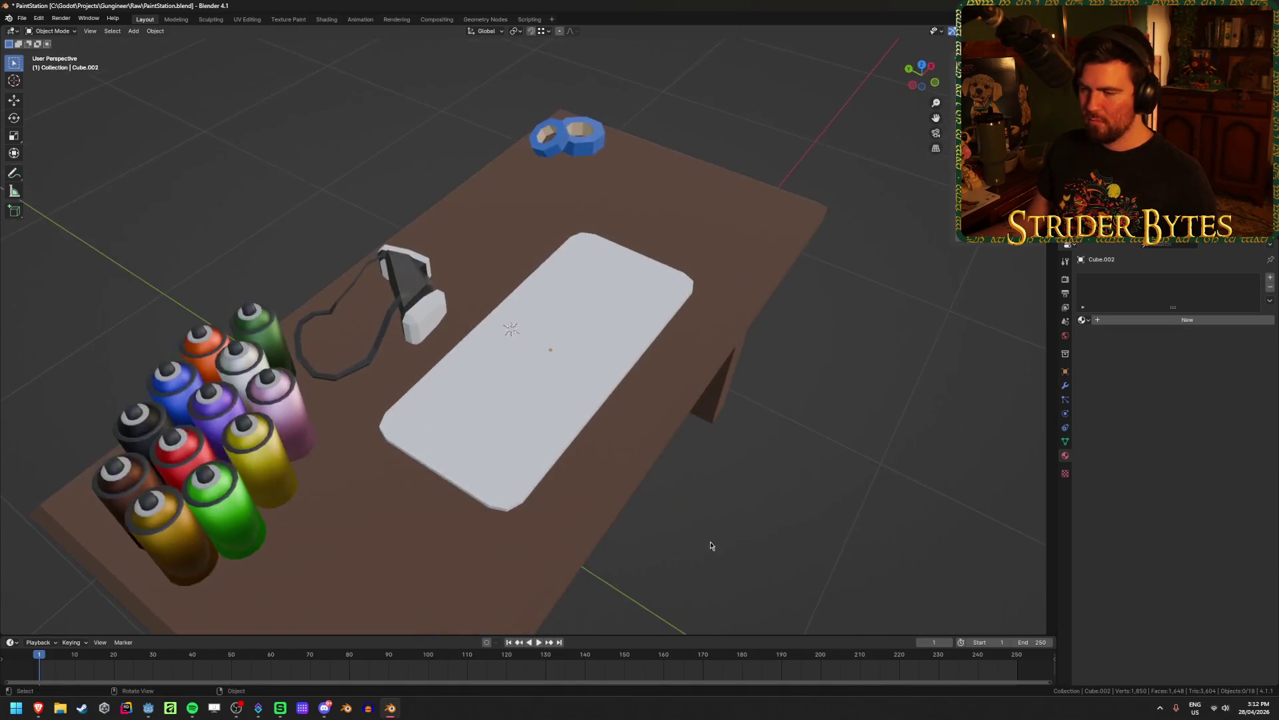
Rename the shared DarkGreen material to DarkGreenShiny
{"action": "left_click", "coordinate": [1187, 320]}
{"action": "left_click", "coordinate": [1143, 319]}
{"action": "key", "text": "Escape"}
{"action": "left_click", "coordinate": [1083, 320]}
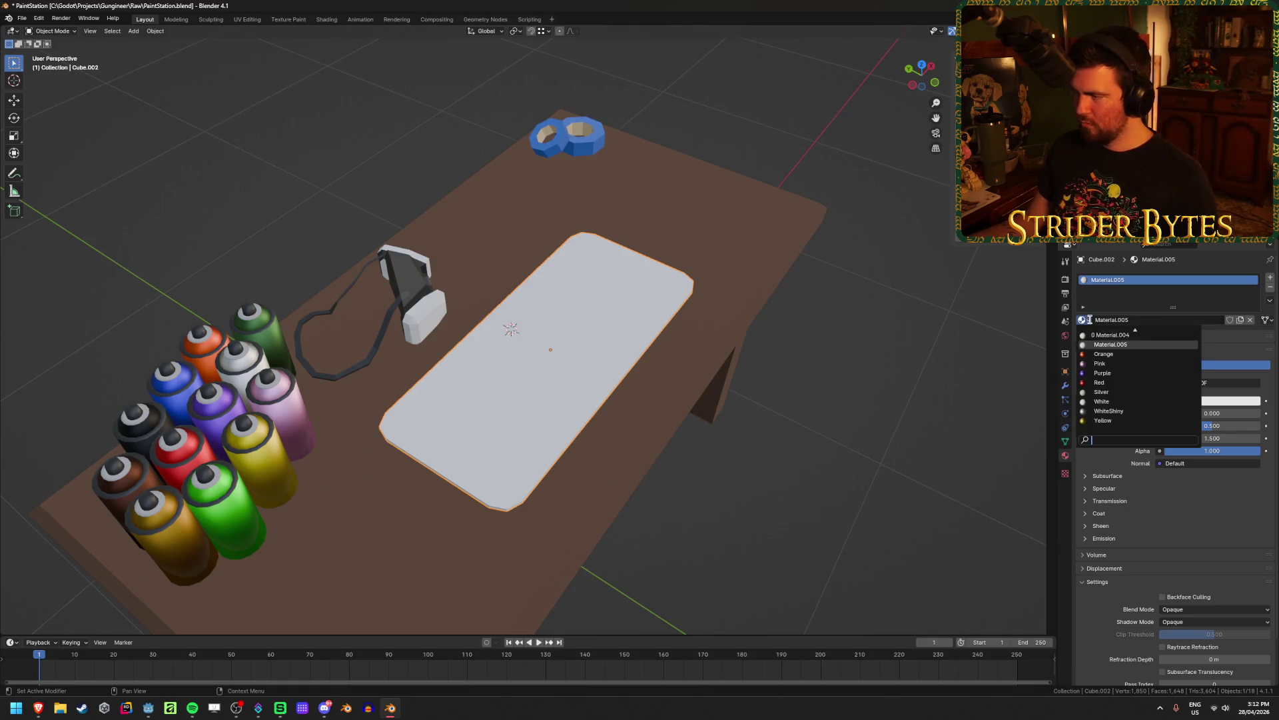
{"action": "scroll", "coordinate": [1125, 373], "scroll_direction": "up", "scroll_amount": 3}
{"action": "left_click", "coordinate": [1119, 368]}
{"action": "left_click", "coordinate": [1148, 320]}
{"action": "left_click", "coordinate": [1157, 320]}
{"action": "type", "text": "Shiny"}
{"action": "key", "text": "Return"}
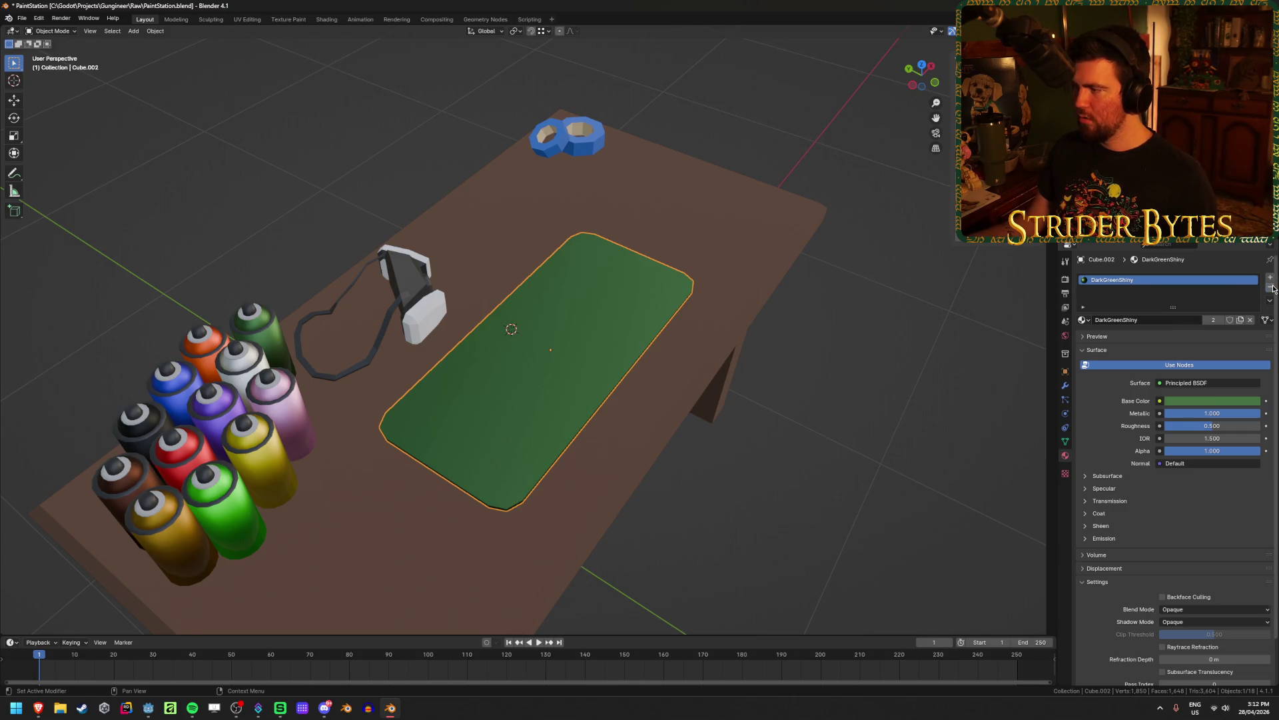
Replace the mat's material slot with a new material named DarkGreen
{"action": "left_click", "coordinate": [1270, 288]}
{"action": "left_click", "coordinate": [1270, 277]}
{"action": "left_click", "coordinate": [1174, 320]}
{"action": "left_click", "coordinate": [1174, 321]}
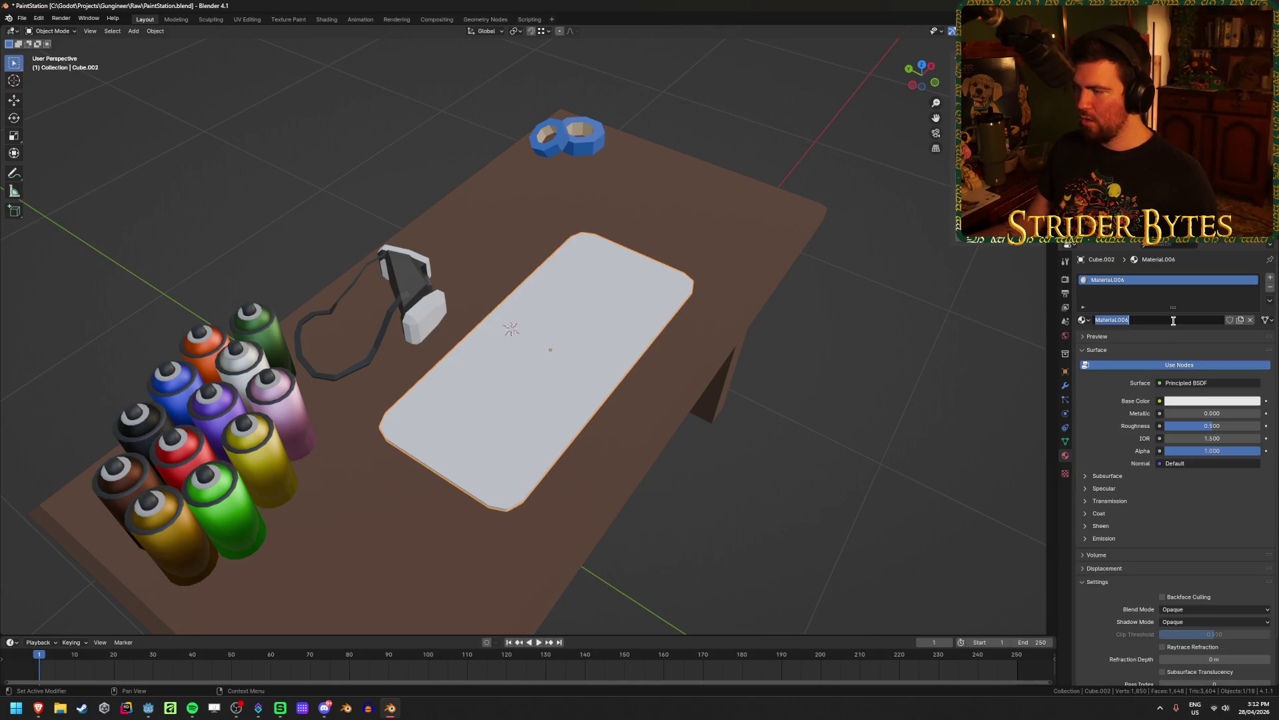
{"action": "type", "text": "DarkGreen"}
{"action": "key", "text": "Return"}
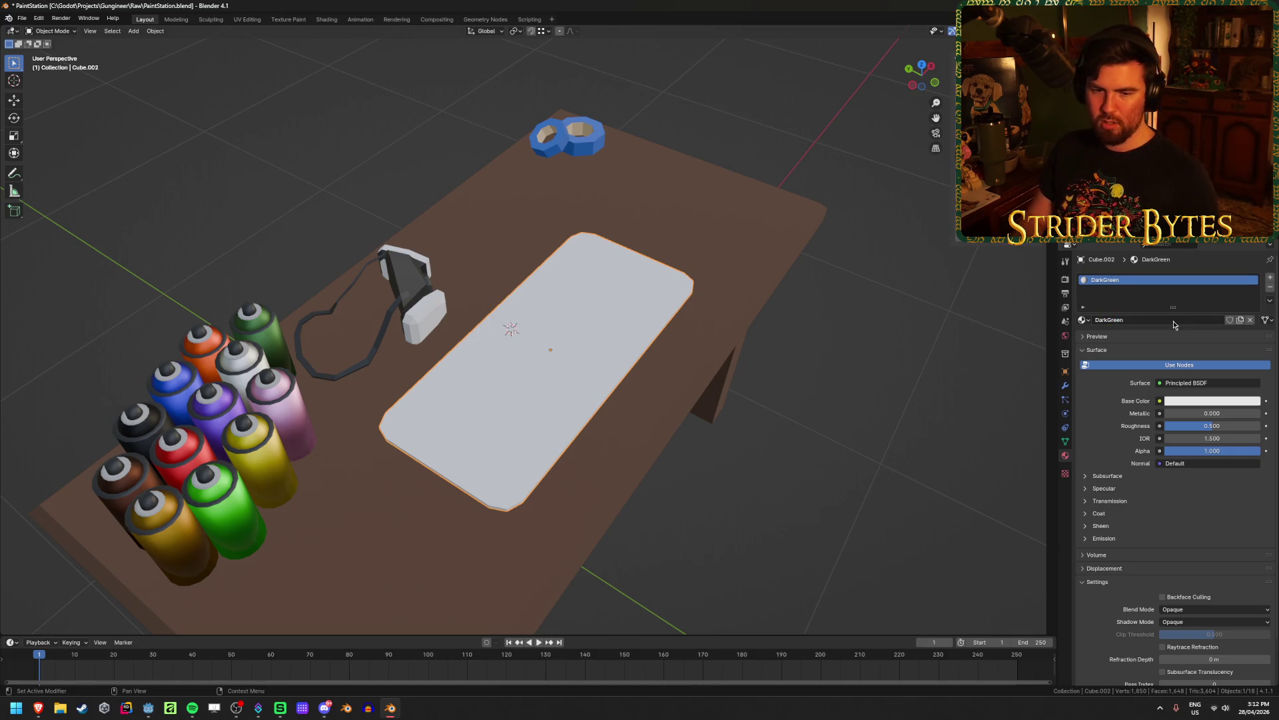
{"action": "middle_click_drag", "start_coordinate": [590, 365], "coordinate": [649, 405]}
{"action": "scroll", "coordinate": [649, 405], "scroll_direction": "up", "scroll_amount": 5}
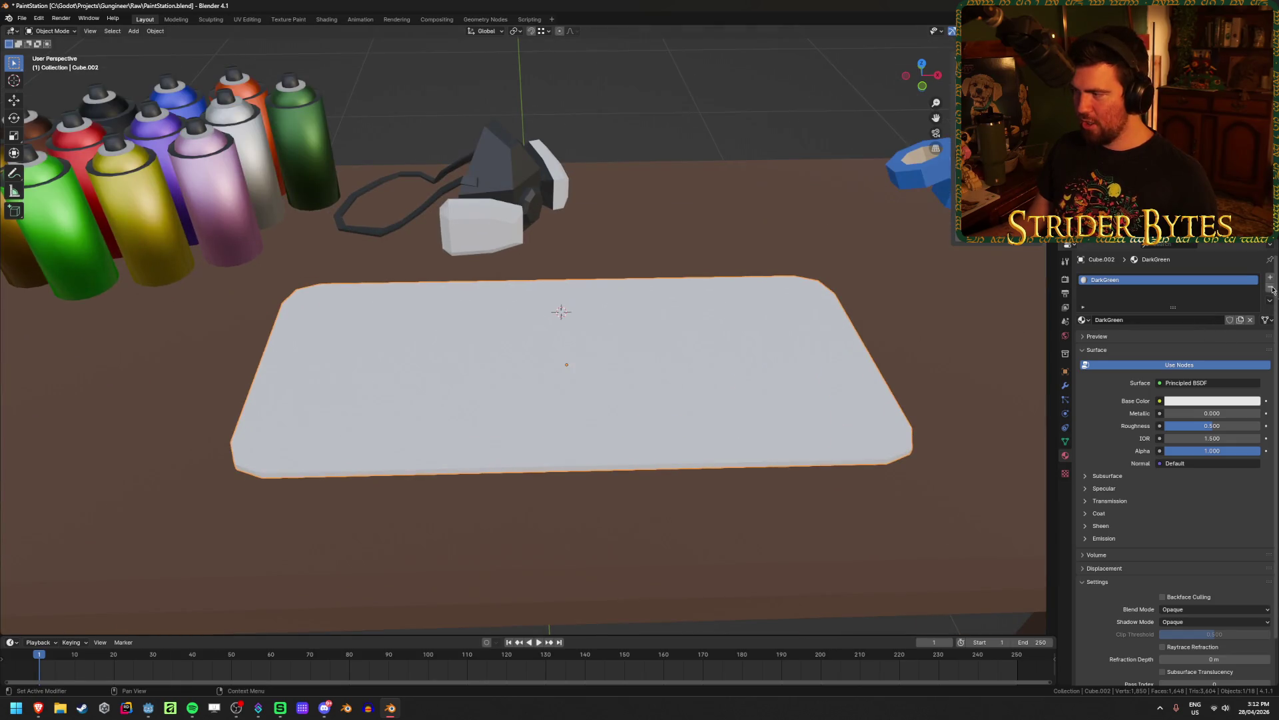
Give DarkGreen a dark green base colour and save the file
{"action": "left_click", "coordinate": [1186, 400]}
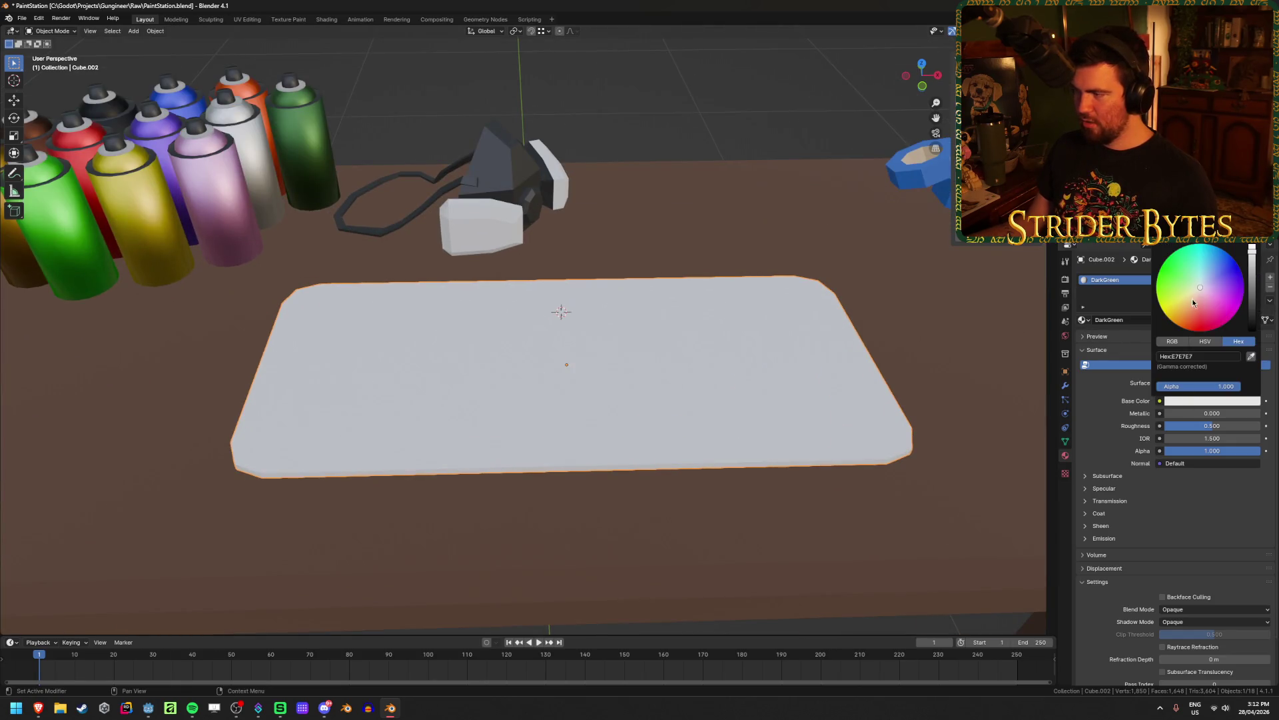
{"action": "left_click", "coordinate": [1172, 269]}
{"action": "left_click_drag", "start_coordinate": [1252, 248], "coordinate": [1252, 314]}
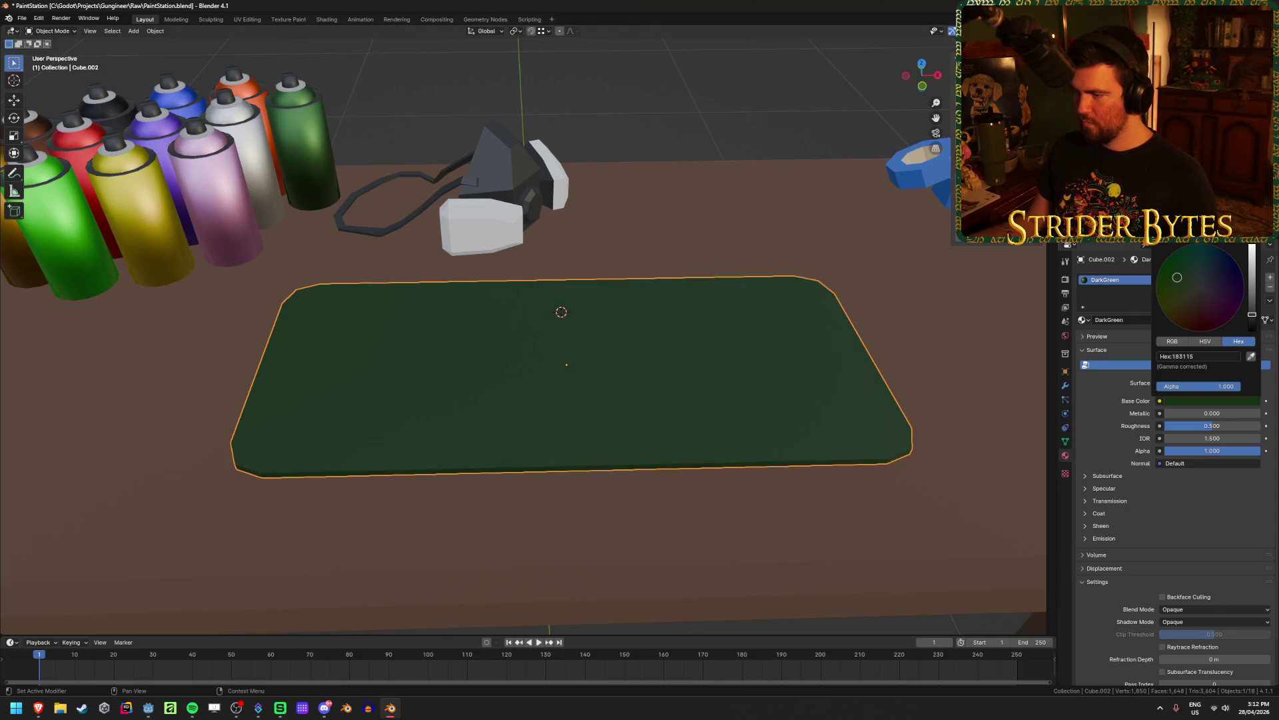
{"action": "scroll", "coordinate": [623, 389], "scroll_direction": "down", "scroll_amount": 4}
{"action": "key", "text": "ctrl+s"}
Raise DarkGreen's roughness to 1.000 and review the mat from several angles
{"action": "mouse_move", "coordinate": [698, 347]}
{"action": "middle_mouse_down"}
{"action": "mouse_move", "coordinate": [697, 391]}
{"action": "mouse_move", "coordinate": [697, 341]}
{"action": "middle_mouse_up"}
{"action": "left_click_drag", "start_coordinate": [1232, 426], "coordinate": [1263, 428]}
{"action": "left_click", "coordinate": [694, 132]}
{"action": "left_click", "coordinate": [639, 371]}
{"action": "left_click", "coordinate": [733, 535]}
{"action": "scroll", "coordinate": [730, 534], "scroll_direction": "down", "scroll_amount": 3}
{"action": "mouse_move", "coordinate": [726, 526]}
{"action": "middle_mouse_down"}
{"action": "mouse_move", "coordinate": [689, 507]}
{"action": "mouse_move", "coordinate": [783, 525]}
{"action": "mouse_move", "coordinate": [874, 380]}
{"action": "mouse_move", "coordinate": [515, 271]}
{"action": "middle_mouse_up"}
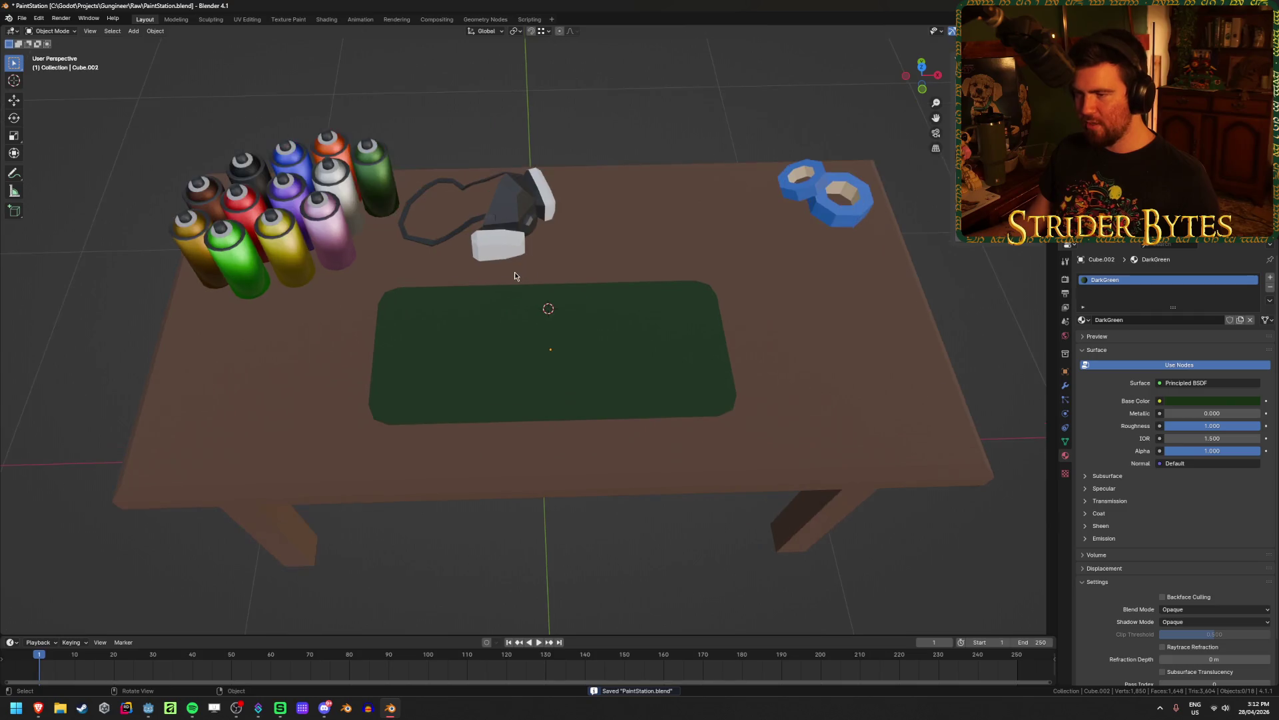
{"action": "scroll", "coordinate": [746, 317], "scroll_direction": "down", "scroll_amount": 2}
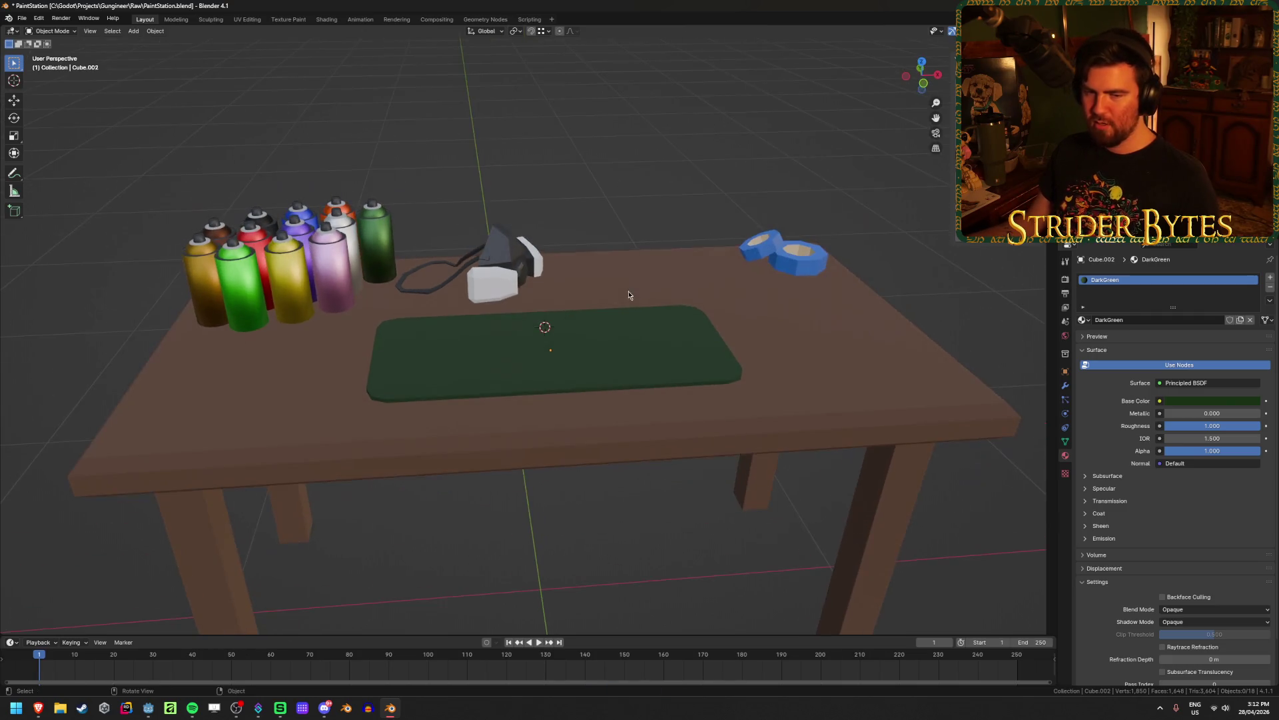
{"action": "middle_click_drag", "start_coordinate": [746, 314], "coordinate": [667, 351]}
{"action": "scroll", "coordinate": [633, 323], "scroll_direction": "up", "scroll_amount": 3}
{"action": "left_click", "coordinate": [693, 387]}
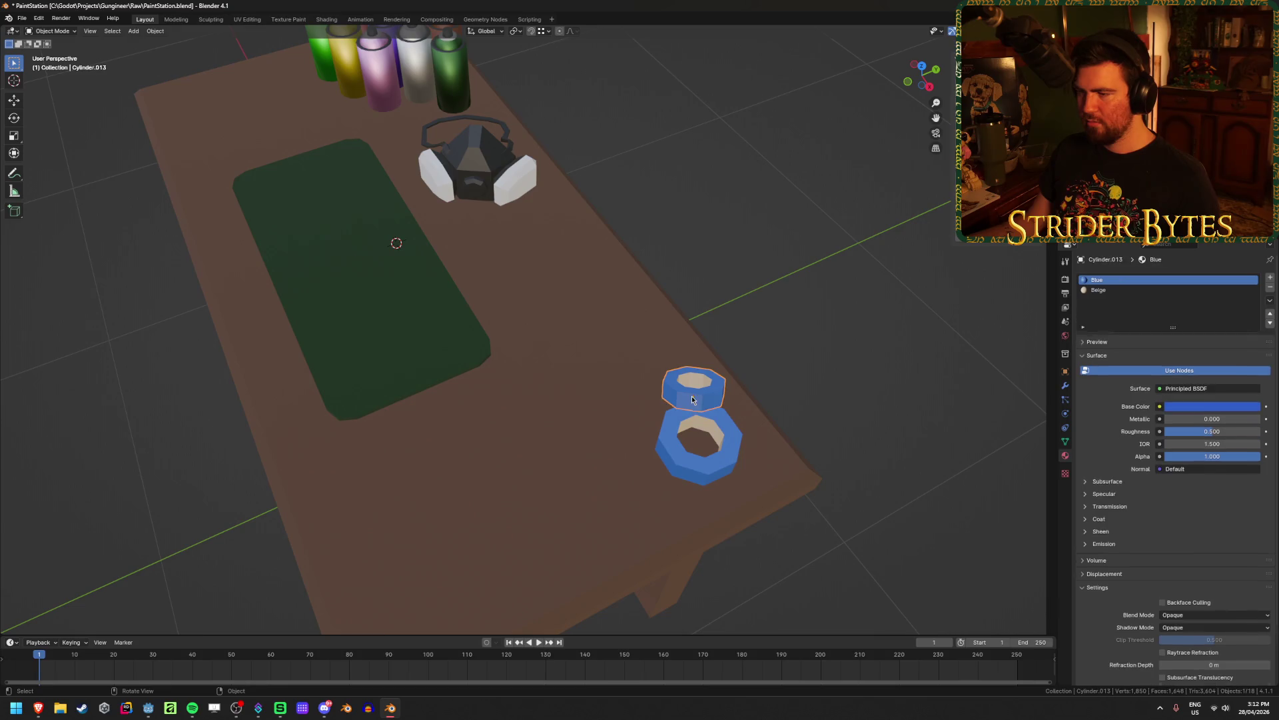
{"action": "left_click", "coordinate": [664, 434], "text": "shift"}
{"action": "key", "text": "g"}
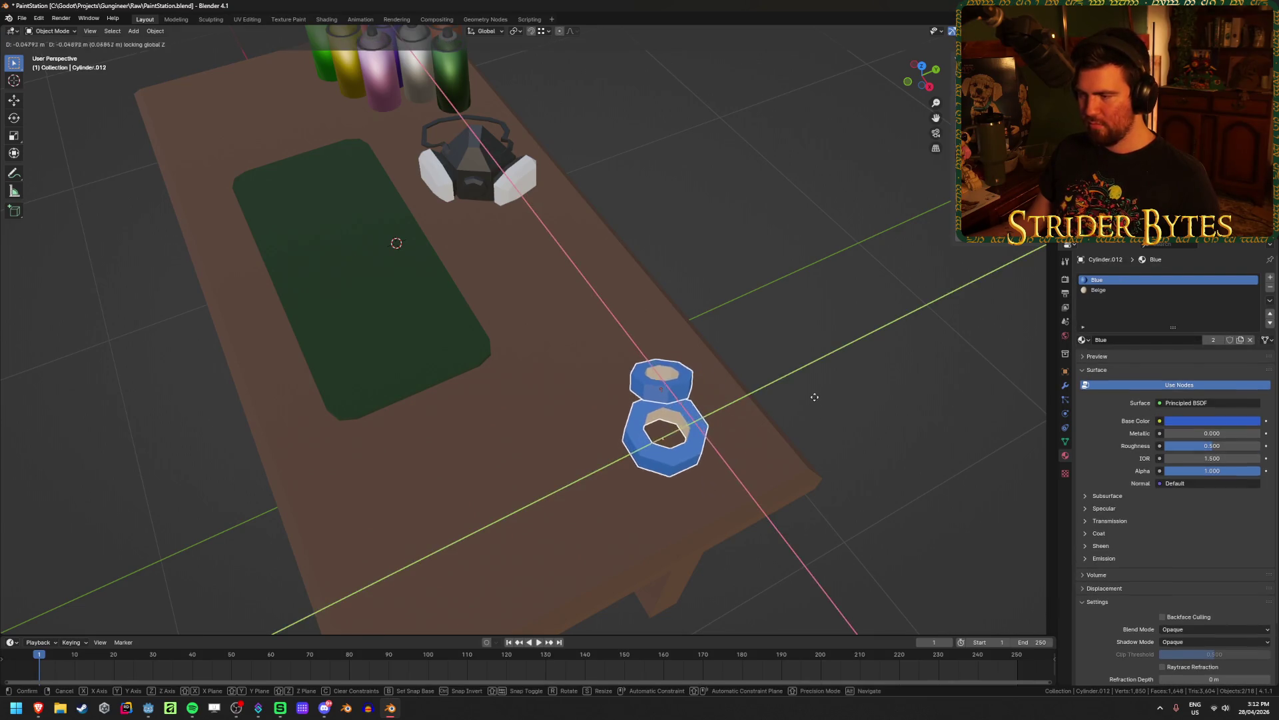
{"action": "left_click", "coordinate": [773, 399]}
{"action": "left_click", "coordinate": [800, 422]}
{"action": "key", "text": "ctrl+s"}
{"action": "mouse_move", "coordinate": [798, 423]}
{"action": "middle_mouse_down"}
{"action": "mouse_move", "coordinate": [743, 363]}
{"action": "mouse_move", "coordinate": [726, 371]}
{"action": "mouse_move", "coordinate": [721, 424]}
{"action": "mouse_move", "coordinate": [873, 406]}
{"action": "mouse_move", "coordinate": [634, 481]}
{"action": "mouse_move", "coordinate": [719, 607]}
{"action": "mouse_move", "coordinate": [720, 505]}
{"action": "middle_mouse_up"}
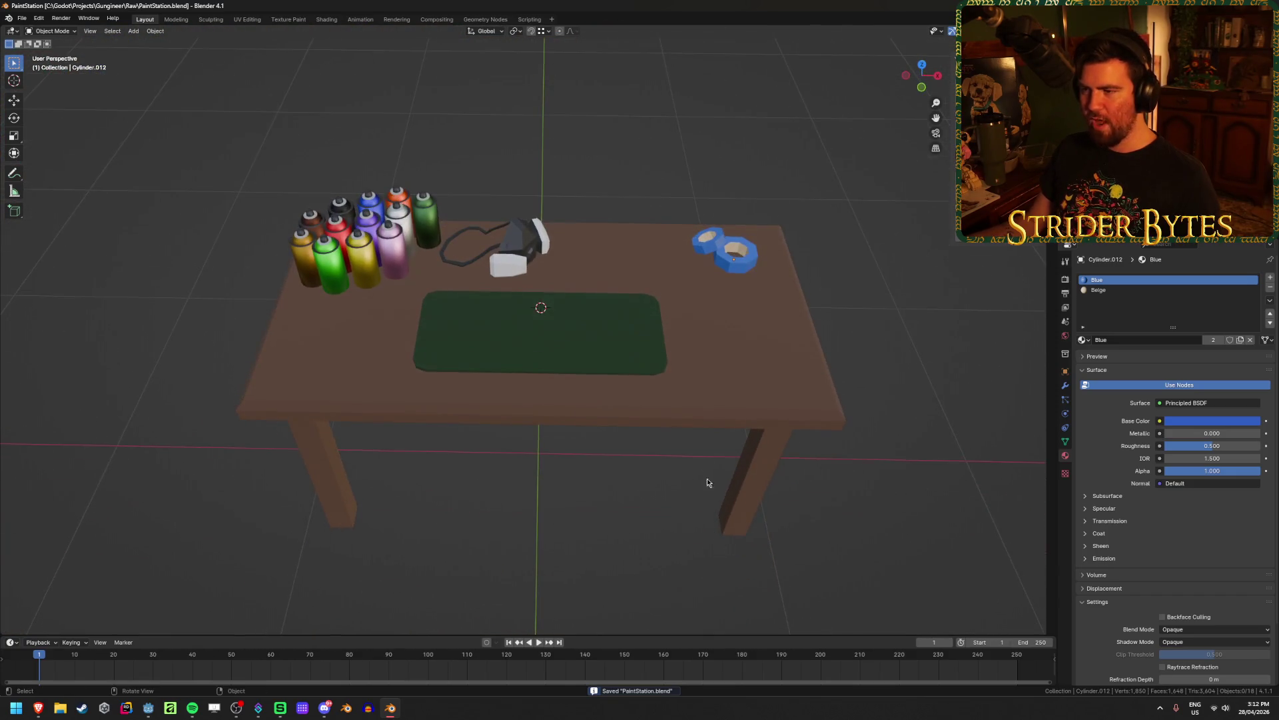
{"action": "scroll", "coordinate": [472, 283], "scroll_direction": "up", "scroll_amount": 4}
{"action": "mouse_move", "coordinate": [473, 283]}
{"action": "middle_mouse_down"}
{"action": "mouse_move", "coordinate": [590, 214]}
{"action": "mouse_move", "coordinate": [559, 210]}
{"action": "middle_mouse_up"}
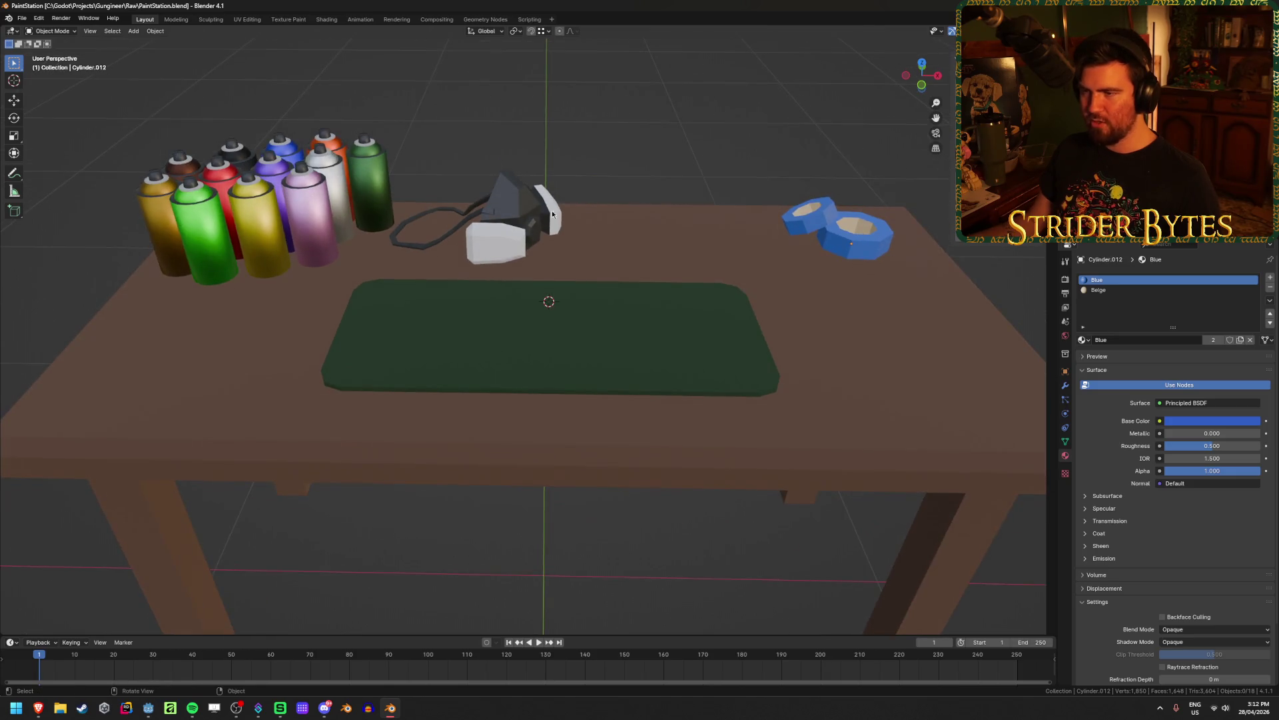
{"action": "key", "text": "ctrl+s"}
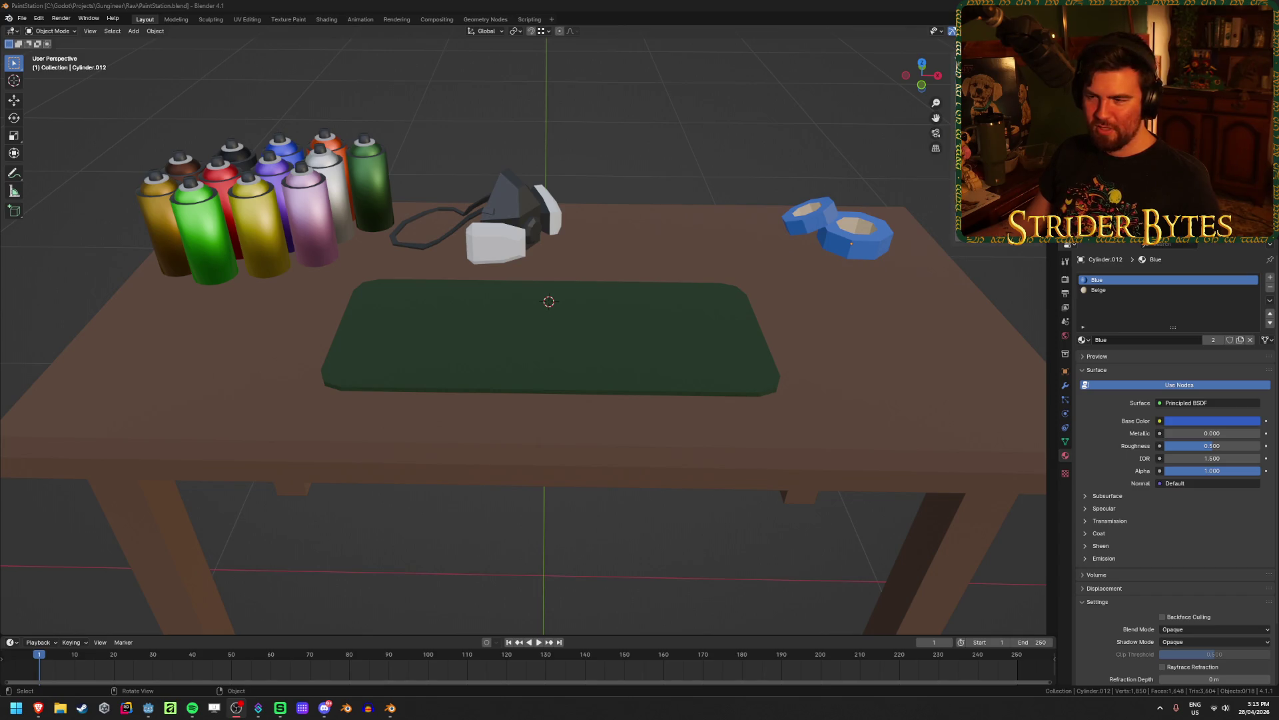
{"action": "left_click", "coordinate": [546, 320]}
{"action": "left_click", "coordinate": [651, 154]}
{"action": "key", "text": "ctrl+s"}
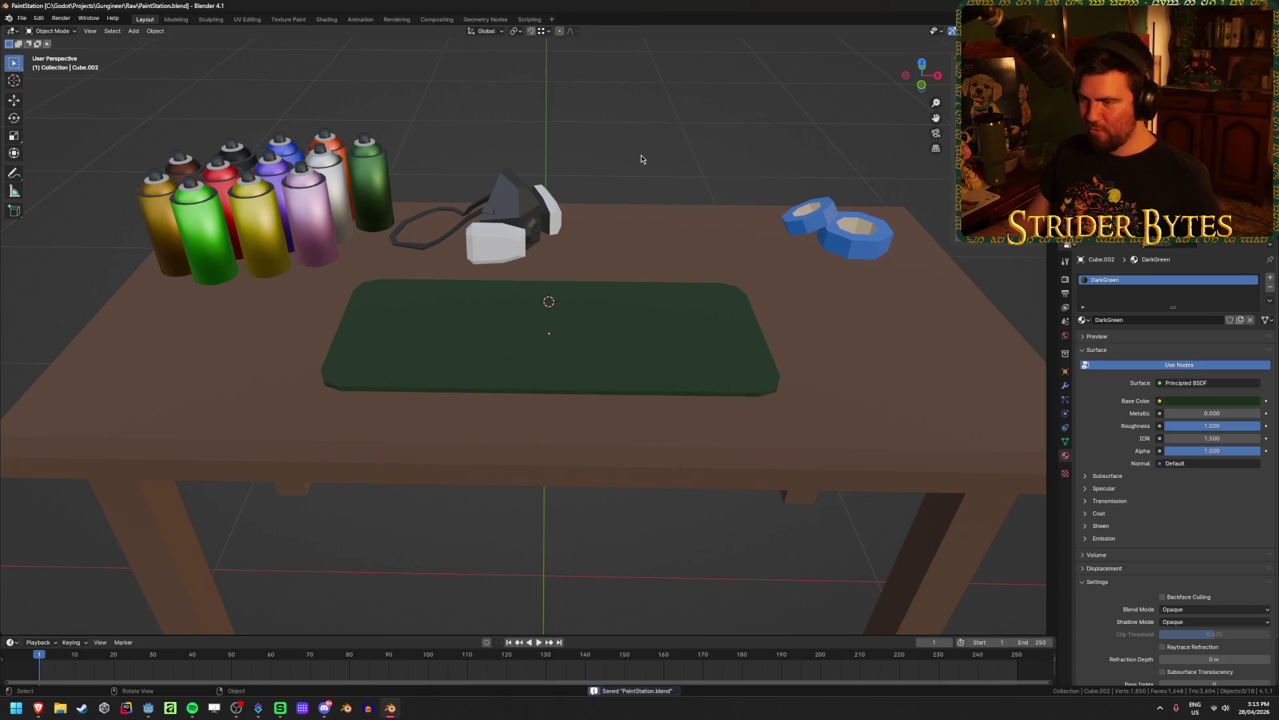
{"action": "left_click", "coordinate": [654, 294]}
{"action": "mouse_move", "coordinate": [682, 105]}
{"action": "middle_mouse_down"}
{"action": "mouse_move", "coordinate": [589, 154]}
{"action": "mouse_move", "coordinate": [603, 152]}
{"action": "middle_mouse_up"}
{"action": "key", "text": "shift+s"}
{"action": "left_click", "coordinate": [618, 86]}
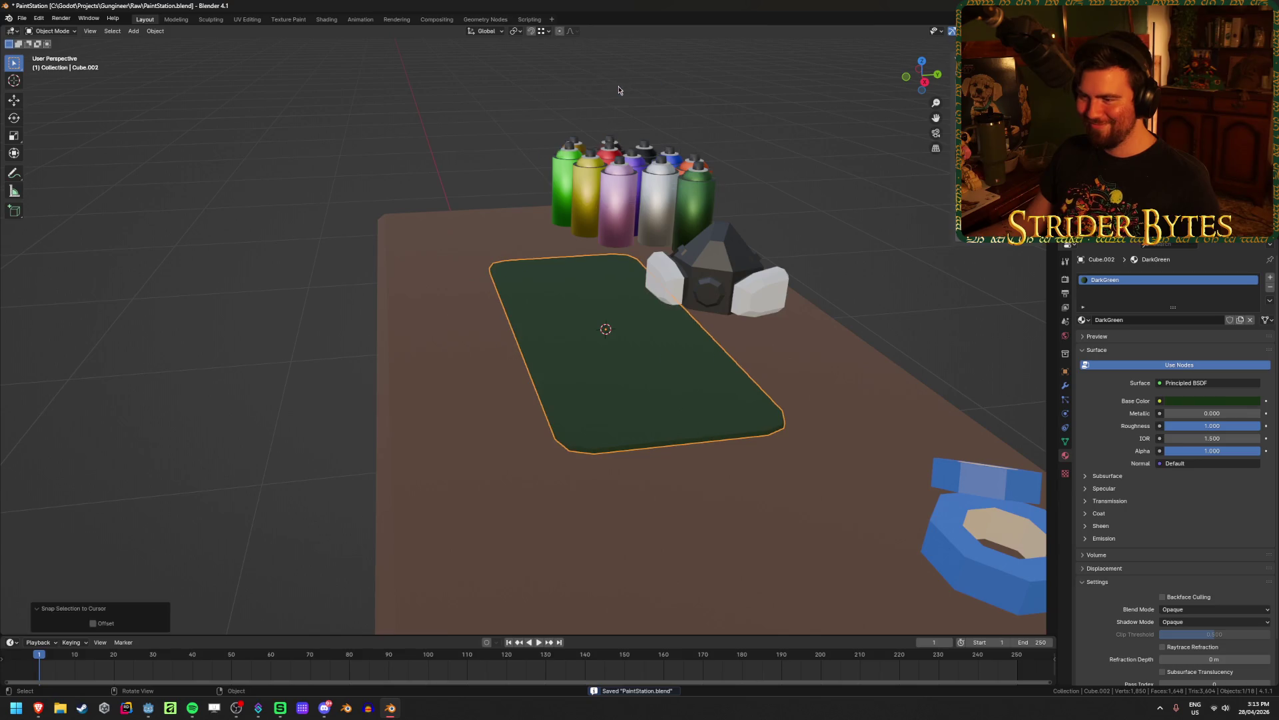
{"action": "key", "text": "ctrl+z"}
{"action": "middle_click_drag", "start_coordinate": [603, 104], "coordinate": [656, 142]}
{"action": "scroll", "coordinate": [655, 142], "scroll_direction": "down", "scroll_amount": 4}
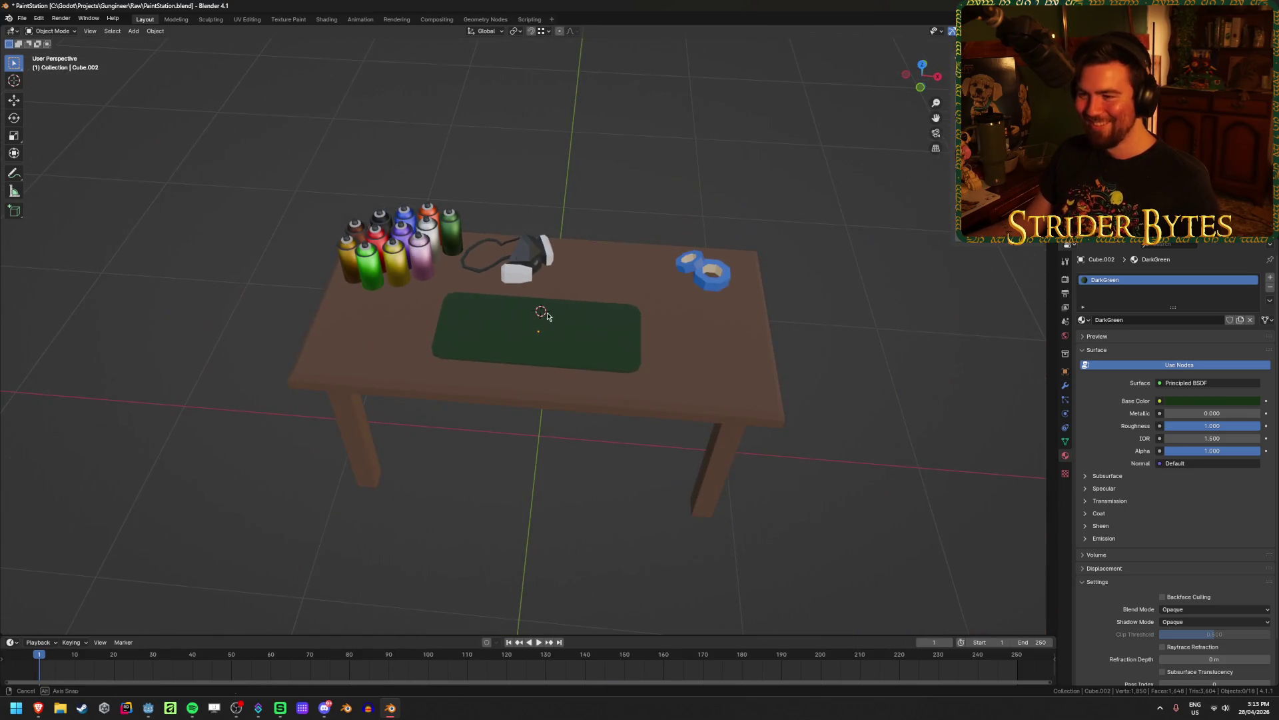
{"action": "key", "text": "ctrl+s"}
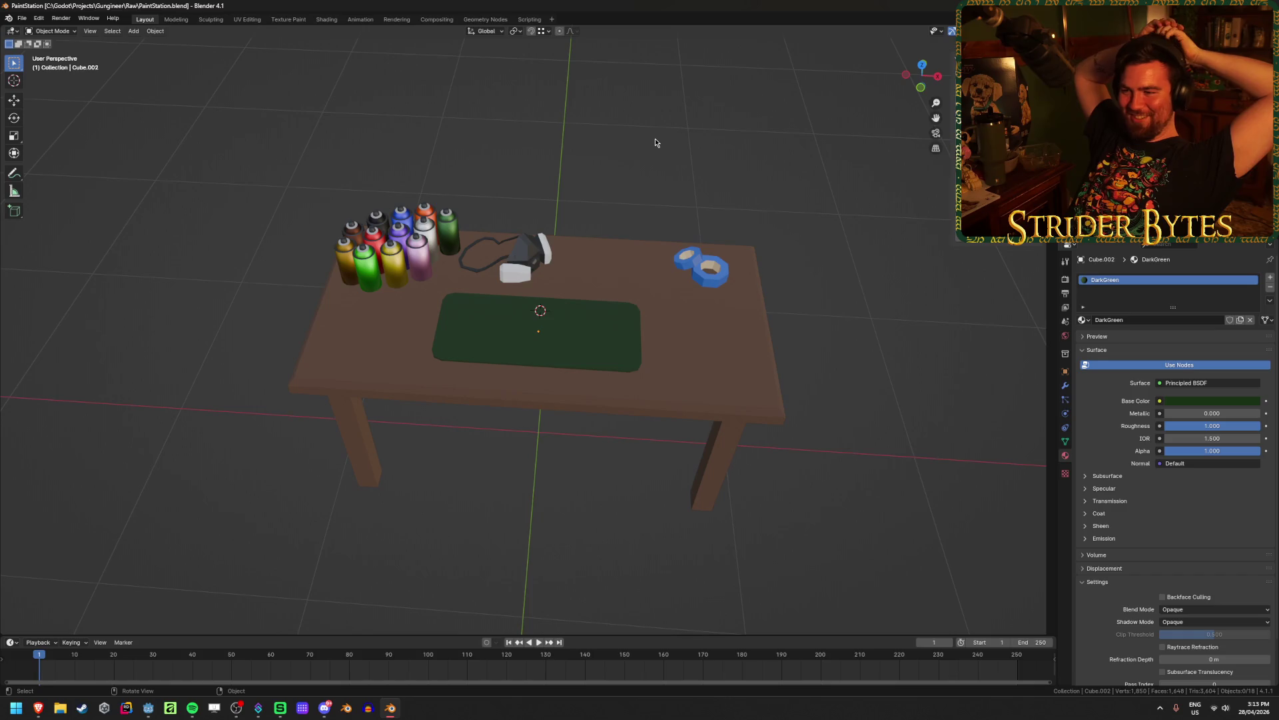
{"action": "left_click", "coordinate": [541, 315]}
{"action": "mouse_move", "coordinate": [541, 318]}
{"action": "middle_mouse_down"}
{"action": "mouse_move", "coordinate": [546, 366]}
{"action": "mouse_move", "coordinate": [543, 313]}
{"action": "middle_mouse_up"}
{"action": "left_click", "coordinate": [607, 89]}
{"action": "key", "text": "ctrl+s"}
{"action": "middle_click_drag", "start_coordinate": [530, 198], "coordinate": [533, 158]}
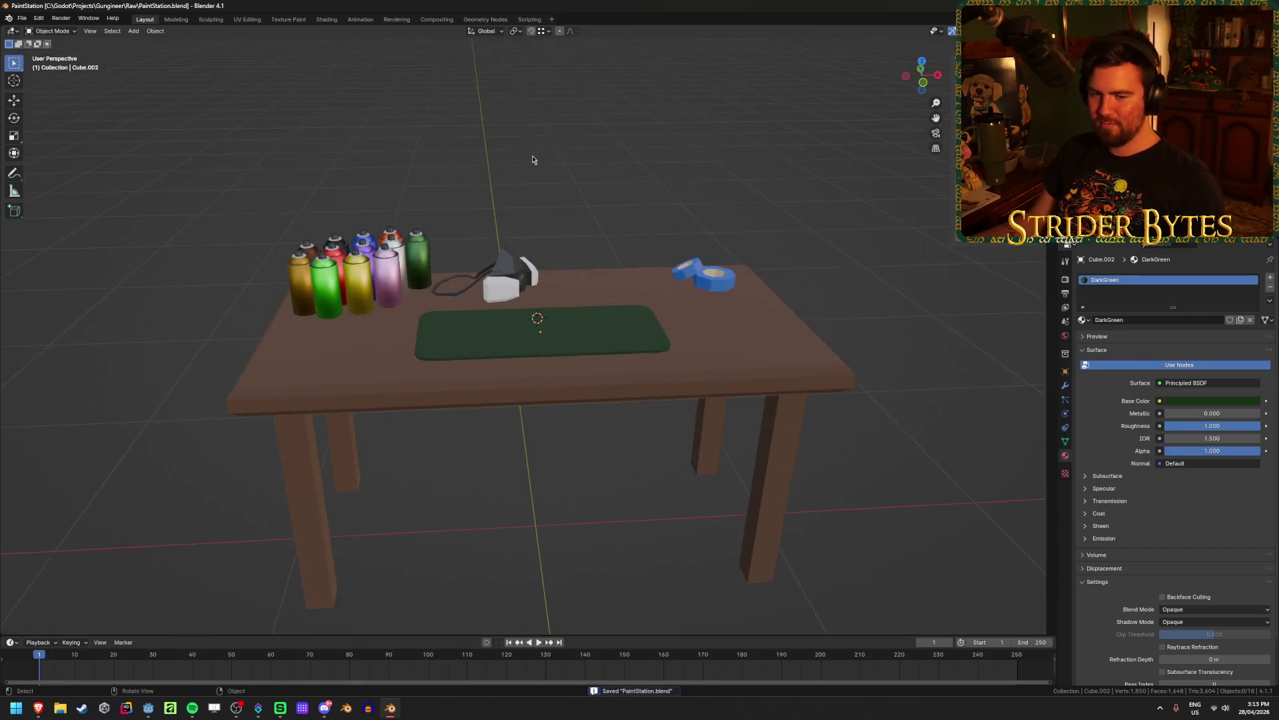
{"action": "scroll", "coordinate": [522, 314], "scroll_direction": "up", "scroll_amount": 2}
{"action": "middle_click_drag", "start_coordinate": [521, 313], "coordinate": [526, 330]}
{"action": "left_click", "coordinate": [533, 320]}
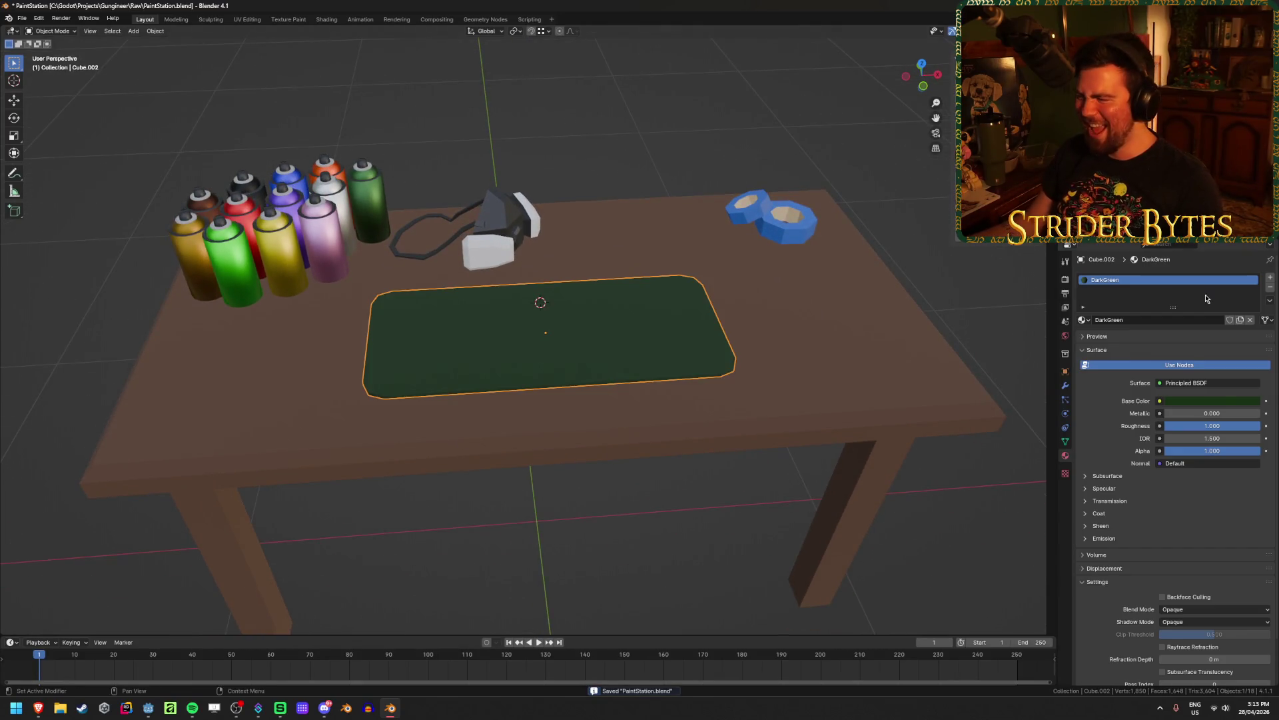
Lower the mat's DarkGreen base colour saturation to 0.555 for a muted forest green, then save
{"action": "left_click", "coordinate": [1187, 402]}
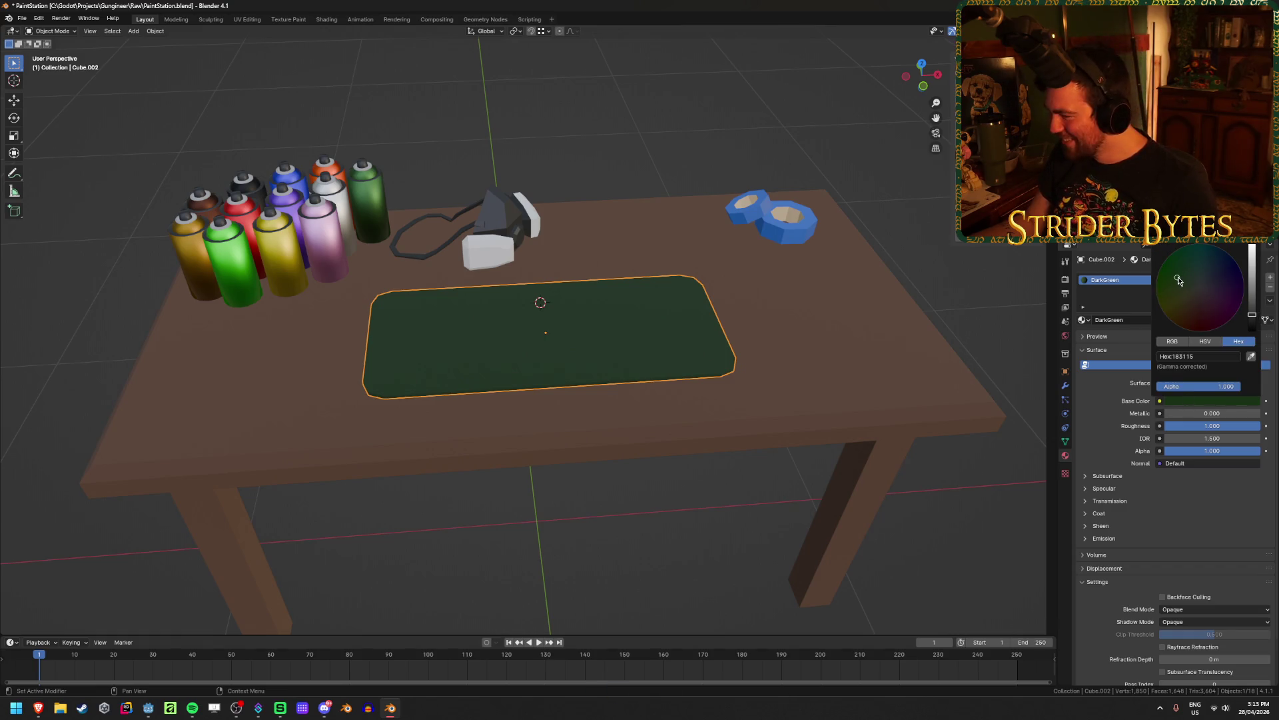
{"action": "left_click", "coordinate": [1205, 341]}
{"action": "left_click", "coordinate": [1207, 368]}
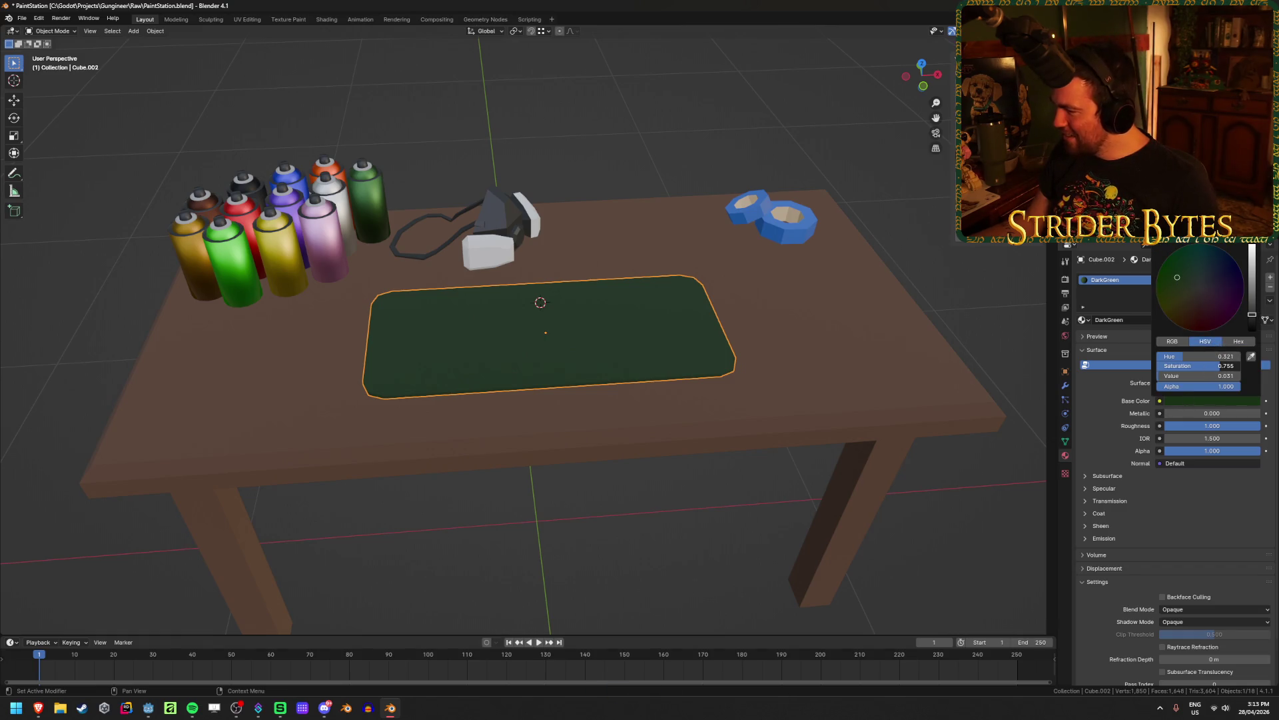
{"action": "left_click_drag", "start_coordinate": [1207, 365], "coordinate": [1181, 378]}
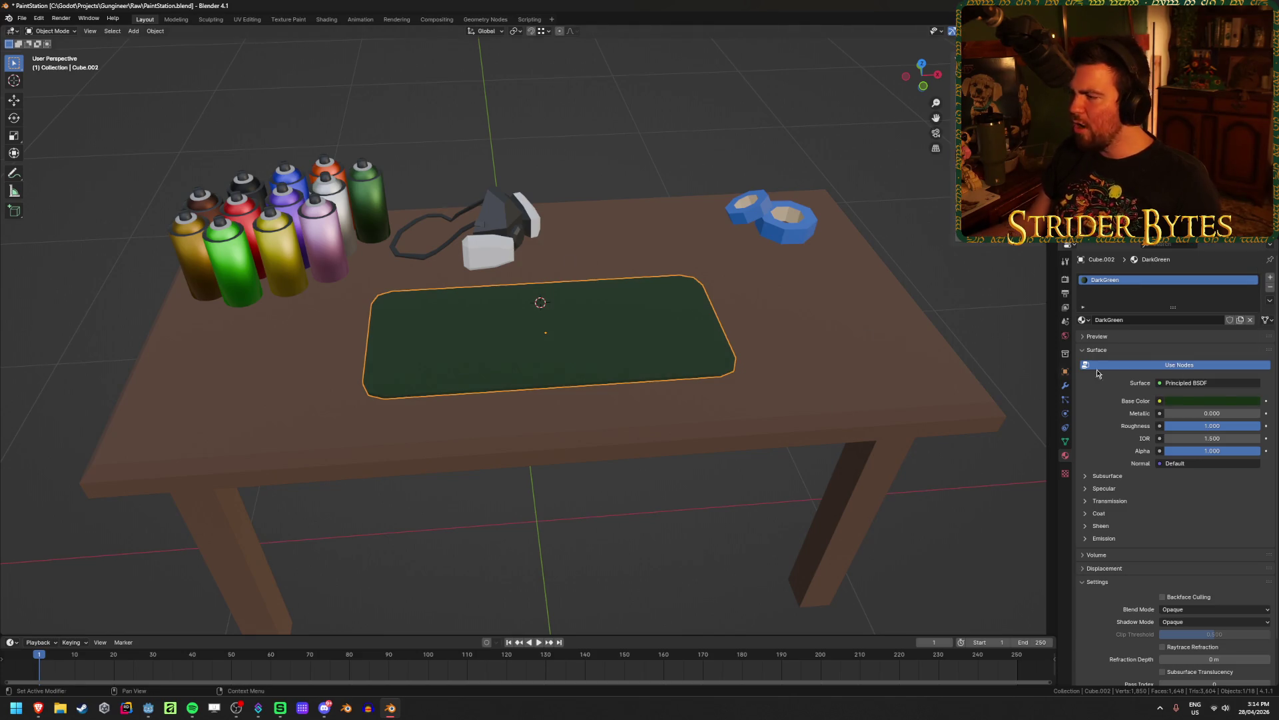
{"action": "left_click", "coordinate": [1209, 401]}
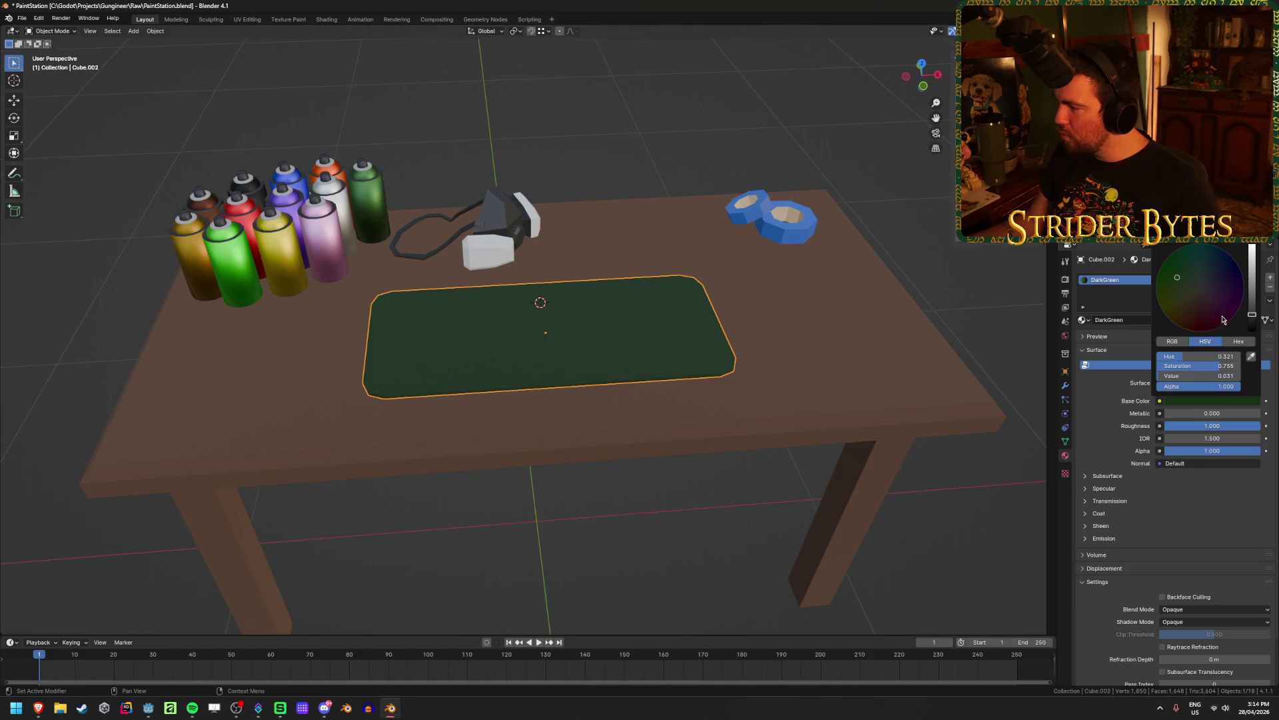
{"action": "left_click", "coordinate": [1188, 371]}
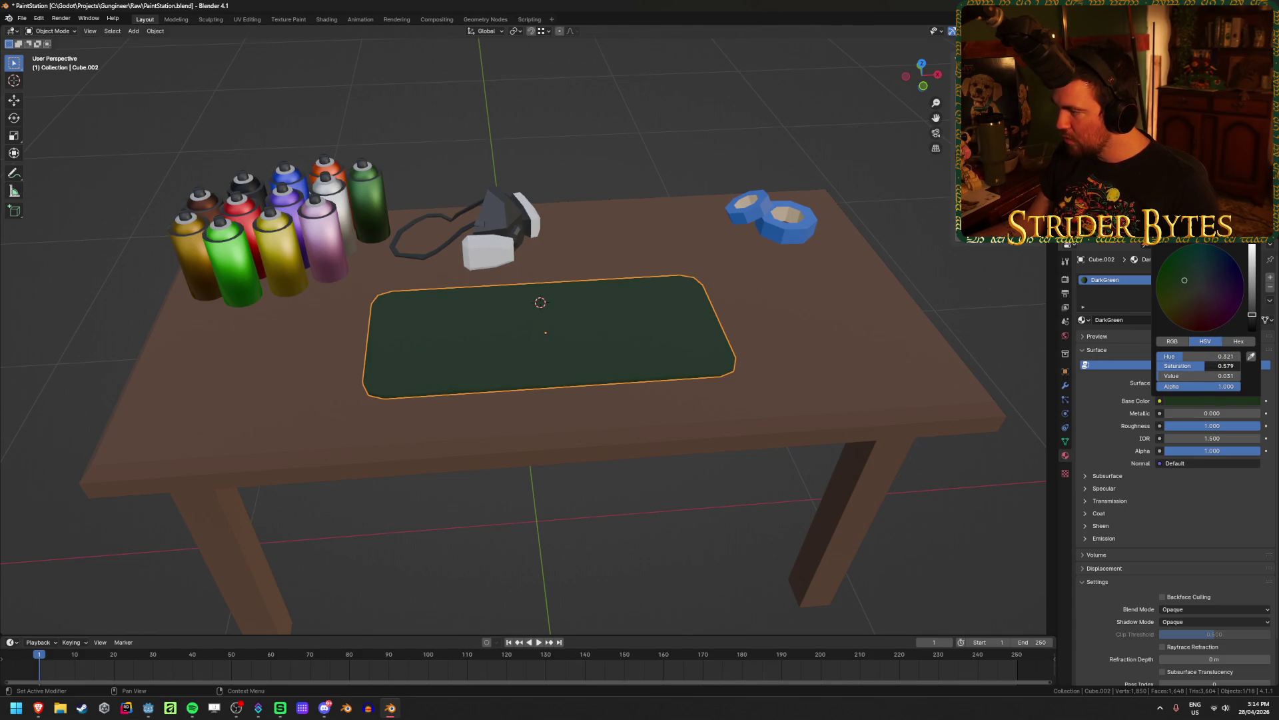
{"action": "key", "text": "Tab"}
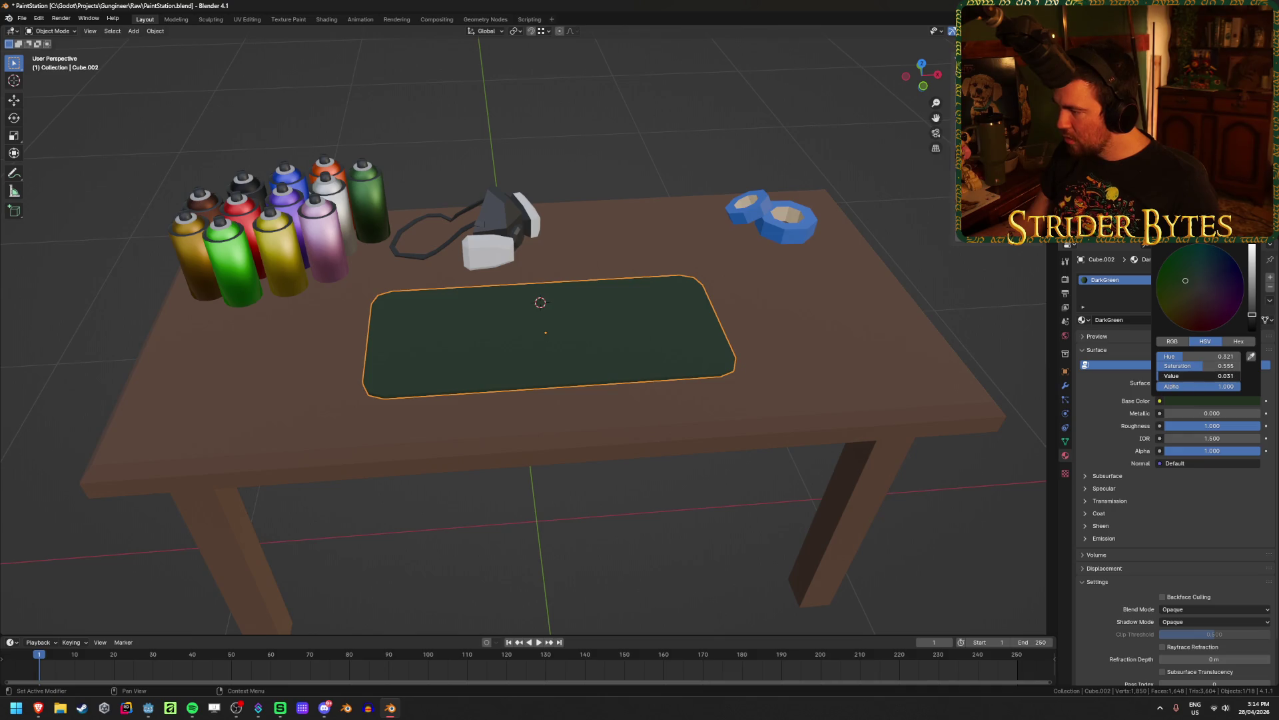
{"action": "type", "text": "0.043"}
{"action": "key", "text": "Return"}
{"action": "left_click", "coordinate": [930, 295]}
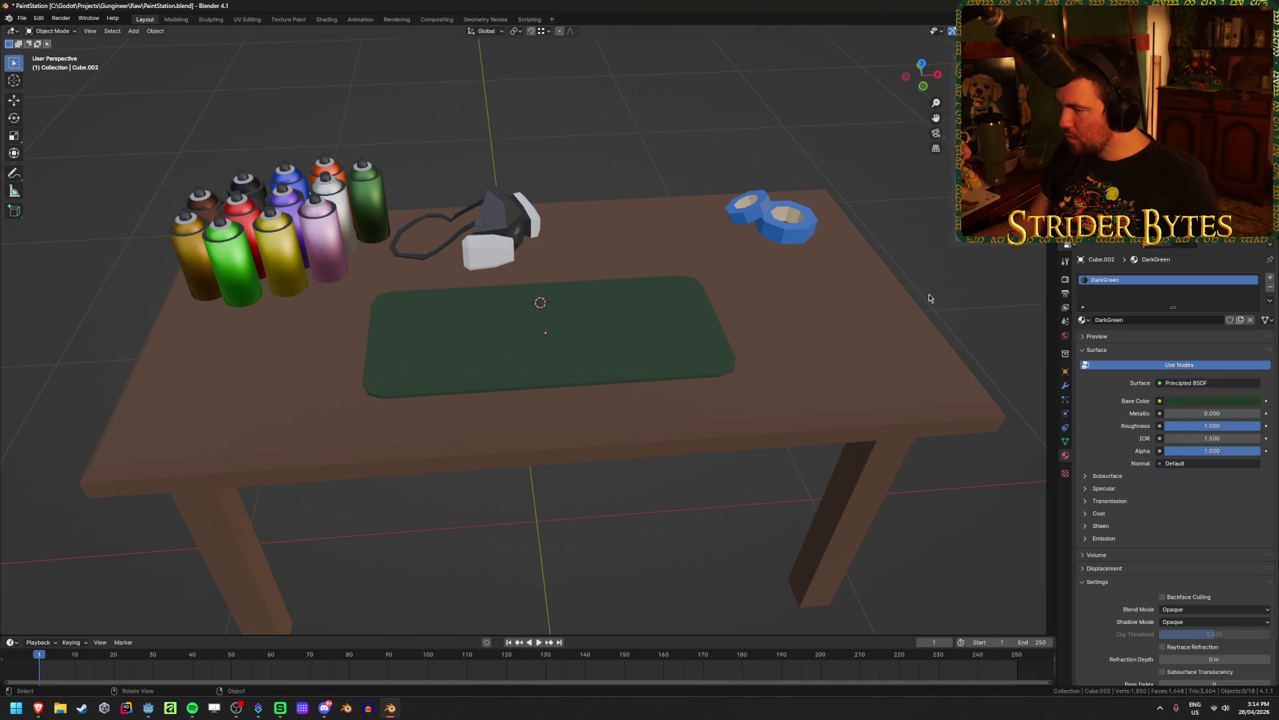
{"action": "key", "text": "ctrl+s"}
{"action": "scroll", "coordinate": [741, 448], "scroll_direction": "down", "scroll_amount": 3}
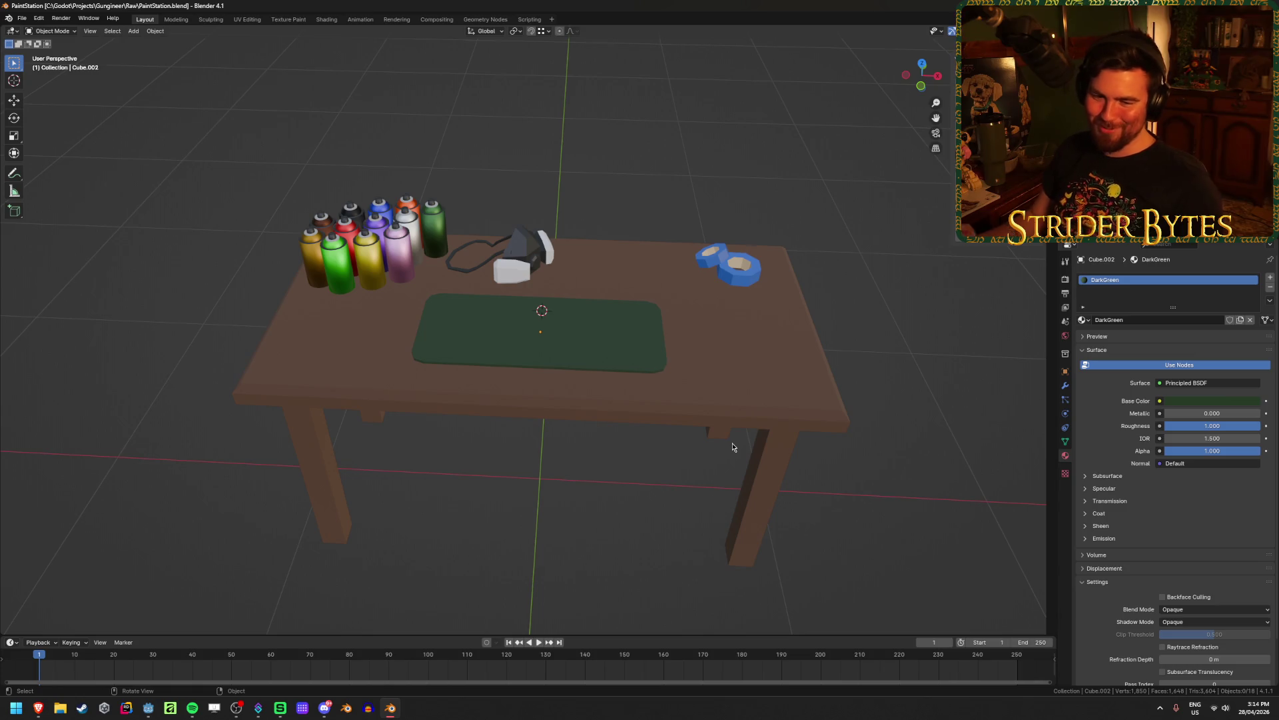
{"action": "key", "text": "ctrl+s"}
{"action": "mouse_move", "coordinate": [614, 489]}
{"action": "middle_mouse_down"}
{"action": "mouse_move", "coordinate": [623, 520]}
{"action": "mouse_move", "coordinate": [634, 477]}
{"action": "mouse_move", "coordinate": [493, 466]}
{"action": "middle_mouse_up"}
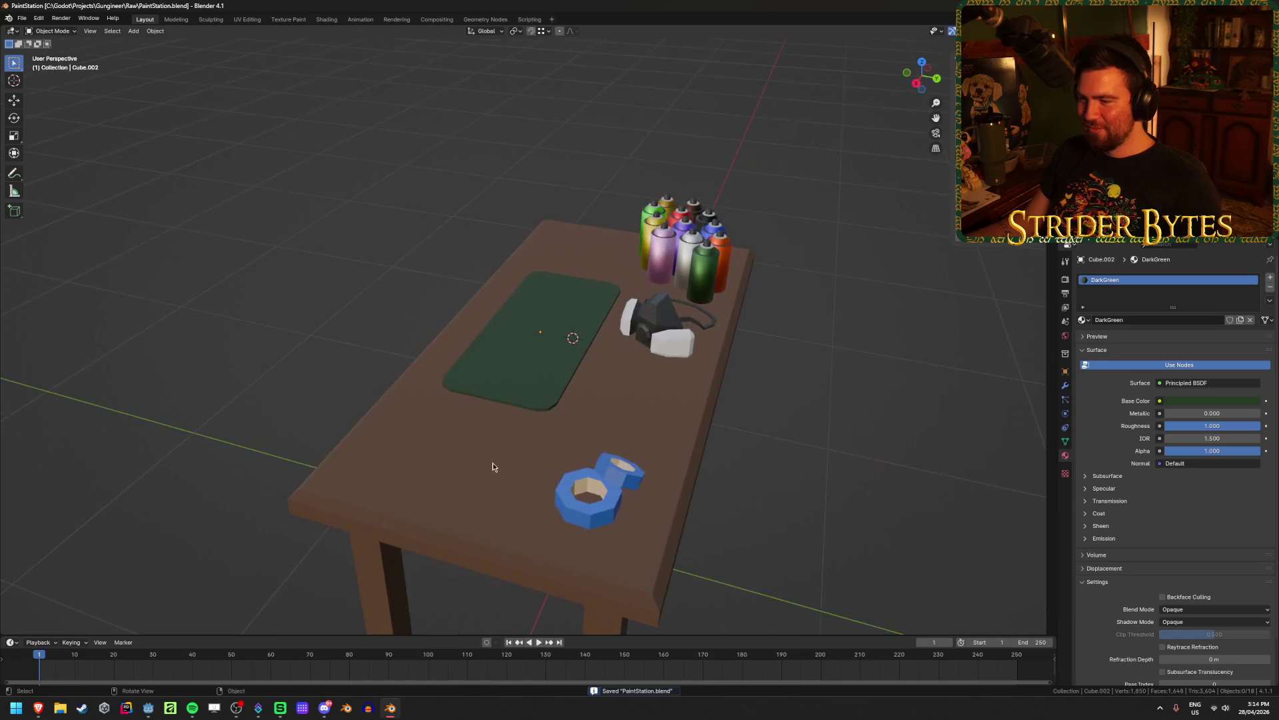
{"action": "mouse_move", "coordinate": [284, 332]}
{"action": "middle_mouse_down"}
{"action": "mouse_move", "coordinate": [369, 329]}
{"action": "mouse_move", "coordinate": [532, 506]}
{"action": "middle_mouse_up"}
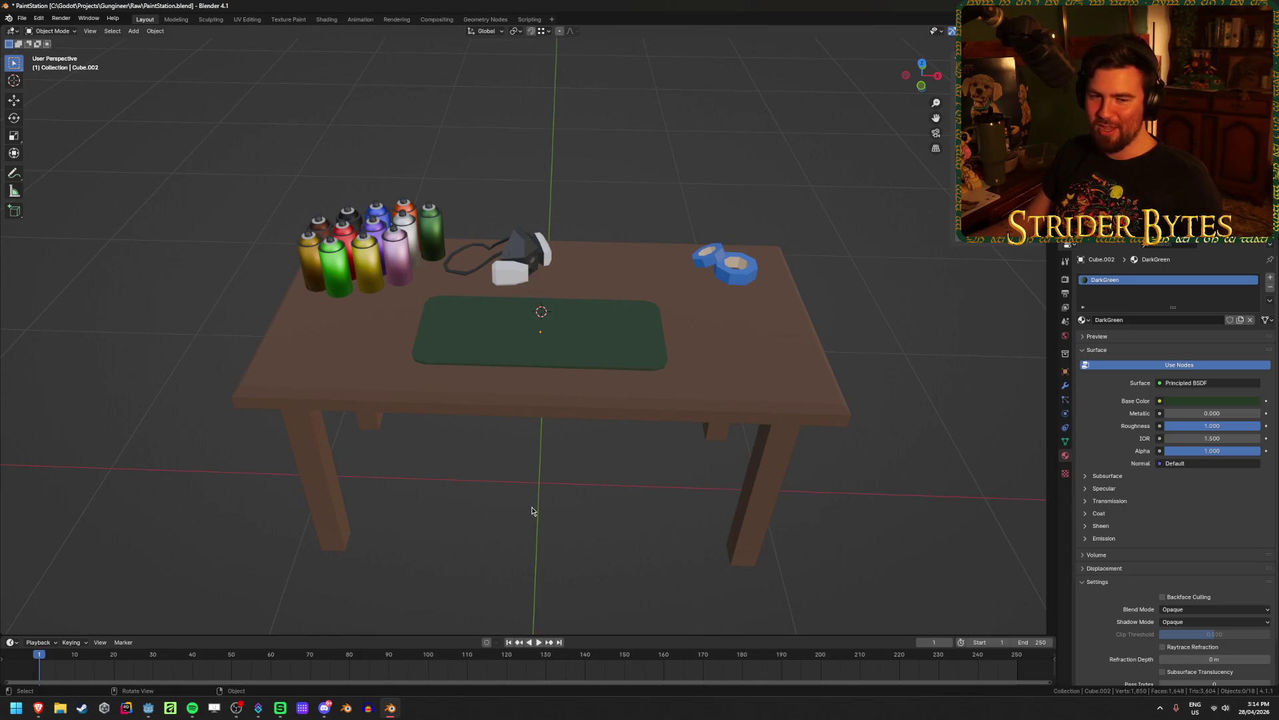
{"action": "mouse_move", "coordinate": [584, 475]}
{"action": "middle_mouse_down"}
{"action": "mouse_move", "coordinate": [709, 434]}
{"action": "mouse_move", "coordinate": [628, 517]}
{"action": "mouse_move", "coordinate": [552, 479]}
{"action": "mouse_move", "coordinate": [455, 491]}
{"action": "mouse_move", "coordinate": [461, 518]}
{"action": "mouse_move", "coordinate": [591, 537]}
{"action": "mouse_move", "coordinate": [637, 508]}
{"action": "mouse_move", "coordinate": [605, 551]}
{"action": "mouse_move", "coordinate": [637, 482]}
{"action": "mouse_move", "coordinate": [592, 481]}
{"action": "mouse_move", "coordinate": [616, 486]}
{"action": "middle_mouse_up"}
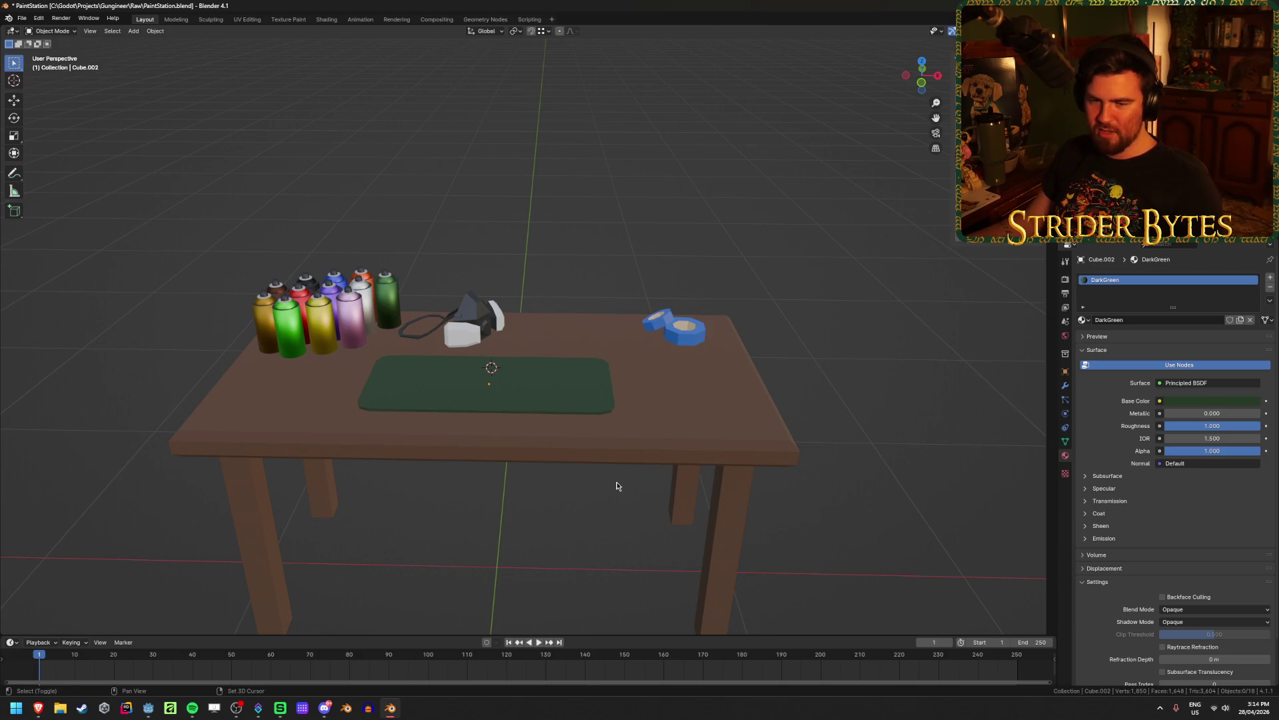
{"action": "middle_click_drag", "start_coordinate": [617, 486], "coordinate": [645, 460], "text": "shift"}
{"action": "scroll", "coordinate": [644, 461], "scroll_direction": "up", "scroll_amount": 3}
{"action": "mouse_move", "coordinate": [583, 405]}
{"action": "middle_mouse_down"}
{"action": "mouse_move", "coordinate": [580, 434]}
{"action": "mouse_move", "coordinate": [587, 405]}
{"action": "middle_mouse_up"}
{"action": "scroll", "coordinate": [580, 434], "scroll_direction": "up", "scroll_amount": 3}
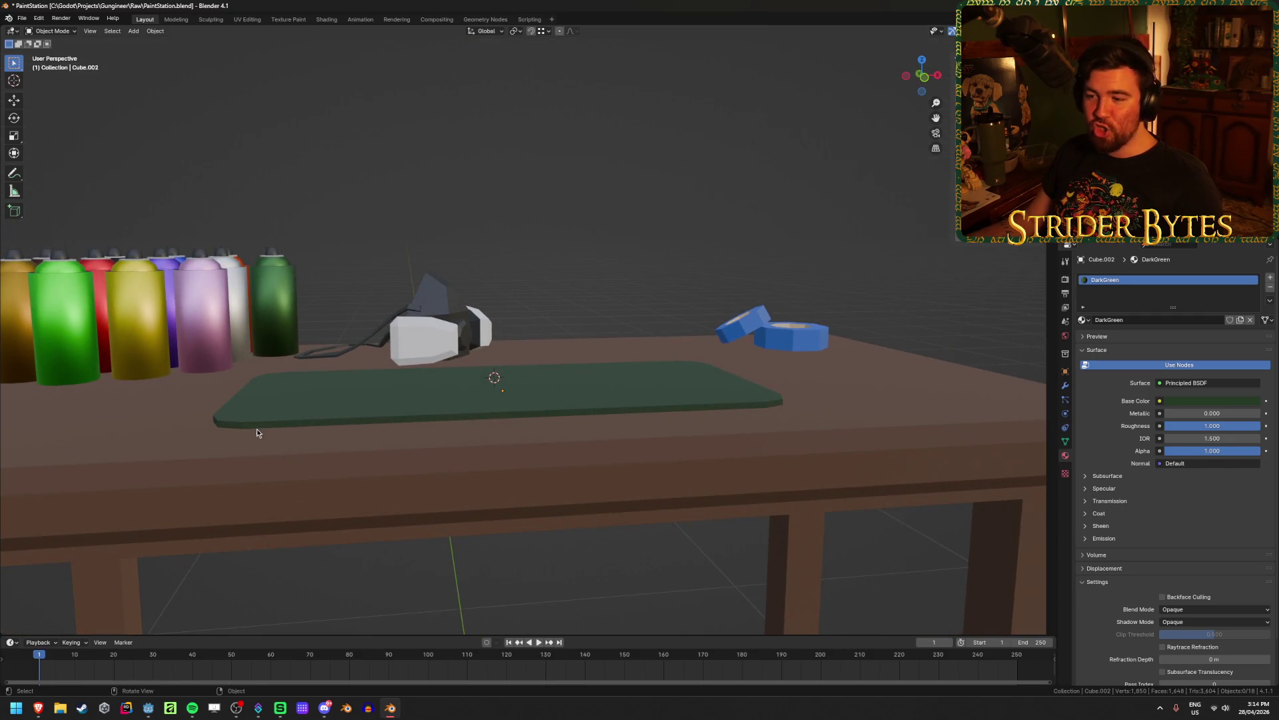
{"action": "middle_click_drag", "start_coordinate": [348, 387], "coordinate": [329, 443]}
{"action": "key", "text": "ctrl+s"}
{"action": "scroll", "coordinate": [329, 442], "scroll_direction": "down", "scroll_amount": 5}
{"action": "scroll", "coordinate": [330, 443], "scroll_direction": "up", "scroll_amount": 3}
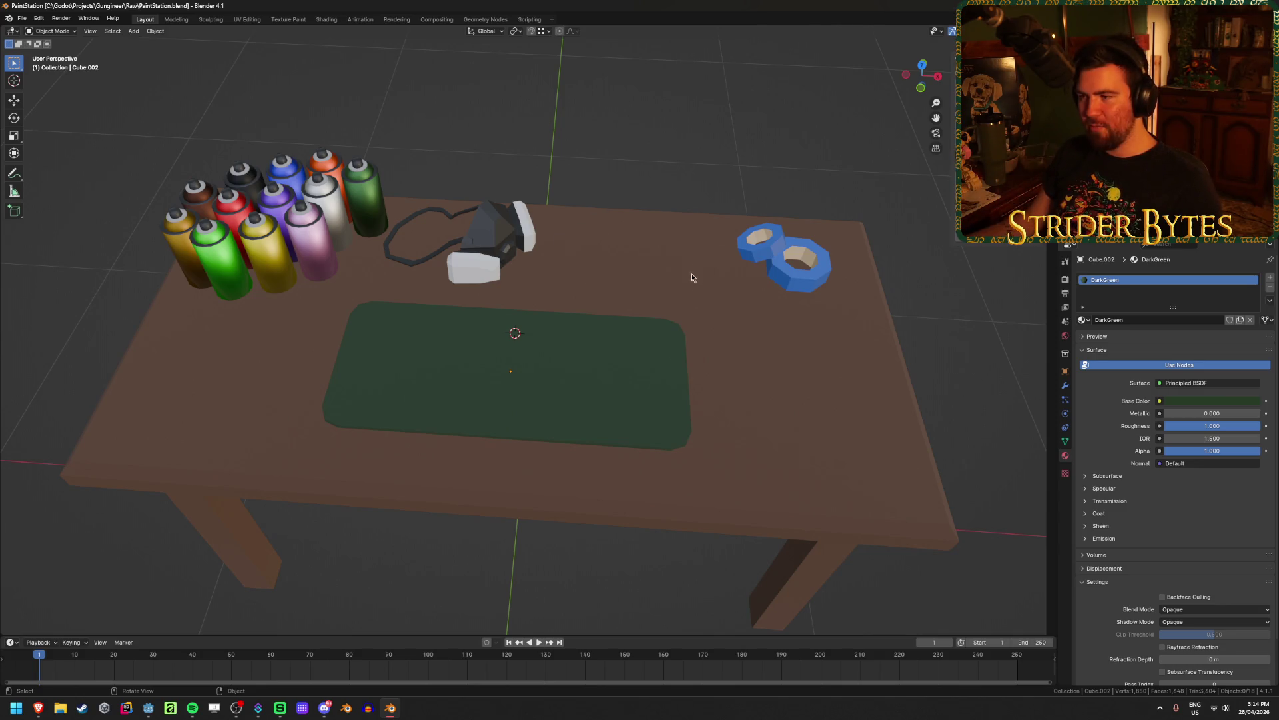
{"action": "scroll", "coordinate": [602, 254], "scroll_direction": "down", "scroll_amount": 3}
{"action": "mouse_move", "coordinate": [609, 274]}
{"action": "middle_mouse_down"}
{"action": "mouse_move", "coordinate": [608, 226]}
{"action": "mouse_move", "coordinate": [626, 278]}
{"action": "mouse_move", "coordinate": [620, 221]}
{"action": "middle_mouse_up"}
{"action": "scroll", "coordinate": [614, 262], "scroll_direction": "up", "scroll_amount": 5}
{"action": "key", "text": "shift+a"}
{"action": "mouse_move", "coordinate": [627, 177]}
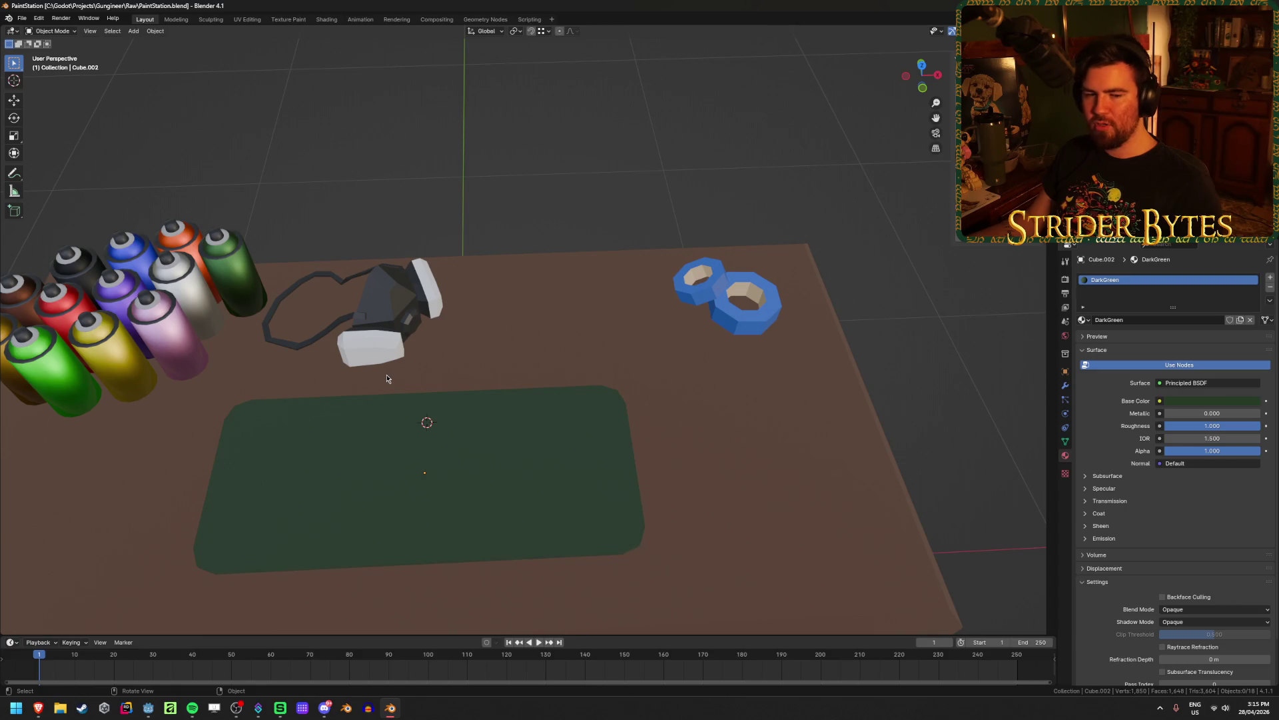
{"action": "key", "text": "shift+a"}
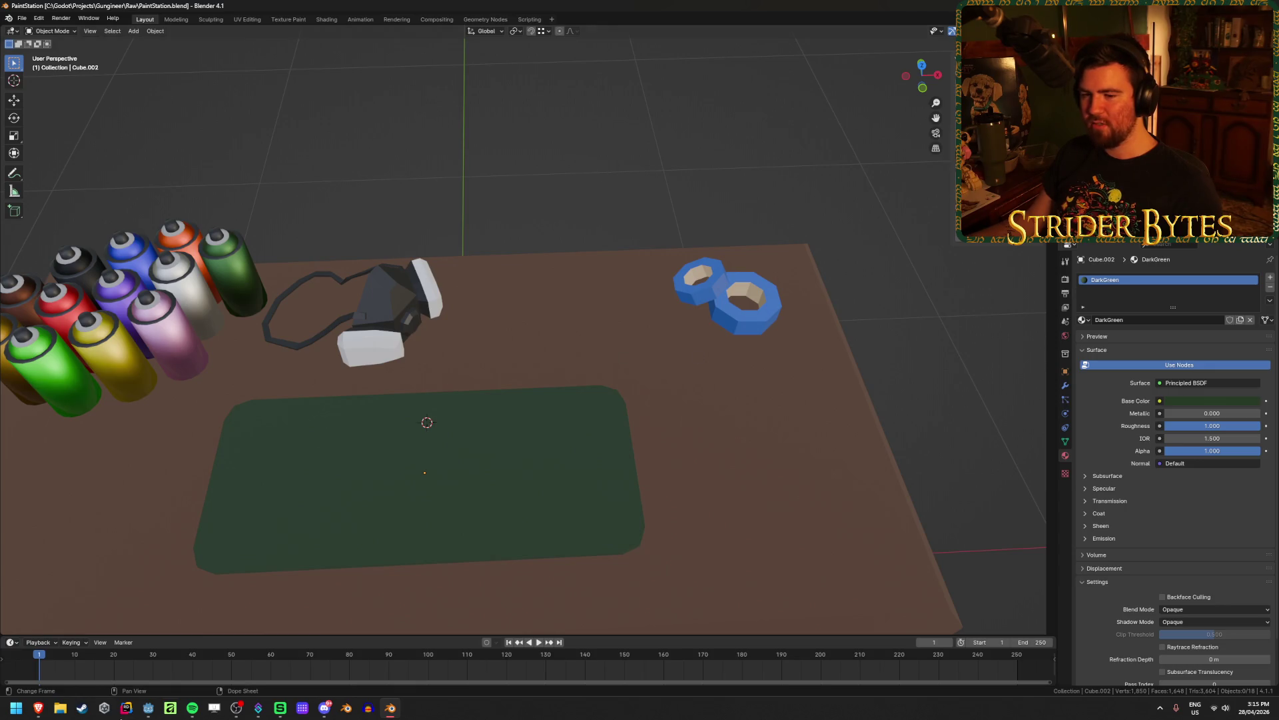
{"action": "mouse_move", "coordinate": [38, 708]}
{"action": "left_click", "coordinate": [120, 660]}
Search Google Images for 'black latex gloves' and preview the SafeTouch and Black Grip boxes
{"action": "triple_click", "coordinate": [191, 68]}
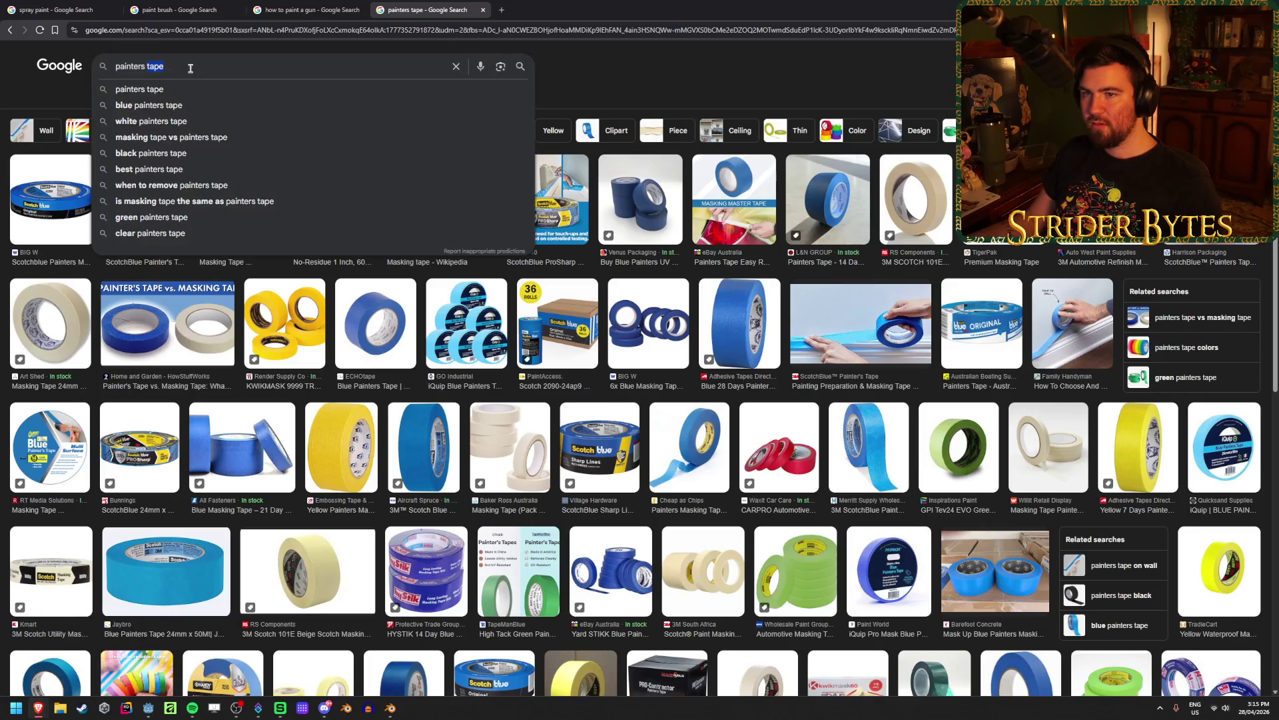
{"action": "type", "text": "black la"}
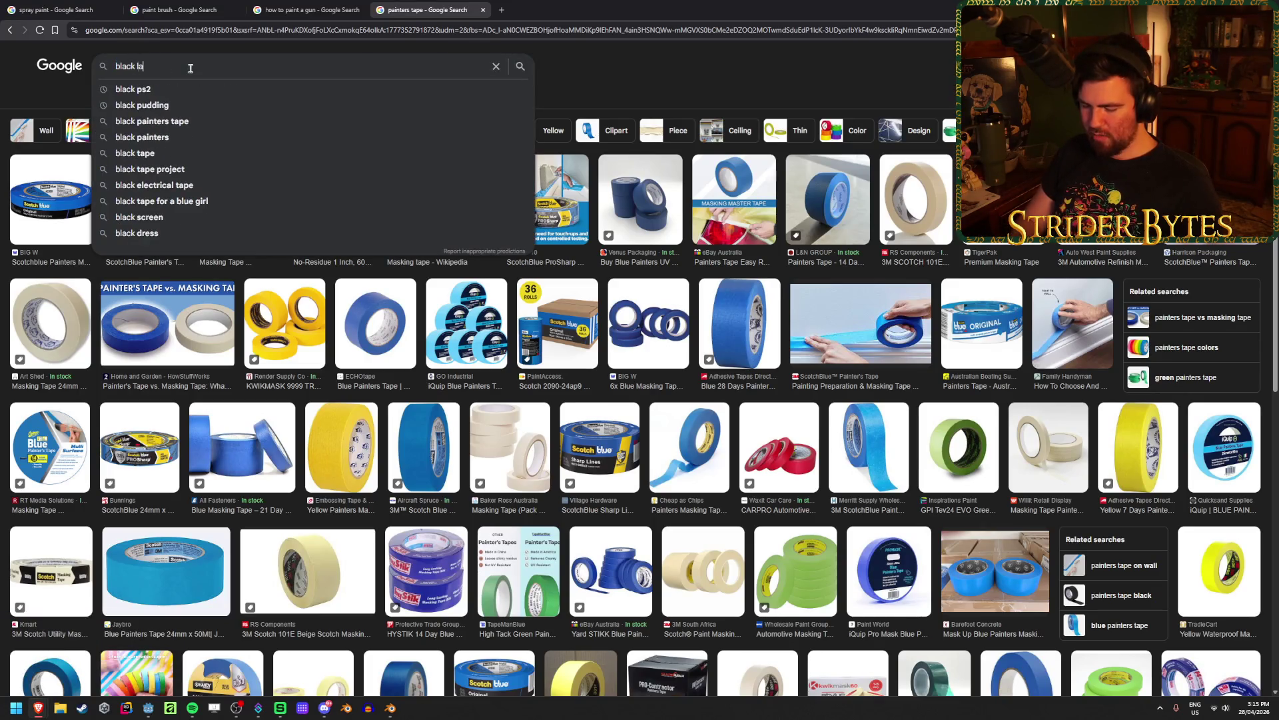
{"action": "type", "text": "tex gloves"}
{"action": "key", "text": "Return"}
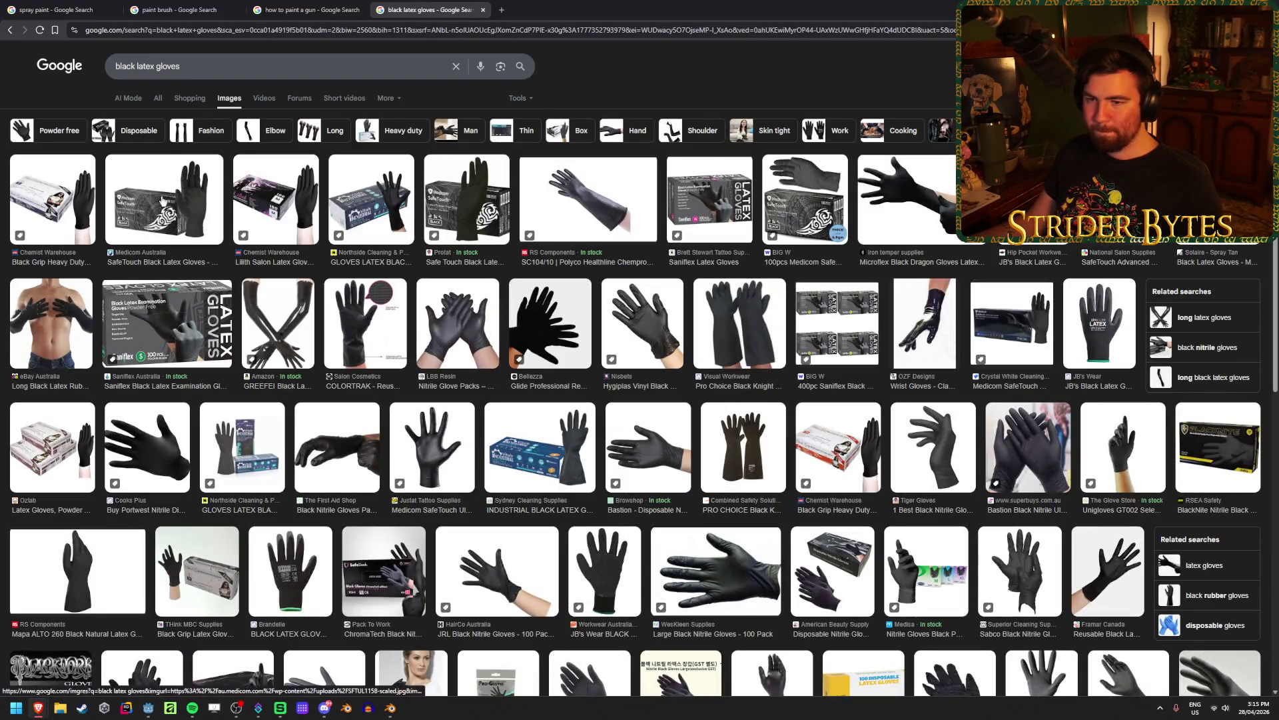
{"action": "left_click", "coordinate": [145, 212]}
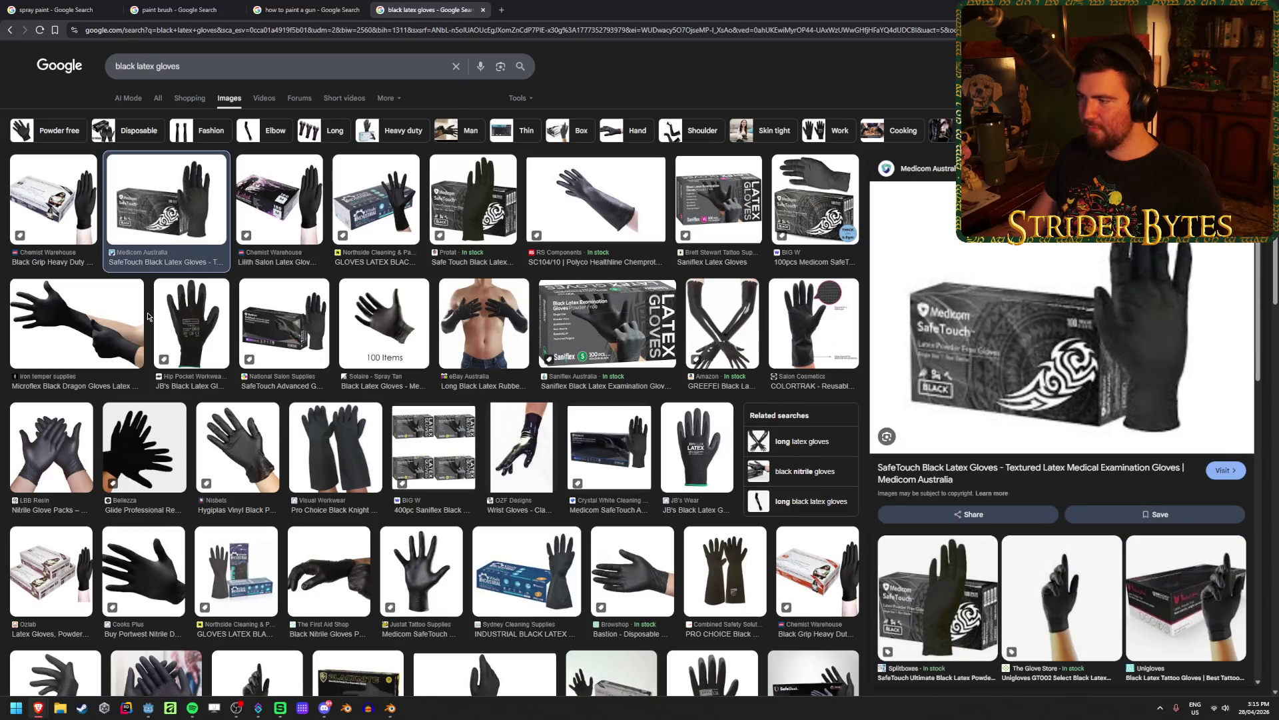
{"action": "left_click", "coordinate": [40, 202]}
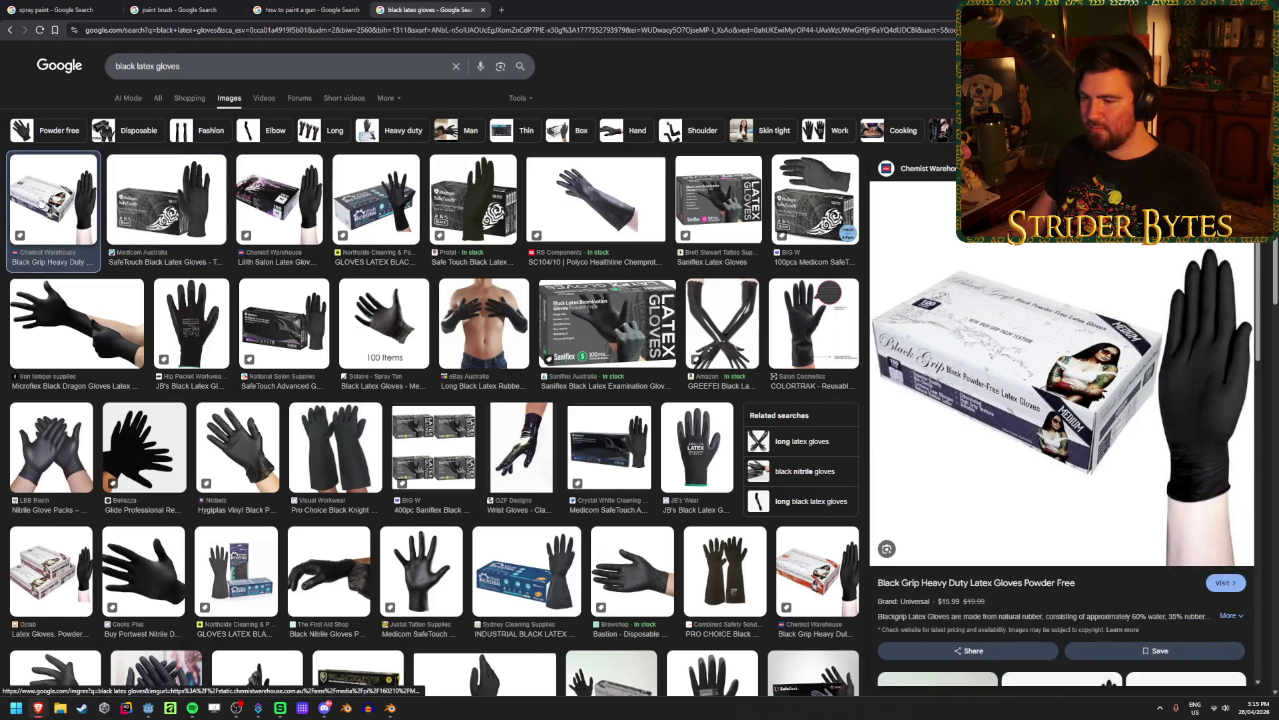
Scroll the results and preview the BlackNite nitrile gloves and the Montana Cans eBay listing
{"action": "scroll", "coordinate": [446, 386], "scroll_direction": "down", "scroll_amount": 2}
{"action": "scroll", "coordinate": [446, 386], "scroll_direction": "down", "scroll_amount": 2}
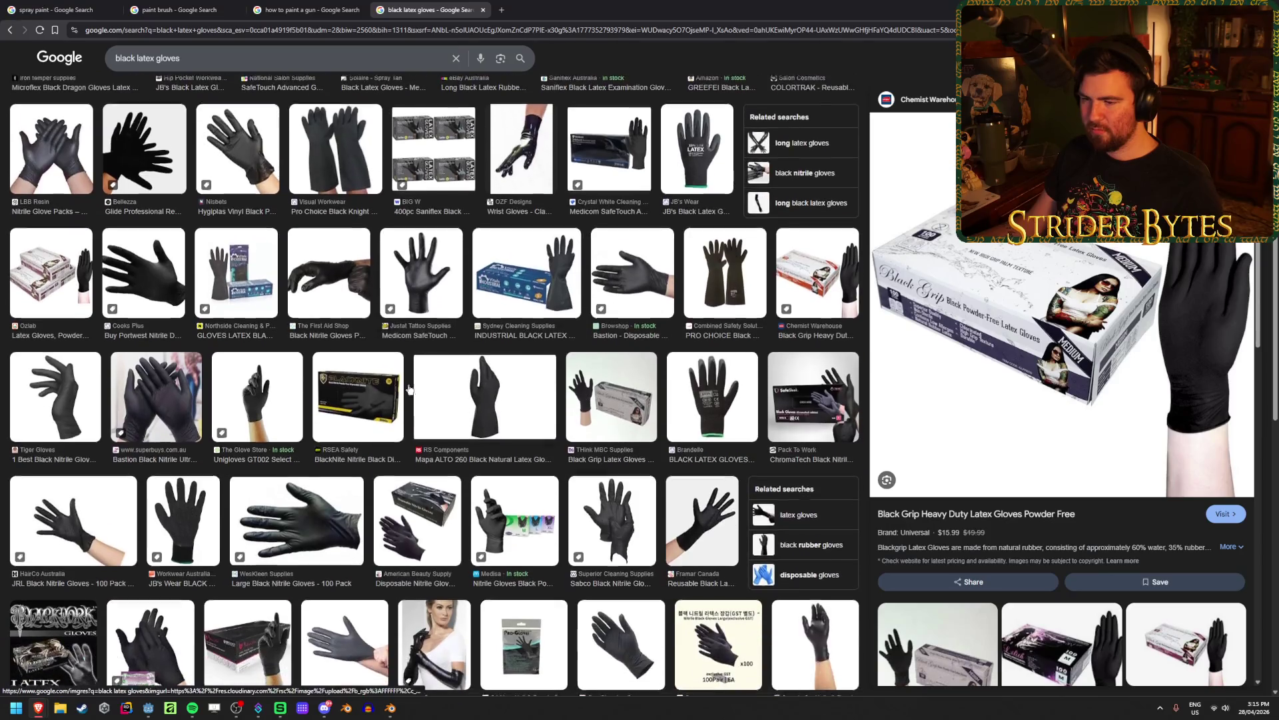
{"action": "left_click", "coordinate": [356, 398]}
{"action": "scroll", "coordinate": [356, 398], "scroll_direction": "down", "scroll_amount": 1}
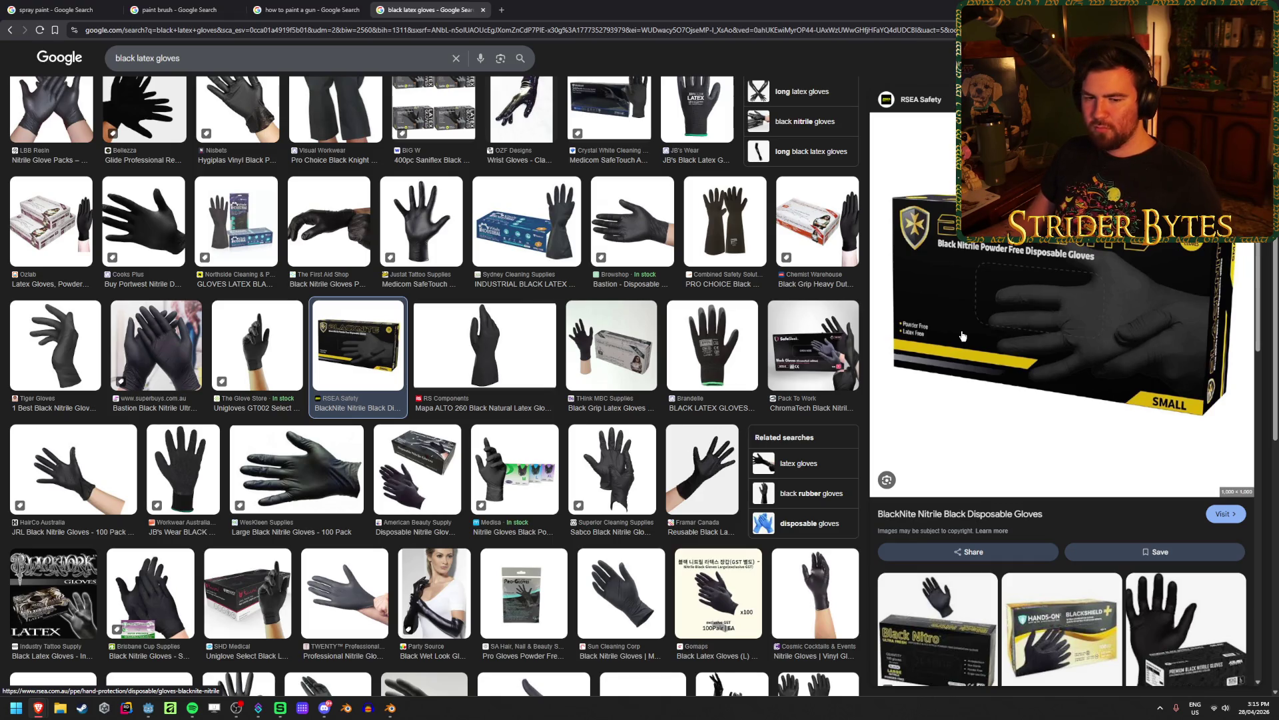
{"action": "scroll", "coordinate": [378, 357], "scroll_direction": "down", "scroll_amount": 2}
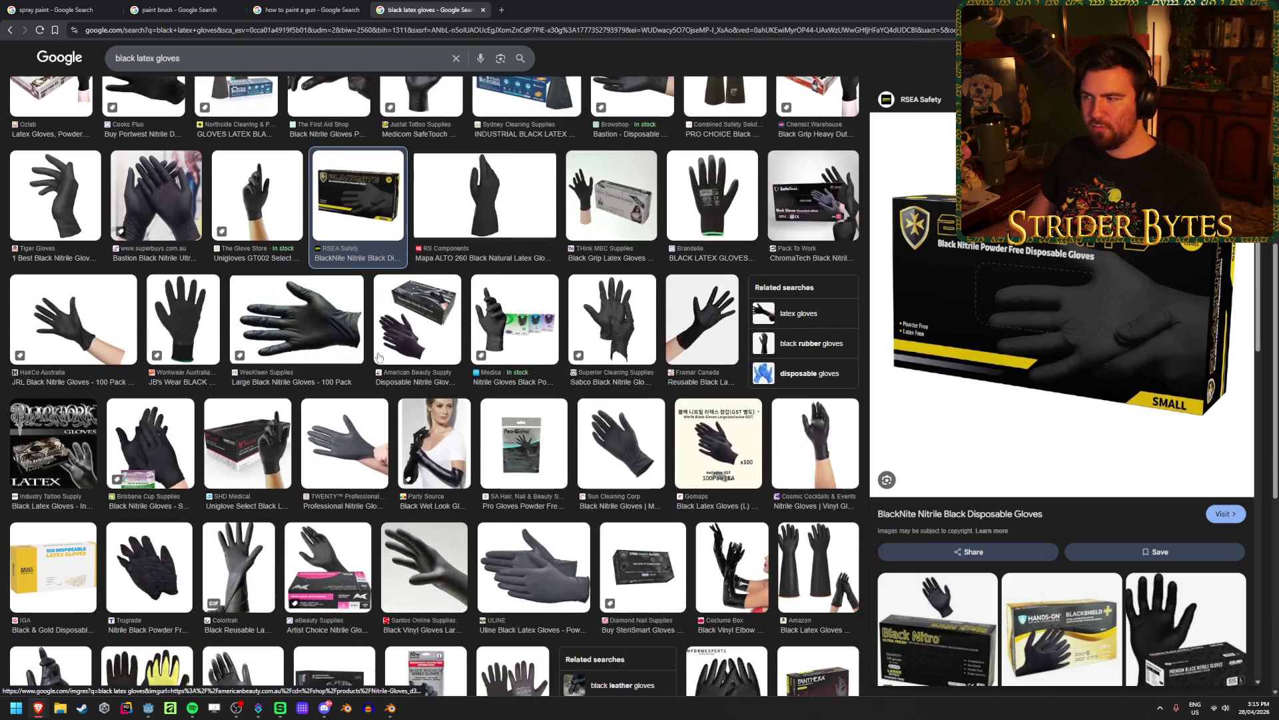
{"action": "scroll", "coordinate": [378, 357], "scroll_direction": "up", "scroll_amount": 1}
{"action": "scroll", "coordinate": [320, 391], "scroll_direction": "down", "scroll_amount": 5}
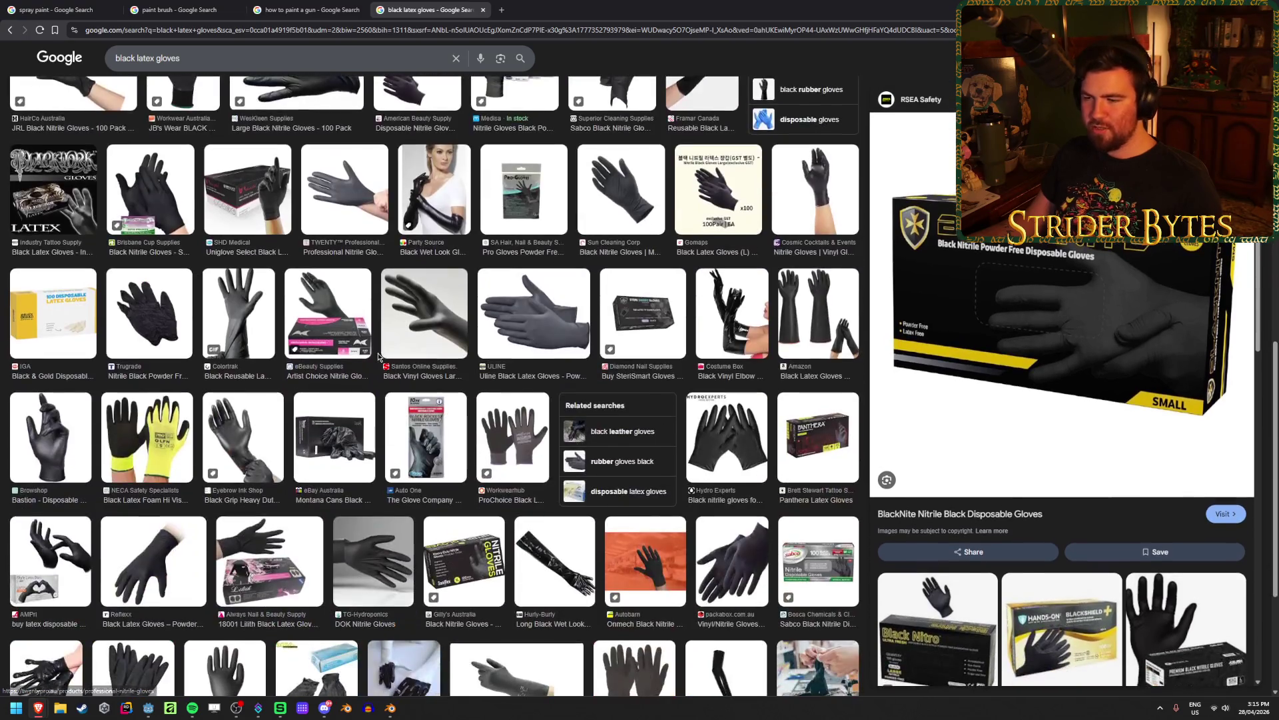
{"action": "left_click", "coordinate": [347, 448]}
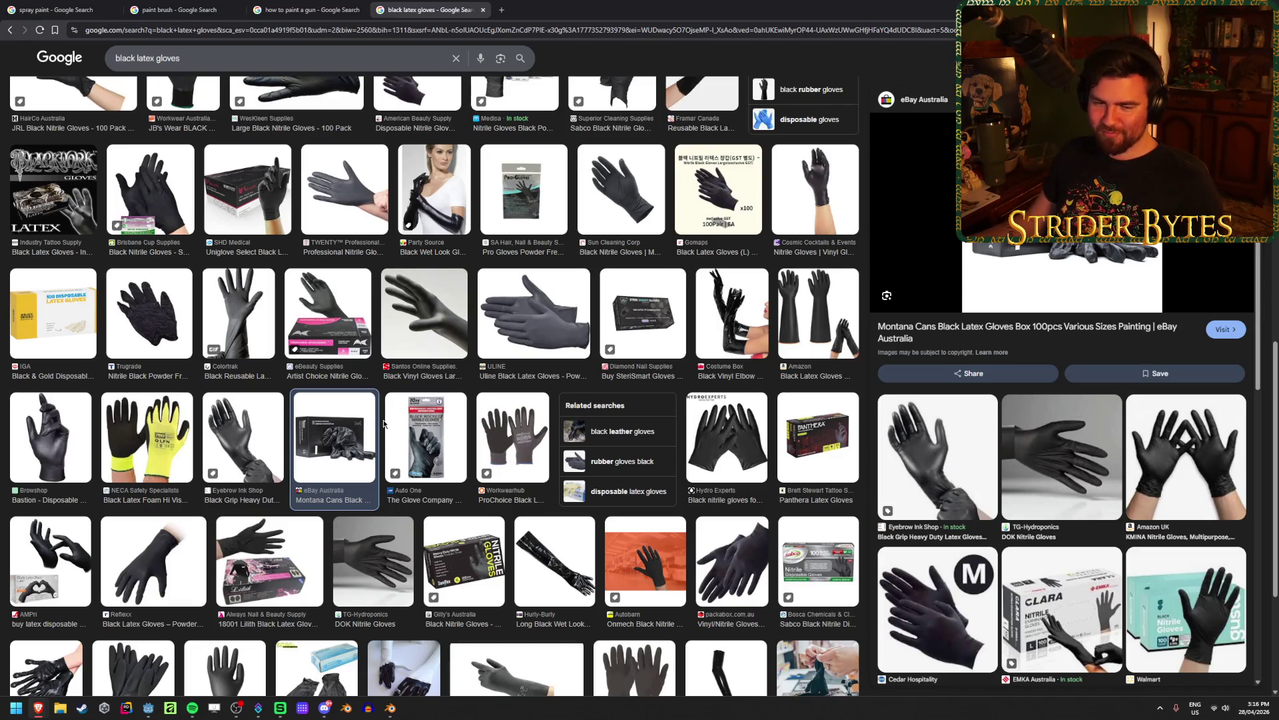
Scroll further through the results and preview the SafeTouch Advanced black gloves
{"action": "scroll", "coordinate": [380, 415], "scroll_direction": "down", "scroll_amount": 7}
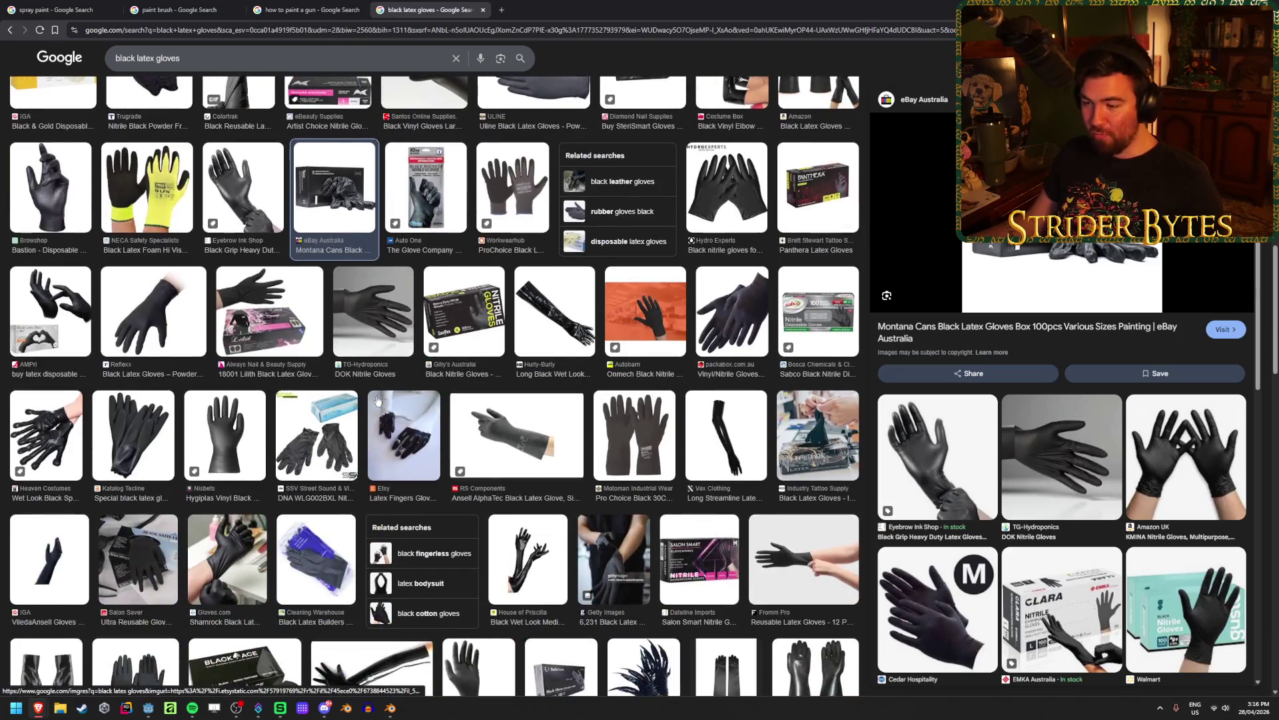
{"action": "scroll", "coordinate": [299, 533], "scroll_direction": "down", "scroll_amount": 3}
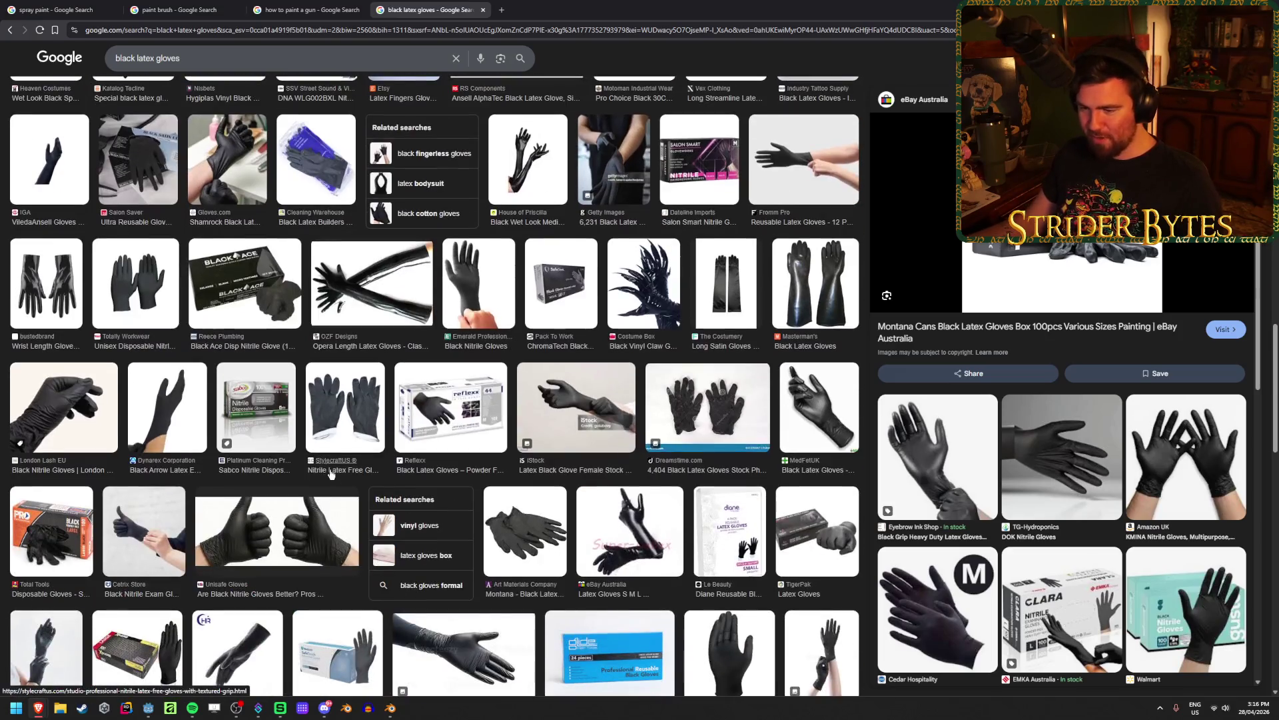
{"action": "scroll", "coordinate": [299, 535], "scroll_direction": "down", "scroll_amount": 4}
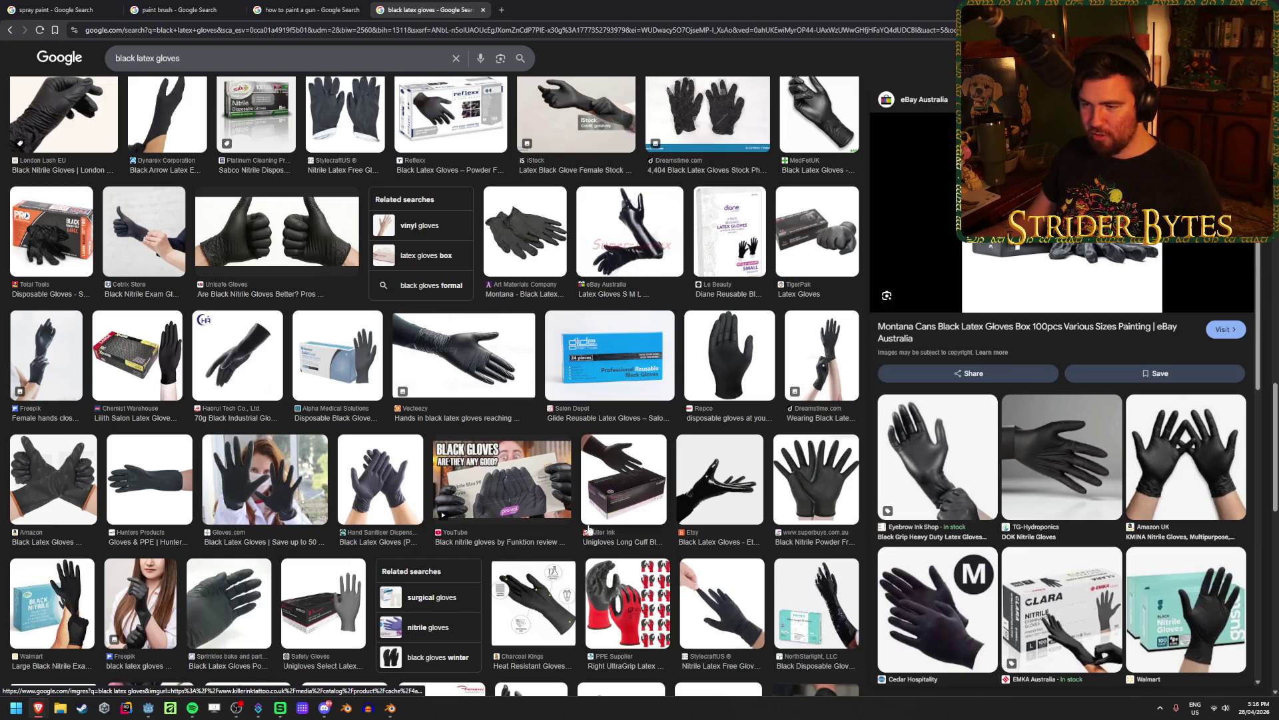
{"action": "scroll", "coordinate": [587, 529], "scroll_direction": "up", "scroll_amount": 15}
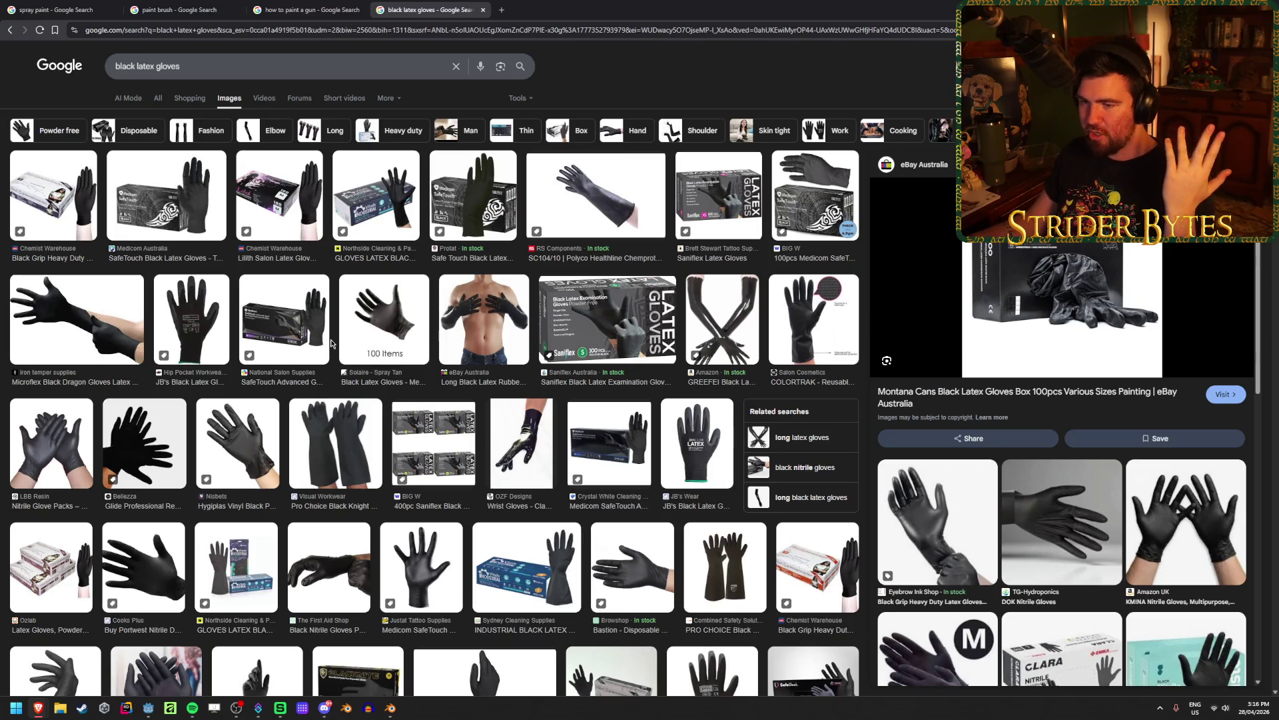
{"action": "left_click", "coordinate": [296, 333]}
Scroll down the glove results and preview the Total Tools PRO black gloves box
{"action": "scroll", "coordinate": [296, 333], "scroll_direction": "down", "scroll_amount": 5}
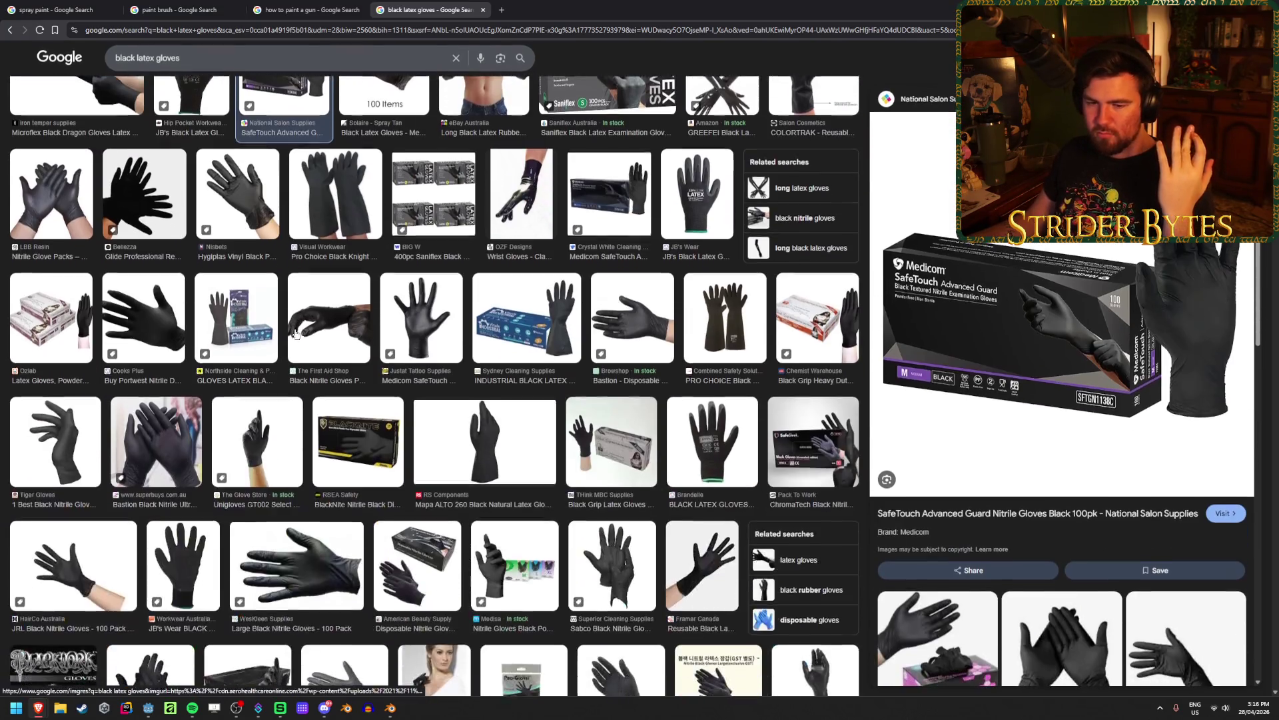
{"action": "scroll", "coordinate": [296, 333], "scroll_direction": "down", "scroll_amount": 3}
{"action": "scroll", "coordinate": [296, 334], "scroll_direction": "down", "scroll_amount": 3}
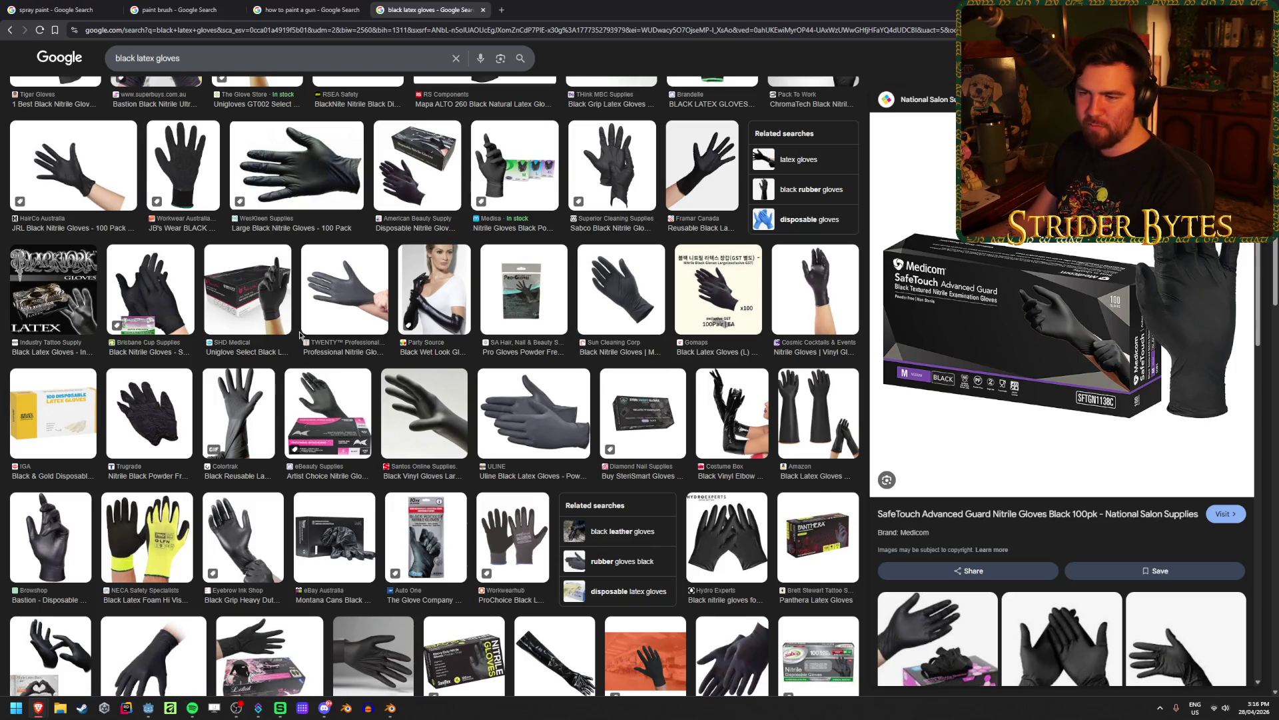
{"action": "scroll", "coordinate": [300, 335], "scroll_direction": "down", "scroll_amount": 1}
{"action": "scroll", "coordinate": [298, 335], "scroll_direction": "down", "scroll_amount": 5}
{"action": "scroll", "coordinate": [273, 364], "scroll_direction": "down", "scroll_amount": 2}
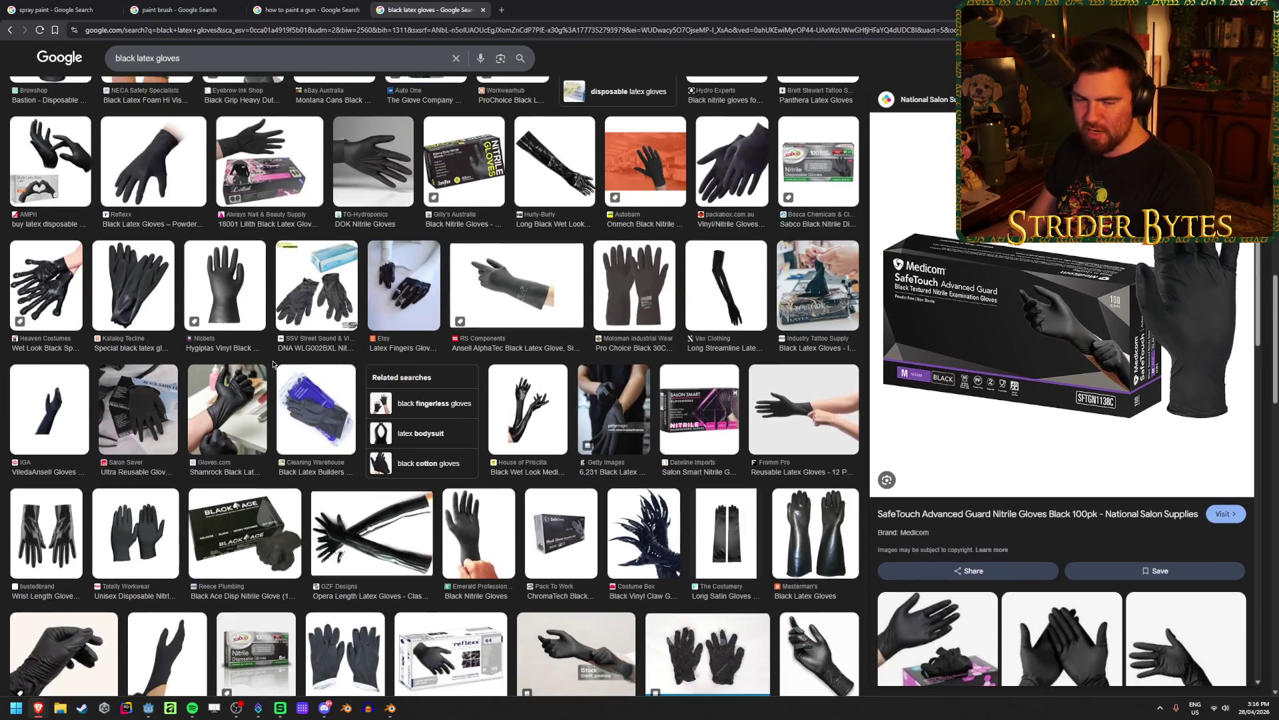
{"action": "scroll", "coordinate": [273, 364], "scroll_direction": "down", "scroll_amount": 3}
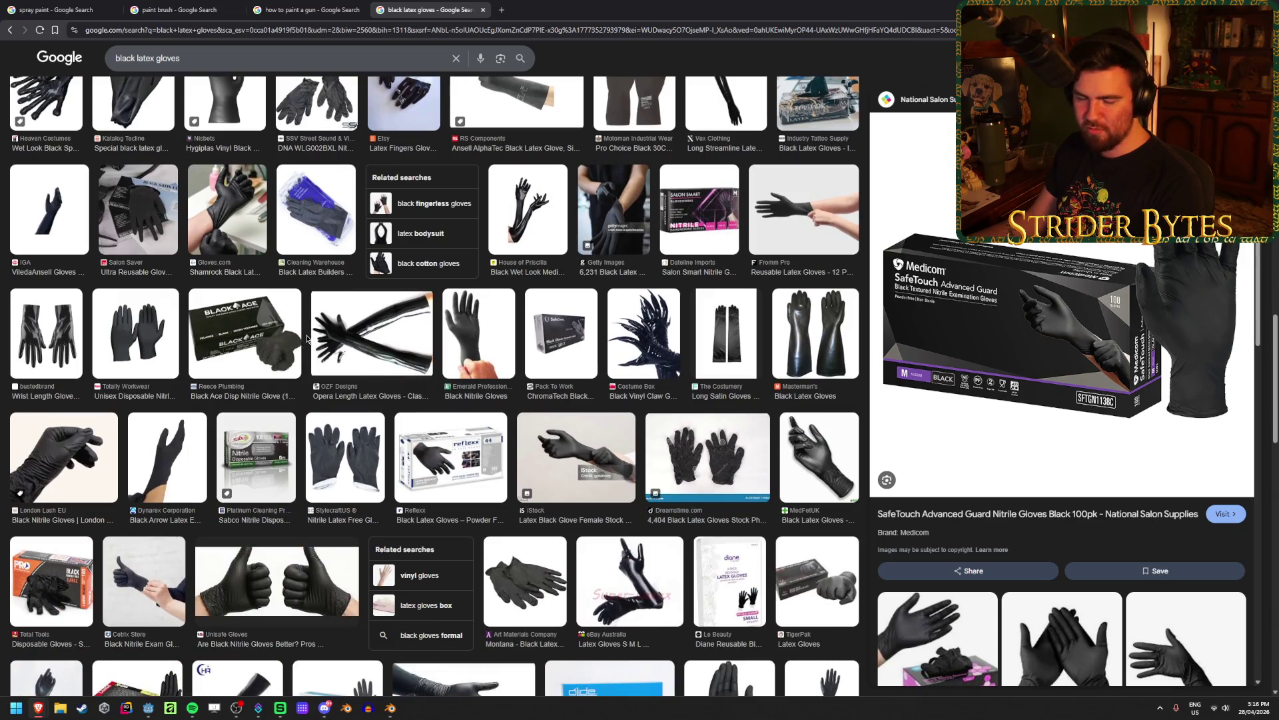
{"action": "scroll", "coordinate": [307, 338], "scroll_direction": "down", "scroll_amount": 2}
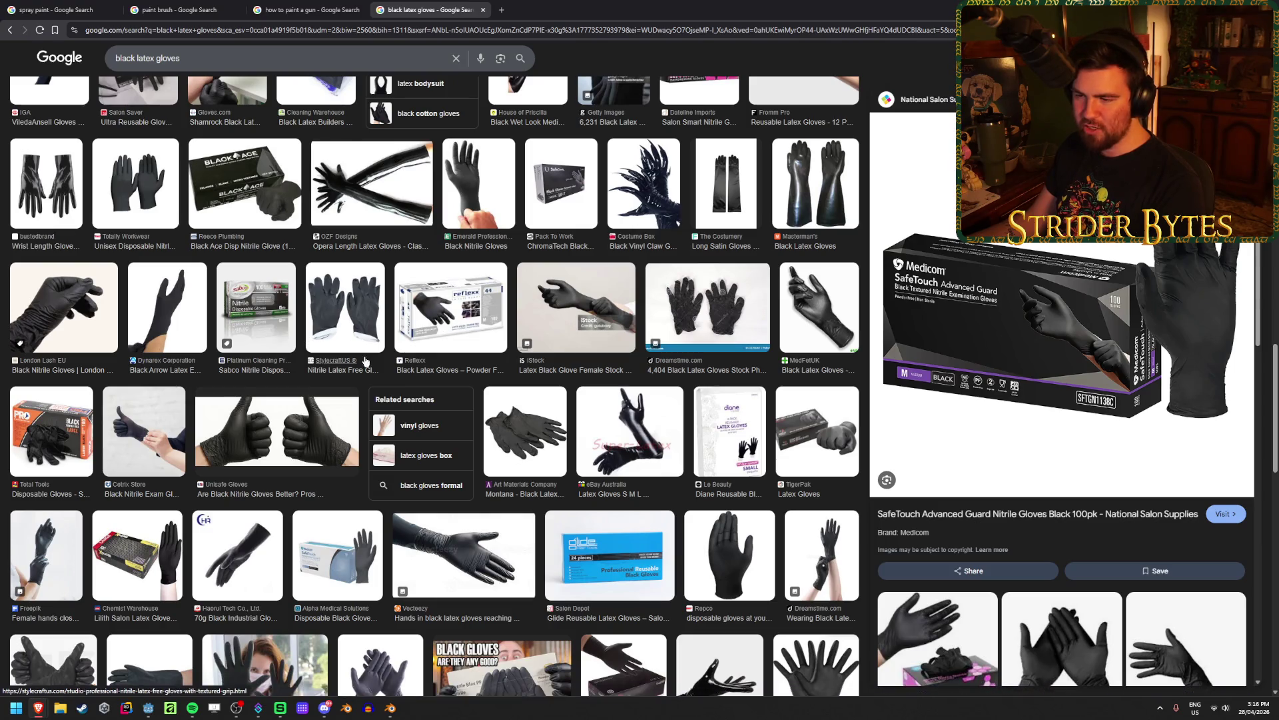
{"action": "scroll", "coordinate": [389, 354], "scroll_direction": "down", "scroll_amount": 2}
{"action": "scroll", "coordinate": [389, 354], "scroll_direction": "down", "scroll_amount": 1}
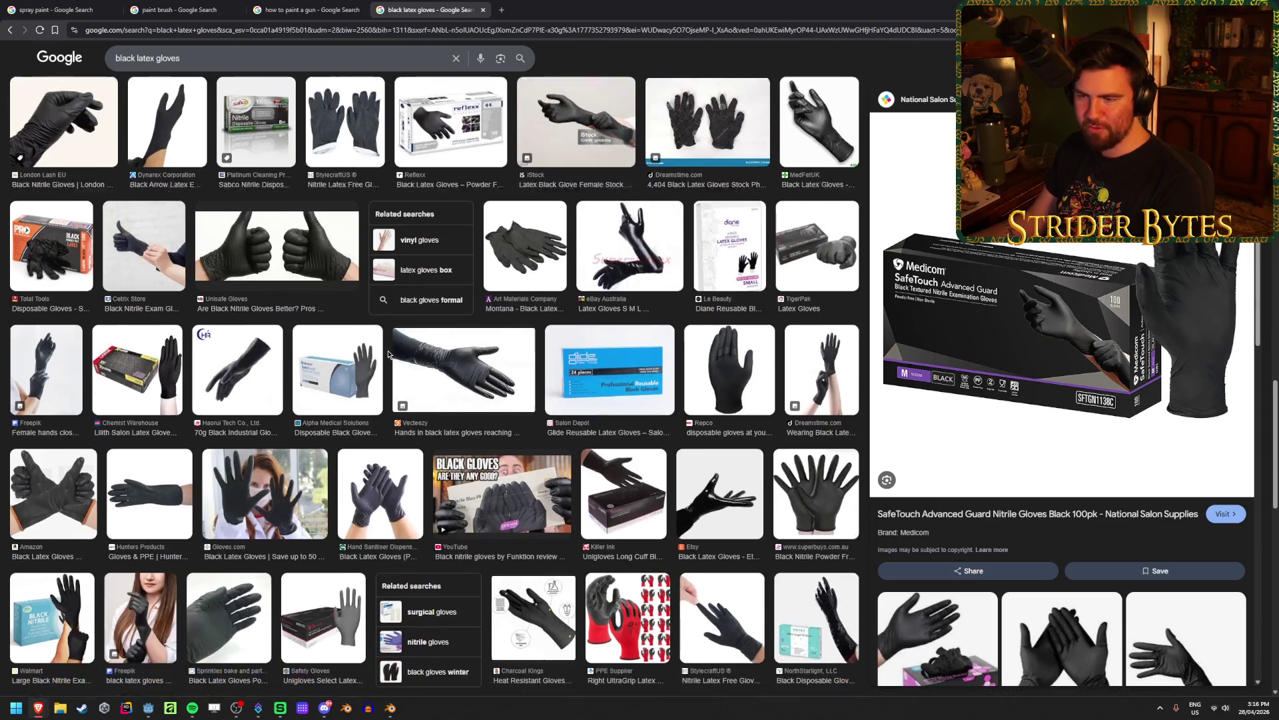
{"action": "left_click", "coordinate": [58, 241]}
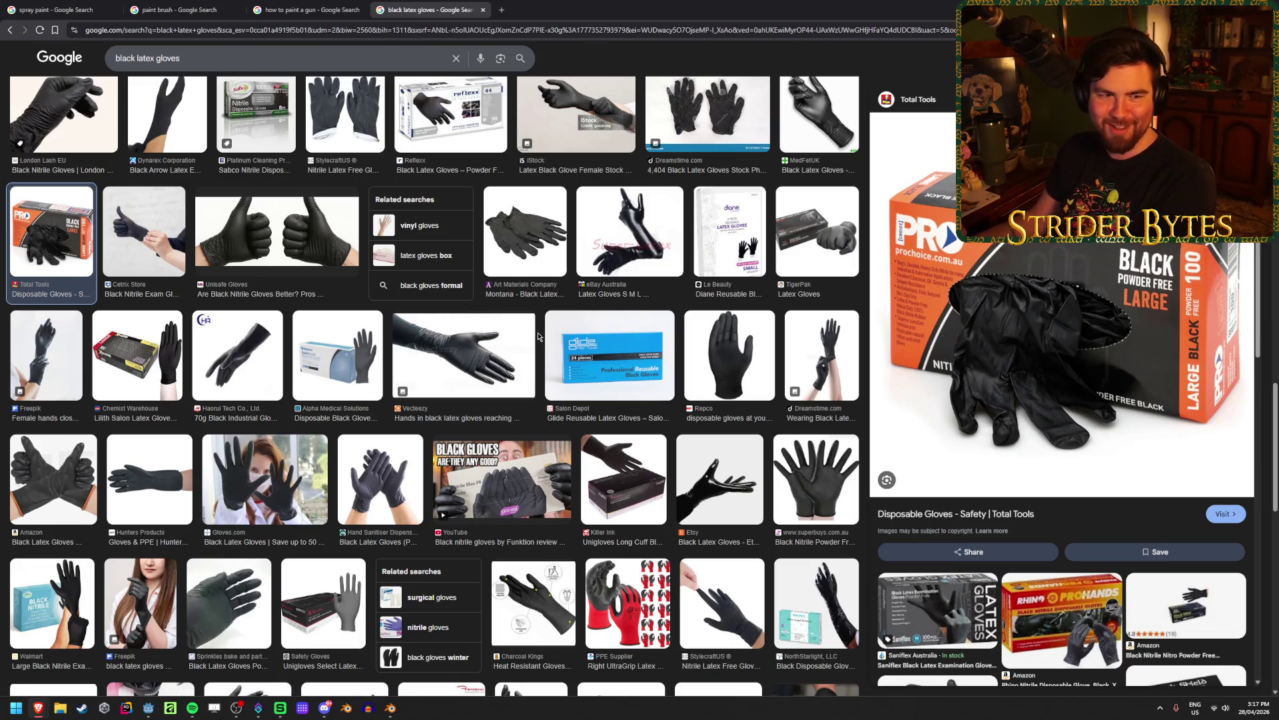
Look over the Total Tools listing and bring up the preview image's context menu
{"action": "scroll", "coordinate": [533, 327], "scroll_direction": "down", "scroll_amount": 5}
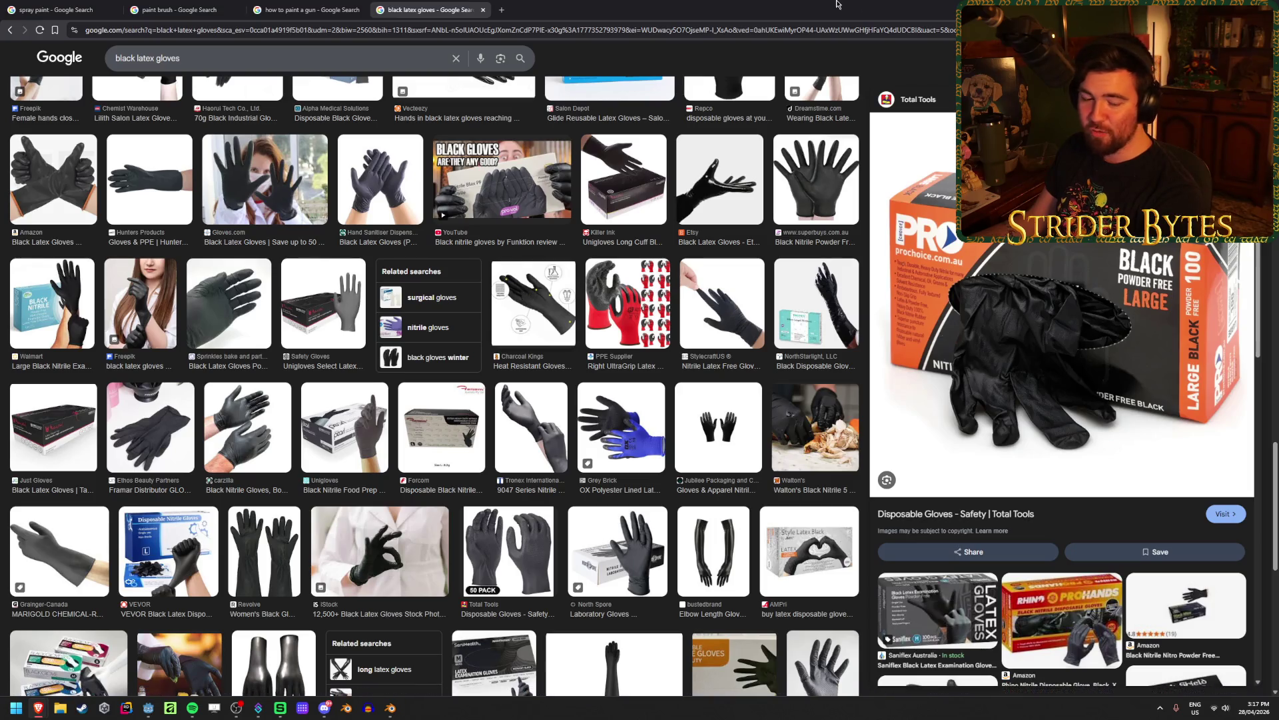
{"action": "scroll", "coordinate": [485, 328], "scroll_direction": "up", "scroll_amount": 2}
{"action": "scroll", "coordinate": [492, 418], "scroll_direction": "down", "scroll_amount": 4}
{"action": "scroll", "coordinate": [492, 419], "scroll_direction": "down", "scroll_amount": 5}
{"action": "scroll", "coordinate": [472, 475], "scroll_direction": "up", "scroll_amount": 3}
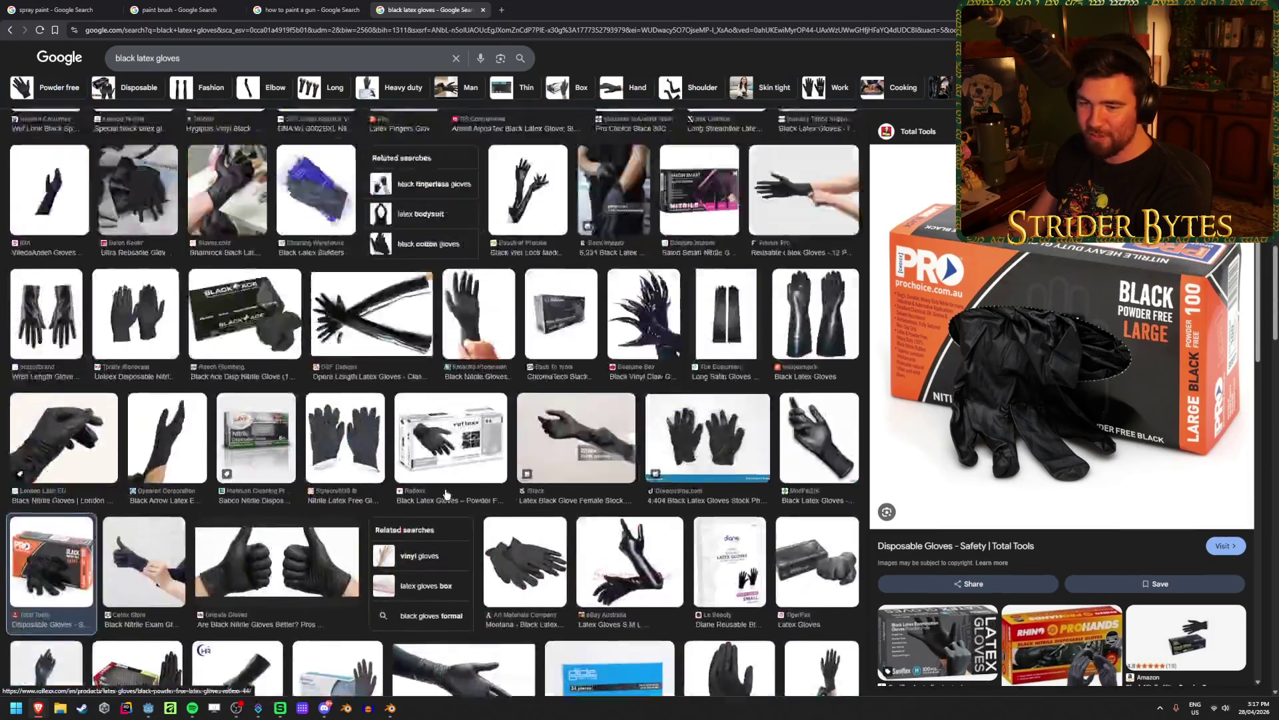
{"action": "scroll", "coordinate": [473, 476], "scroll_direction": "up", "scroll_amount": 8}
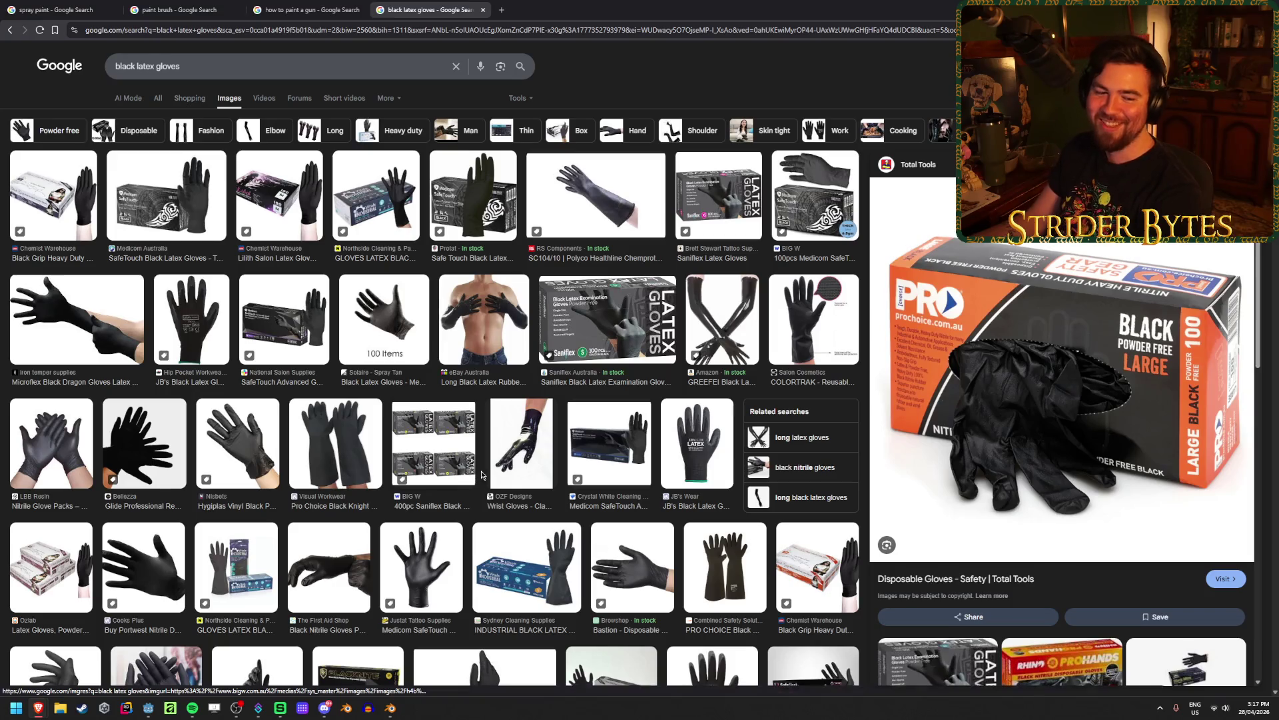
{"action": "scroll", "coordinate": [487, 422], "scroll_direction": "down", "scroll_amount": 15}
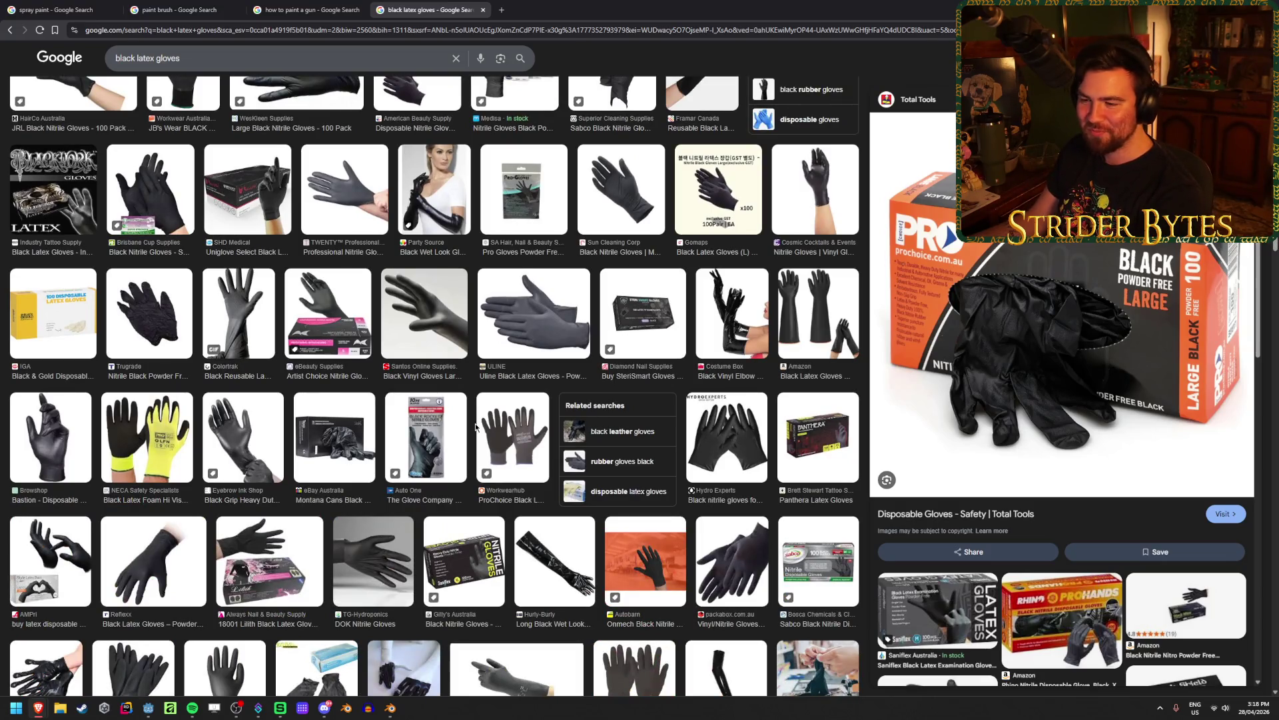
{"action": "right_click", "coordinate": [1077, 359]}
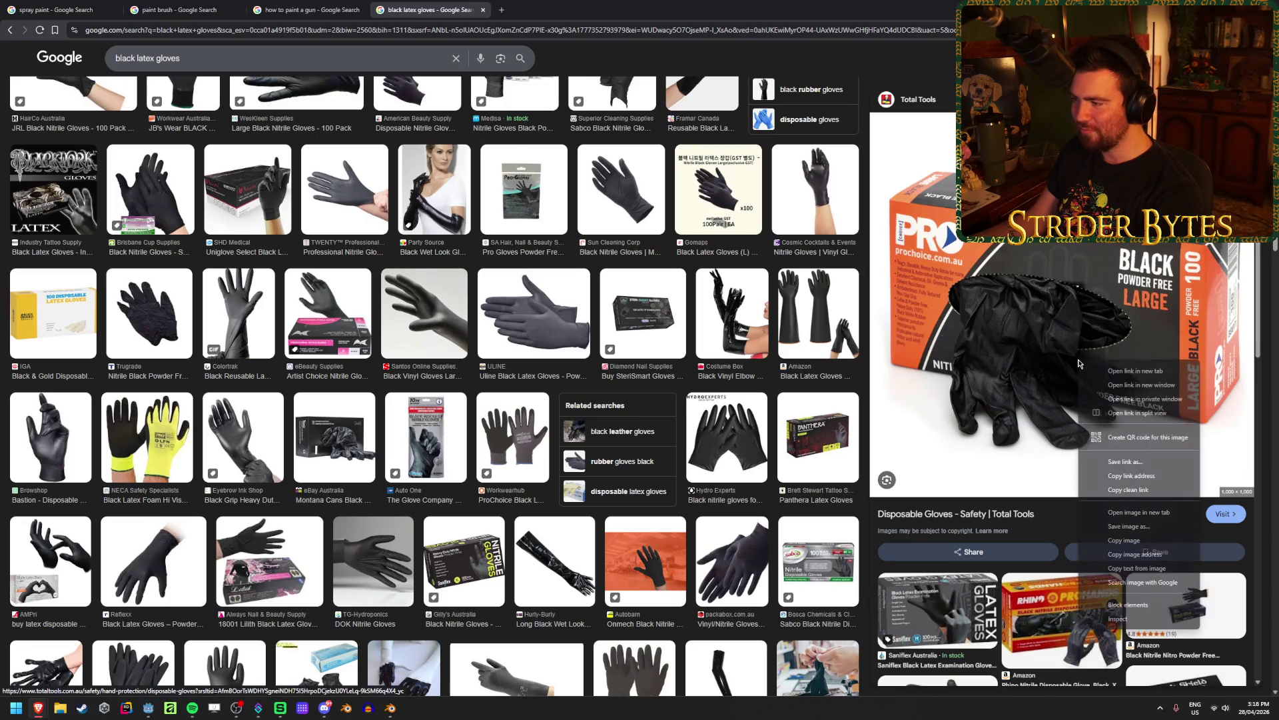
Open the ProChoice gloves image full-size in a new tab, view it, then return to Blender
{"action": "left_click", "coordinate": [1119, 500]}
{"action": "left_click", "coordinate": [591, 5]}
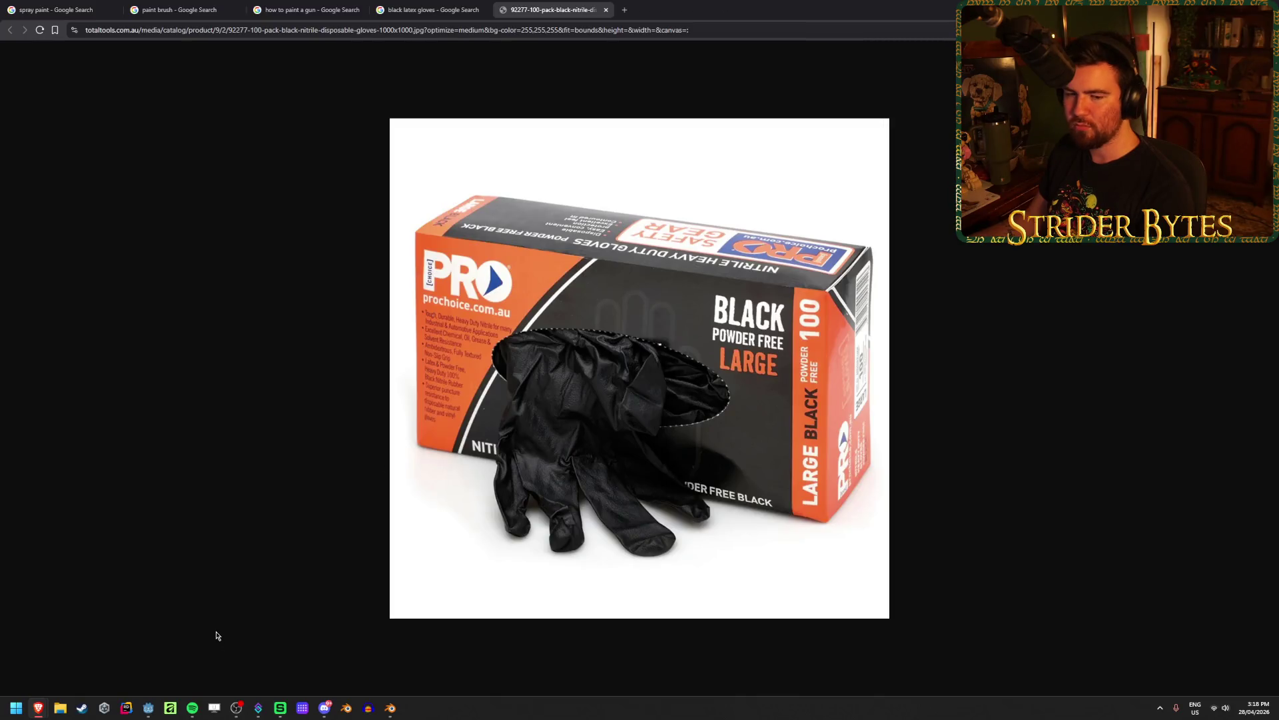
{"action": "left_click", "coordinate": [389, 709]}
Snap the 3D cursor to the selected green mat and save the file
{"action": "left_click", "coordinate": [521, 464]}
{"action": "left_click", "coordinate": [592, 171]}
{"action": "mouse_move", "coordinate": [574, 334]}
{"action": "middle_mouse_down"}
{"action": "mouse_move", "coordinate": [505, 321]}
{"action": "mouse_move", "coordinate": [494, 353]}
{"action": "middle_mouse_up"}
{"action": "left_click", "coordinate": [455, 512]}
{"action": "mouse_move", "coordinate": [451, 508]}
{"action": "middle_mouse_down"}
{"action": "mouse_move", "coordinate": [497, 533]}
{"action": "mouse_move", "coordinate": [532, 500]}
{"action": "middle_mouse_up"}
{"action": "key", "text": "shift+s"}
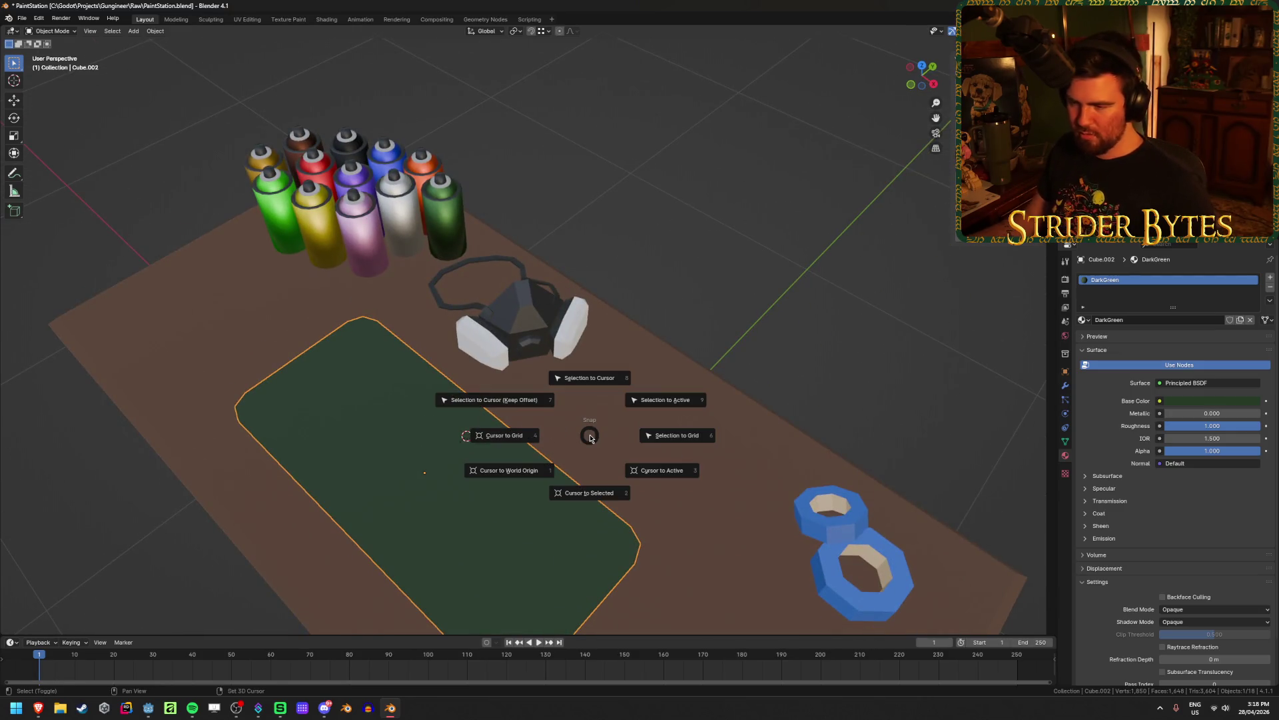
{"action": "left_click", "coordinate": [586, 493]}
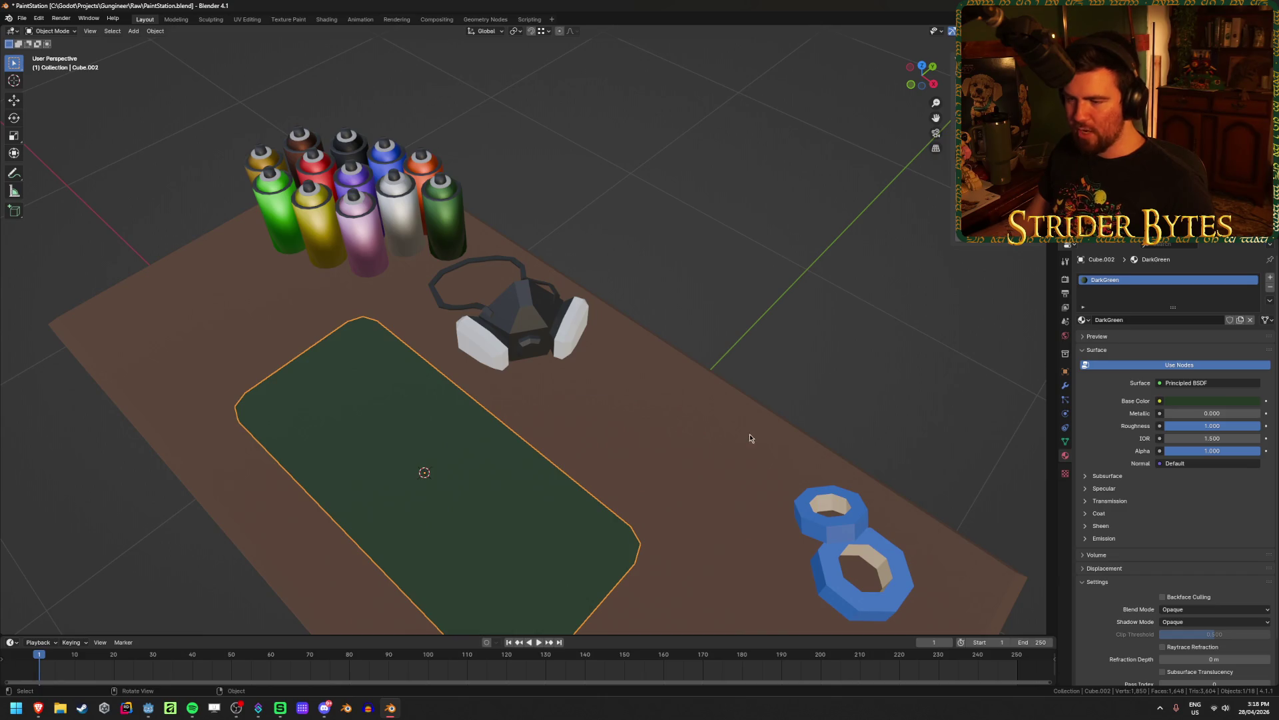
{"action": "key", "text": "ctrl+s"}
Add a cube at the cursor on the mat and scale it flat along Z into a low box
{"action": "left_click", "coordinate": [726, 327]}
{"action": "mouse_move", "coordinate": [726, 326]}
{"action": "middle_mouse_down"}
{"action": "mouse_move", "coordinate": [677, 462]}
{"action": "mouse_move", "coordinate": [639, 423]}
{"action": "mouse_move", "coordinate": [645, 482]}
{"action": "mouse_move", "coordinate": [535, 506]}
{"action": "mouse_move", "coordinate": [461, 447]}
{"action": "mouse_move", "coordinate": [546, 438]}
{"action": "middle_mouse_up"}
{"action": "scroll", "coordinate": [640, 413], "scroll_direction": "down", "scroll_amount": 2}
{"action": "scroll", "coordinate": [640, 403], "scroll_direction": "up", "scroll_amount": 3}
{"action": "key", "text": "shift+a"}
{"action": "mouse_move", "coordinate": [640, 456]}
{"action": "left_click", "coordinate": [687, 461]}
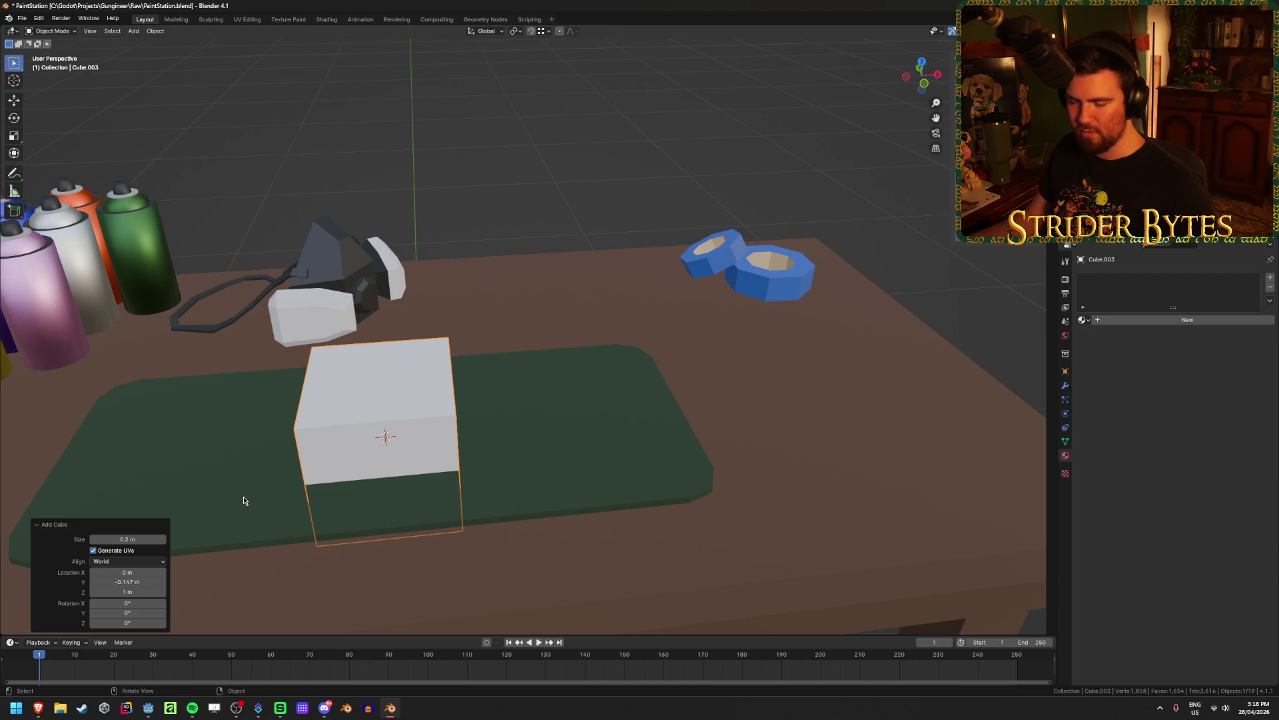
{"action": "key", "text": "s"}
{"action": "key", "text": "z"}
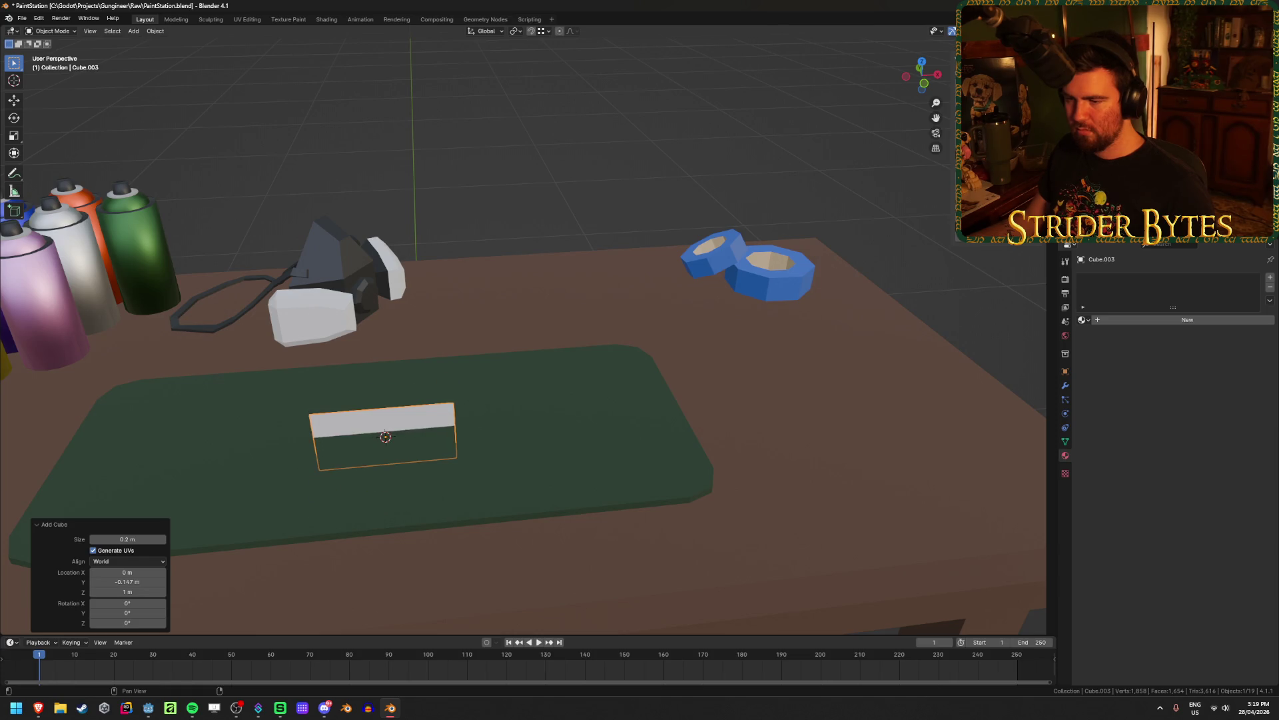
{"action": "middle_click_drag", "start_coordinate": [686, 441], "coordinate": [605, 420]}
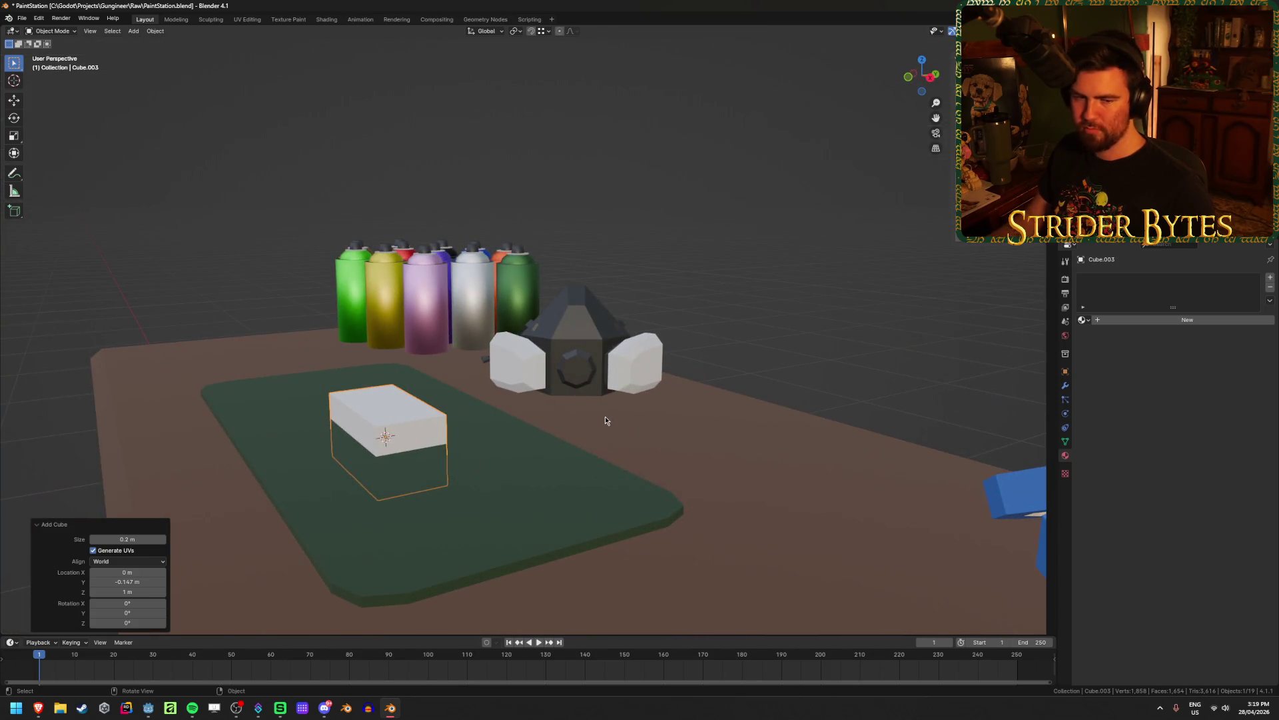
{"action": "key", "text": "KP_1"}
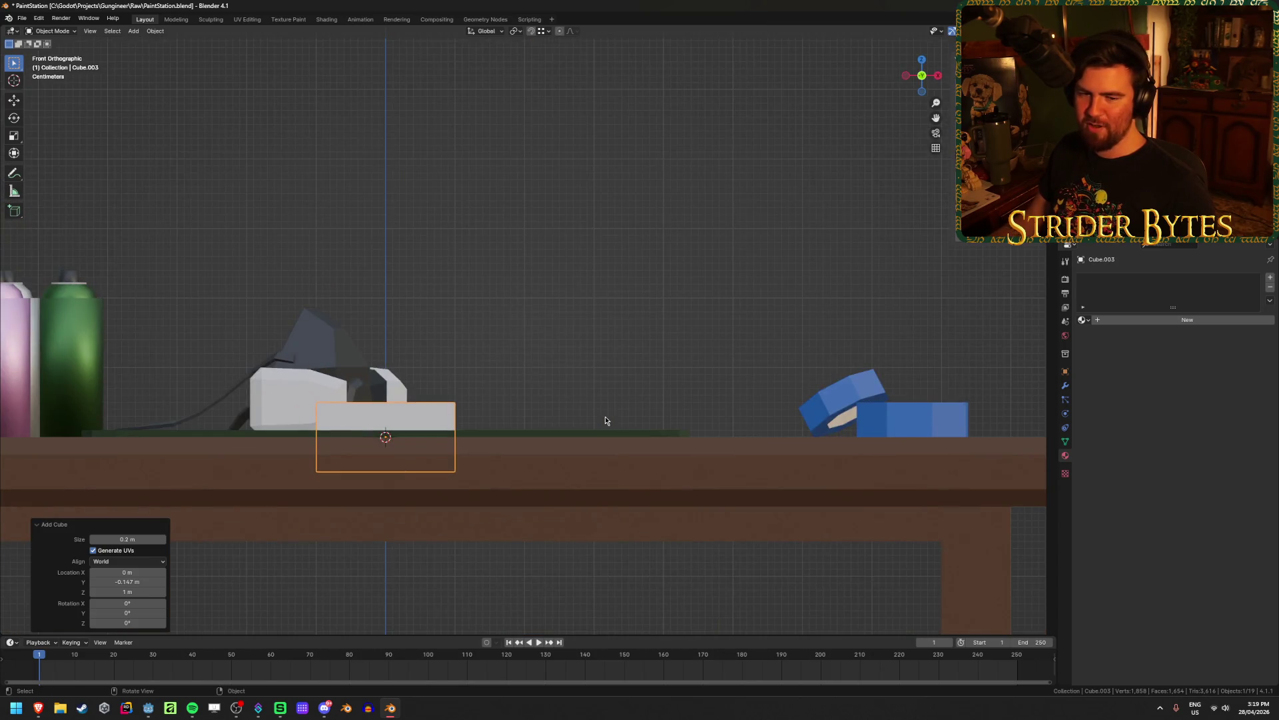
In Edit Mode with X-ray, raise the box 0.080 m then lower it 0.030 m along Z
{"action": "scroll", "coordinate": [590, 459], "scroll_direction": "up", "scroll_amount": 2}
{"action": "key", "text": "Tab"}
{"action": "middle_click_drag", "start_coordinate": [589, 451], "coordinate": [677, 400], "text": "shift"}
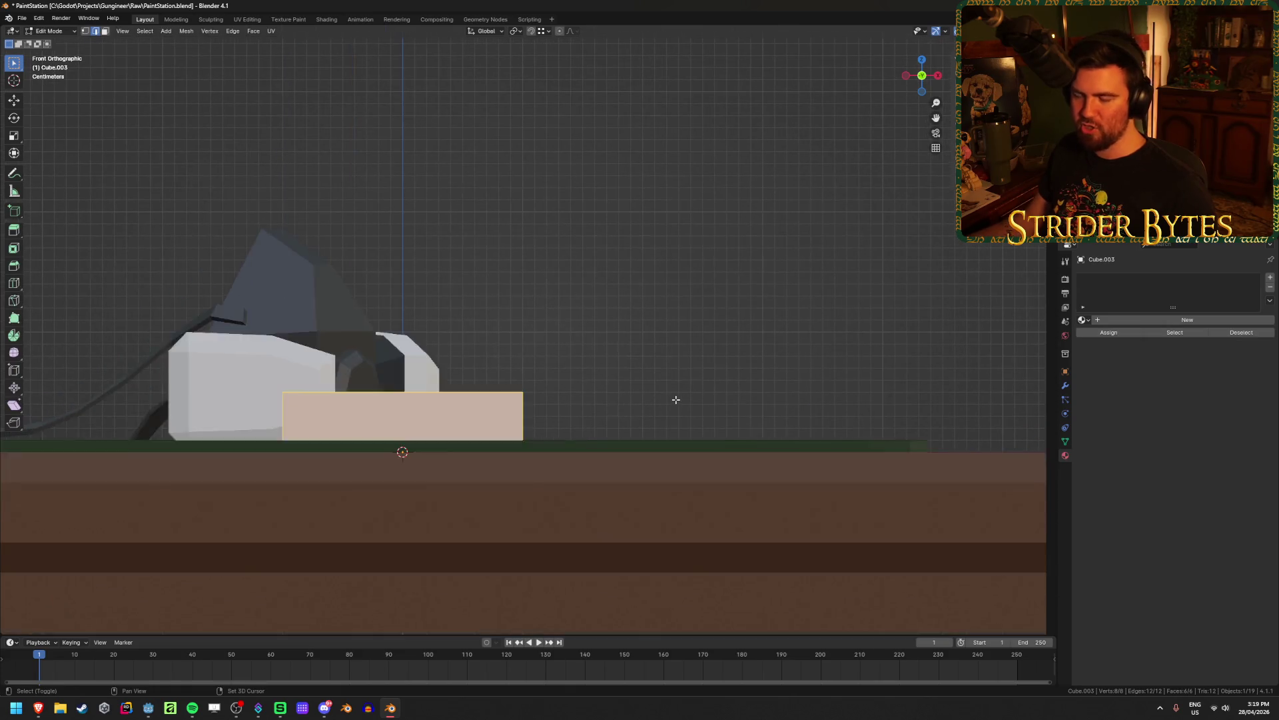
{"action": "key", "text": "alt+z"}
{"action": "key", "text": "g"}
{"action": "key", "text": "z"}
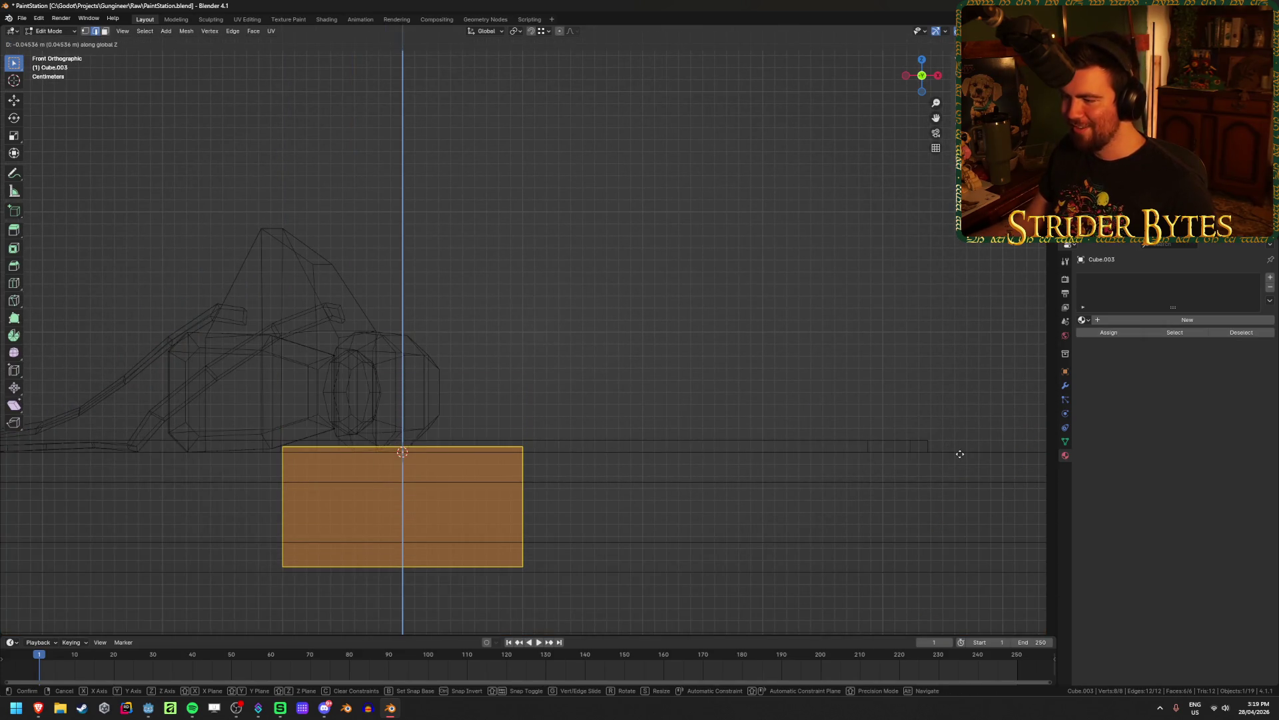
{"action": "key", "text": "Escape"}
{"action": "key", "text": "g"}
{"action": "key", "text": "z"}
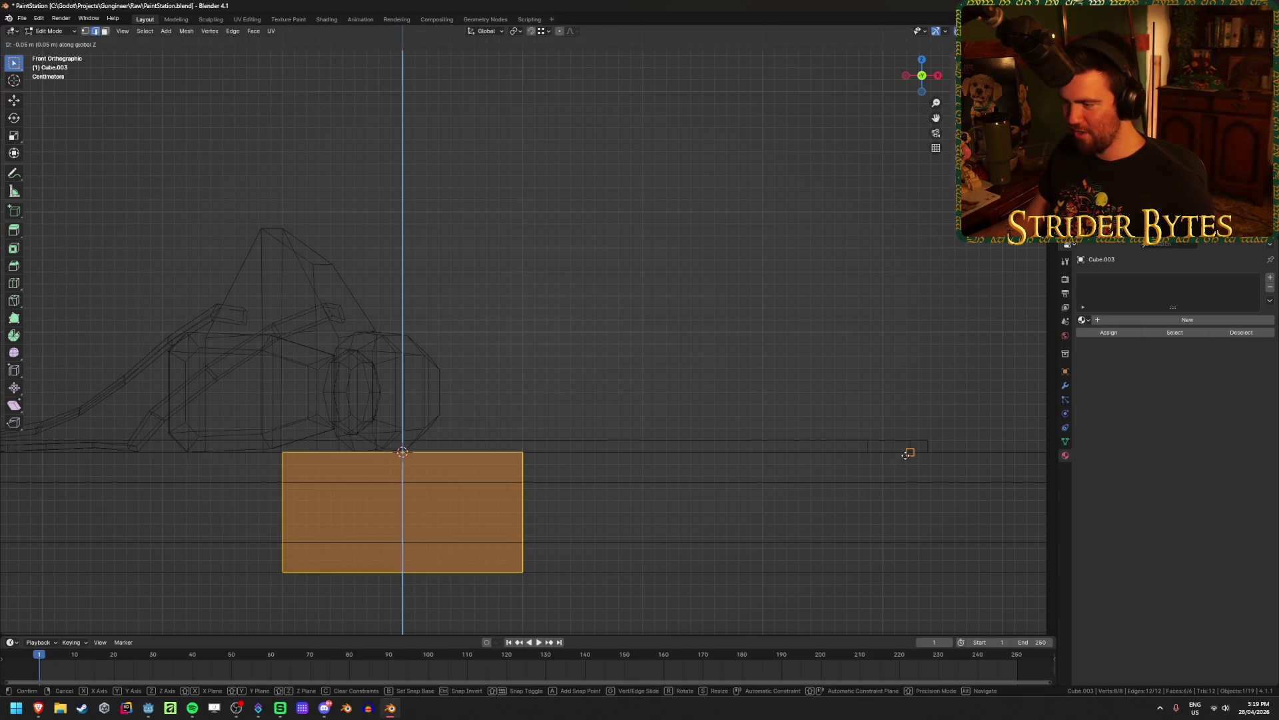
{"action": "key", "text": "Escape"}
{"action": "key", "text": "g"}
{"action": "key", "text": "z"}
{"action": "left_click", "coordinate": [748, 422]}
{"action": "key", "text": "g"}
{"action": "key", "text": "z"}
{"action": "left_click", "coordinate": [865, 448]}
From top view, move the box between the respirator and tape rolls, then leave Edit Mode
{"action": "mouse_move", "coordinate": [865, 448]}
{"action": "middle_mouse_down"}
{"action": "mouse_move", "coordinate": [620, 448]}
{"action": "mouse_move", "coordinate": [622, 508]}
{"action": "middle_mouse_up"}
{"action": "key", "text": "shift+z"}
{"action": "key", "text": "KP_7"}
{"action": "key", "text": "g"}
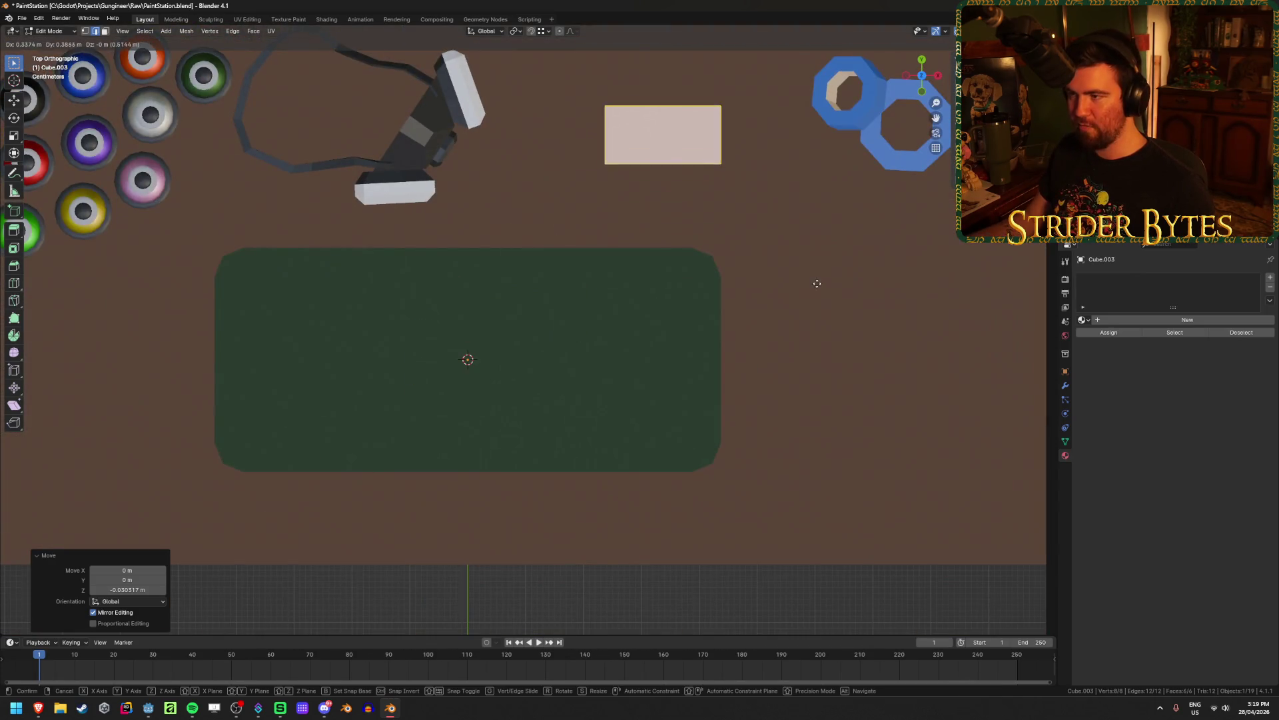
{"action": "left_click", "coordinate": [788, 266]}
{"action": "middle_click_drag", "start_coordinate": [754, 428], "coordinate": [763, 348]}
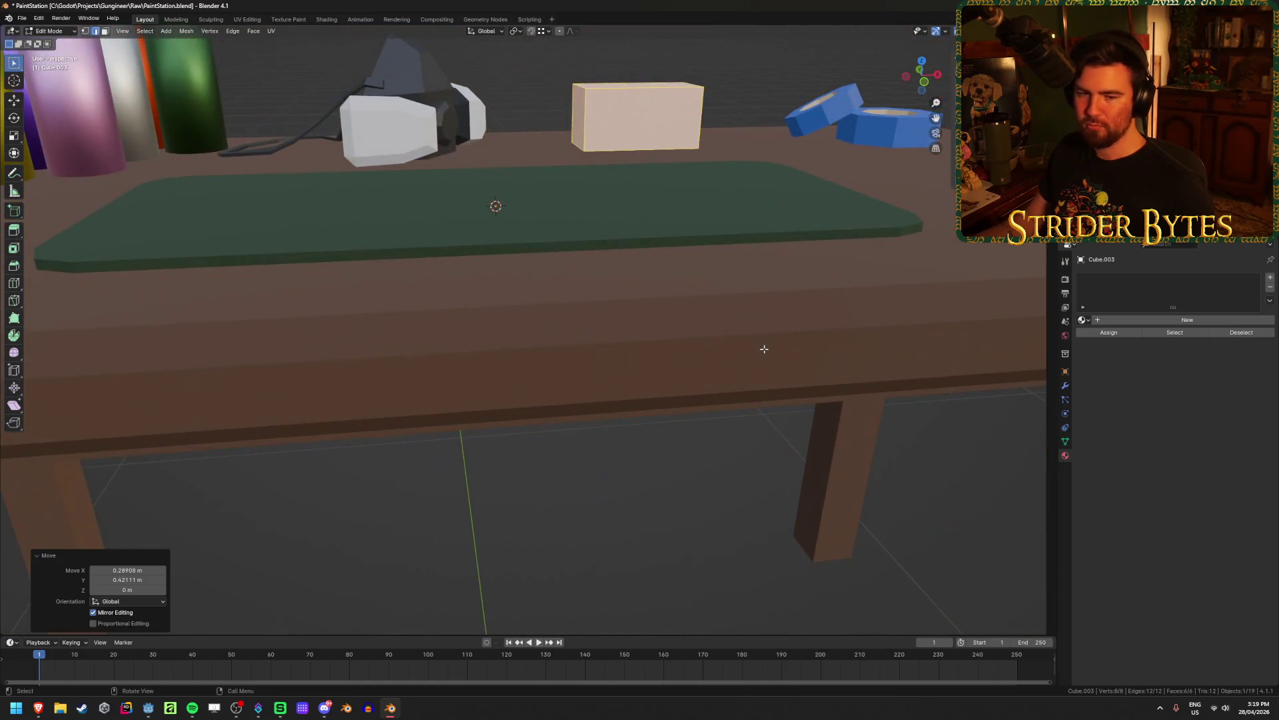
{"action": "scroll", "coordinate": [764, 349], "scroll_direction": "up", "scroll_amount": 2}
{"action": "key", "text": "KP_Decimal"}
{"action": "scroll", "coordinate": [762, 349], "scroll_direction": "down", "scroll_amount": 7}
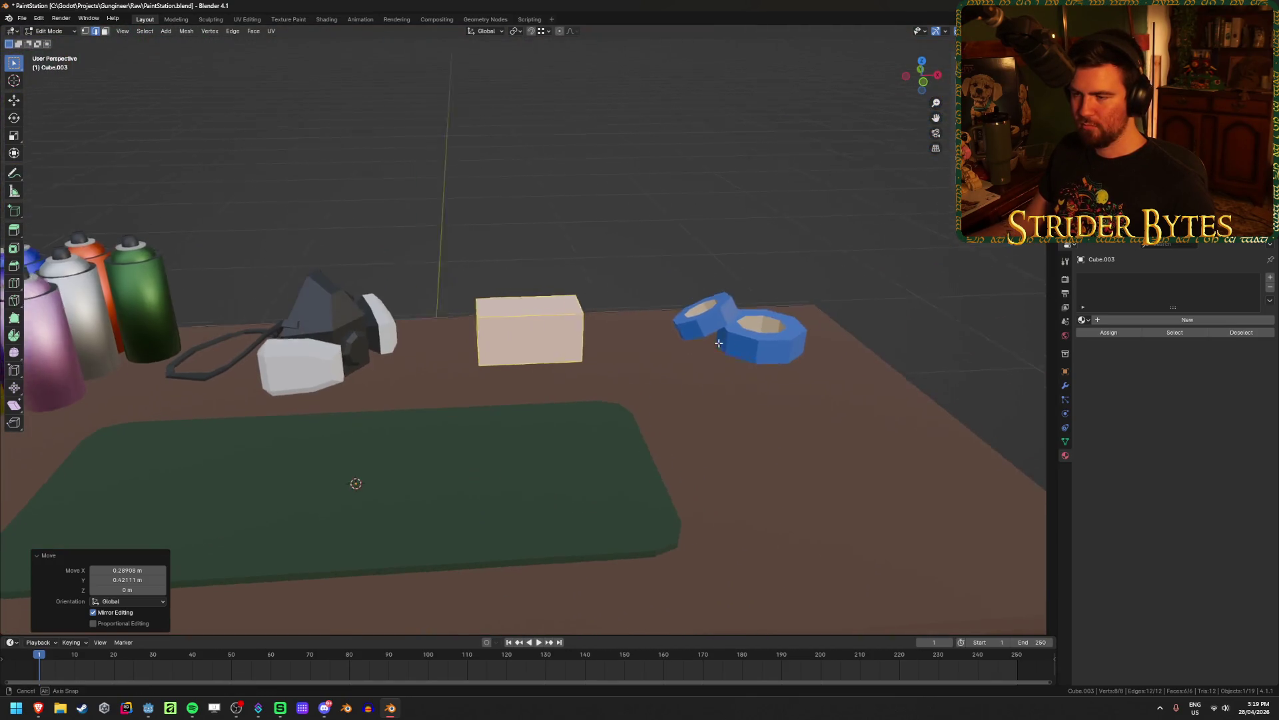
{"action": "scroll", "coordinate": [679, 346], "scroll_direction": "up", "scroll_amount": 2}
{"action": "scroll", "coordinate": [713, 394], "scroll_direction": "up", "scroll_amount": 2}
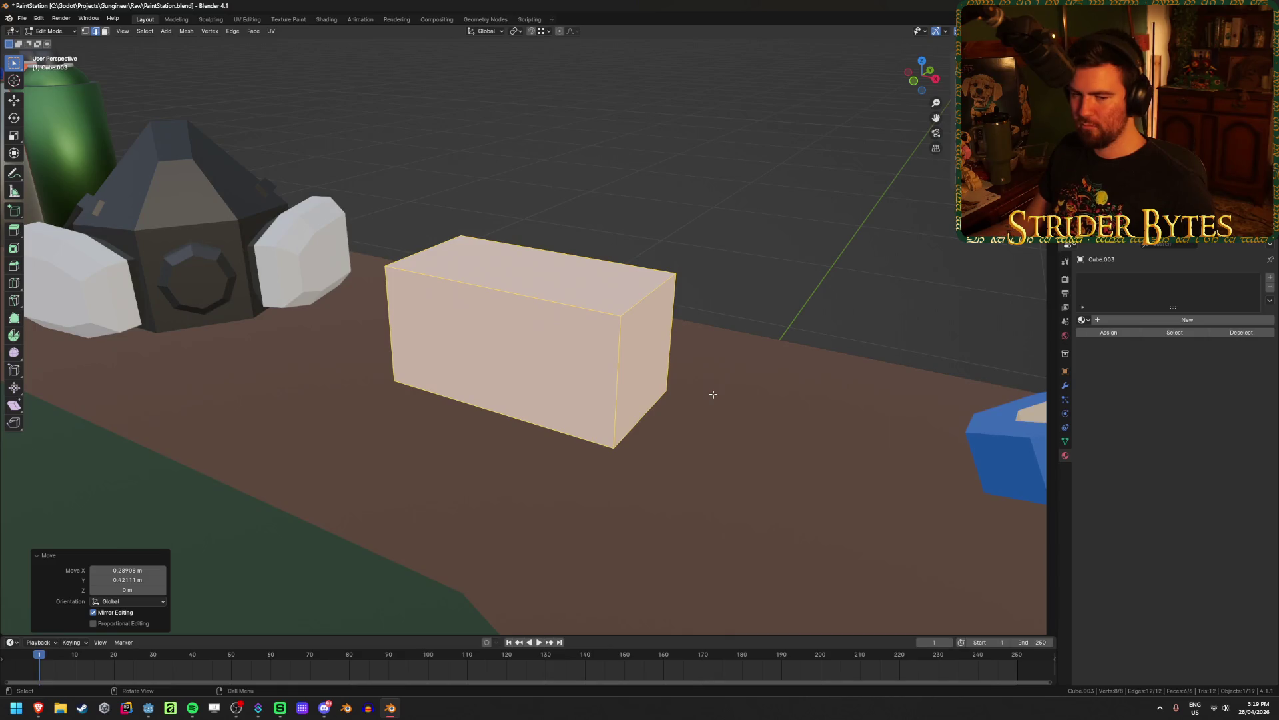
{"action": "left_click", "coordinate": [715, 388]}
{"action": "mouse_move", "coordinate": [765, 277]}
{"action": "middle_mouse_down"}
{"action": "mouse_move", "coordinate": [743, 314]}
{"action": "mouse_move", "coordinate": [632, 318]}
{"action": "mouse_move", "coordinate": [780, 307]}
{"action": "middle_mouse_up"}
{"action": "key", "text": "Tab"}
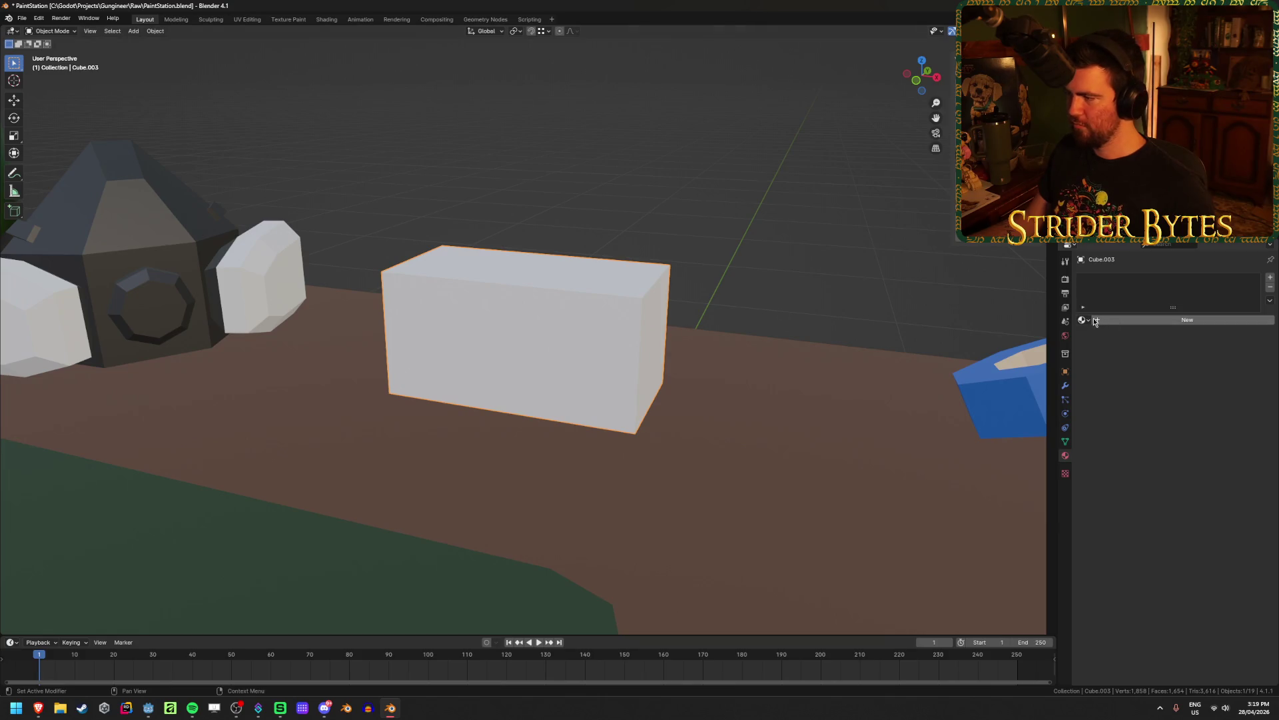
Assign the existing Black material to the glove box
{"action": "left_click", "coordinate": [1084, 319]}
{"action": "left_click", "coordinate": [1102, 344]}
{"action": "middle_click_drag", "start_coordinate": [791, 285], "coordinate": [794, 303]}
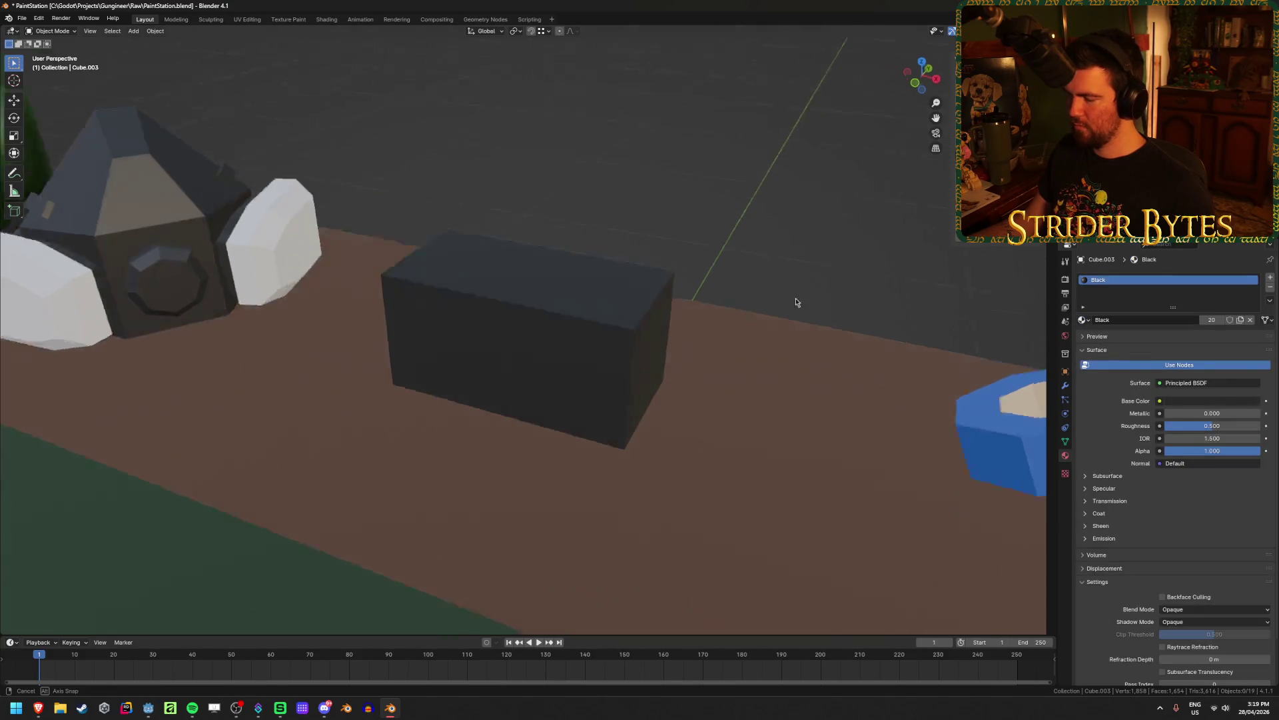
{"action": "scroll", "coordinate": [820, 313], "scroll_direction": "down", "scroll_amount": 4}
{"action": "scroll", "coordinate": [820, 314], "scroll_direction": "down", "scroll_amount": 2}
{"action": "scroll", "coordinate": [786, 320], "scroll_direction": "up", "scroll_amount": 6}
Set the selected box's origin to its geometry
{"action": "left_click", "coordinate": [586, 358]}
{"action": "middle_click_drag", "start_coordinate": [587, 358], "coordinate": [522, 354]}
{"action": "scroll", "coordinate": [521, 353], "scroll_direction": "down", "scroll_amount": 4}
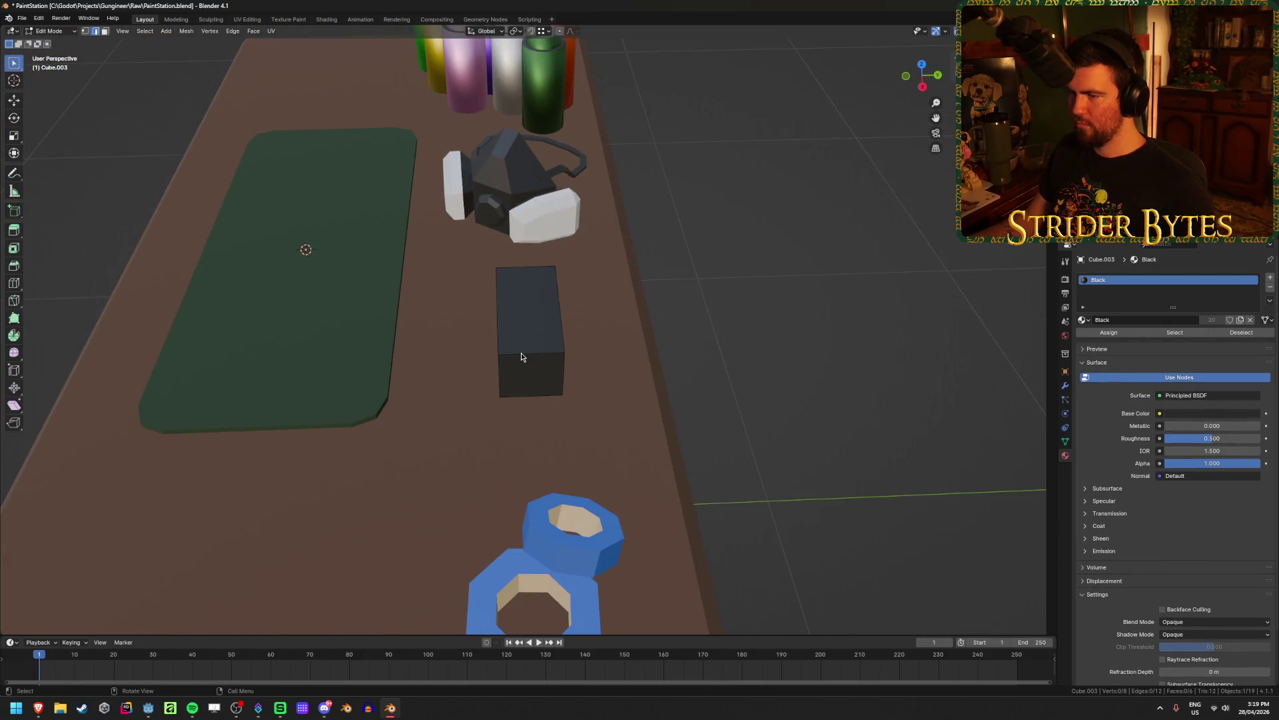
{"action": "key", "text": "shift+a"}
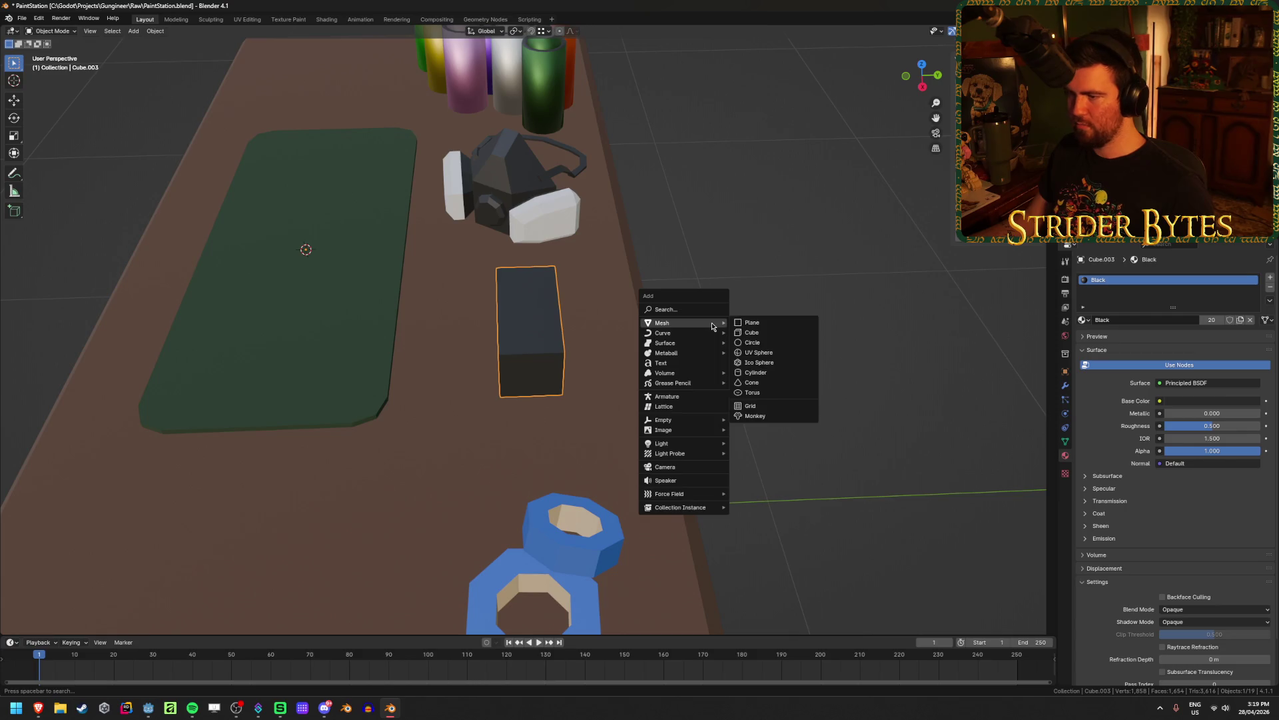
{"action": "key", "text": "Escape"}
{"action": "right_click", "coordinate": [660, 230]}
{"action": "mouse_move", "coordinate": [720, 233]}
{"action": "left_click", "coordinate": [786, 240]}
{"action": "middle_click_drag", "start_coordinate": [786, 239], "coordinate": [634, 358]}
{"action": "scroll", "coordinate": [635, 363], "scroll_direction": "up", "scroll_amount": 2}
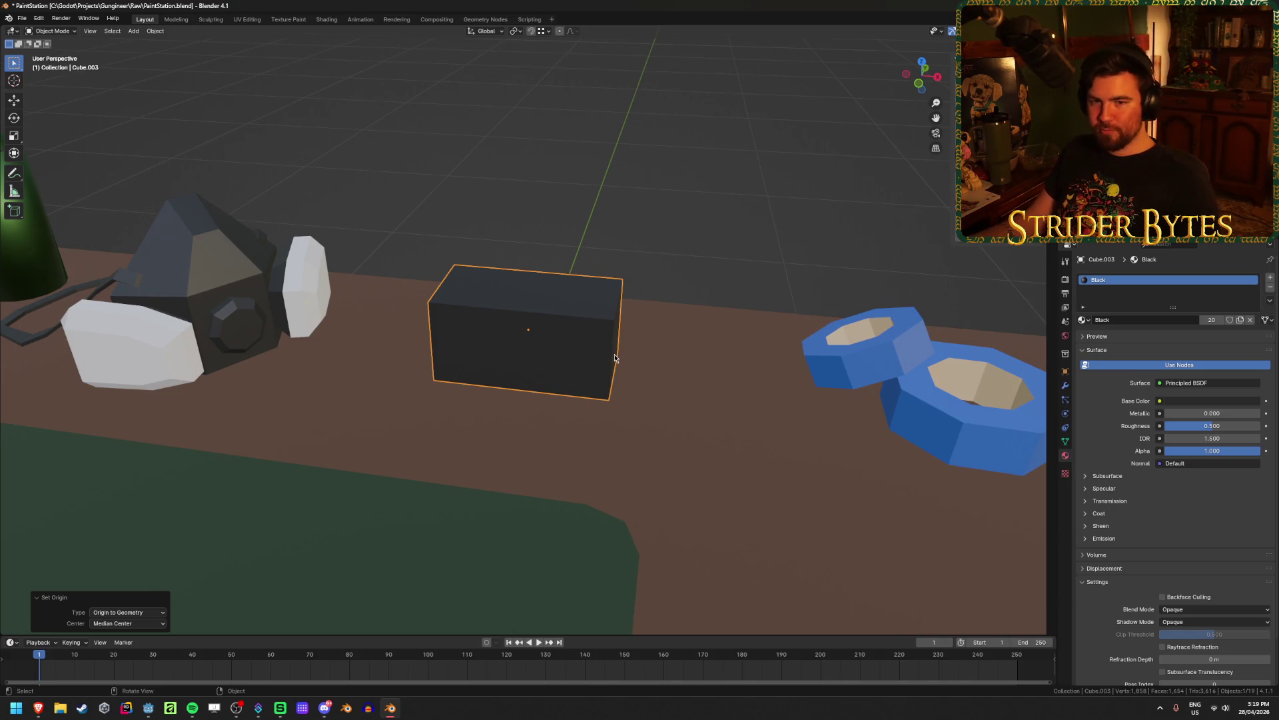
{"action": "scroll", "coordinate": [613, 346], "scroll_direction": "up", "scroll_amount": 2}
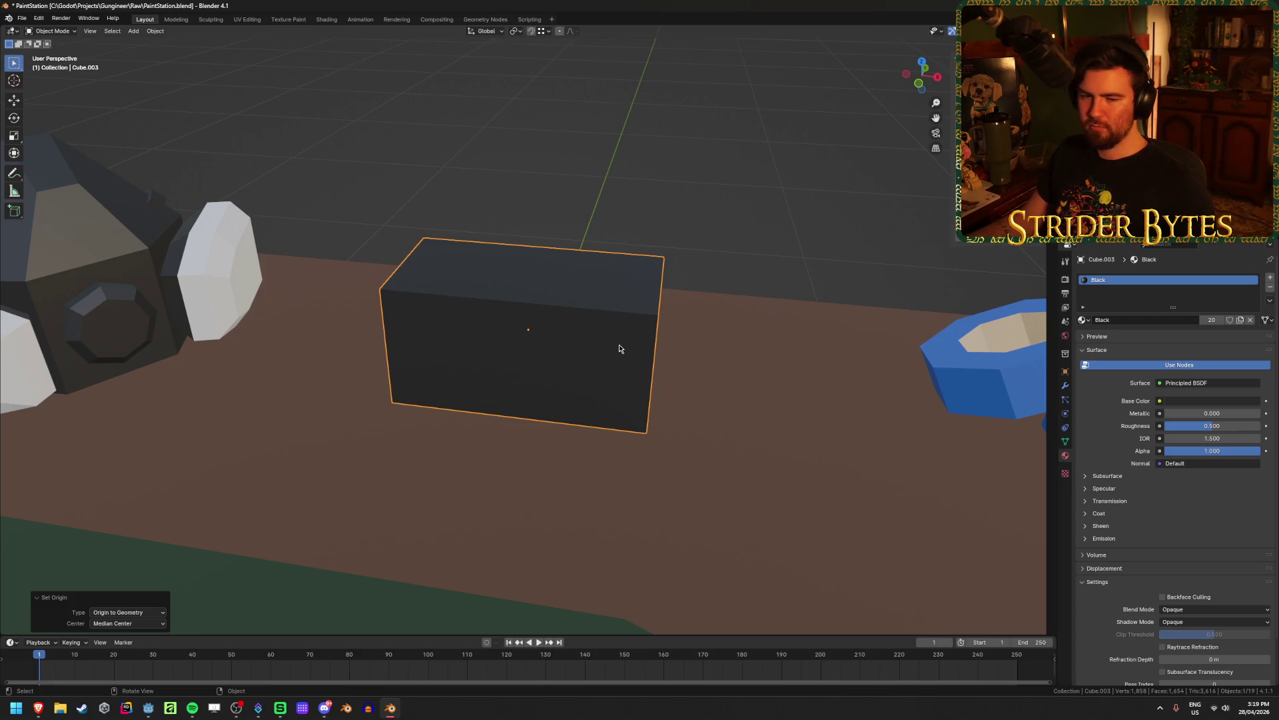
Save the PaintStation file and view the box from above
{"action": "mouse_move", "coordinate": [603, 339]}
{"action": "middle_mouse_down"}
{"action": "mouse_move", "coordinate": [625, 323]}
{"action": "mouse_move", "coordinate": [608, 328]}
{"action": "middle_mouse_up"}
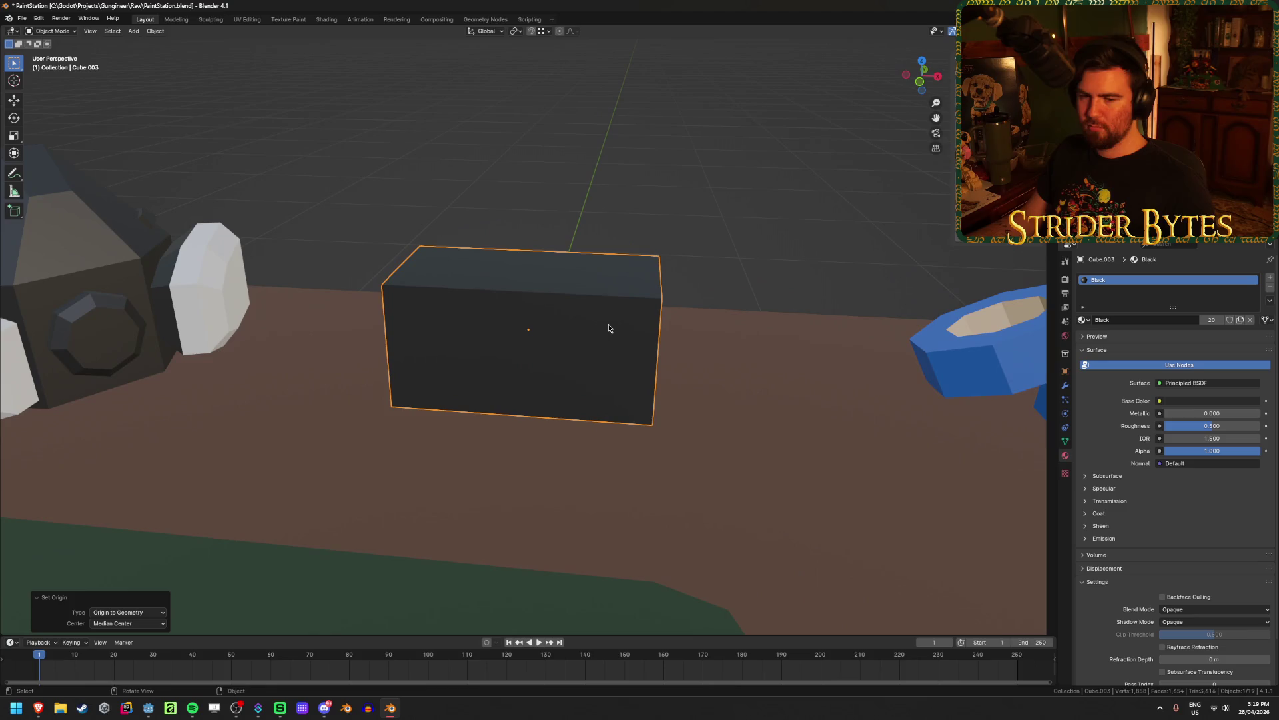
{"action": "key", "text": "ctrl+s"}
{"action": "scroll", "coordinate": [573, 314], "scroll_direction": "up", "scroll_amount": 4}
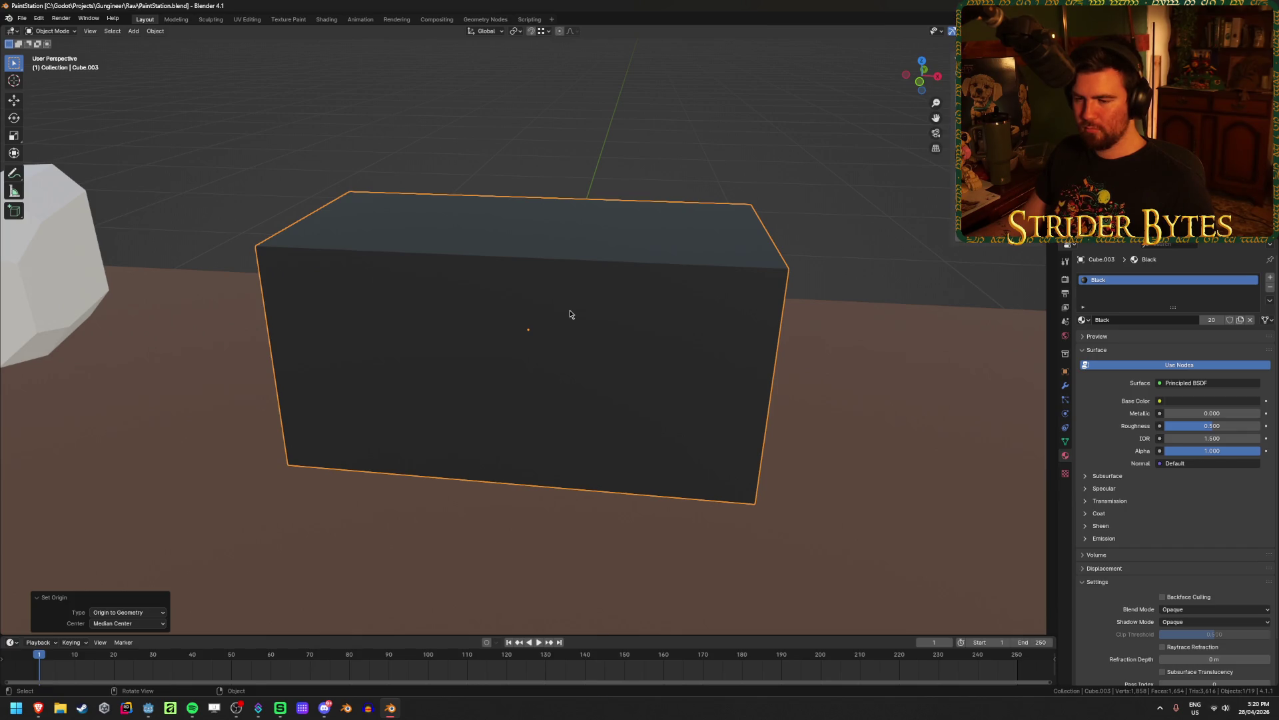
{"action": "mouse_move", "coordinate": [571, 314]}
{"action": "middle_mouse_down"}
{"action": "mouse_move", "coordinate": [582, 309]}
{"action": "mouse_move", "coordinate": [544, 355]}
{"action": "mouse_move", "coordinate": [634, 328]}
{"action": "middle_mouse_up"}
{"action": "key", "text": "KP_7"}
In face select mode, inset the box's front face
{"action": "key", "text": "Tab"}
{"action": "key", "text": "3"}
{"action": "left_click", "coordinate": [566, 345]}
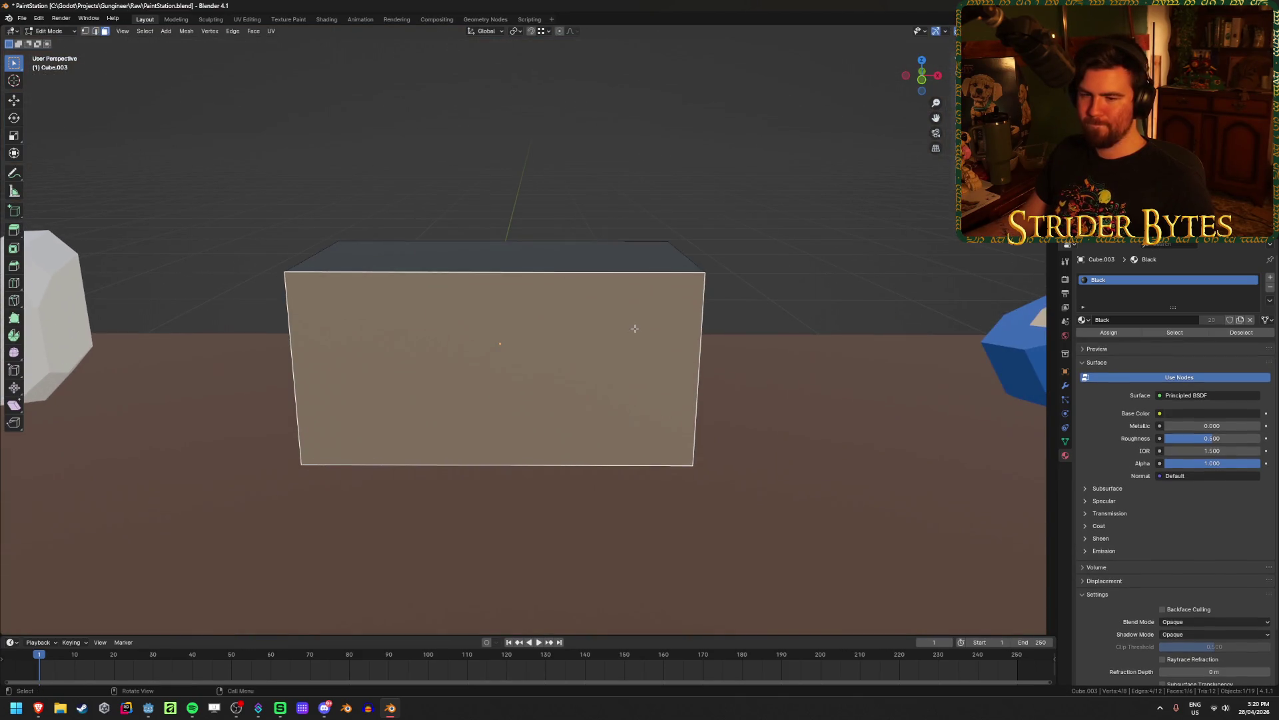
{"action": "key", "text": "i"}
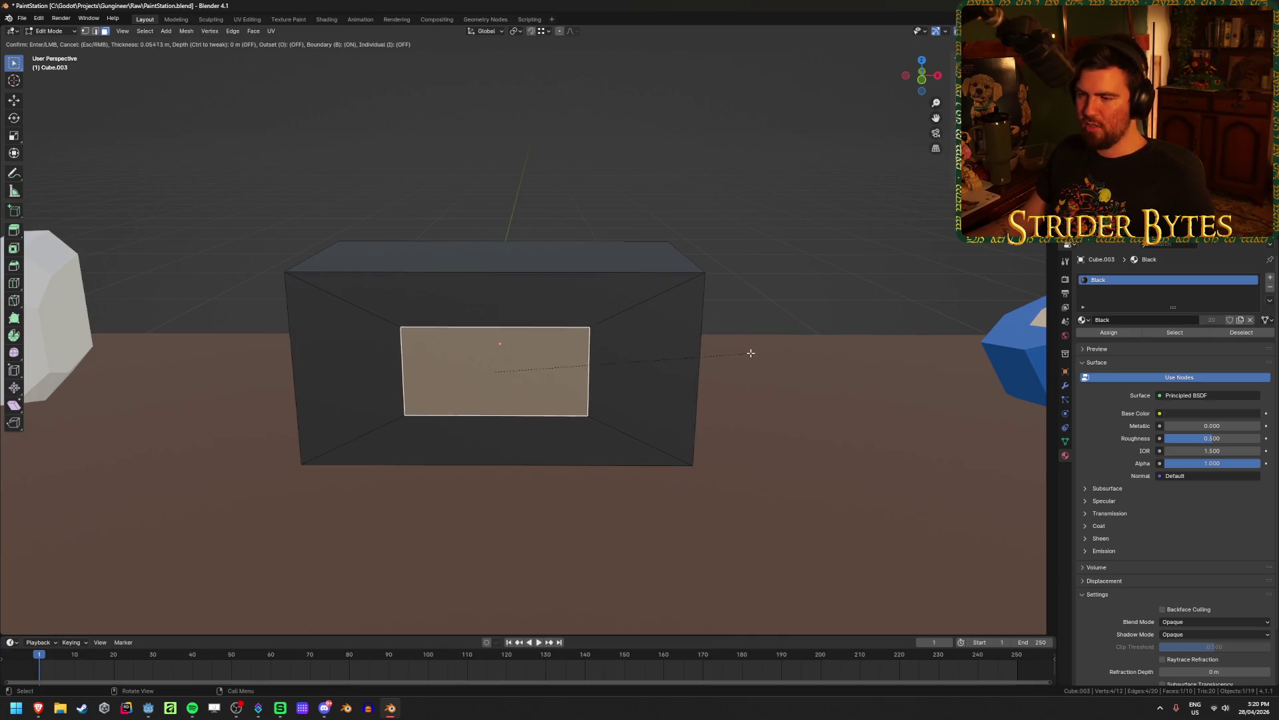
{"action": "left_click", "coordinate": [761, 348]}
After trial bevels and an undo, re-inset the front face into a smaller 0.0748 m centred panel
{"action": "key", "text": "ctrl+b"}
{"action": "key", "text": "Escape"}
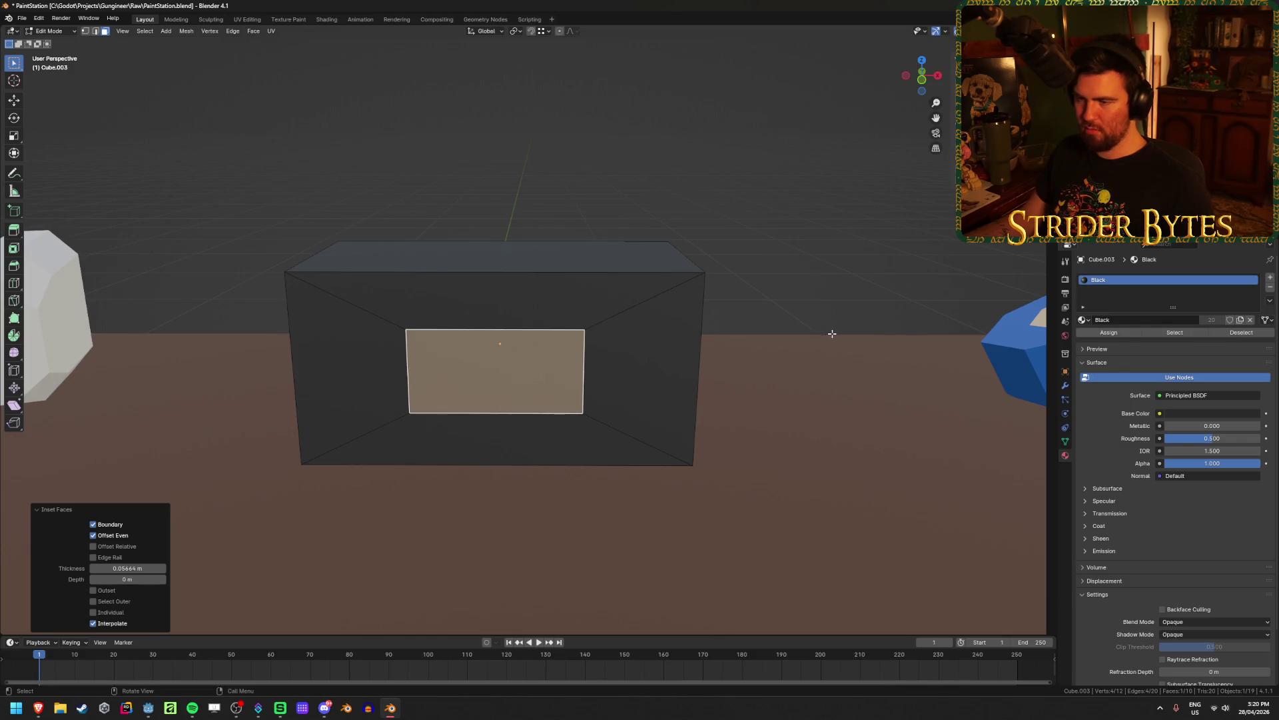
{"action": "key", "text": "1"}
{"action": "key", "text": "ctrl+b"}
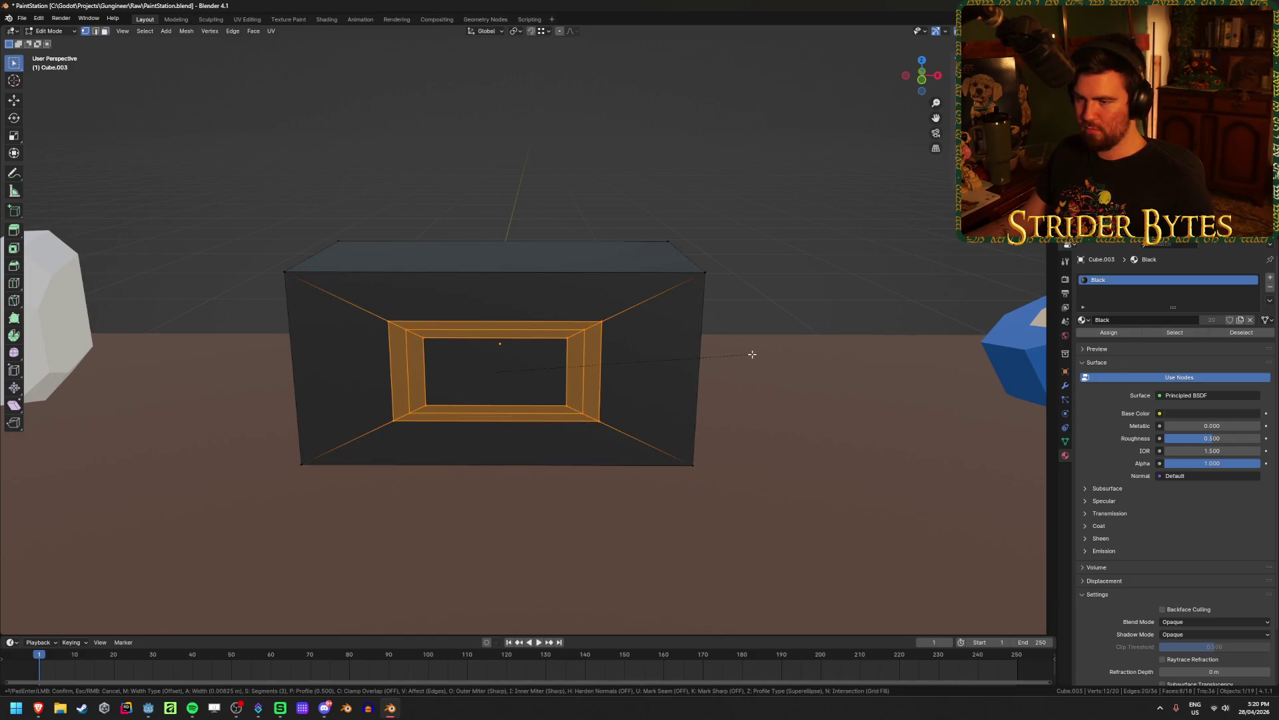
{"action": "key", "text": "Escape"}
{"action": "key", "text": "ctrl+z"}
{"action": "key", "text": "ctrl+z"}
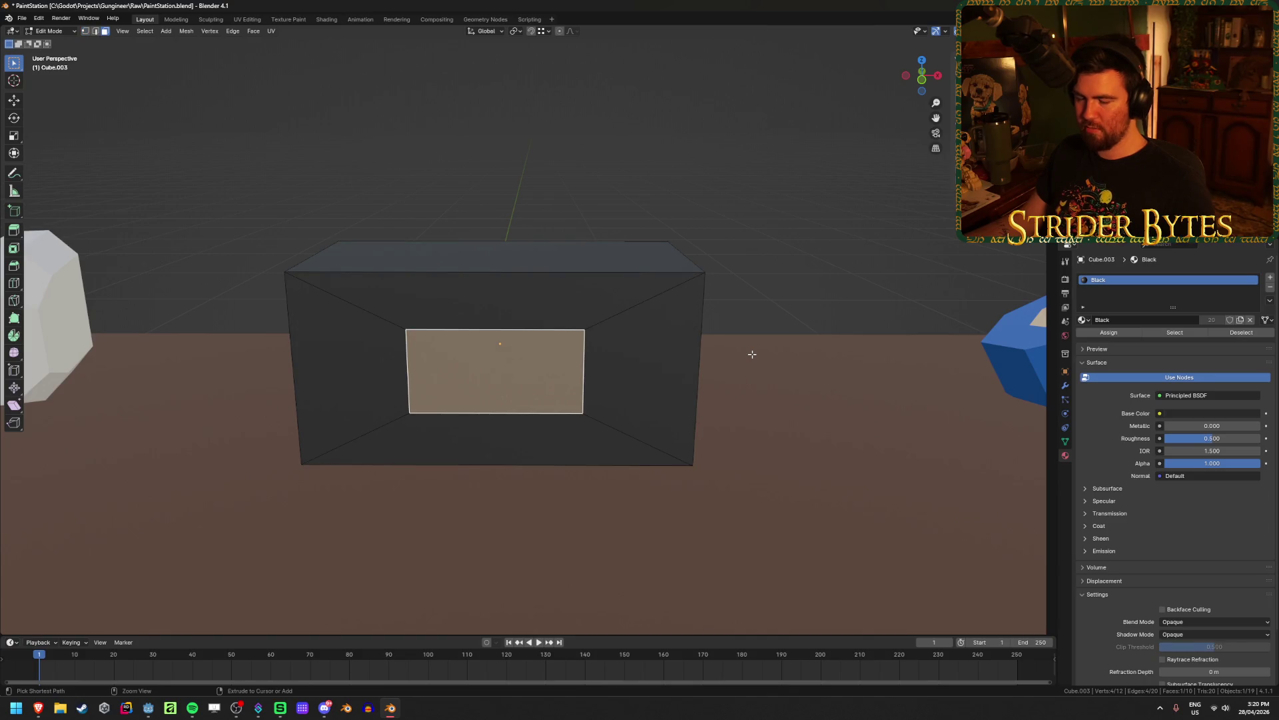
{"action": "key", "text": "ctrl+b"}
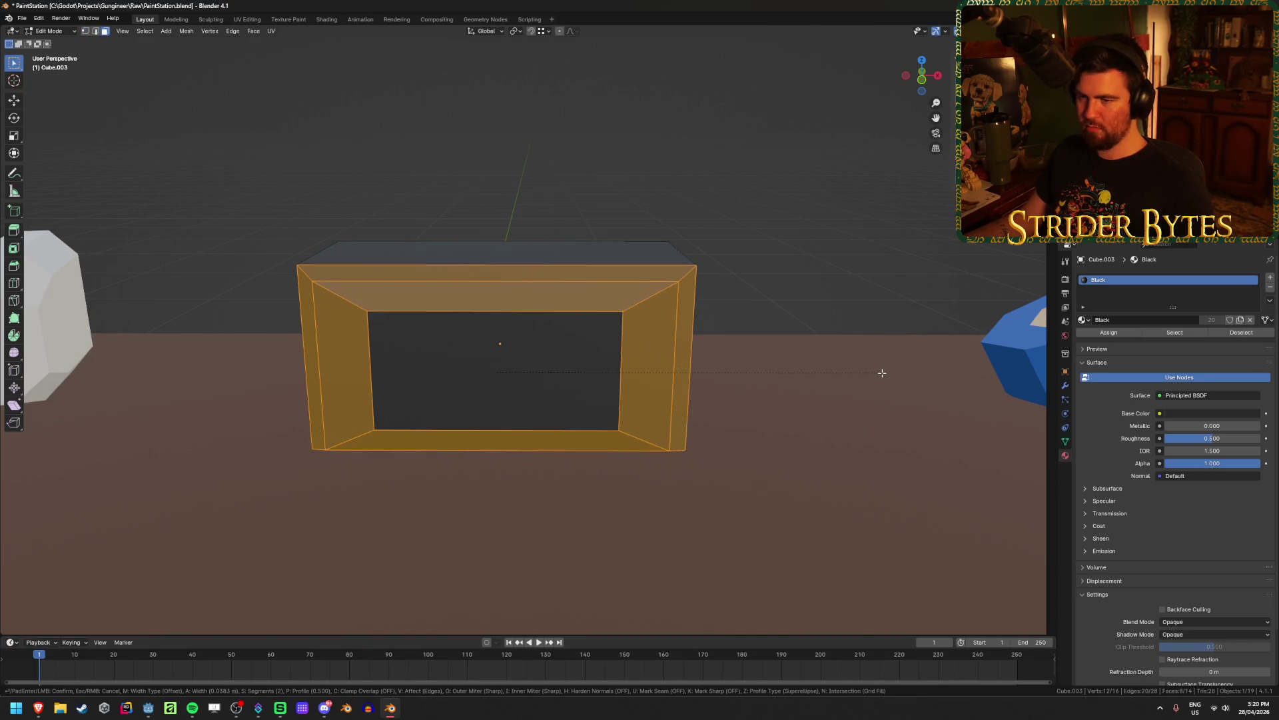
{"action": "key", "text": "Escape"}
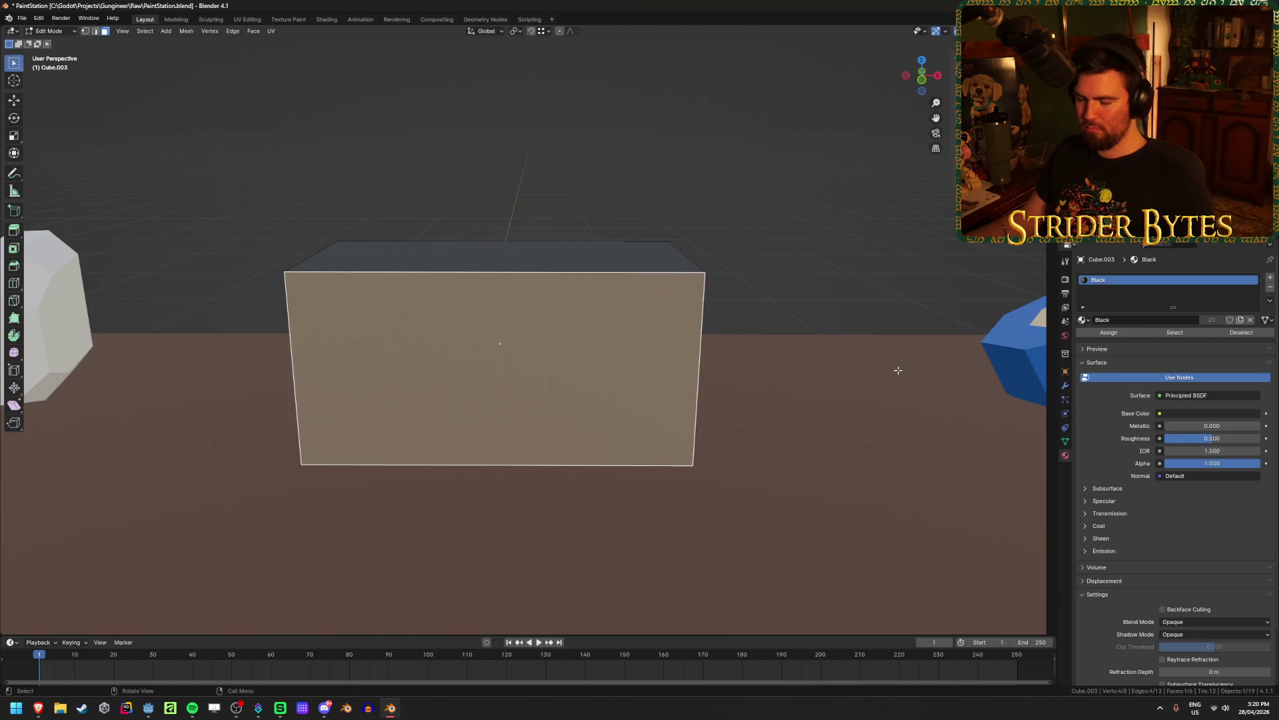
{"action": "key", "text": "i"}
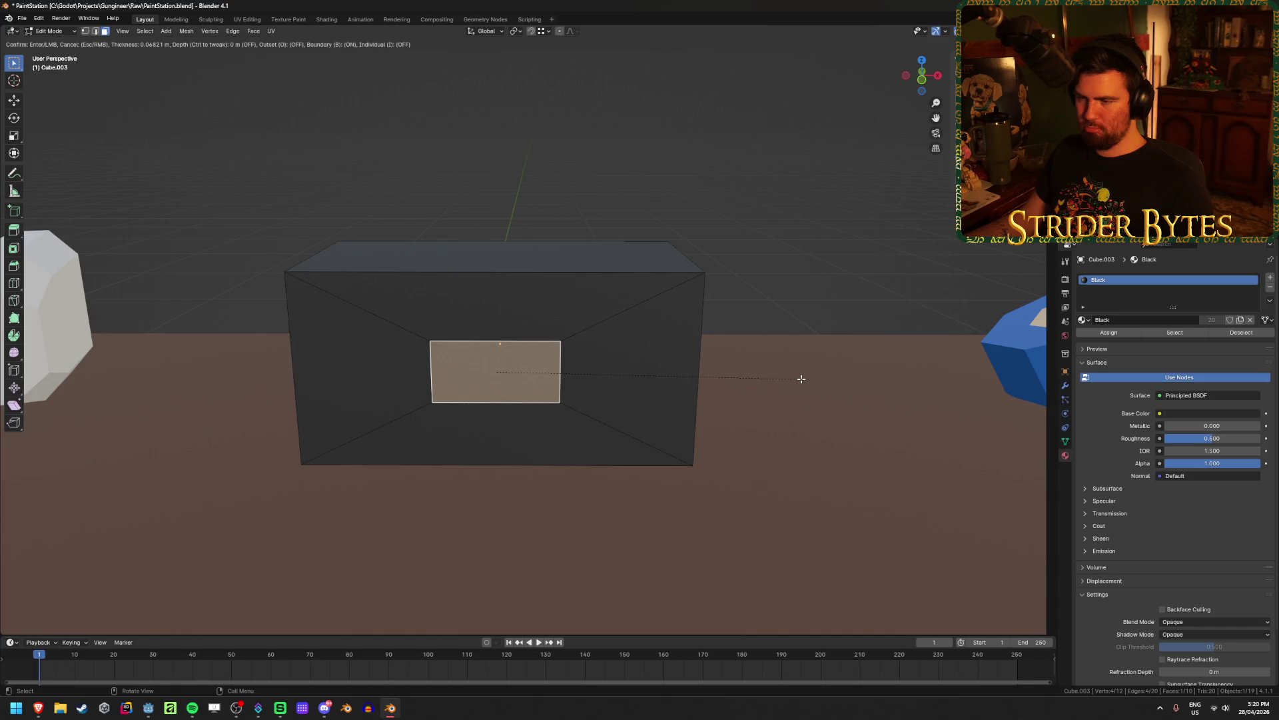
{"action": "left_click", "coordinate": [790, 379]}
Add a centred vertical loop cut across the box front and stretch its centre vertices vertically
{"action": "key", "text": "ctrl+r"}
{"action": "left_click", "coordinate": [500, 305]}
{"action": "right_click", "coordinate": [500, 305]}
{"action": "key", "text": "KP_1"}
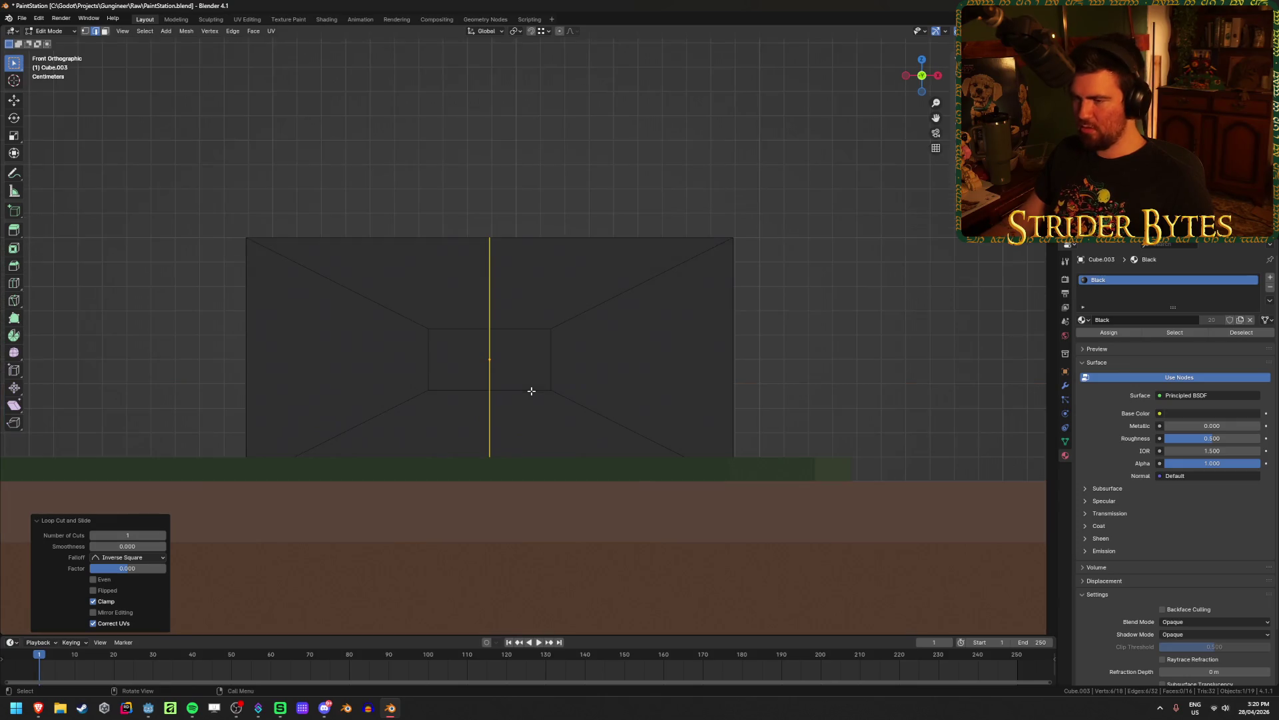
{"action": "scroll", "coordinate": [531, 390], "scroll_direction": "up", "scroll_amount": 2}
{"action": "key", "text": "1"}
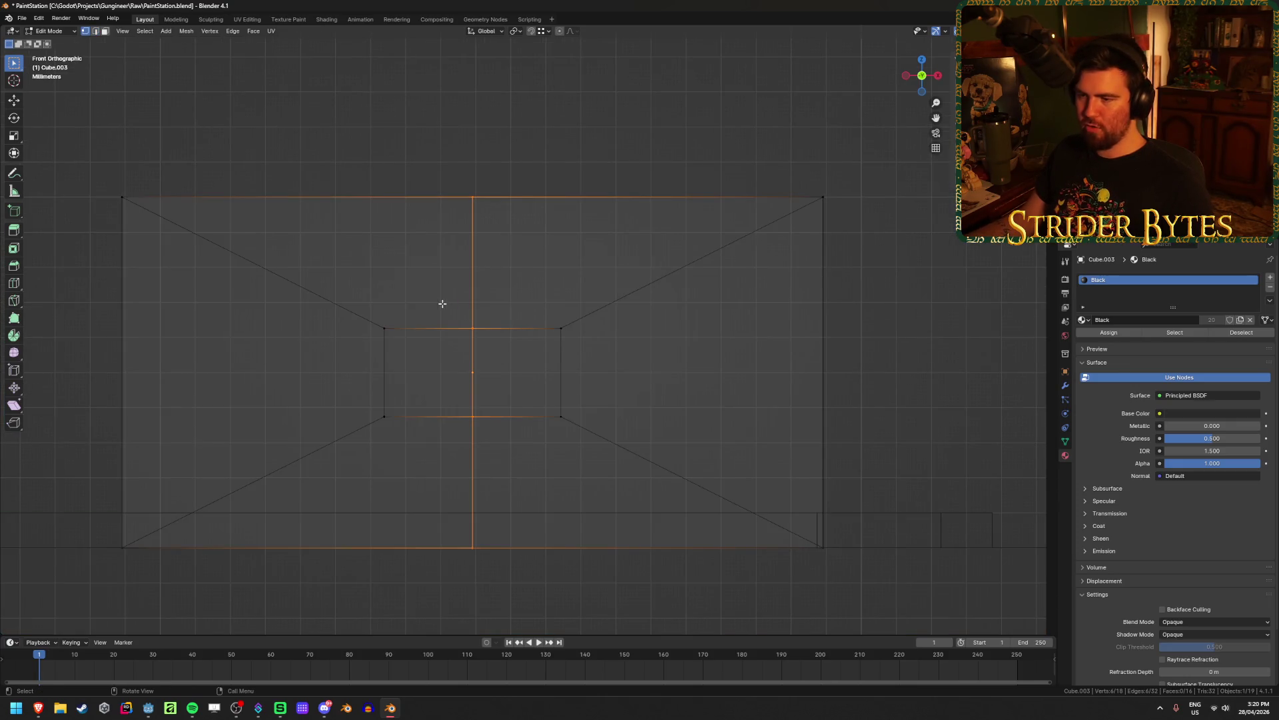
{"action": "left_click_drag", "start_coordinate": [442, 303], "coordinate": [499, 442]}
{"action": "key", "text": "s"}
{"action": "key", "text": "z"}
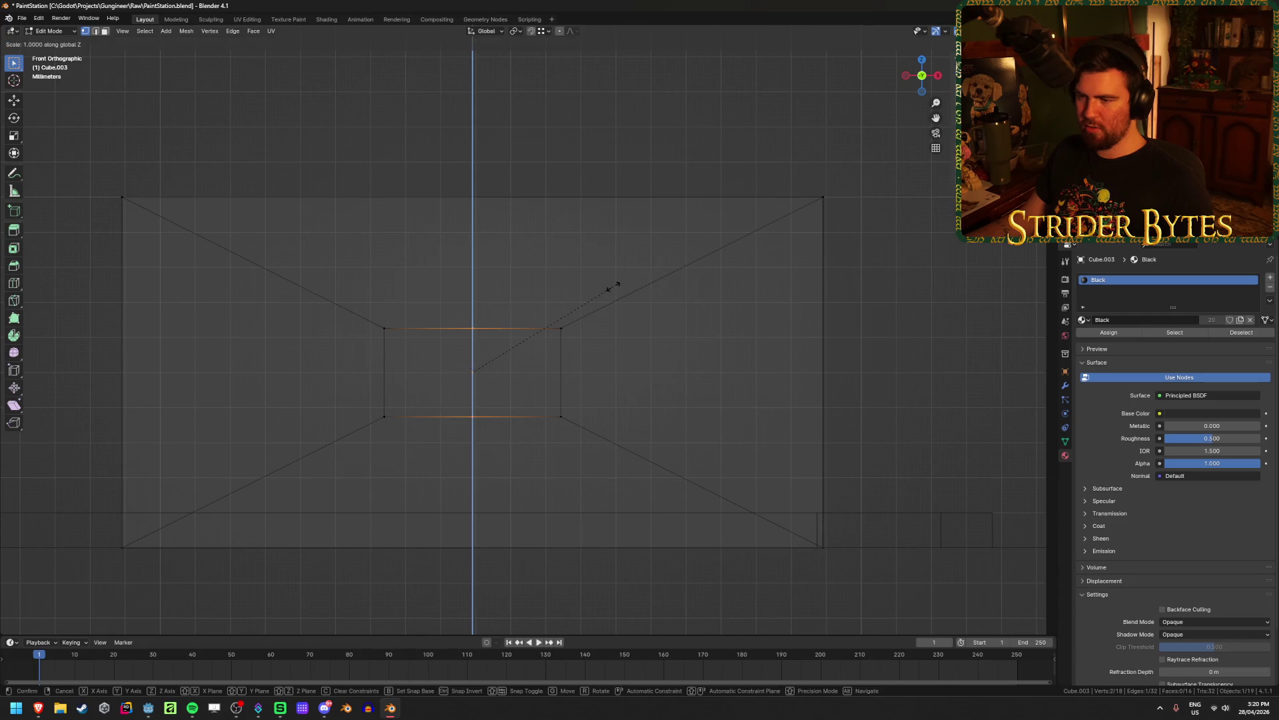
{"action": "left_click", "coordinate": [681, 295]}
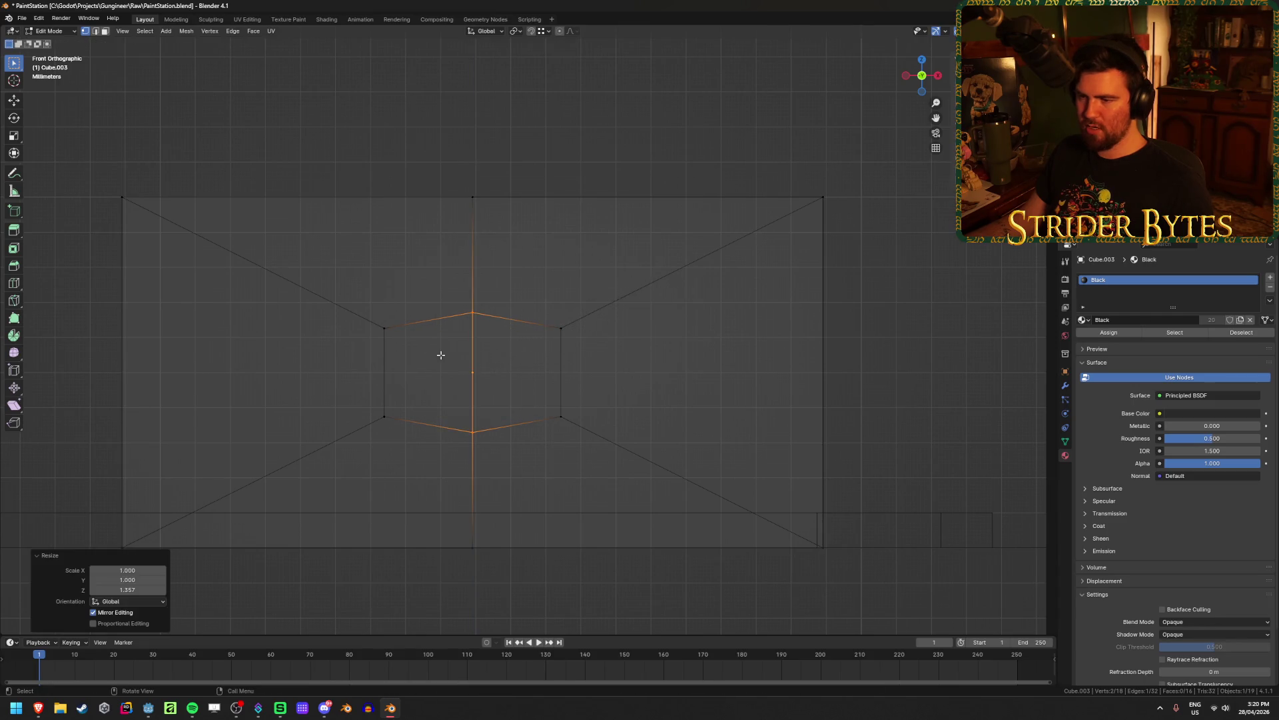
Spread the inset panel's left and right sides apart horizontally
{"action": "left_click", "coordinate": [337, 284], "text": "alt"}
{"action": "left_click", "coordinate": [598, 434], "text": "alt+shift"}
{"action": "key", "text": "s"}
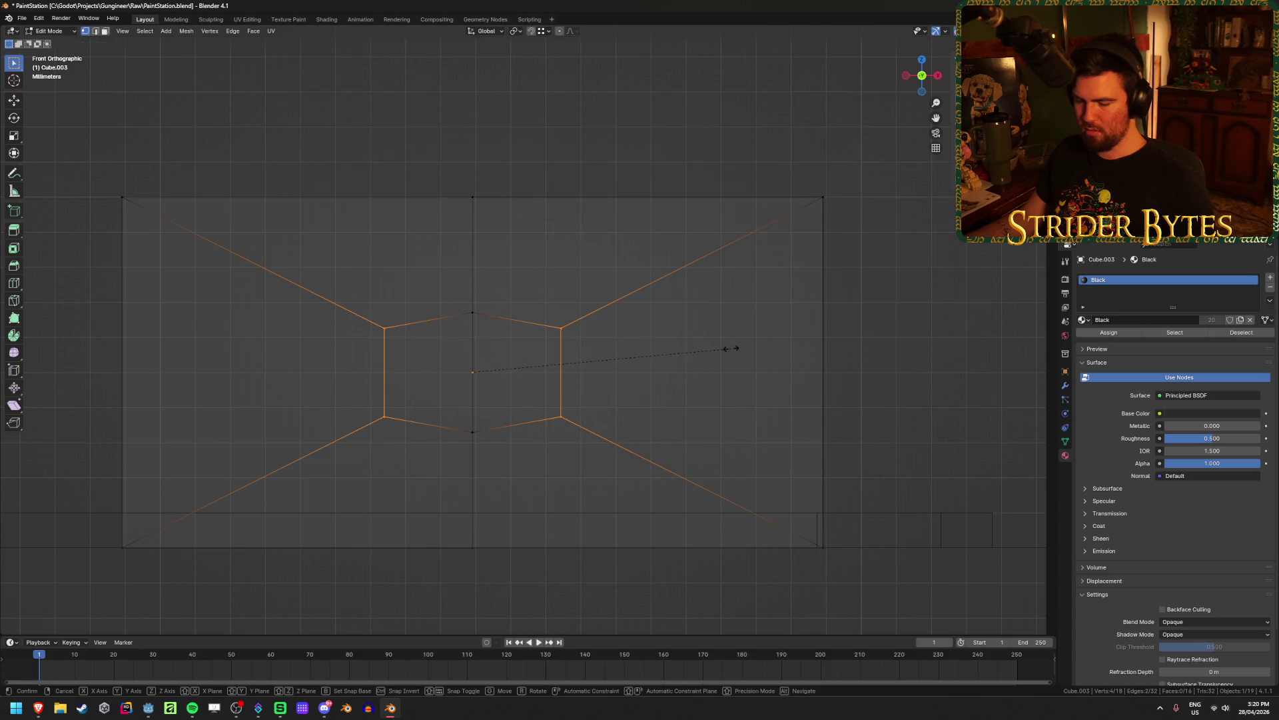
{"action": "key", "text": "x"}
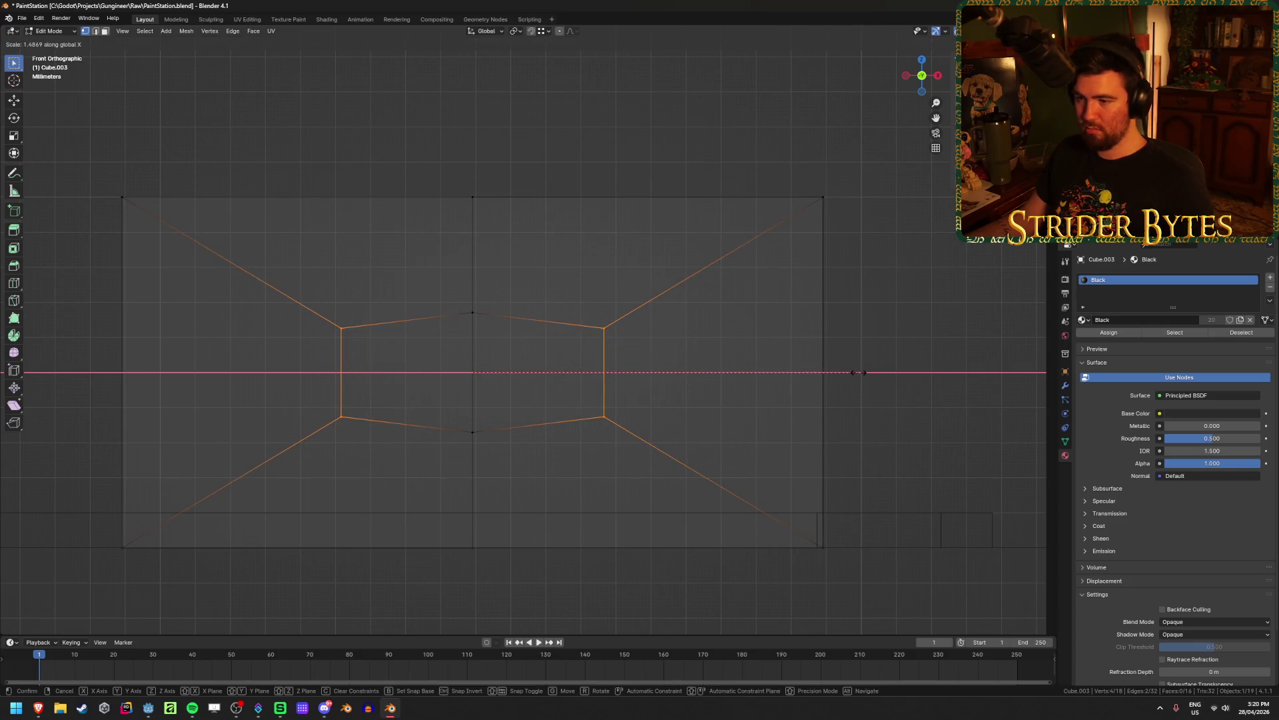
{"action": "left_click", "coordinate": [853, 372]}
Add a centred horizontal loop cut across the box
{"action": "key", "text": "alt+z"}
{"action": "key", "text": "ctrl+r"}
{"action": "left_click", "coordinate": [740, 386]}
{"action": "right_click", "coordinate": [739, 387]}
{"action": "left_click", "coordinate": [703, 385]}
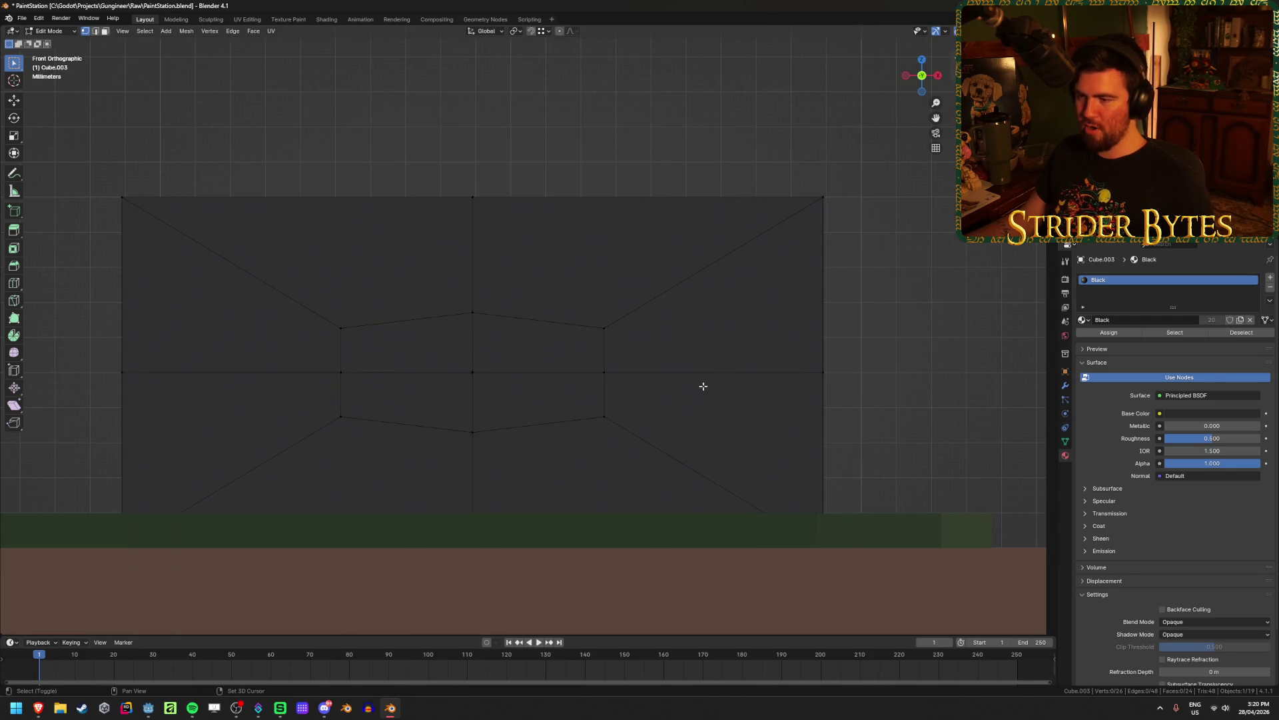
{"action": "key", "text": "alt+z"}
Scale the panel's two middle side points along X to shape the octagonal opening
{"action": "left_click", "coordinate": [600, 370]}
{"action": "left_click", "coordinate": [346, 377], "text": "shift"}
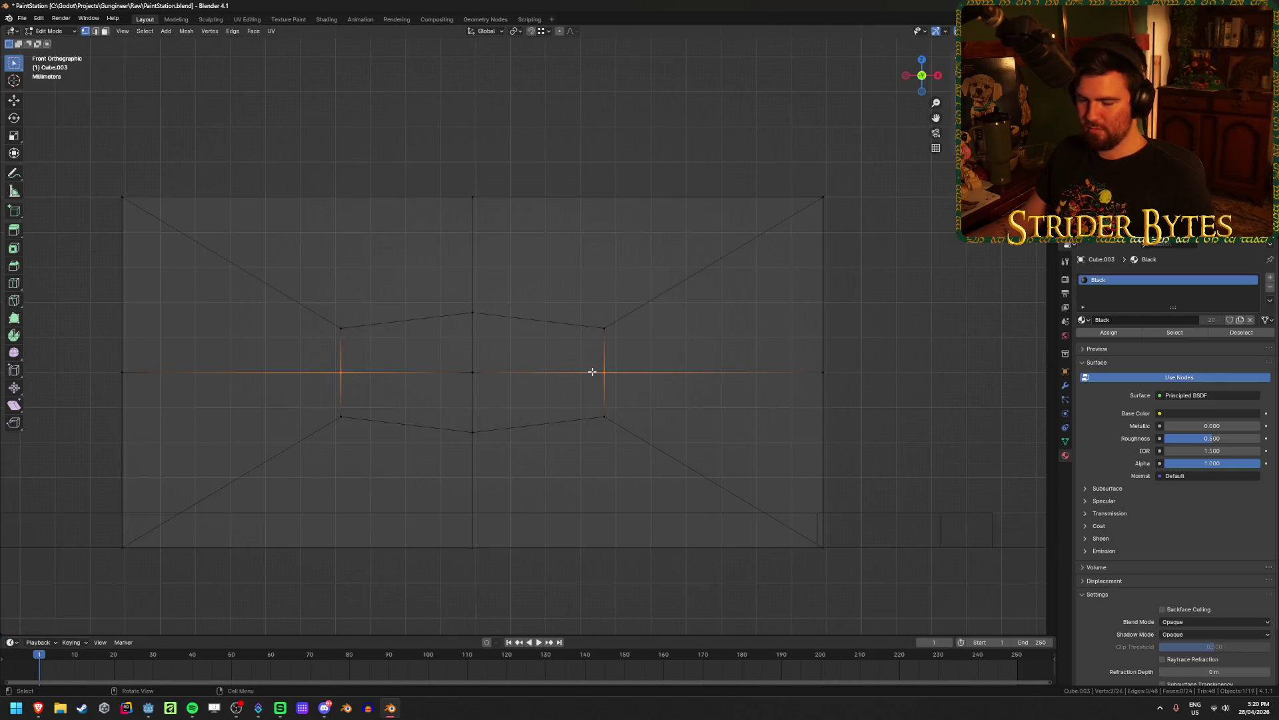
{"action": "key", "text": "s"}
{"action": "key", "text": "x"}
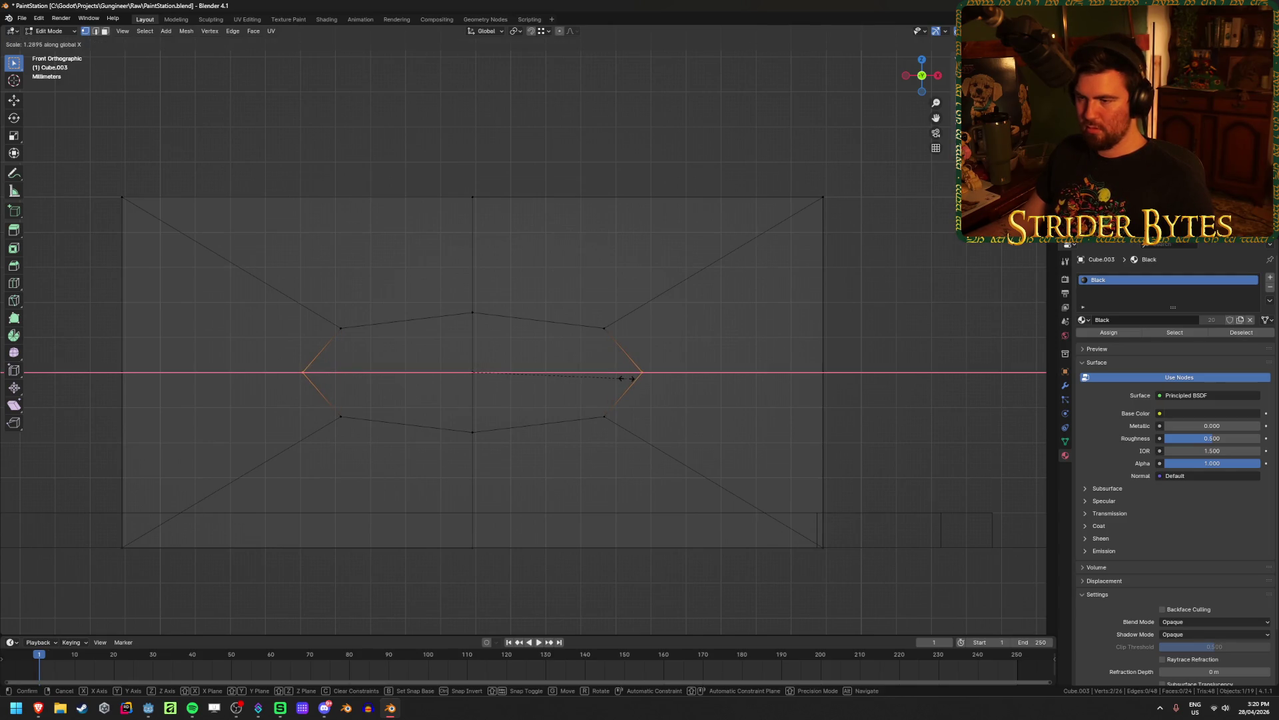
{"action": "left_click", "coordinate": [626, 378]}
{"action": "key", "text": "alt+z"}
{"action": "middle_click_drag", "start_coordinate": [711, 386], "coordinate": [710, 412]}
{"action": "key", "text": "s"}
{"action": "key", "text": "x"}
{"action": "left_click", "coordinate": [735, 433]}
Select the four octagonal panel faces and begin extruding them
{"action": "key", "text": "3"}
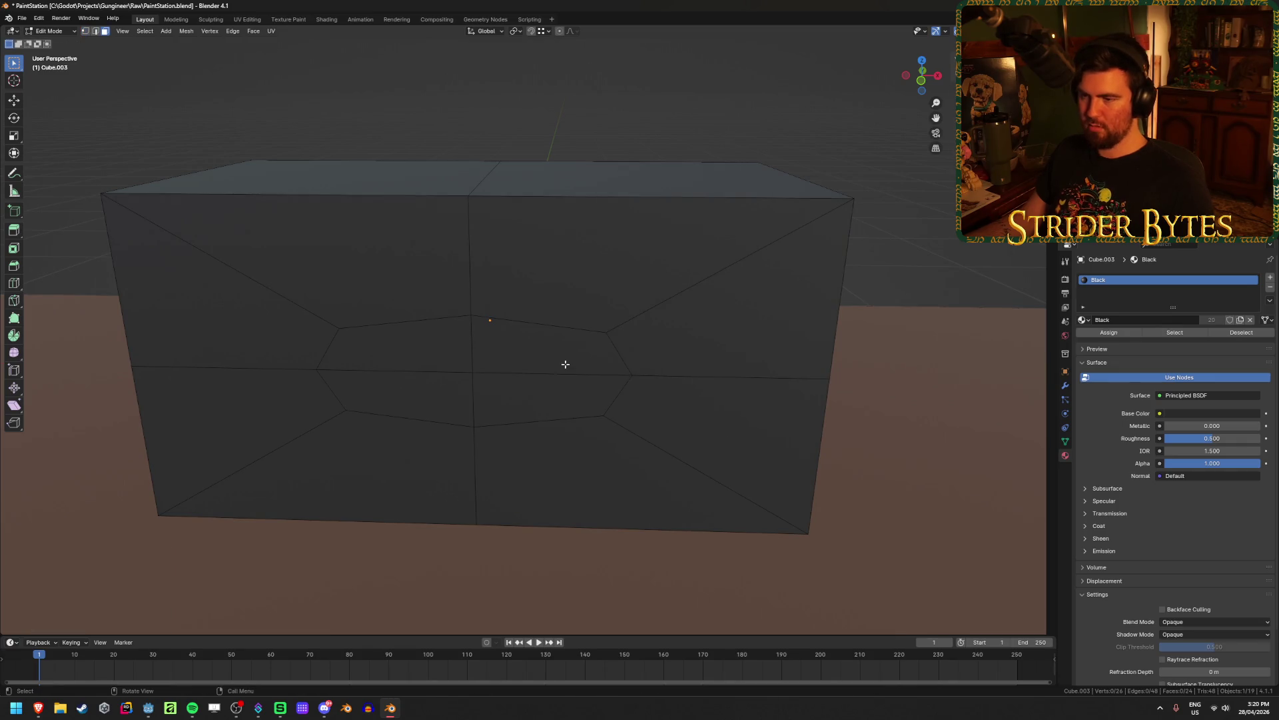
{"action": "left_click", "coordinate": [546, 346]}
{"action": "left_click", "coordinate": [400, 347], "text": "shift"}
{"action": "left_click", "coordinate": [400, 399], "text": "shift"}
{"action": "left_click", "coordinate": [546, 398], "text": "shift"}
{"action": "middle_click_drag", "start_coordinate": [689, 371], "coordinate": [636, 374]}
{"action": "key", "text": "e"}
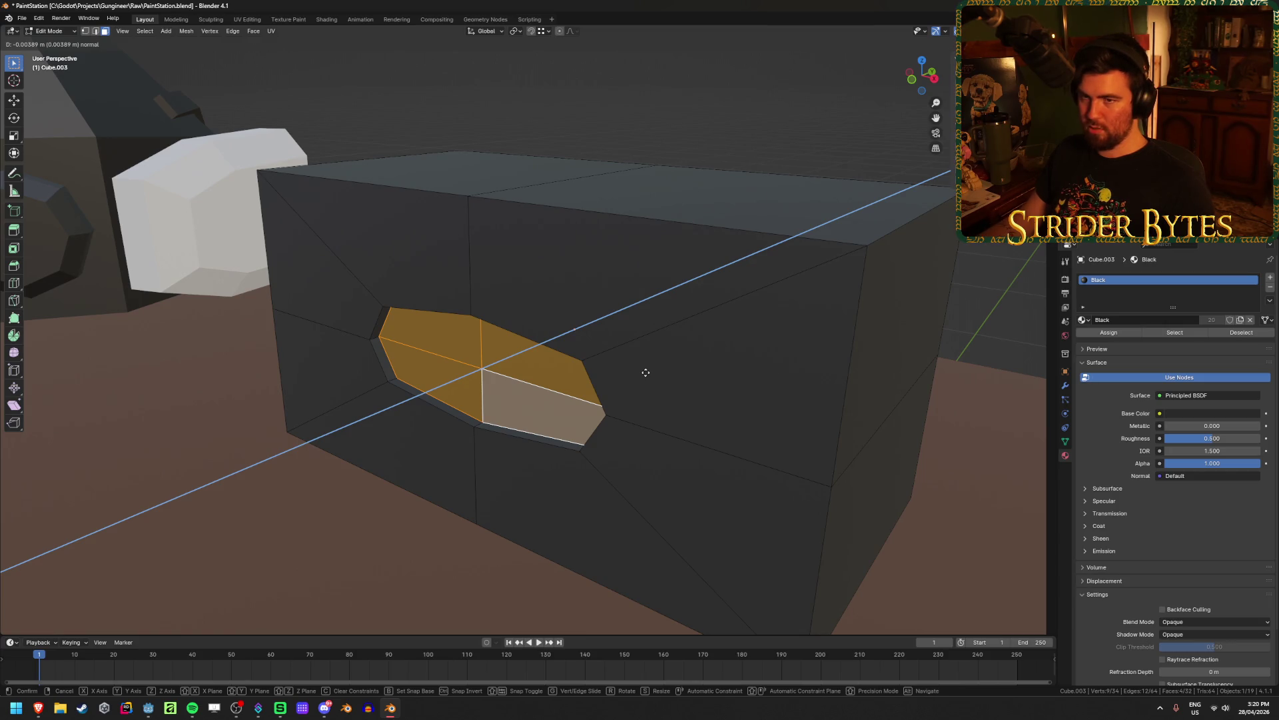
Extrude the octagonal panel faces 0.005 m inward into a shallow recess and return to Object Mode
{"action": "type", "text": "05"}
{"action": "key", "text": "Return"}
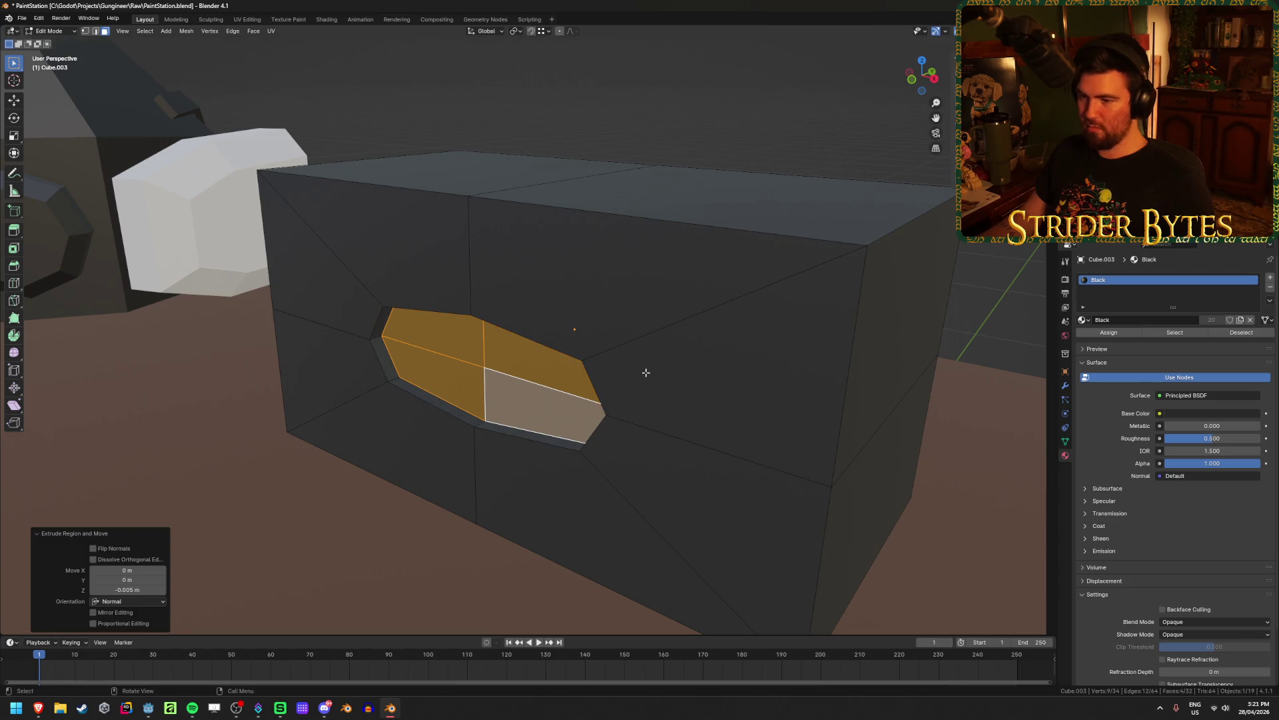
{"action": "middle_click_drag", "start_coordinate": [583, 381], "coordinate": [595, 378]}
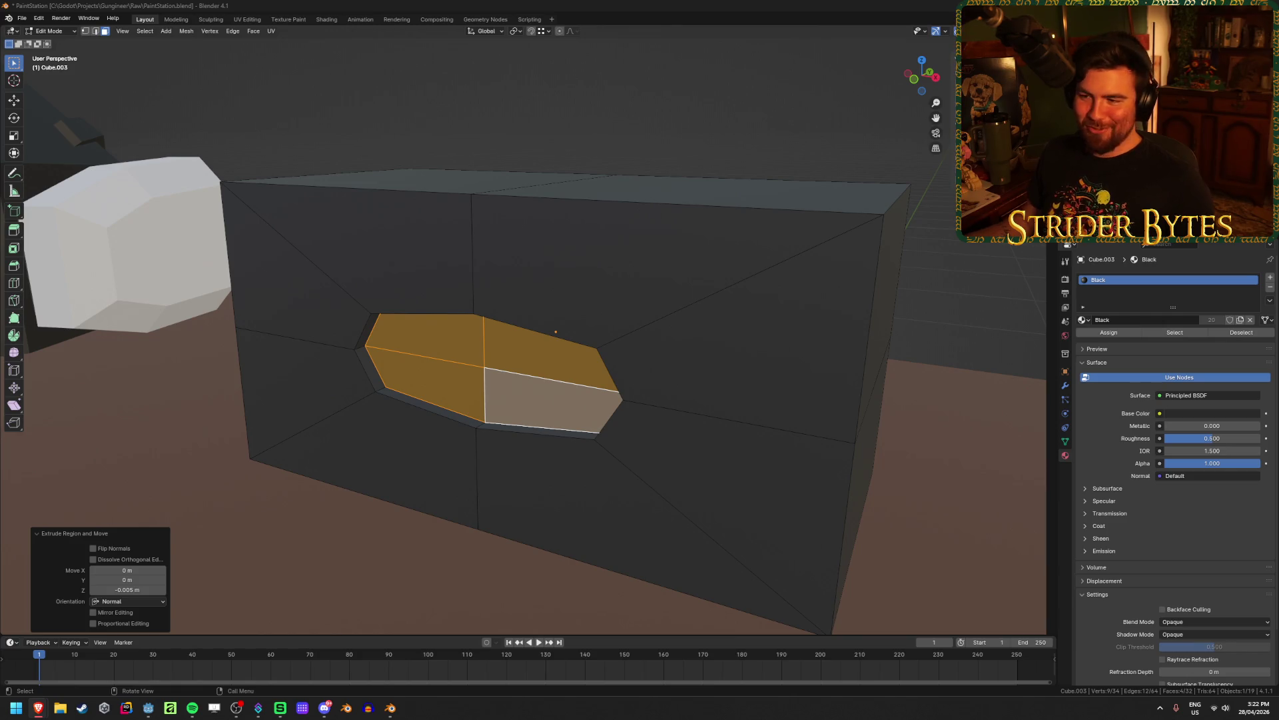
{"action": "key", "text": "Tab"}
{"action": "key", "text": "Tab"}
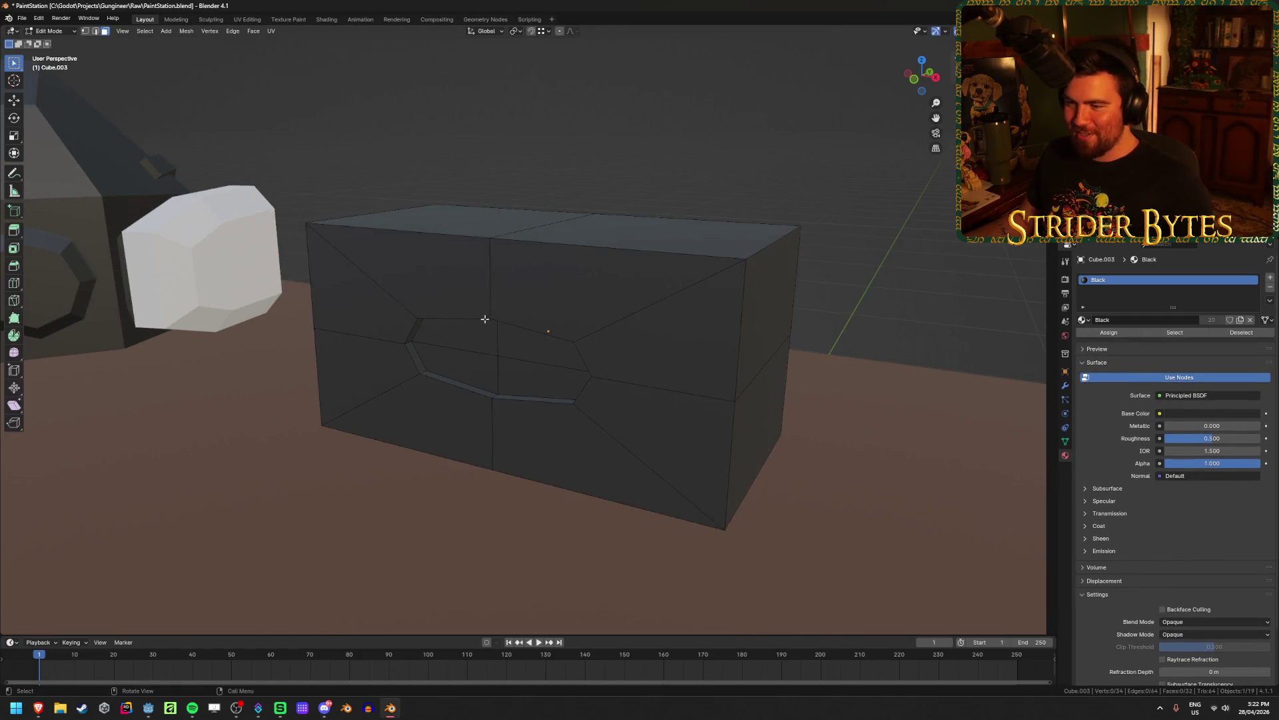
{"action": "left_click", "coordinate": [465, 353]}
Assign the BlackShiny material to the recess faces in a new material slot
{"action": "left_click", "coordinate": [507, 360], "text": "shift"}
{"action": "left_click", "coordinate": [490, 414], "text": "shift"}
{"action": "left_click", "coordinate": [433, 383], "text": "shift"}
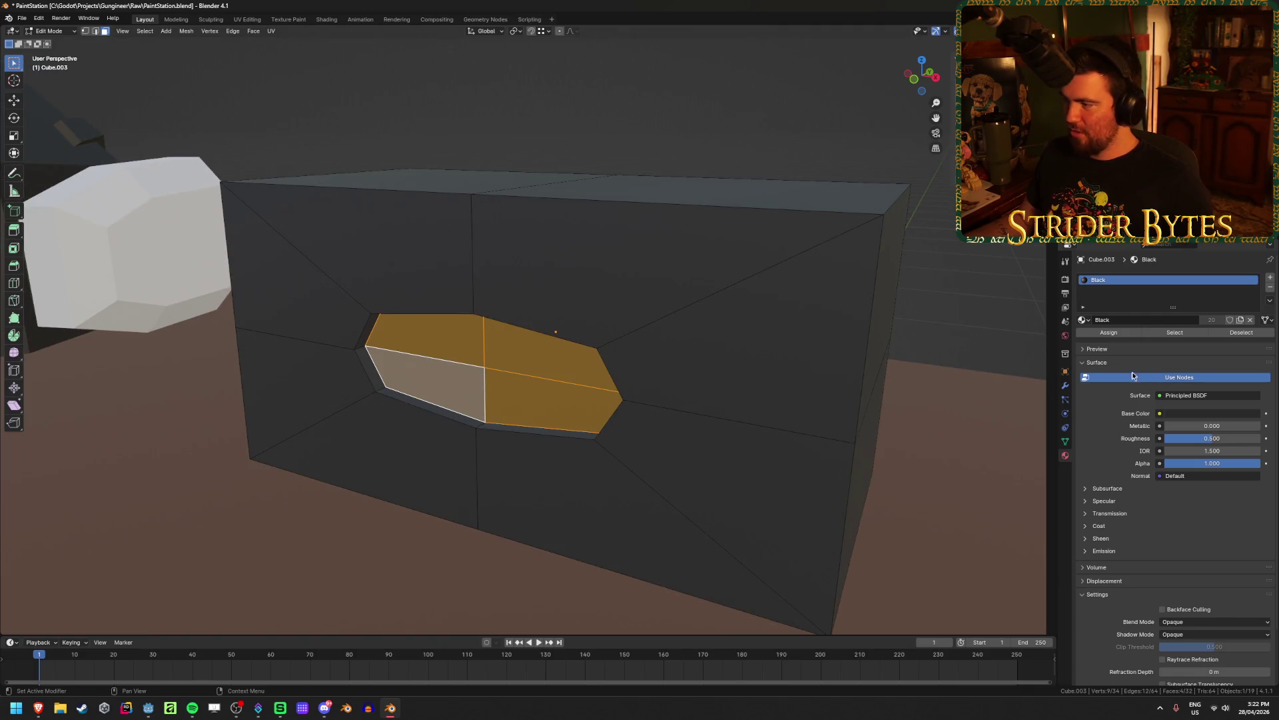
{"action": "left_click", "coordinate": [1270, 278]}
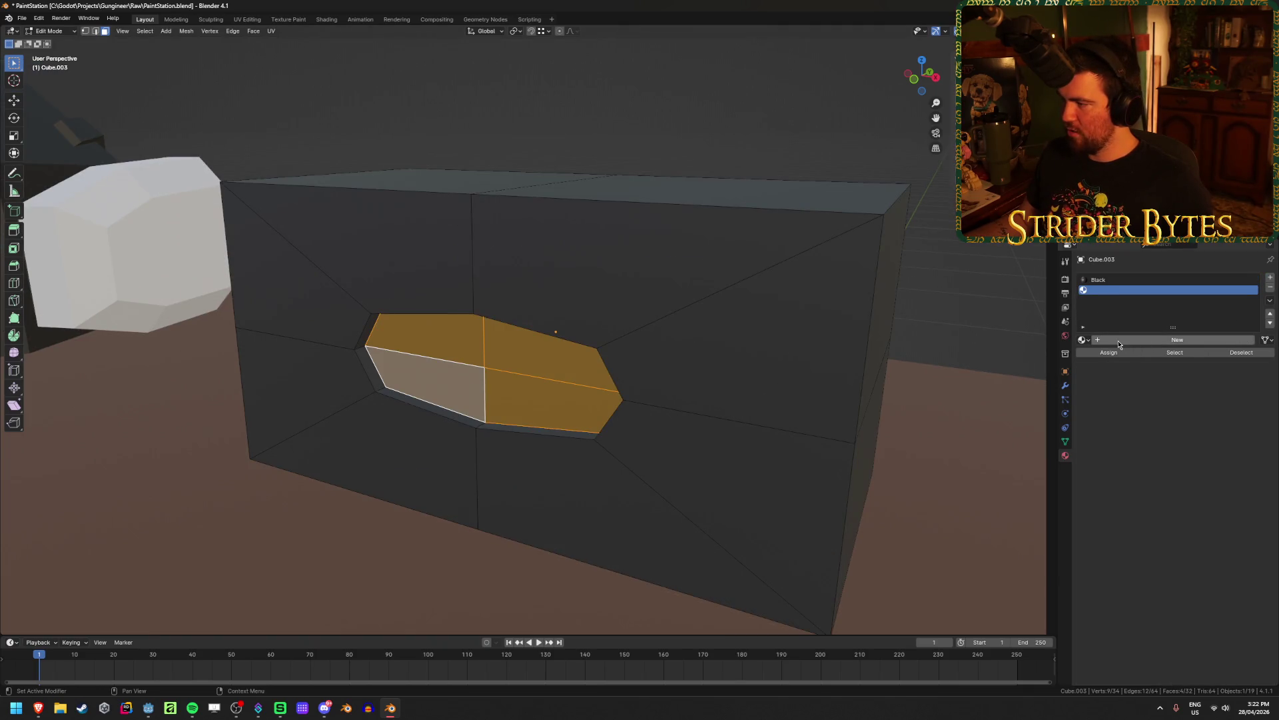
{"action": "left_click", "coordinate": [1082, 341]}
{"action": "left_click", "coordinate": [1125, 383]}
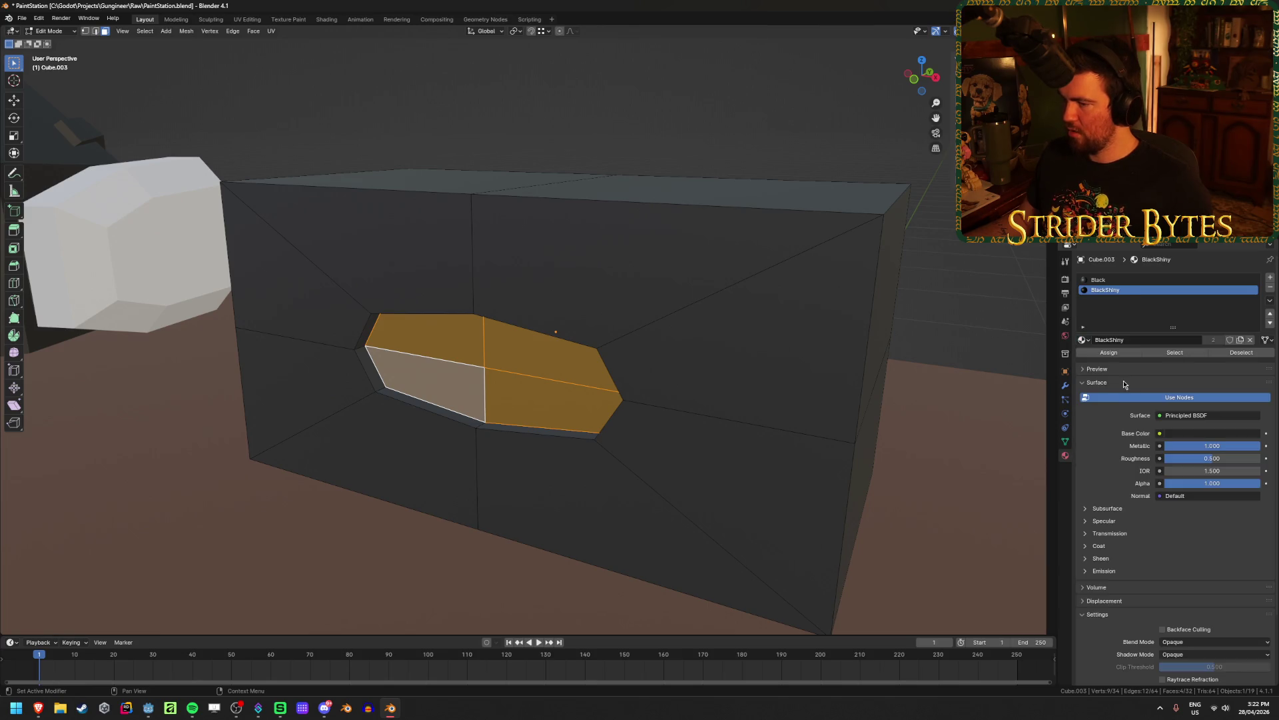
{"action": "left_click", "coordinate": [1102, 358]}
{"action": "key", "text": "Tab"}
{"action": "scroll", "coordinate": [751, 423], "scroll_direction": "down", "scroll_amount": 5}
{"action": "mouse_move", "coordinate": [751, 423]}
{"action": "middle_mouse_down"}
{"action": "mouse_move", "coordinate": [587, 231]}
{"action": "mouse_move", "coordinate": [697, 233]}
{"action": "mouse_move", "coordinate": [683, 226]}
{"action": "mouse_move", "coordinate": [544, 227]}
{"action": "mouse_move", "coordinate": [537, 214]}
{"action": "mouse_move", "coordinate": [571, 280]}
{"action": "mouse_move", "coordinate": [574, 322]}
{"action": "mouse_move", "coordinate": [554, 346]}
{"action": "mouse_move", "coordinate": [573, 374]}
{"action": "mouse_move", "coordinate": [591, 357]}
{"action": "mouse_move", "coordinate": [484, 353]}
{"action": "mouse_move", "coordinate": [501, 359]}
{"action": "middle_mouse_up"}
Move the recess's centre vertex inward along the Y axis
{"action": "key", "text": "Tab"}
{"action": "key", "text": "1"}
{"action": "left_click", "coordinate": [486, 363]}
{"action": "key", "text": "g"}
{"action": "key", "text": "y"}
{"action": "left_click", "coordinate": [574, 375]}
{"action": "key", "text": "y"}
{"action": "left_click", "coordinate": [506, 364]}
{"action": "key", "text": "g"}
{"action": "key", "text": "y"}
{"action": "left_click", "coordinate": [507, 359]}
Shift the four recess faces about 0.011 m along Y, then check the geometry in wireframe
{"action": "key", "text": "3"}
{"action": "left_click", "coordinate": [467, 339]}
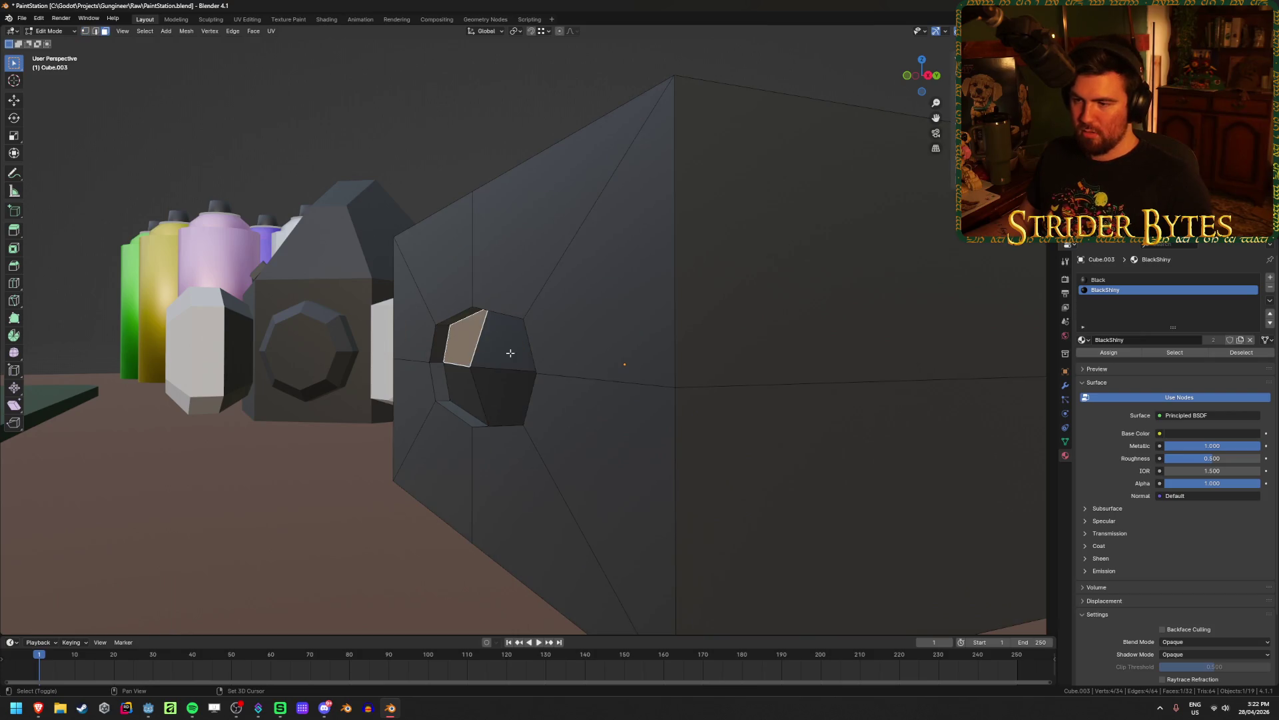
{"action": "left_click", "coordinate": [507, 343], "text": "shift"}
{"action": "left_click", "coordinate": [503, 397], "text": "shift"}
{"action": "left_click", "coordinate": [452, 385], "text": "shift"}
{"action": "key", "text": "g"}
{"action": "key", "text": "y"}
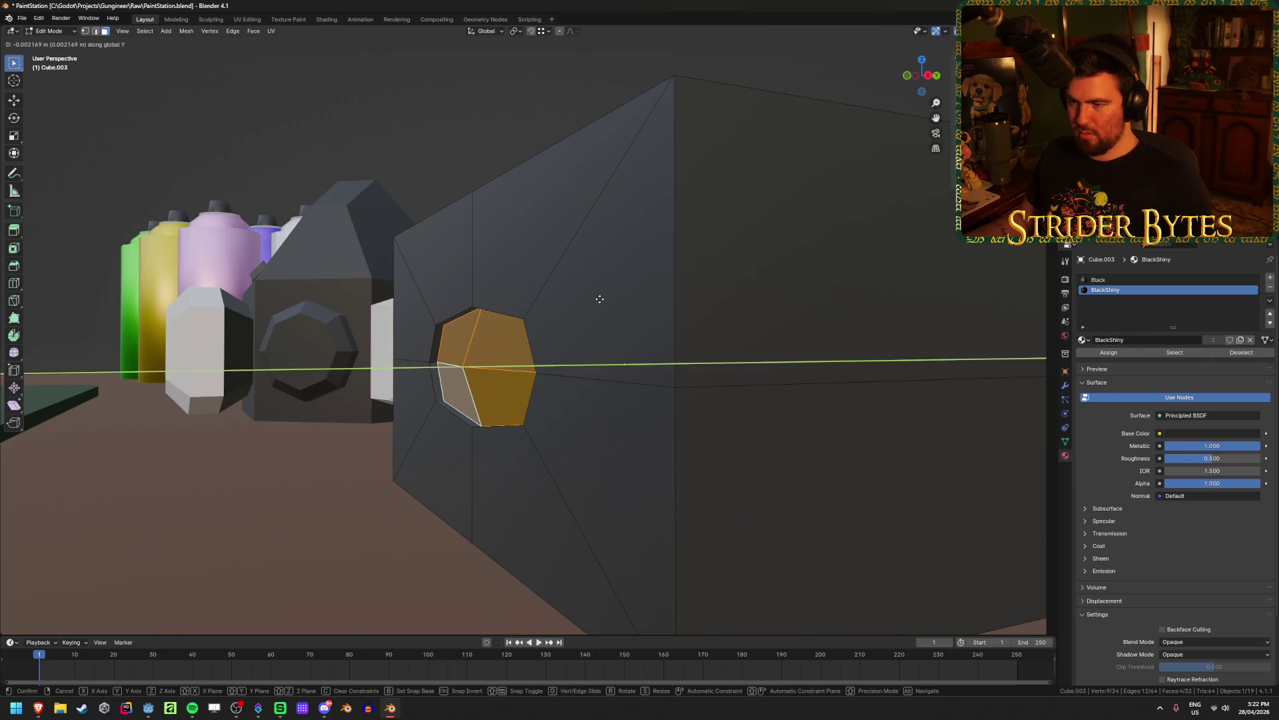
{"action": "left_click", "coordinate": [576, 302]}
{"action": "middle_click_drag", "start_coordinate": [576, 302], "coordinate": [508, 323]}
{"action": "key", "text": "alt+a"}
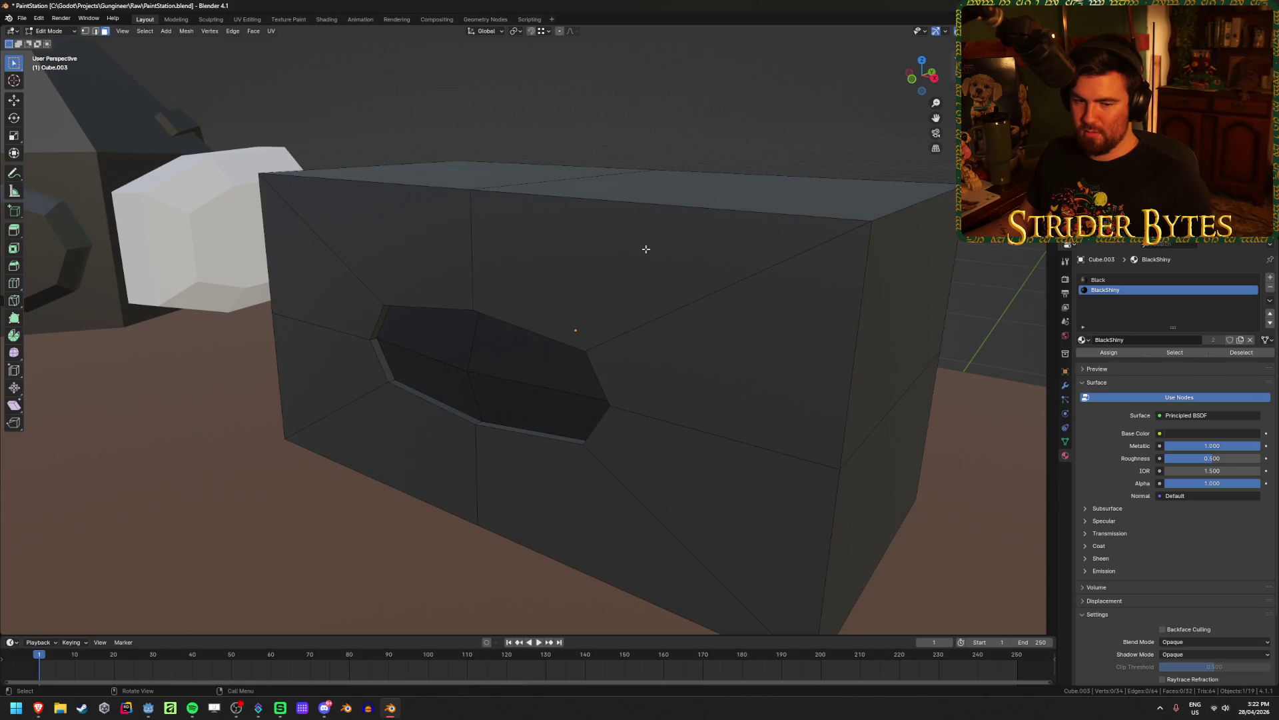
{"action": "middle_click_drag", "start_coordinate": [645, 252], "coordinate": [597, 293]}
{"action": "key", "text": "shift+z"}
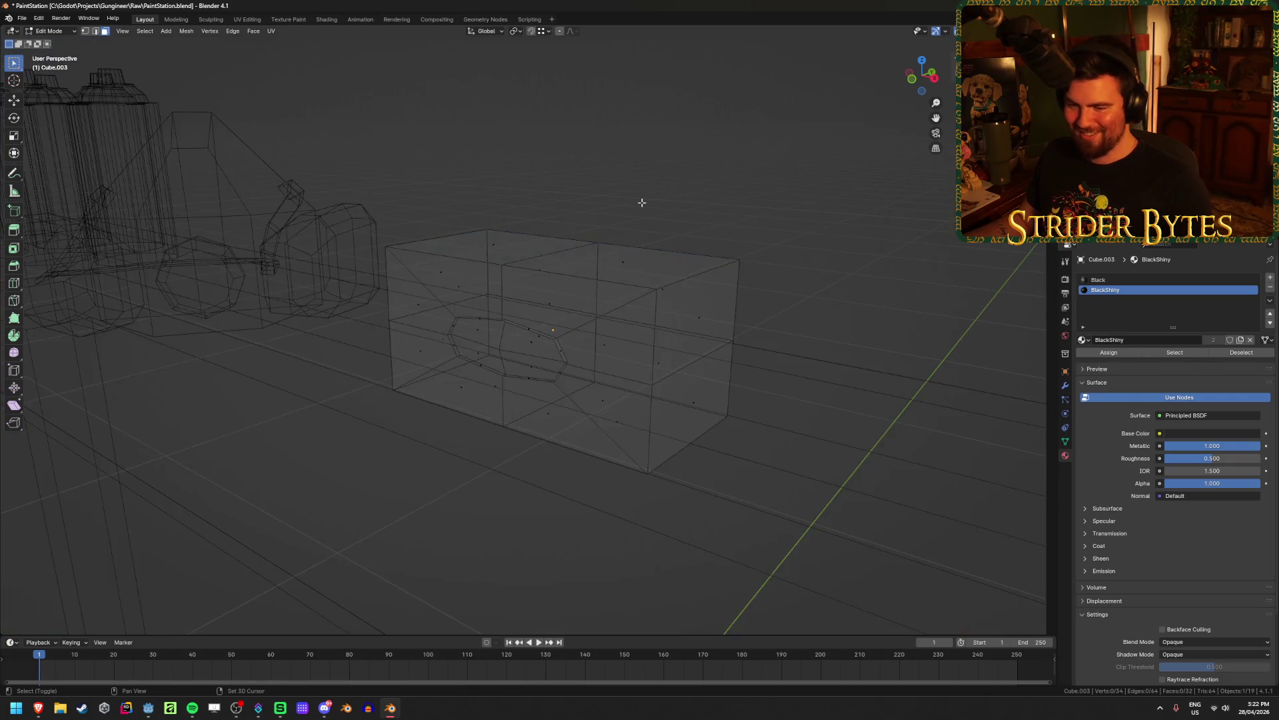
Return to solid shading in Object Mode and save PaintStation.blend
{"action": "scroll", "coordinate": [640, 203], "scroll_direction": "down", "scroll_amount": 2}
{"action": "key", "text": "shift+z"}
{"action": "key", "text": "Tab"}
{"action": "mouse_move", "coordinate": [642, 204]}
{"action": "middle_mouse_down"}
{"action": "mouse_move", "coordinate": [734, 189]}
{"action": "mouse_move", "coordinate": [762, 198]}
{"action": "mouse_move", "coordinate": [599, 214]}
{"action": "mouse_move", "coordinate": [606, 243]}
{"action": "mouse_move", "coordinate": [725, 235]}
{"action": "mouse_move", "coordinate": [591, 234]}
{"action": "middle_mouse_up"}
{"action": "scroll", "coordinate": [653, 290], "scroll_direction": "up", "scroll_amount": 5}
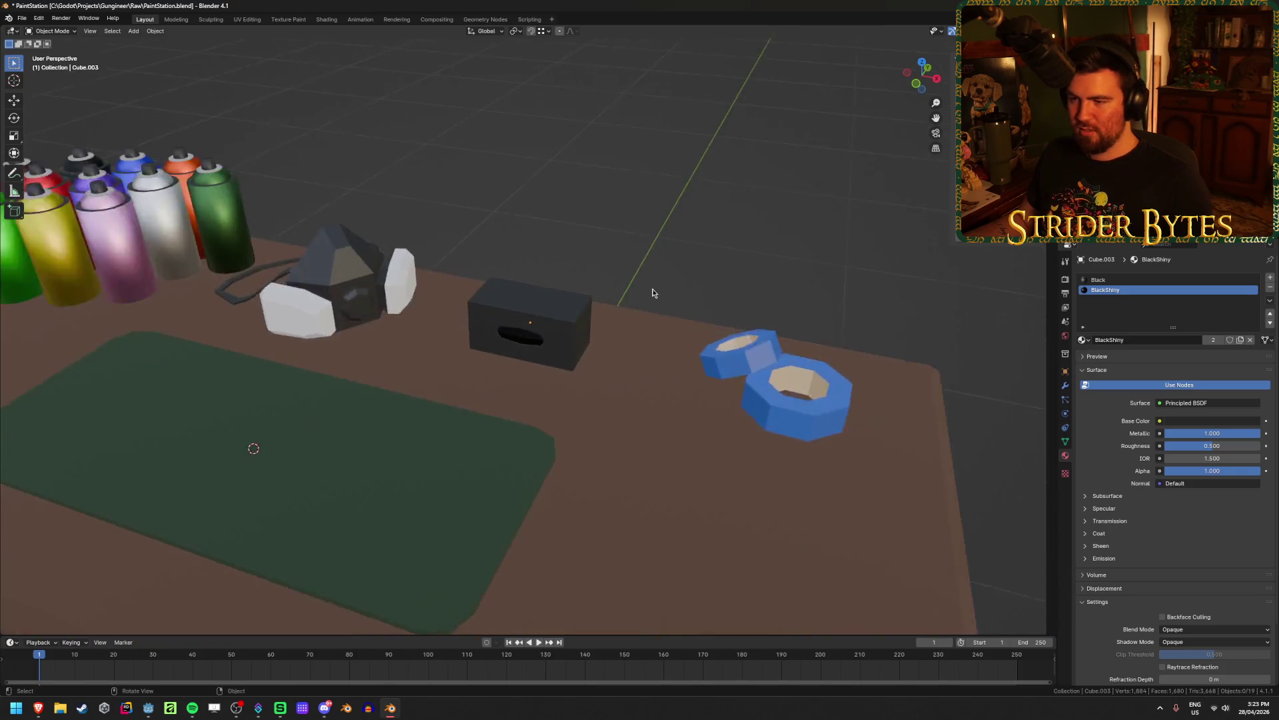
{"action": "scroll", "coordinate": [653, 289], "scroll_direction": "up", "scroll_amount": 4}
{"action": "scroll", "coordinate": [653, 289], "scroll_direction": "down", "scroll_amount": 2}
{"action": "scroll", "coordinate": [653, 290], "scroll_direction": "up", "scroll_amount": 3}
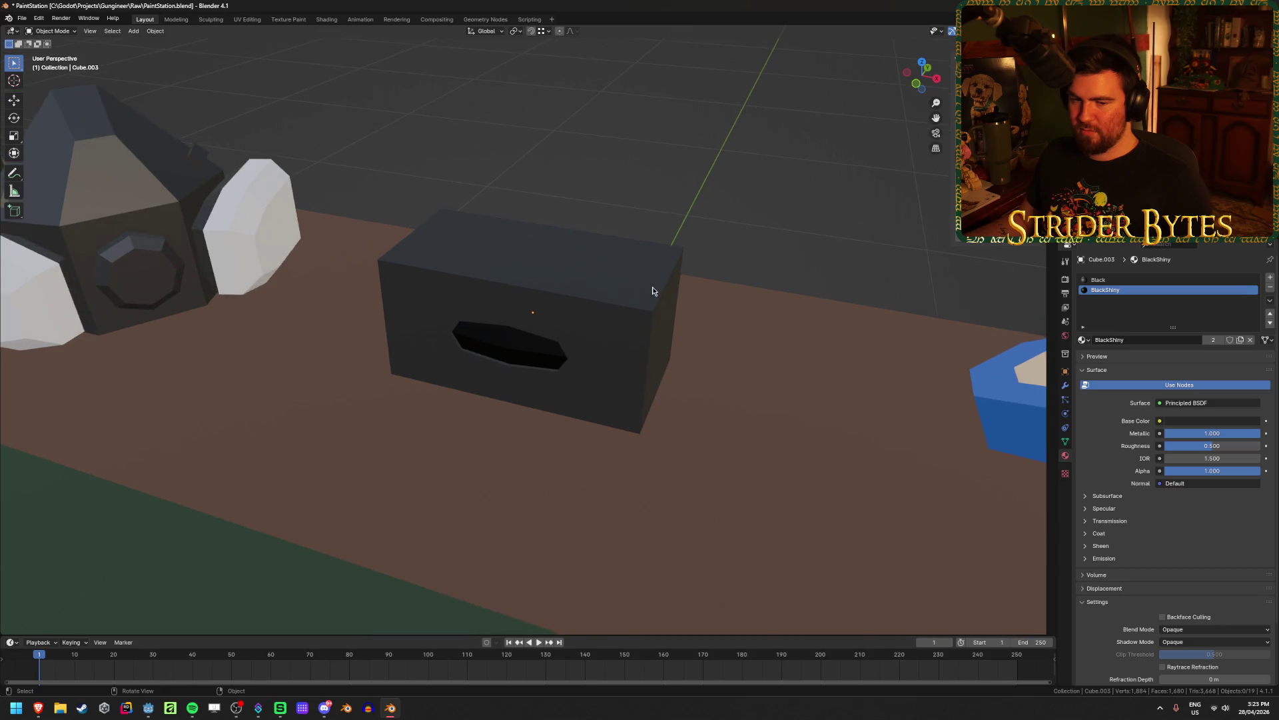
{"action": "scroll", "coordinate": [578, 113], "scroll_direction": "down", "scroll_amount": 3}
{"action": "key", "text": "ctrl+s"}
{"action": "scroll", "coordinate": [578, 114], "scroll_direction": "down", "scroll_amount": 4}
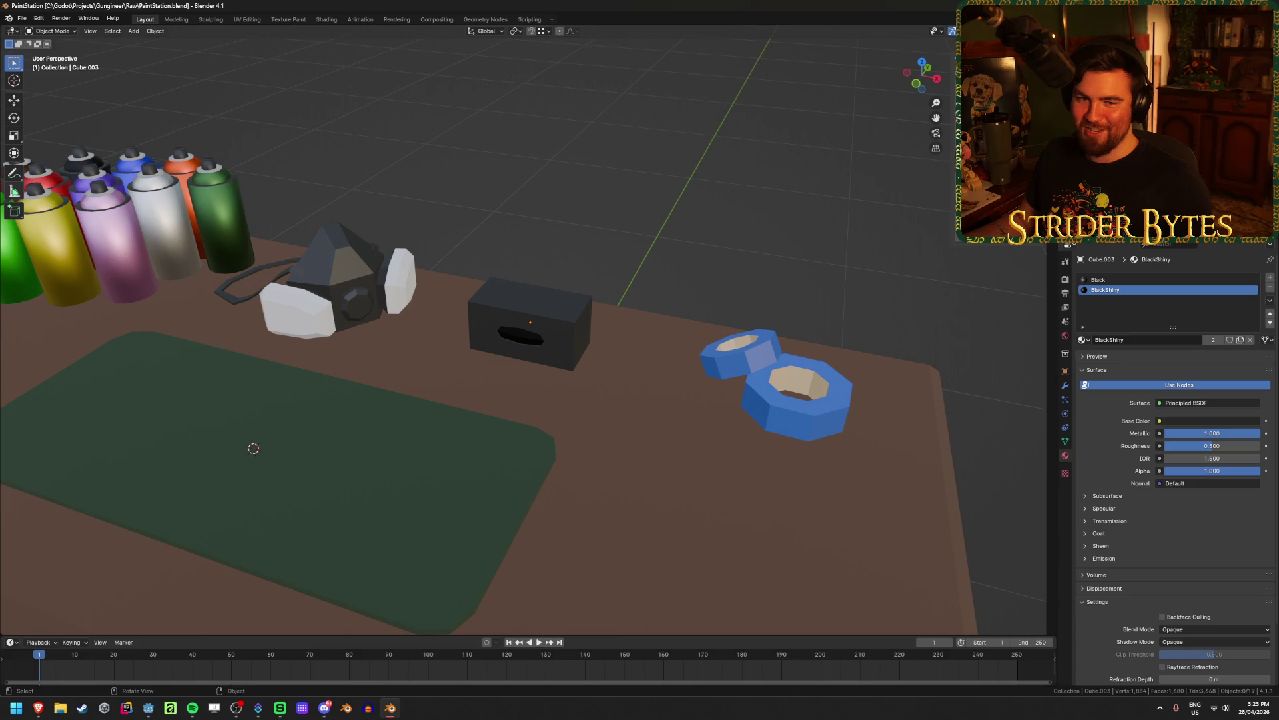
{"action": "key", "text": "alt+Tab"}
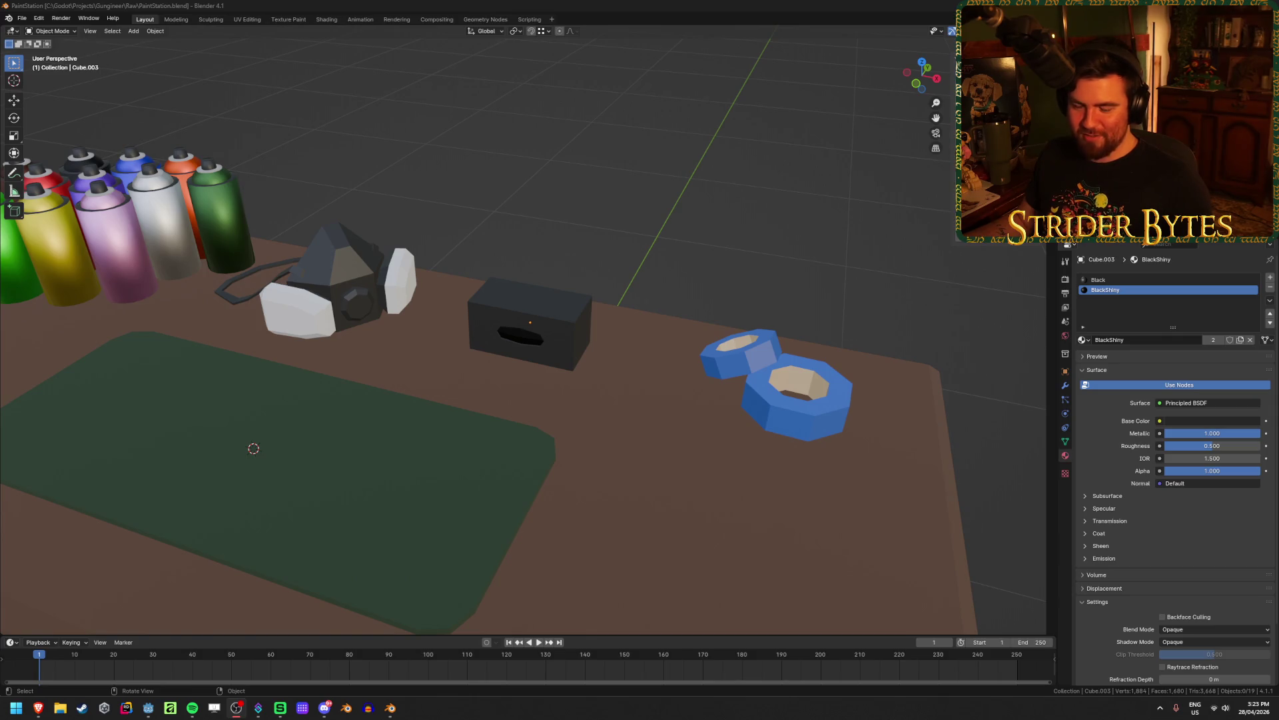
Push the glove box's octagon centre vertex deeper along Y
{"action": "left_click", "coordinate": [536, 320]}
{"action": "key", "text": "KP_Decimal"}
{"action": "mouse_move", "coordinate": [521, 300]}
{"action": "middle_mouse_down"}
{"action": "mouse_move", "coordinate": [450, 256]}
{"action": "mouse_move", "coordinate": [567, 379]}
{"action": "middle_mouse_up"}
{"action": "key", "text": "Tab"}
{"action": "key", "text": "1"}
{"action": "left_click", "coordinate": [449, 313]}
{"action": "key", "text": "g"}
{"action": "key", "text": "y"}
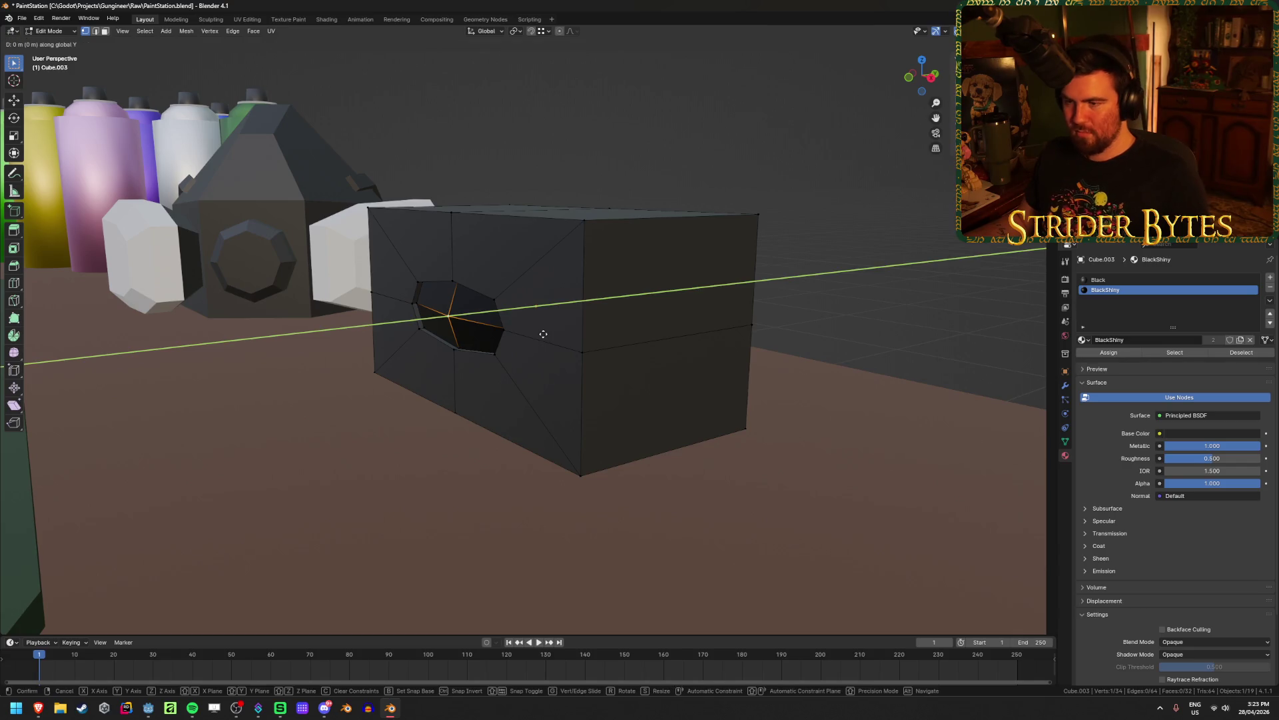
{"action": "left_click", "coordinate": [537, 347]}
{"action": "key", "text": "Tab"}
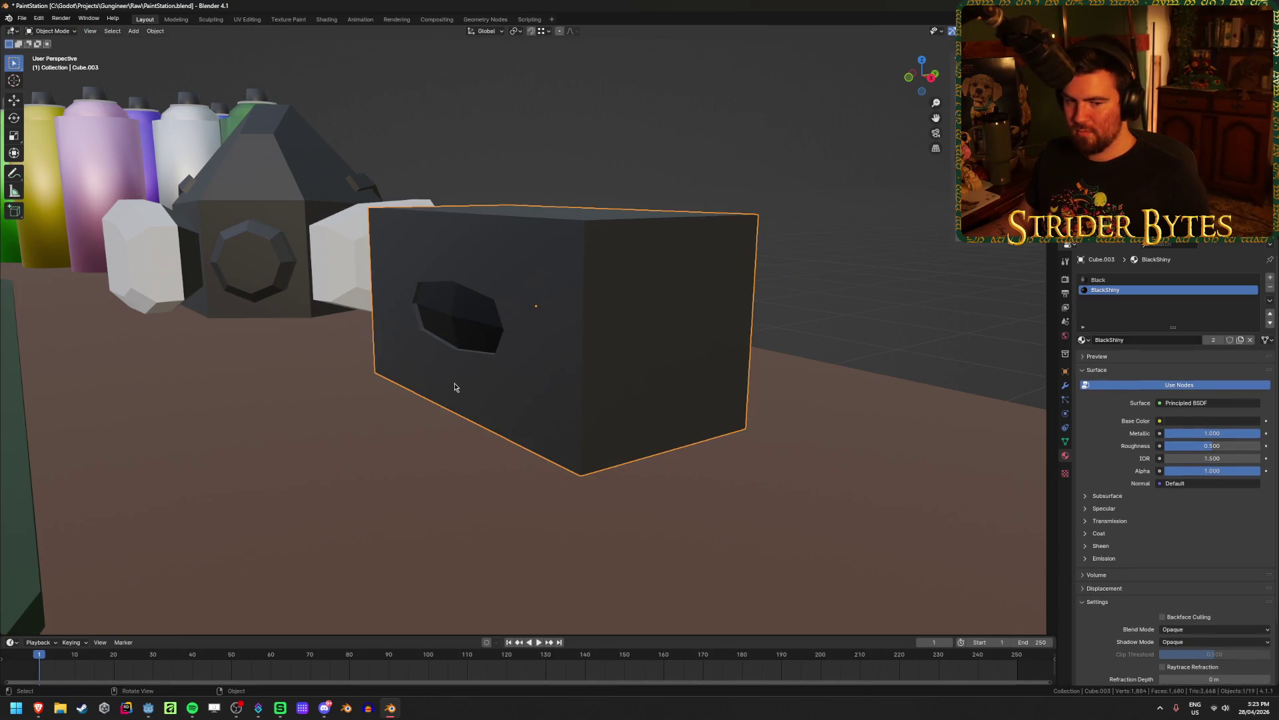
Deselect the box, save PaintStation.blend again, and bring up the Add menu
{"action": "middle_click_drag", "start_coordinate": [455, 387], "coordinate": [423, 371]}
{"action": "left_click", "coordinate": [586, 142]}
{"action": "key", "text": "ctrl+s"}
{"action": "middle_click_drag", "start_coordinate": [586, 142], "coordinate": [487, 252]}
{"action": "key", "text": "shift+a"}
Add a new cube and try flattening it to zero height, then undo
{"action": "mouse_move", "coordinate": [528, 176]}
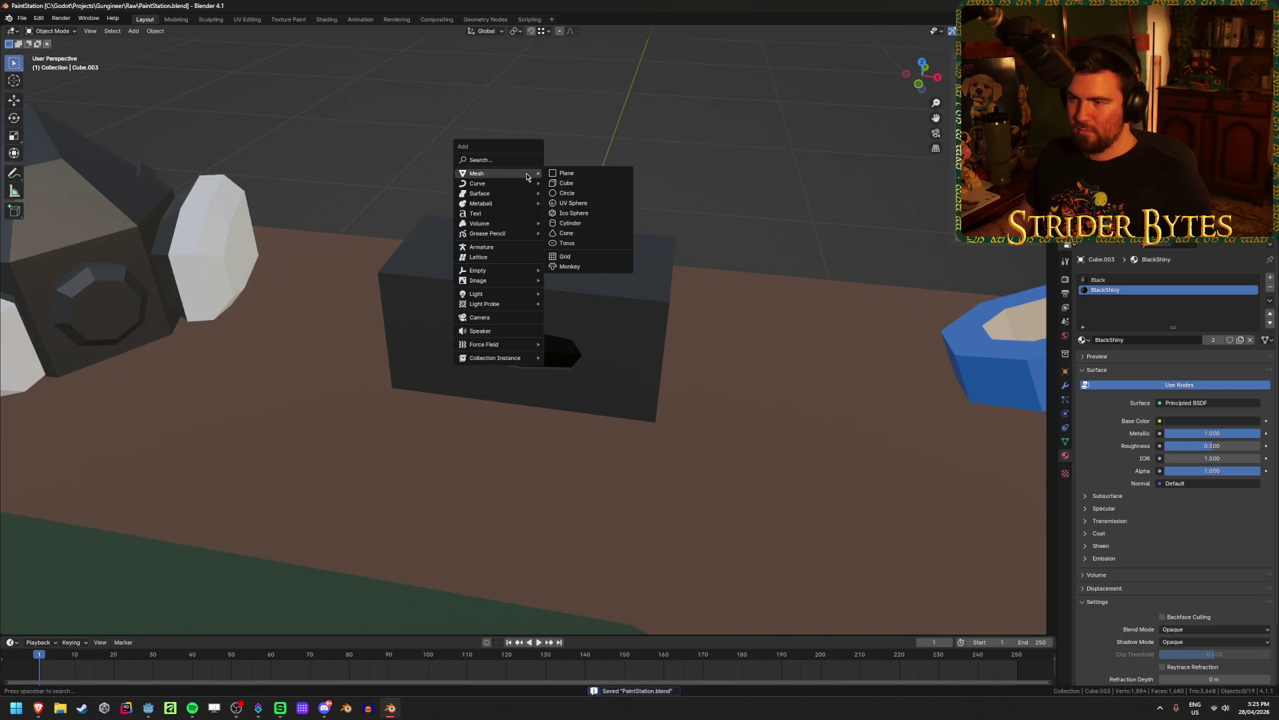
{"action": "left_click", "coordinate": [567, 183]}
{"action": "scroll", "coordinate": [534, 313], "scroll_direction": "down", "scroll_amount": 3}
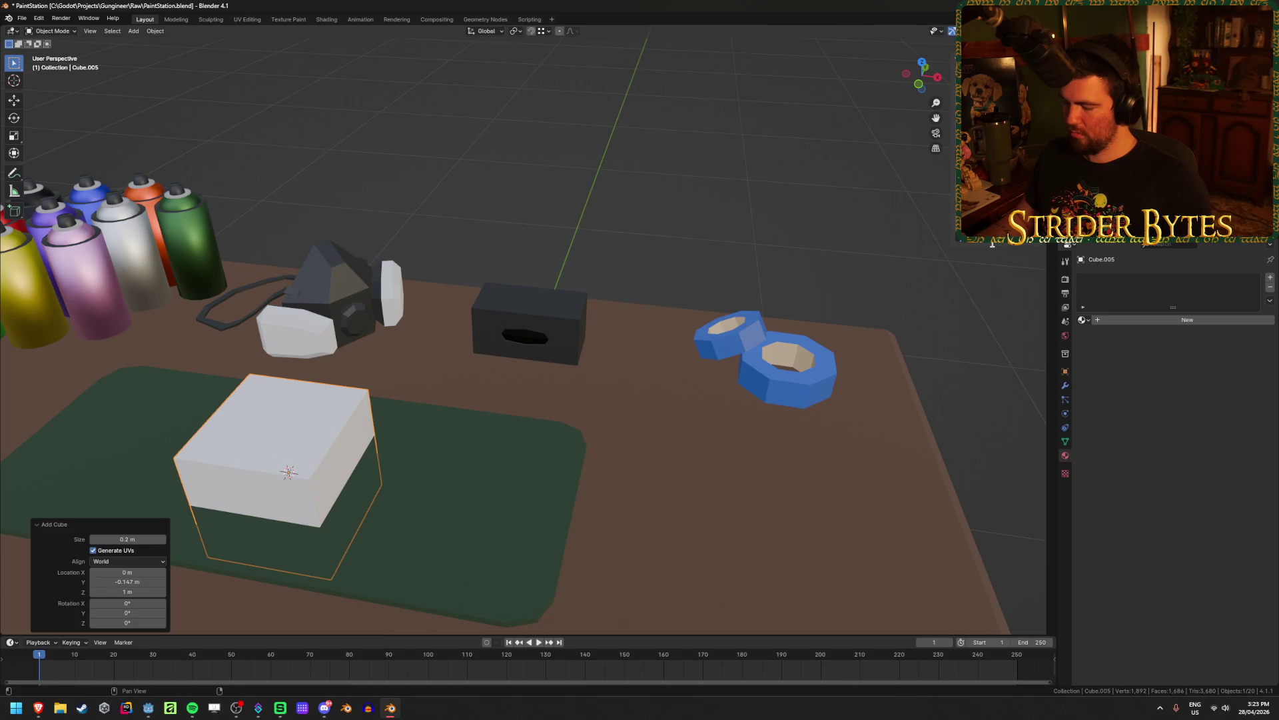
{"action": "key", "text": "s"}
{"action": "key", "text": "z"}
{"action": "key", "text": "0"}
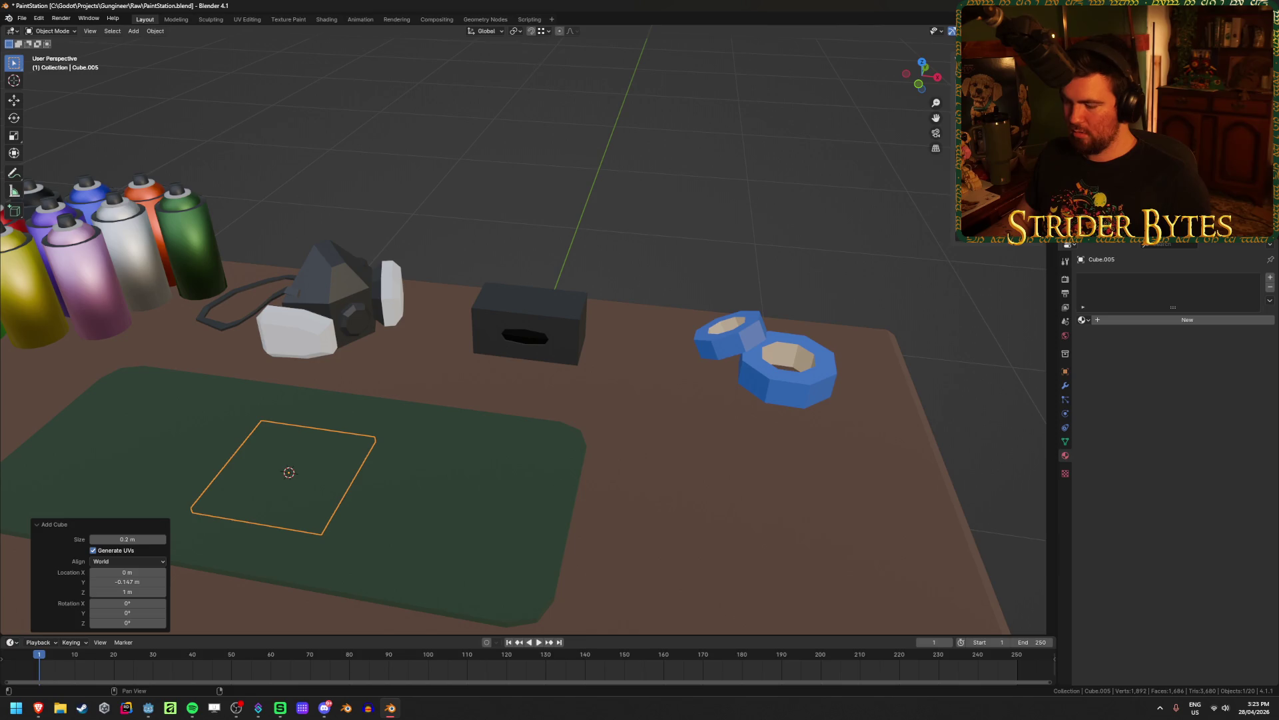
{"action": "key", "text": "ctrl+z"}
Squash Cube.005 into a thin slab, briefly testing a 1 m Z location
{"action": "middle_click_drag", "start_coordinate": [713, 319], "coordinate": [704, 265]}
{"action": "key", "text": "ctrl+shift+z"}
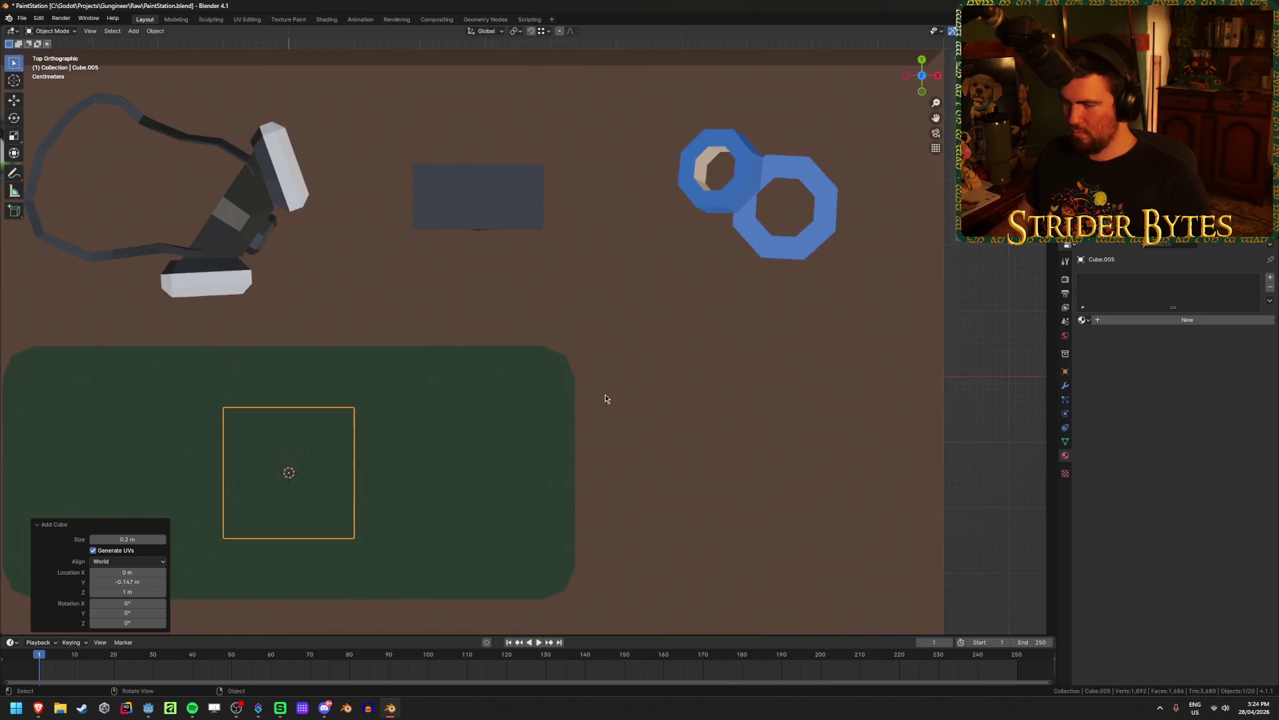
{"action": "key", "text": "KP_7"}
{"action": "middle_click_drag", "start_coordinate": [502, 442], "coordinate": [508, 329]}
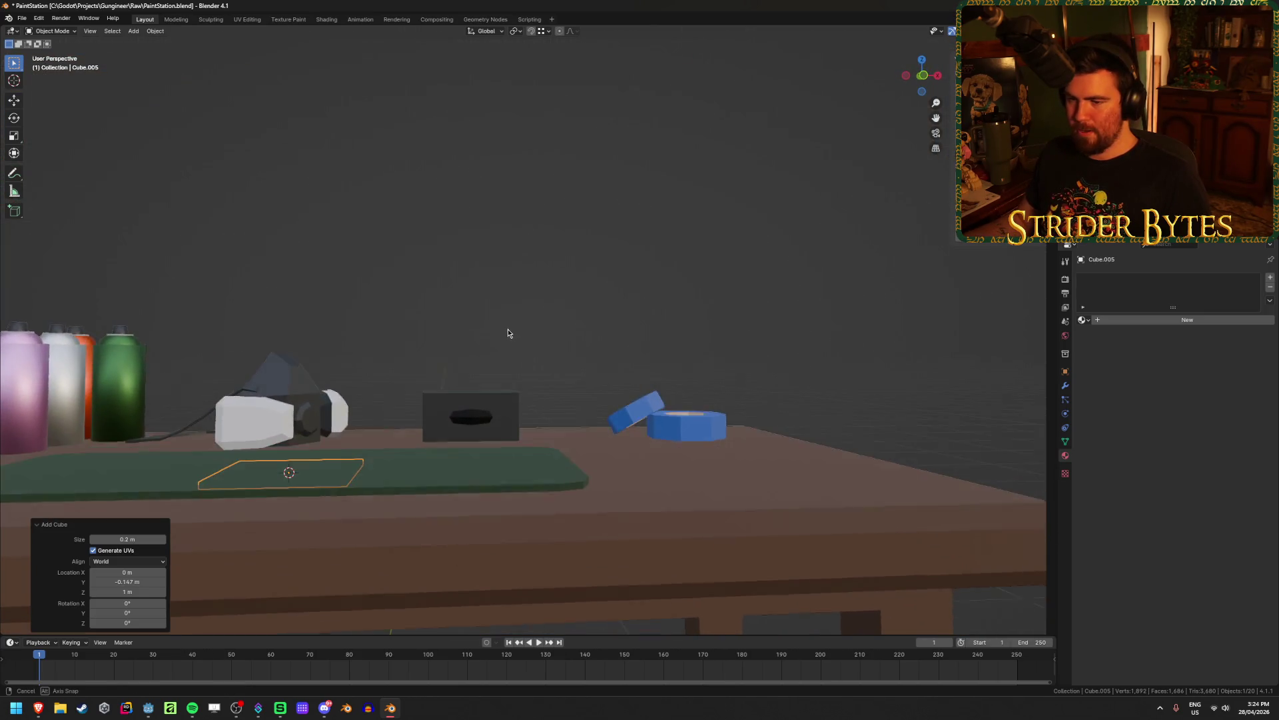
{"action": "left_click", "coordinate": [126, 592]}
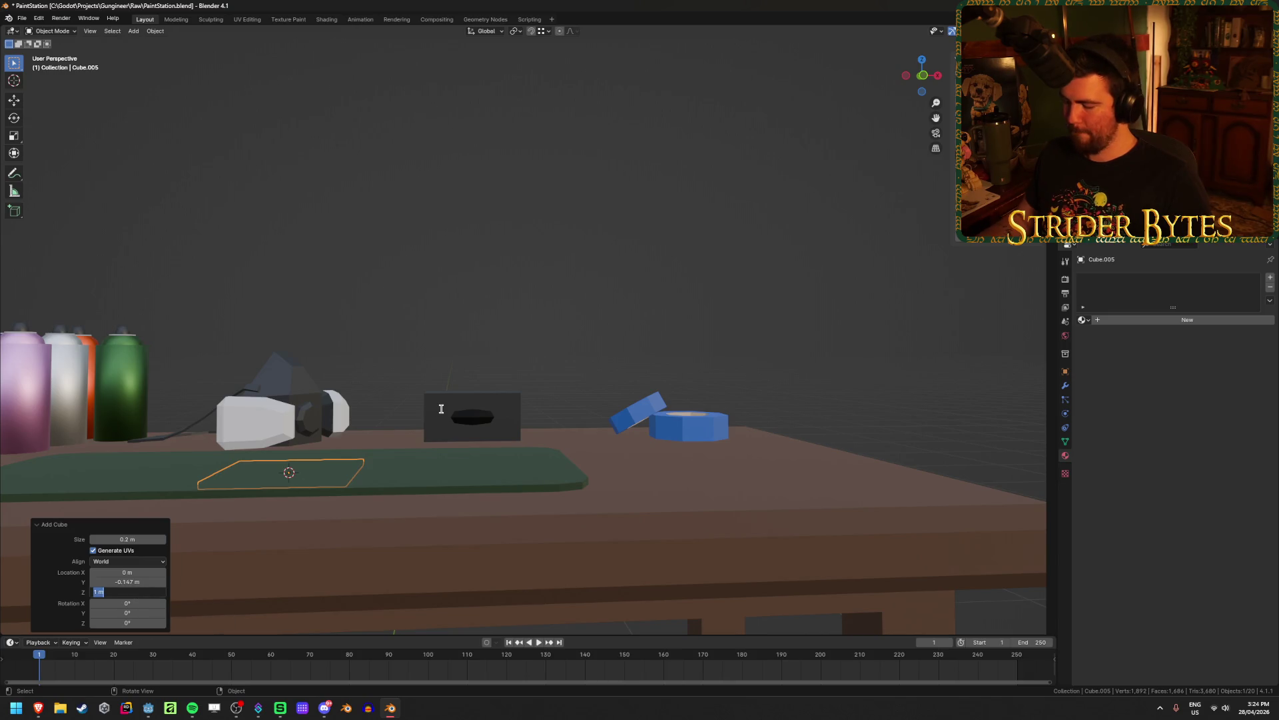
{"action": "key", "text": "Return"}
{"action": "key", "text": "ctrl+z"}
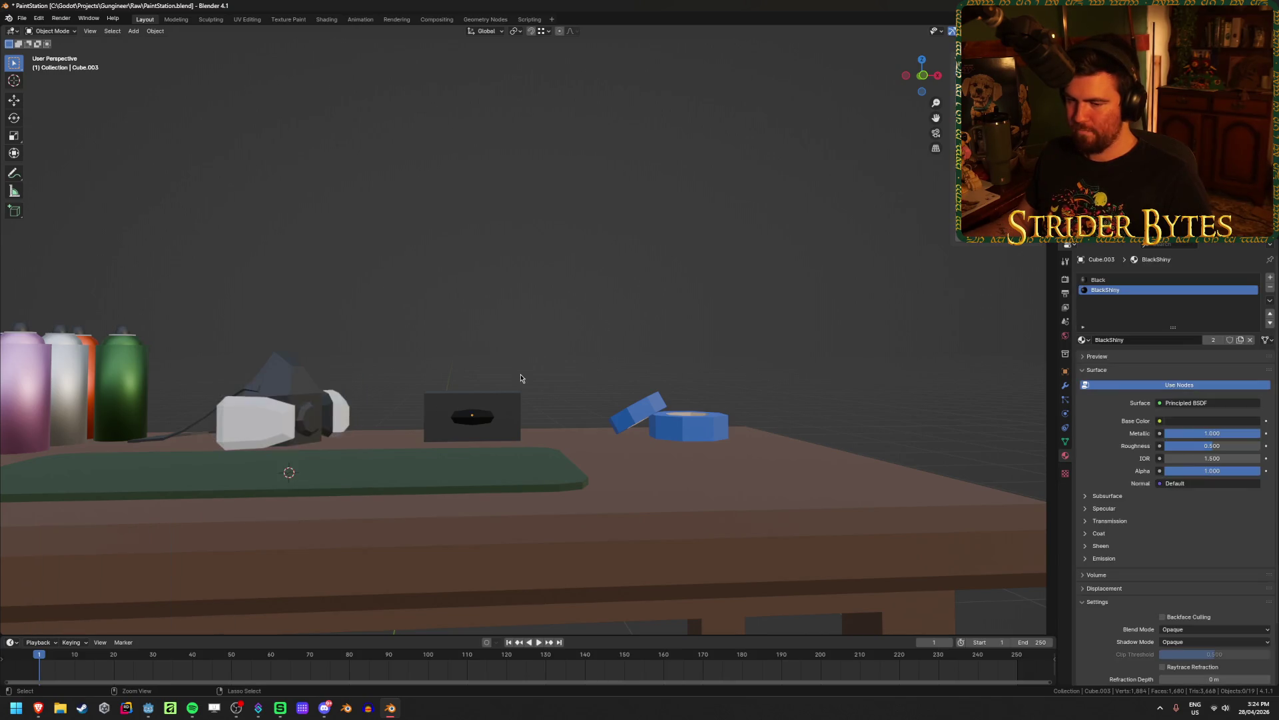
{"action": "key", "text": "ctrl+shift+z"}
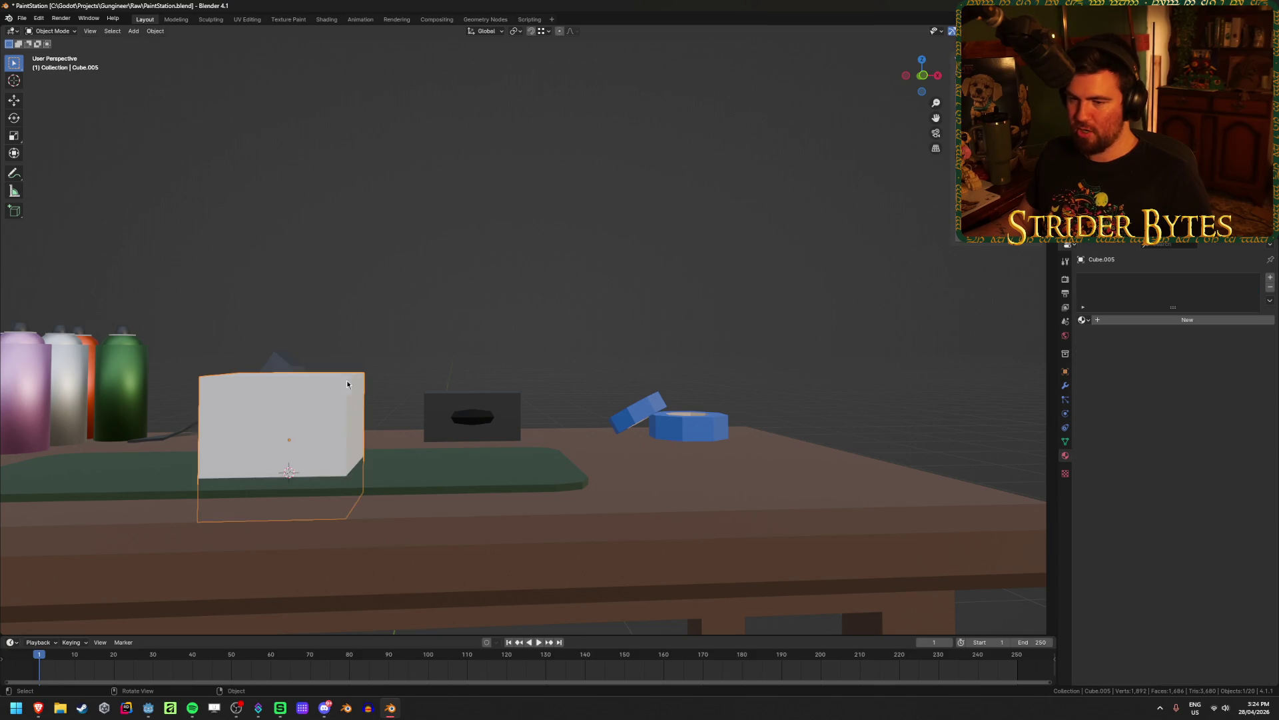
{"action": "left_click", "coordinate": [1106, 133]}
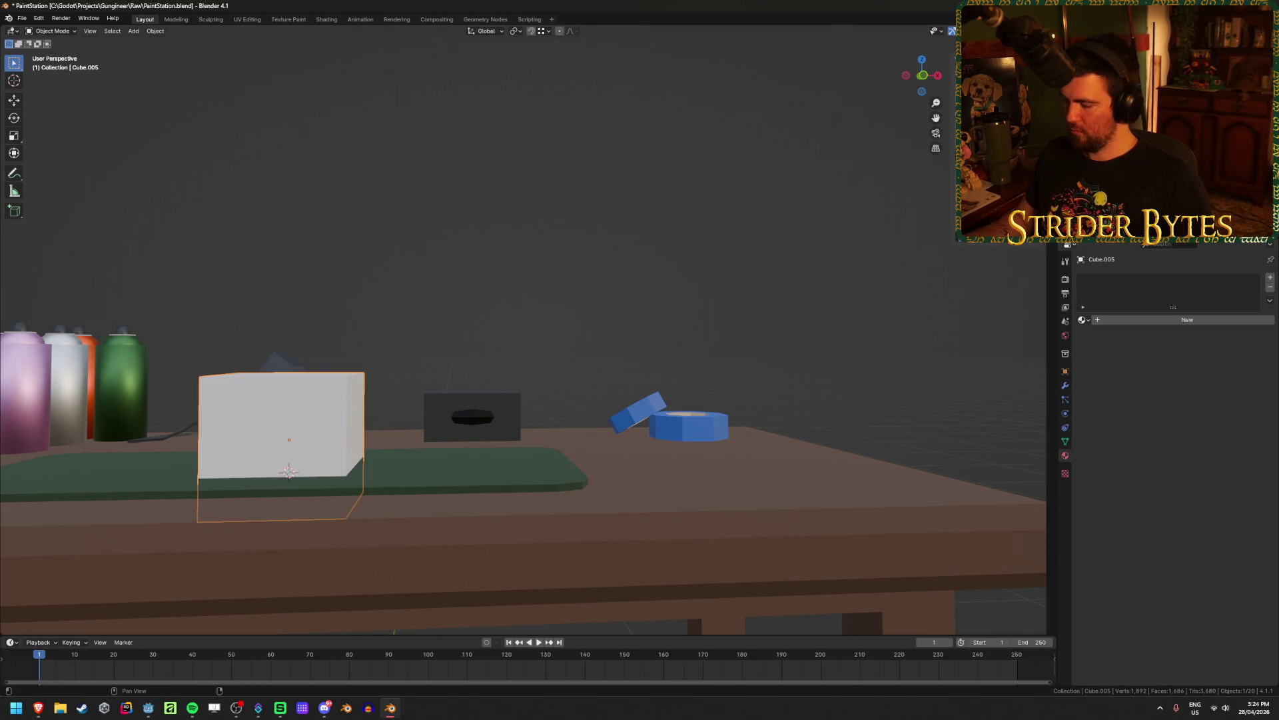
{"action": "key", "text": "ctrl+shift+z"}
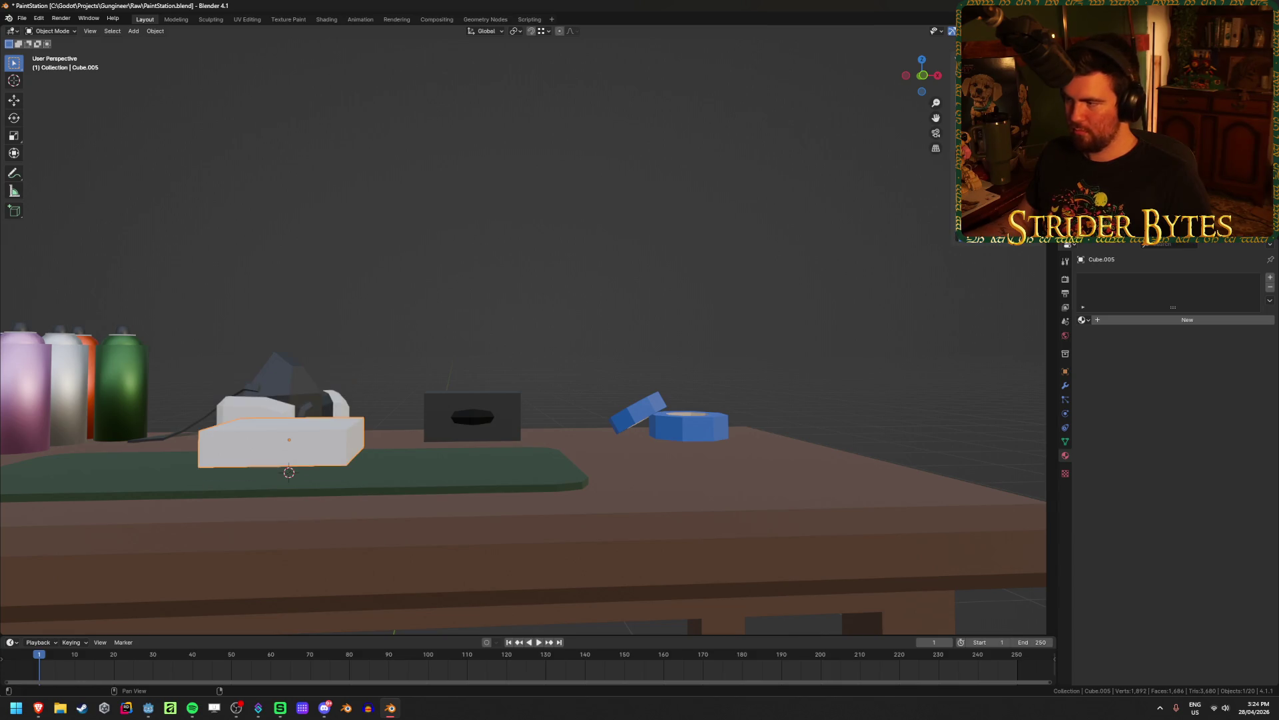
{"action": "key", "text": "ctrl+shift+z"}
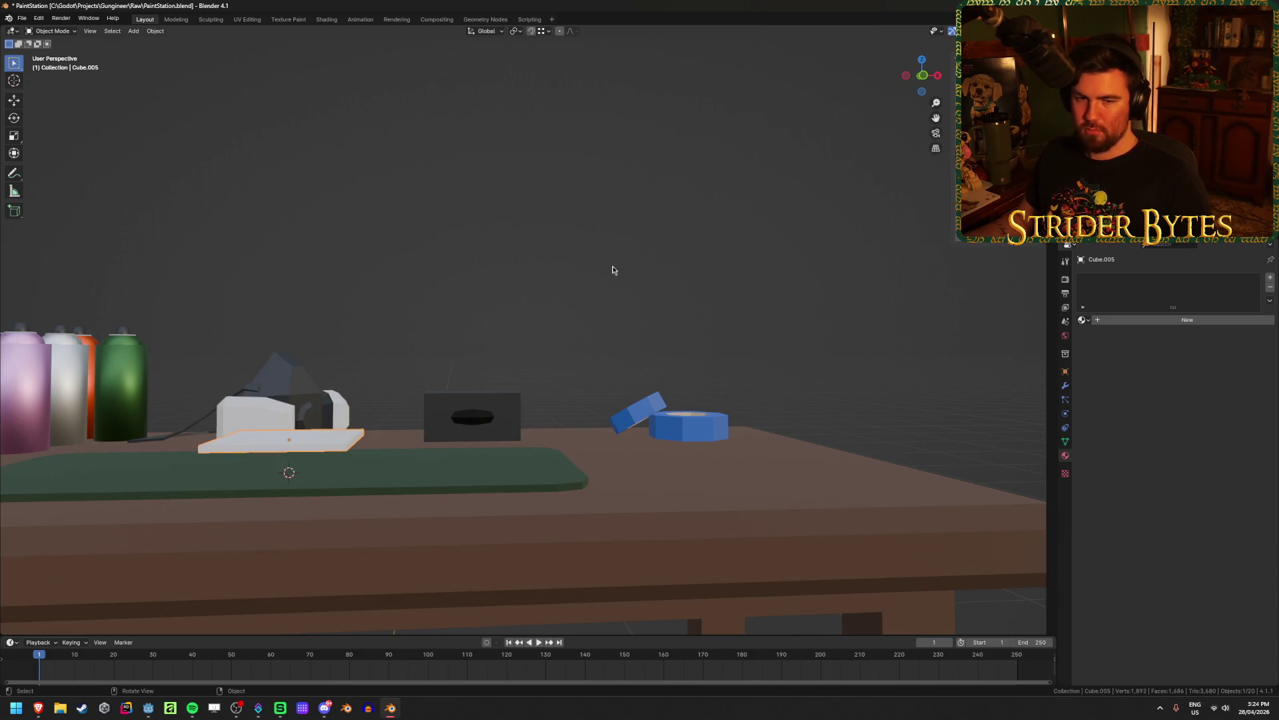
Move Cube.005 in front of the glove box to X 0.291 m, Y 0.526 m
{"action": "key", "text": "KP_7"}
{"action": "key", "text": "g"}
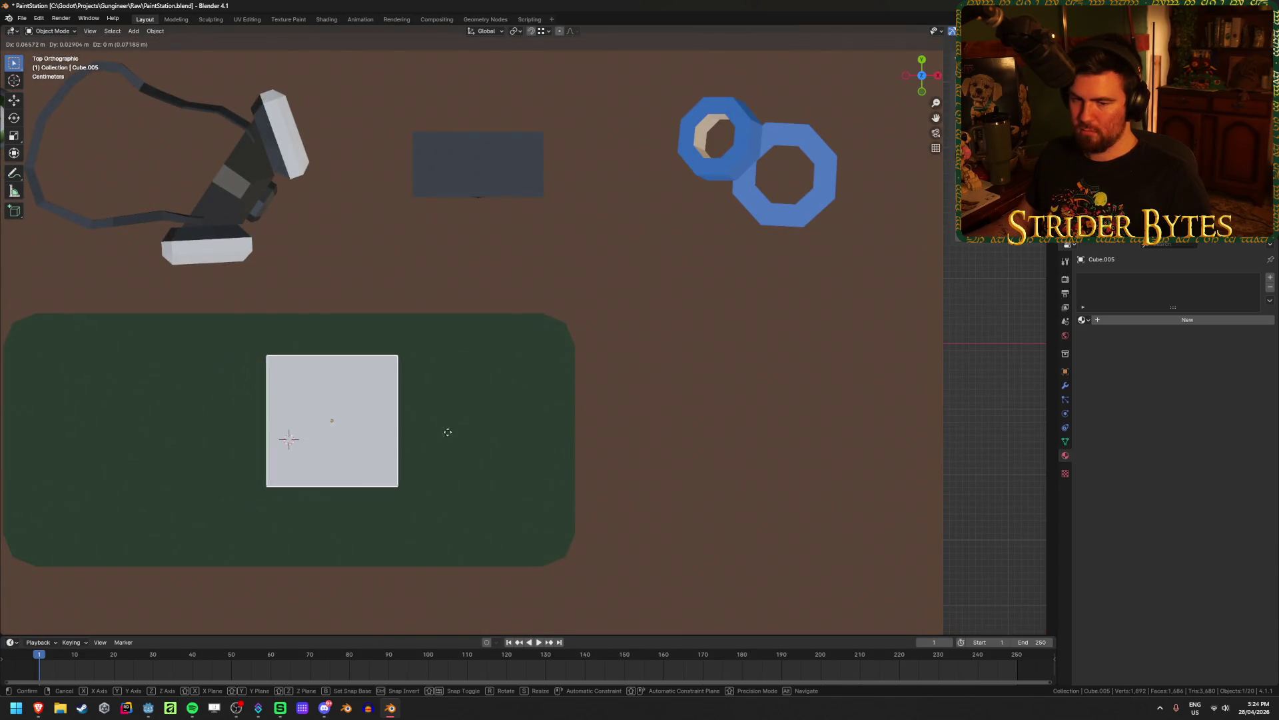
{"action": "left_click", "coordinate": [572, 252]}
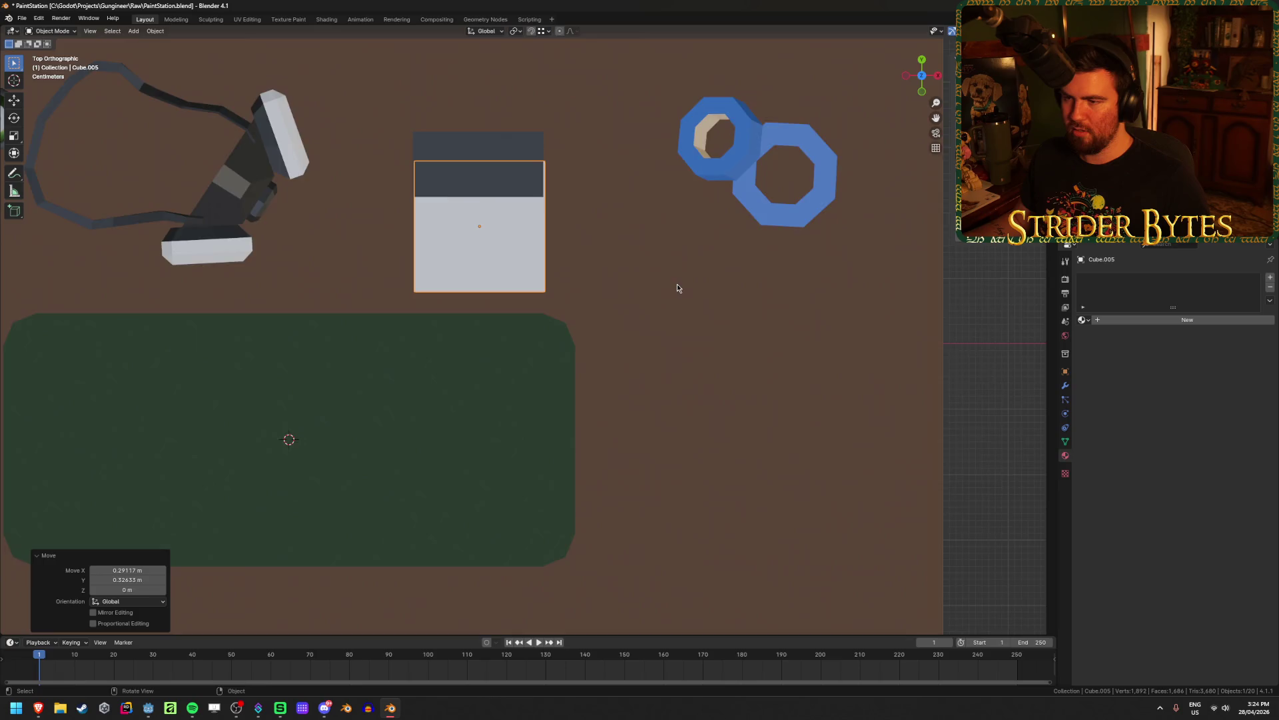
{"action": "key", "text": "r"}
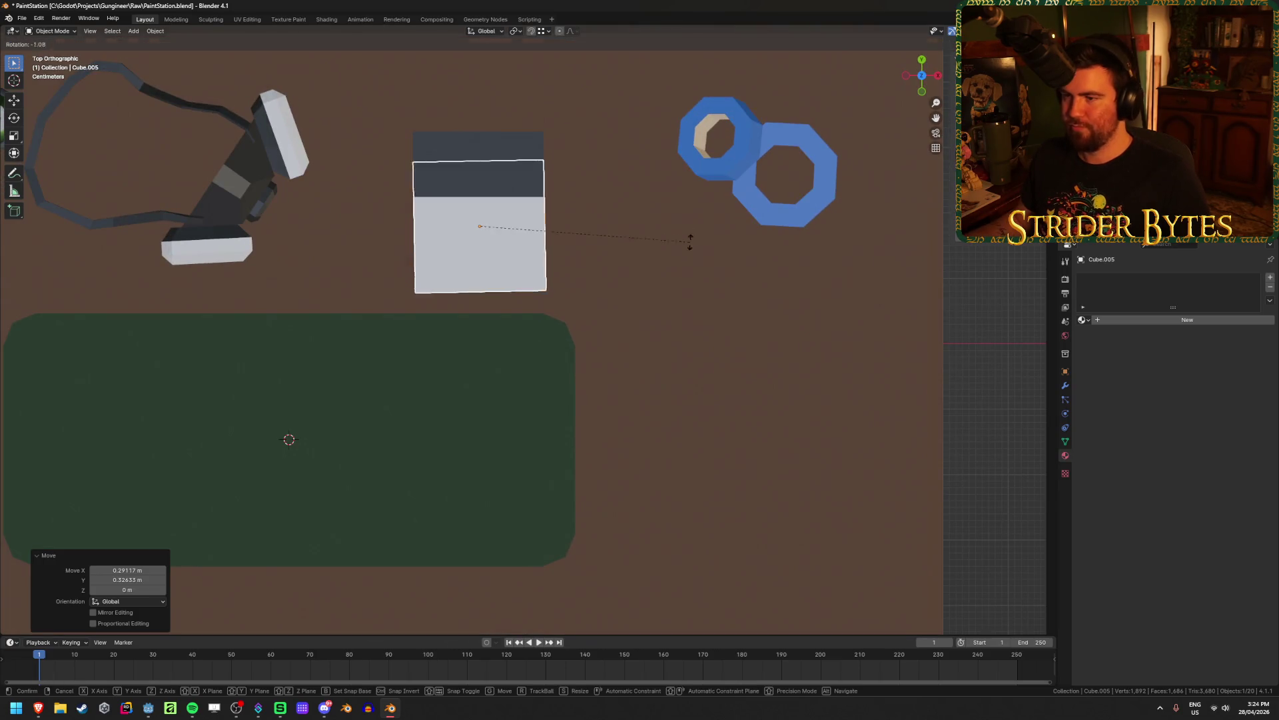
{"action": "key", "text": "Escape"}
{"action": "middle_click_drag", "start_coordinate": [531, 260], "coordinate": [568, 400], "text": "shift"}
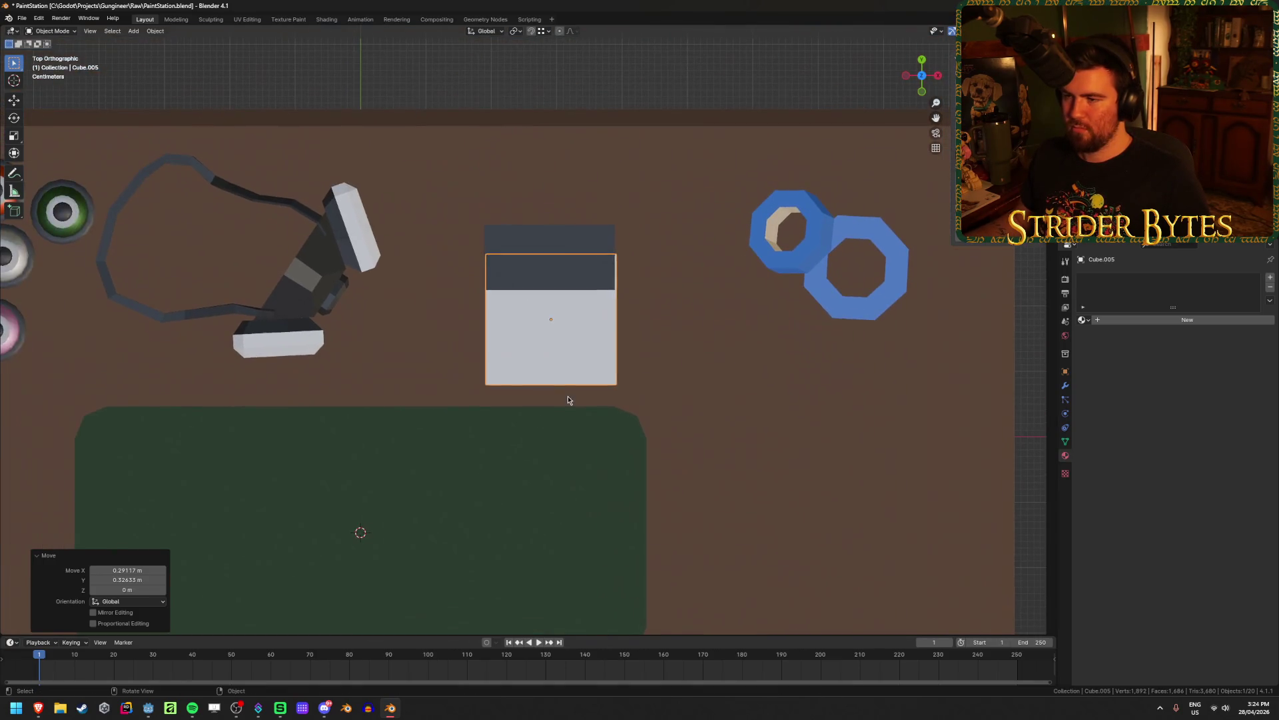
In Edit Mode with wireframe display, box-select the slab's top edge
{"action": "key", "text": "Tab"}
{"action": "key", "text": "shift+z"}
{"action": "left_click_drag", "start_coordinate": [435, 210], "coordinate": [659, 291]}
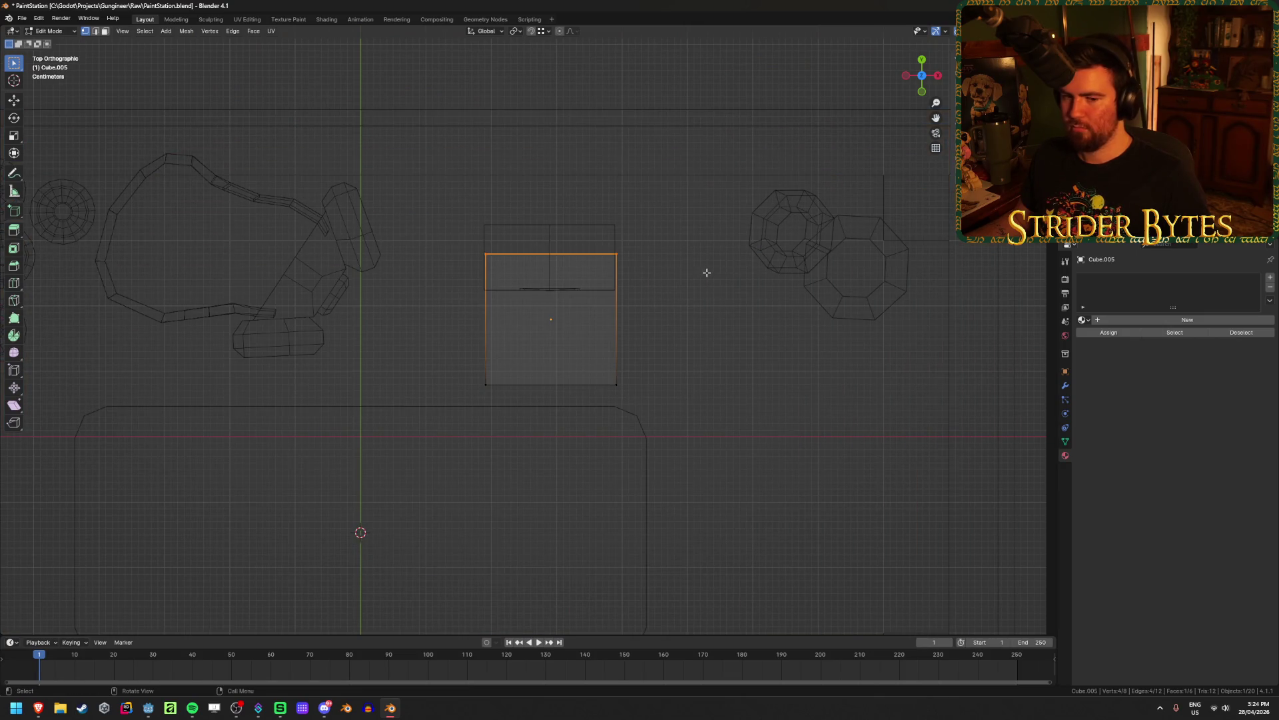
Slide the box's top edge along Y and narrow it along X to taper the box
{"action": "key", "text": "g"}
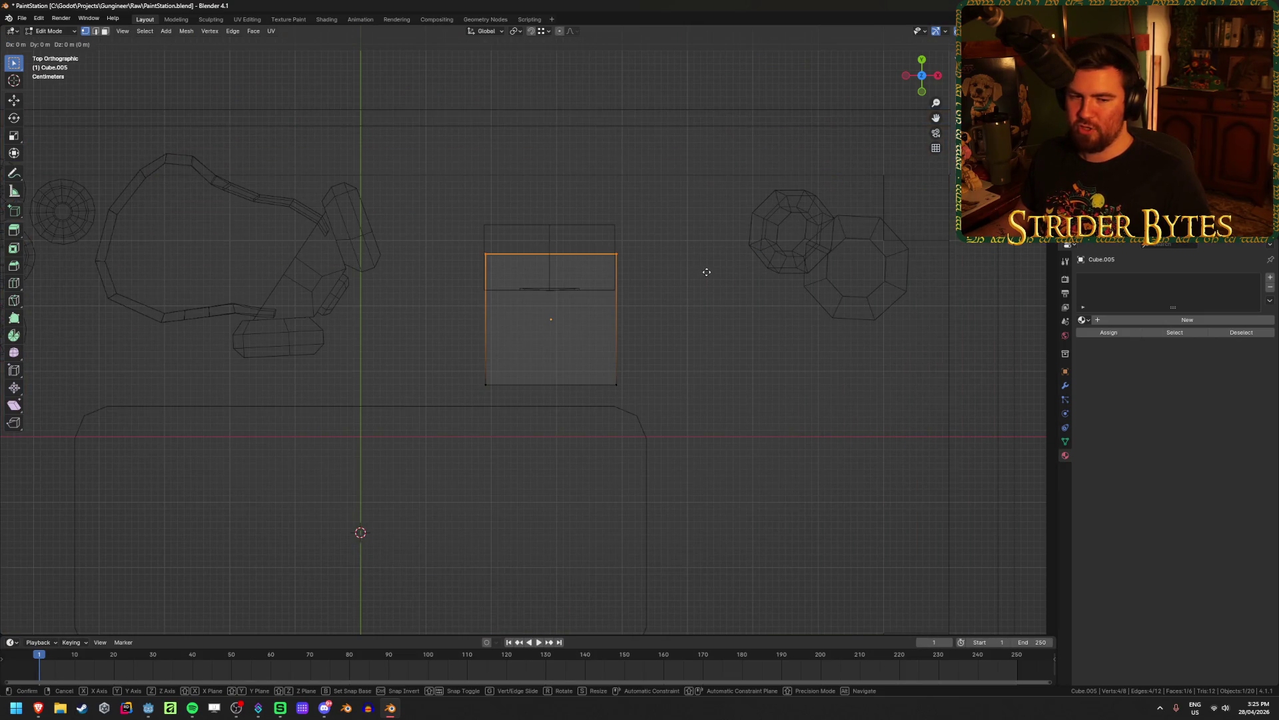
{"action": "key", "text": "y"}
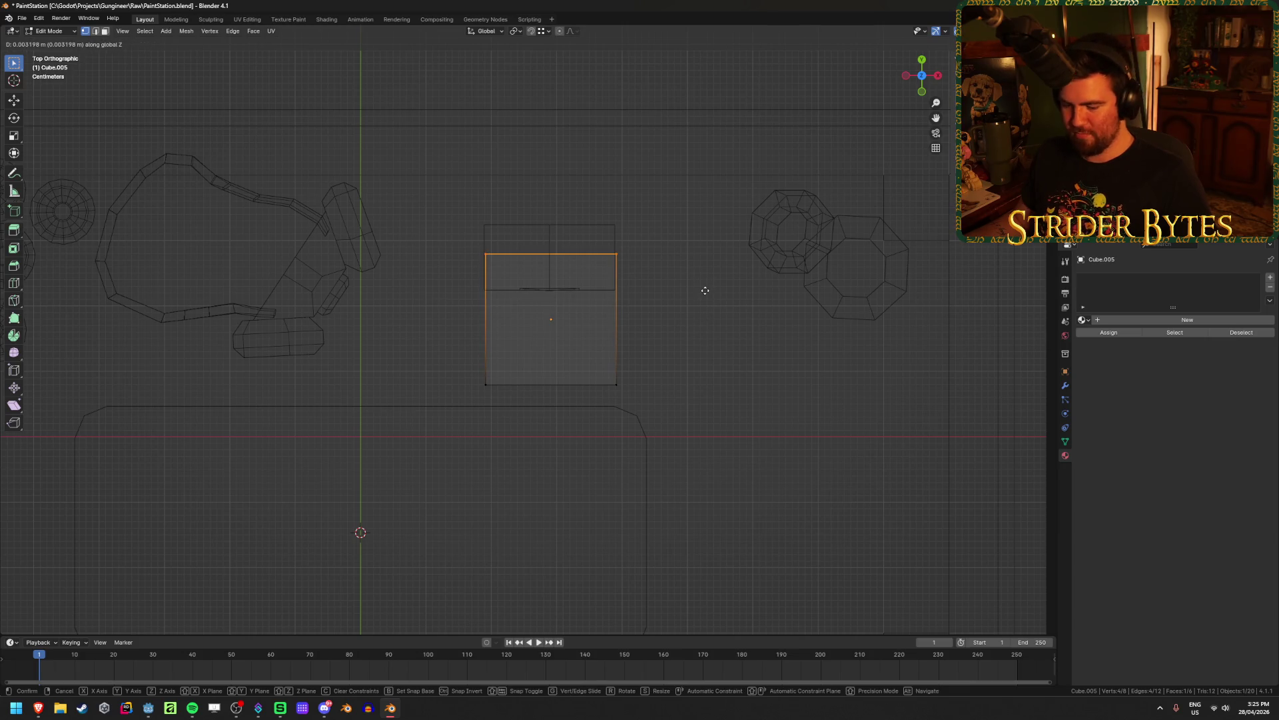
{"action": "left_click", "coordinate": [706, 313]}
{"action": "scroll", "coordinate": [667, 410], "scroll_direction": "up", "scroll_amount": 5}
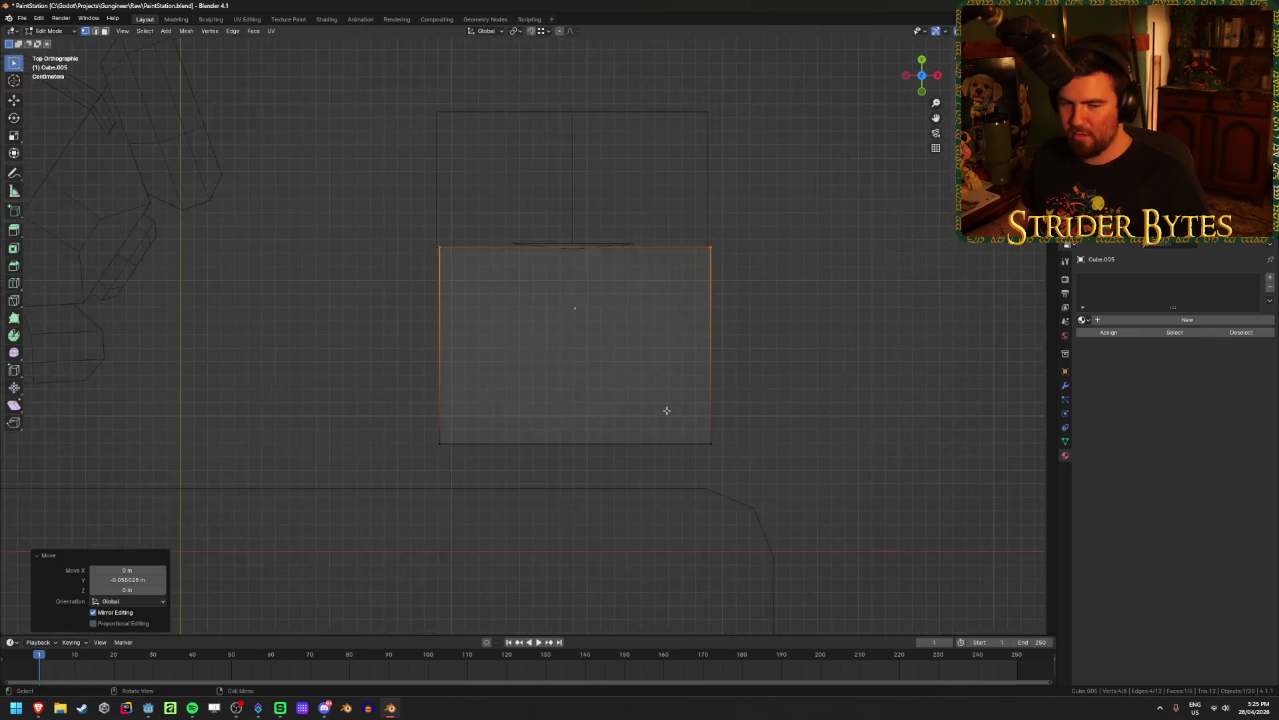
{"action": "scroll", "coordinate": [858, 418], "scroll_direction": "down", "scroll_amount": 2}
{"action": "key", "text": "s"}
{"action": "key", "text": "y"}
{"action": "key", "text": "x"}
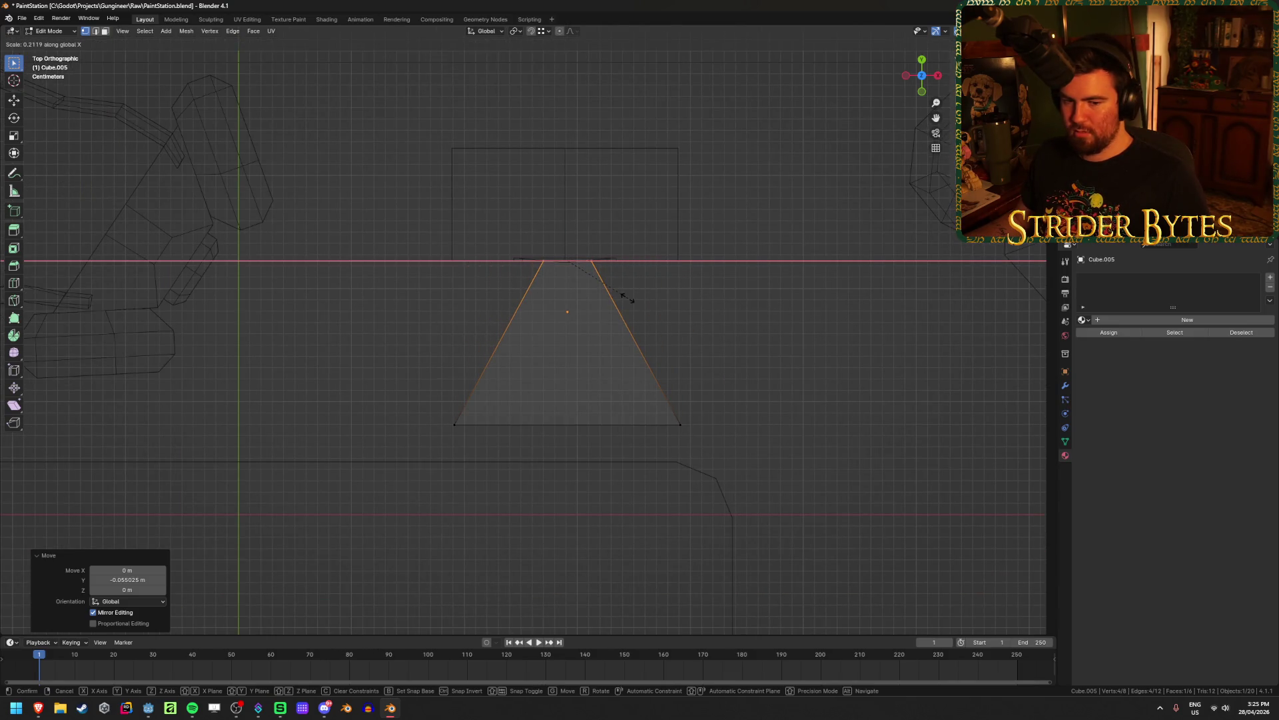
{"action": "left_click", "coordinate": [690, 305]}
In Object Mode, rotate the tapered box -13.9° on the table
{"action": "key", "text": "Tab"}
{"action": "key", "text": "r"}
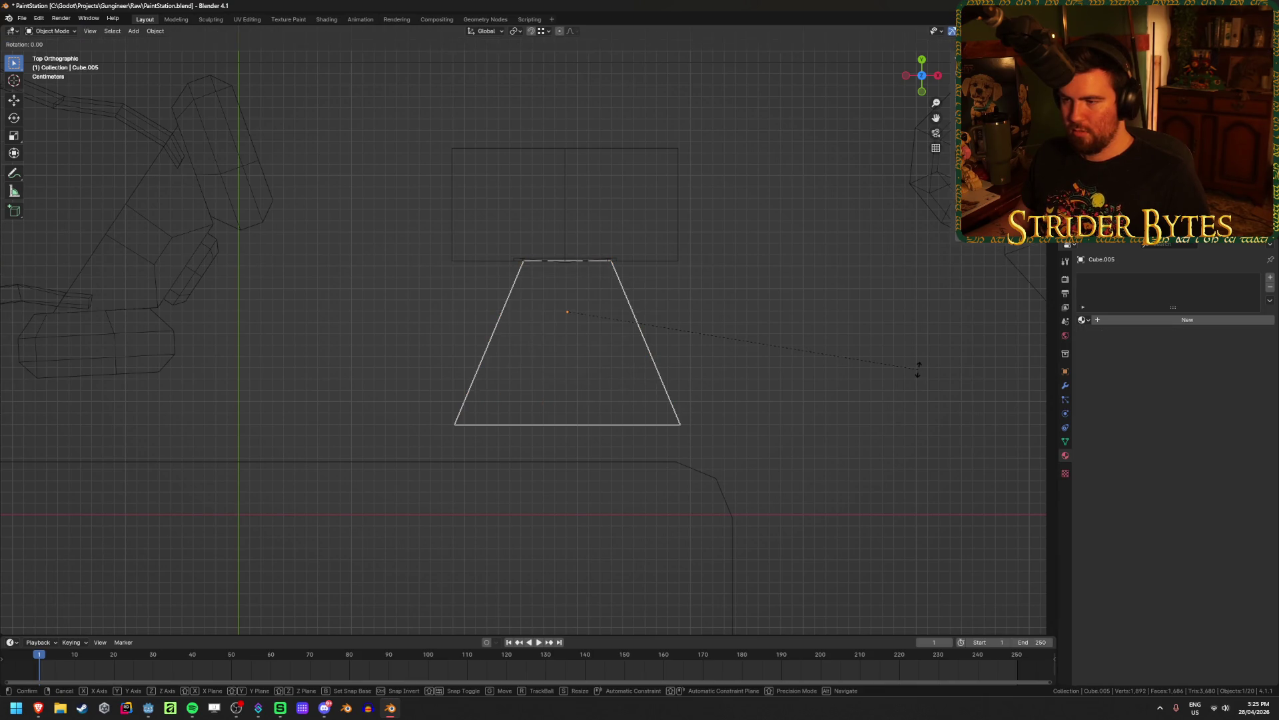
{"action": "left_click", "coordinate": [913, 284]}
{"action": "key", "text": "g"}
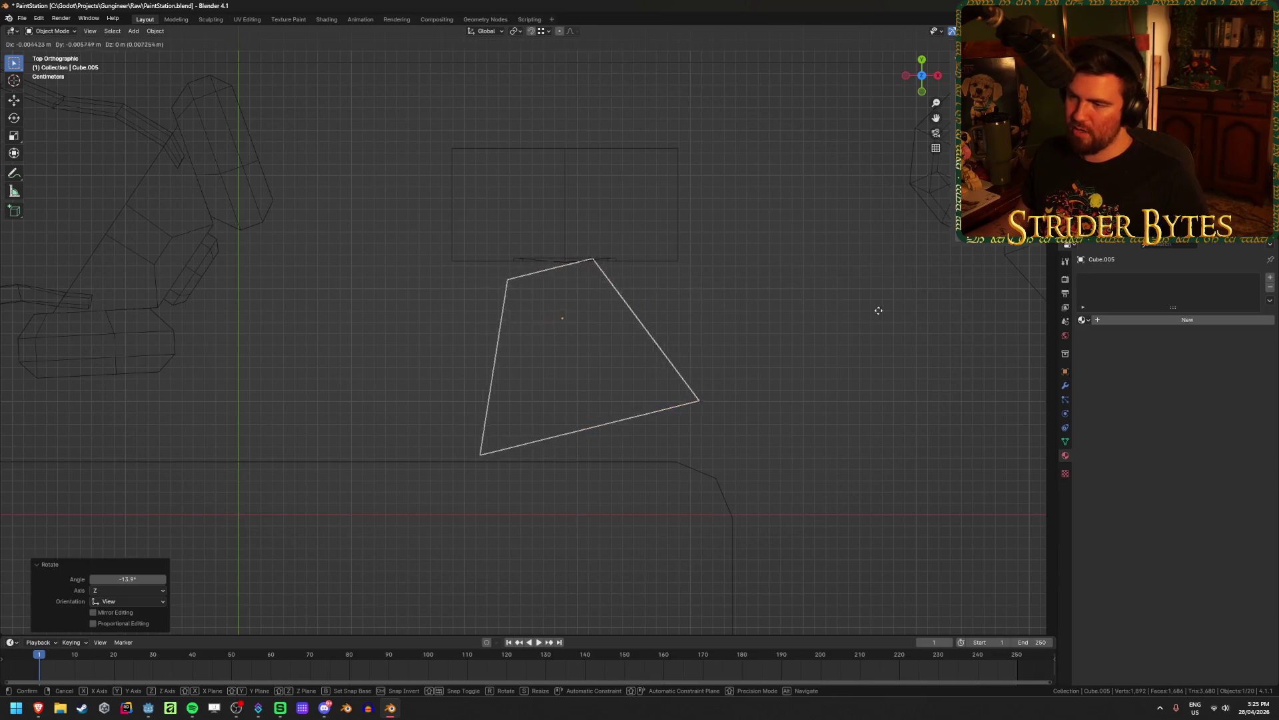
{"action": "right_click", "coordinate": [896, 305]}
Back in Edit Mode, select the whole face and view the slab in perspective with solid shading
{"action": "key", "text": "Tab"}
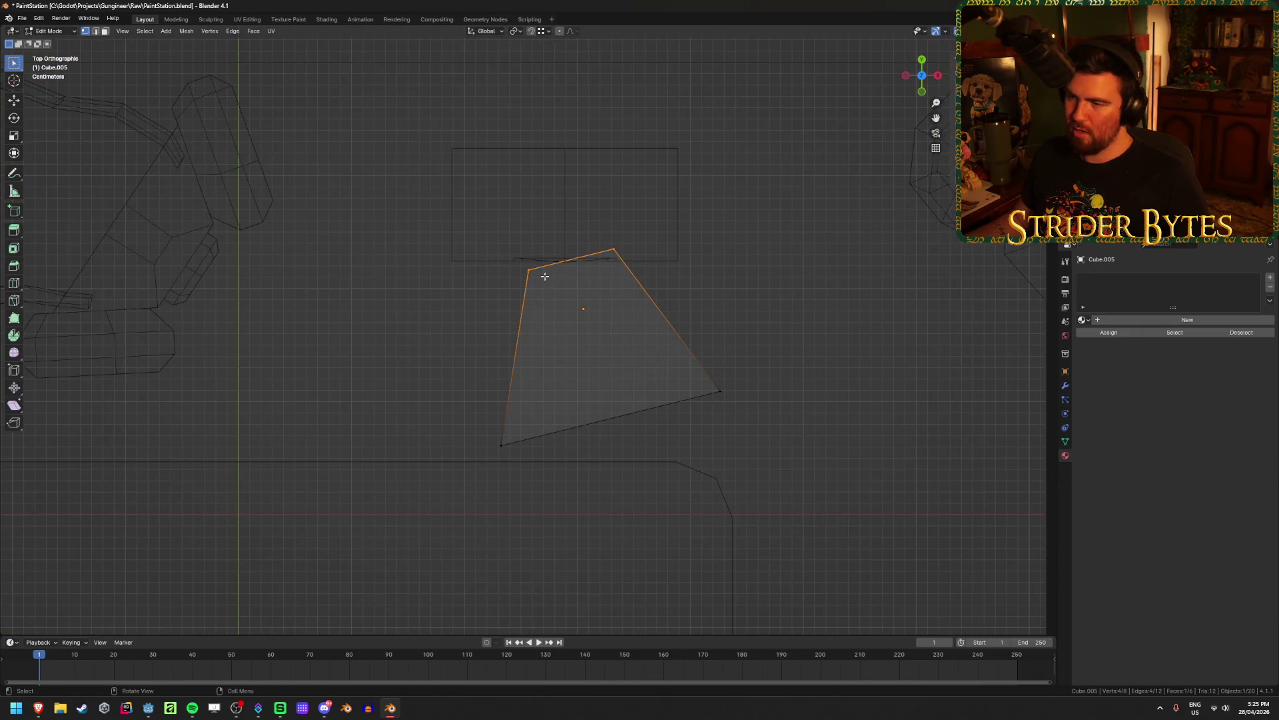
{"action": "key", "text": "s"}
{"action": "key", "text": "y"}
{"action": "key", "text": "y"}
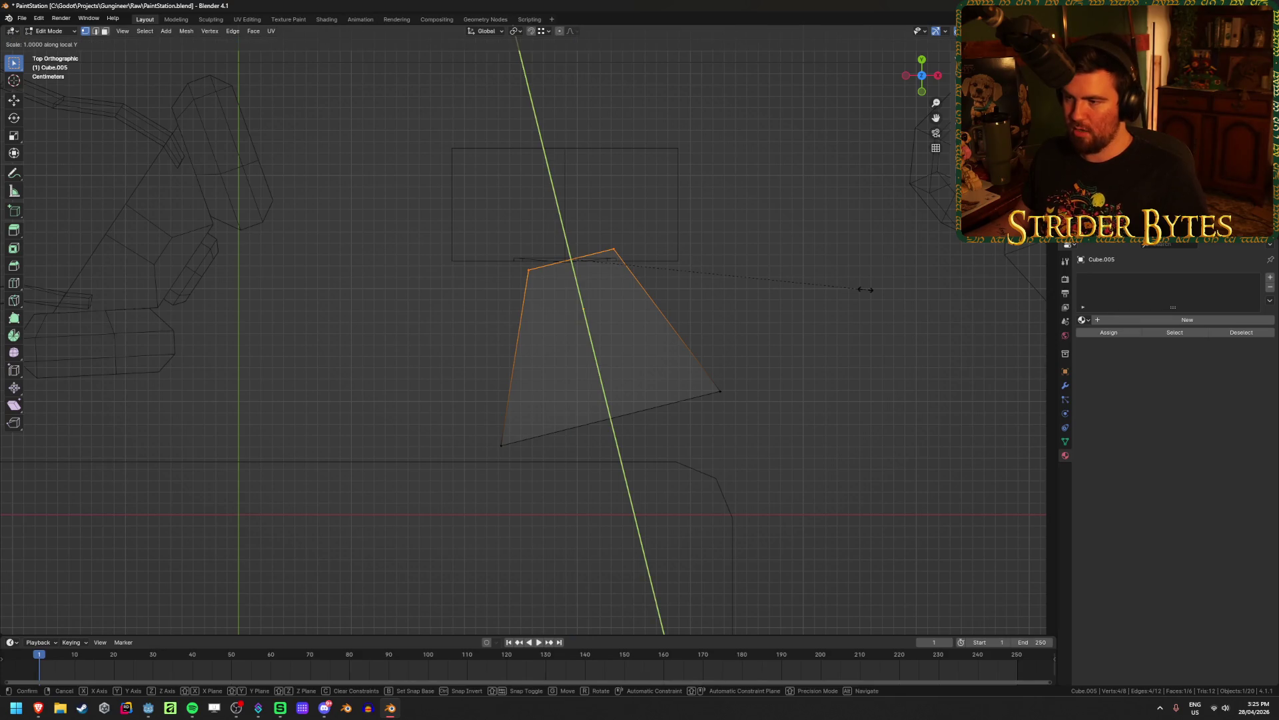
{"action": "key", "text": "x"}
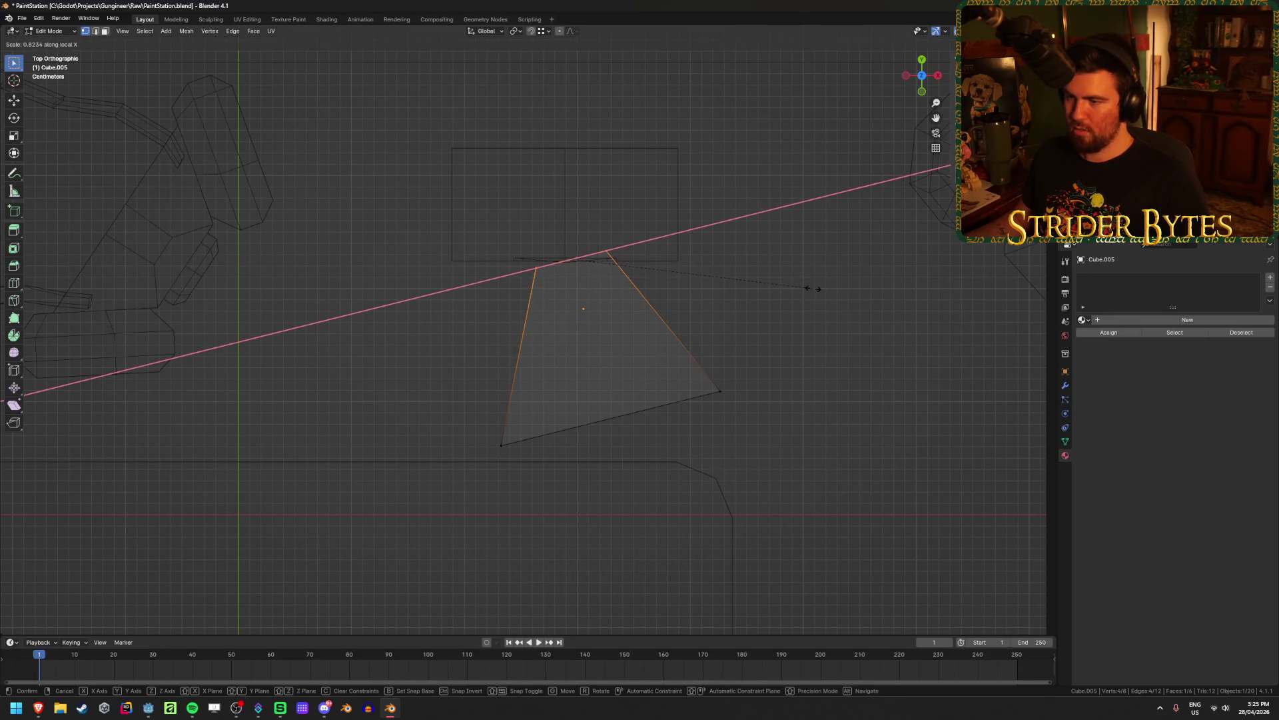
{"action": "right_click", "coordinate": [808, 294]}
{"action": "mouse_move", "coordinate": [450, 391]}
{"action": "left_mouse_down"}
{"action": "mouse_move", "coordinate": [826, 448]}
{"action": "mouse_move", "coordinate": [677, 433]}
{"action": "left_mouse_up"}
{"action": "left_click_drag", "start_coordinate": [453, 488], "coordinate": [808, 308]}
{"action": "mouse_move", "coordinate": [806, 340]}
{"action": "middle_mouse_down"}
{"action": "mouse_move", "coordinate": [766, 394]}
{"action": "mouse_move", "coordinate": [731, 288]}
{"action": "mouse_move", "coordinate": [790, 352]}
{"action": "middle_mouse_up"}
{"action": "key", "text": "shift+z"}
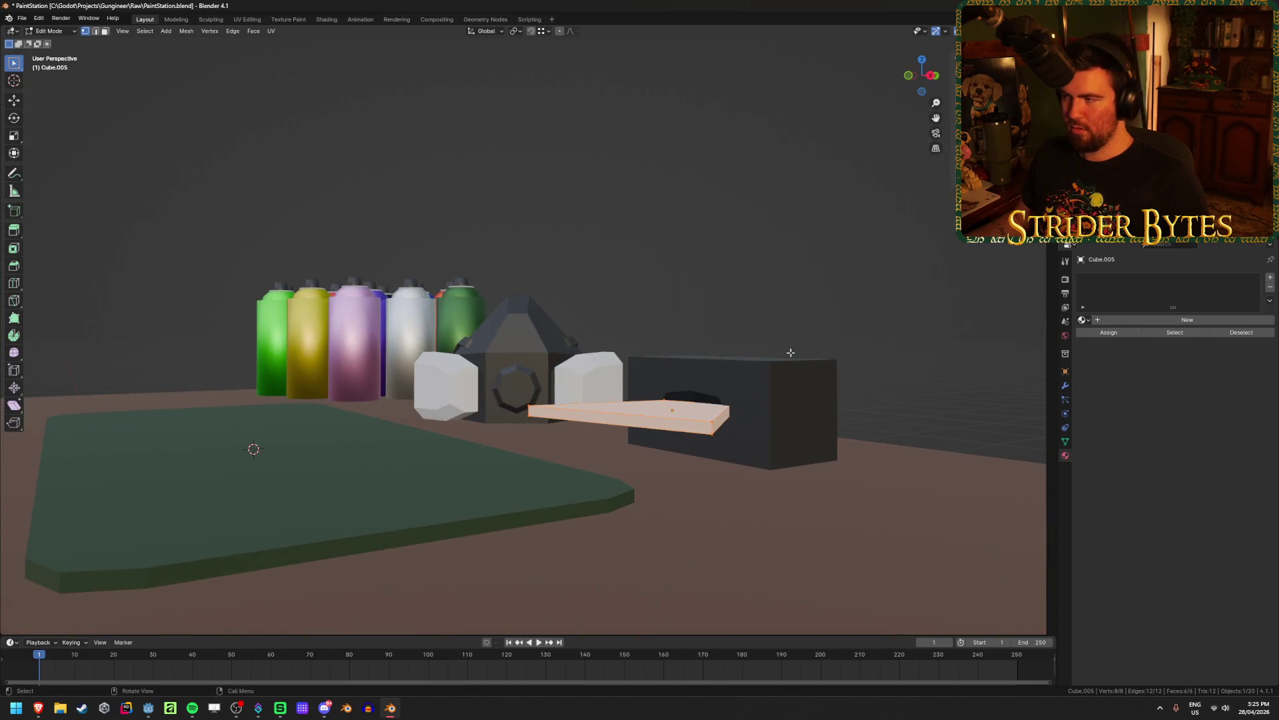
Switch to top view (numpad 7) centred and zoomed on the slab
{"action": "key", "text": "Tab"}
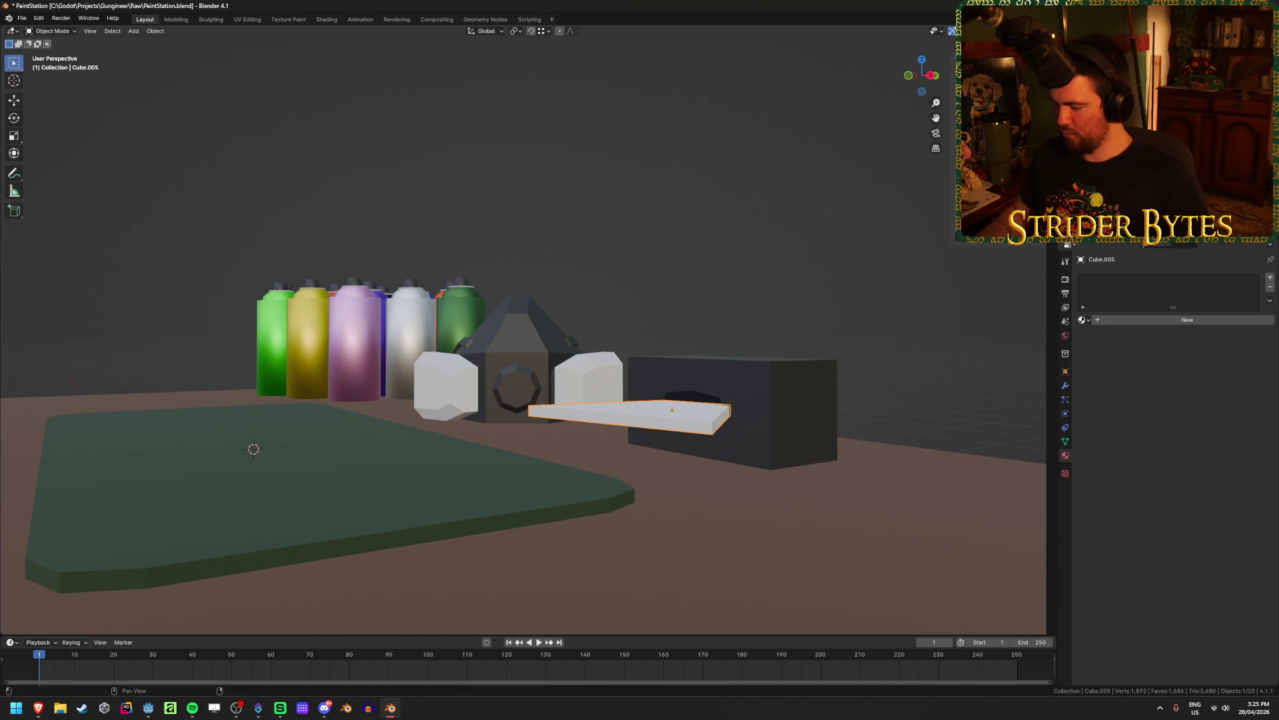
{"action": "key", "text": "ctrl+z"}
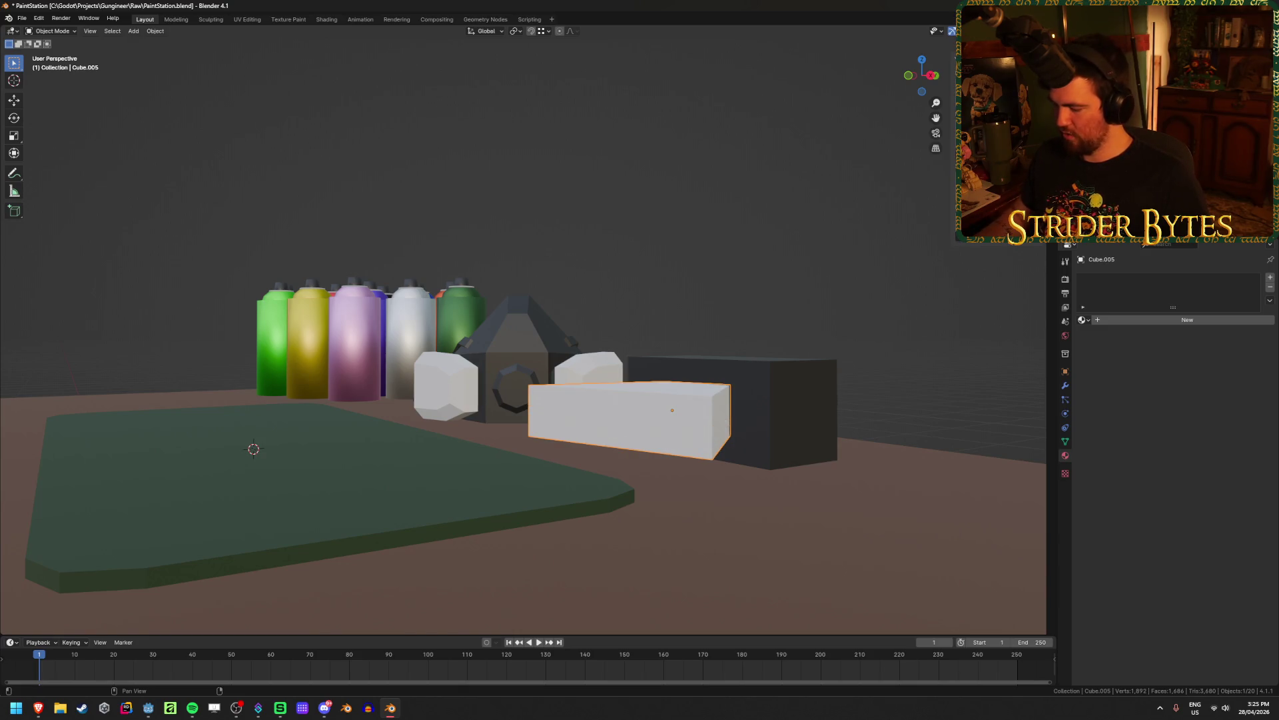
{"action": "key", "text": "ctrl+shift+z"}
{"action": "mouse_move", "coordinate": [830, 462]}
{"action": "middle_mouse_down"}
{"action": "mouse_move", "coordinate": [770, 457]}
{"action": "mouse_move", "coordinate": [849, 463]}
{"action": "middle_mouse_up"}
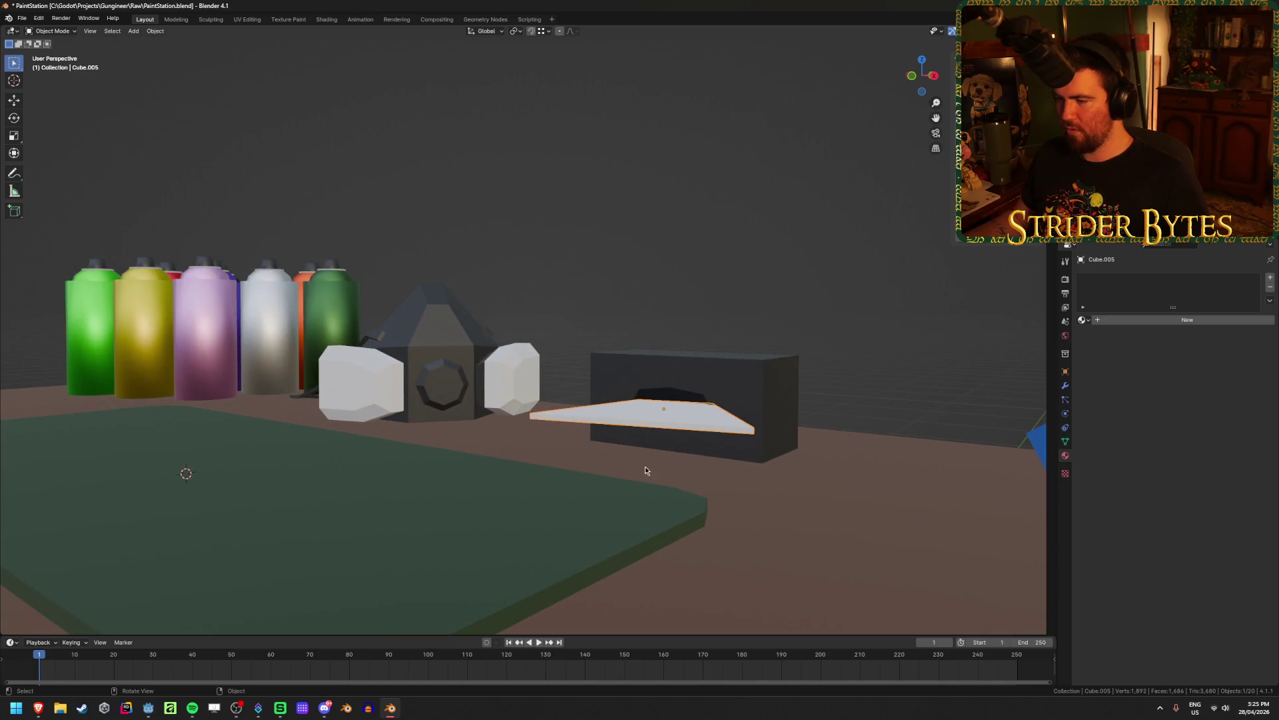
{"action": "key", "text": "KP_7"}
{"action": "middle_click_drag", "start_coordinate": [680, 471], "coordinate": [622, 426], "text": "shift"}
{"action": "scroll", "coordinate": [613, 380], "scroll_direction": "up", "scroll_amount": 2}
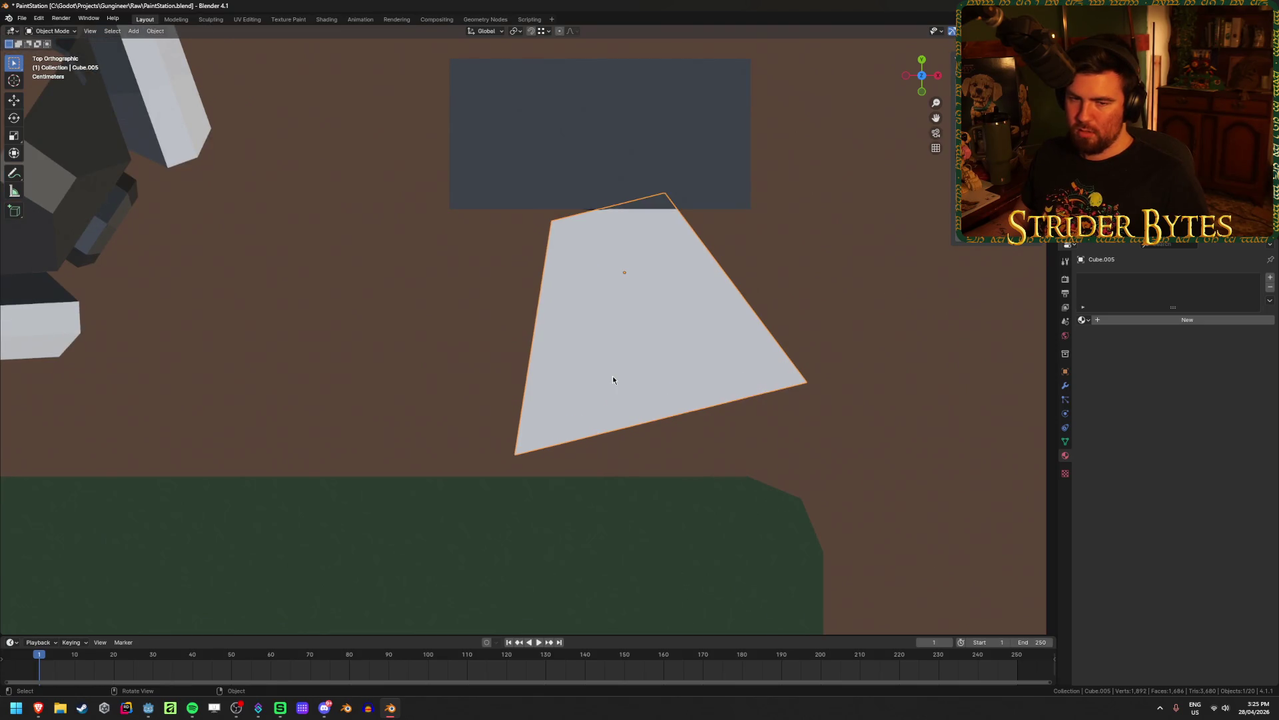
In wireframe Edit Mode, select the two bottom vertices and pull them up along Y
{"action": "key", "text": "Tab"}
{"action": "key", "text": "shift+z"}
{"action": "left_click_drag", "start_coordinate": [425, 359], "coordinate": [678, 548]}
{"action": "left_click_drag", "start_coordinate": [627, 173], "coordinate": [908, 456], "text": "shift"}
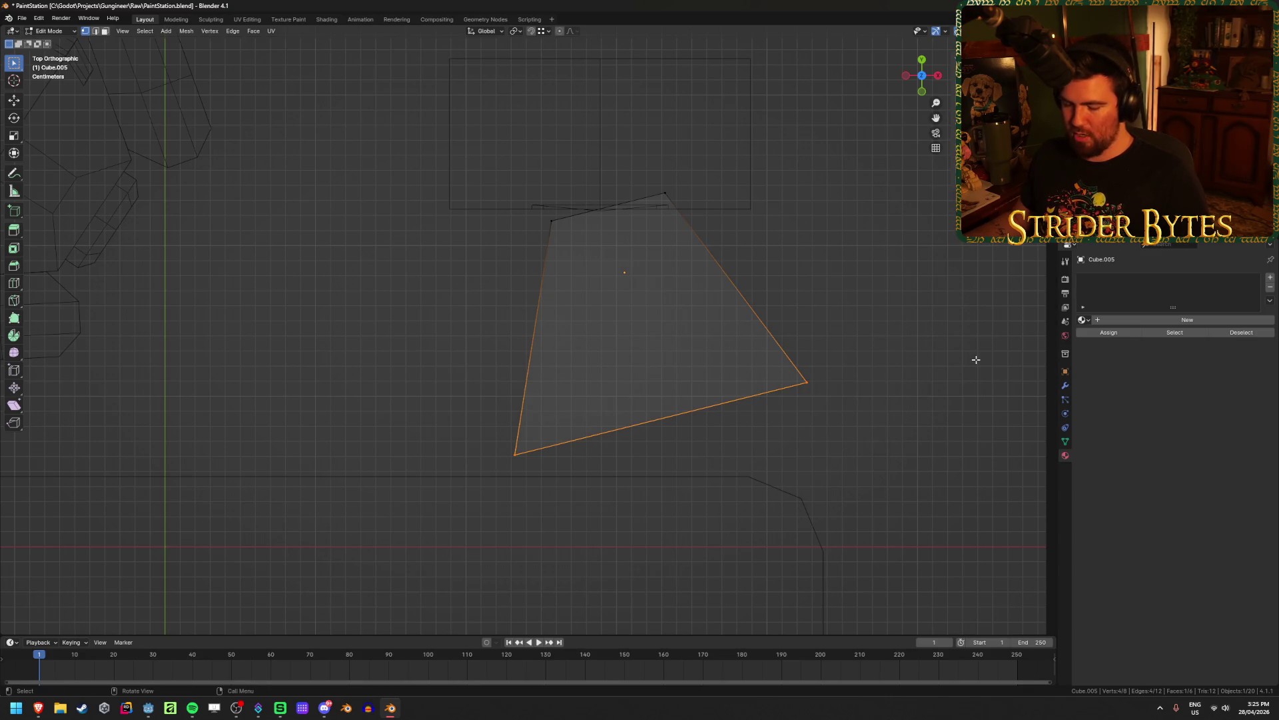
{"action": "key", "text": "g"}
{"action": "key", "text": "y"}
{"action": "key", "text": "y"}
{"action": "left_click", "coordinate": [861, 230]}
{"action": "key", "text": "s"}
{"action": "key", "text": "x"}
{"action": "key", "text": "x"}
{"action": "key", "text": "Escape"}
Extrude the bottom edge downward and narrow it along X, forming the six-sided plate
{"action": "key", "text": "e"}
{"action": "left_click", "coordinate": [813, 348]}
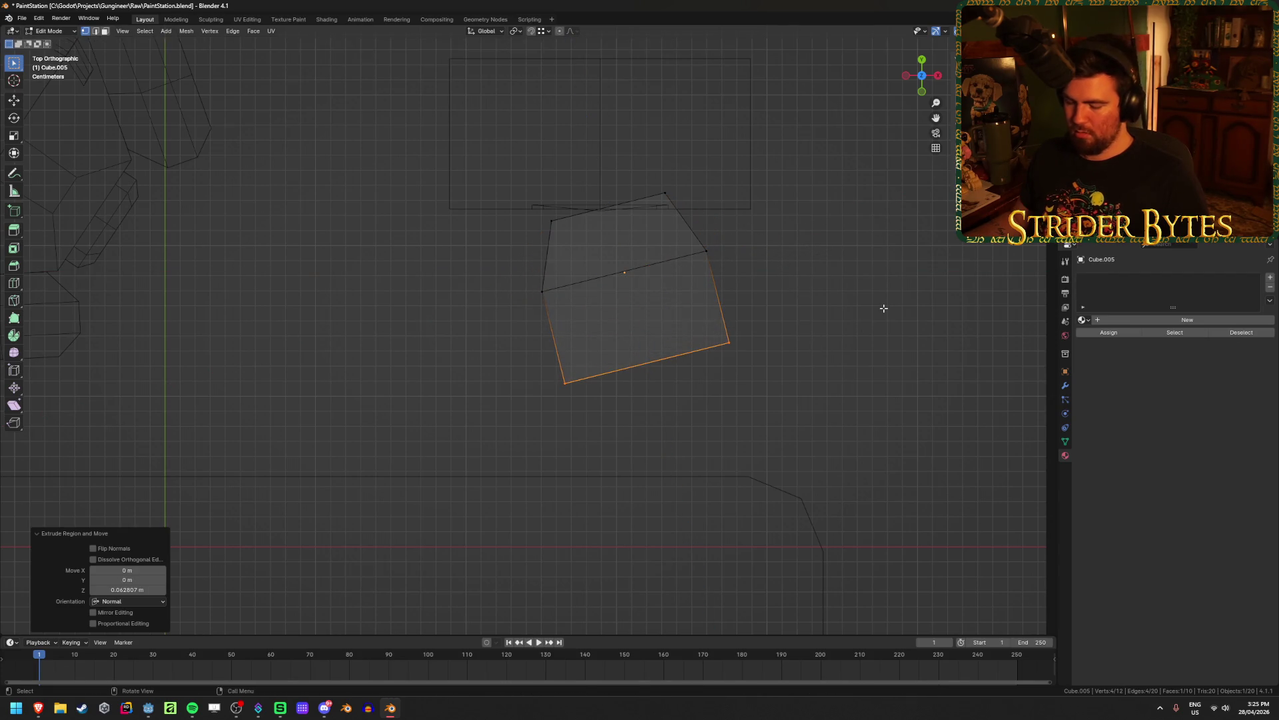
{"action": "key", "text": "s"}
{"action": "key", "text": "x"}
{"action": "key", "text": "x"}
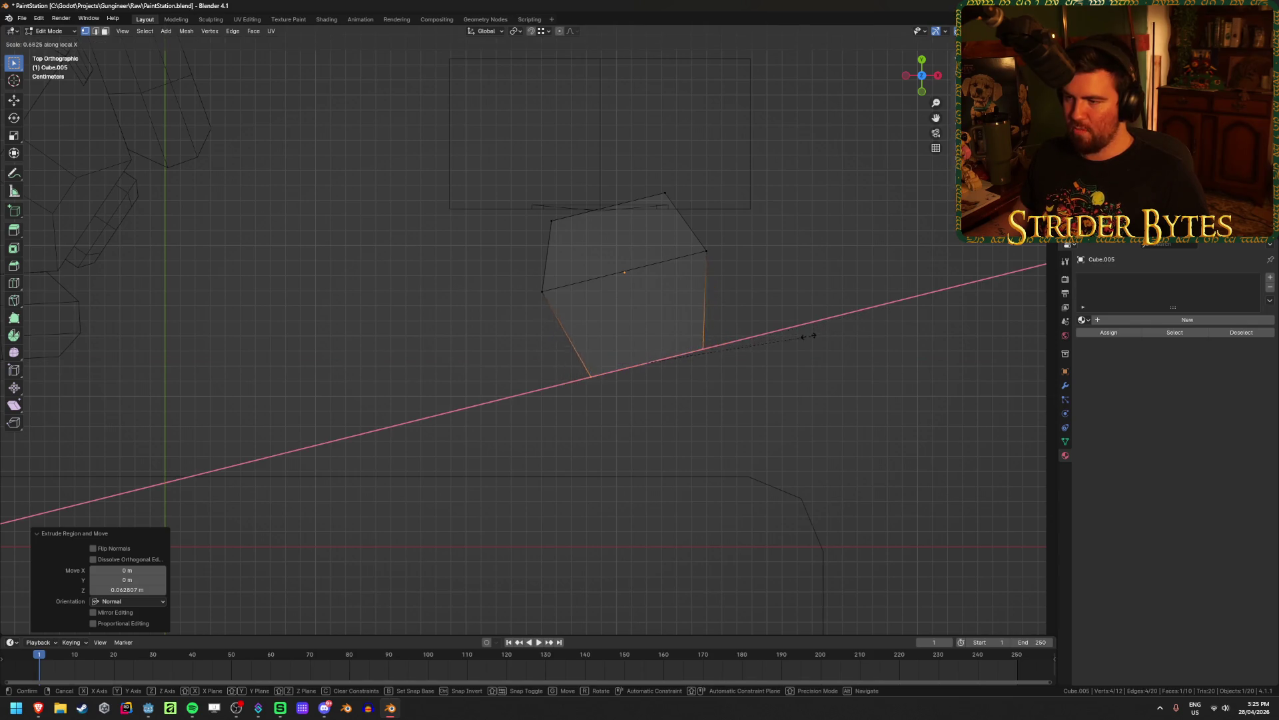
{"action": "left_click", "coordinate": [808, 337]}
{"action": "mouse_move", "coordinate": [500, 333]}
{"action": "left_mouse_down"}
{"action": "mouse_move", "coordinate": [586, 266]}
{"action": "mouse_move", "coordinate": [682, 237]}
{"action": "mouse_move", "coordinate": [844, 273]}
{"action": "left_mouse_up"}
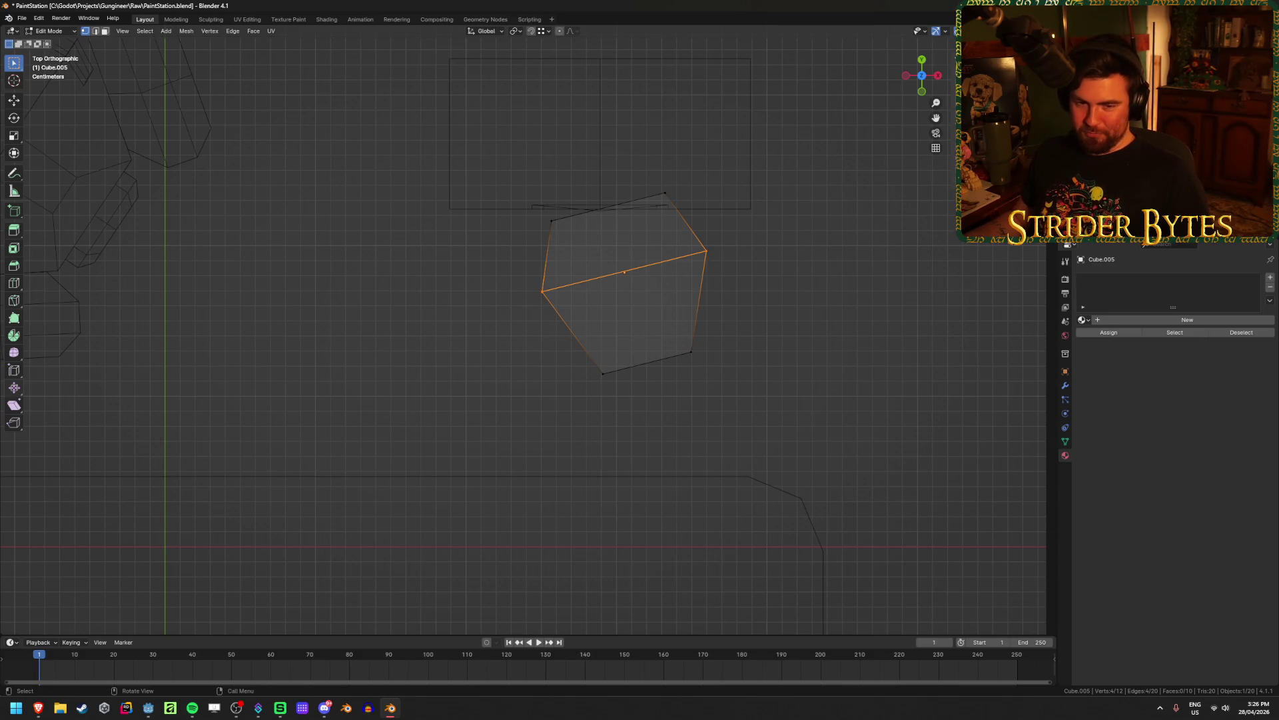
{"action": "mouse_move", "coordinate": [26, 300]}
{"action": "middle_mouse_down"}
{"action": "mouse_move", "coordinate": [466, 303]}
{"action": "mouse_move", "coordinate": [466, 249]}
{"action": "mouse_move", "coordinate": [434, 292]}
{"action": "middle_mouse_up"}
{"action": "key", "text": "alt+z"}
Add a centred loop cut across the plate and widen it along X
{"action": "key", "text": "ctrl+r"}
{"action": "left_click", "coordinate": [697, 300]}
{"action": "right_click", "coordinate": [877, 314]}
{"action": "key", "text": "s"}
{"action": "key", "text": "x"}
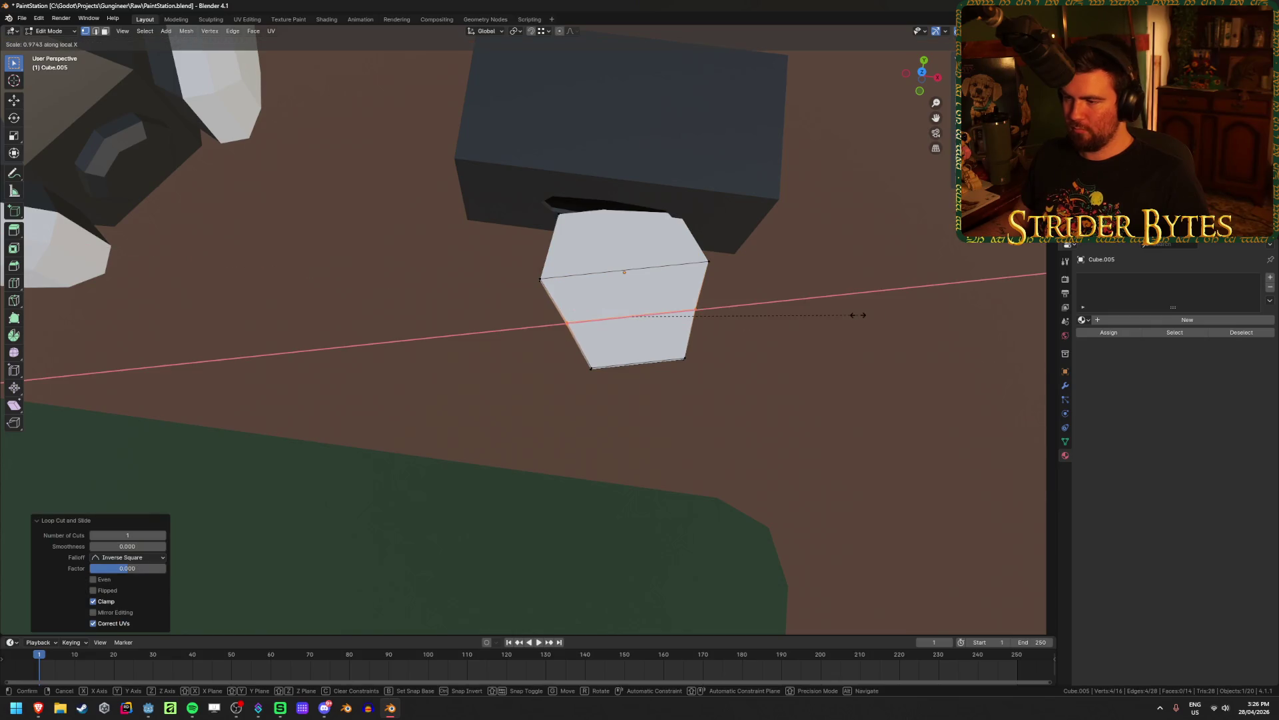
{"action": "left_click", "coordinate": [899, 312]}
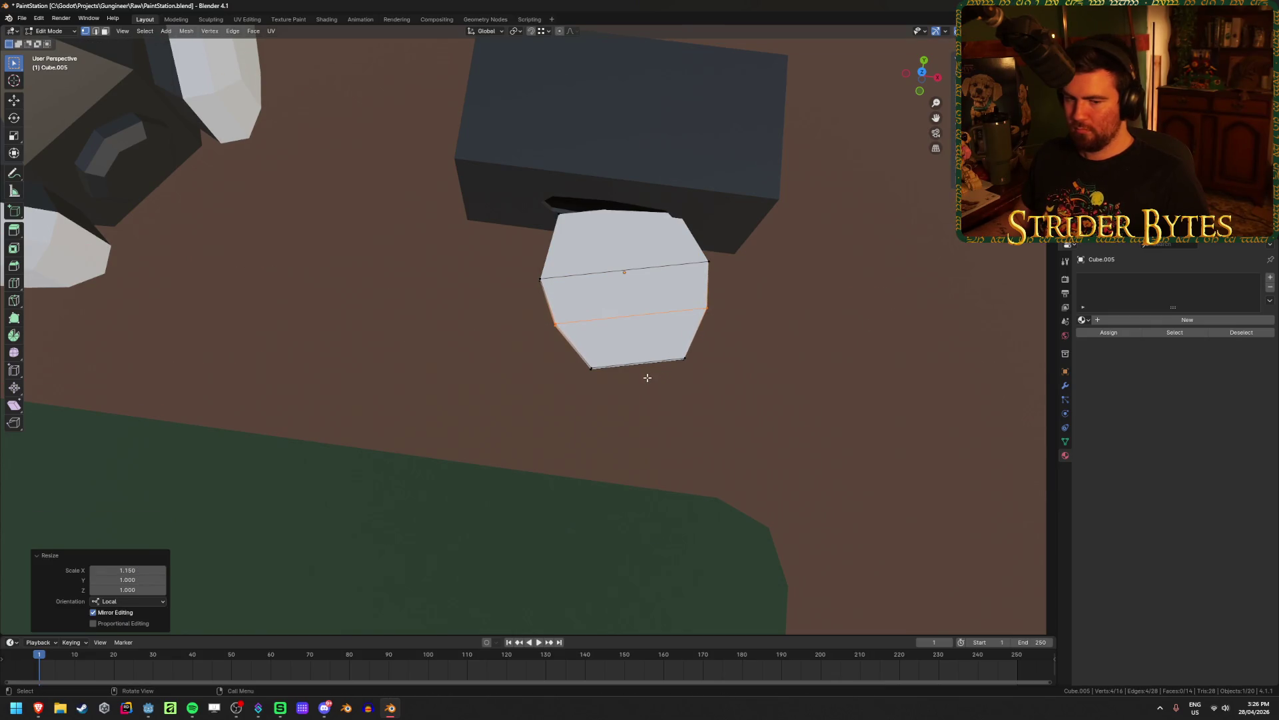
Lower the right diagonal edge loop and the middle loop along Z
{"action": "middle_click_drag", "start_coordinate": [632, 370], "coordinate": [553, 332]}
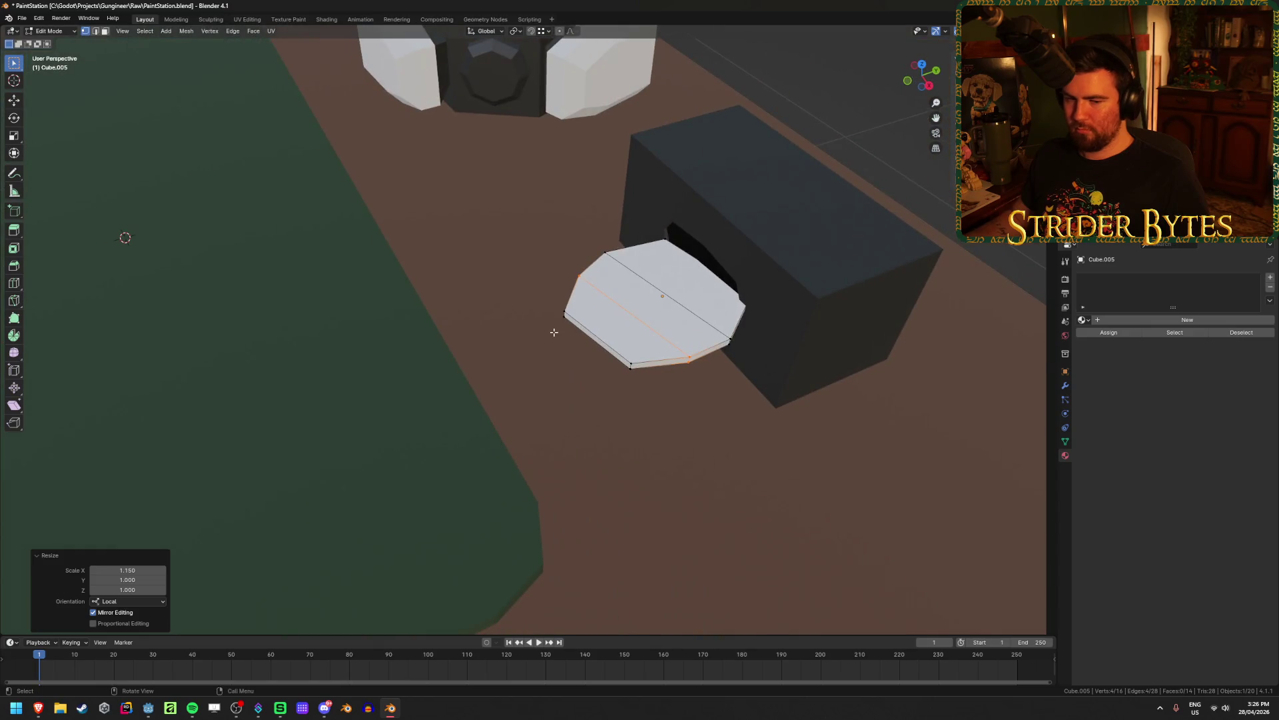
{"action": "mouse_move", "coordinate": [659, 376]}
{"action": "middle_mouse_down"}
{"action": "mouse_move", "coordinate": [542, 387]}
{"action": "mouse_move", "coordinate": [617, 409]}
{"action": "mouse_move", "coordinate": [608, 346]}
{"action": "middle_mouse_up"}
{"action": "left_click", "coordinate": [609, 337], "text": "alt"}
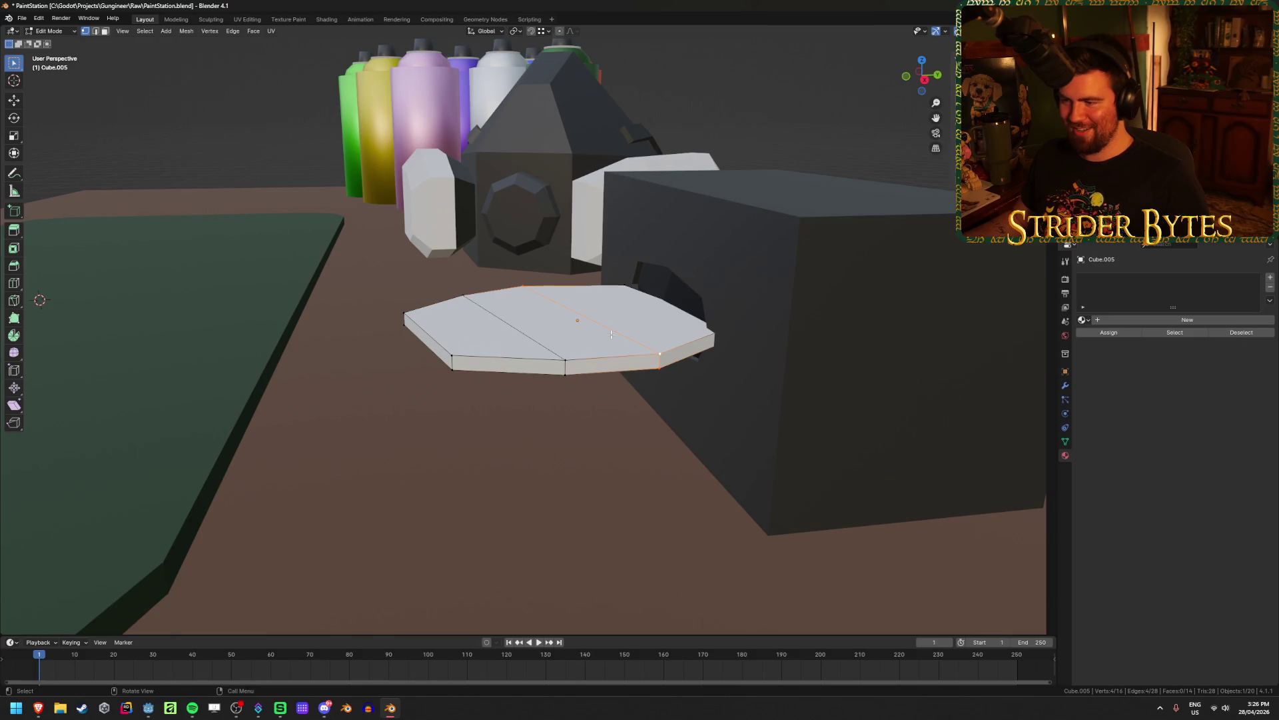
{"action": "key", "text": "g"}
{"action": "key", "text": "z"}
{"action": "left_click", "coordinate": [611, 373]}
{"action": "middle_click_drag", "start_coordinate": [611, 373], "coordinate": [494, 330]}
{"action": "left_click", "coordinate": [494, 330], "text": "alt"}
{"action": "key", "text": "g"}
{"action": "key", "text": "z"}
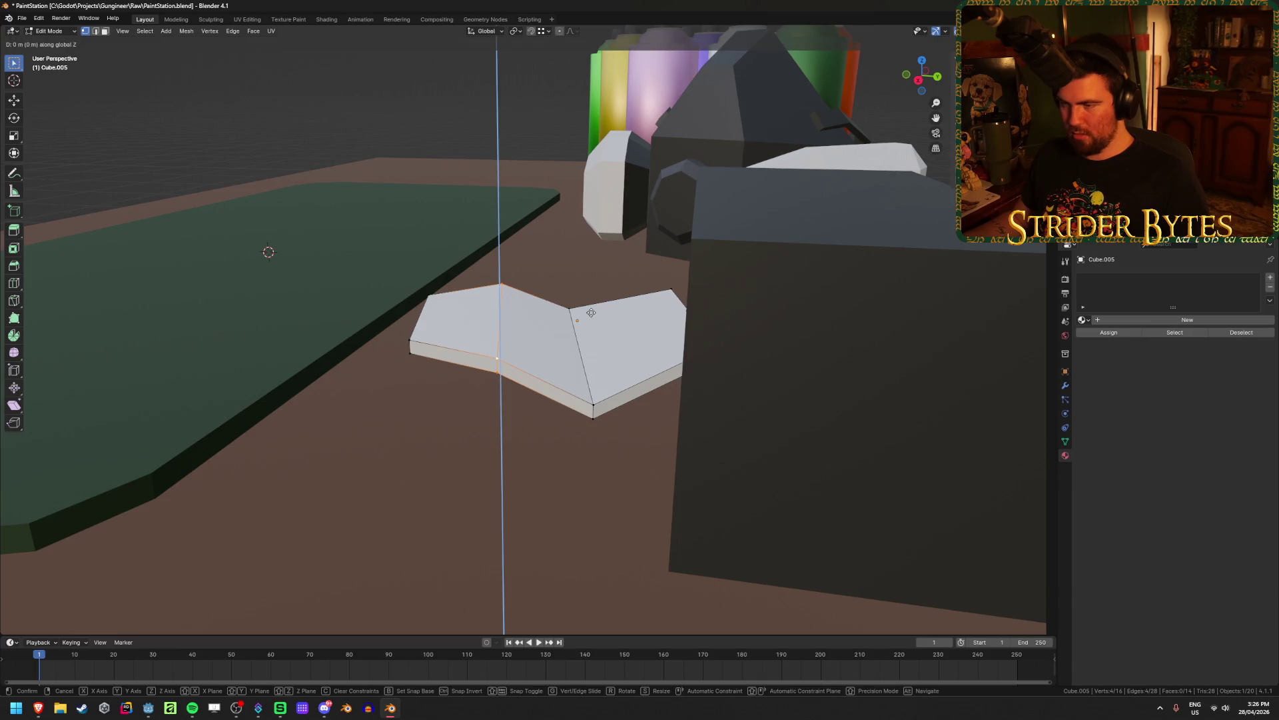
{"action": "left_click", "coordinate": [584, 369]}
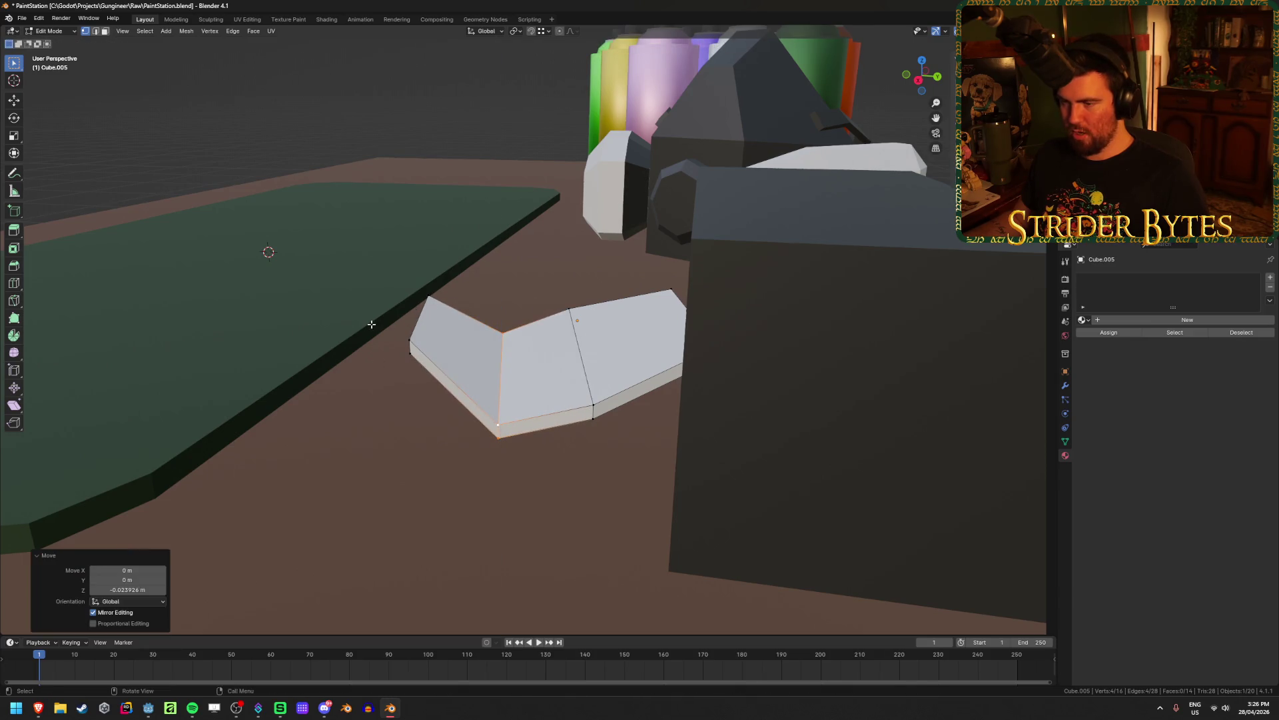
Lower the left end edge loop along Z, twice
{"action": "key", "text": "alt+z"}
{"action": "left_click", "coordinate": [441, 370], "text": "alt"}
{"action": "key", "text": "alt+z"}
{"action": "key", "text": "g"}
{"action": "key", "text": "z"}
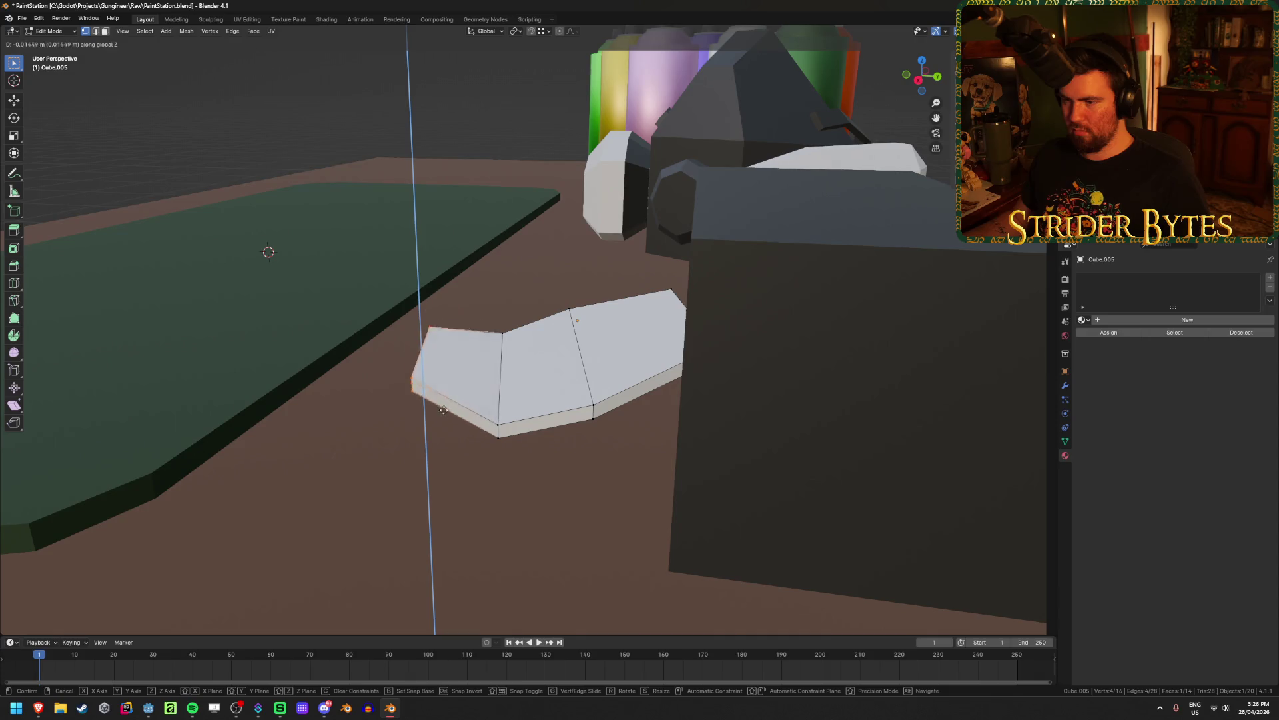
{"action": "left_click", "coordinate": [444, 414]}
{"action": "mouse_move", "coordinate": [444, 414]}
{"action": "middle_mouse_down"}
{"action": "mouse_move", "coordinate": [475, 391]}
{"action": "mouse_move", "coordinate": [458, 426]}
{"action": "middle_mouse_up"}
{"action": "key", "text": "g"}
{"action": "key", "text": "z"}
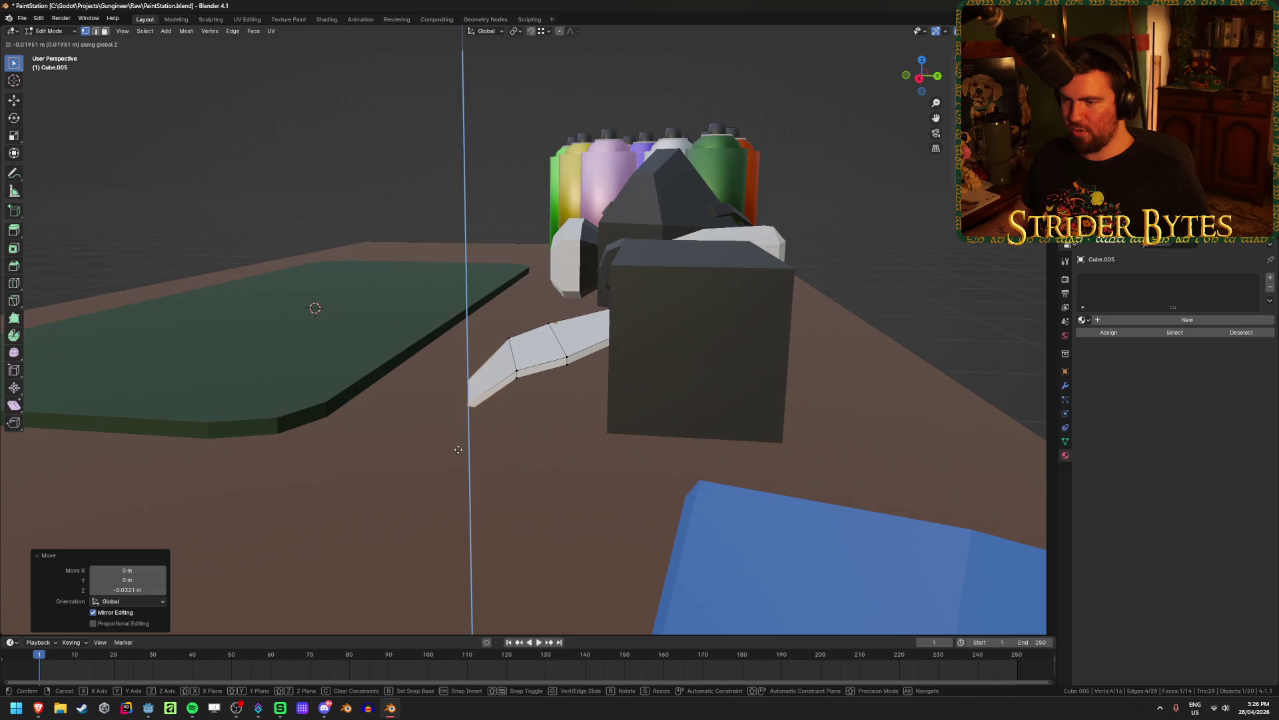
{"action": "left_click", "coordinate": [458, 443]}
In wireframe, lower the middle edge and its neighbouring edge along Z
{"action": "key", "text": "shift+z"}
{"action": "mouse_move", "coordinate": [503, 328]}
{"action": "middle_mouse_down"}
{"action": "mouse_move", "coordinate": [486, 328]}
{"action": "mouse_move", "coordinate": [513, 313]}
{"action": "mouse_move", "coordinate": [500, 314]}
{"action": "middle_mouse_up"}
{"action": "left_click_drag", "start_coordinate": [494, 312], "coordinate": [537, 399]}
{"action": "key", "text": "g"}
{"action": "key", "text": "z"}
{"action": "left_click", "coordinate": [540, 403]}
{"action": "left_click_drag", "start_coordinate": [537, 313], "coordinate": [587, 373]}
{"action": "key", "text": "g"}
{"action": "key", "text": "z"}
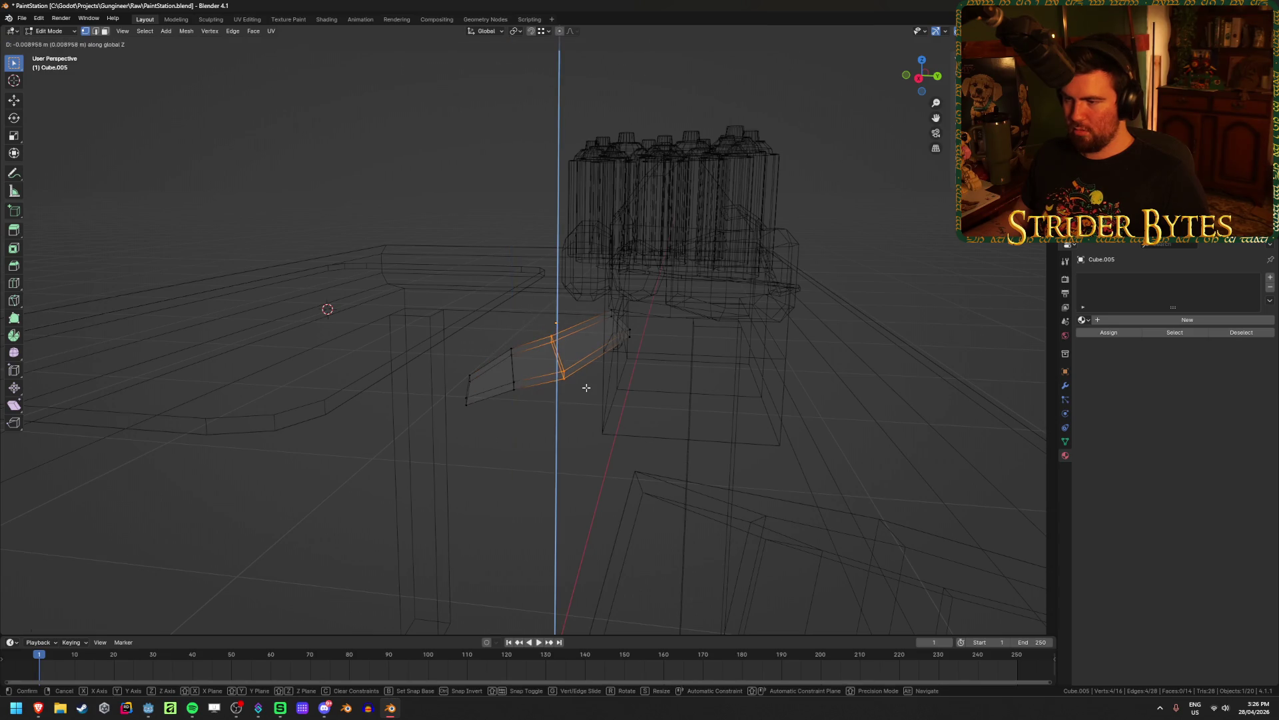
{"action": "left_click", "coordinate": [587, 380]}
{"action": "middle_click_drag", "start_coordinate": [587, 383], "coordinate": [690, 417]}
{"action": "key", "text": "shift+z"}
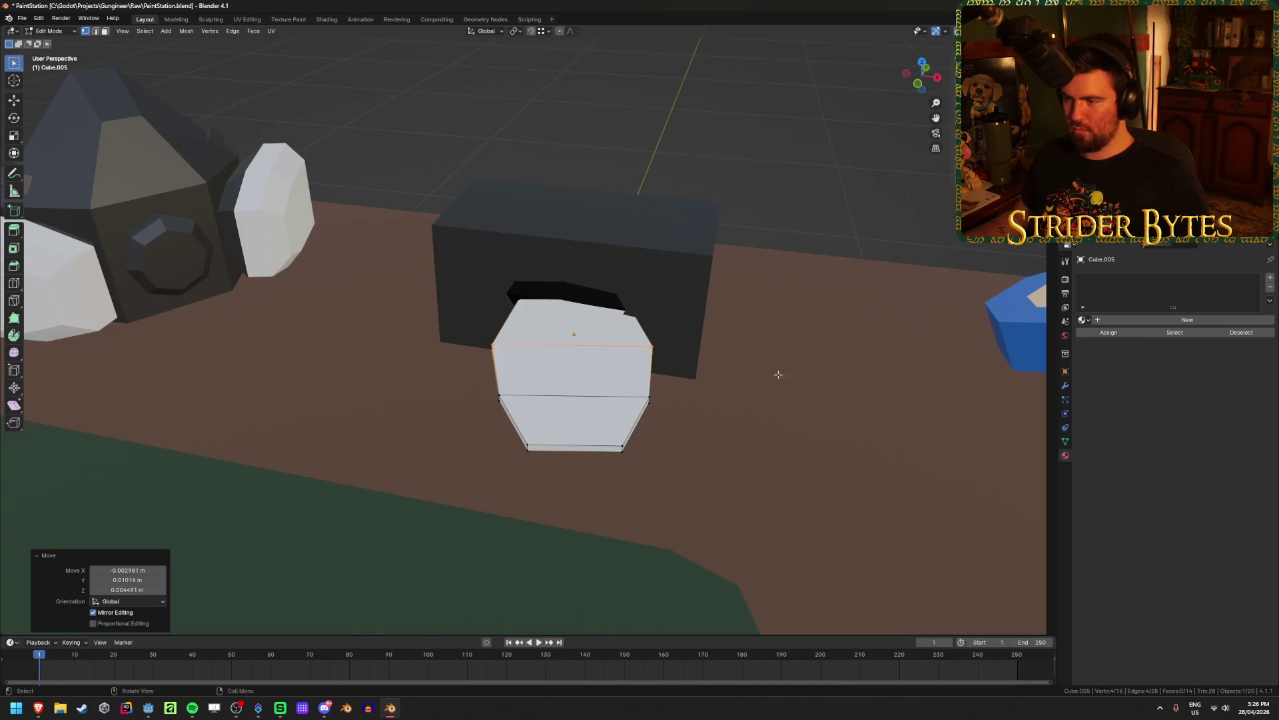
Scale the top edge loop along X to about half width (0.51)
{"action": "key", "text": "s"}
{"action": "key", "text": "x"}
{"action": "key", "text": "x"}
{"action": "left_click", "coordinate": [826, 364]}
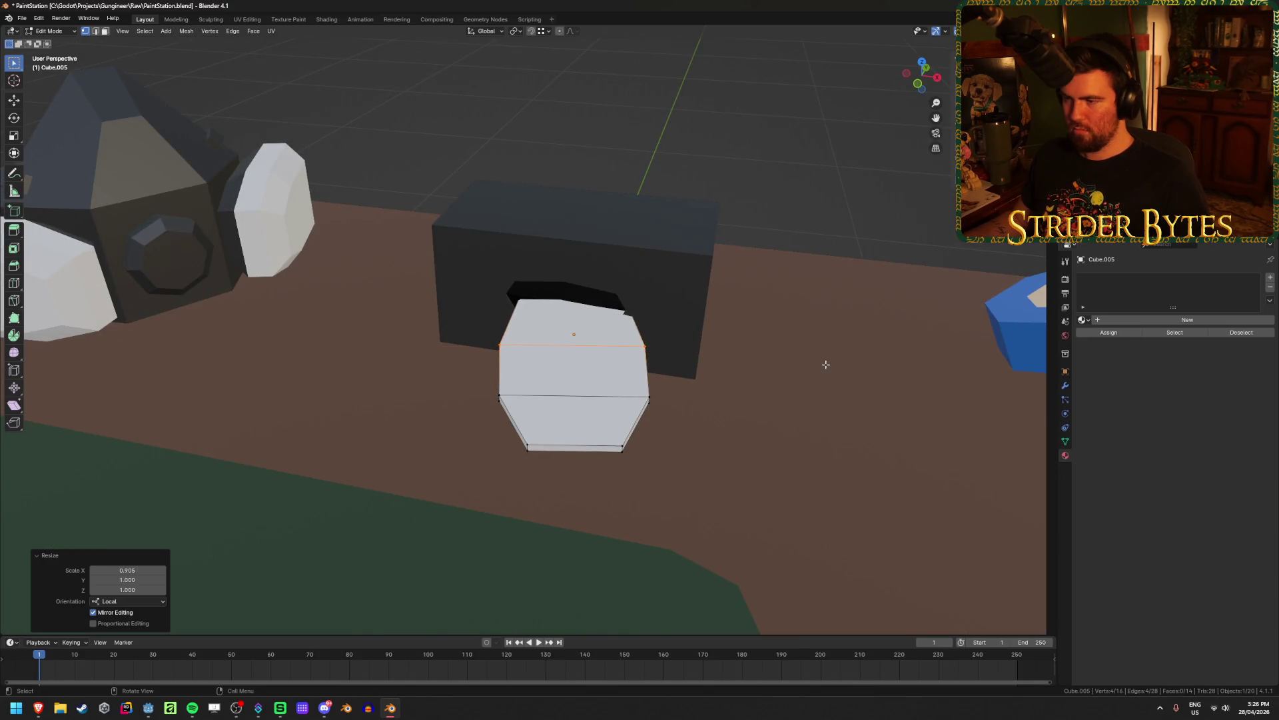
{"action": "key", "text": "shift+z"}
{"action": "key", "text": "g"}
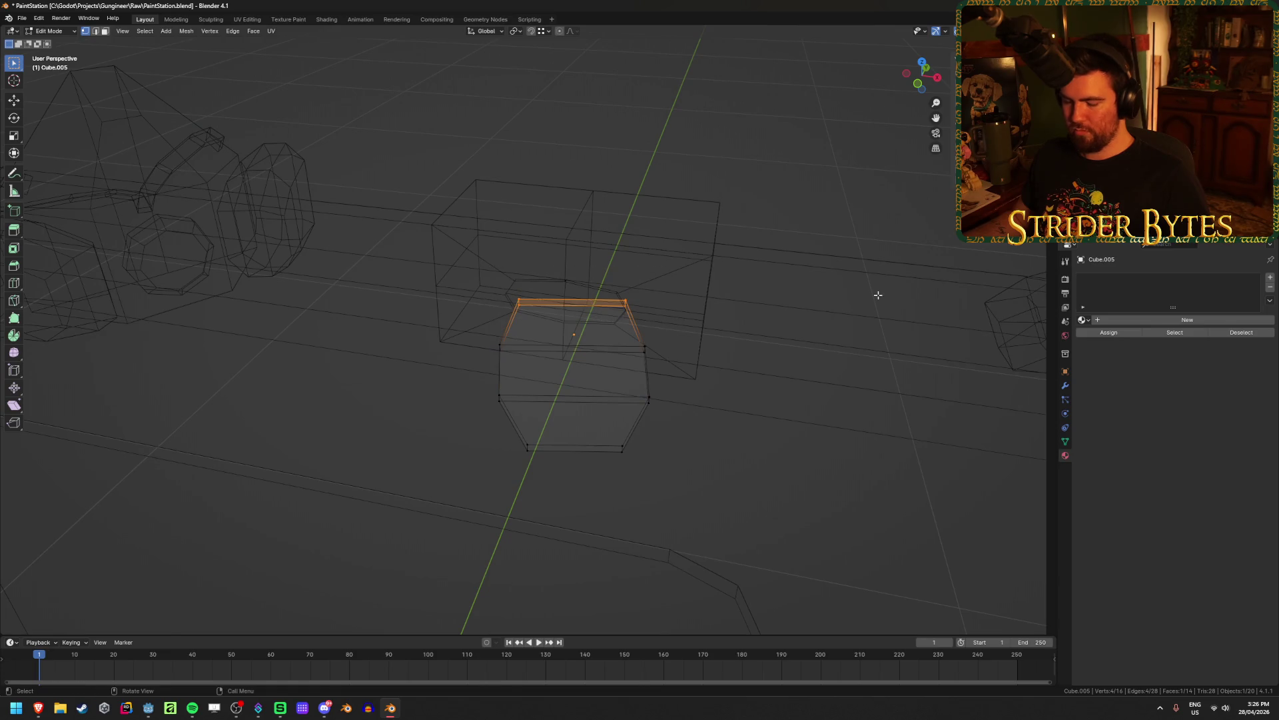
{"action": "key", "text": "s"}
{"action": "key", "text": "x"}
{"action": "key", "text": "x"}
{"action": "left_click", "coordinate": [733, 300]}
{"action": "key", "text": "shift+z"}
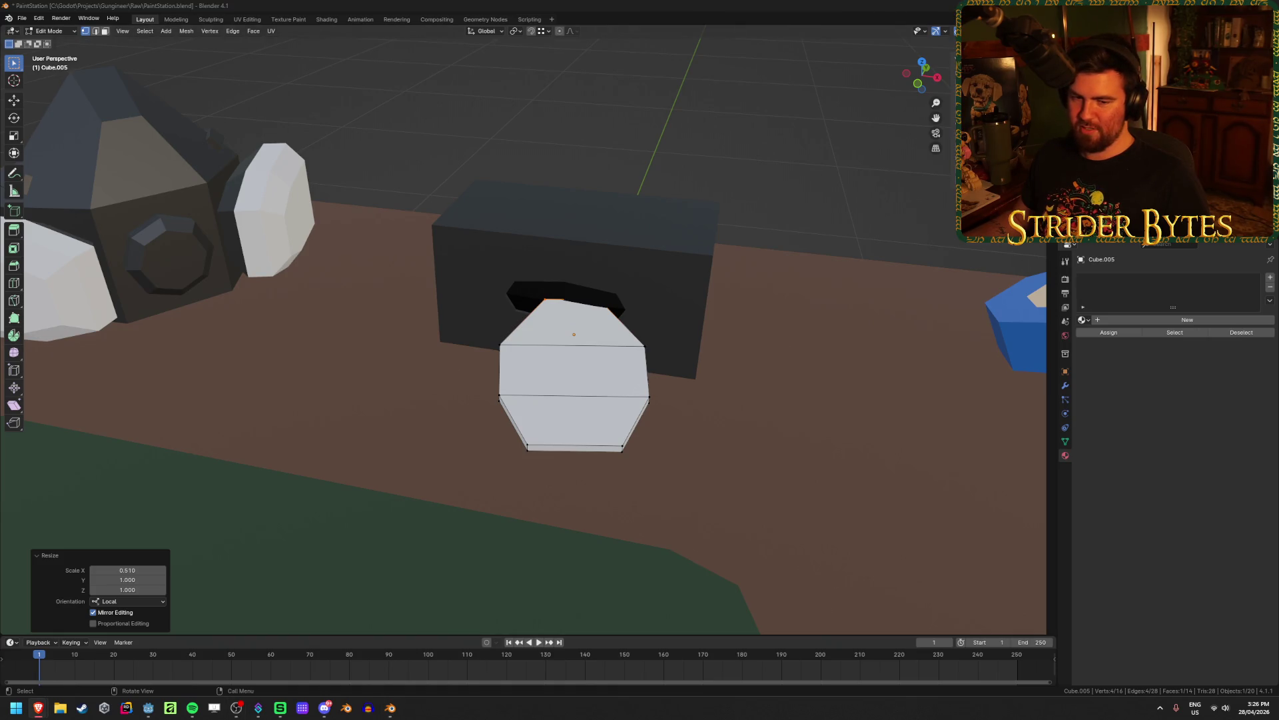
{"action": "key", "text": "alt+Tab"}
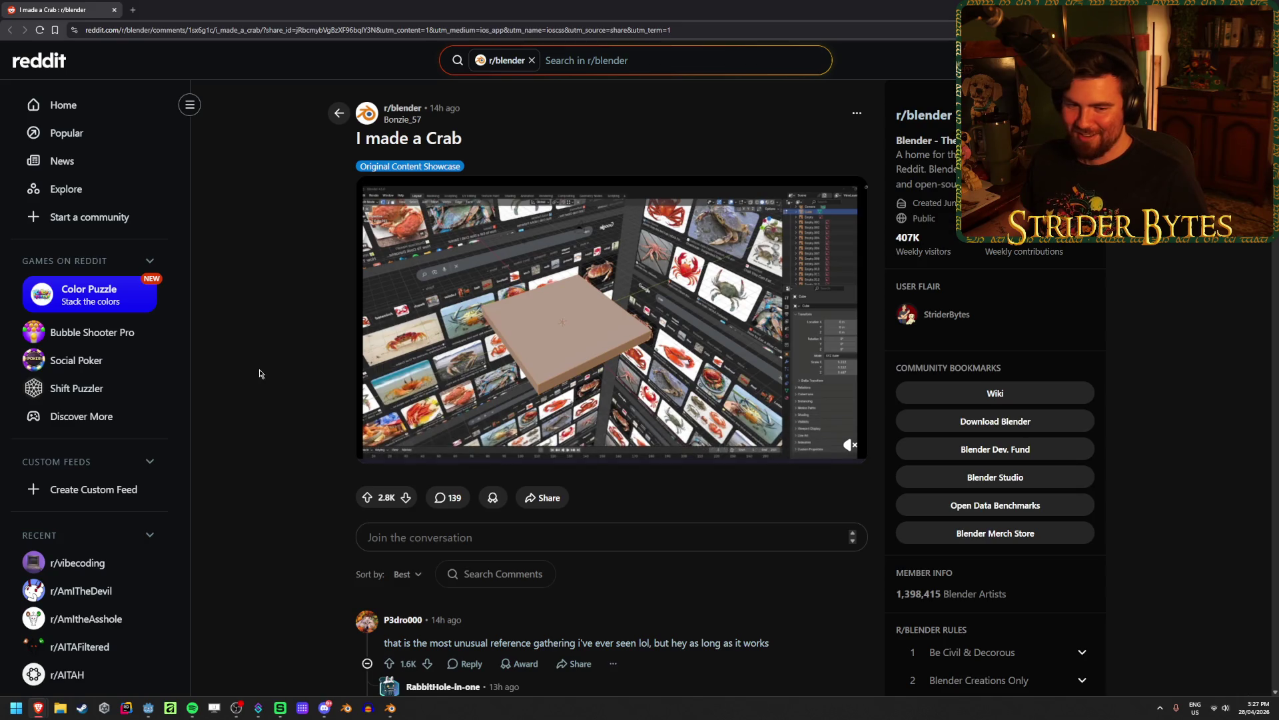
{"action": "key", "text": "alt+Tab"}
{"action": "mouse_move", "coordinate": [650, 343]}
{"action": "middle_mouse_down"}
{"action": "mouse_move", "coordinate": [719, 321]}
{"action": "mouse_move", "coordinate": [645, 348]}
{"action": "mouse_move", "coordinate": [669, 357]}
{"action": "middle_mouse_up"}
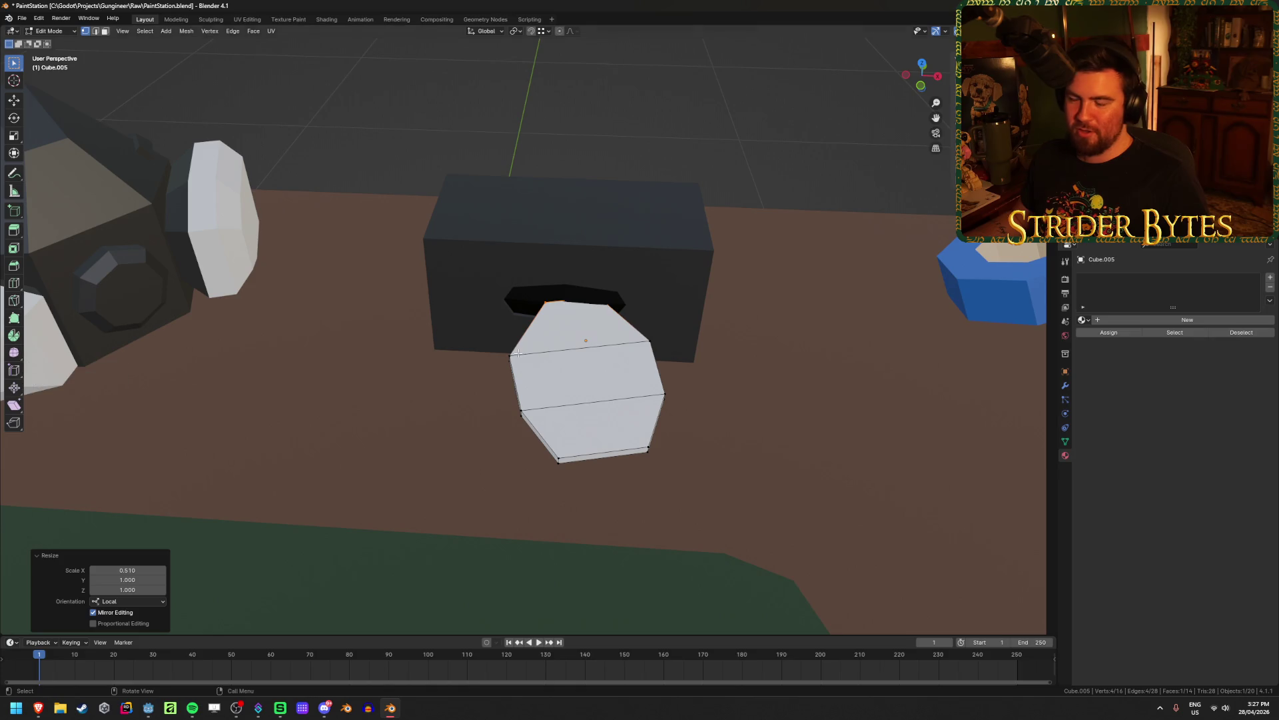
Select the flap's front edge loop and narrow it along X to 0.859
{"action": "left_click", "coordinate": [580, 348], "text": "alt"}
{"action": "middle_click_drag", "start_coordinate": [666, 387], "coordinate": [771, 418]}
{"action": "scroll", "coordinate": [772, 418], "scroll_direction": "up", "scroll_amount": 3}
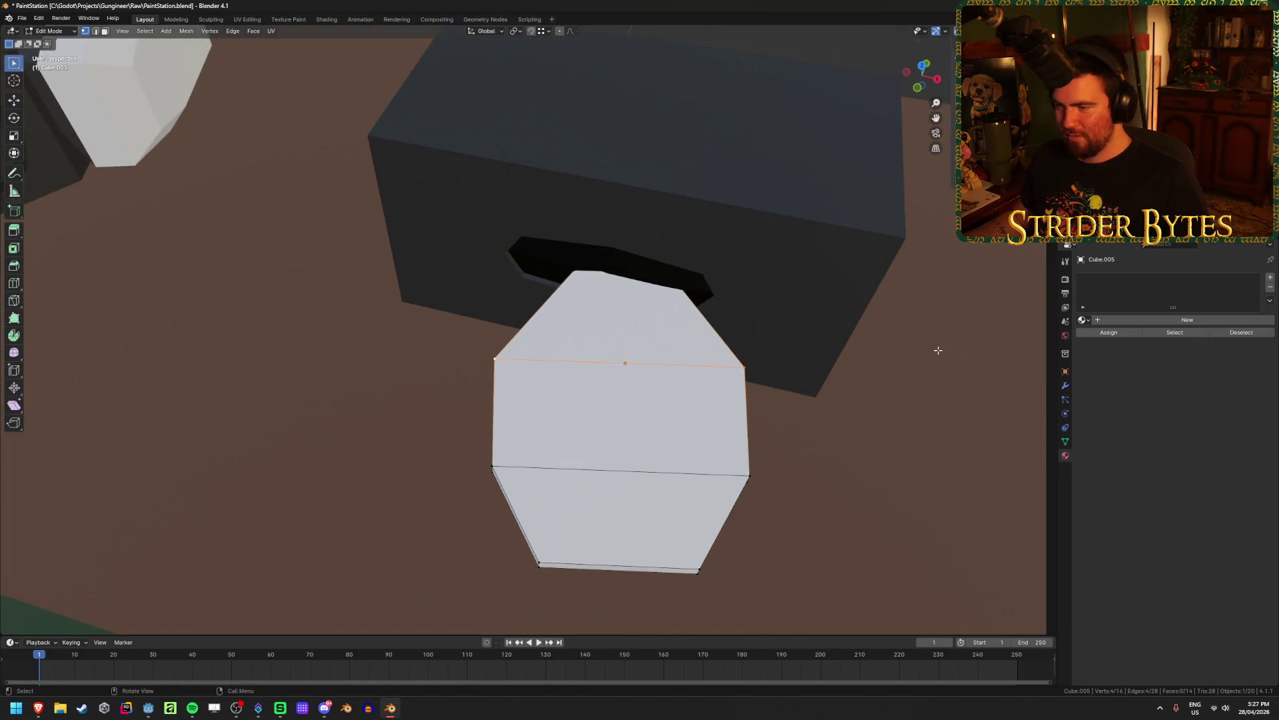
{"action": "key", "text": "s"}
{"action": "key", "text": "x"}
{"action": "key", "text": "x"}
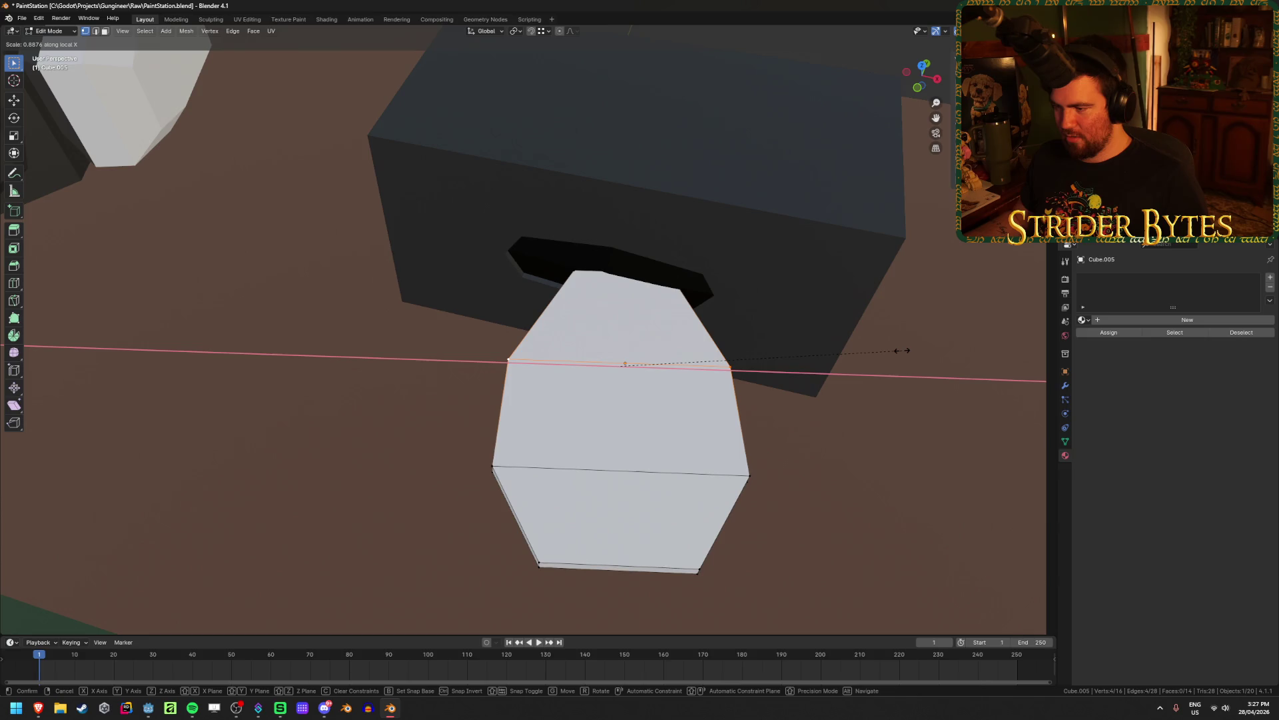
{"action": "left_click", "coordinate": [895, 354]}
Lower the selected vertices slightly along Z
{"action": "mouse_move", "coordinate": [895, 355]}
{"action": "middle_mouse_down"}
{"action": "mouse_move", "coordinate": [580, 375]}
{"action": "mouse_move", "coordinate": [600, 355]}
{"action": "mouse_move", "coordinate": [657, 373]}
{"action": "mouse_move", "coordinate": [717, 360]}
{"action": "middle_mouse_up"}
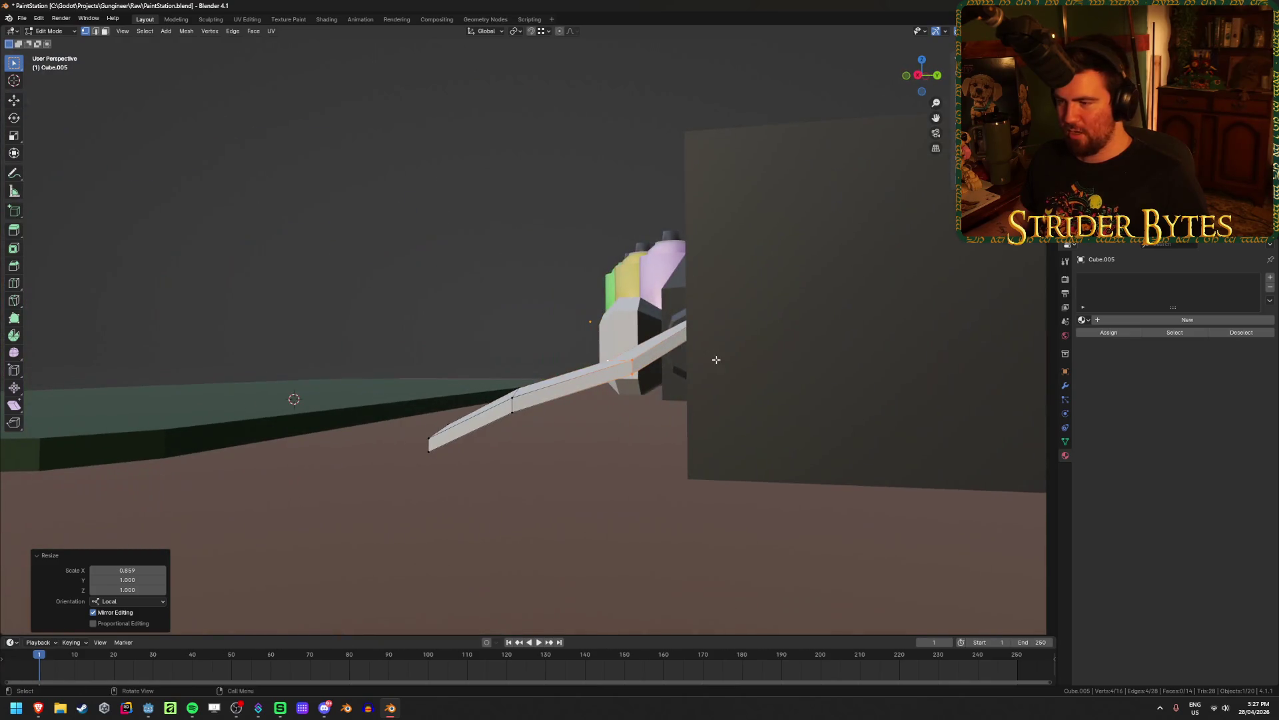
{"action": "key", "text": "shift+z"}
{"action": "middle_click_drag", "start_coordinate": [523, 362], "coordinate": [491, 363]}
{"action": "middle_click_drag", "start_coordinate": [569, 440], "coordinate": [626, 434], "text": "shift"}
{"action": "key", "text": "shift+z"}
{"action": "key", "text": "g"}
{"action": "key", "text": "z"}
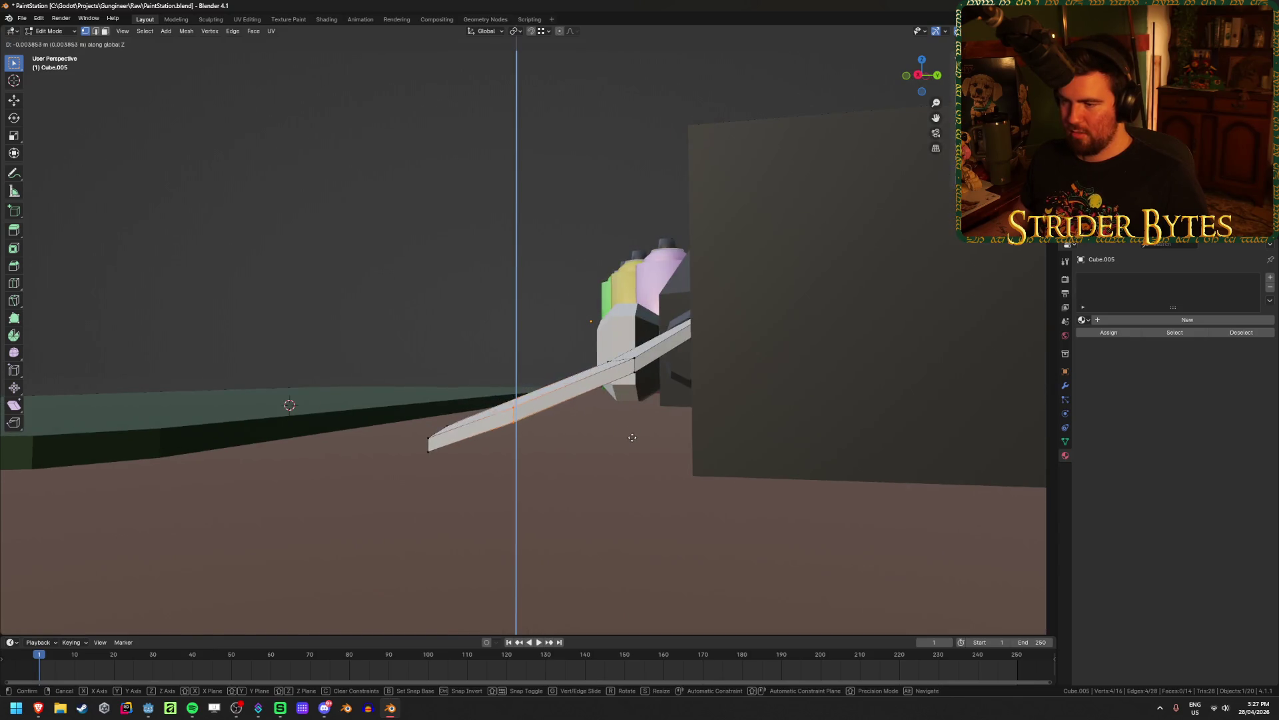
{"action": "left_click", "coordinate": [632, 444]}
Shift the vertices slightly sideways, readjust them vertically, then deselect all
{"action": "key", "text": "g"}
{"action": "key", "text": "shift+z"}
{"action": "left_click", "coordinate": [644, 443]}
{"action": "middle_click_drag", "start_coordinate": [643, 442], "coordinate": [605, 349]}
{"action": "key", "text": "shift+z"}
{"action": "key", "text": "g"}
{"action": "key", "text": "z"}
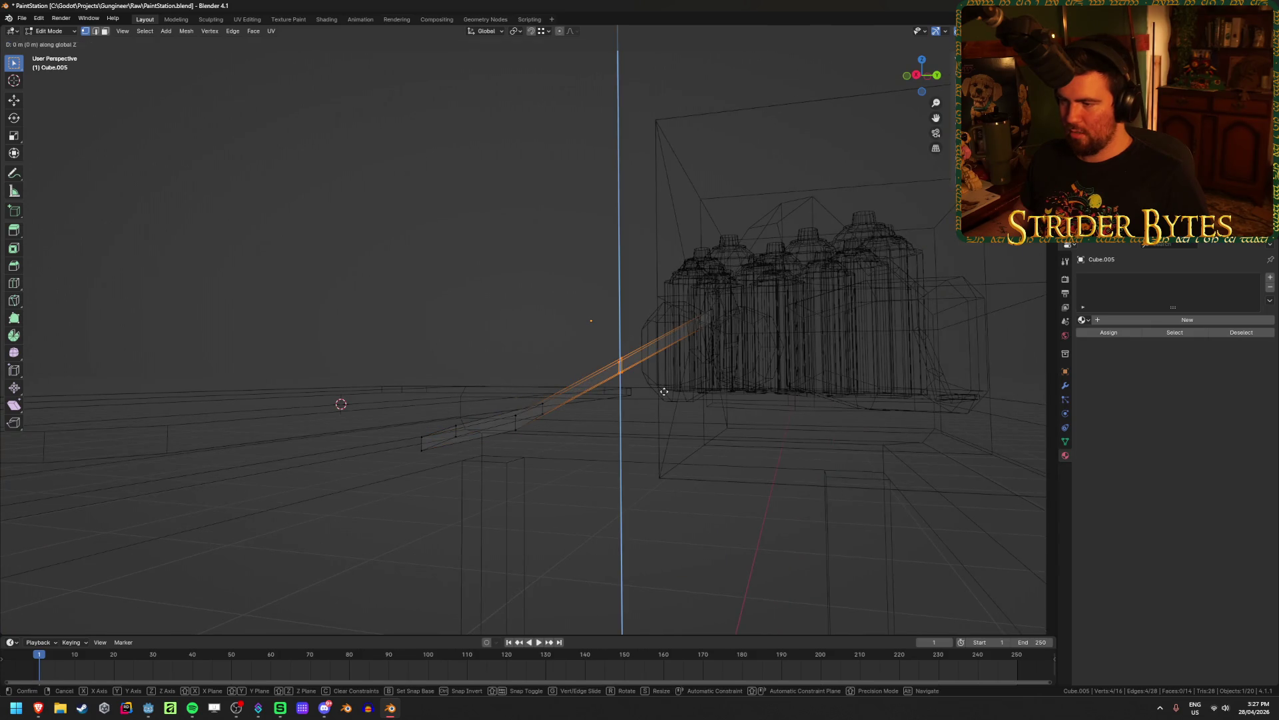
{"action": "left_click", "coordinate": [670, 402]}
{"action": "mouse_move", "coordinate": [672, 397]}
{"action": "middle_mouse_down"}
{"action": "mouse_move", "coordinate": [565, 471]}
{"action": "mouse_move", "coordinate": [713, 543]}
{"action": "middle_mouse_up"}
{"action": "key", "text": "alt+a"}
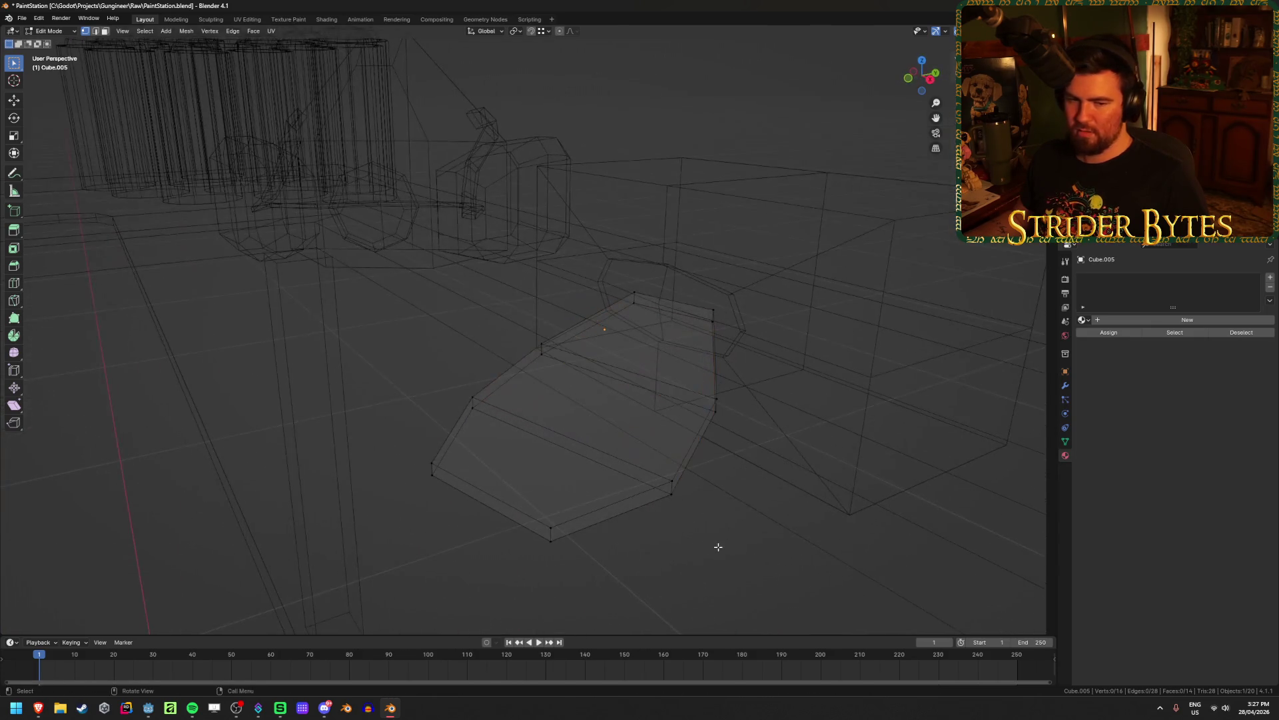
Save PaintStation.blend with Ctrl+S
{"action": "key", "text": "ctrl+s"}
{"action": "key", "text": "shift+z"}
{"action": "middle_click_drag", "start_coordinate": [482, 445], "coordinate": [458, 437]}
{"action": "scroll", "coordinate": [458, 437], "scroll_direction": "down", "scroll_amount": 1}
Assign the existing Black material to the flap
{"action": "key", "text": "Tab"}
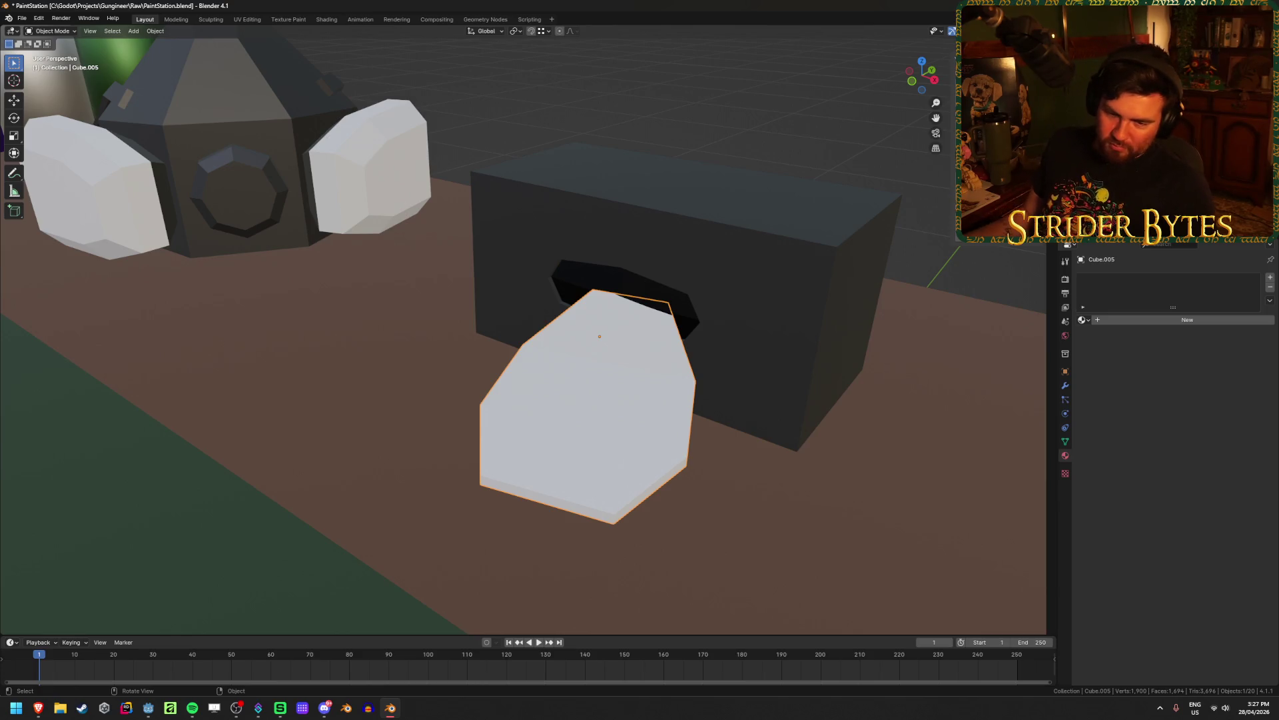
{"action": "mouse_move", "coordinate": [381, 386]}
{"action": "middle_mouse_down"}
{"action": "mouse_move", "coordinate": [369, 394]}
{"action": "mouse_move", "coordinate": [406, 397]}
{"action": "middle_mouse_up"}
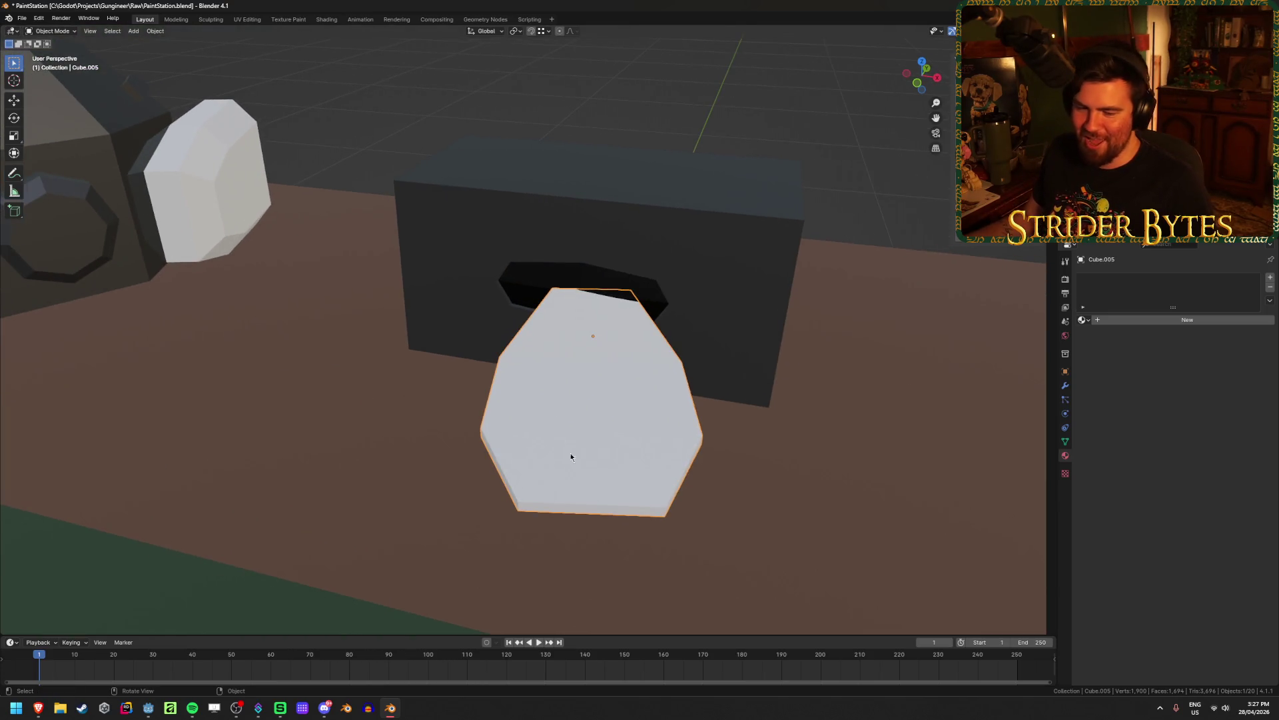
{"action": "mouse_move", "coordinate": [581, 461]}
{"action": "middle_mouse_down"}
{"action": "mouse_move", "coordinate": [560, 460]}
{"action": "mouse_move", "coordinate": [553, 494]}
{"action": "mouse_move", "coordinate": [562, 453]}
{"action": "mouse_move", "coordinate": [629, 509]}
{"action": "mouse_move", "coordinate": [654, 508]}
{"action": "mouse_move", "coordinate": [476, 397]}
{"action": "mouse_move", "coordinate": [569, 380]}
{"action": "middle_mouse_up"}
{"action": "key", "text": "Tab"}
{"action": "left_click", "coordinate": [560, 460]}
{"action": "key", "text": "Tab"}
{"action": "left_click", "coordinate": [1083, 320]}
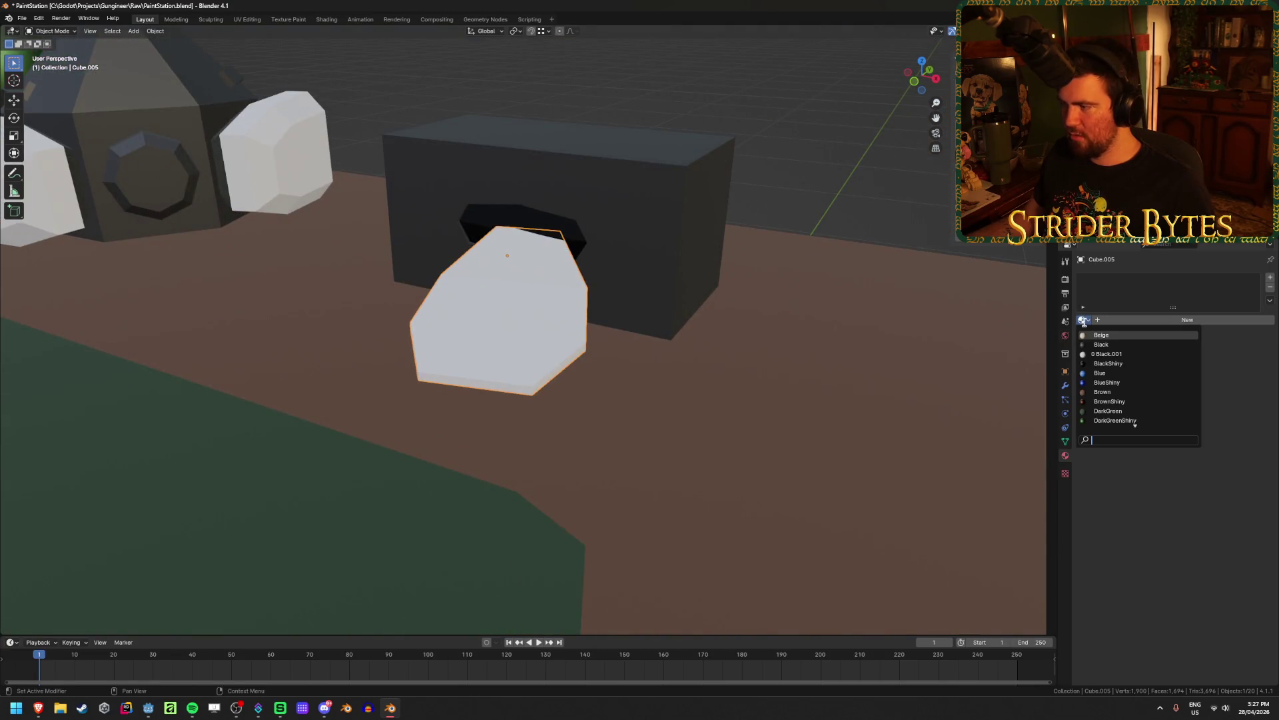
{"action": "left_click", "coordinate": [1111, 344]}
Orbit out to view the whole table, then bring up the browser's glove reference image
{"action": "mouse_move", "coordinate": [585, 437]}
{"action": "middle_mouse_down"}
{"action": "mouse_move", "coordinate": [563, 465]}
{"action": "mouse_move", "coordinate": [486, 437]}
{"action": "middle_mouse_up"}
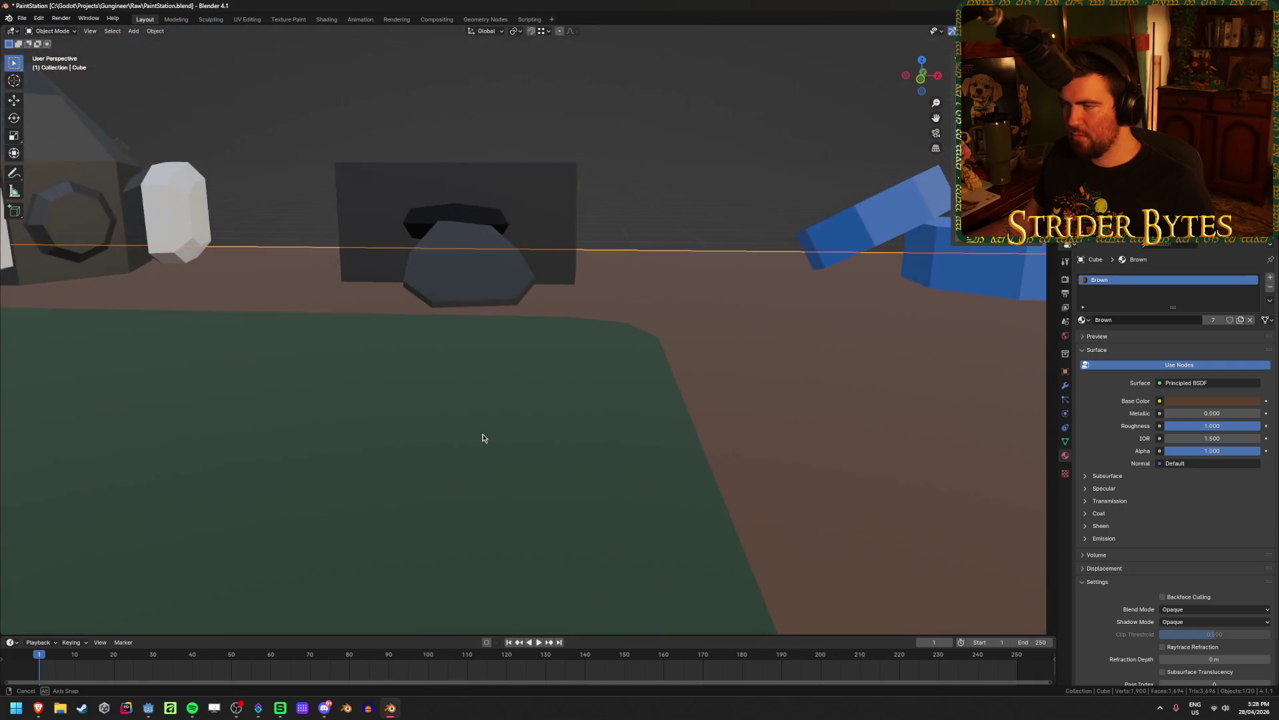
{"action": "scroll", "coordinate": [460, 296], "scroll_direction": "up", "scroll_amount": 1}
{"action": "middle_click_drag", "start_coordinate": [460, 295], "coordinate": [541, 321]}
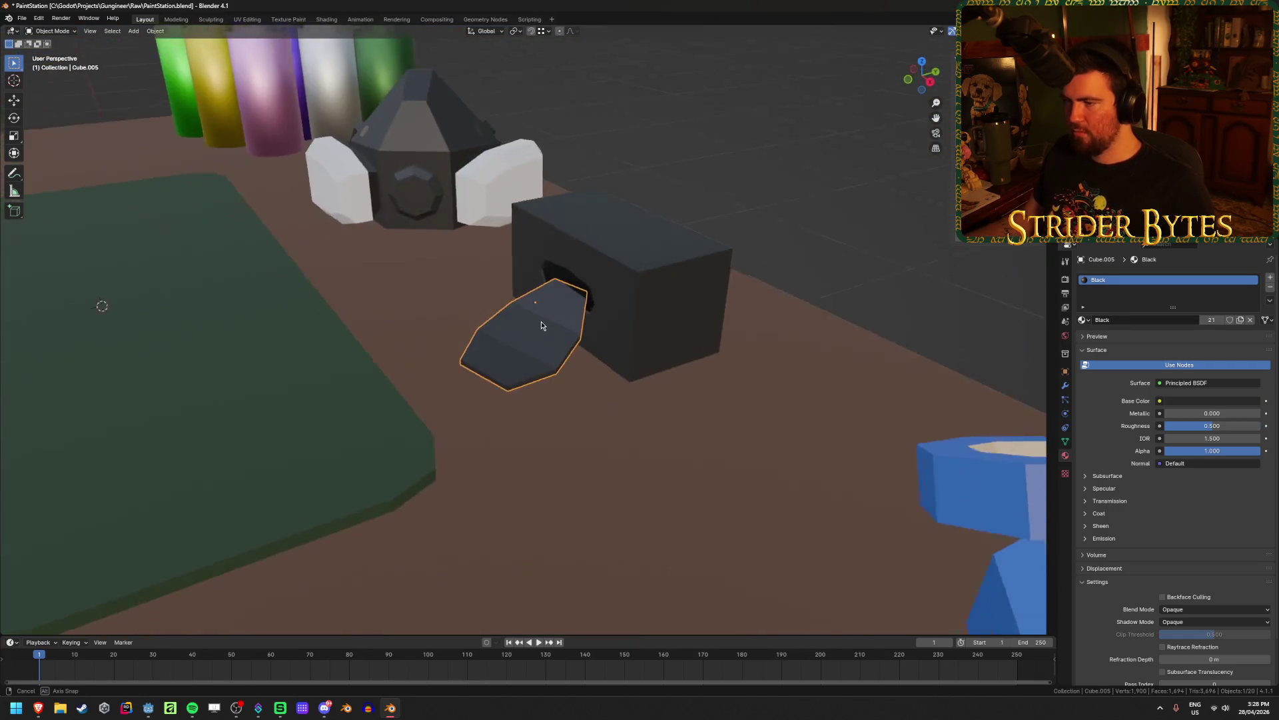
{"action": "scroll", "coordinate": [541, 321], "scroll_direction": "down", "scroll_amount": 8}
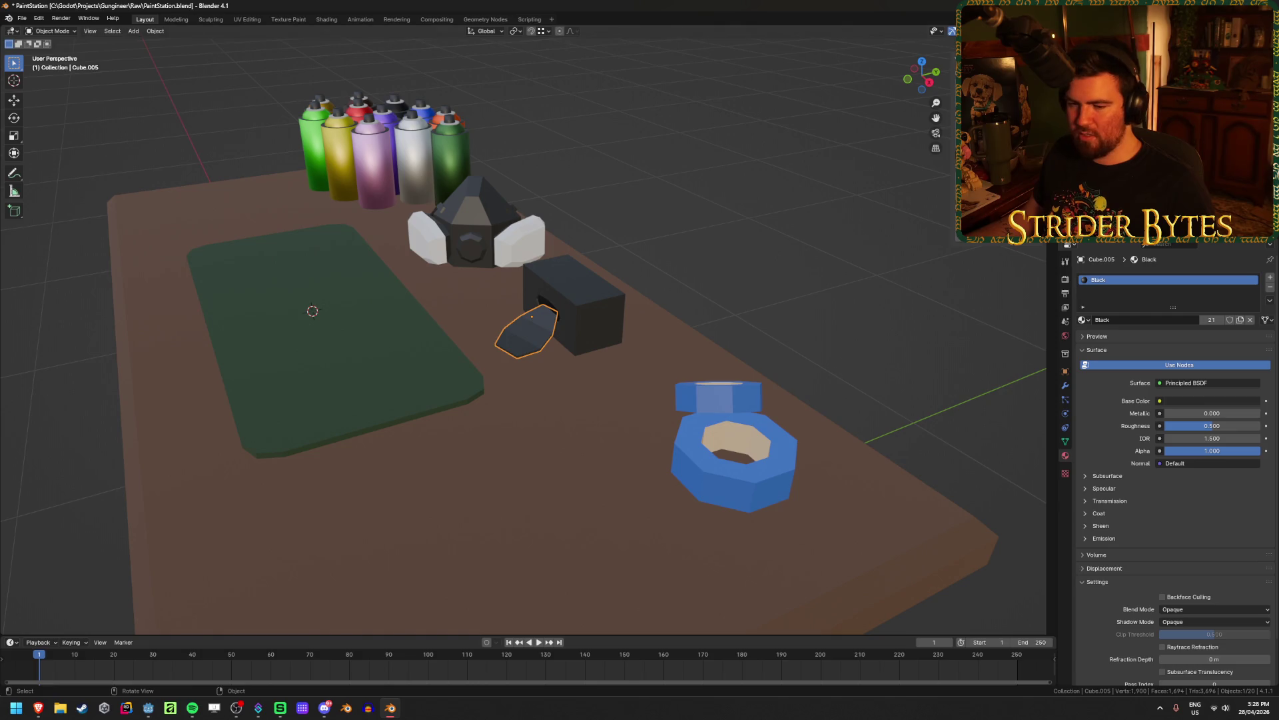
{"action": "mouse_move", "coordinate": [38, 710]}
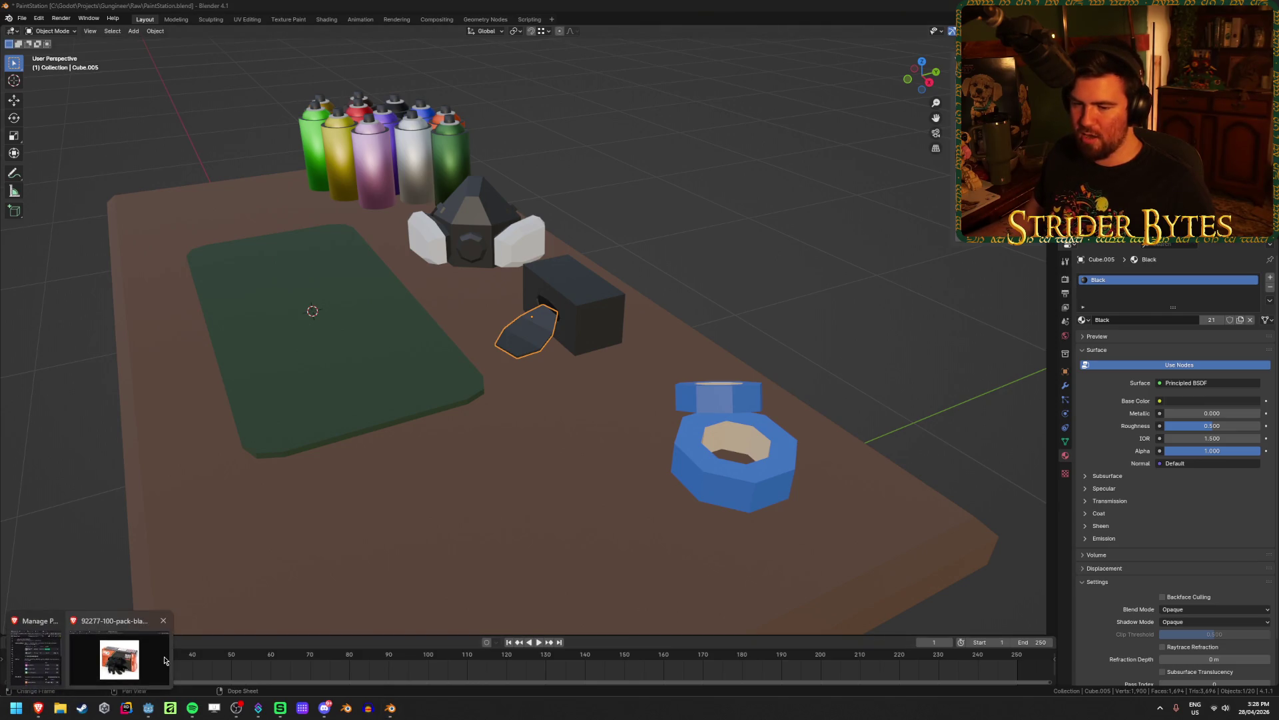
{"action": "left_click", "coordinate": [121, 661]}
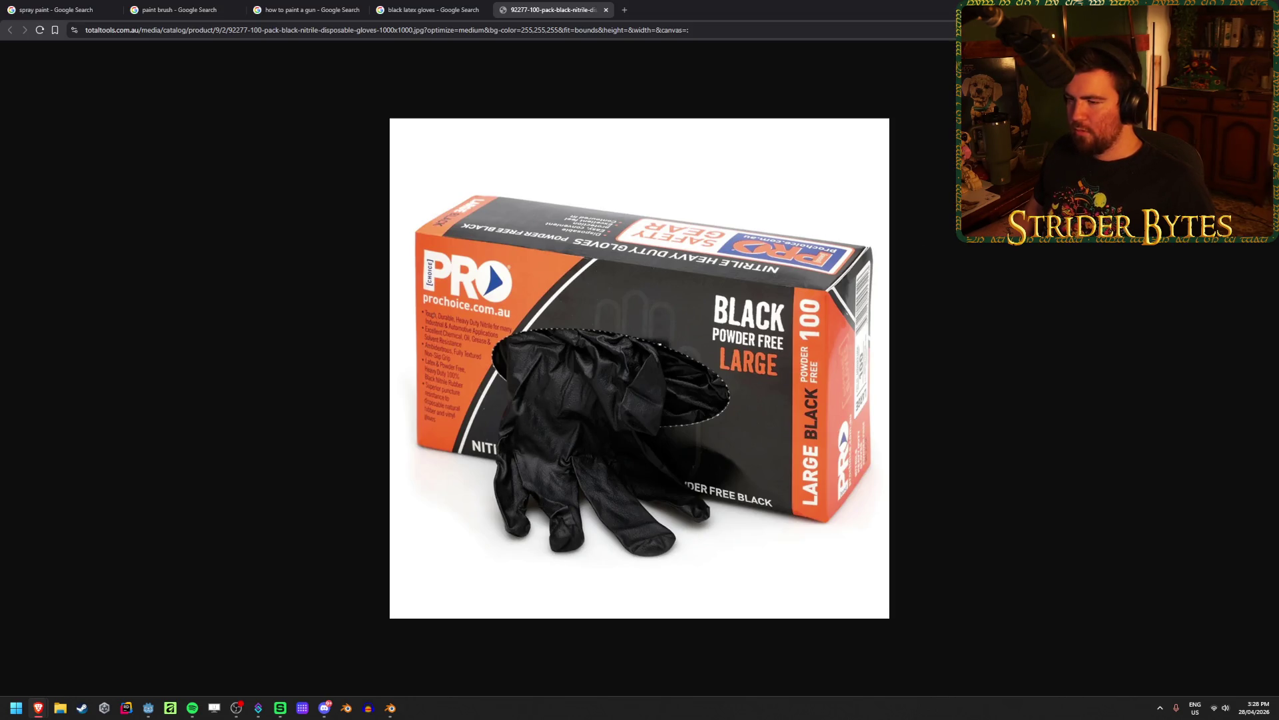
Return to Blender and tilt the view down toward the black plate's flap
{"action": "key", "text": "alt+Tab"}
{"action": "scroll", "coordinate": [542, 415], "scroll_direction": "up", "scroll_amount": 6}
{"action": "mouse_move", "coordinate": [542, 415]}
{"action": "middle_mouse_down"}
{"action": "mouse_move", "coordinate": [545, 353]}
{"action": "mouse_move", "coordinate": [577, 294]}
{"action": "mouse_move", "coordinate": [549, 308]}
{"action": "middle_mouse_up"}
Add a centred loop cut across the flap and rotate it 6.84° in top view
{"action": "key", "text": "Tab"}
{"action": "key", "text": "ctrl+r"}
{"action": "left_click", "coordinate": [540, 314]}
{"action": "right_click", "coordinate": [539, 314]}
{"action": "key", "text": "KP_7"}
{"action": "key", "text": "r"}
{"action": "left_click", "coordinate": [794, 297]}
{"action": "mouse_move", "coordinate": [793, 297]}
{"action": "middle_mouse_down"}
{"action": "mouse_move", "coordinate": [728, 280]}
{"action": "mouse_move", "coordinate": [642, 195]}
{"action": "middle_mouse_up"}
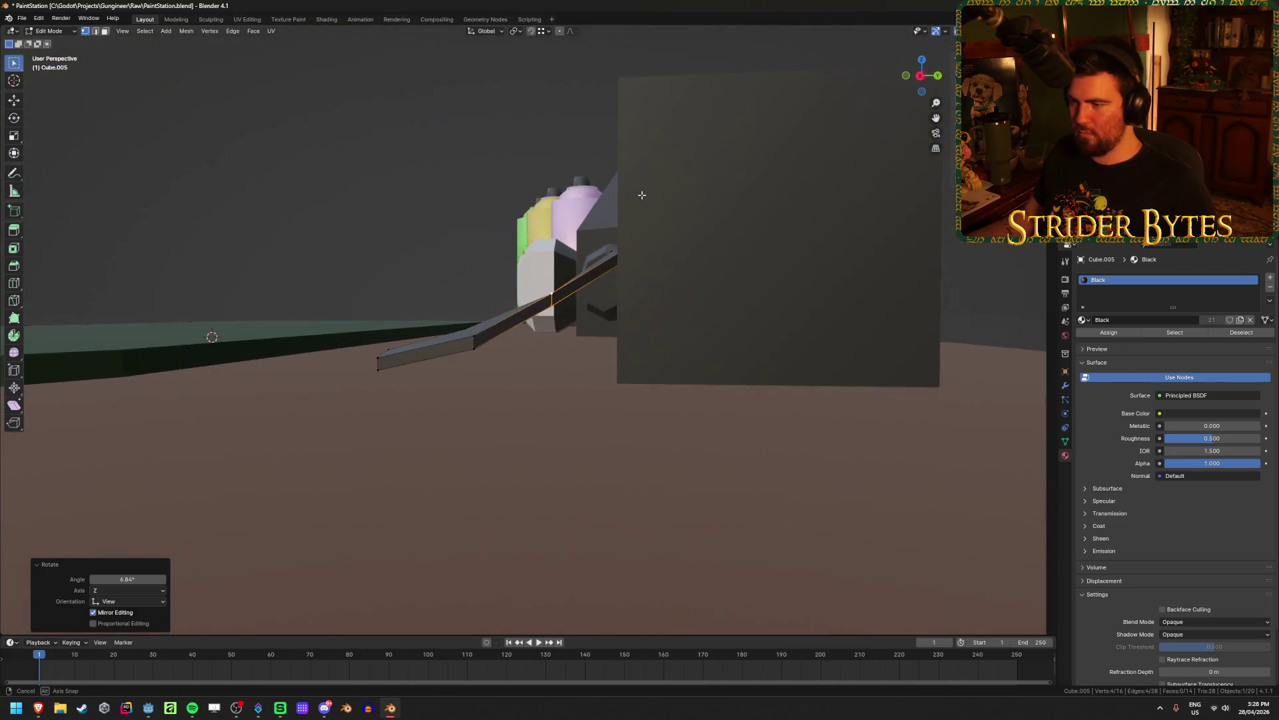
Reposition the flap's edge loop and rotate it a further 5.66°
{"action": "key", "text": "g"}
{"action": "left_click", "coordinate": [685, 200]}
{"action": "mouse_move", "coordinate": [422, 306]}
{"action": "middle_mouse_down"}
{"action": "mouse_move", "coordinate": [404, 338]}
{"action": "mouse_move", "coordinate": [586, 330]}
{"action": "mouse_move", "coordinate": [713, 422]}
{"action": "middle_mouse_up"}
{"action": "key", "text": "g"}
{"action": "left_click", "coordinate": [606, 328]}
{"action": "key", "text": "s"}
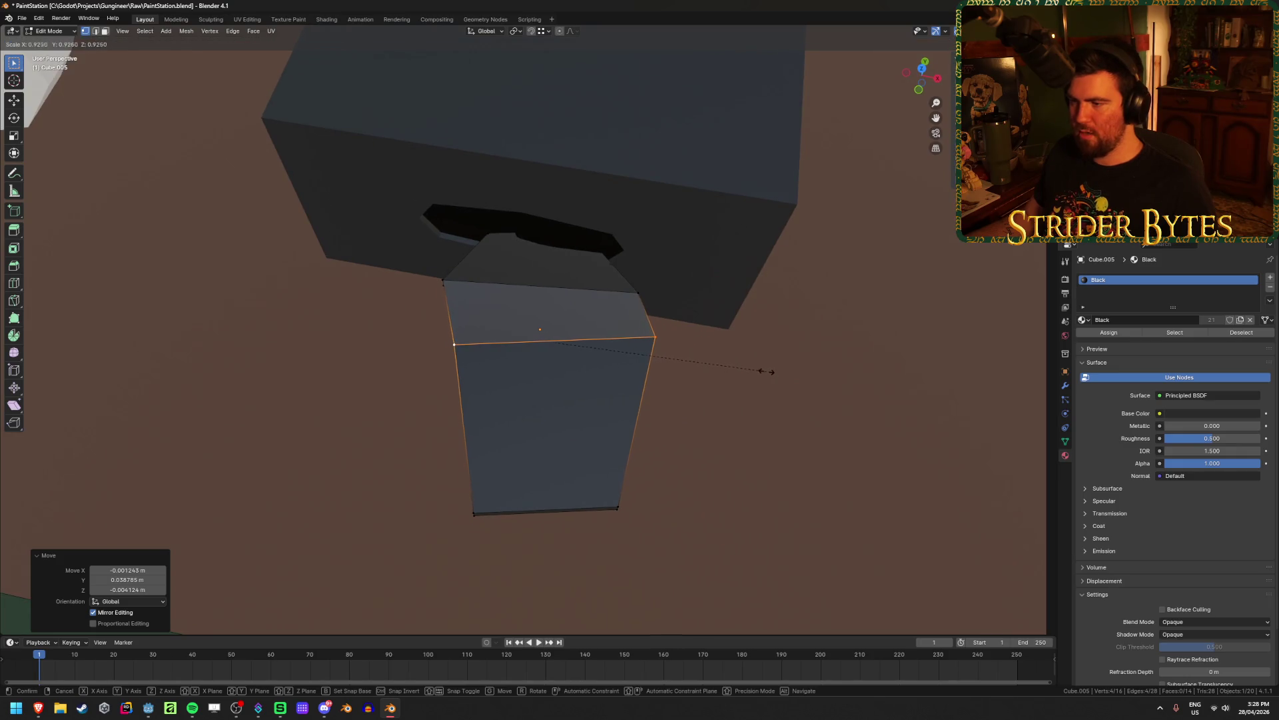
{"action": "right_click", "coordinate": [770, 367]}
{"action": "mouse_move", "coordinate": [773, 361]}
{"action": "middle_mouse_down"}
{"action": "mouse_move", "coordinate": [779, 385]}
{"action": "mouse_move", "coordinate": [793, 385]}
{"action": "middle_mouse_up"}
{"action": "key", "text": "r"}
{"action": "left_click", "coordinate": [785, 407]}
{"action": "key", "text": "g"}
{"action": "left_click", "coordinate": [766, 409]}
Box-select the flap's bottom edge in see-through view and move it in top view
{"action": "key", "text": "alt+z"}
{"action": "key", "text": "b"}
{"action": "left_click_drag", "start_coordinate": [501, 451], "coordinate": [717, 543]}
{"action": "key", "text": "alt+z"}
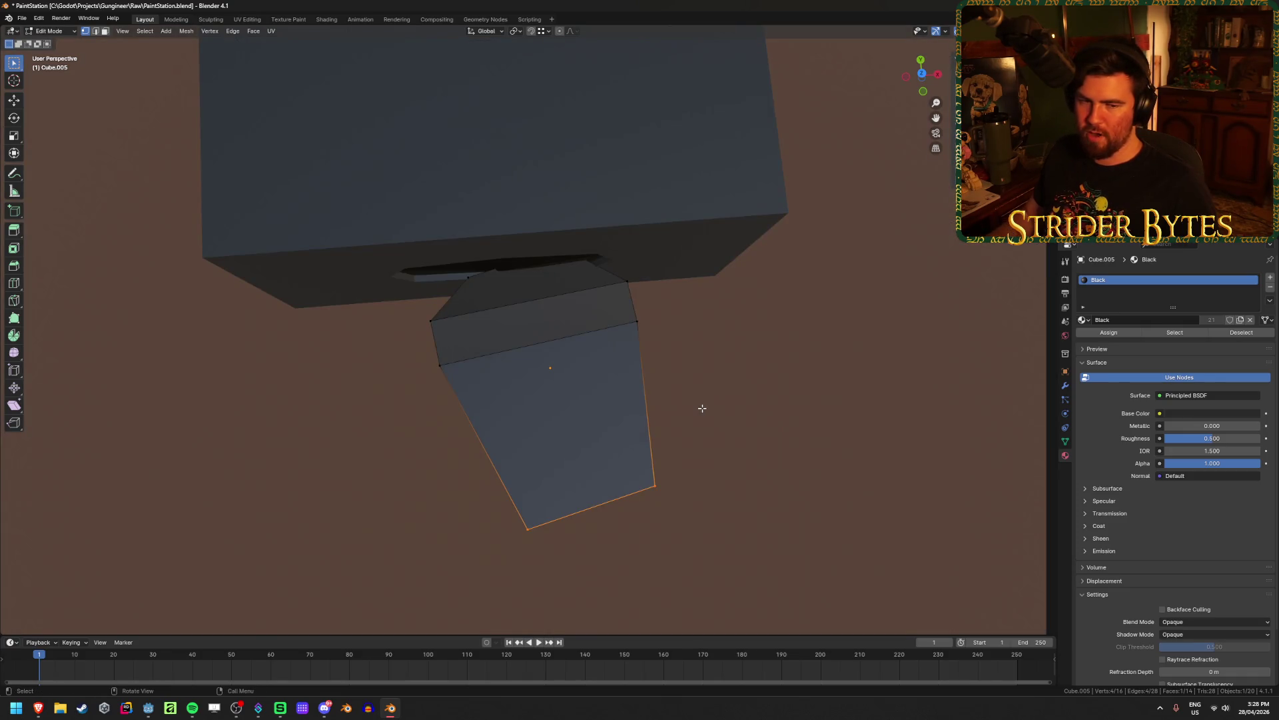
{"action": "key", "text": "KP_7"}
{"action": "key", "text": "g"}
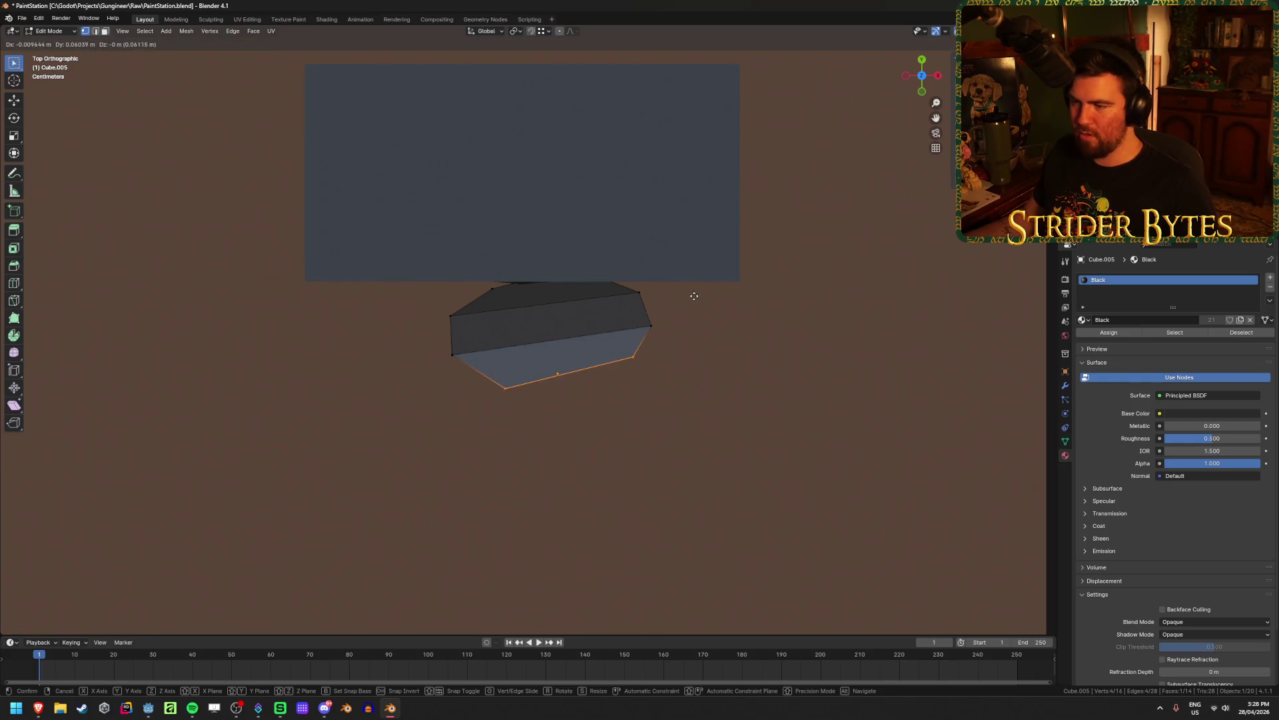
{"action": "left_click", "coordinate": [694, 305]}
{"action": "middle_click_drag", "start_coordinate": [709, 389], "coordinate": [686, 323]}
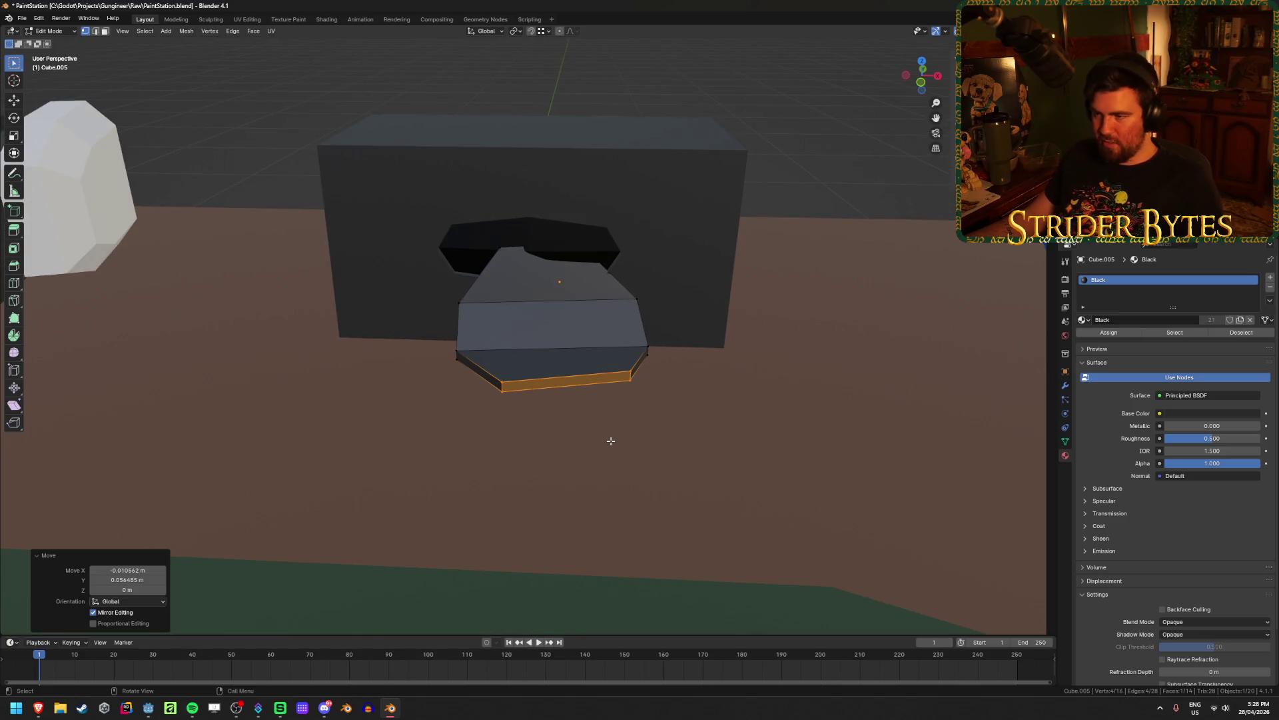
{"action": "scroll", "coordinate": [611, 441], "scroll_direction": "up", "scroll_amount": 2}
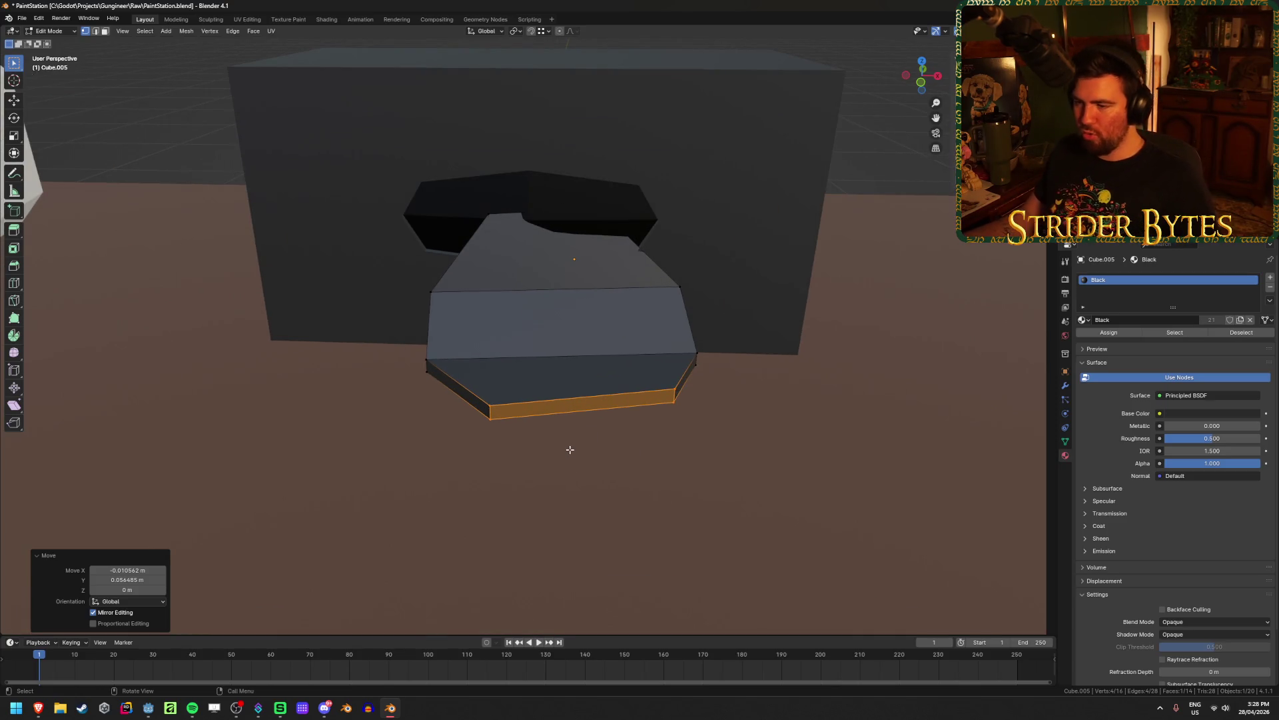
After undoing trial subdivisions, subdivide the palm's two lower front edges with one cut
{"action": "key", "text": "3"}
{"action": "left_click", "coordinate": [587, 407]}
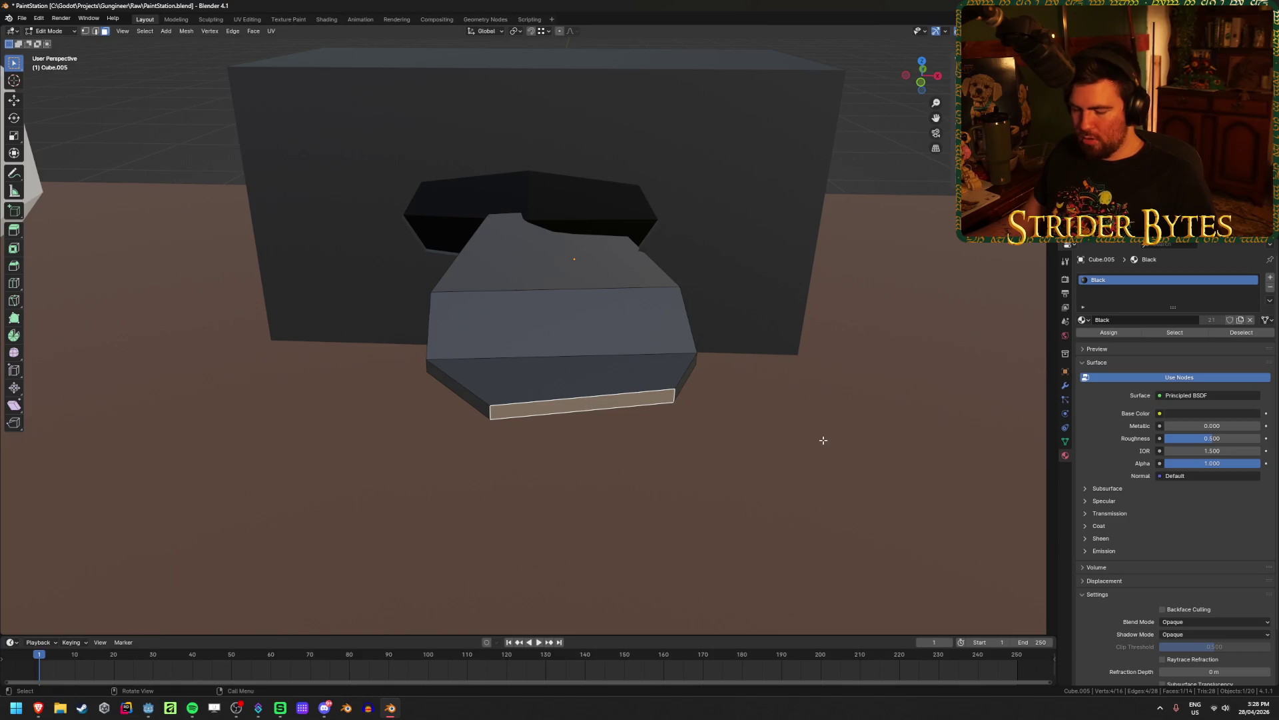
{"action": "right_click", "coordinate": [824, 440]}
{"action": "left_click", "coordinate": [824, 441]}
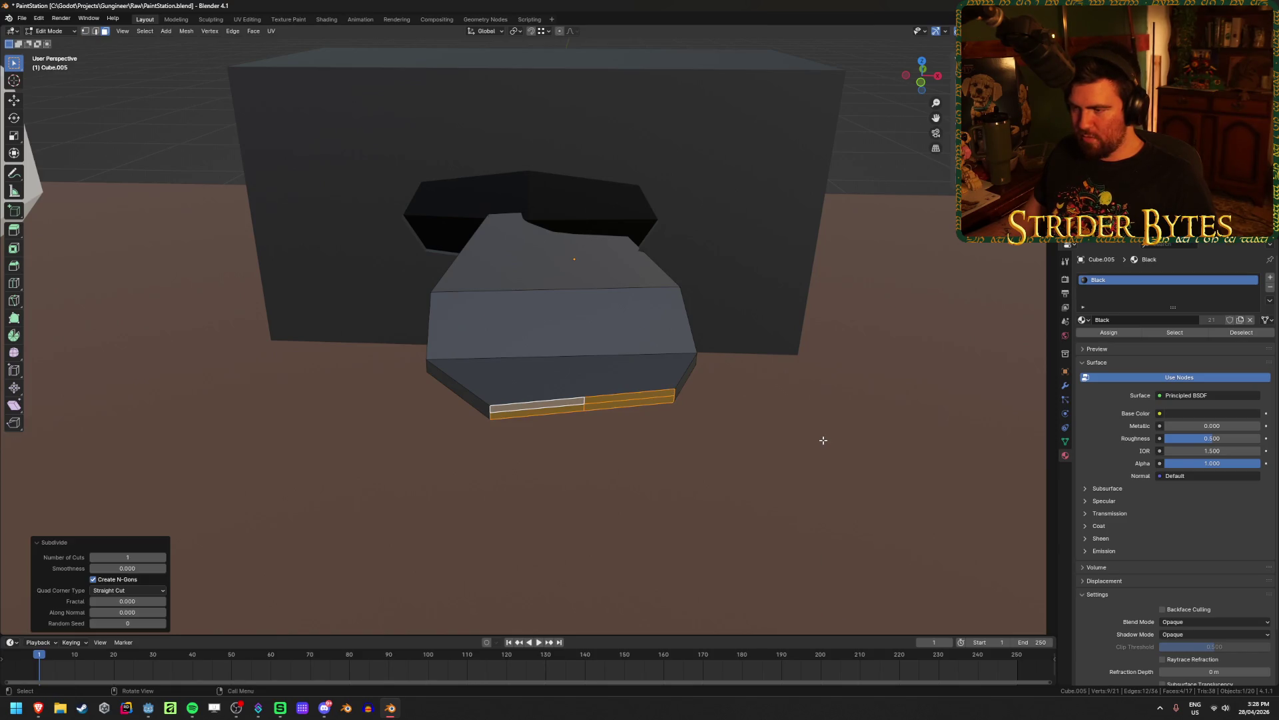
{"action": "key", "text": "ctrl+z"}
{"action": "key", "text": "ctrl+z"}
{"action": "key", "text": "ctrl+z"}
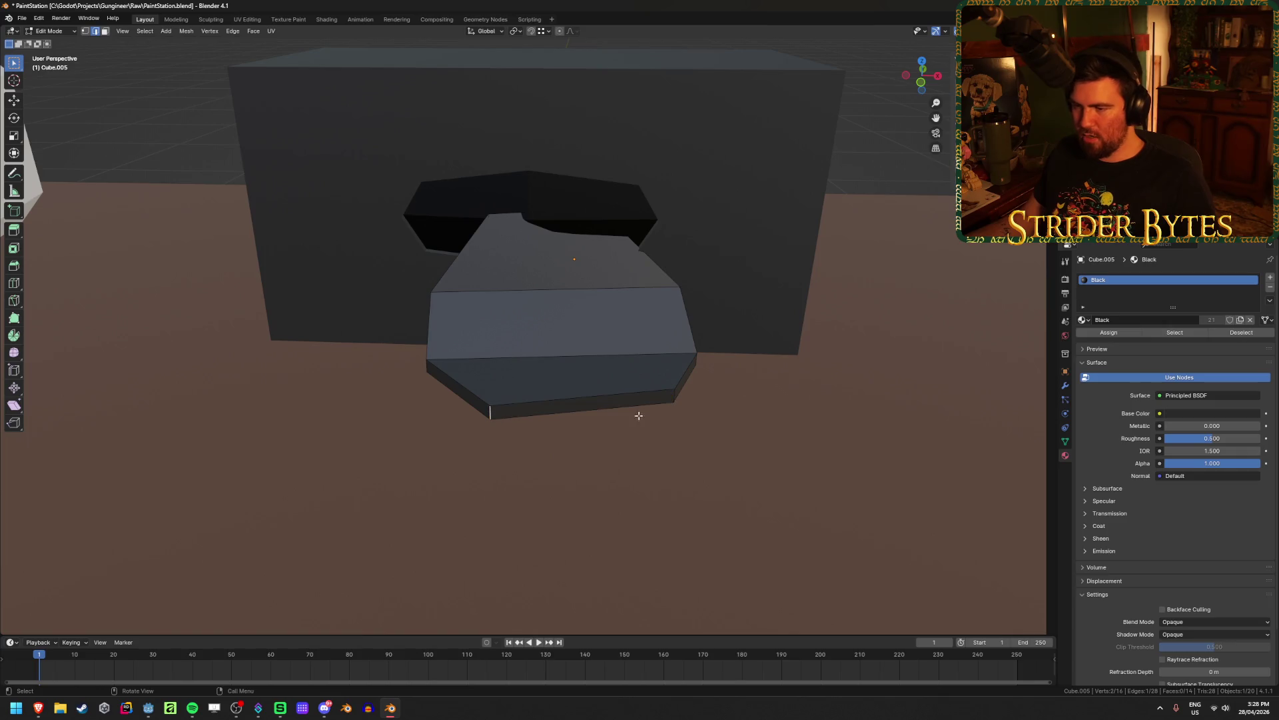
{"action": "left_click", "coordinate": [674, 395], "text": "shift"}
{"action": "right_click", "coordinate": [677, 397]}
{"action": "left_click", "coordinate": [726, 403]}
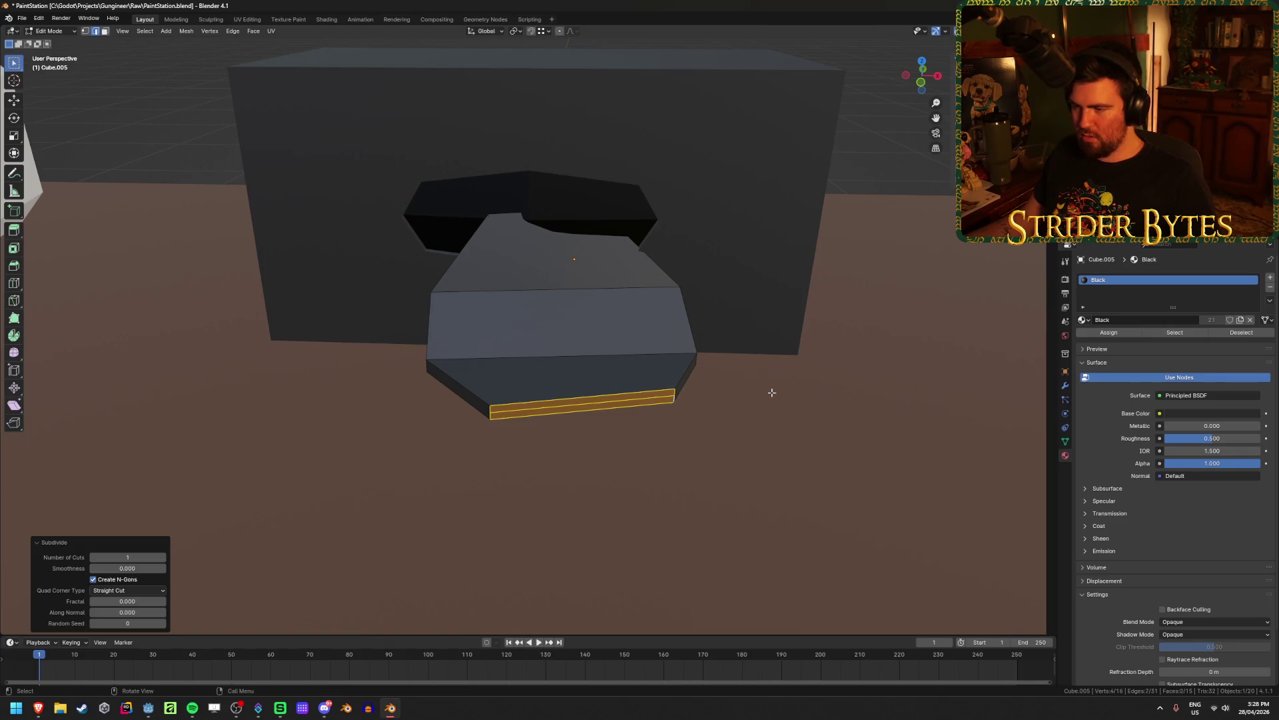
{"action": "key", "text": "ctrl+z"}
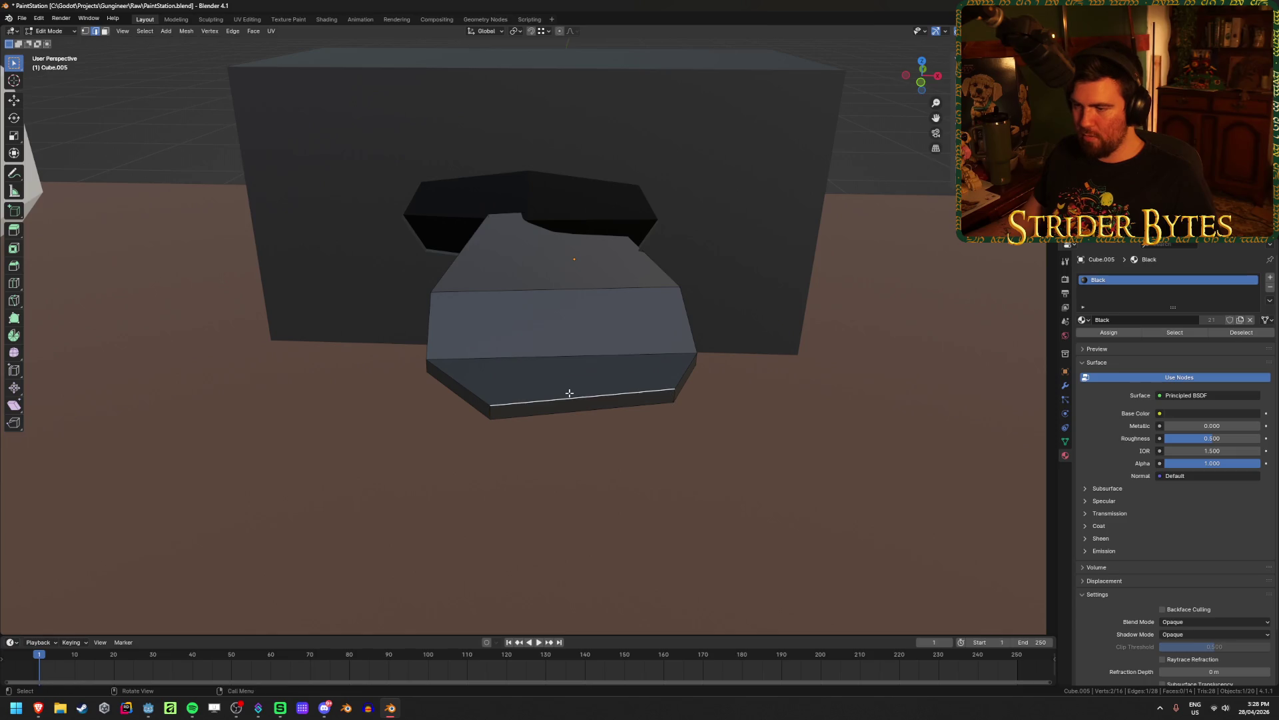
{"action": "right_click", "coordinate": [703, 394]}
{"action": "left_click", "coordinate": [715, 397]}
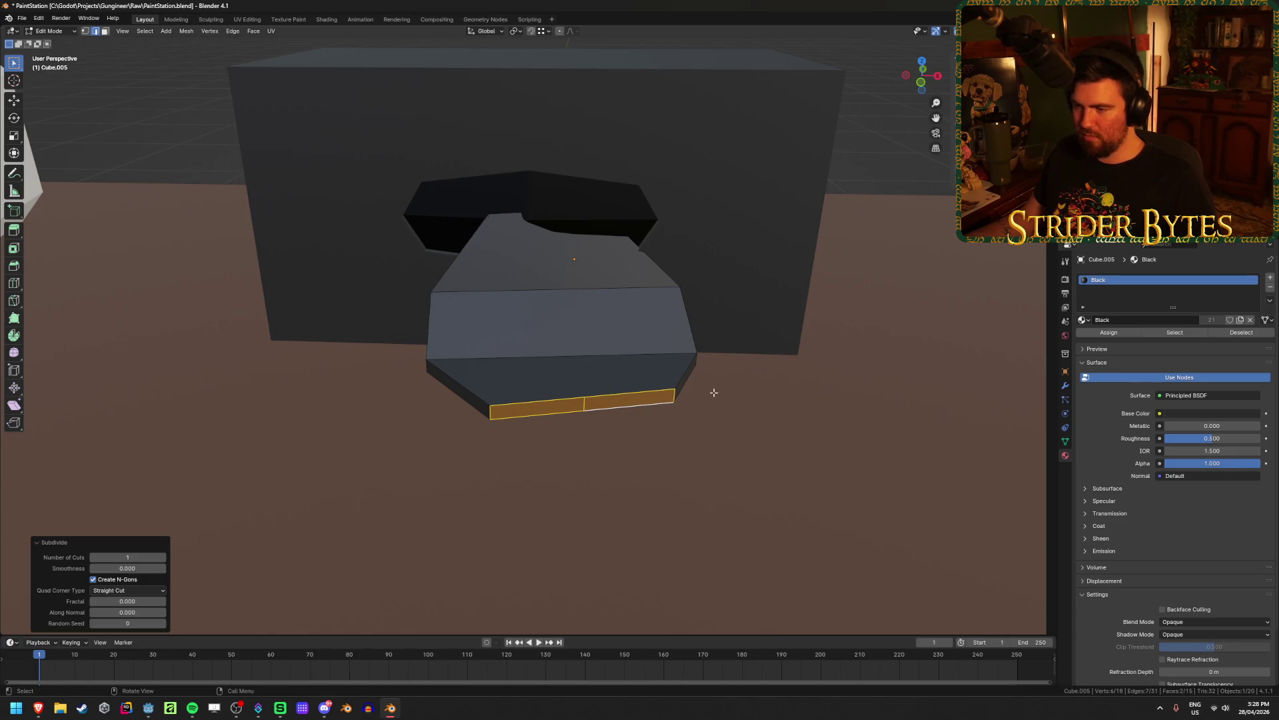
{"action": "left_click", "coordinate": [540, 397]}
Subdivide the pair of edges on the palm's left half
{"action": "left_click", "coordinate": [537, 411], "text": "shift"}
{"action": "right_click", "coordinate": [628, 404]}
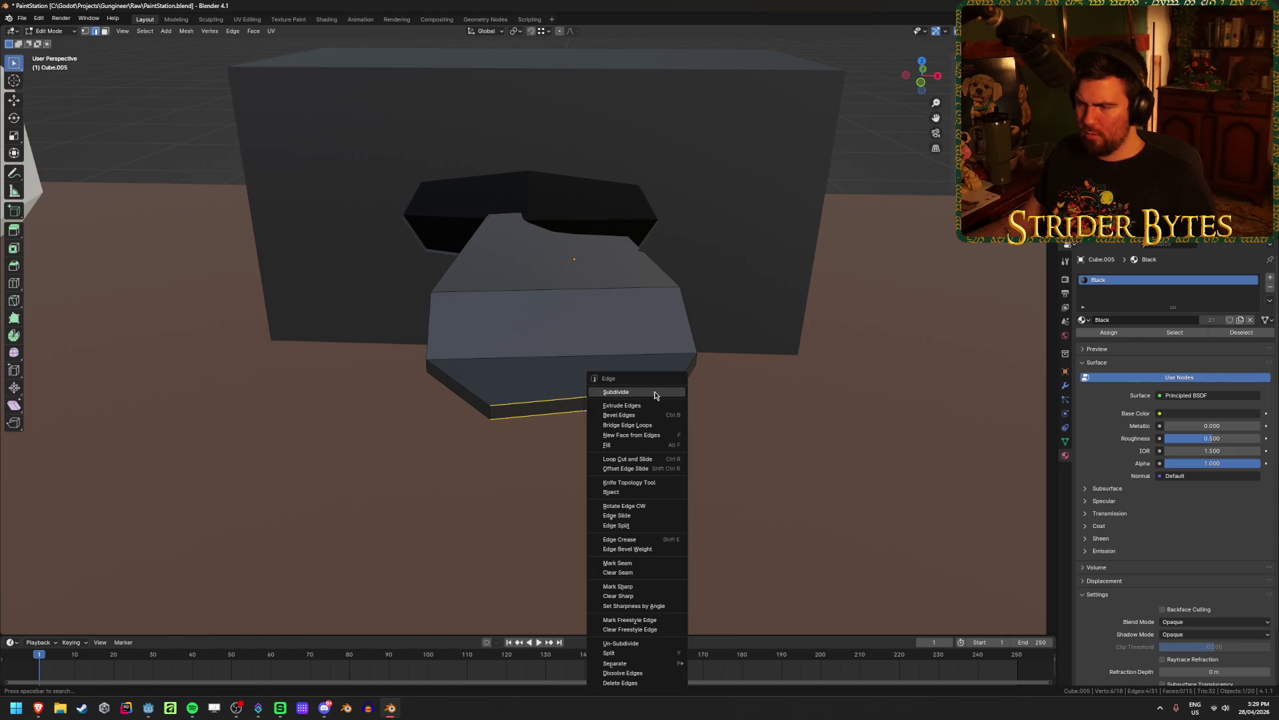
{"action": "left_click", "coordinate": [665, 390]}
{"action": "left_click", "coordinate": [527, 437]}
Extrude a small lower palm face outward into the first finger
{"action": "key", "text": "3"}
{"action": "left_click", "coordinate": [514, 411]}
{"action": "mouse_move", "coordinate": [514, 410]}
{"action": "middle_mouse_down"}
{"action": "mouse_move", "coordinate": [628, 485]}
{"action": "mouse_move", "coordinate": [691, 508]}
{"action": "mouse_move", "coordinate": [688, 489]}
{"action": "mouse_move", "coordinate": [543, 442]}
{"action": "middle_mouse_up"}
{"action": "key", "text": "e"}
{"action": "left_click", "coordinate": [674, 522]}
{"action": "key", "text": "g"}
{"action": "left_click", "coordinate": [637, 514]}
{"action": "key", "text": "e"}
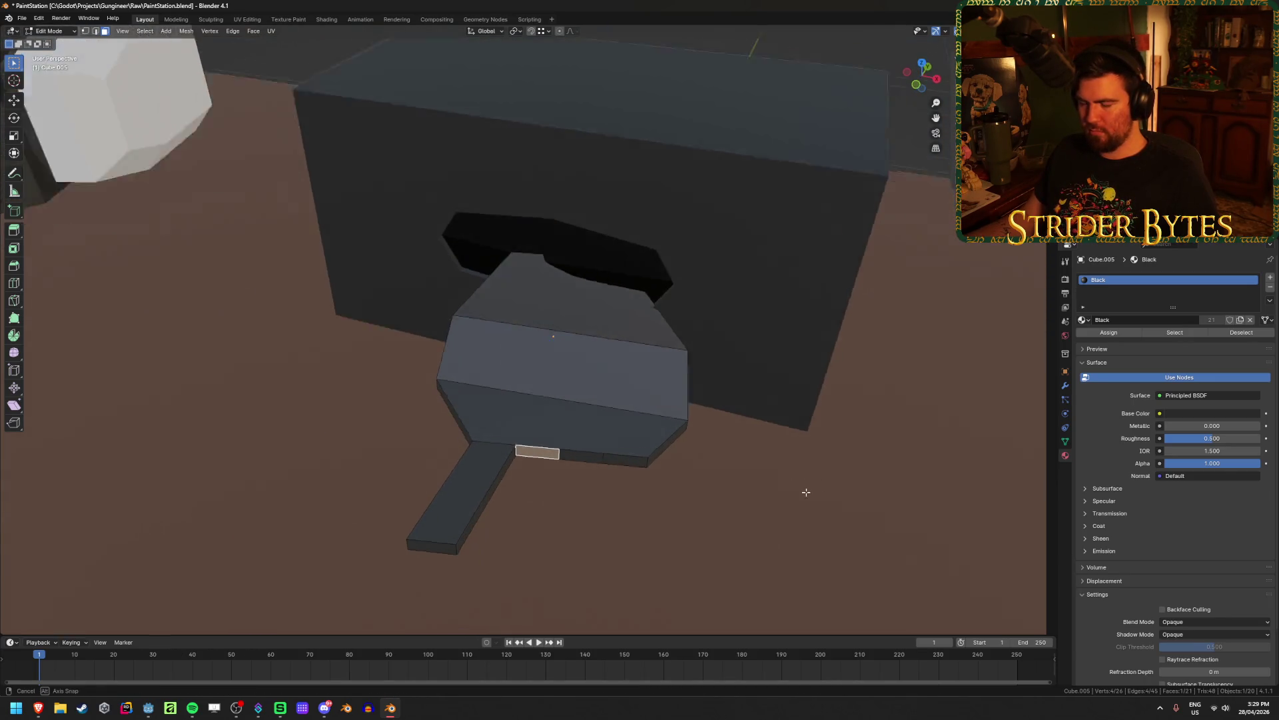
{"action": "middle_click_drag", "start_coordinate": [806, 492], "coordinate": [742, 522]}
{"action": "left_click", "coordinate": [653, 578]}
Extrude a second finger and shift the middle finger's end sideways on the ground plane
{"action": "mouse_move", "coordinate": [653, 577]}
{"action": "middle_mouse_down"}
{"action": "mouse_move", "coordinate": [671, 465]}
{"action": "mouse_move", "coordinate": [708, 528]}
{"action": "mouse_move", "coordinate": [574, 425]}
{"action": "mouse_move", "coordinate": [631, 503]}
{"action": "mouse_move", "coordinate": [637, 440]}
{"action": "mouse_move", "coordinate": [575, 499]}
{"action": "middle_mouse_up"}
{"action": "left_click", "coordinate": [509, 491]}
{"action": "key", "text": "e"}
{"action": "left_click", "coordinate": [701, 615]}
{"action": "left_click", "coordinate": [568, 492]}
{"action": "key", "text": "g"}
{"action": "key", "text": "shift+z"}
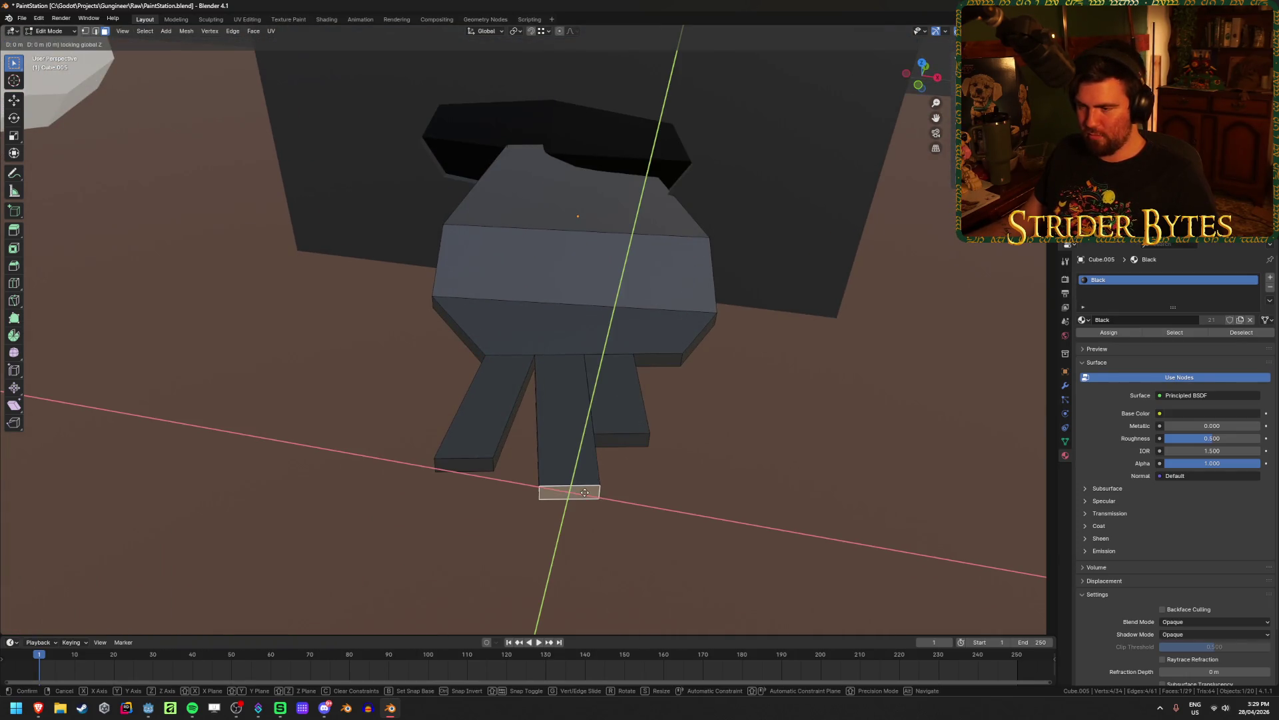
{"action": "left_click", "coordinate": [690, 407]}
Extrude a fourth finger and level-move the fourth and third finger ends
{"action": "left_click", "coordinate": [663, 360]}
{"action": "key", "text": "e"}
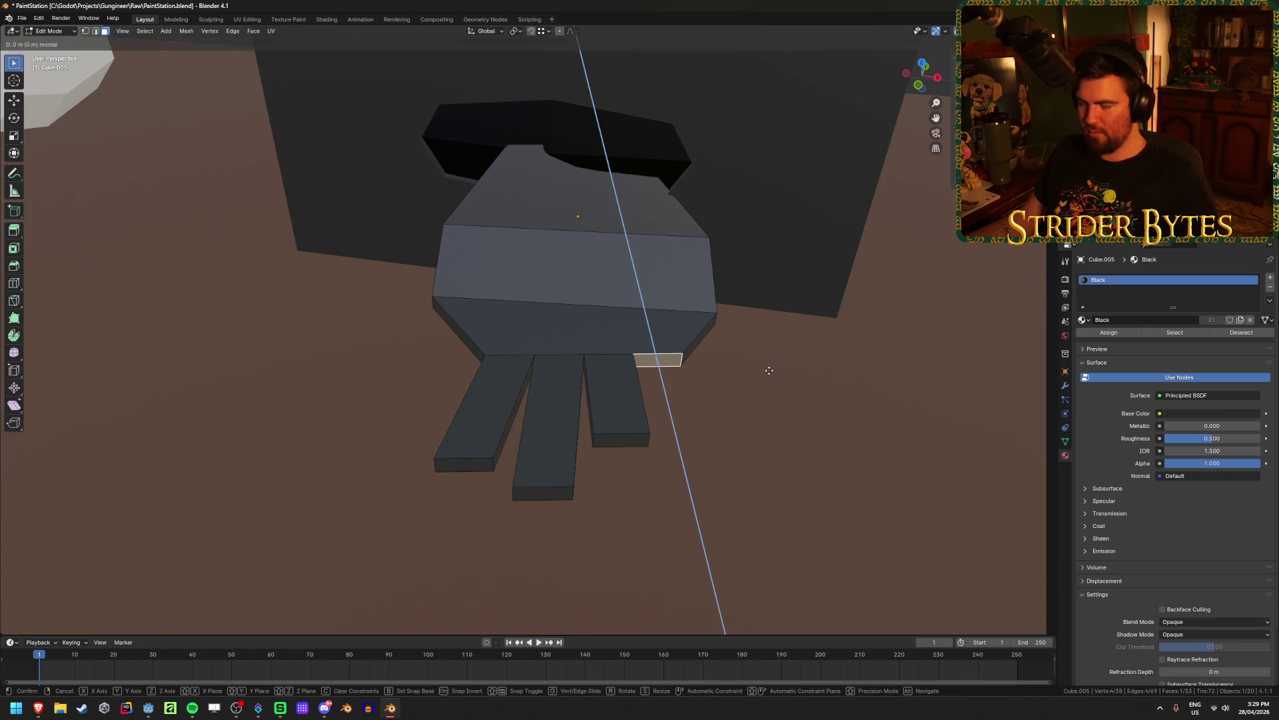
{"action": "left_click", "coordinate": [773, 458]}
{"action": "key", "text": "g"}
{"action": "key", "text": "shift+z"}
{"action": "left_click", "coordinate": [793, 456]}
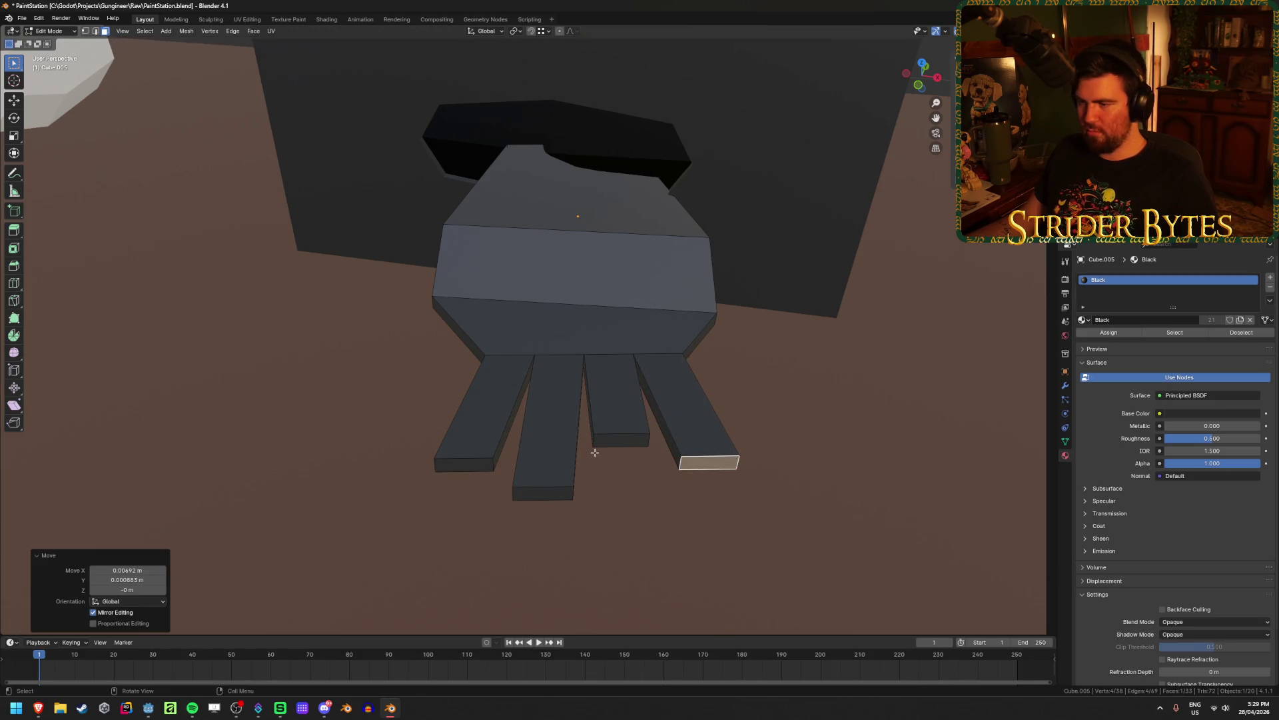
{"action": "left_click", "coordinate": [621, 440]}
{"action": "key", "text": "g"}
{"action": "key", "text": "shift+z"}
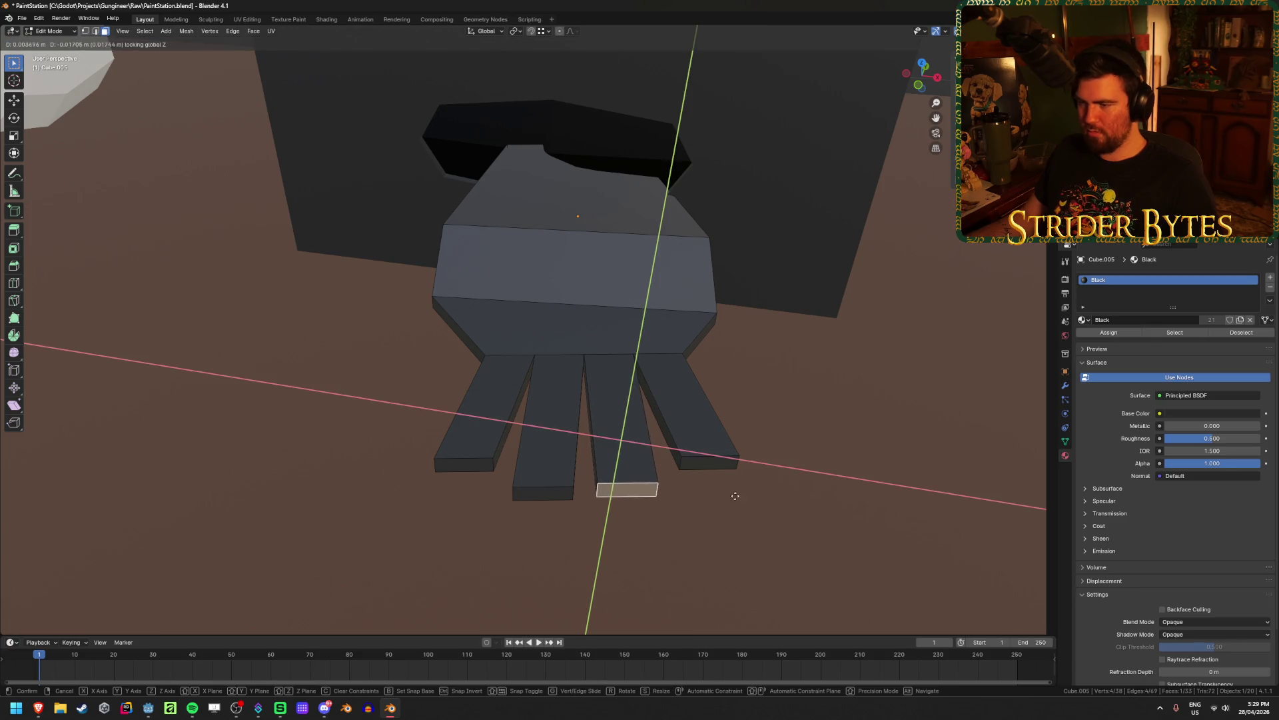
{"action": "left_click", "coordinate": [734, 513]}
{"action": "mouse_move", "coordinate": [734, 514]}
{"action": "middle_mouse_down"}
{"action": "mouse_move", "coordinate": [446, 417]}
{"action": "mouse_move", "coordinate": [586, 422]}
{"action": "mouse_move", "coordinate": [513, 486]}
{"action": "middle_mouse_up"}
{"action": "scroll", "coordinate": [446, 417], "scroll_direction": "down", "scroll_amount": 5}
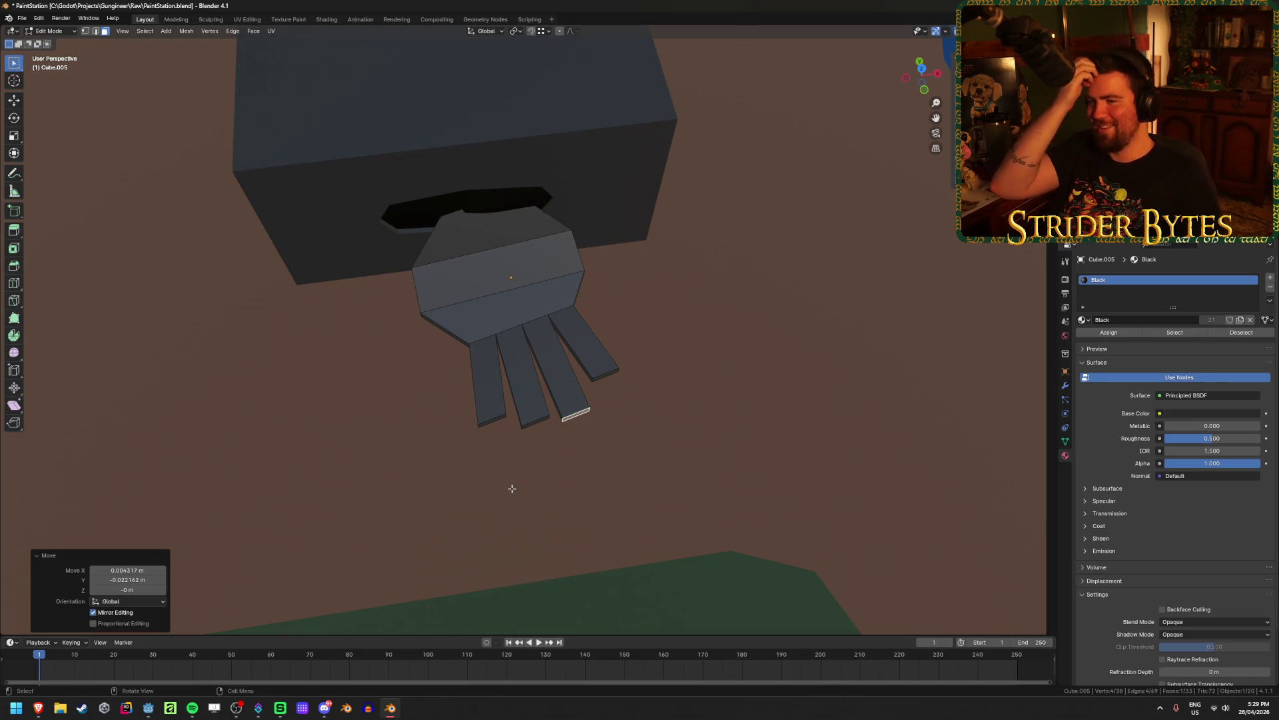
In top view, rotate and move the first finger's end and nudge the second finger's end
{"action": "left_click", "coordinate": [493, 422]}
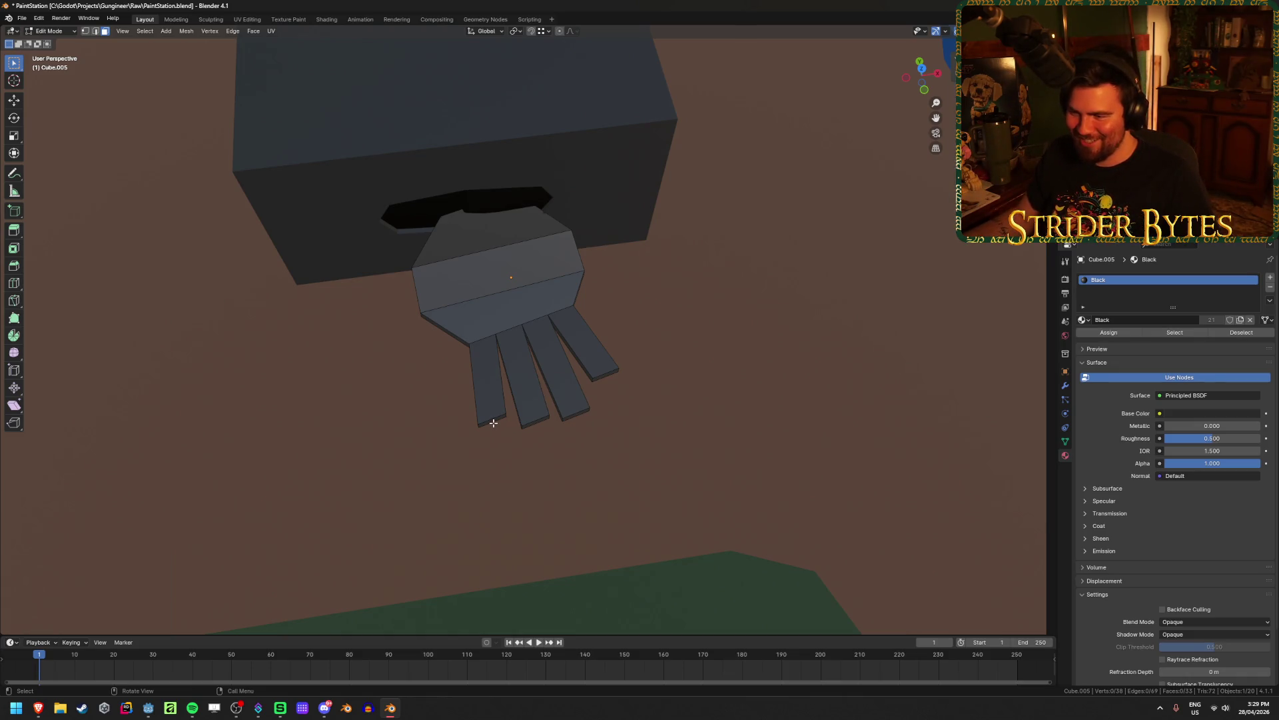
{"action": "key", "text": "KP_7"}
{"action": "key", "text": "r"}
{"action": "left_click", "coordinate": [767, 434]}
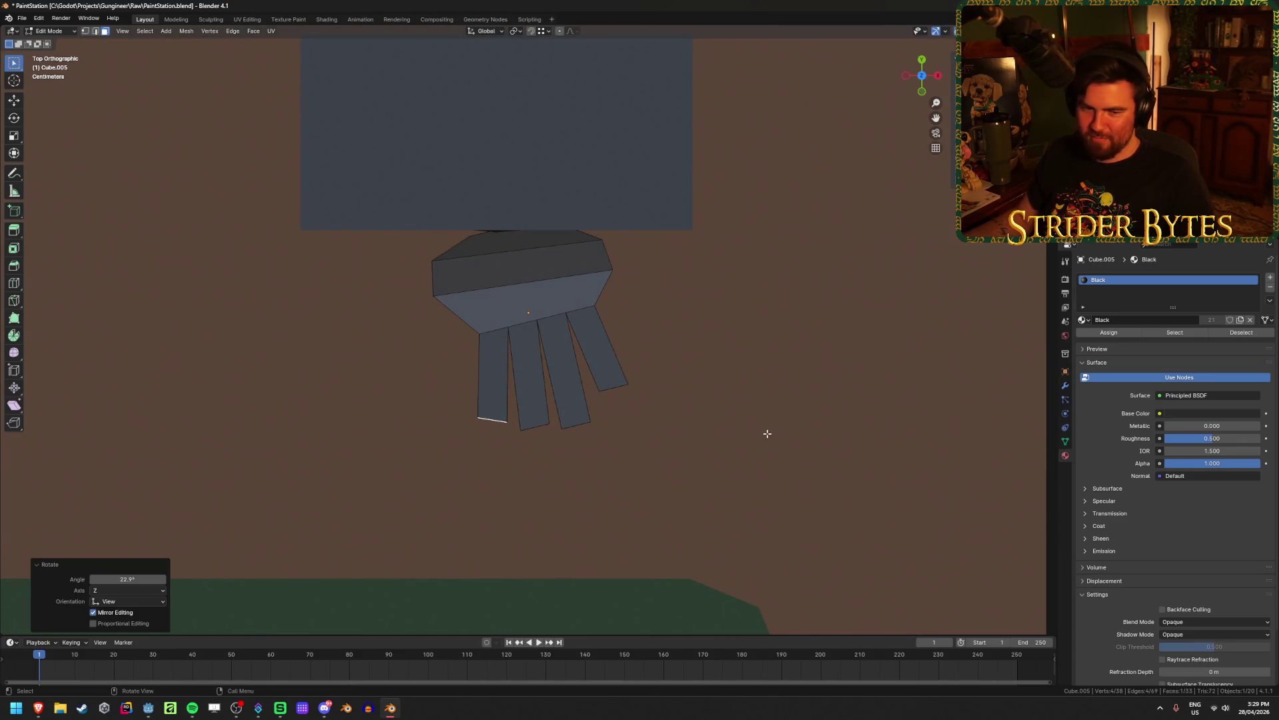
{"action": "key", "text": "g"}
{"action": "left_click", "coordinate": [759, 397]}
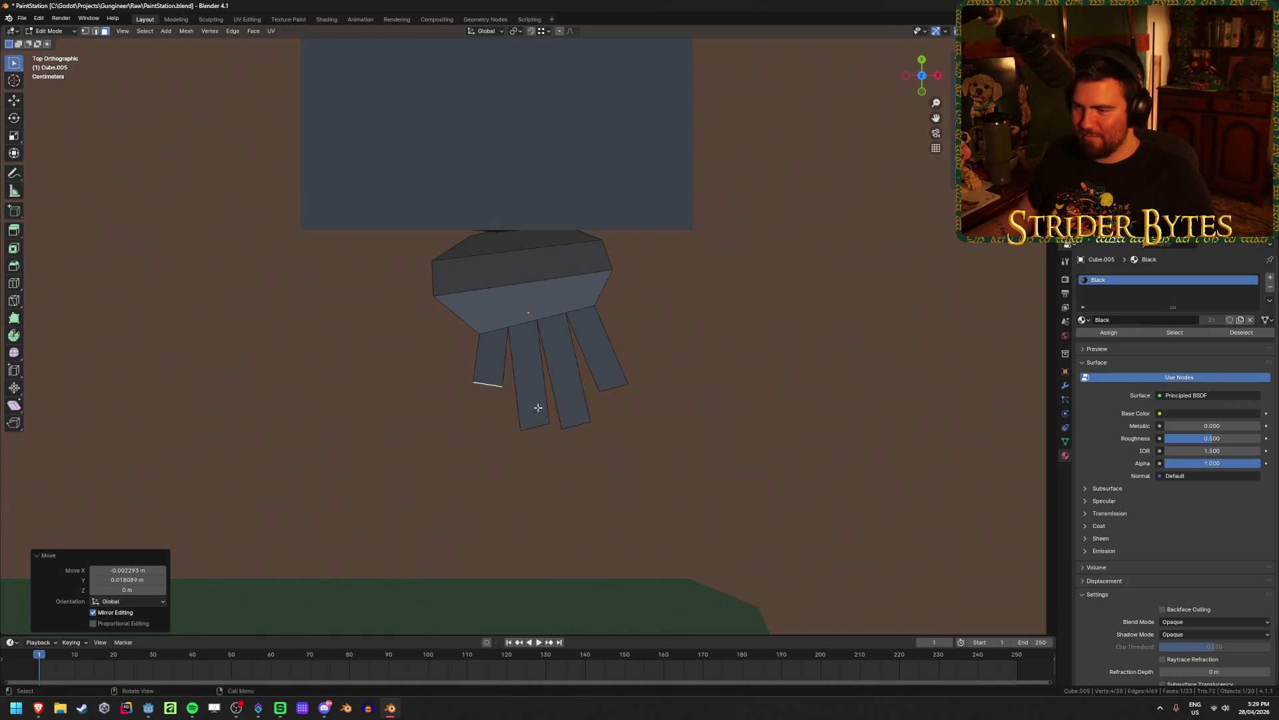
{"action": "key", "text": "shift+z"}
{"action": "left_click", "coordinate": [534, 426]}
{"action": "key", "text": "shift+z"}
{"action": "key", "text": "r"}
{"action": "right_click", "coordinate": [744, 465]}
{"action": "key", "text": "g"}
{"action": "left_click", "coordinate": [739, 463]}
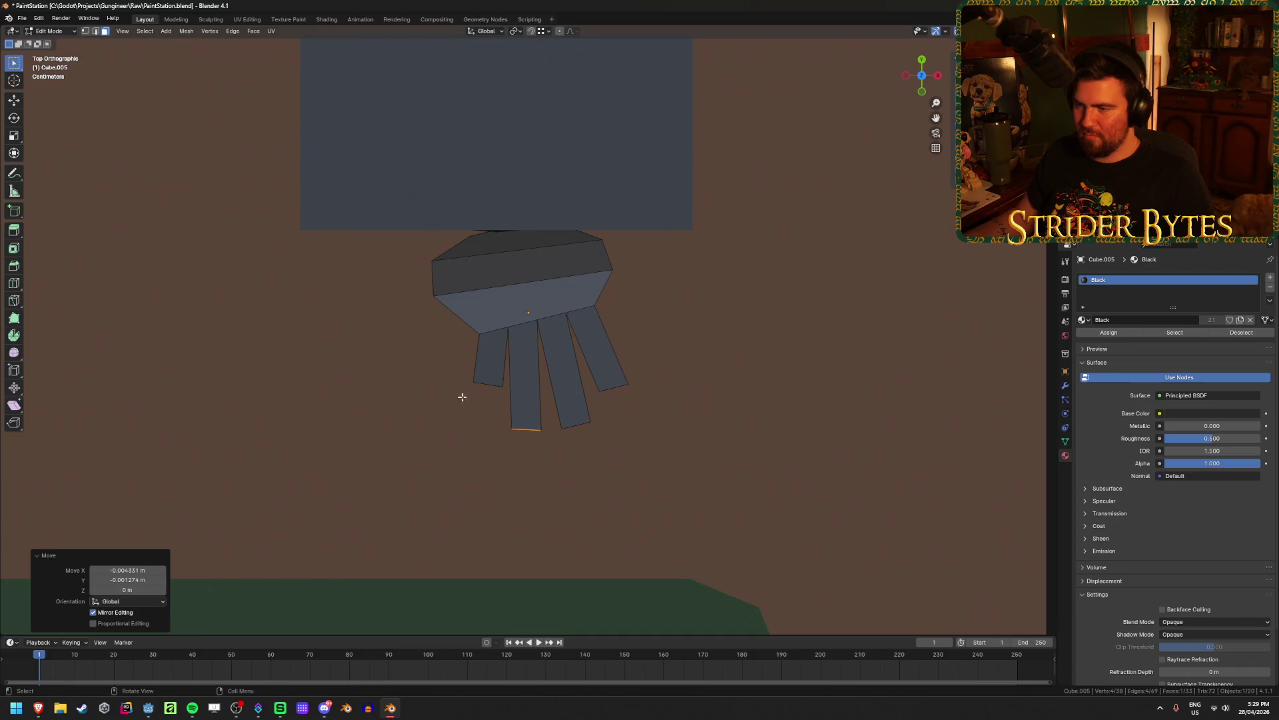
Extrude the first finger's end further and scale the new fingertip
{"action": "key", "text": "shift+z"}
{"action": "scroll", "coordinate": [473, 394], "scroll_direction": "up", "scroll_amount": 3}
{"action": "left_click", "coordinate": [510, 424]}
{"action": "key", "text": "shift+z"}
{"action": "key", "text": "e"}
{"action": "left_click", "coordinate": [865, 432]}
{"action": "key", "text": "s"}
{"action": "left_click", "coordinate": [725, 446]}
{"action": "middle_click_drag", "start_coordinate": [720, 442], "coordinate": [596, 380]}
{"action": "mouse_move", "coordinate": [593, 484]}
{"action": "middle_mouse_down"}
{"action": "mouse_move", "coordinate": [771, 434]}
{"action": "mouse_move", "coordinate": [794, 463]}
{"action": "middle_mouse_up"}
{"action": "scroll", "coordinate": [771, 434], "scroll_direction": "up", "scroll_amount": 3}
Add two more fingertip segments, shrinking the tip to about half size
{"action": "key", "text": "e"}
{"action": "left_click", "coordinate": [781, 438]}
{"action": "key", "text": "s"}
{"action": "left_click", "coordinate": [781, 438]}
{"action": "key", "text": "e"}
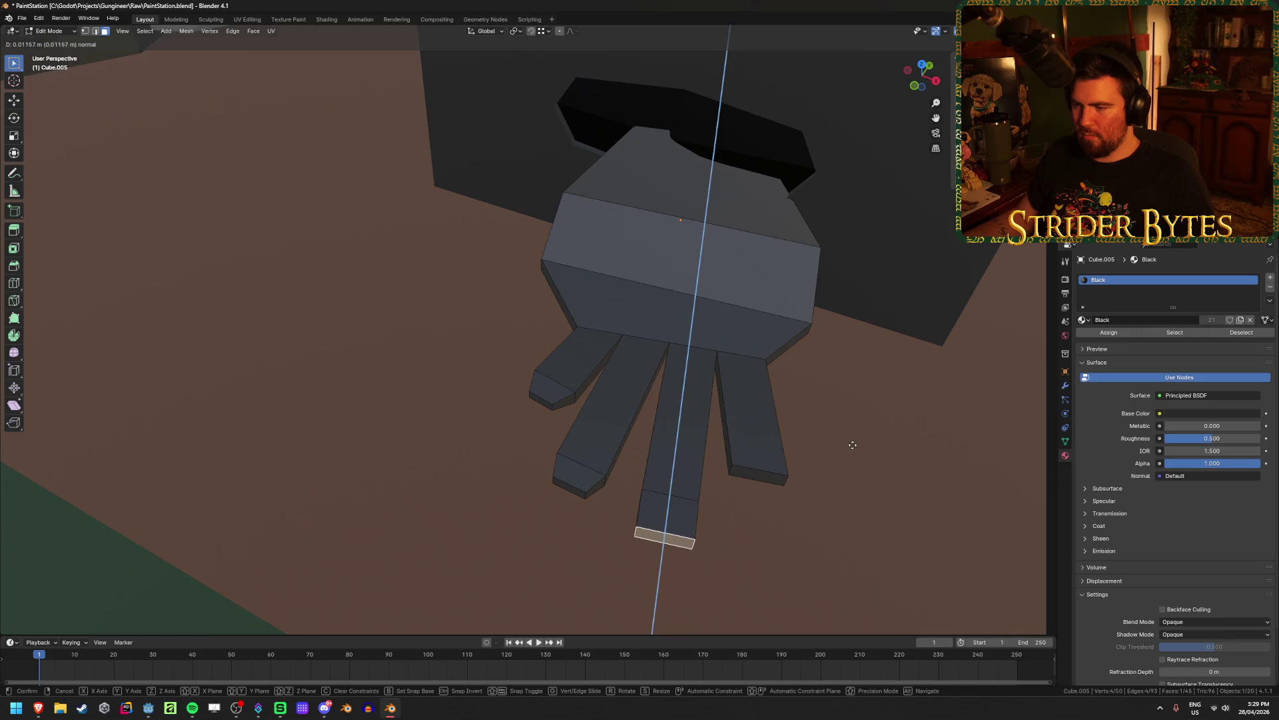
{"action": "left_click", "coordinate": [869, 460]}
{"action": "key", "text": "s"}
{"action": "left_click", "coordinate": [838, 494]}
Extrude the bottom finger's end face outward
{"action": "middle_click_drag", "start_coordinate": [838, 494], "coordinate": [715, 441]}
{"action": "left_click", "coordinate": [628, 522]}
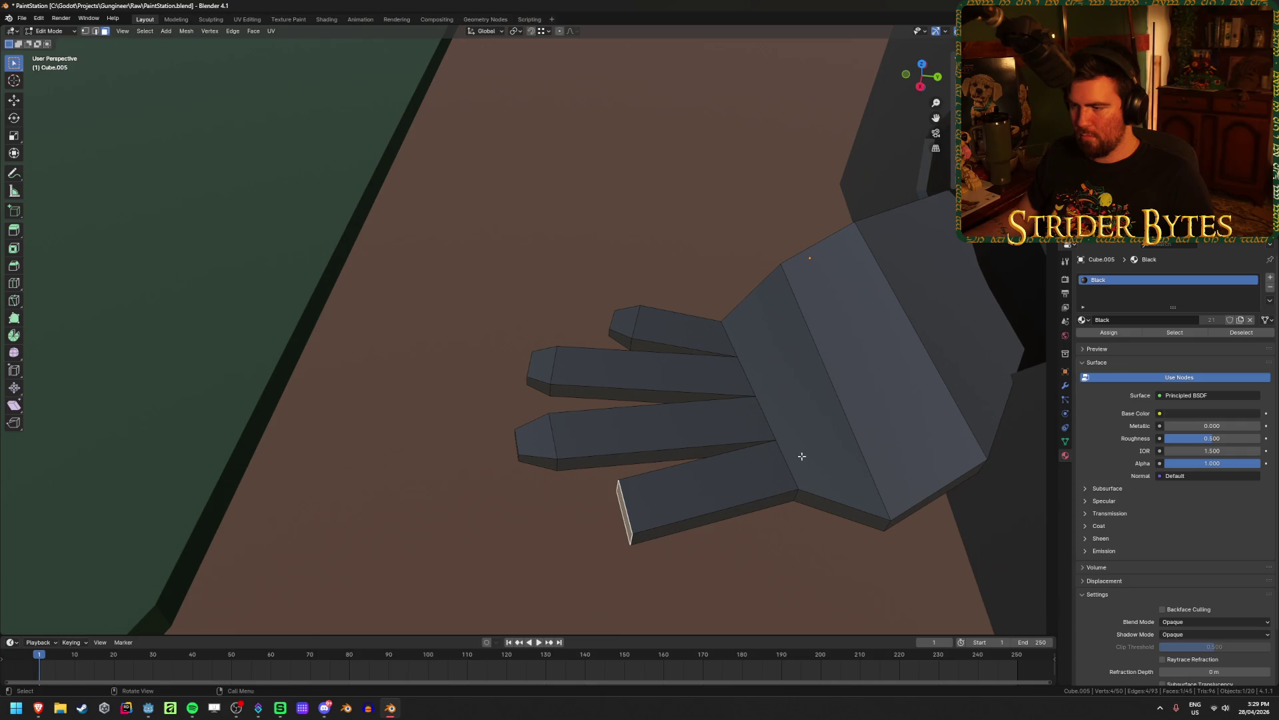
{"action": "key", "text": "e"}
{"action": "left_click", "coordinate": [851, 451]}
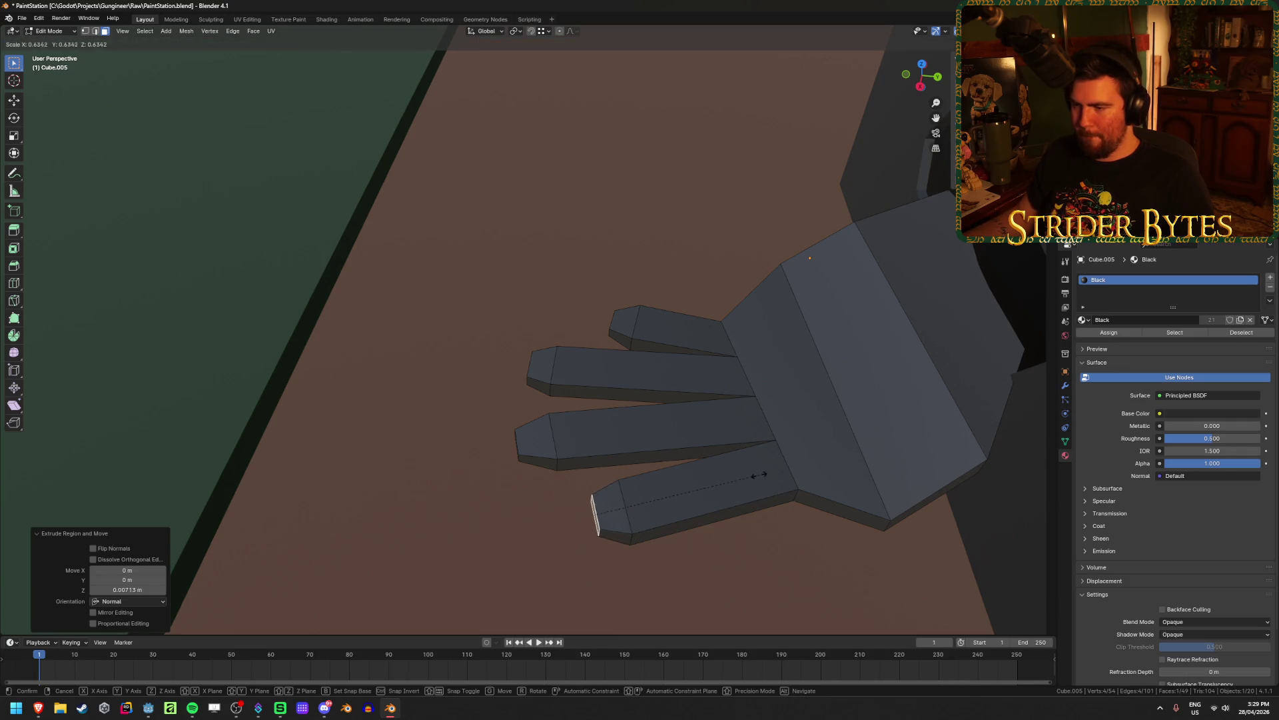
In Object Mode, select the hand and glove box and delete them both
{"action": "key", "text": "Tab"}
{"action": "middle_click_drag", "start_coordinate": [608, 448], "coordinate": [763, 464]}
{"action": "scroll", "coordinate": [613, 430], "scroll_direction": "down", "scroll_amount": 5}
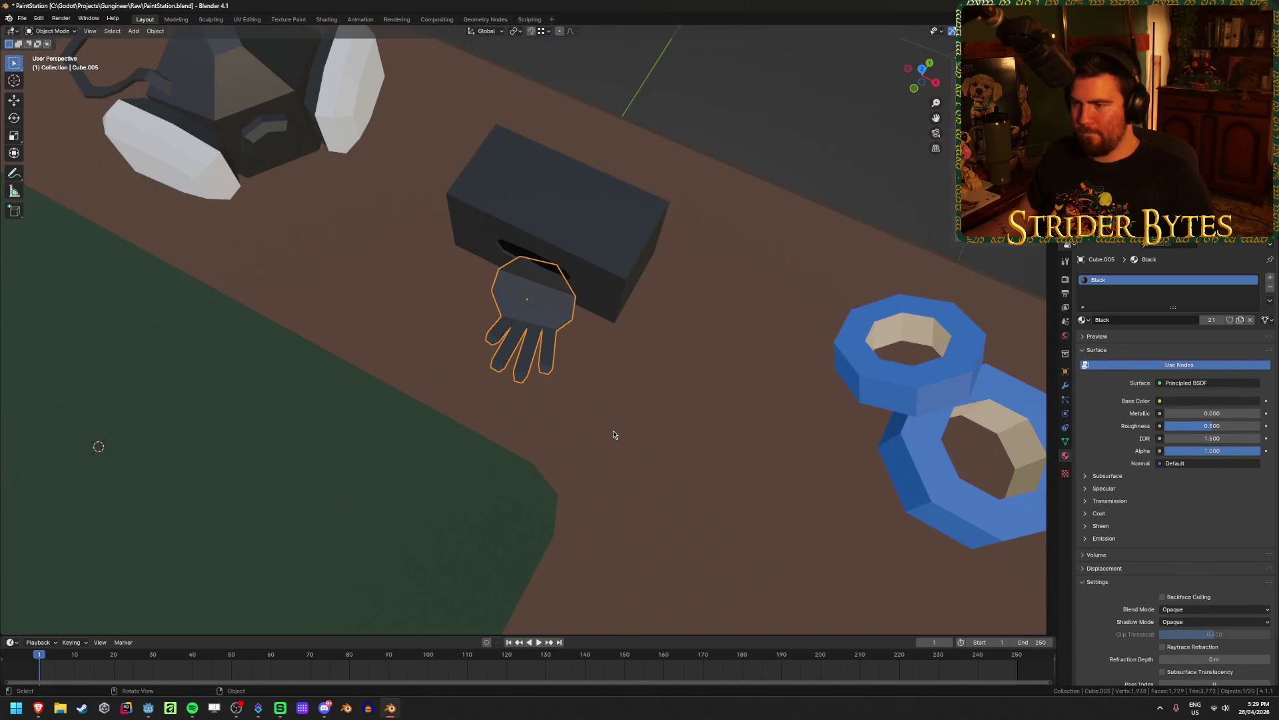
{"action": "left_click", "coordinate": [613, 430]}
{"action": "scroll", "coordinate": [613, 430], "scroll_direction": "down", "scroll_amount": 4}
{"action": "mouse_move", "coordinate": [613, 430]}
{"action": "middle_mouse_down"}
{"action": "mouse_move", "coordinate": [662, 383]}
{"action": "mouse_move", "coordinate": [653, 372]}
{"action": "mouse_move", "coordinate": [702, 459]}
{"action": "middle_mouse_up"}
{"action": "scroll", "coordinate": [653, 372], "scroll_direction": "up", "scroll_amount": 2}
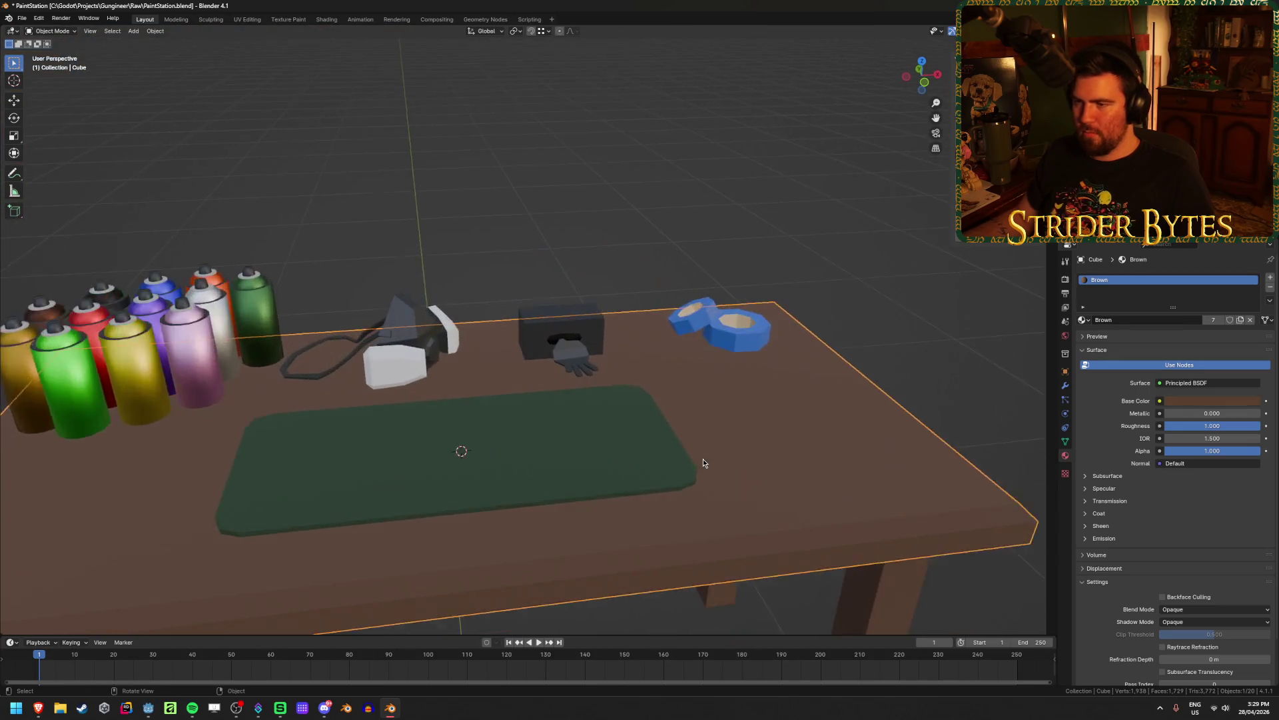
{"action": "scroll", "coordinate": [703, 459], "scroll_direction": "up", "scroll_amount": 2}
{"action": "scroll", "coordinate": [743, 402], "scroll_direction": "up", "scroll_amount": 3}
{"action": "middle_click_drag", "start_coordinate": [742, 402], "coordinate": [707, 420]}
{"action": "left_click", "coordinate": [706, 417], "text": "shift"}
{"action": "left_click", "coordinate": [705, 417], "text": "shift"}
{"action": "key", "text": "x"}
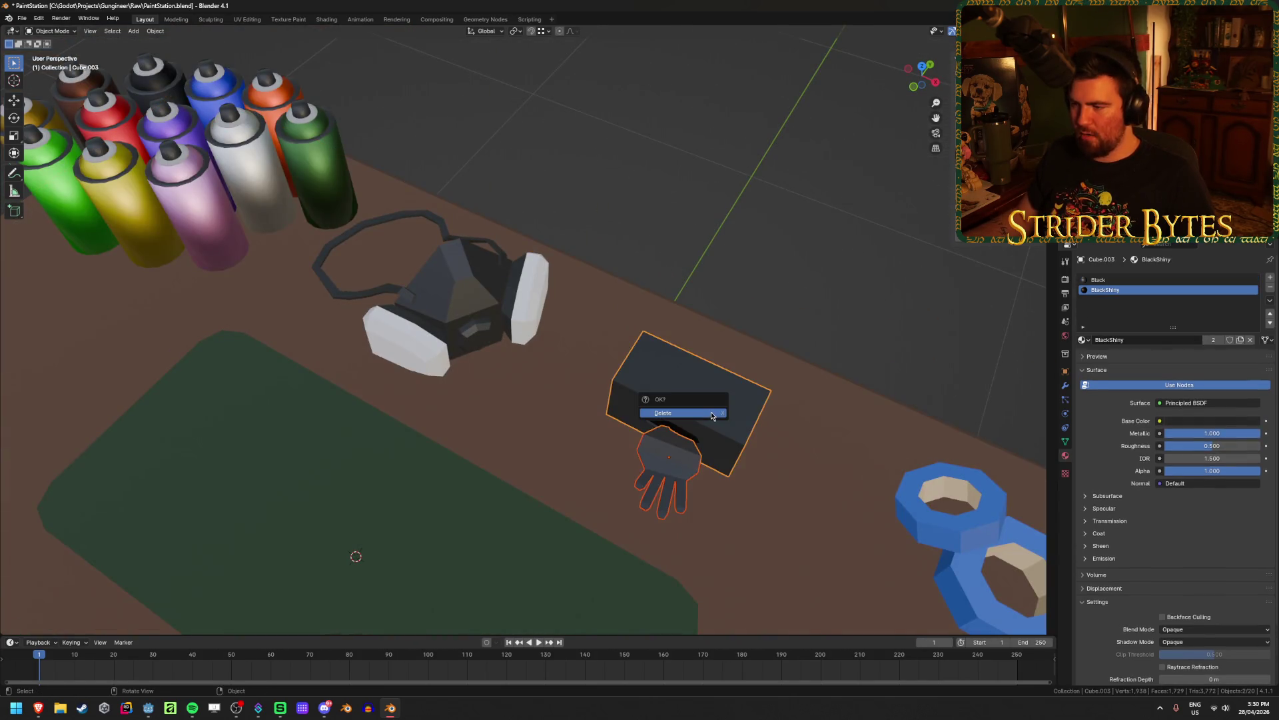
{"action": "left_click", "coordinate": [711, 410]}
Save PaintStation.blend and close the extra glove image tabs in the browser
{"action": "middle_click_drag", "start_coordinate": [496, 470], "coordinate": [523, 443]}
{"action": "key", "text": "ctrl+s"}
{"action": "mouse_move", "coordinate": [38, 707]}
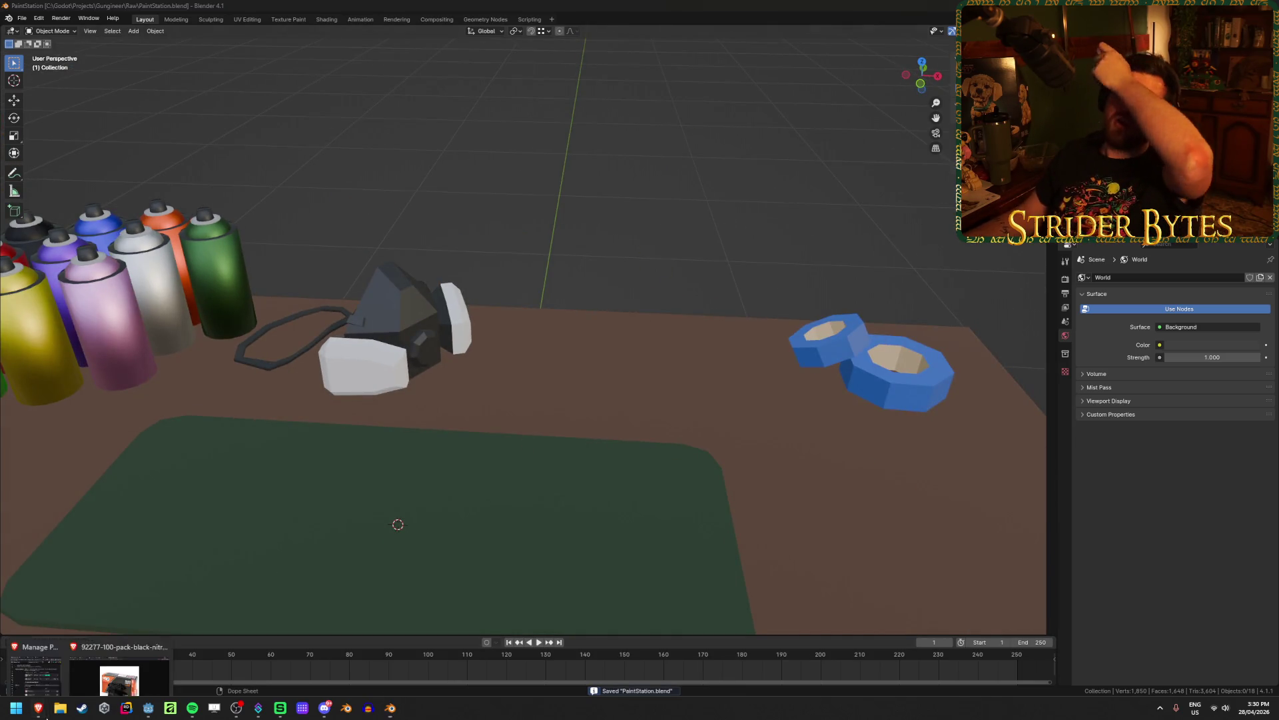
{"action": "left_click", "coordinate": [120, 659]}
{"action": "middle_click", "coordinate": [530, 18]}
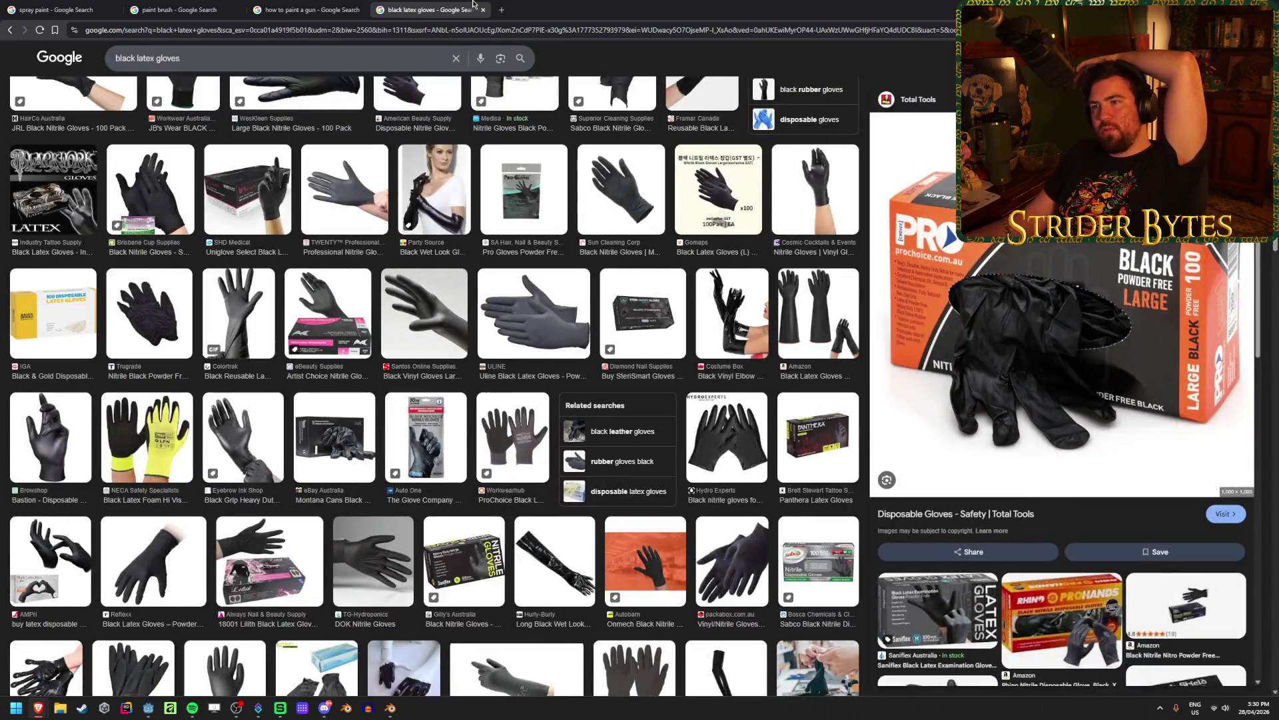
{"action": "middle_click", "coordinate": [472, 5]}
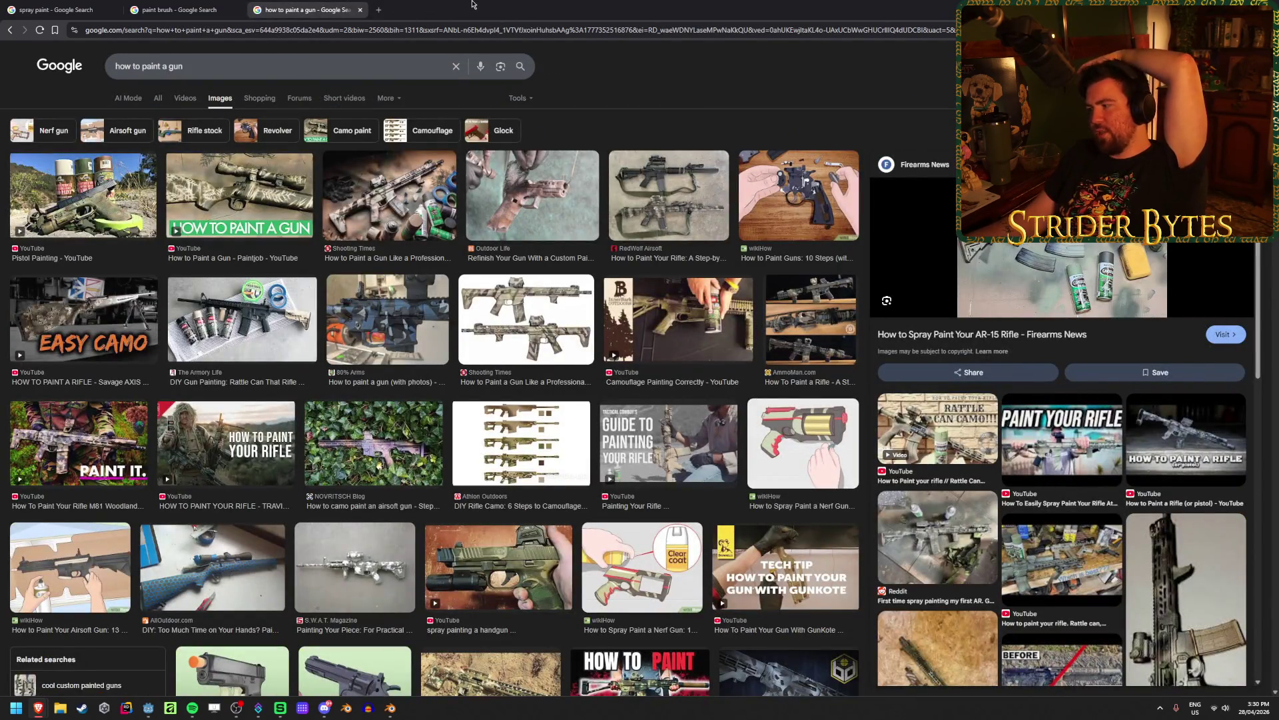
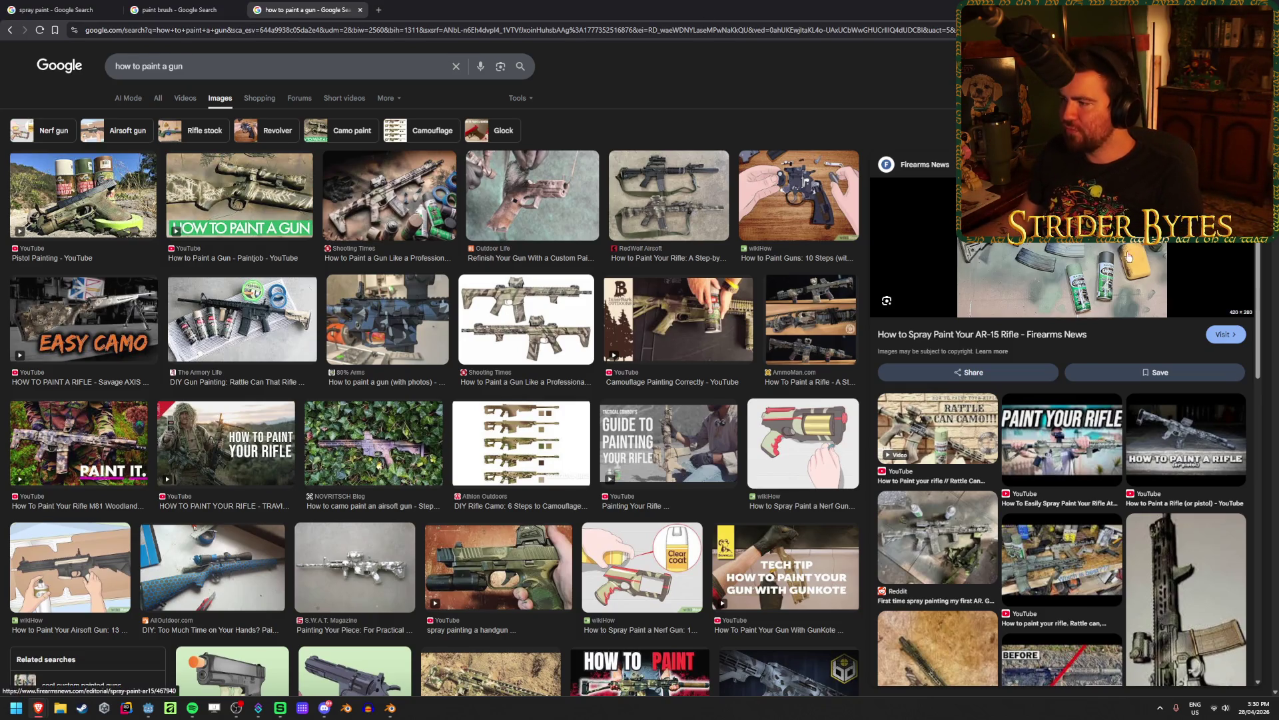
Preview the Outdoor Life, Shooting Times and Pistol Painting results, then the Greek Lizard pistol video
{"action": "left_click", "coordinate": [520, 200]}
{"action": "left_click", "coordinate": [444, 210]}
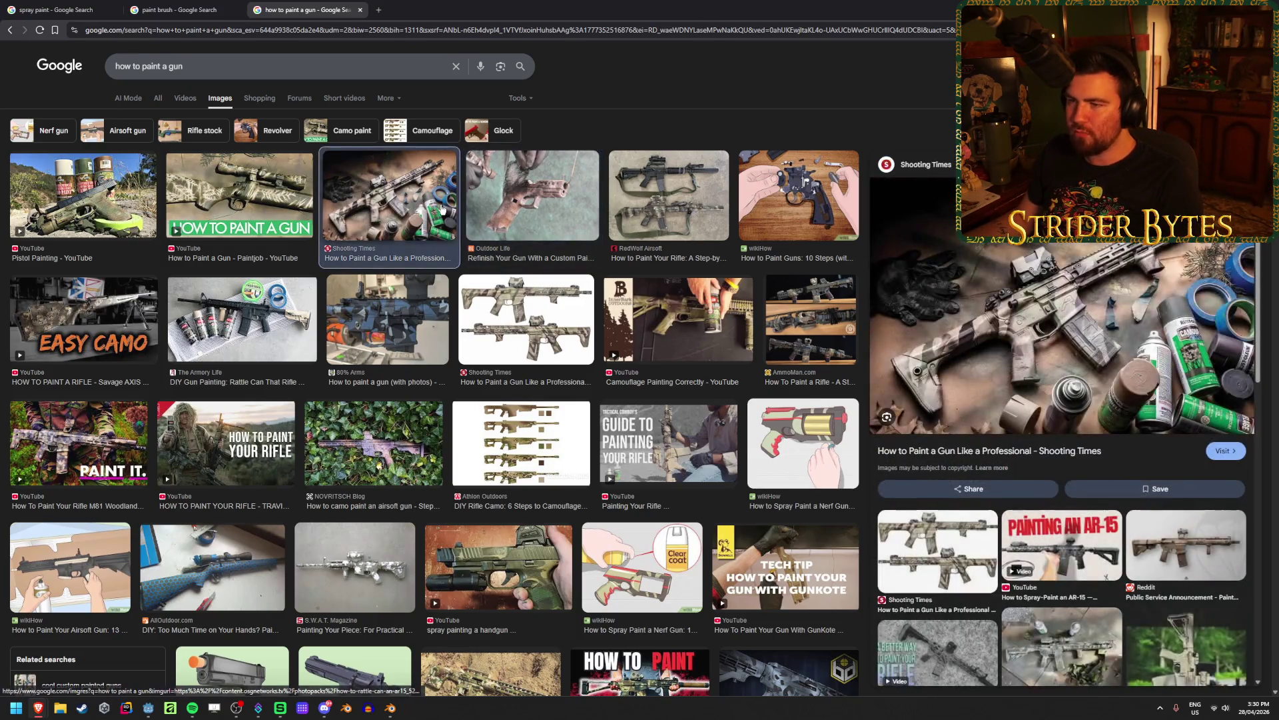
{"action": "left_click", "coordinate": [30, 230]}
{"action": "scroll", "coordinate": [445, 317], "scroll_direction": "down", "scroll_amount": 7}
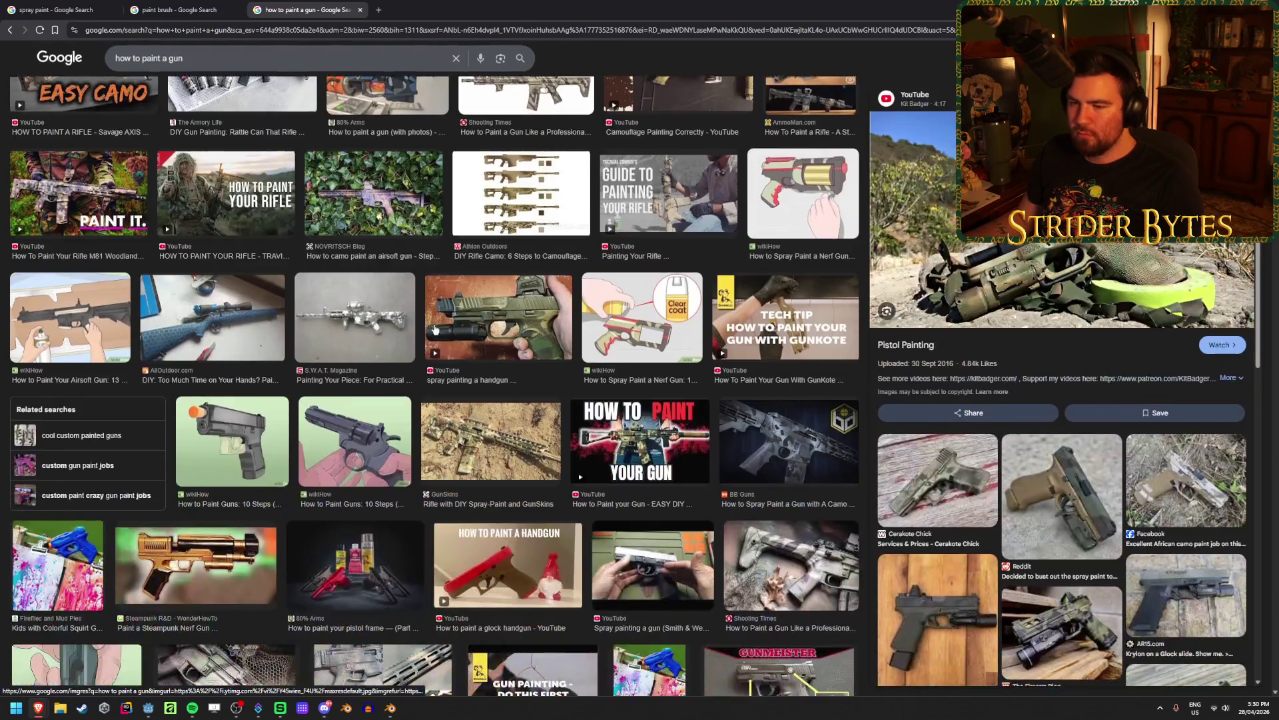
{"action": "scroll", "coordinate": [446, 317], "scroll_direction": "down", "scroll_amount": 4}
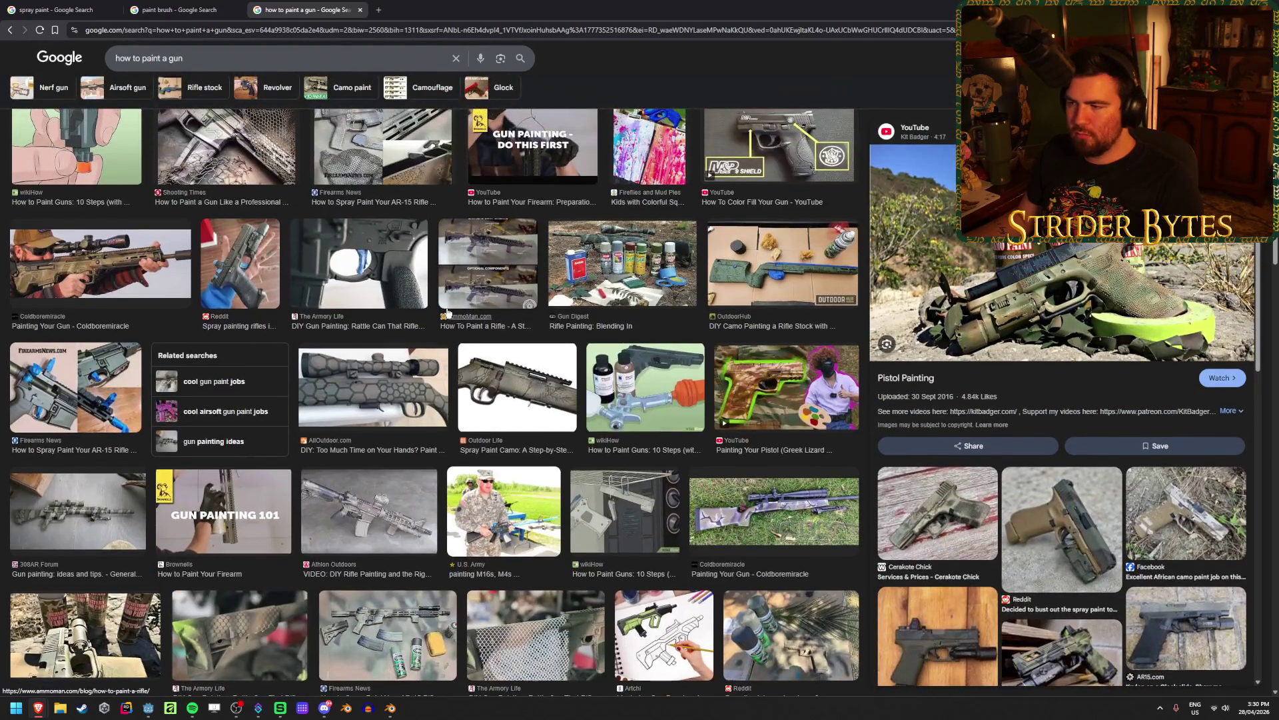
{"action": "left_click", "coordinate": [767, 400]}
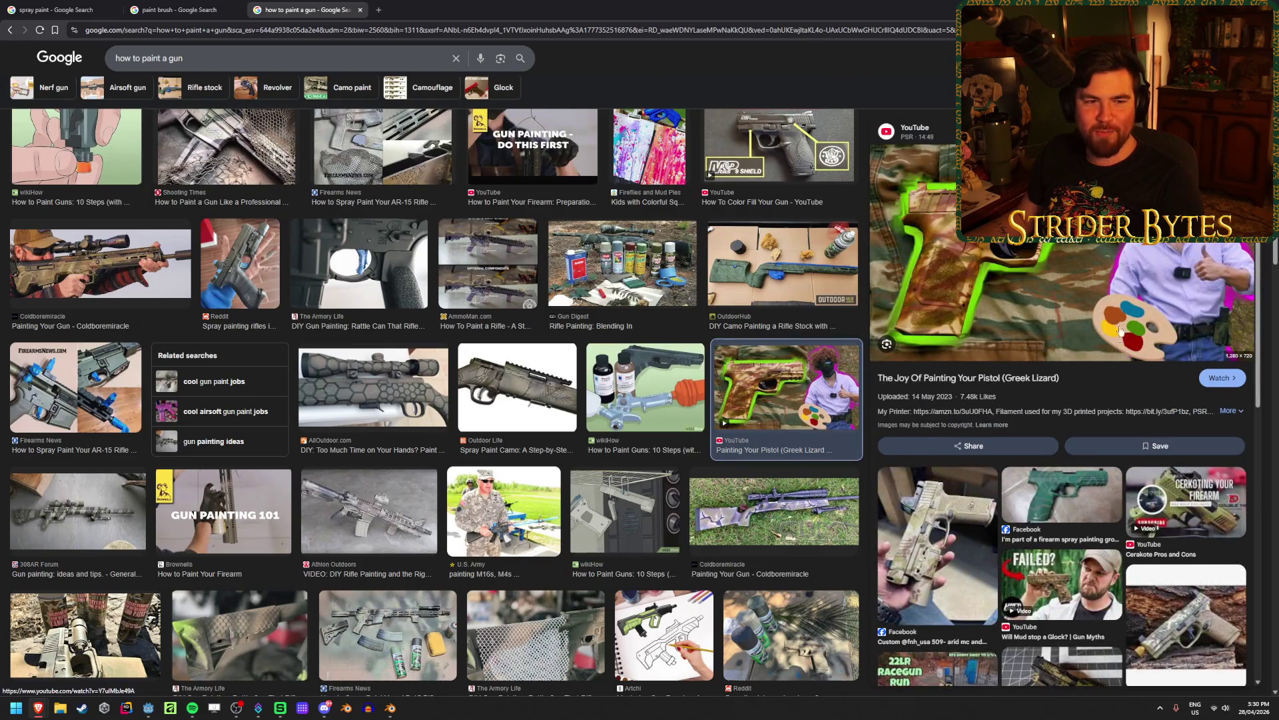
Scroll further through the how-to-paint-a-gun image results
{"action": "scroll", "coordinate": [490, 362], "scroll_direction": "down", "scroll_amount": 5}
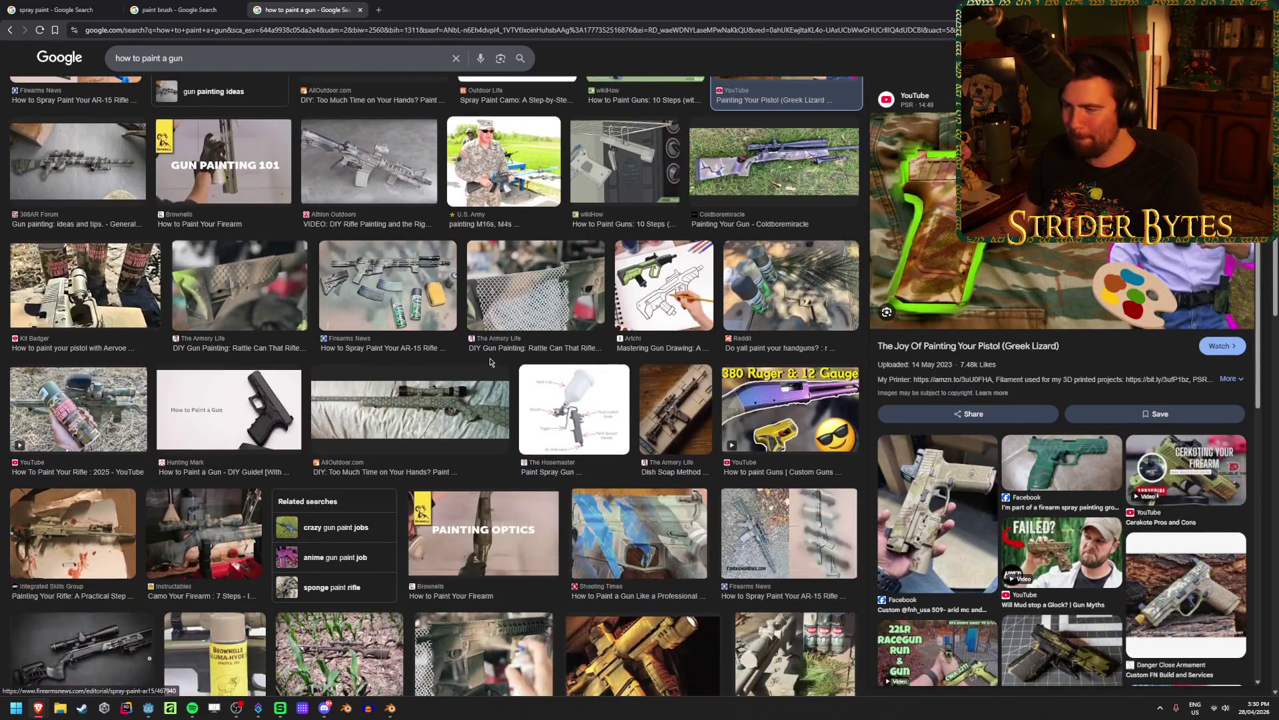
{"action": "scroll", "coordinate": [491, 362], "scroll_direction": "down", "scroll_amount": 3}
{"action": "scroll", "coordinate": [490, 362], "scroll_direction": "down", "scroll_amount": 3}
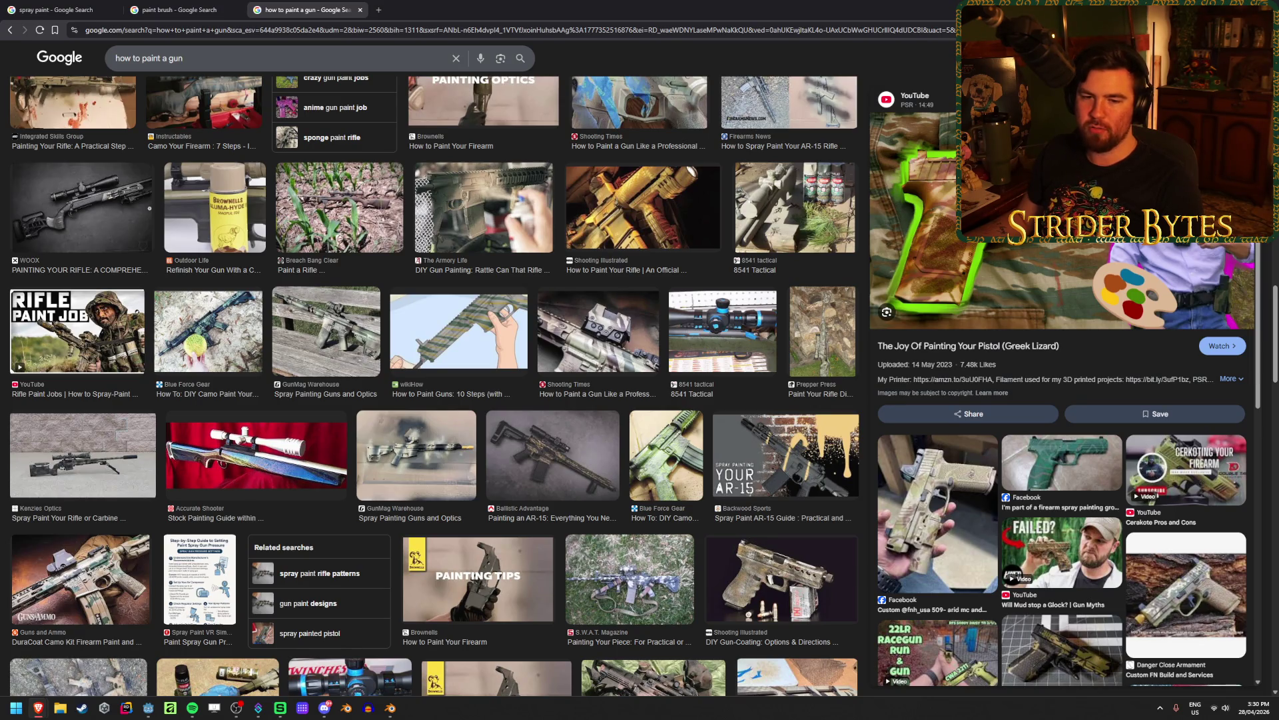
{"action": "scroll", "coordinate": [590, 385], "scroll_direction": "down", "scroll_amount": 2}
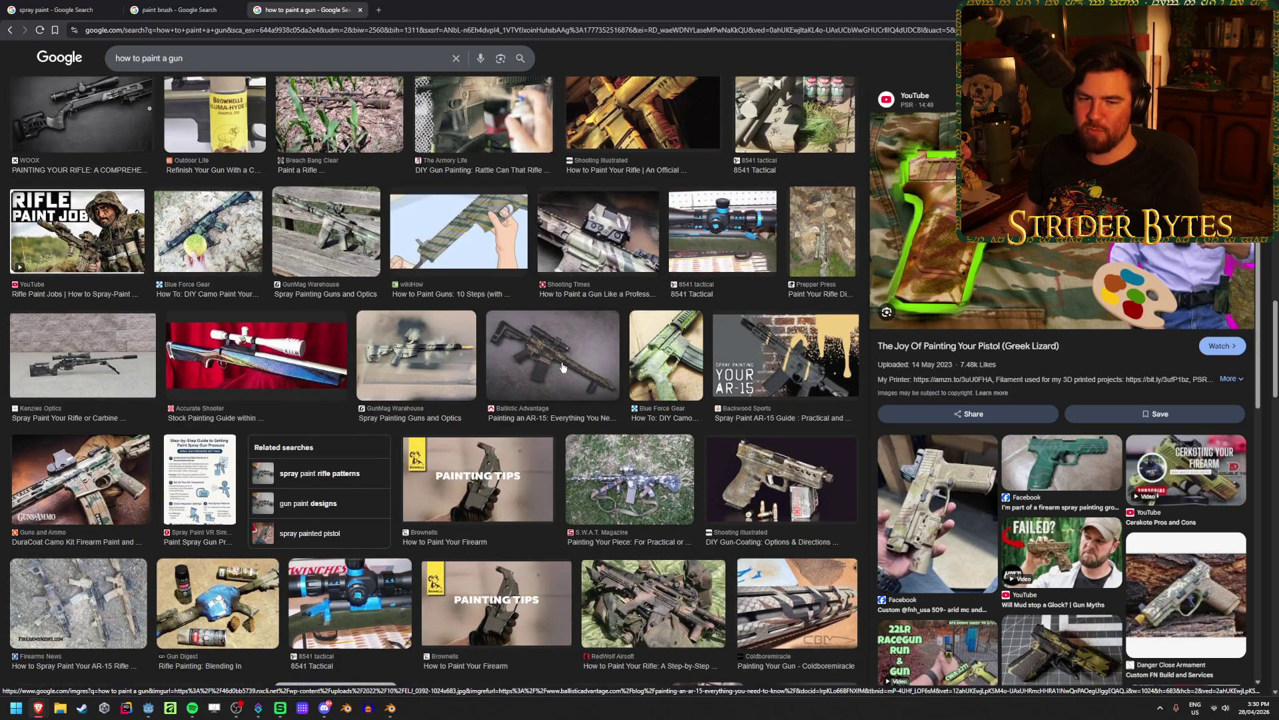
{"action": "scroll", "coordinate": [559, 367], "scroll_direction": "down", "scroll_amount": 1}
{"action": "scroll", "coordinate": [579, 348], "scroll_direction": "down", "scroll_amount": 5}
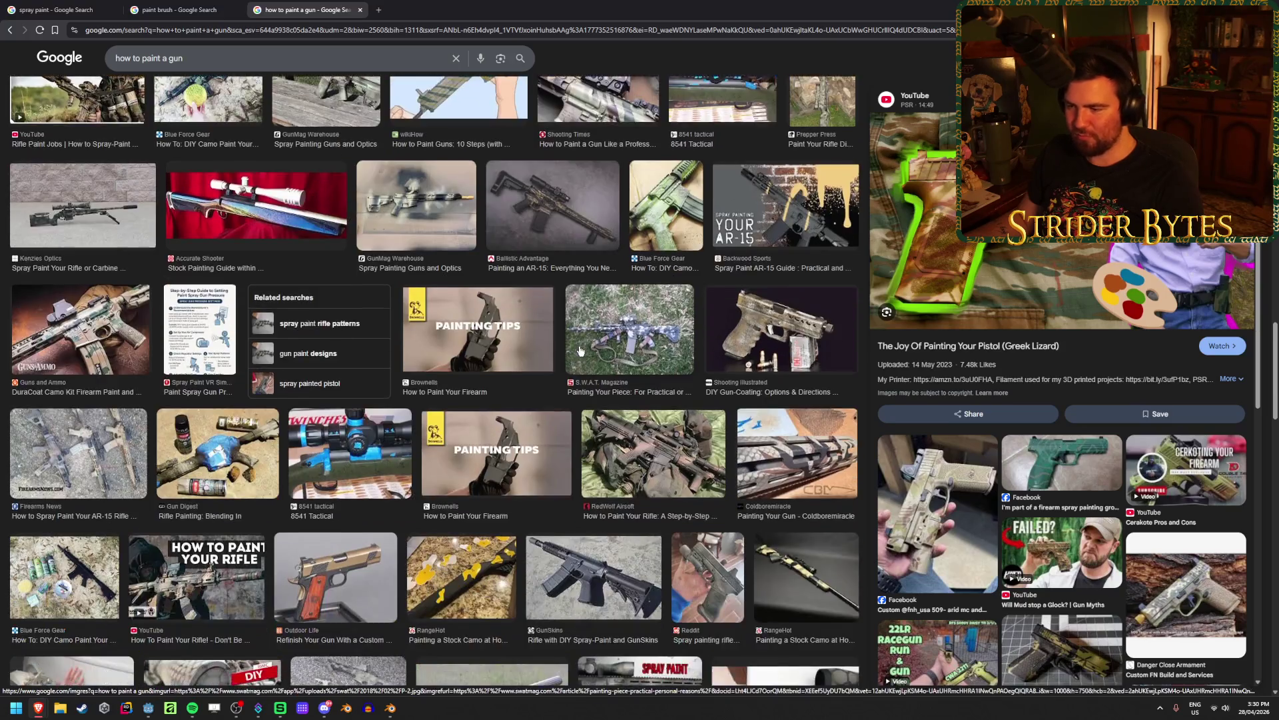
{"action": "scroll", "coordinate": [579, 350], "scroll_direction": "down", "scroll_amount": 4}
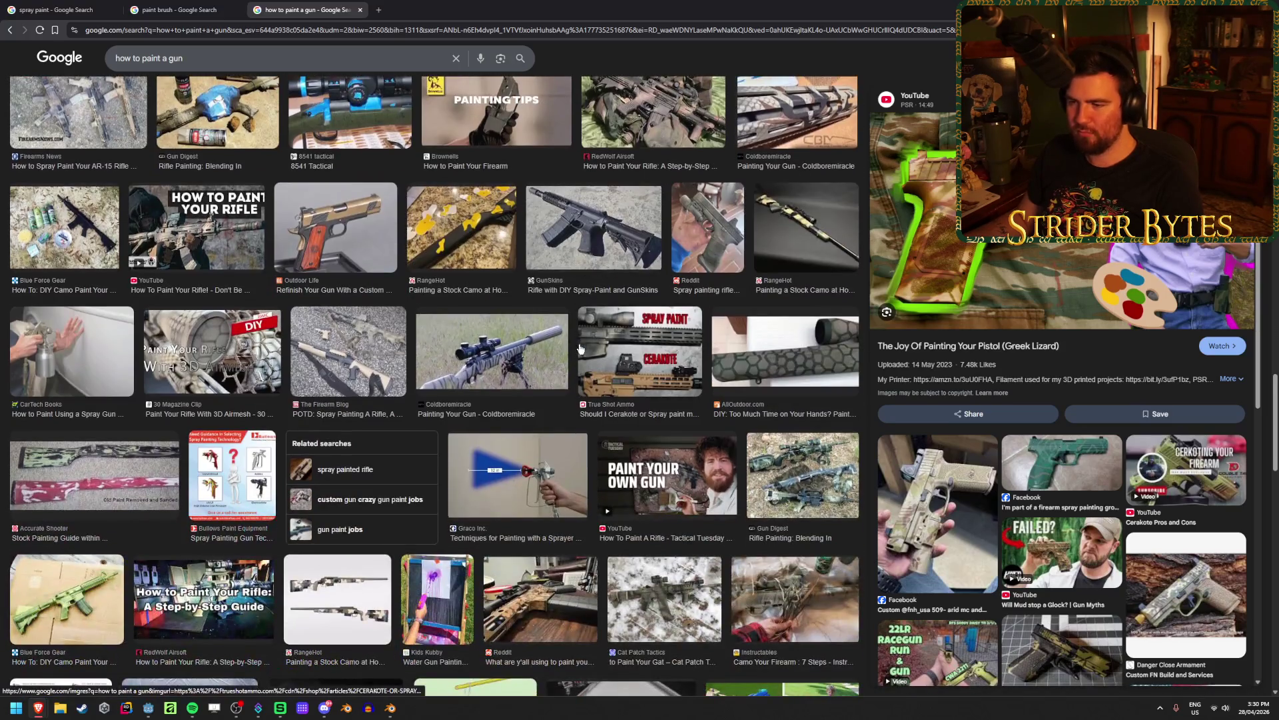
{"action": "scroll", "coordinate": [580, 348], "scroll_direction": "down", "scroll_amount": 5}
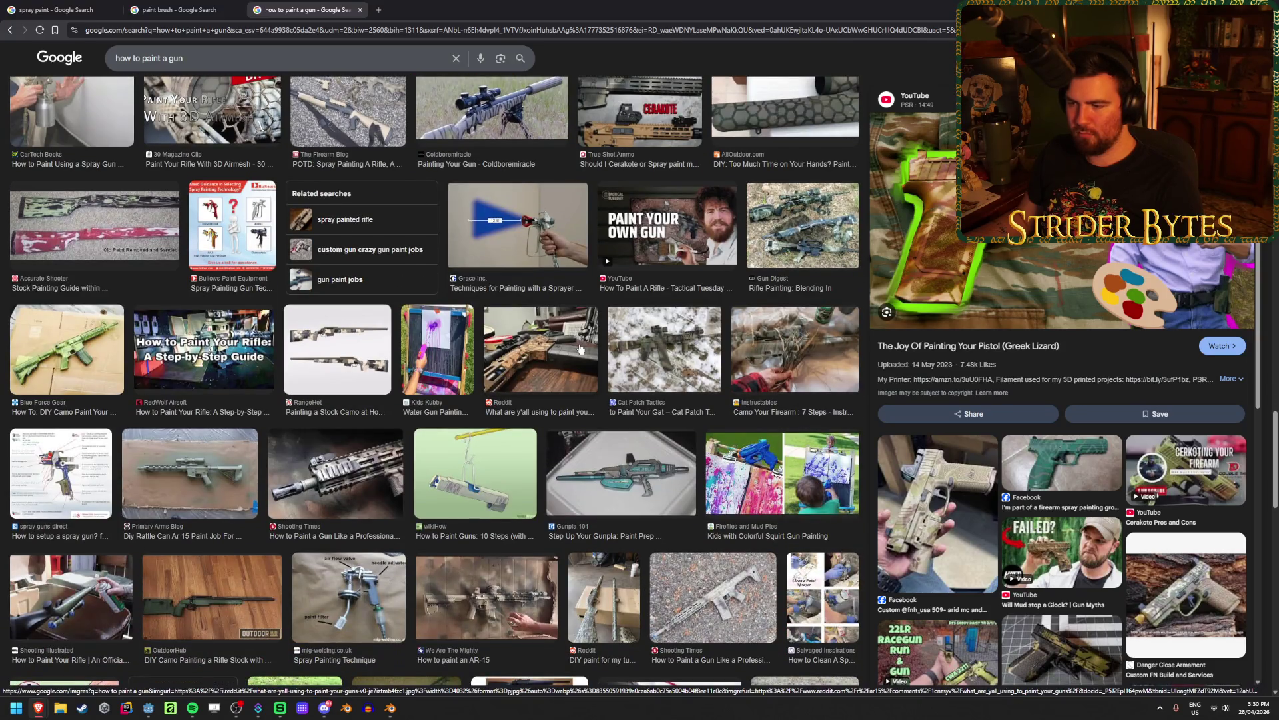
{"action": "scroll", "coordinate": [579, 350], "scroll_direction": "down", "scroll_amount": 3}
{"action": "scroll", "coordinate": [580, 348], "scroll_direction": "up", "scroll_amount": 10}
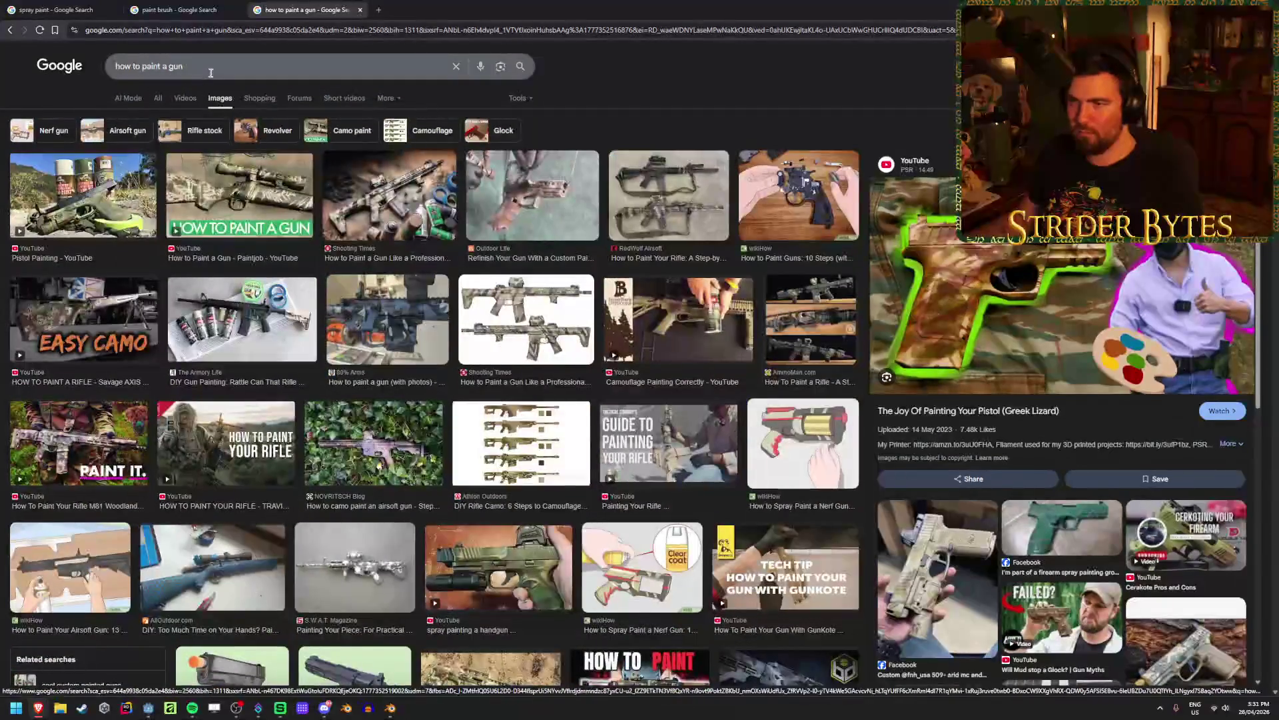
{"action": "left_click", "coordinate": [211, 72]}
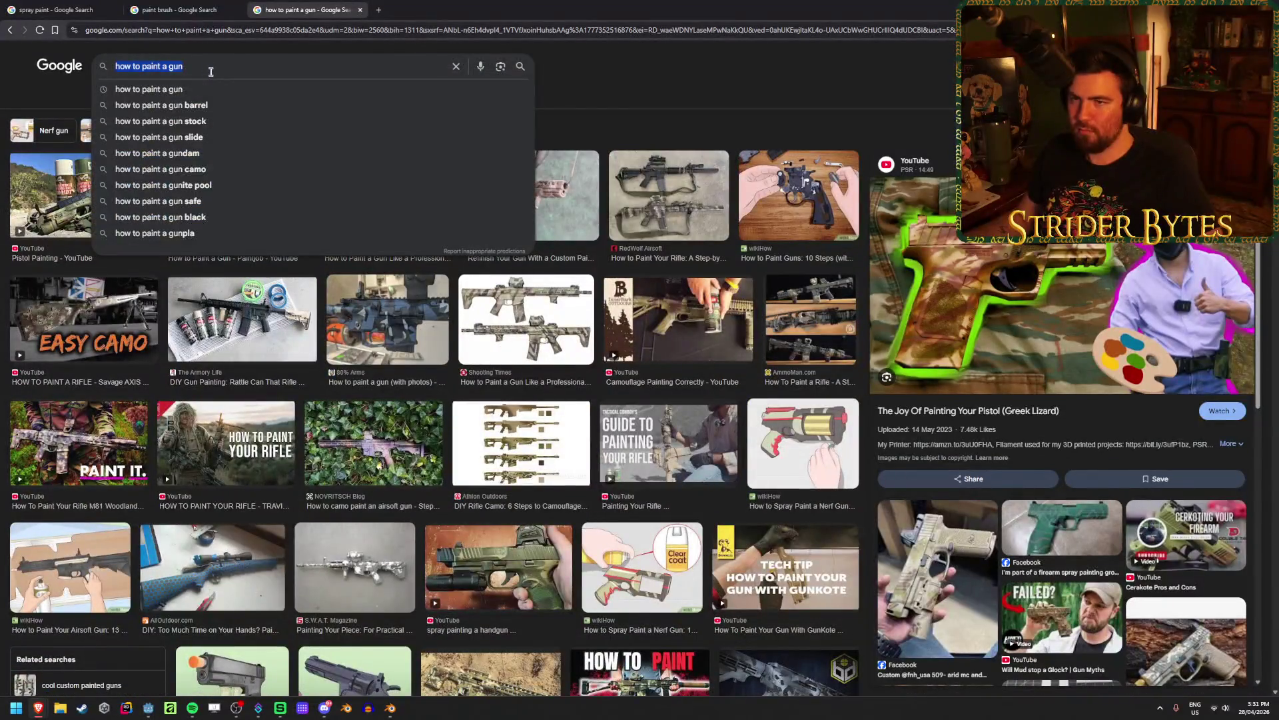
Search Google Images for 'spray paint station', then for 'spray paint bench'
{"action": "key", "text": "ctrl+a"}
{"action": "type", "text": "spray paint station"}
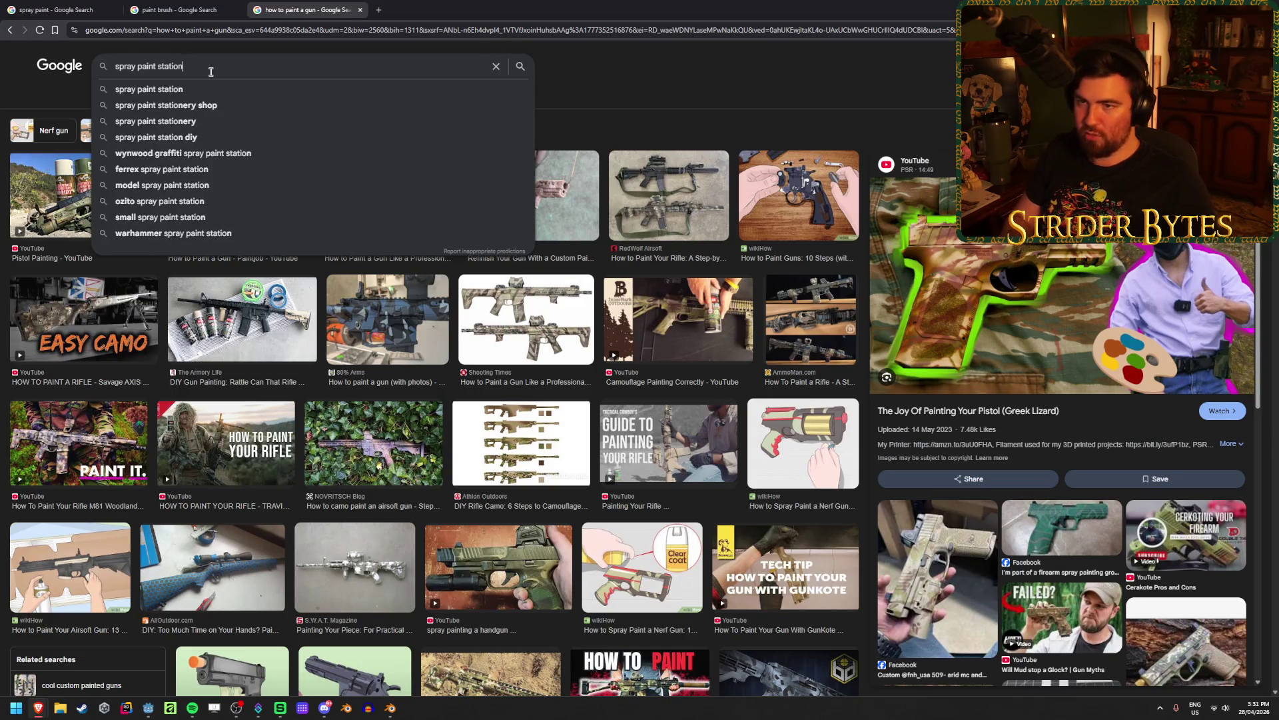
{"action": "key", "text": "Return"}
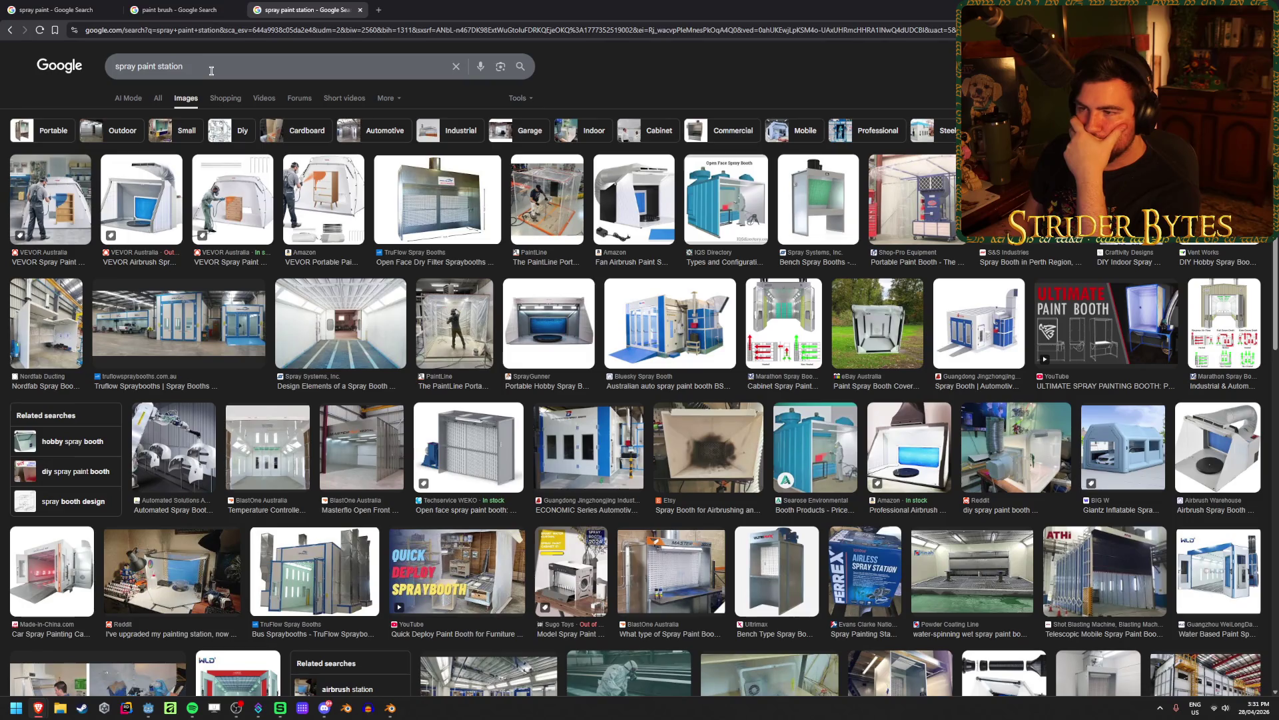
{"action": "double_click", "coordinate": [281, 69]}
{"action": "type", "text": "bench"}
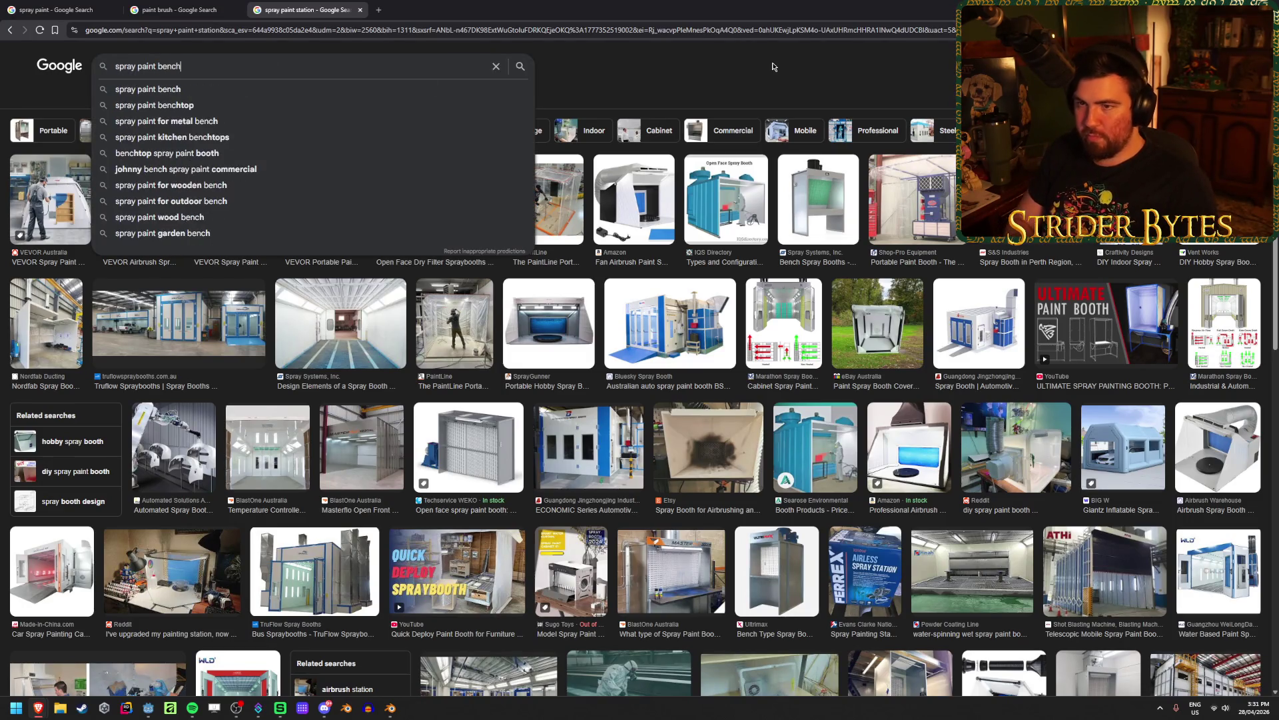
{"action": "key", "text": "Return"}
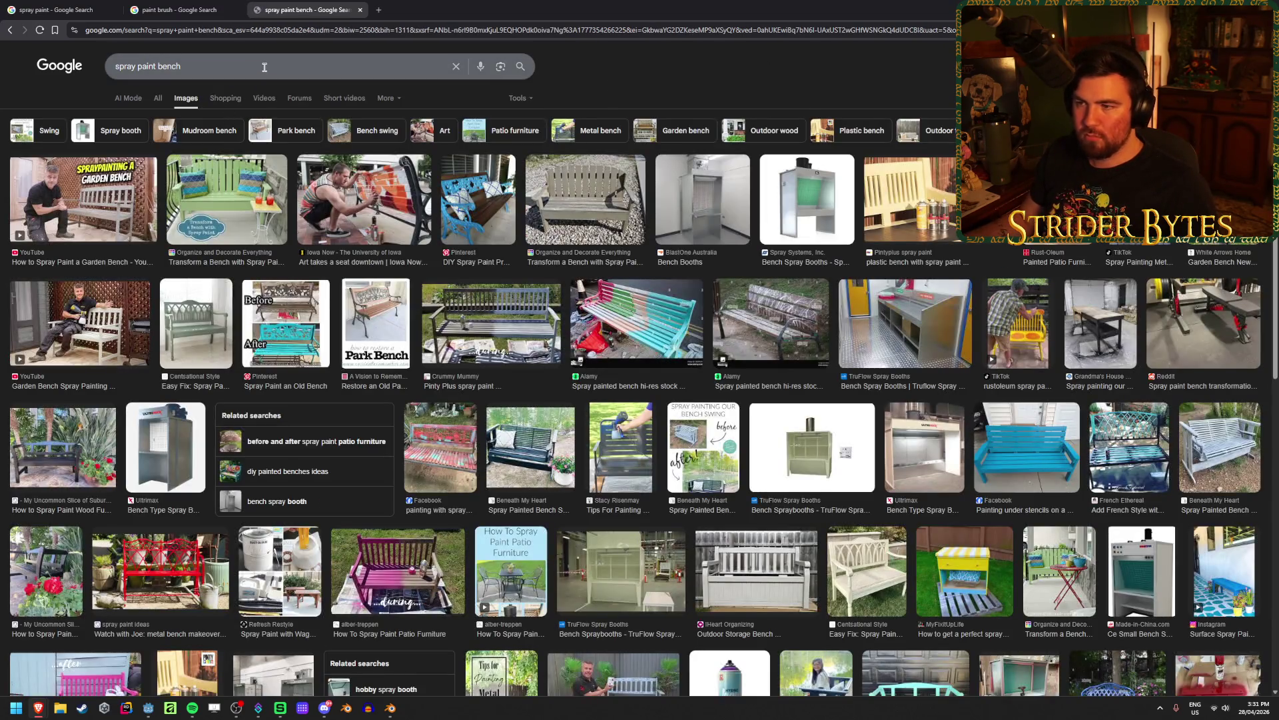
Change the query to 'spray paint table set up' and run it
{"action": "double_click", "coordinate": [265, 67]}
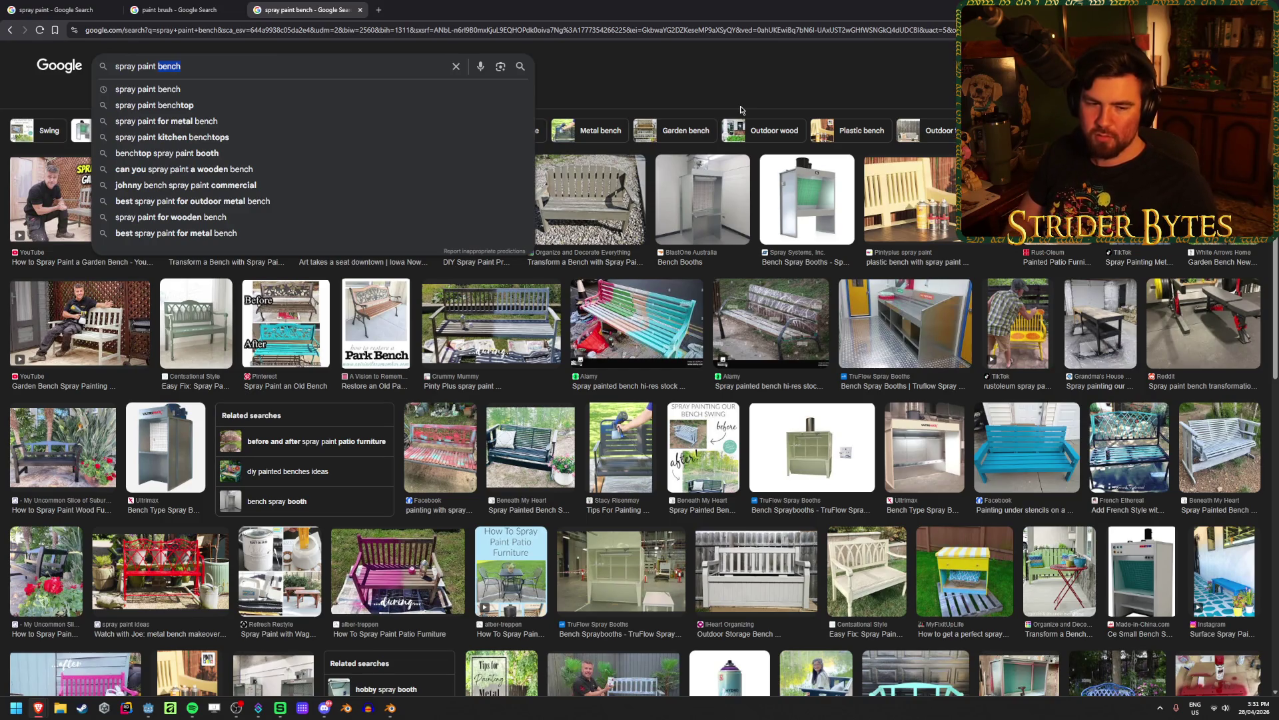
{"action": "key", "text": "BackSpace"}
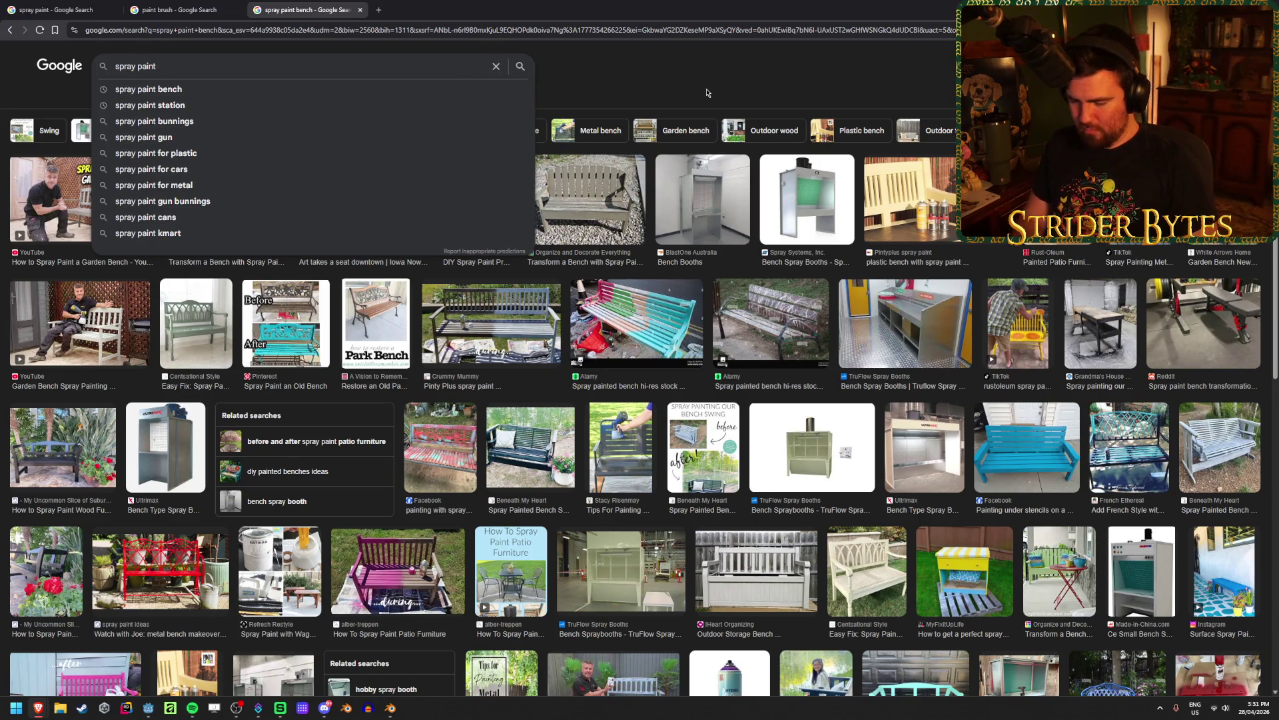
{"action": "type", "text": "table set up"}
{"action": "key", "text": "Return"}
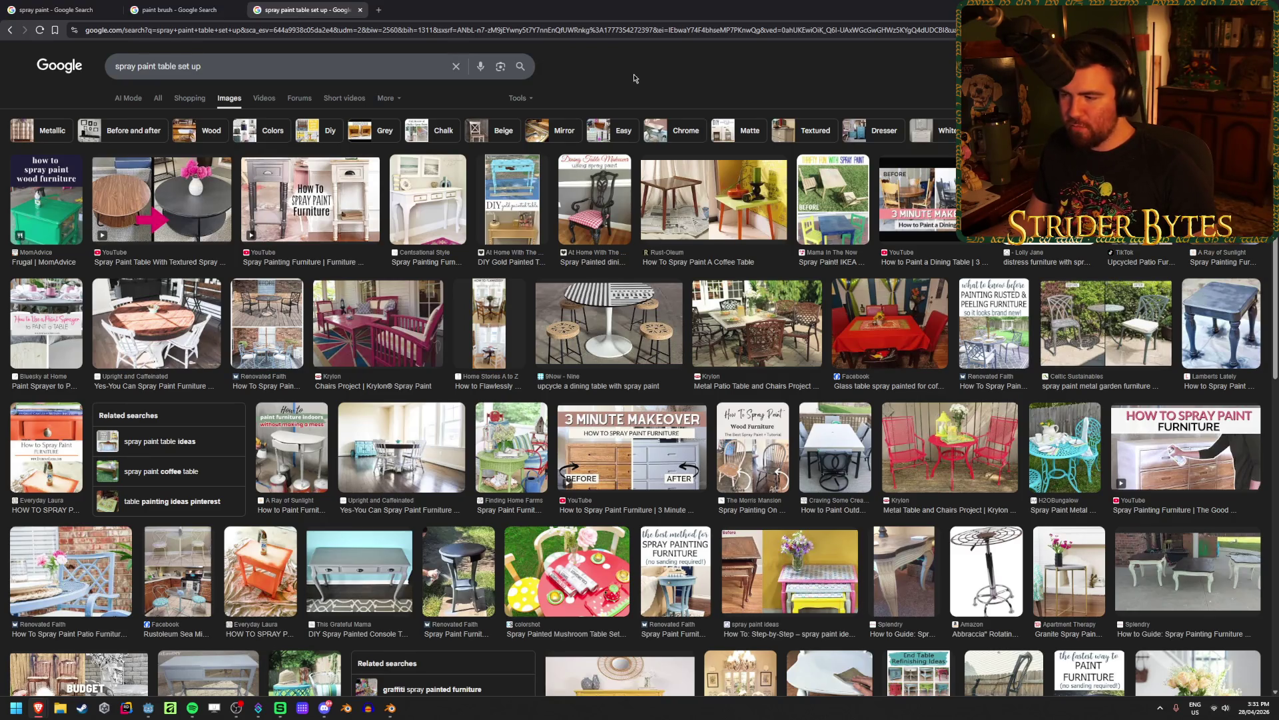
Glance over the table set-up results, then delete 'table' so the query reads 'spray paint set up'
{"action": "scroll", "coordinate": [576, 453], "scroll_direction": "down", "scroll_amount": 5}
{"action": "scroll", "coordinate": [575, 453], "scroll_direction": "up", "scroll_amount": 5}
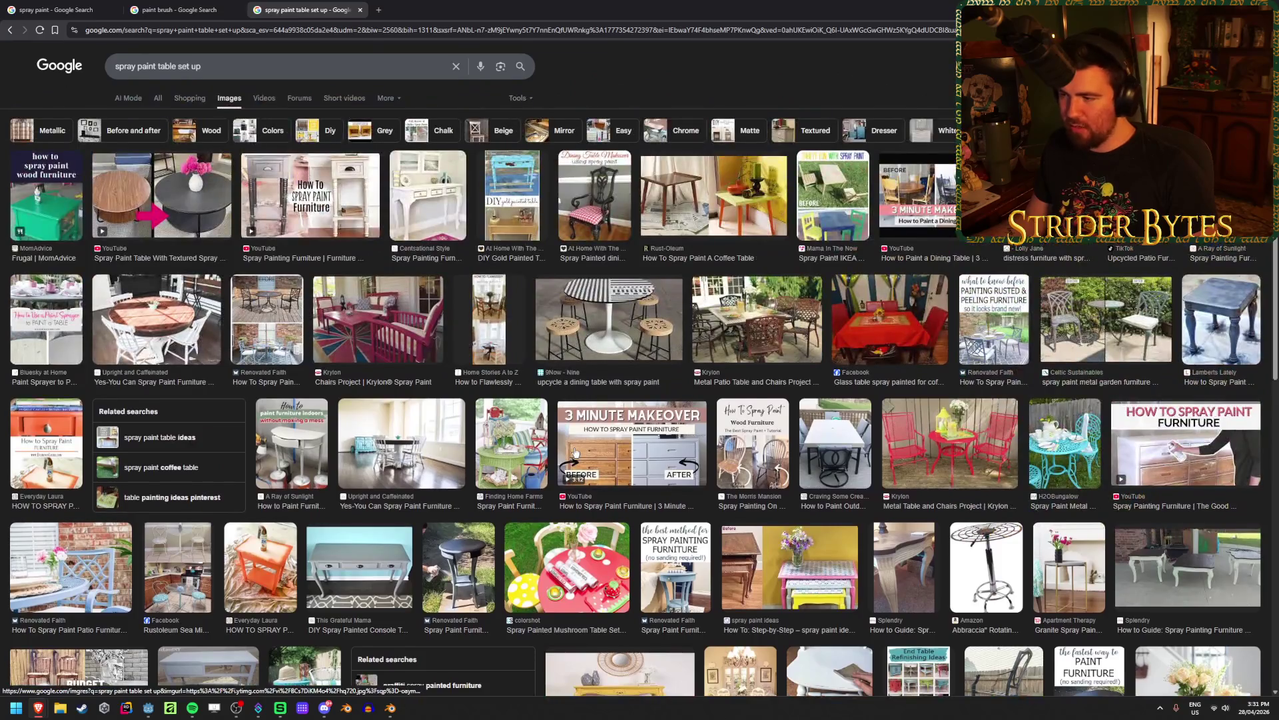
{"action": "scroll", "coordinate": [576, 453], "scroll_direction": "down", "scroll_amount": 10}
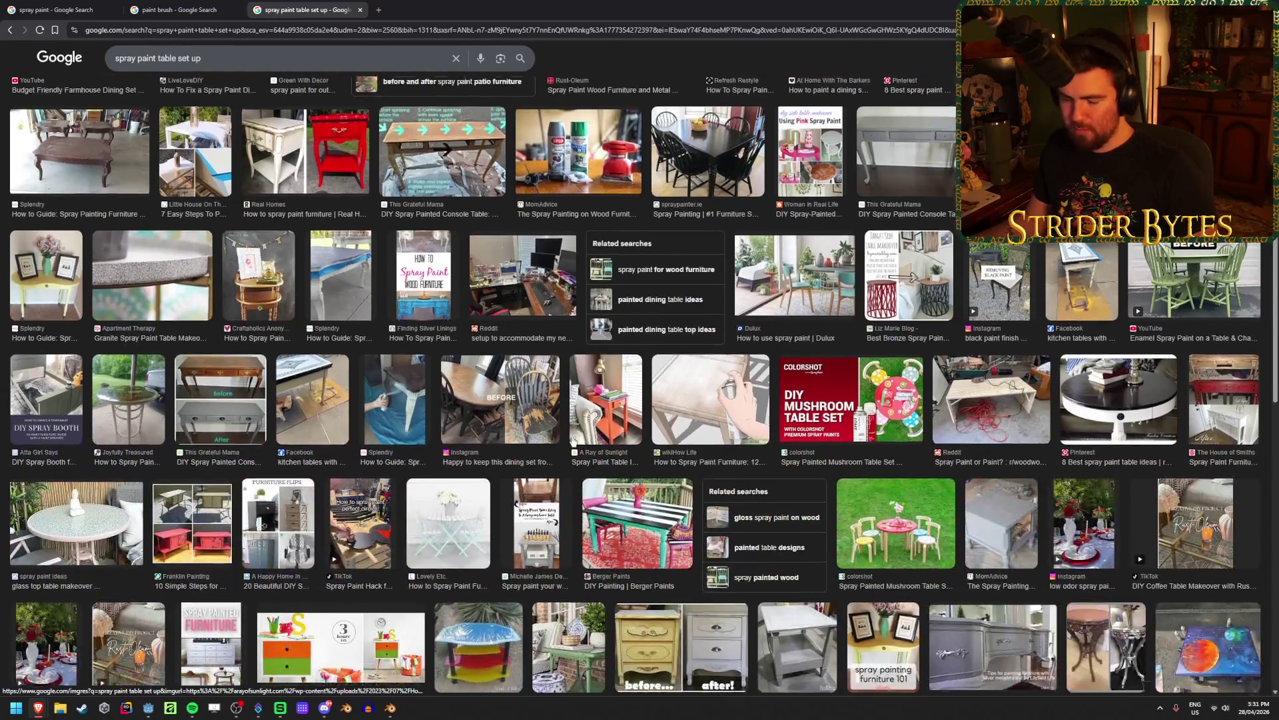
{"action": "scroll", "coordinate": [573, 440], "scroll_direction": "up", "scroll_amount": 10}
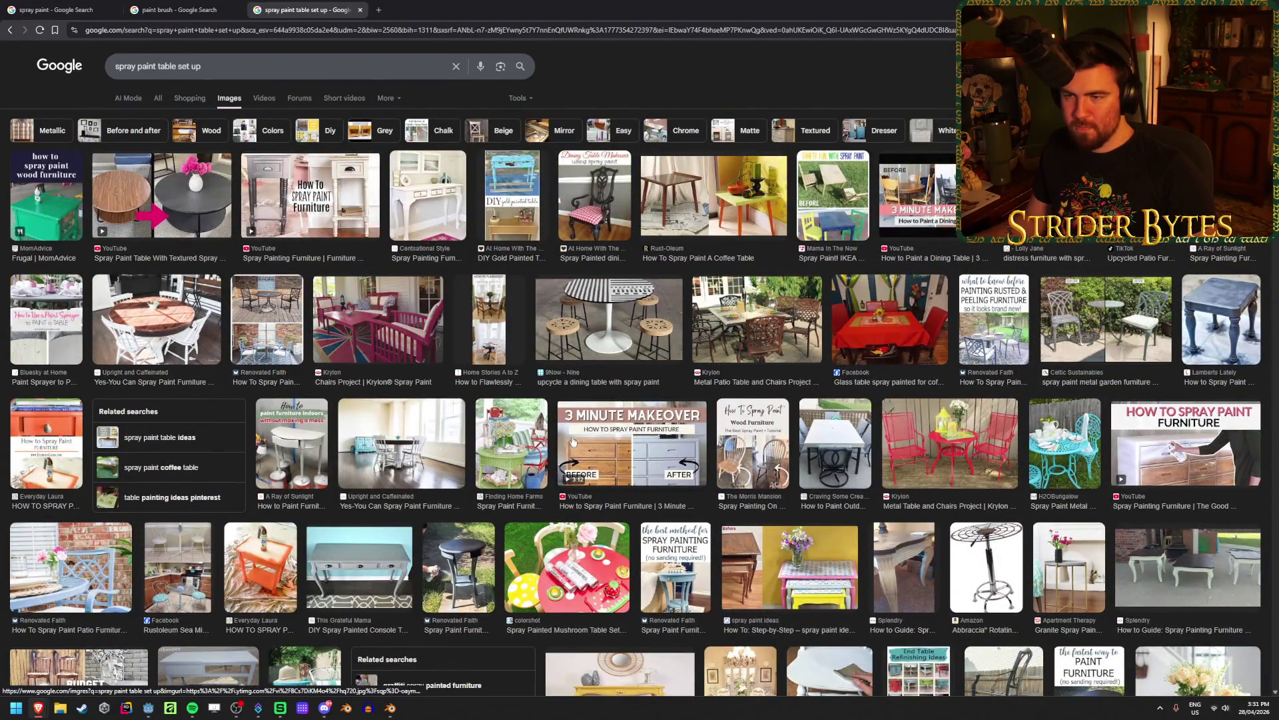
{"action": "left_click", "coordinate": [199, 67]}
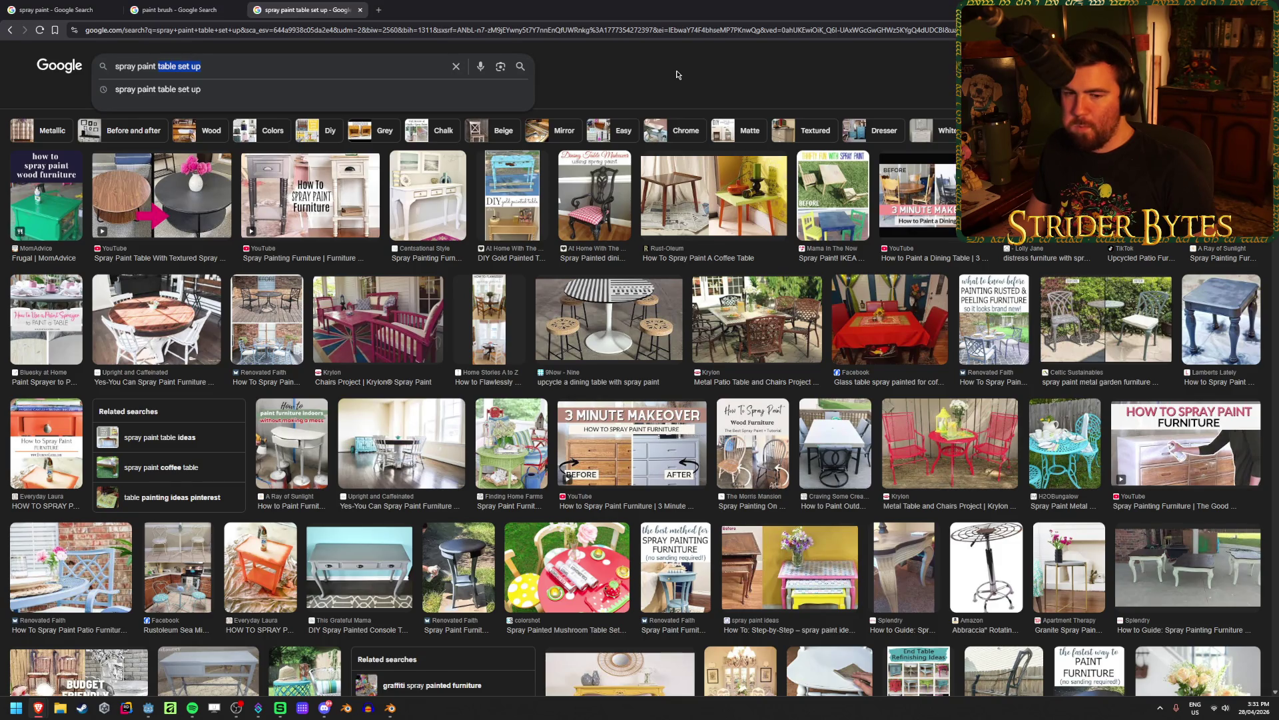
{"action": "left_click_drag", "start_coordinate": [201, 66], "coordinate": [182, 67]}
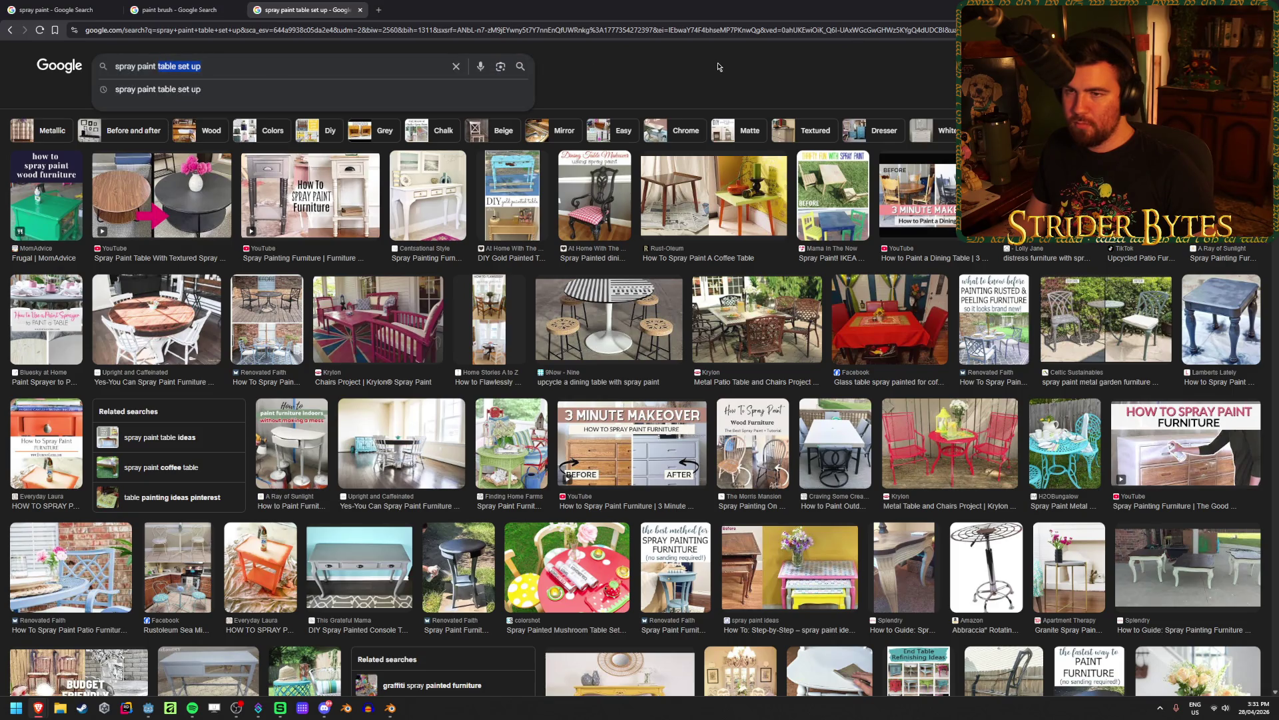
{"action": "key", "text": "BackSpace"}
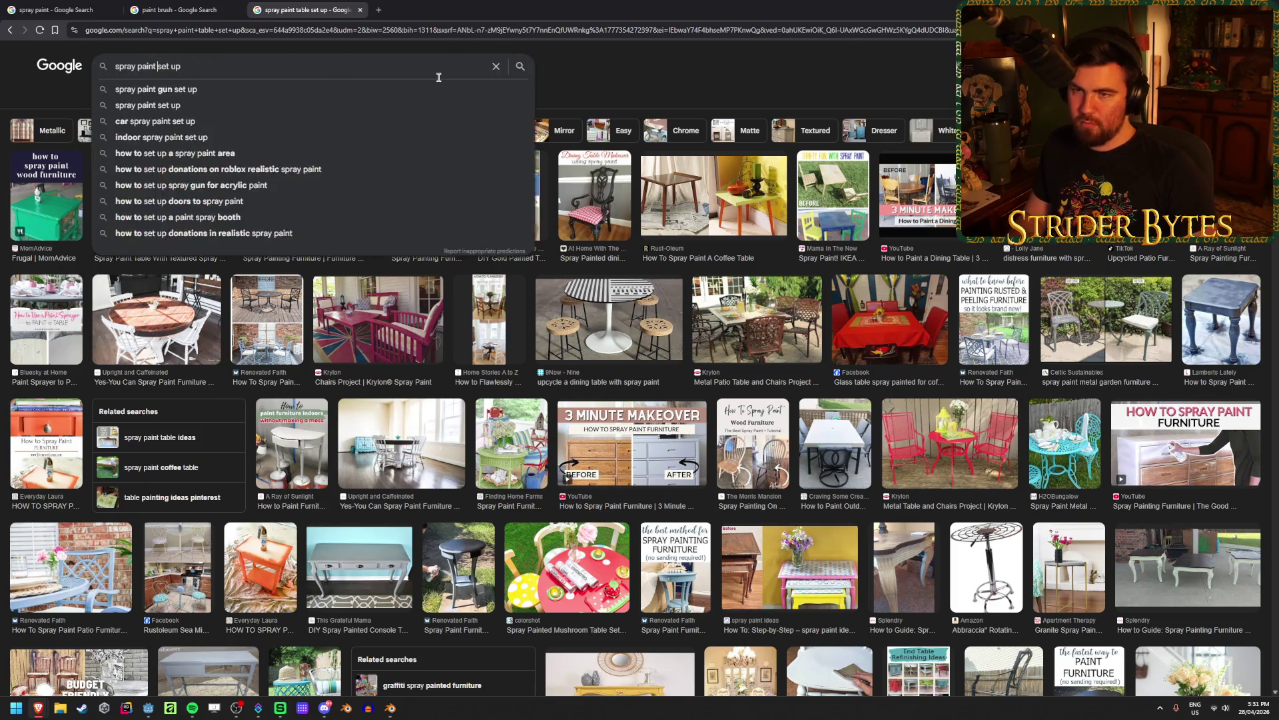
Run the 'spray paint set up' search and browse the first reference images
{"action": "key", "text": "Return"}
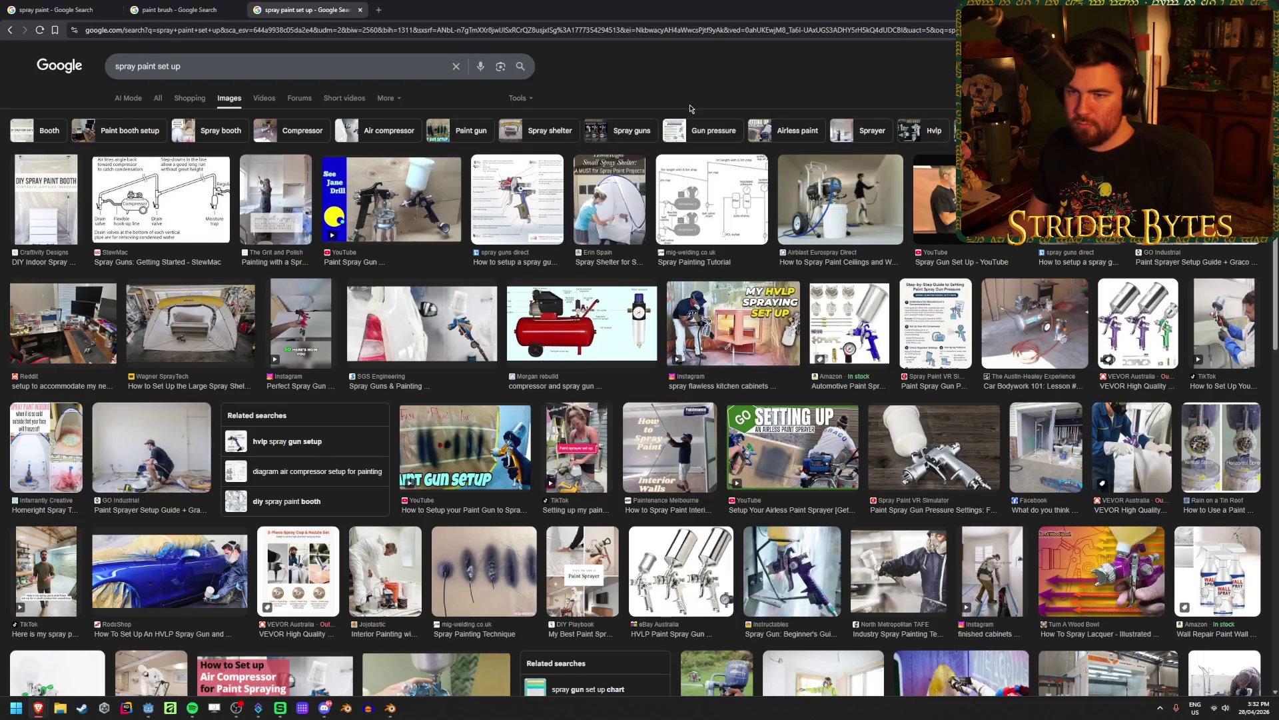
{"action": "scroll", "coordinate": [917, 380], "scroll_direction": "down", "scroll_amount": 1}
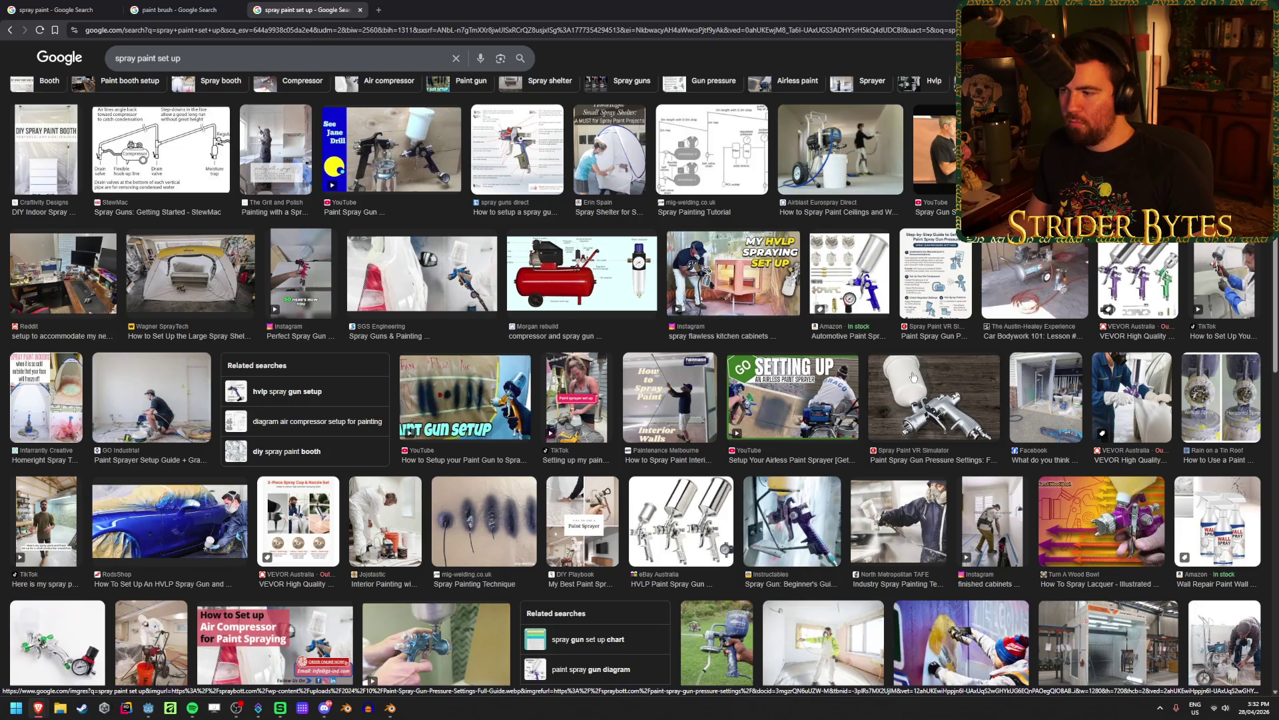
{"action": "scroll", "coordinate": [913, 377], "scroll_direction": "down", "scroll_amount": 8}
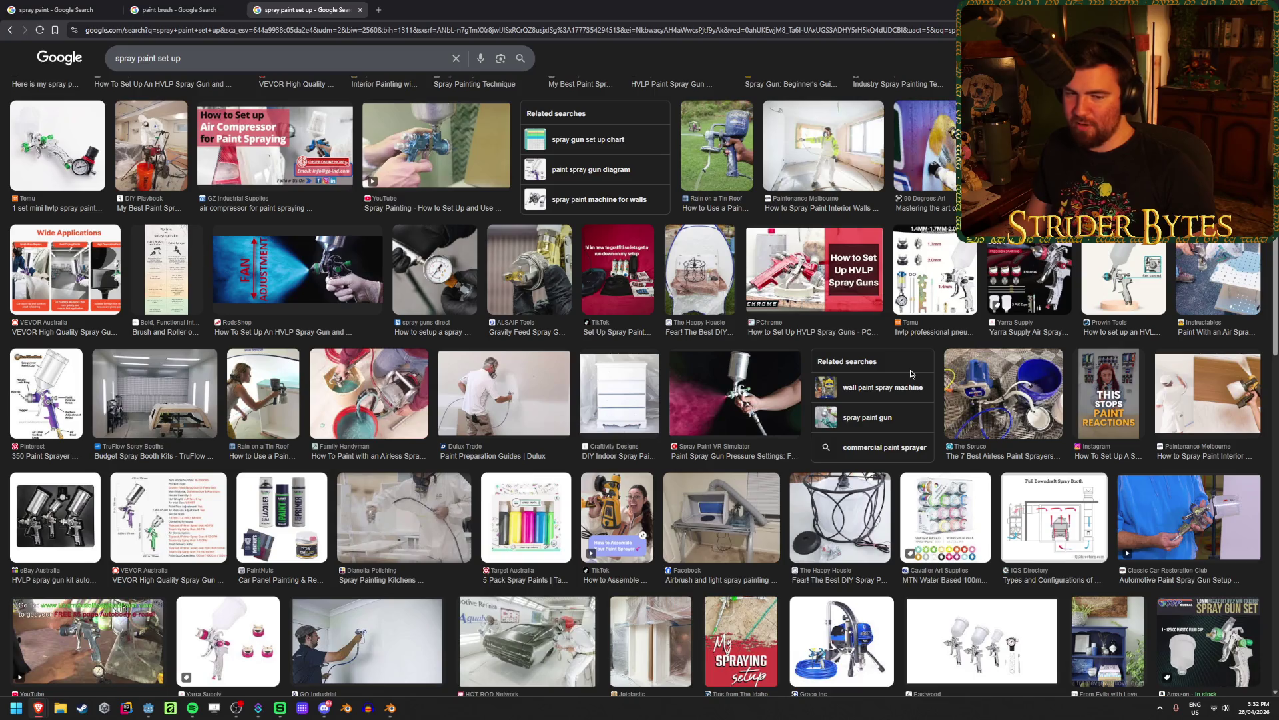
{"action": "scroll", "coordinate": [910, 373], "scroll_direction": "down", "scroll_amount": 2}
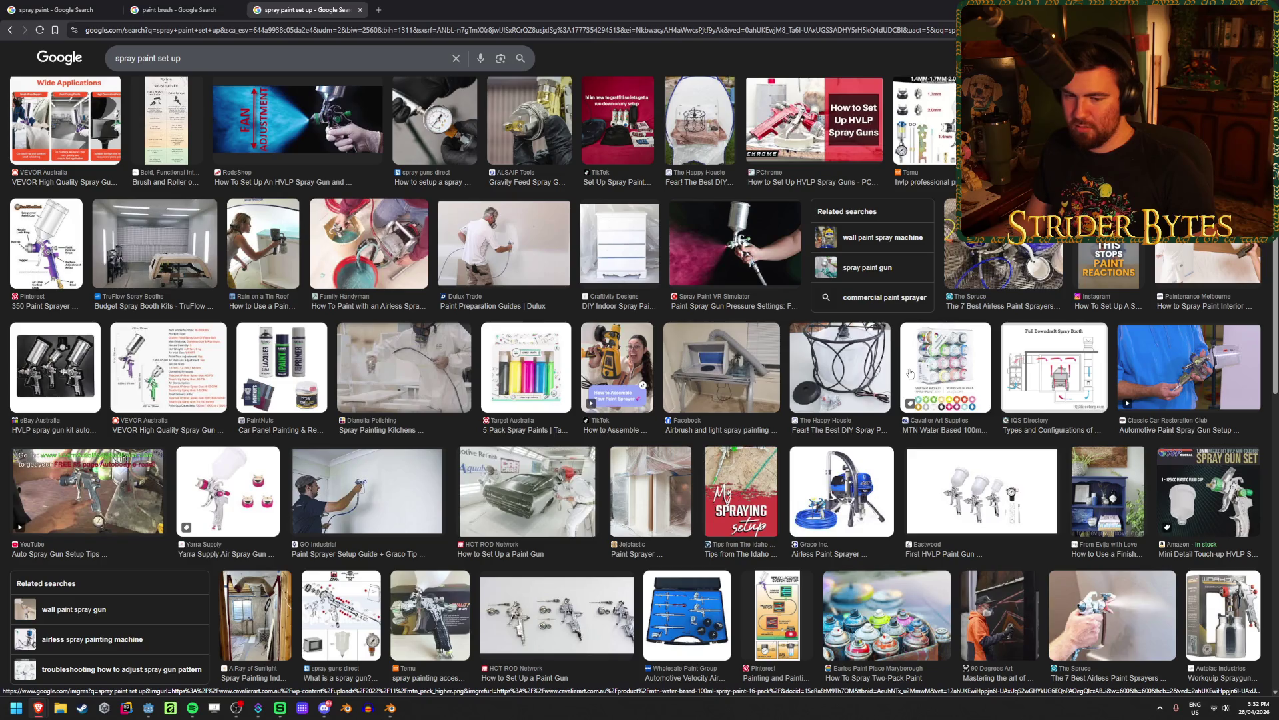
{"action": "scroll", "coordinate": [911, 373], "scroll_direction": "down", "scroll_amount": 4}
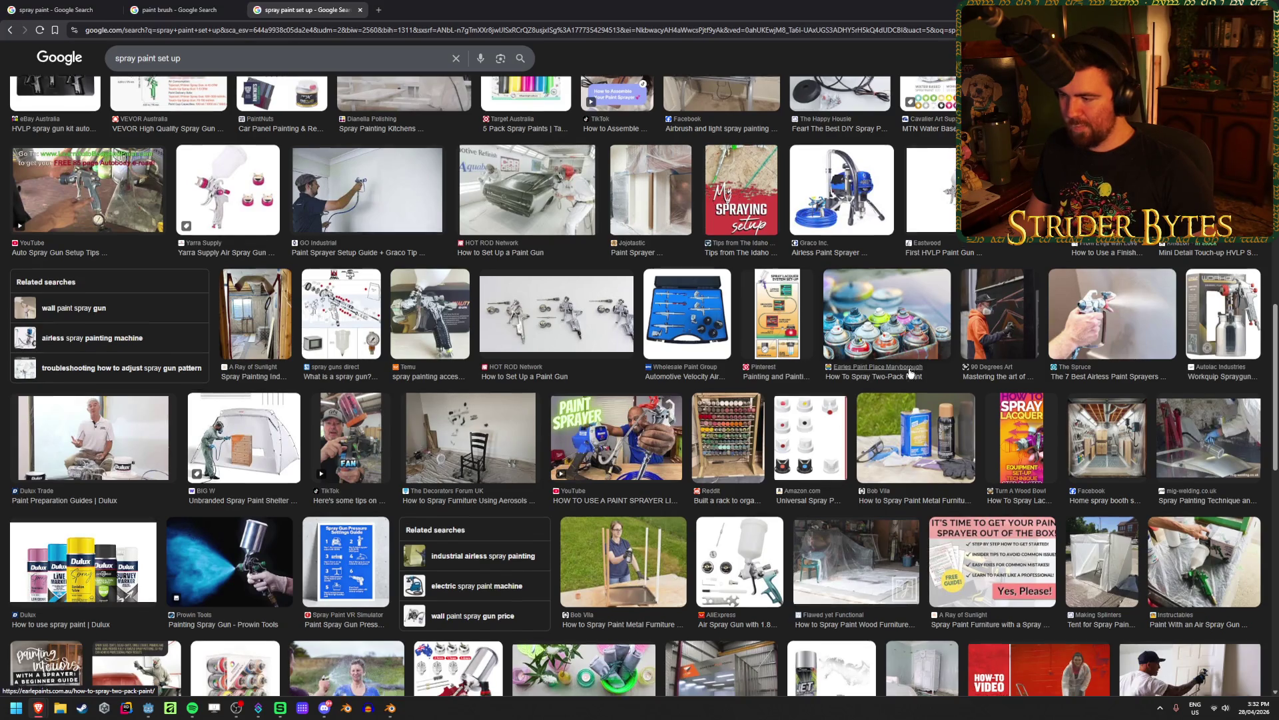
{"action": "scroll", "coordinate": [911, 373], "scroll_direction": "down", "scroll_amount": 2}
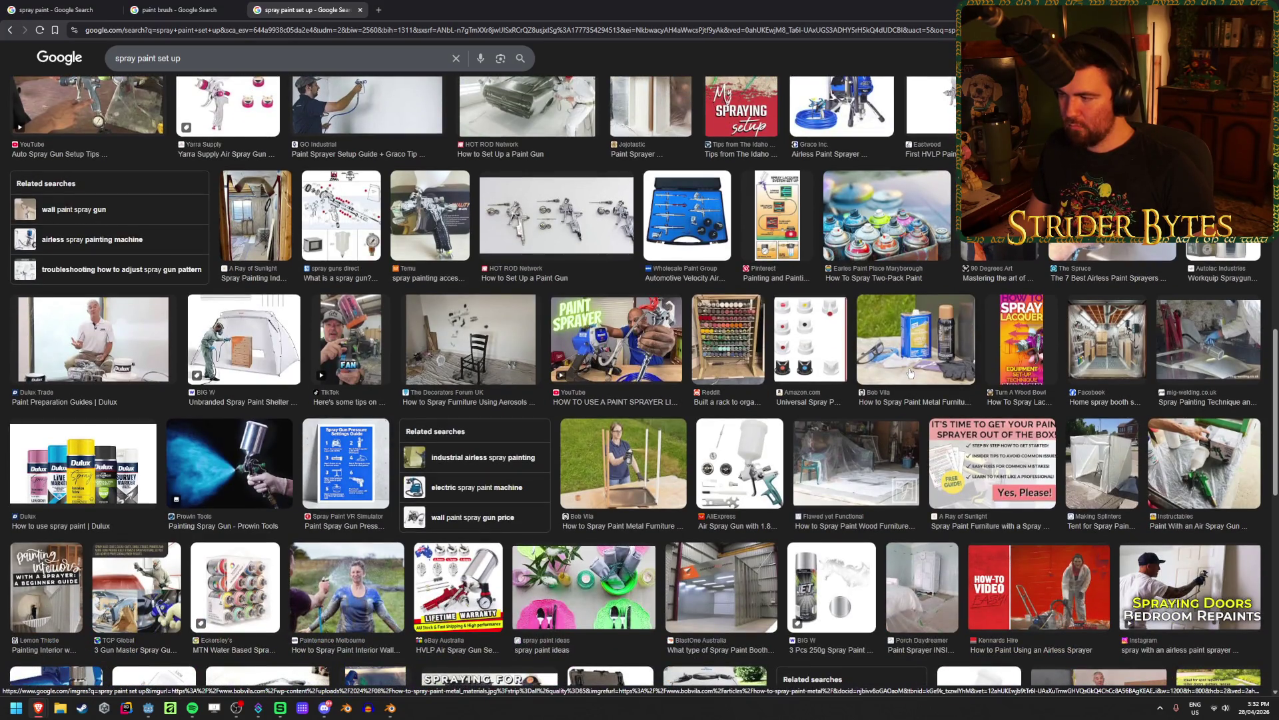
{"action": "scroll", "coordinate": [909, 371], "scroll_direction": "down", "scroll_amount": 8}
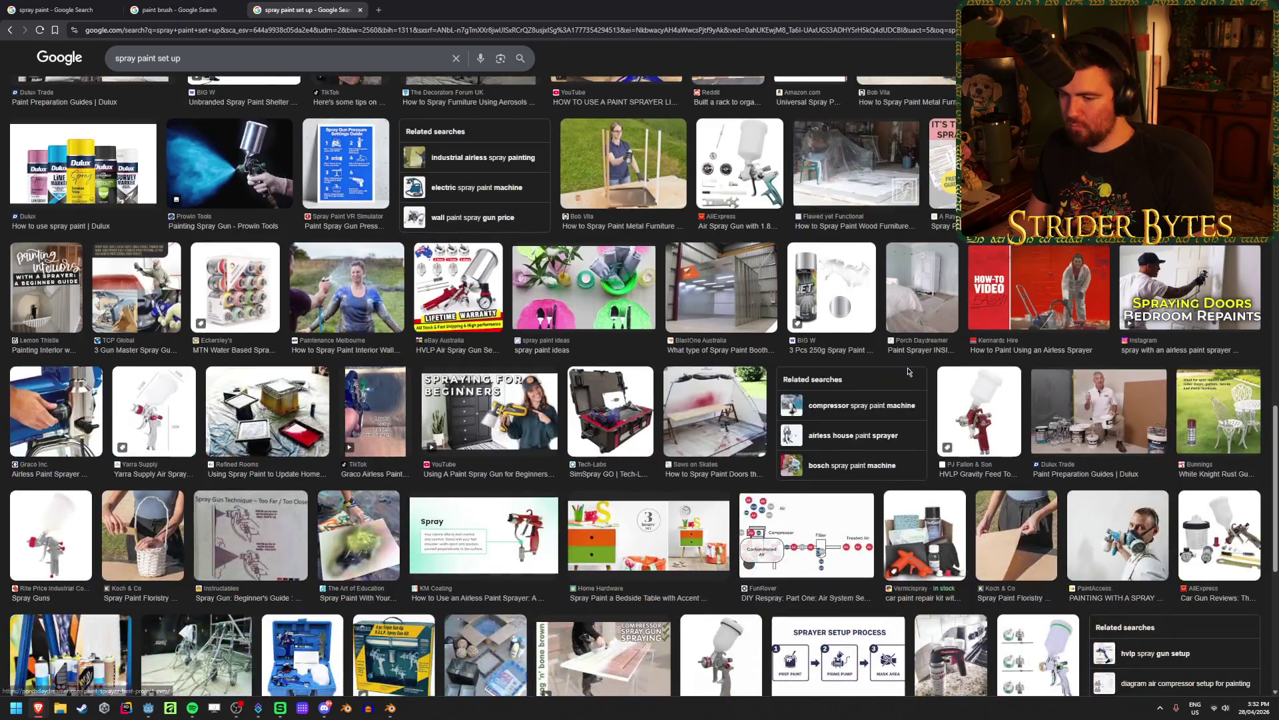
Scroll through the remaining spray paint set-up images, then return to Blender
{"action": "scroll", "coordinate": [908, 371], "scroll_direction": "down", "scroll_amount": 3}
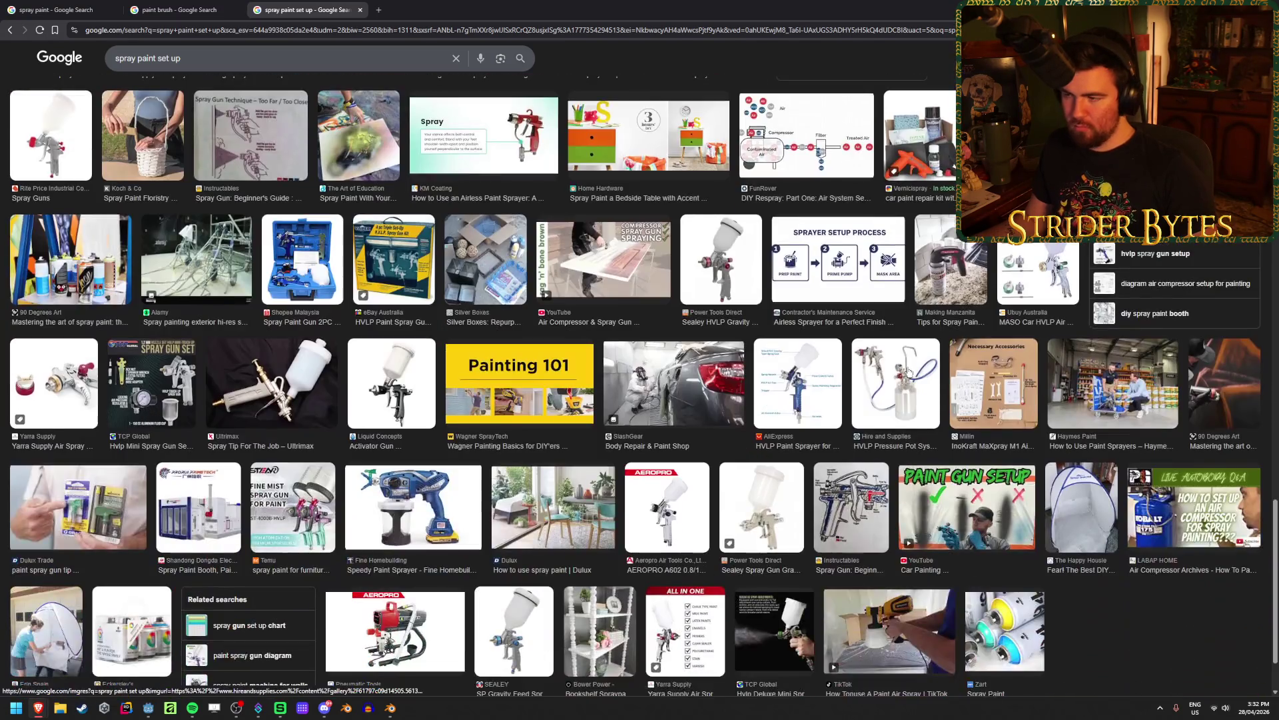
{"action": "scroll", "coordinate": [908, 371], "scroll_direction": "down", "scroll_amount": 2}
{"action": "scroll", "coordinate": [909, 371], "scroll_direction": "down", "scroll_amount": 3}
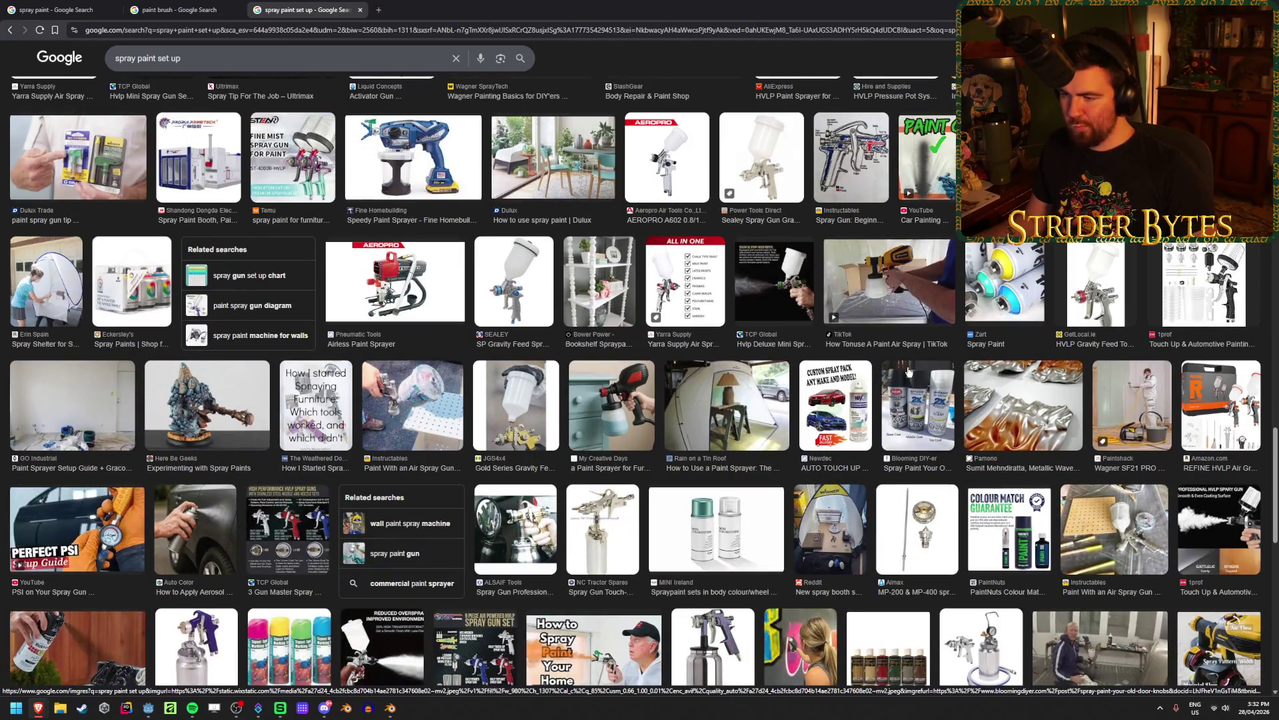
{"action": "scroll", "coordinate": [908, 371], "scroll_direction": "down", "scroll_amount": 4}
{"action": "scroll", "coordinate": [908, 372], "scroll_direction": "down", "scroll_amount": 4}
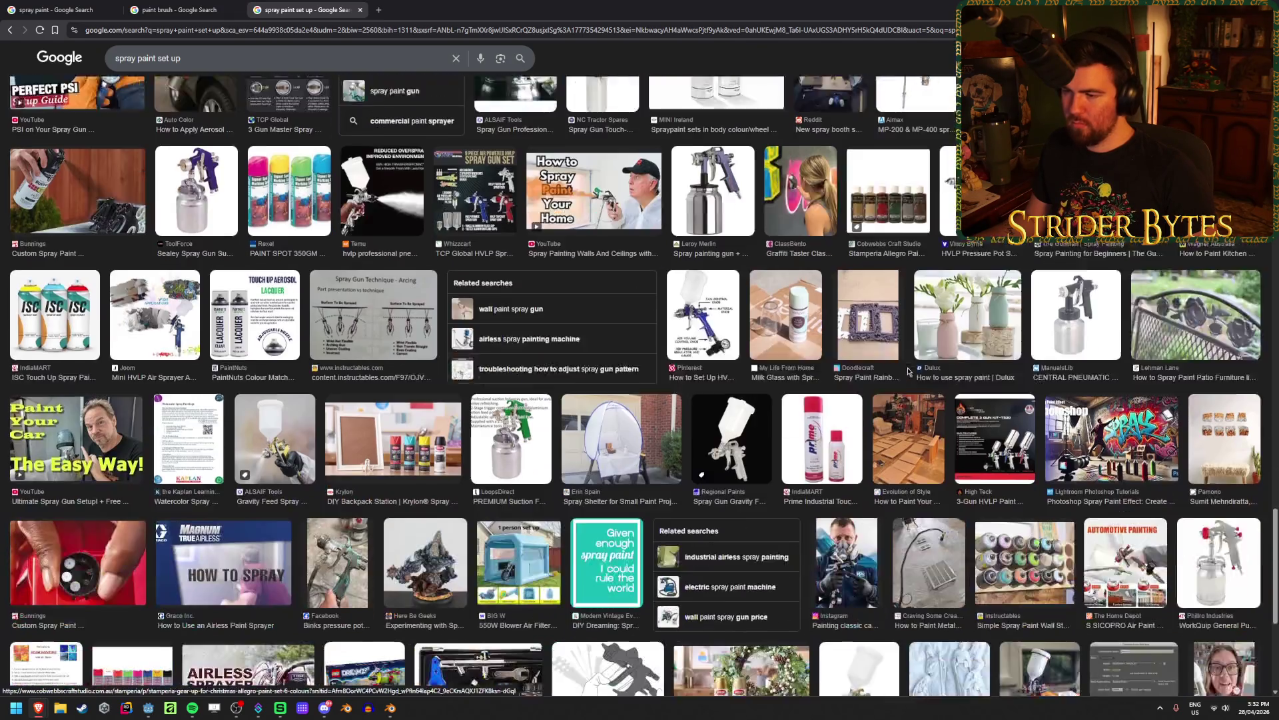
{"action": "scroll", "coordinate": [908, 371], "scroll_direction": "down", "scroll_amount": 3}
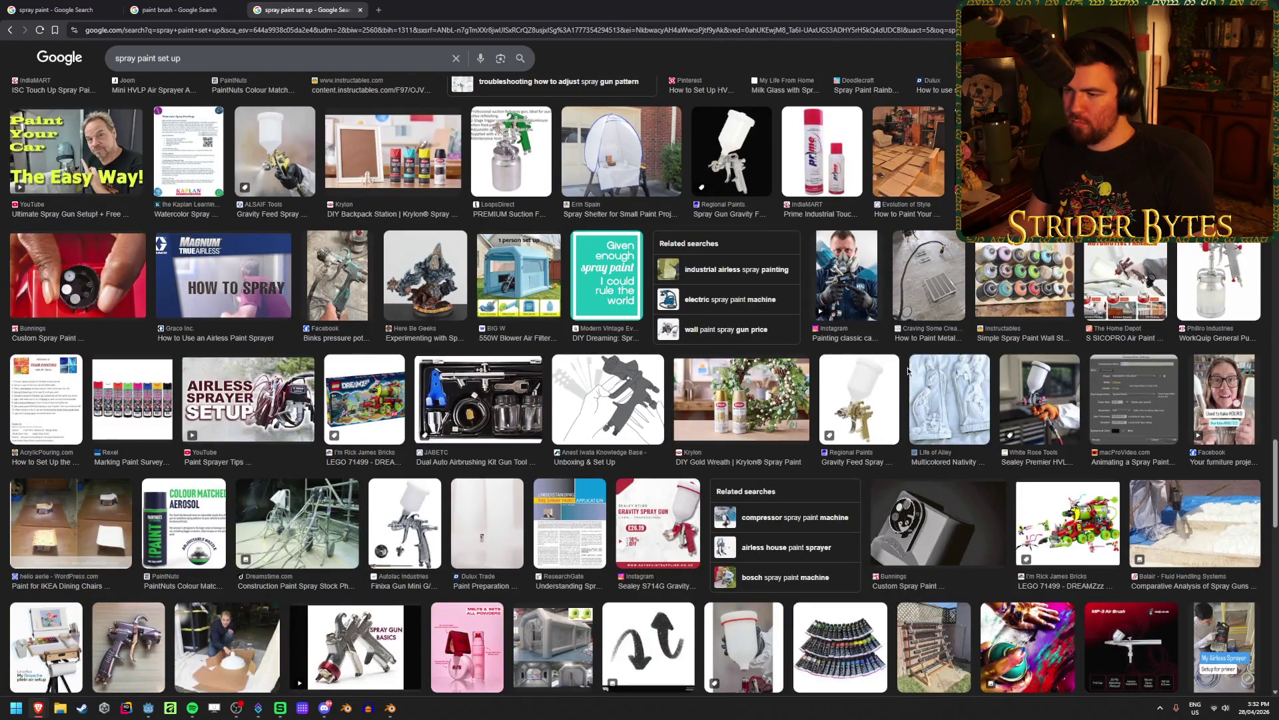
{"action": "scroll", "coordinate": [908, 372], "scroll_direction": "up", "scroll_amount": 20}
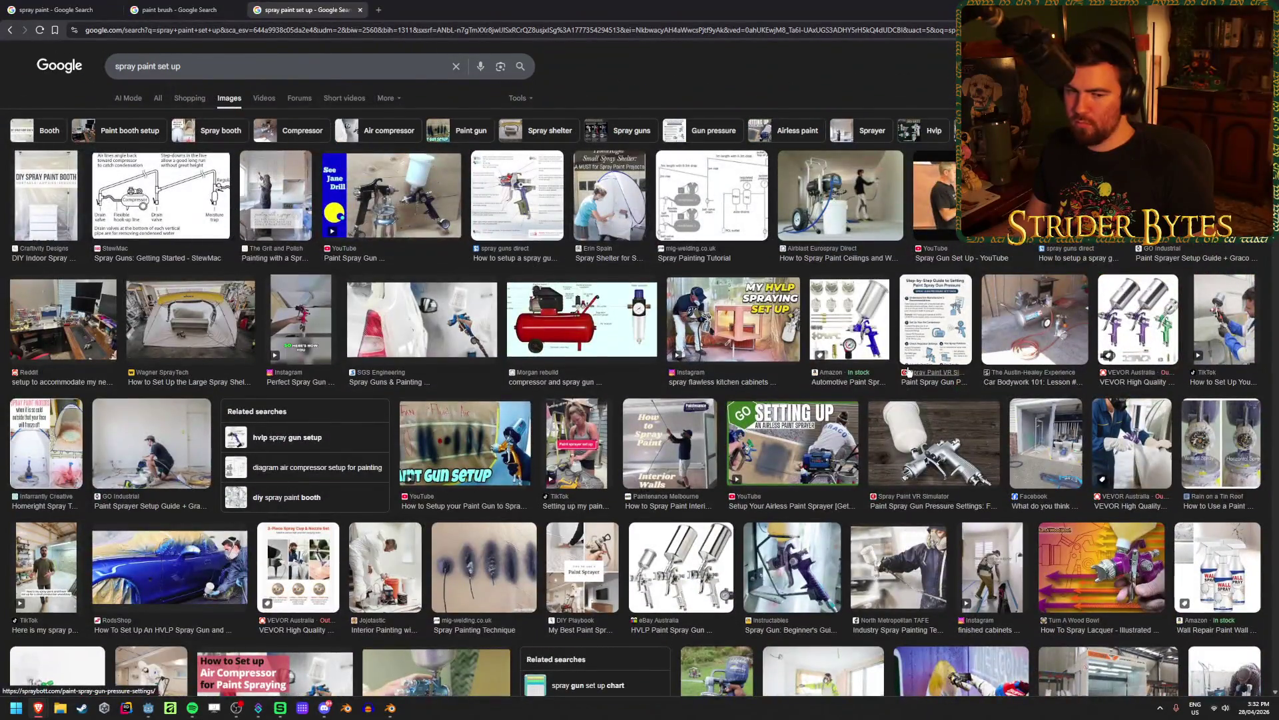
{"action": "key", "text": "alt+Tab"}
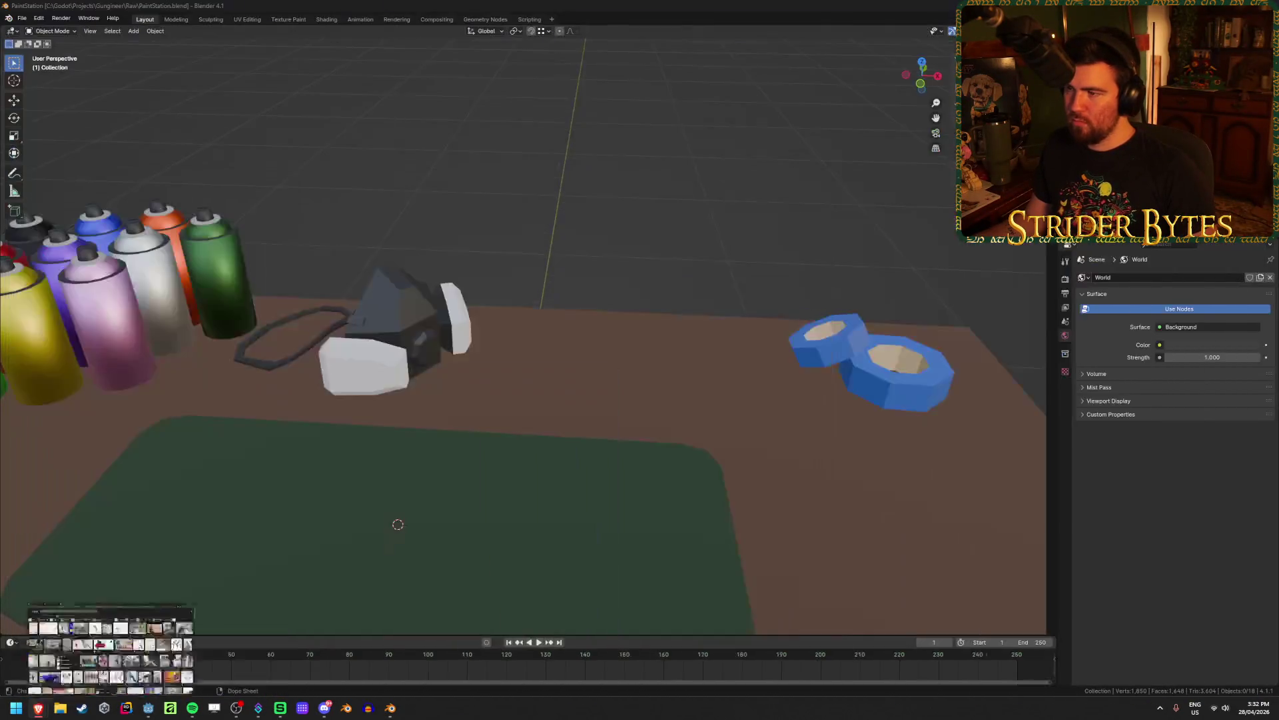
Check the PaintStation table and blue tape roll from above, saving the file
{"action": "scroll", "coordinate": [631, 379], "scroll_direction": "down", "scroll_amount": 8}
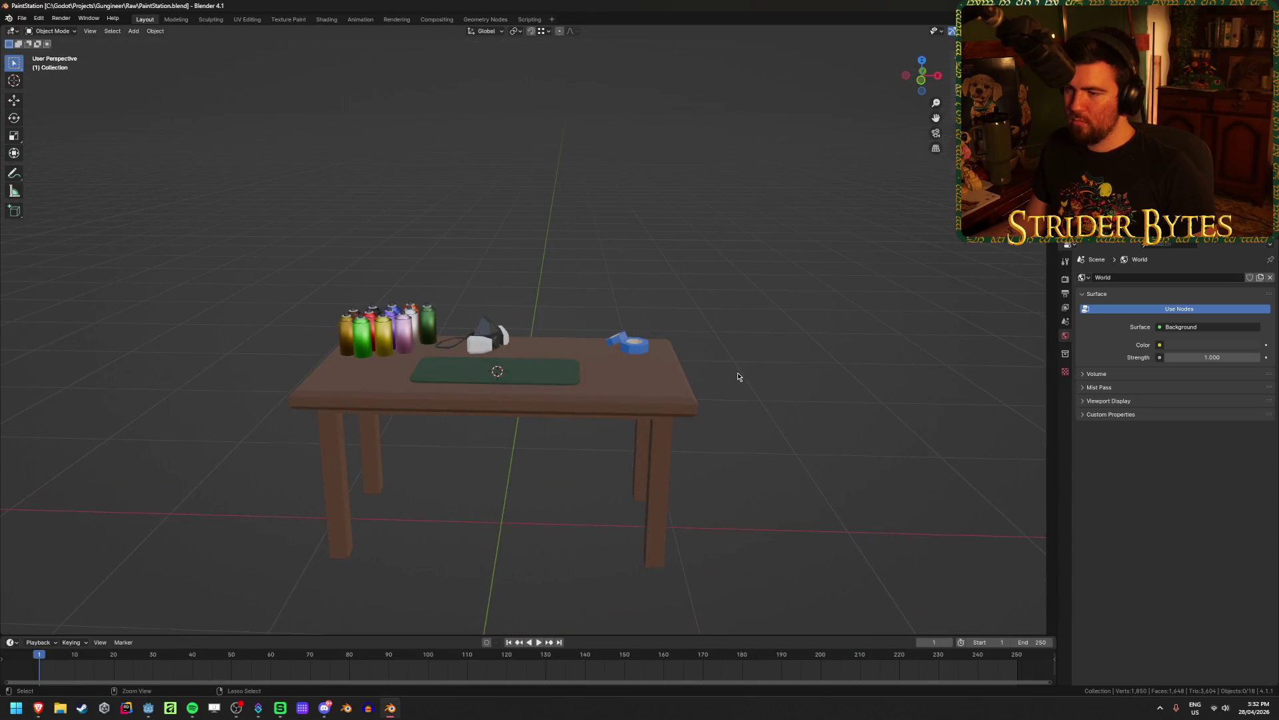
{"action": "key", "text": "ctrl+s"}
{"action": "scroll", "coordinate": [739, 376], "scroll_direction": "up", "scroll_amount": 2}
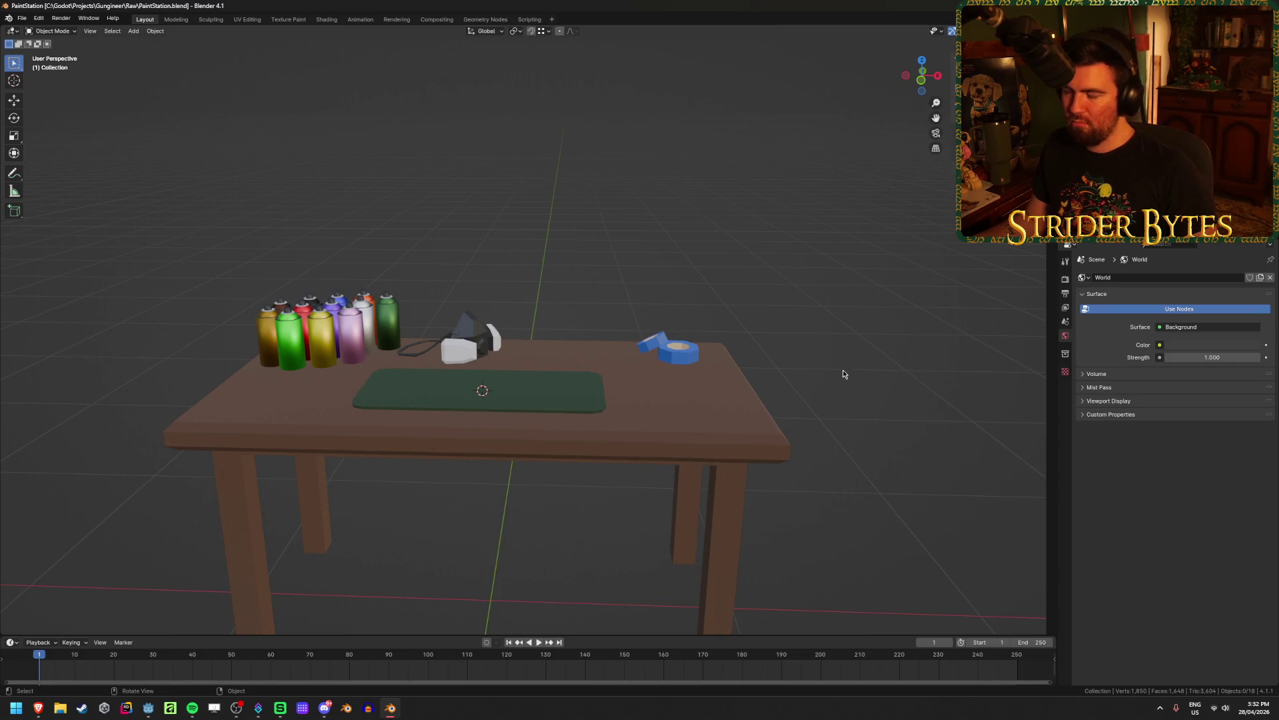
{"action": "mouse_move", "coordinate": [769, 273]}
{"action": "middle_mouse_down"}
{"action": "mouse_move", "coordinate": [765, 327]}
{"action": "mouse_move", "coordinate": [755, 289]}
{"action": "middle_mouse_up"}
{"action": "key", "text": "ctrl+s"}
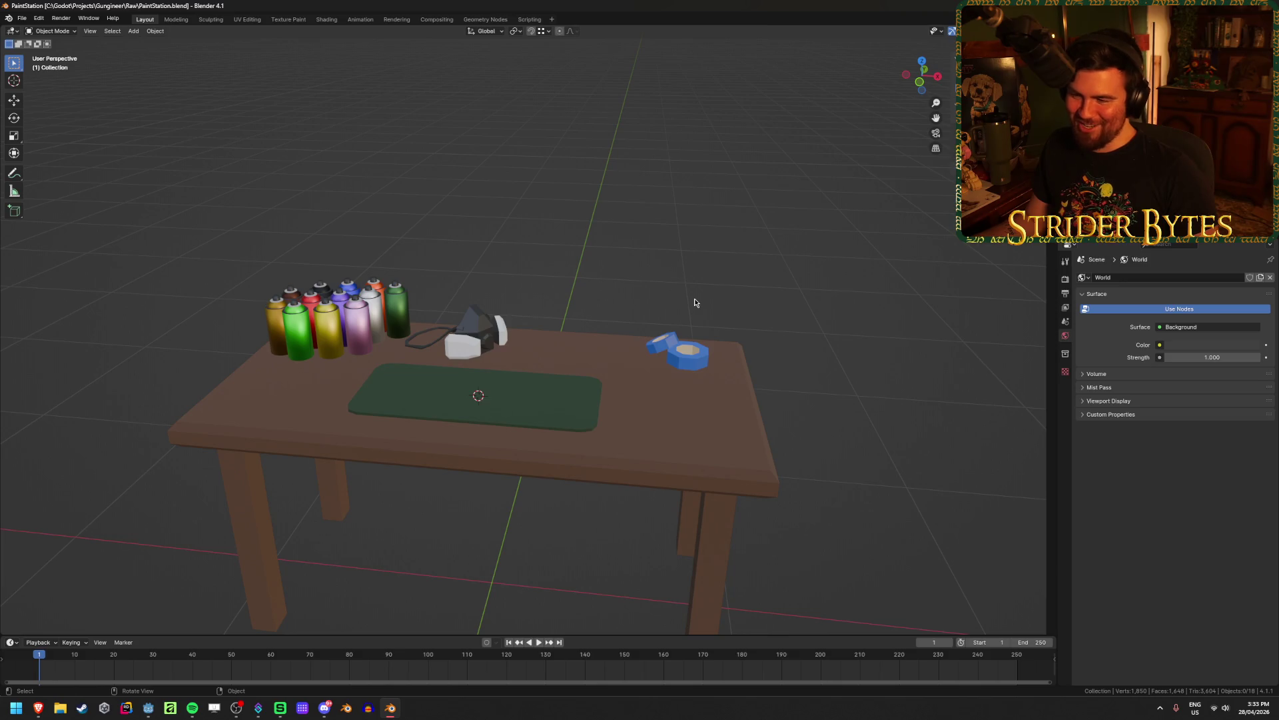
{"action": "left_click", "coordinate": [662, 336]}
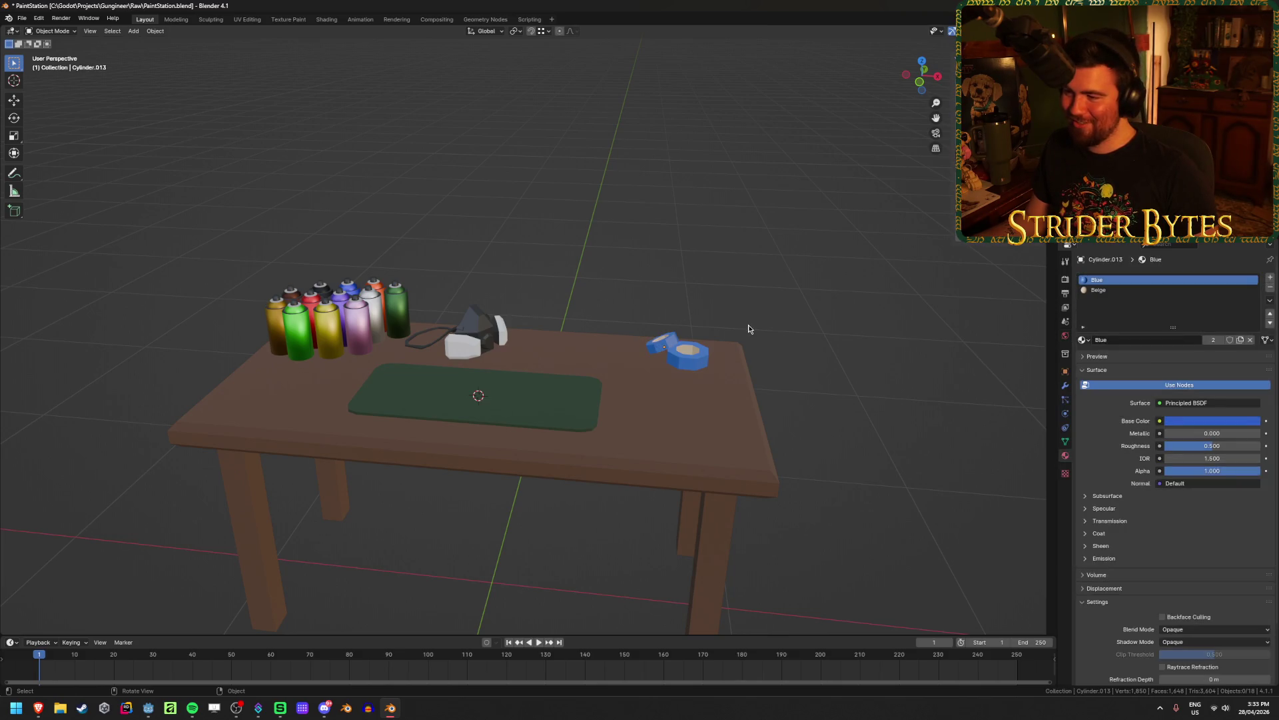
{"action": "scroll", "coordinate": [757, 305], "scroll_direction": "down", "scroll_amount": 3}
{"action": "key", "text": "ctrl+s"}
{"action": "left_click", "coordinate": [148, 707]}
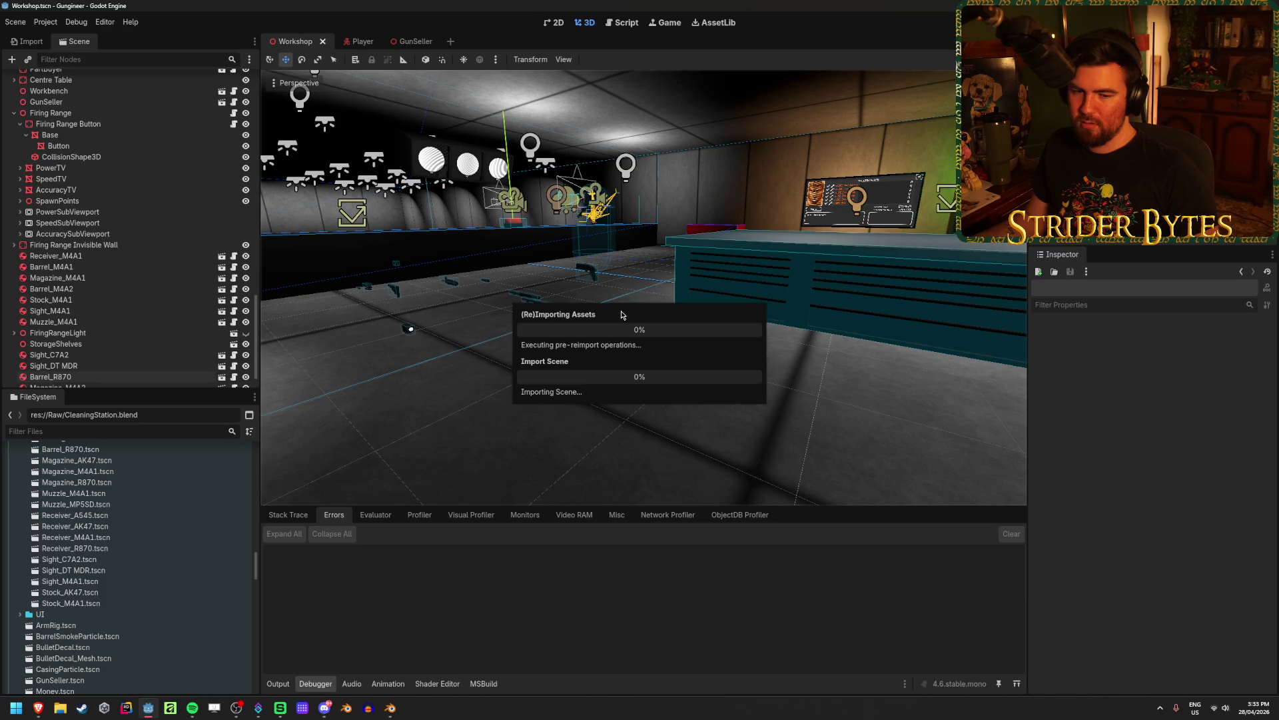
Place PaintStation.blend into the Workshop scene near the red box and screen
{"action": "right_click_drag", "start_coordinate": [623, 357], "coordinate": [630, 343]}
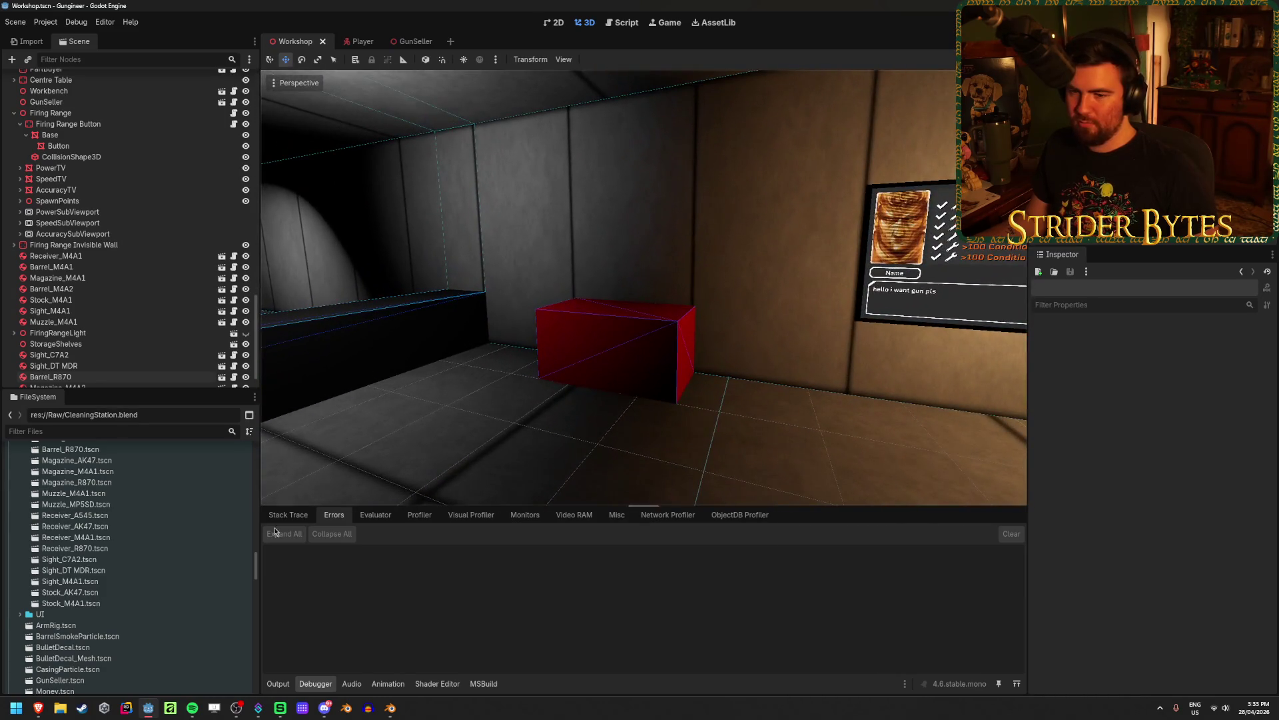
{"action": "scroll", "coordinate": [137, 584], "scroll_direction": "up", "scroll_amount": 5}
{"action": "scroll", "coordinate": [137, 584], "scroll_direction": "down", "scroll_amount": 10}
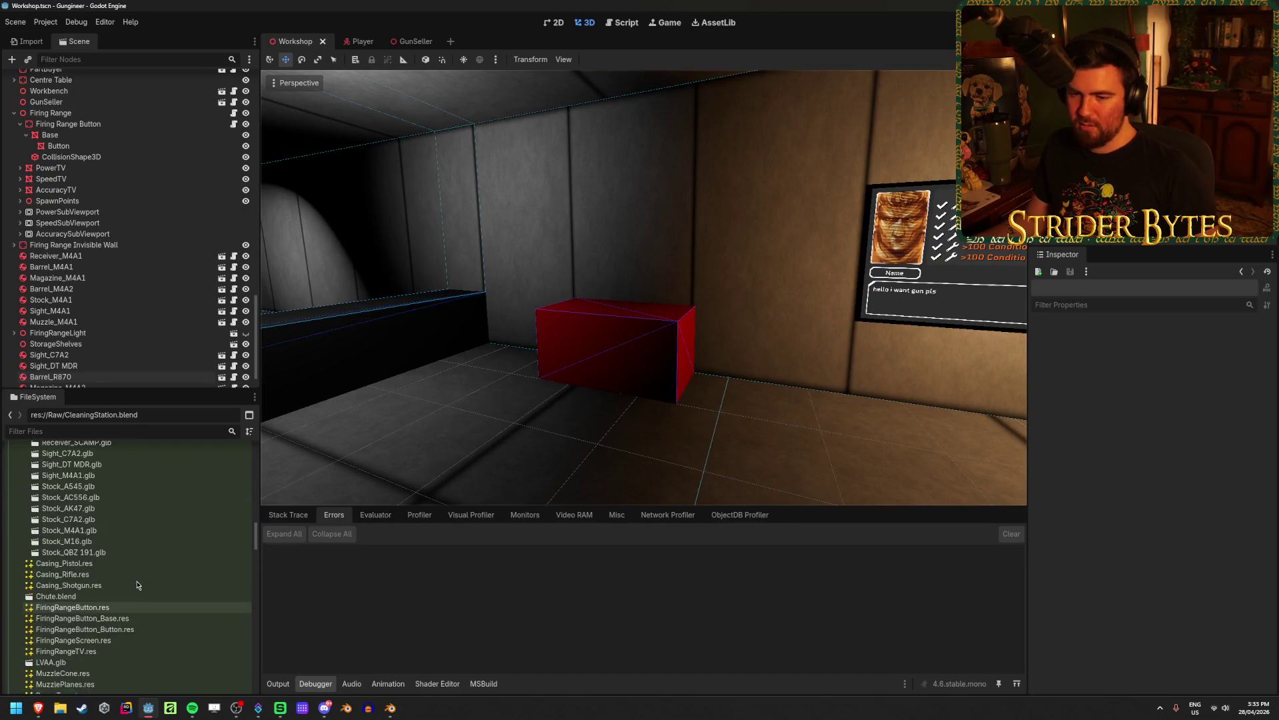
{"action": "scroll", "coordinate": [67, 507], "scroll_direction": "down", "scroll_amount": 4}
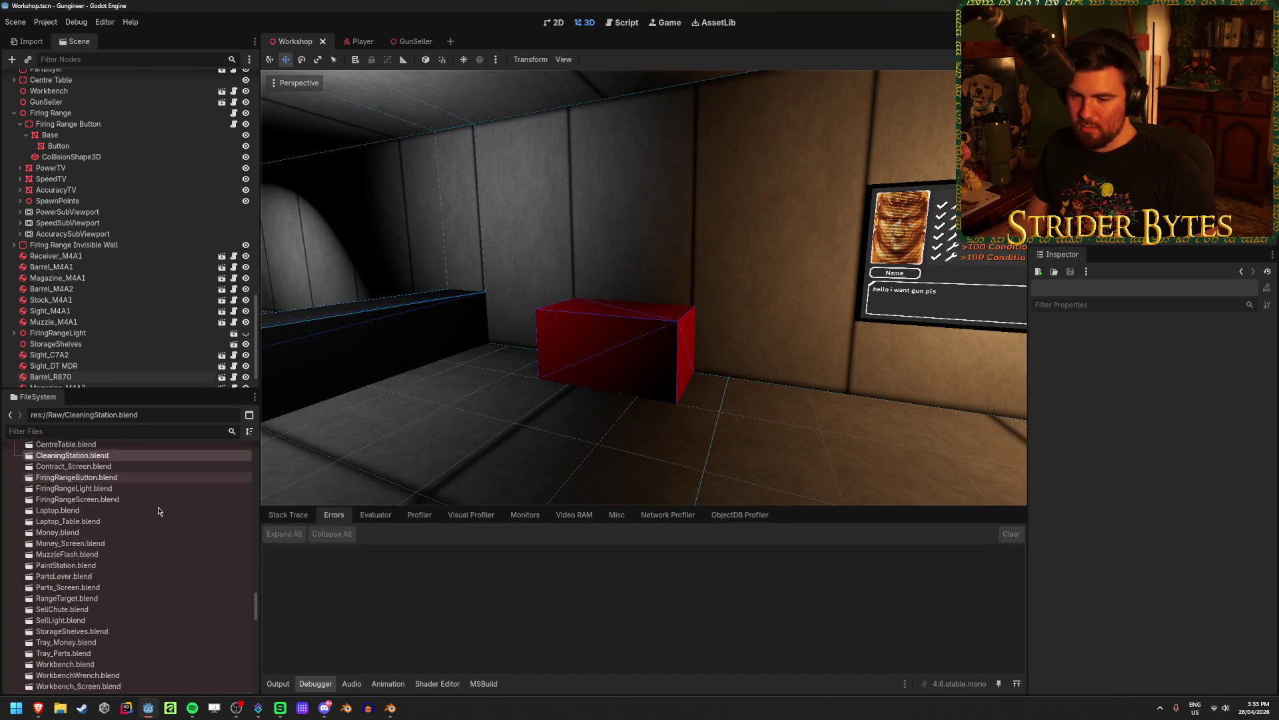
{"action": "mouse_move", "coordinate": [66, 535]}
{"action": "left_mouse_down"}
{"action": "mouse_move", "coordinate": [473, 417]}
{"action": "mouse_move", "coordinate": [514, 466]}
{"action": "mouse_move", "coordinate": [597, 398]}
{"action": "mouse_move", "coordinate": [667, 407]}
{"action": "mouse_move", "coordinate": [753, 392]}
{"action": "left_mouse_up"}
Move the placed paint station slightly to the right and deselect it
{"action": "key", "text": "e"}
{"action": "key", "text": "w"}
{"action": "left_click_drag", "start_coordinate": [596, 399], "coordinate": [567, 346]}
{"action": "key", "text": "Delete"}
{"action": "key", "text": "Return"}
Fly the view past the spray cans and select SpotLight3D7 above the paint station
{"action": "key", "text": "w"}
{"action": "right_click_drag", "start_coordinate": [570, 365], "coordinate": [594, 345]}
{"action": "key", "text": "s"}
{"action": "left_click", "coordinate": [633, 243]}
{"action": "right_click_drag", "start_coordinate": [633, 244], "coordinate": [633, 226]}
Move SpotLight3D7 left along X, about 0.617, above the paint station
{"action": "middle_click_drag", "start_coordinate": [645, 231], "coordinate": [633, 263]}
{"action": "left_click_drag", "start_coordinate": [625, 255], "coordinate": [528, 253]}
{"action": "key", "text": "e"}
{"action": "key", "text": "w"}
{"action": "mouse_move", "coordinate": [605, 252]}
{"action": "left_mouse_down"}
{"action": "mouse_move", "coordinate": [393, 252]}
{"action": "mouse_move", "coordinate": [436, 252]}
{"action": "left_mouse_up"}
{"action": "middle_click_drag", "start_coordinate": [484, 307], "coordinate": [426, 298]}
{"action": "mouse_move", "coordinate": [373, 244]}
{"action": "left_mouse_down"}
{"action": "mouse_move", "coordinate": [358, 276]}
{"action": "mouse_move", "coordinate": [327, 276]}
{"action": "left_mouse_up"}
{"action": "right_click_drag", "start_coordinate": [326, 276], "coordinate": [353, 263]}
Nudge the ceiling spotlight slightly along X, save the Workshop scene, and review the lit table
{"action": "right_click_drag", "start_coordinate": [577, 413], "coordinate": [568, 427]}
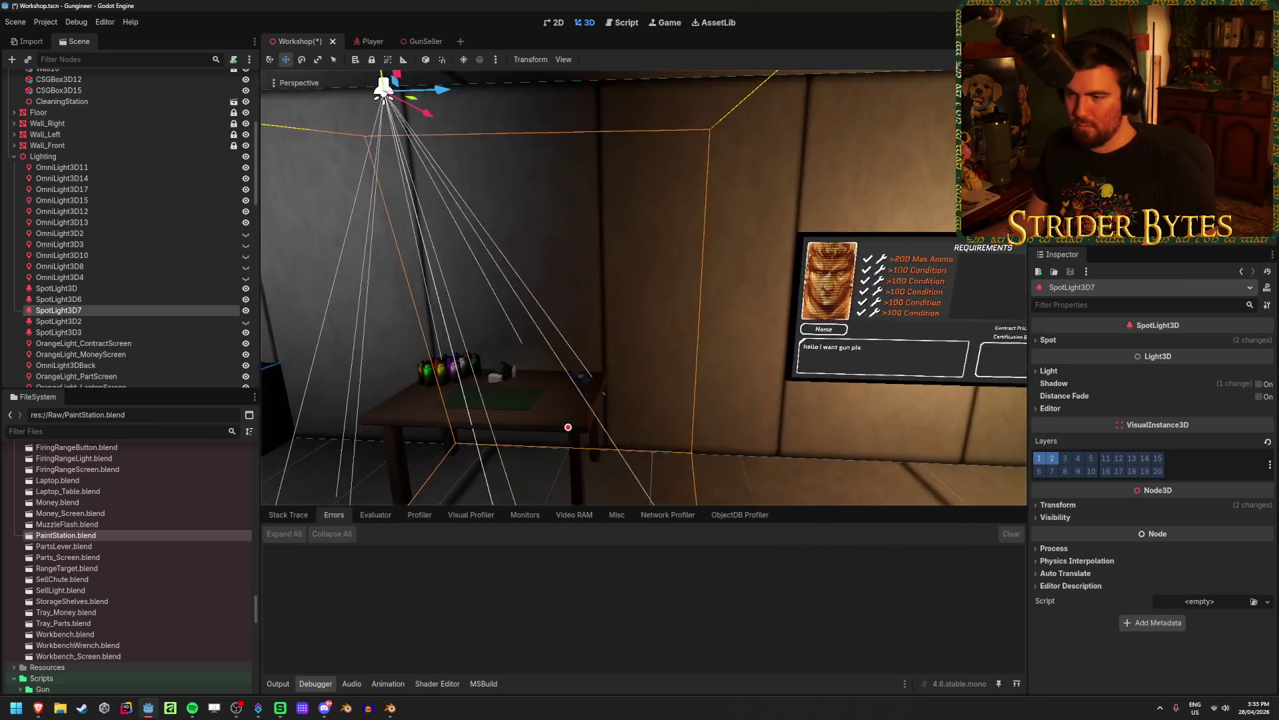
{"action": "right_click_drag", "start_coordinate": [502, 207], "coordinate": [466, 122]}
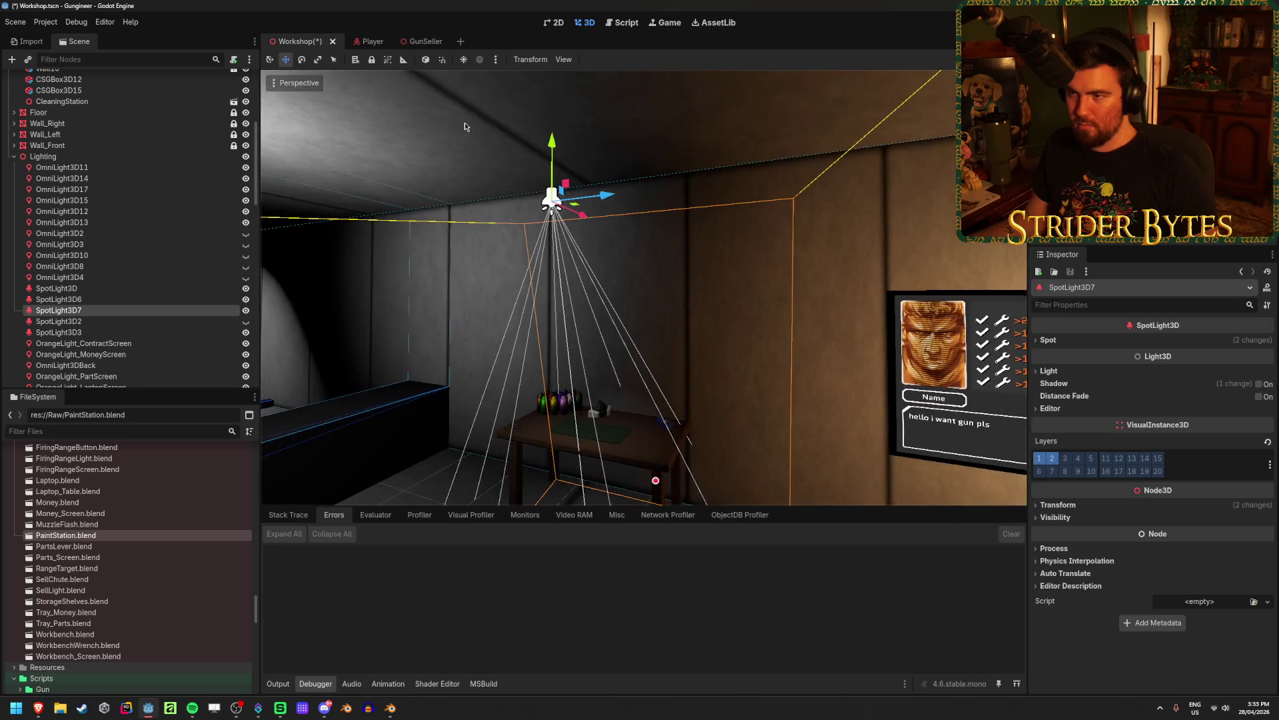
{"action": "left_click_drag", "start_coordinate": [581, 214], "coordinate": [590, 235]}
{"action": "key", "text": "ctrl+s"}
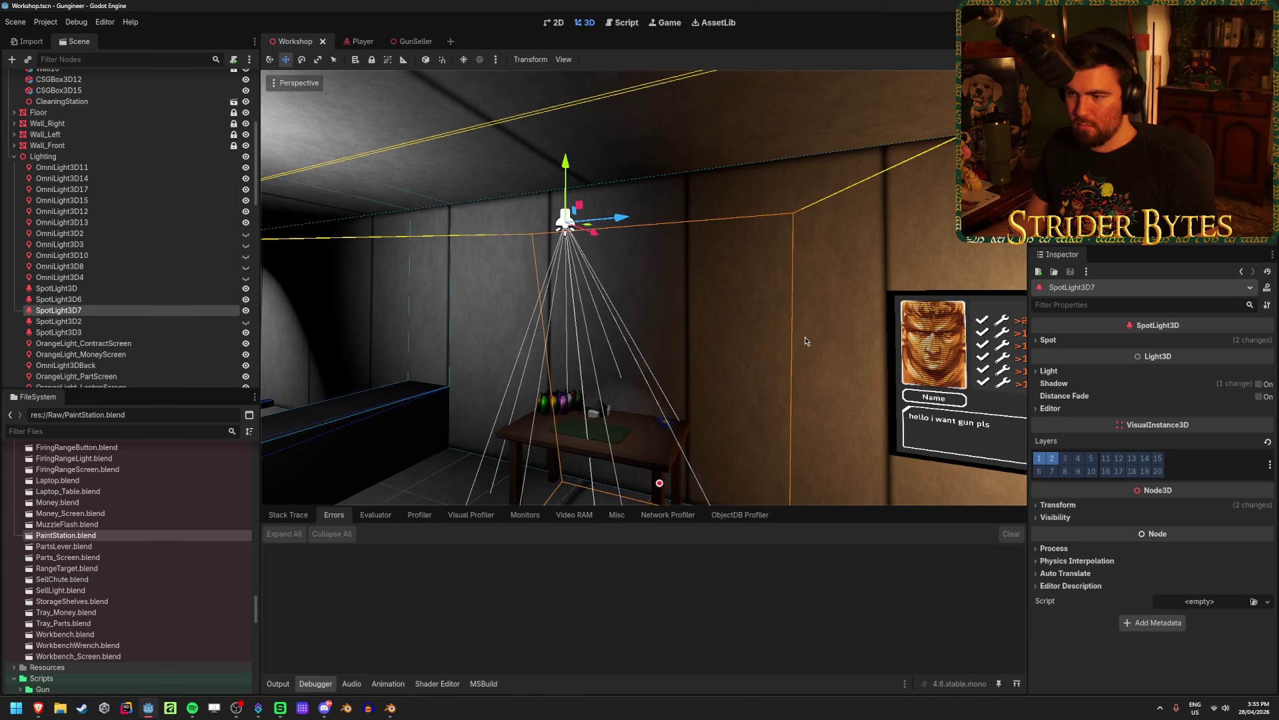
{"action": "left_click", "coordinate": [805, 337]}
{"action": "right_click_drag", "start_coordinate": [805, 337], "coordinate": [807, 373]}
{"action": "key", "text": "w"}
{"action": "key", "text": "s"}
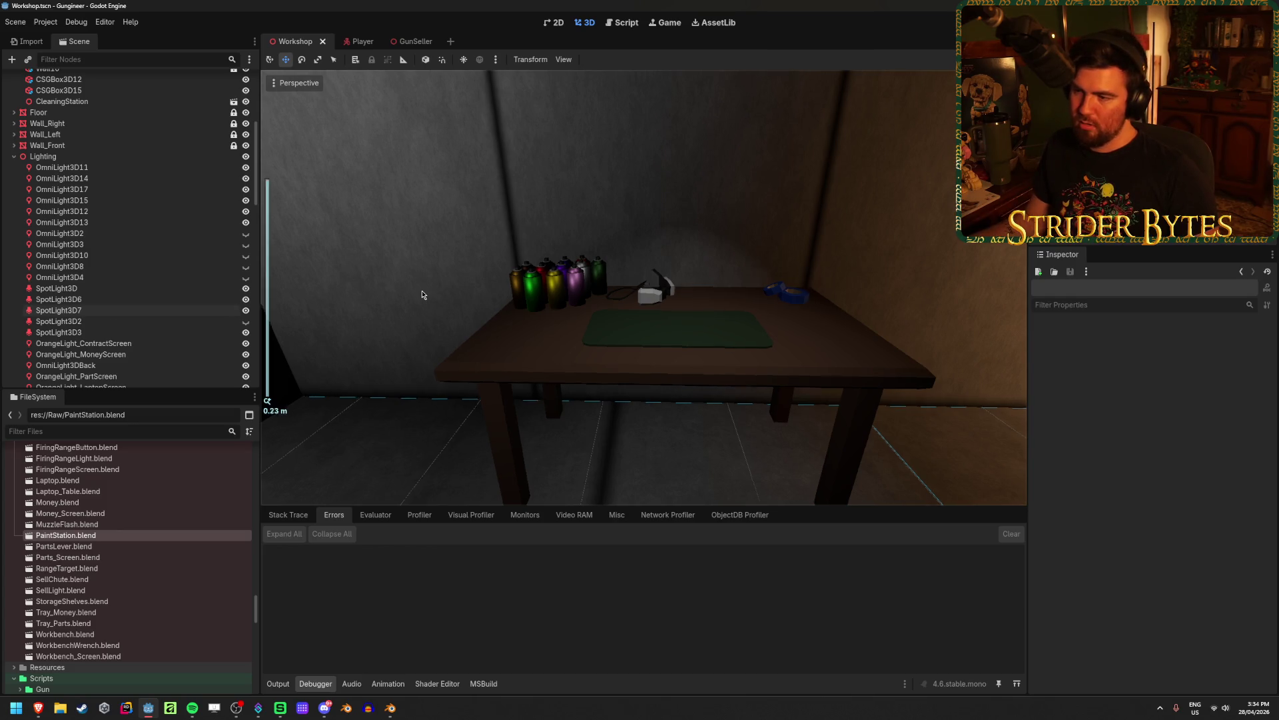
Fly around the workshop past the firing-range lane, side table and workbench
{"action": "scroll", "coordinate": [421, 289], "scroll_direction": "down", "scroll_amount": 5}
{"action": "scroll", "coordinate": [421, 290], "scroll_direction": "up", "scroll_amount": 3}
{"action": "right_click_drag", "start_coordinate": [400, 334], "coordinate": [346, 320]}
{"action": "right_click_drag", "start_coordinate": [492, 346], "coordinate": [501, 347]}
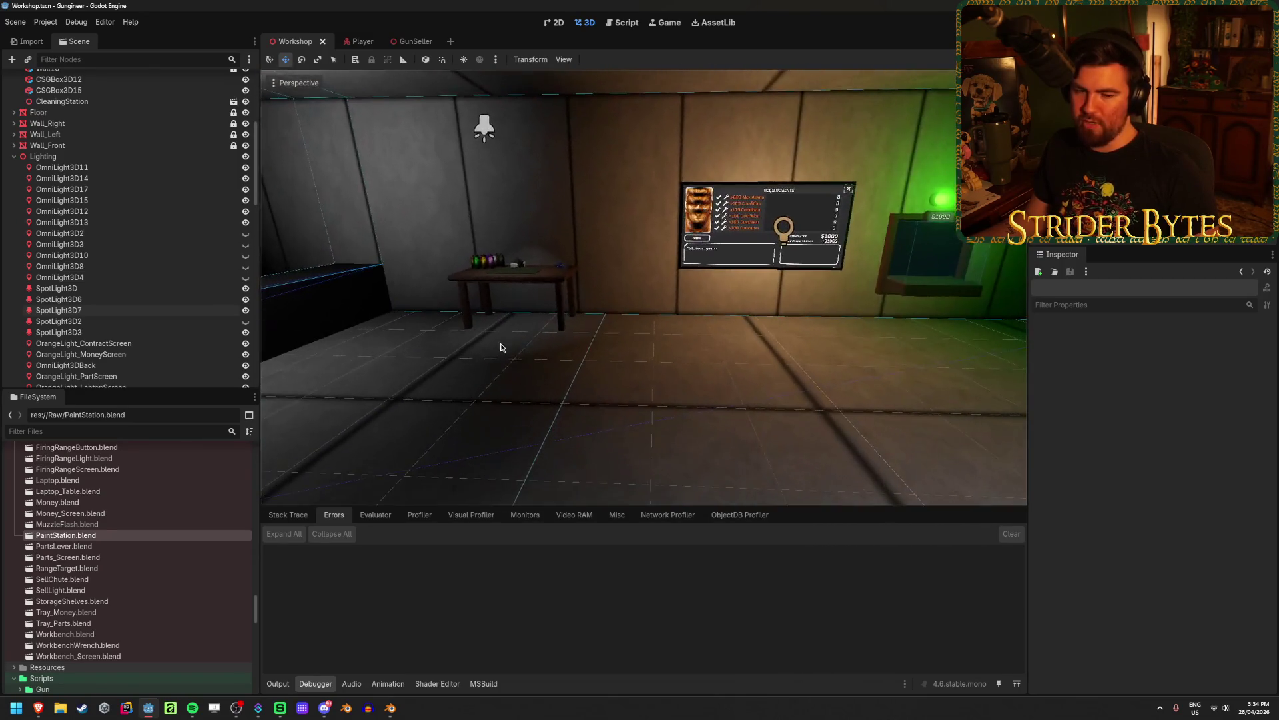
{"action": "right_click_drag", "start_coordinate": [670, 378], "coordinate": [670, 378]}
{"action": "right_click_drag", "start_coordinate": [623, 246], "coordinate": [622, 247]}
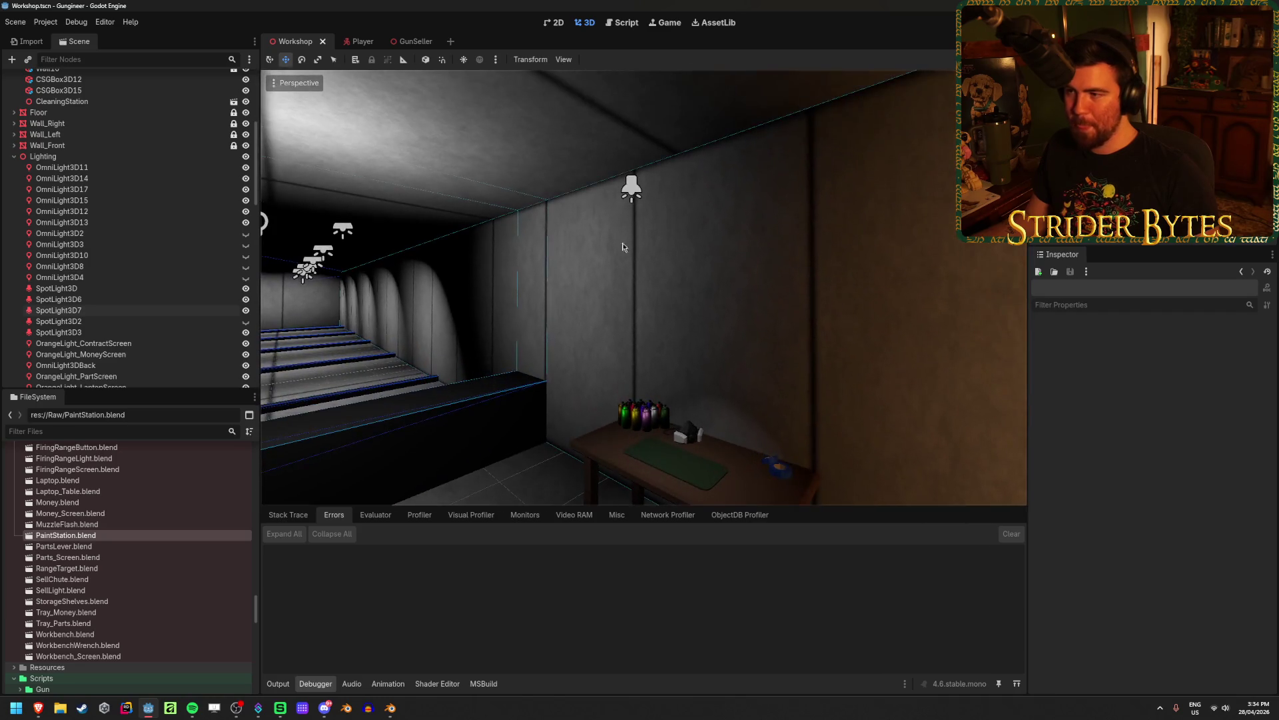
{"action": "left_click", "coordinate": [633, 190]}
{"action": "right_click_drag", "start_coordinate": [670, 326], "coordinate": [670, 325]}
{"action": "left_click", "coordinate": [768, 251]}
{"action": "right_click_drag", "start_coordinate": [768, 251], "coordinate": [769, 251]}
{"action": "right_click_drag", "start_coordinate": [683, 446], "coordinate": [684, 445]}
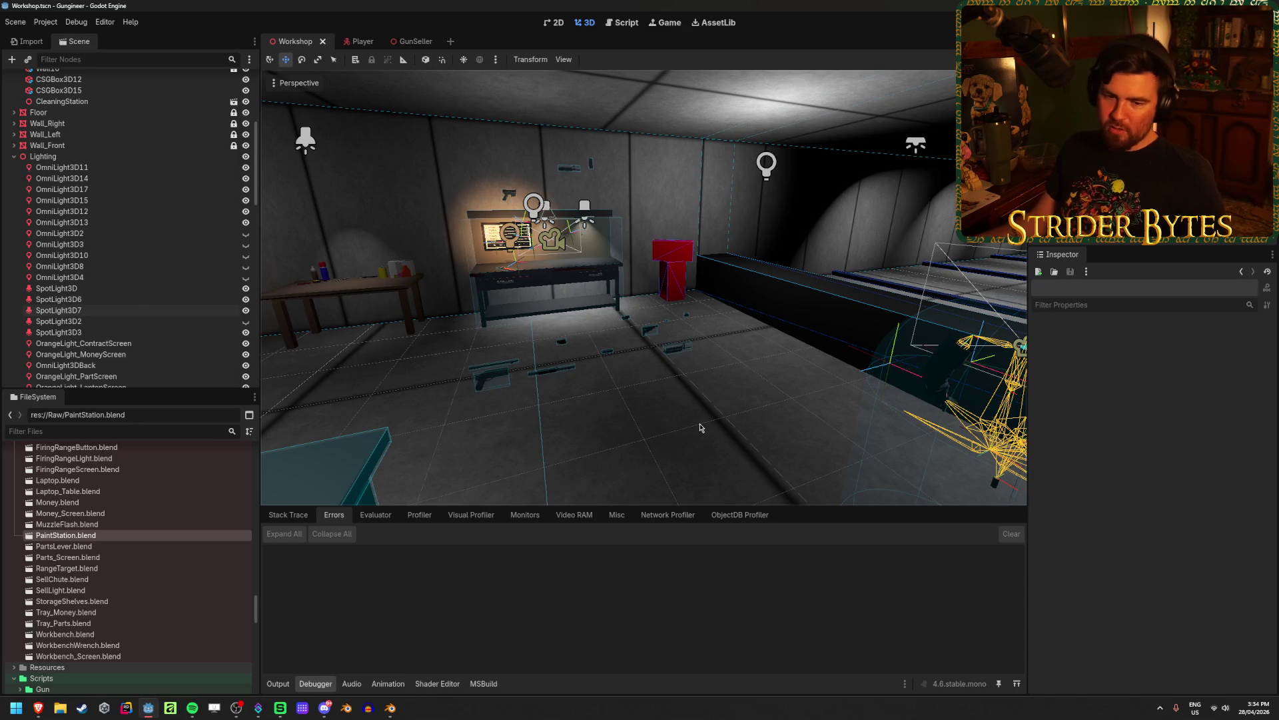
Turn to the workbench wall and select the red box CSGBox3D15 (1.0 × 0.5 × 0.25)
{"action": "mouse_move", "coordinate": [701, 427]}
{"action": "right_mouse_down"}
{"action": "mouse_move", "coordinate": [543, 333]}
{"action": "mouse_move", "coordinate": [733, 313]}
{"action": "right_mouse_up"}
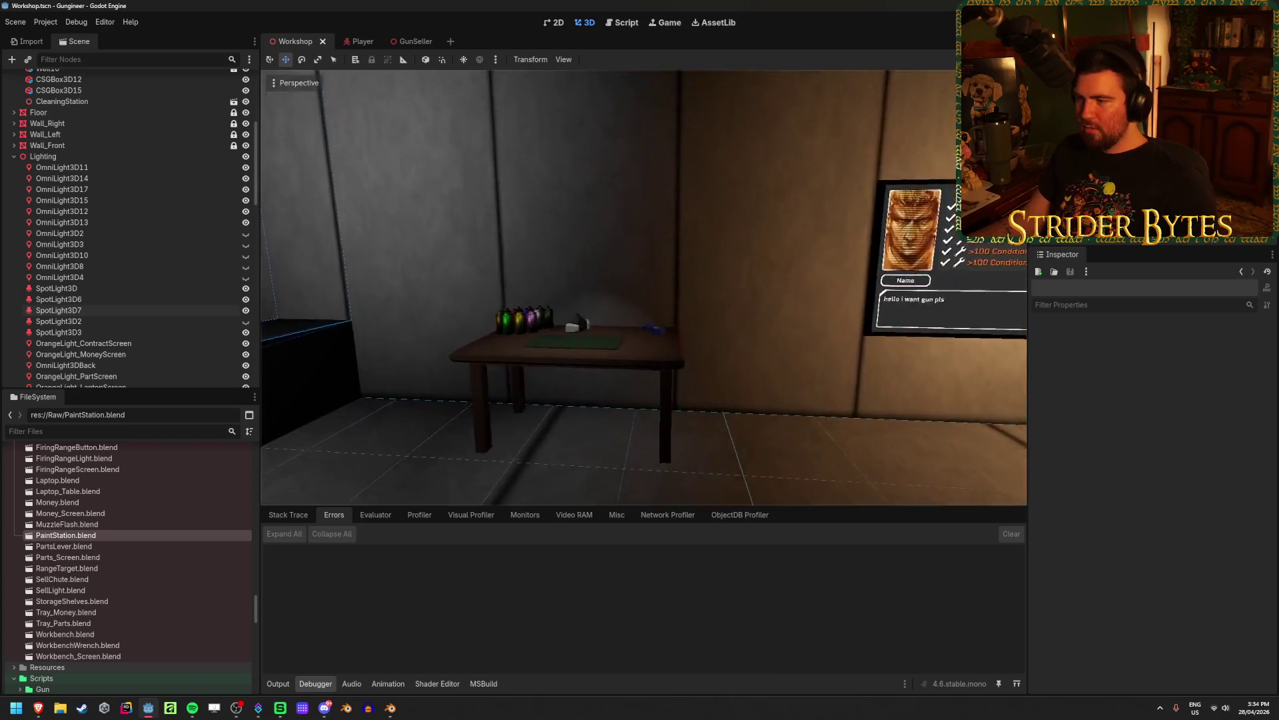
{"action": "scroll", "coordinate": [643, 288], "scroll_direction": "up", "scroll_amount": 3}
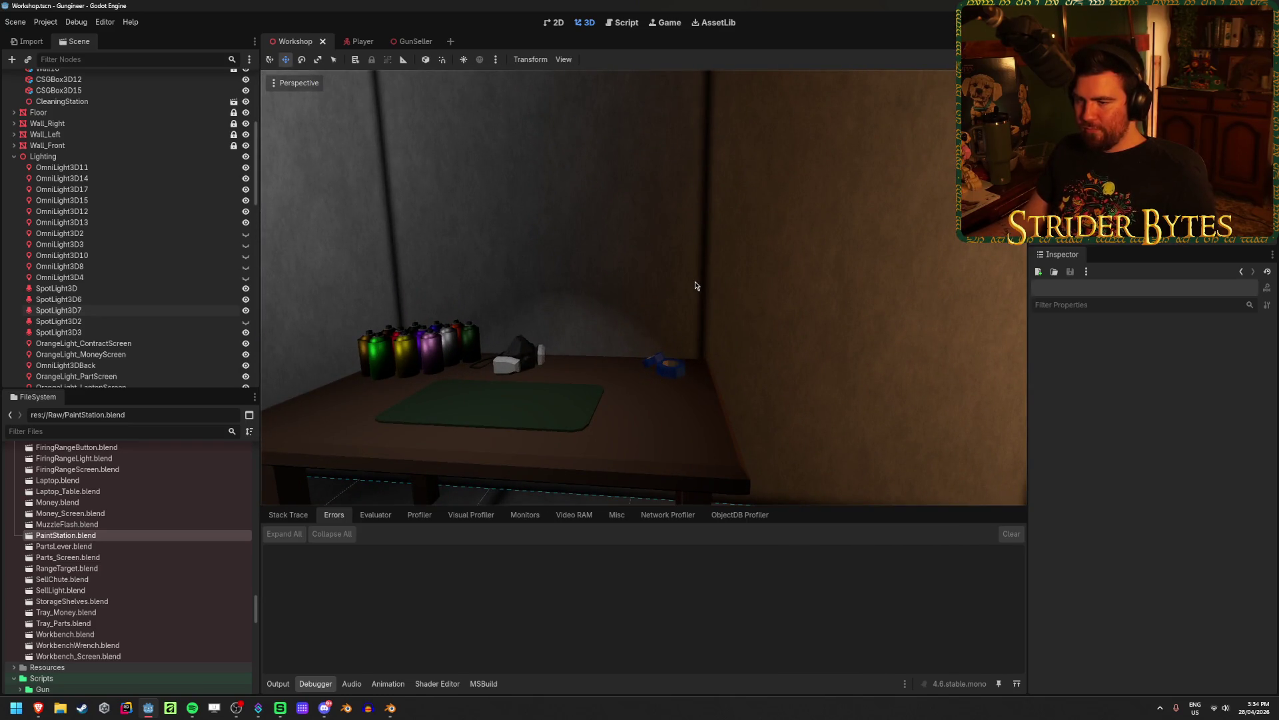
{"action": "right_click_drag", "start_coordinate": [695, 285], "coordinate": [569, 191]}
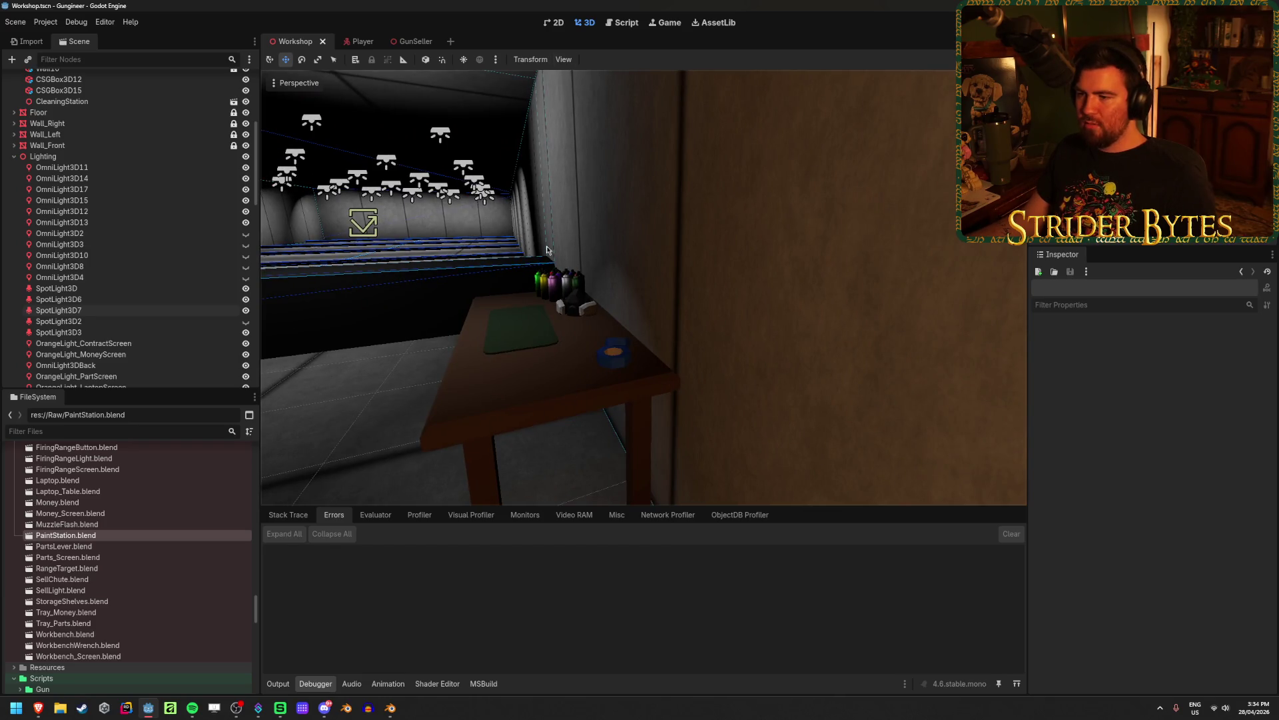
{"action": "mouse_move", "coordinate": [644, 288]}
{"action": "right_mouse_down"}
{"action": "mouse_move", "coordinate": [587, 277]}
{"action": "mouse_move", "coordinate": [766, 283]}
{"action": "mouse_move", "coordinate": [667, 287]}
{"action": "mouse_move", "coordinate": [739, 317]}
{"action": "right_mouse_up"}
{"action": "mouse_move", "coordinate": [611, 292]}
{"action": "right_mouse_down"}
{"action": "mouse_move", "coordinate": [547, 287]}
{"action": "mouse_move", "coordinate": [634, 289]}
{"action": "mouse_move", "coordinate": [517, 328]}
{"action": "right_mouse_up"}
{"action": "right_click", "coordinate": [516, 327], "text": "alt"}
{"action": "left_click", "coordinate": [640, 349]}
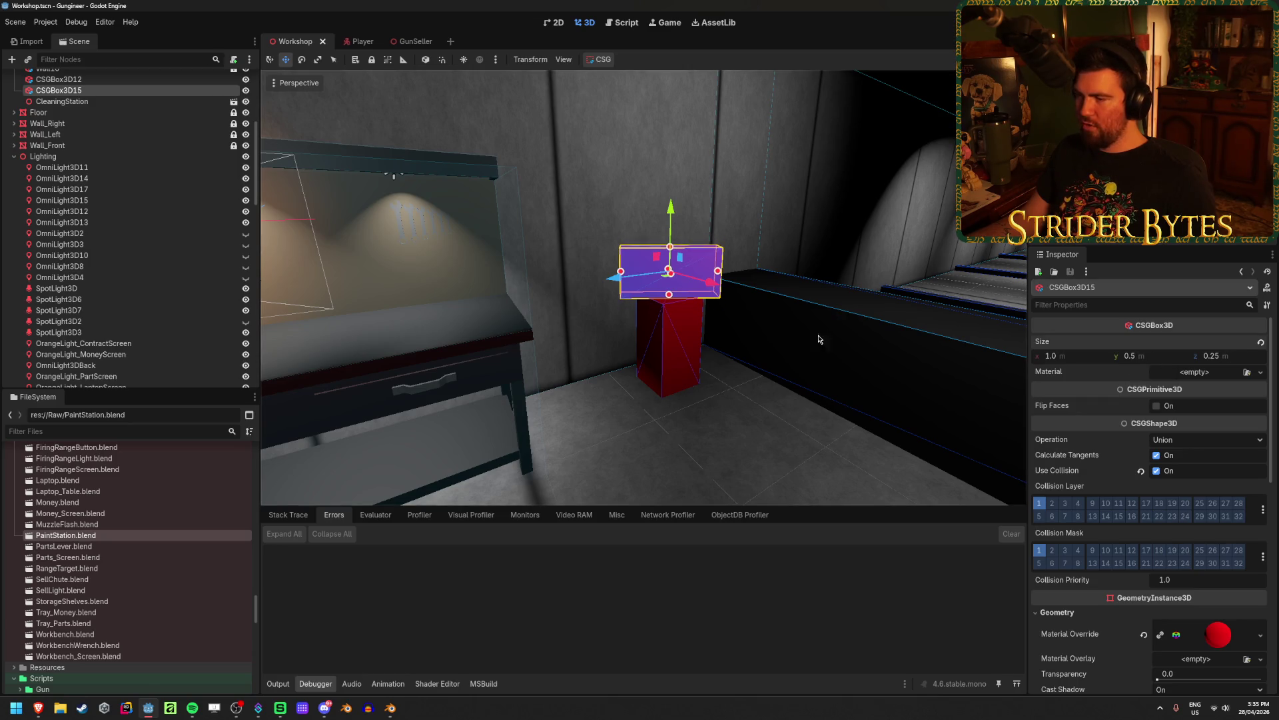
{"action": "left_click", "coordinate": [391, 707]}
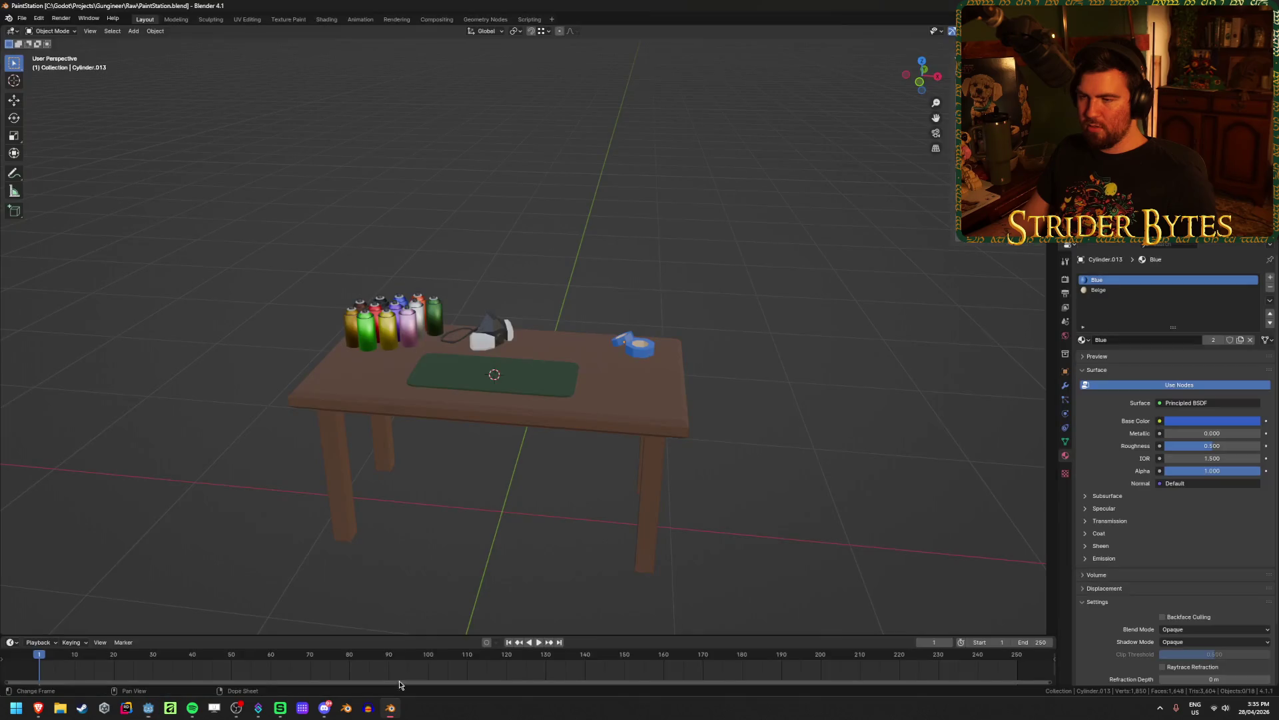
Start a new General file and delete the default cube, camera and light
{"action": "left_click", "coordinate": [22, 20]}
{"action": "mouse_move", "coordinate": [40, 30]}
{"action": "left_click", "coordinate": [143, 38]}
{"action": "key", "text": "a"}
{"action": "key", "text": "x"}
{"action": "left_click", "coordinate": [509, 226]}
Add a cube and scale it to 0.5 on X, 0.125 on Y and 0.25 on Z
{"action": "key", "text": "shift+a"}
{"action": "mouse_move", "coordinate": [383, 298]}
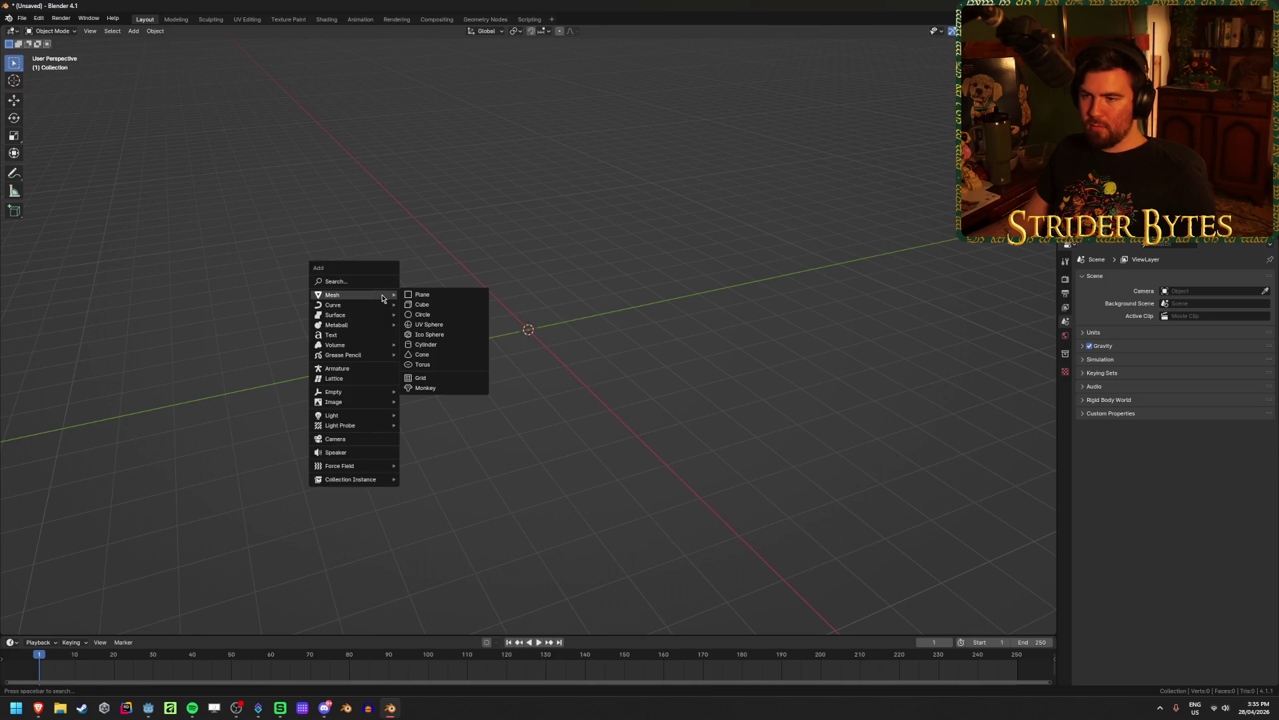
{"action": "left_click", "coordinate": [440, 304]}
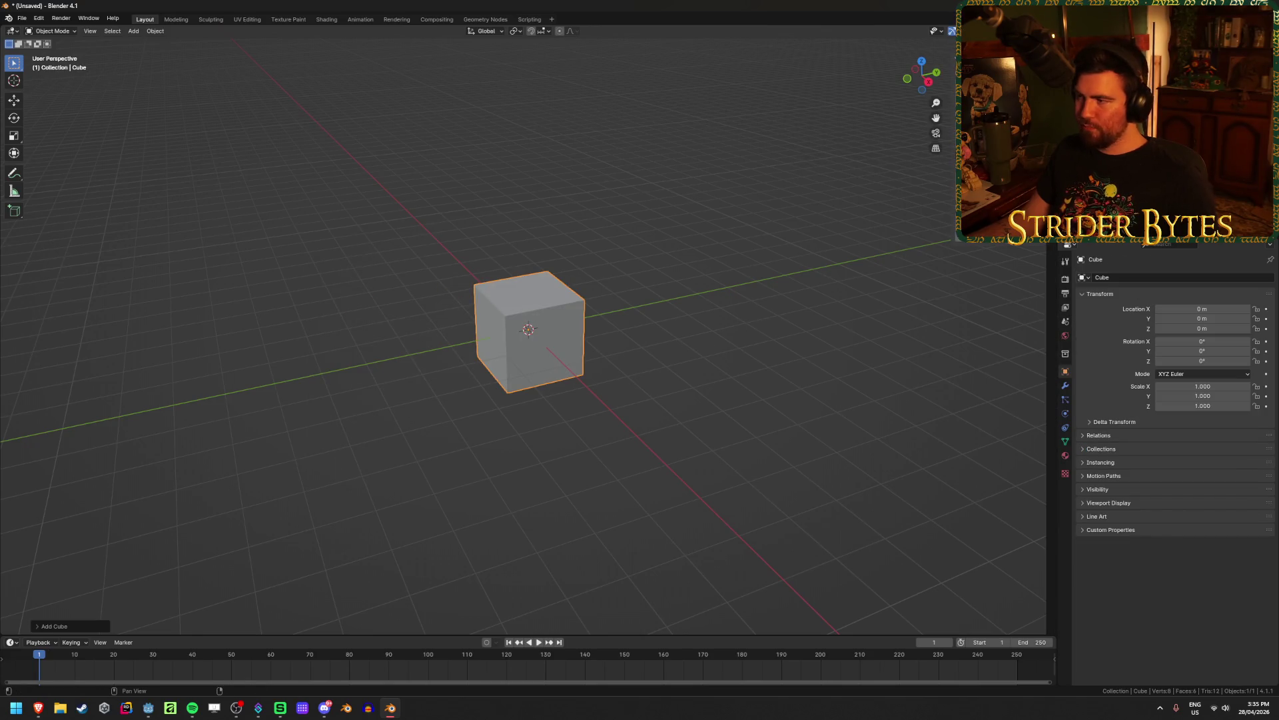
{"action": "type", "text": "sx0.5"}
{"action": "key", "text": "Return"}
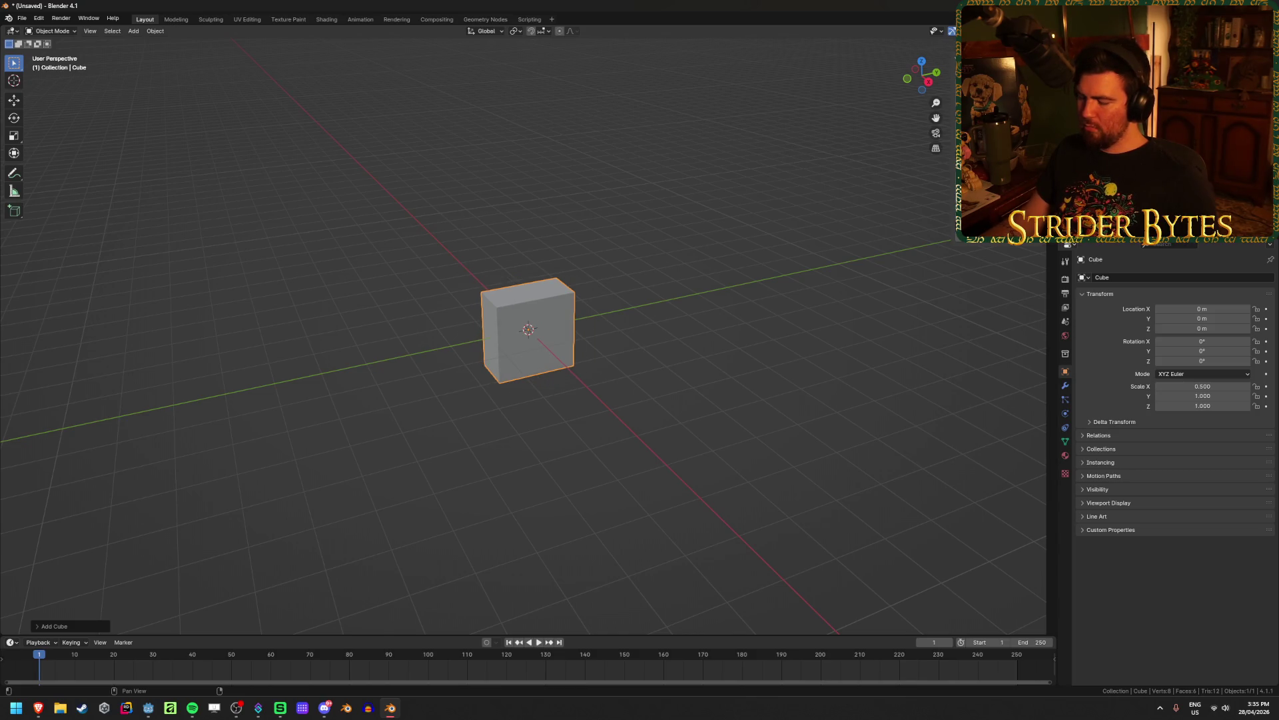
{"action": "type", "text": "sy0.125"}
{"action": "key", "text": "Return"}
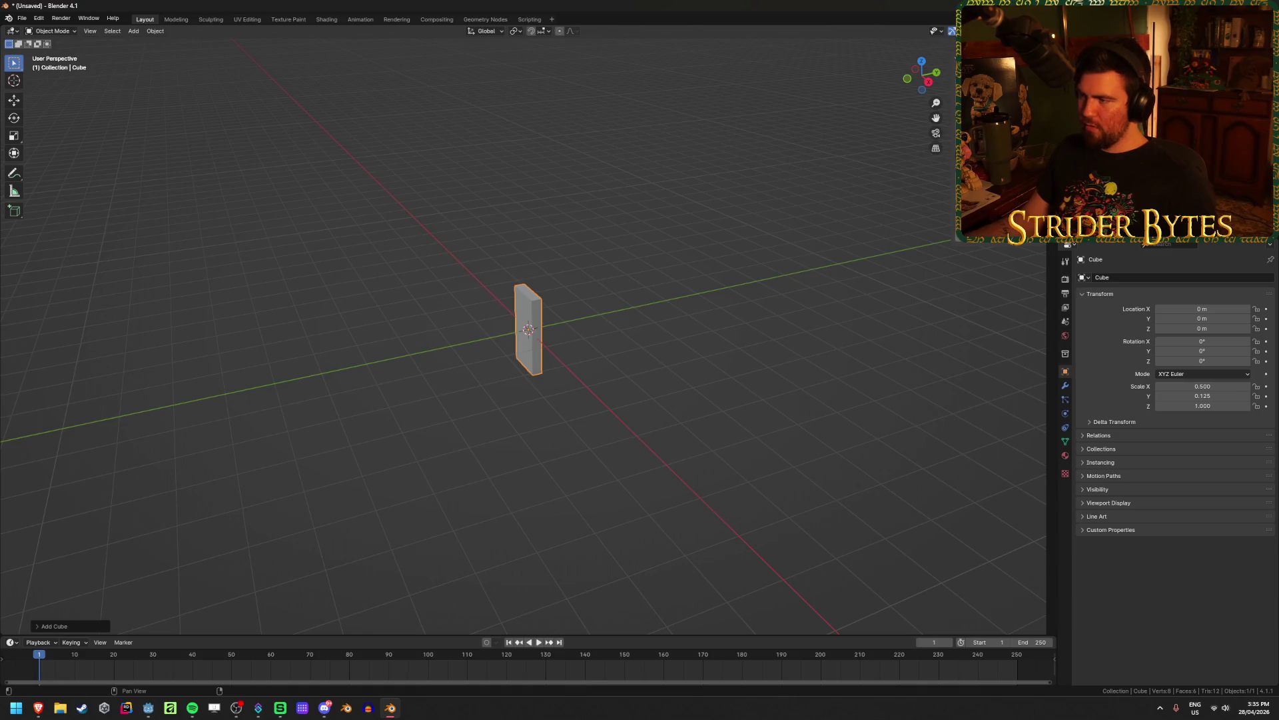
{"action": "type", "text": "sz0.25"}
{"action": "key", "text": "Return"}
In Edit Mode, raise the box's mesh 0.25 along Z so it sits on the ground
{"action": "scroll", "coordinate": [660, 335], "scroll_direction": "up", "scroll_amount": 10}
{"action": "middle_click_drag", "start_coordinate": [660, 334], "coordinate": [737, 312]}
{"action": "scroll", "coordinate": [737, 312], "scroll_direction": "down", "scroll_amount": 3}
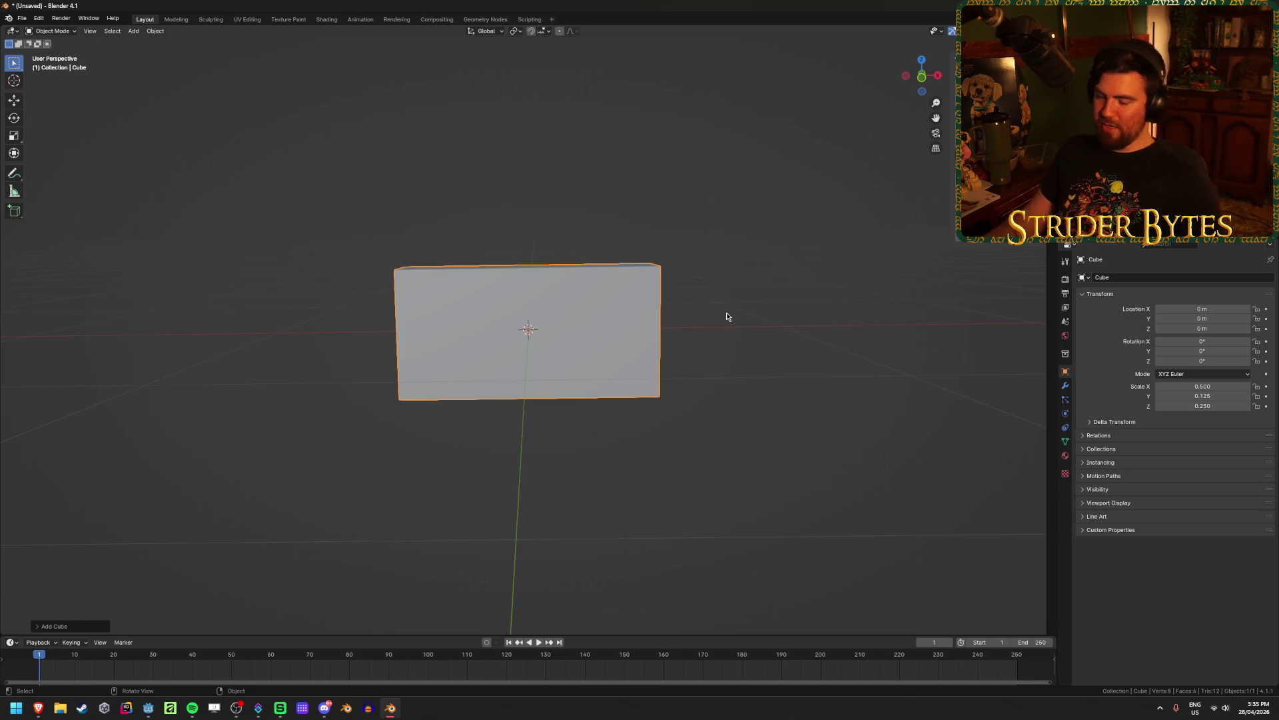
{"action": "key", "text": "KP_1"}
{"action": "key", "text": "Tab"}
{"action": "key", "text": "g"}
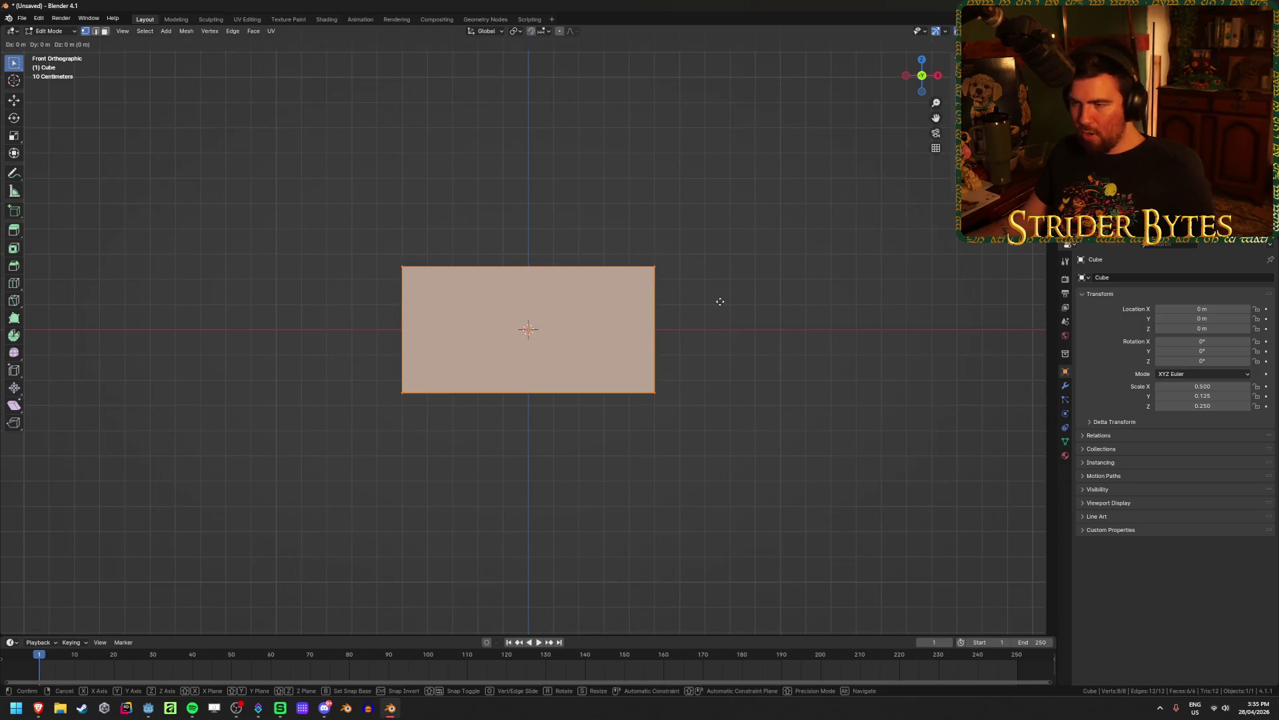
{"action": "key", "text": "z"}
{"action": "type", "text": ".25"}
{"action": "key", "text": "Return"}
Save the new file as Boombox and bring the browser back to the front
{"action": "middle_click_drag", "start_coordinate": [736, 238], "coordinate": [691, 272]}
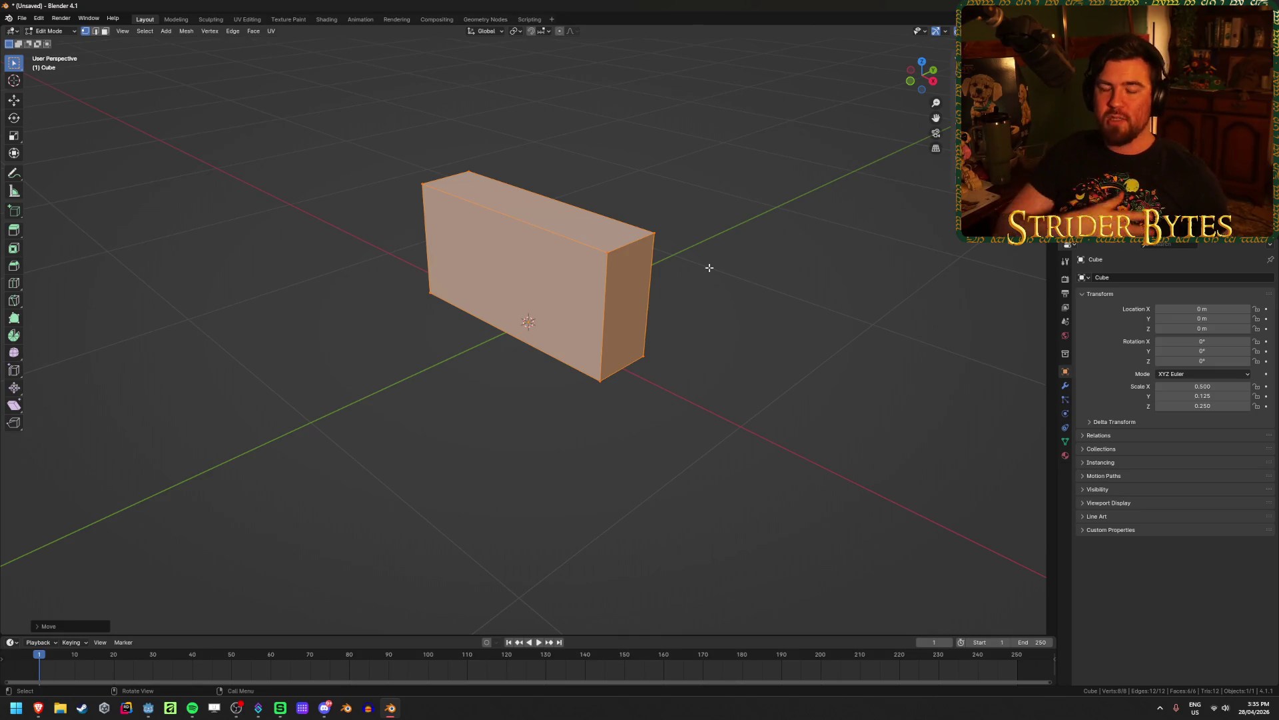
{"action": "mouse_move", "coordinate": [405, 260]}
{"action": "middle_mouse_down"}
{"action": "mouse_move", "coordinate": [449, 260]}
{"action": "mouse_move", "coordinate": [391, 226]}
{"action": "mouse_move", "coordinate": [415, 248]}
{"action": "middle_mouse_up"}
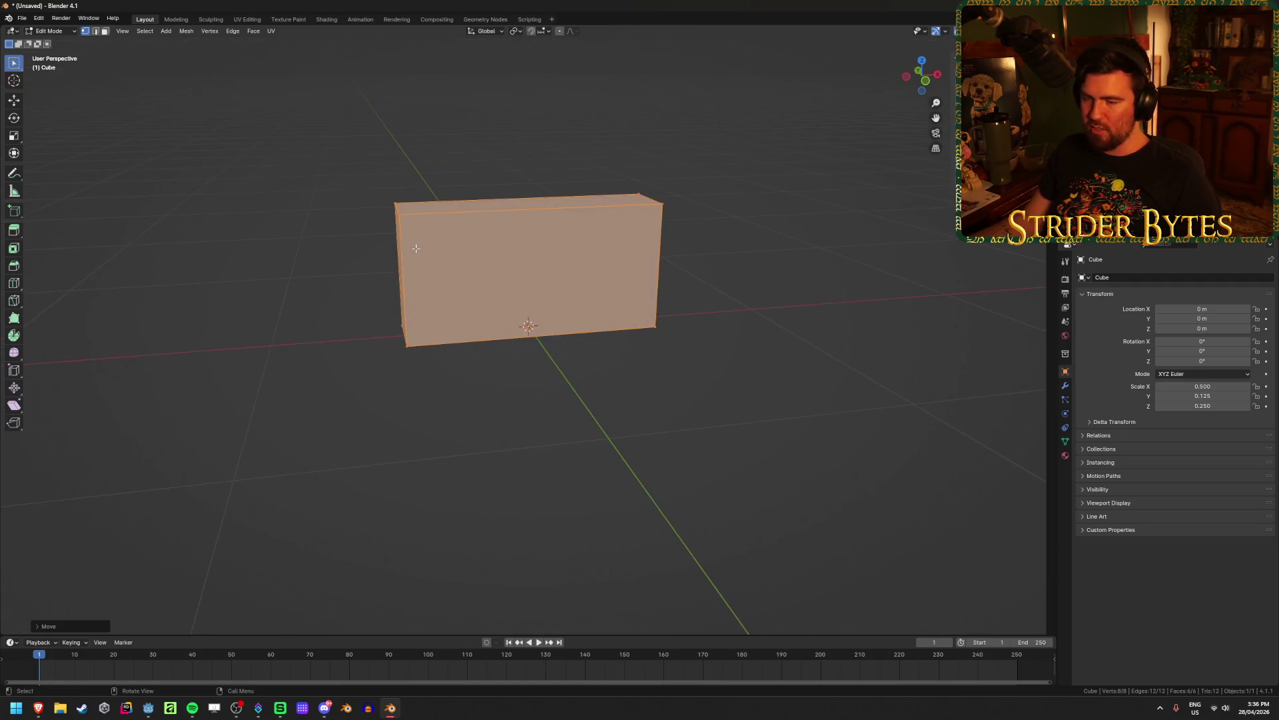
{"action": "middle_click_drag", "start_coordinate": [671, 297], "coordinate": [691, 322]}
{"action": "key", "text": "ctrl+s"}
{"action": "left_click", "coordinate": [533, 519]}
{"action": "type", "text": "Boombox.blend"}
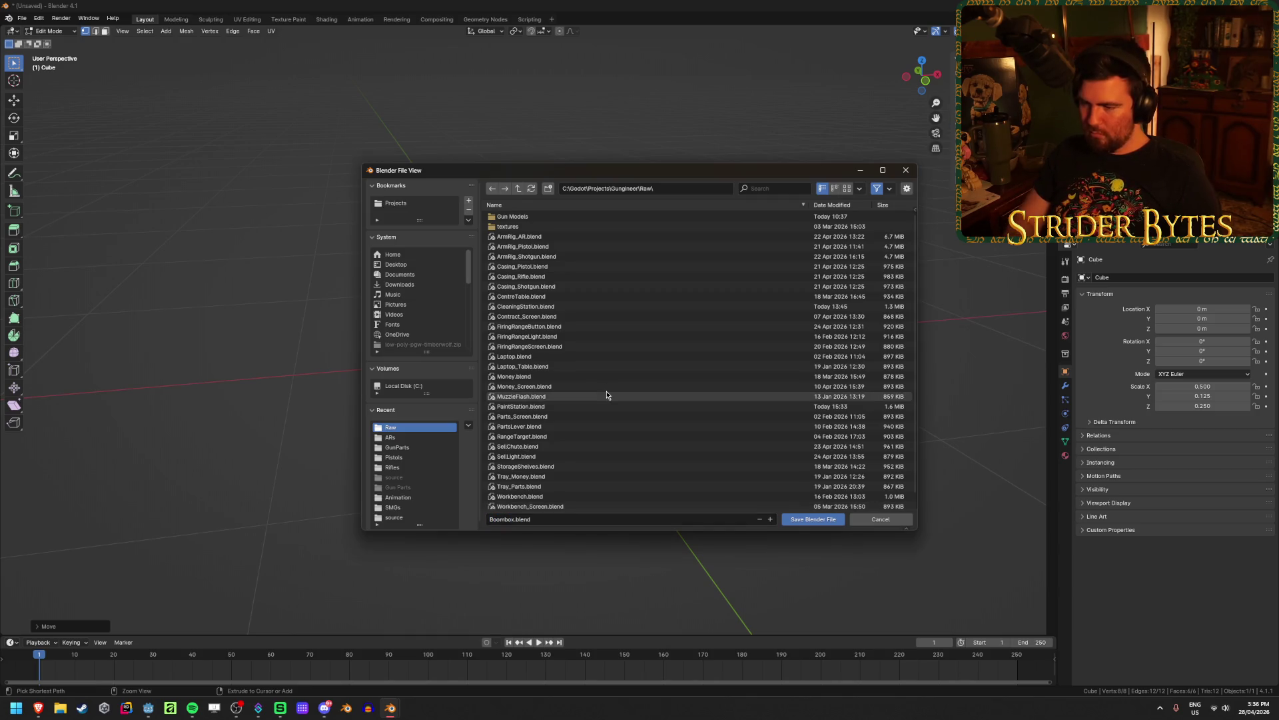
{"action": "key", "text": "Return"}
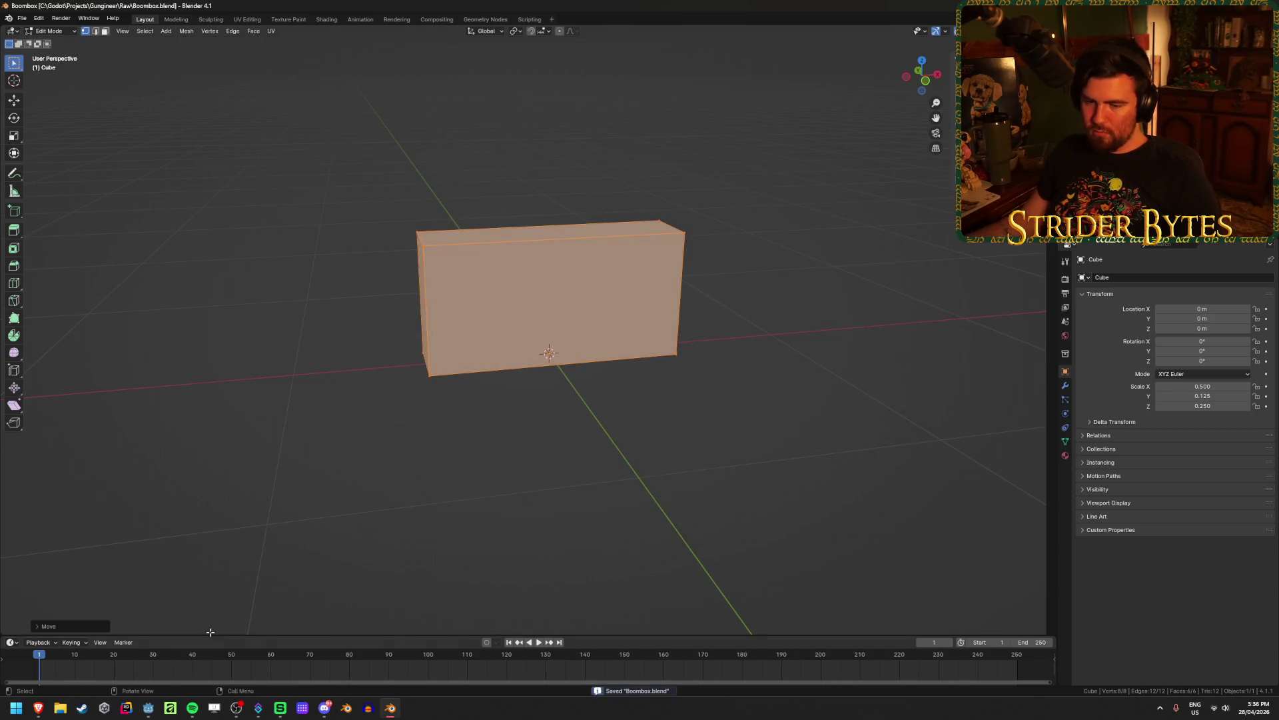
{"action": "mouse_move", "coordinate": [38, 708]}
{"action": "left_click", "coordinate": [87, 656]}
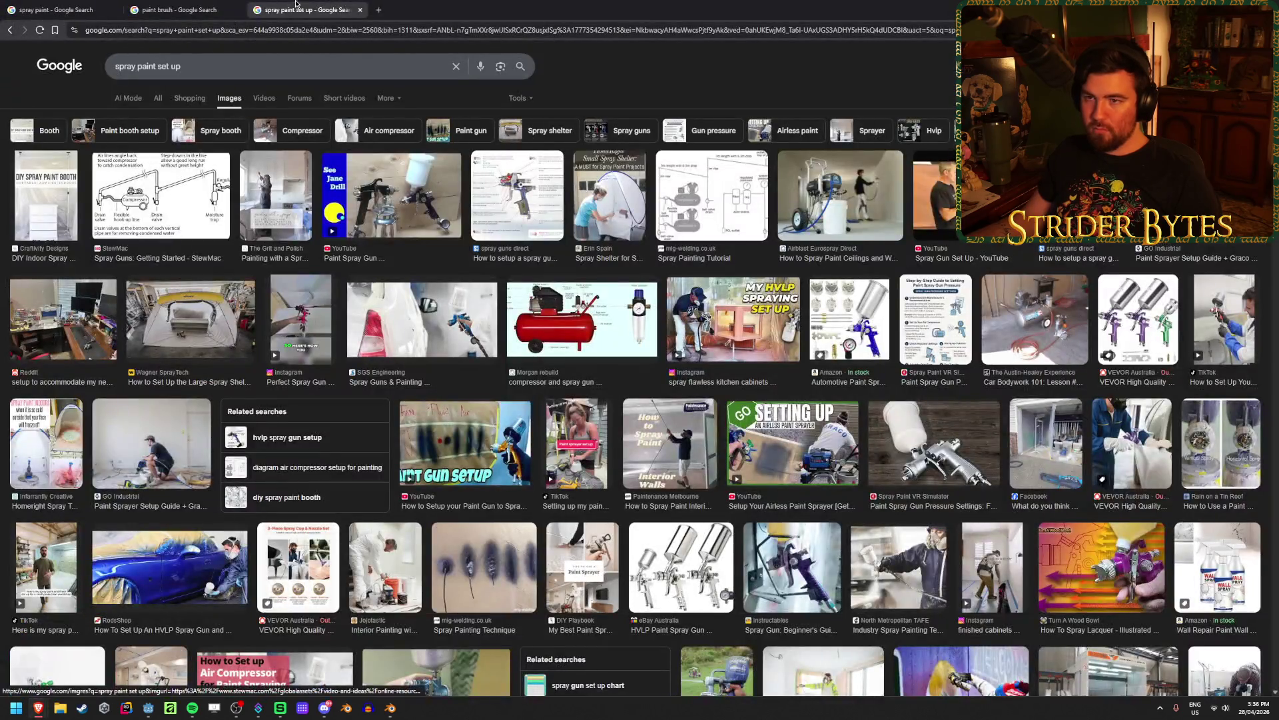
Close the 'paint brush' tab, leaving the 'spray paint' image results showing
{"action": "left_click", "coordinate": [161, 7]}
{"action": "middle_click", "coordinate": [161, 6]}
{"action": "left_click", "coordinate": [189, 58]}
{"action": "scroll", "coordinate": [444, 497], "scroll_direction": "down", "scroll_amount": 3}
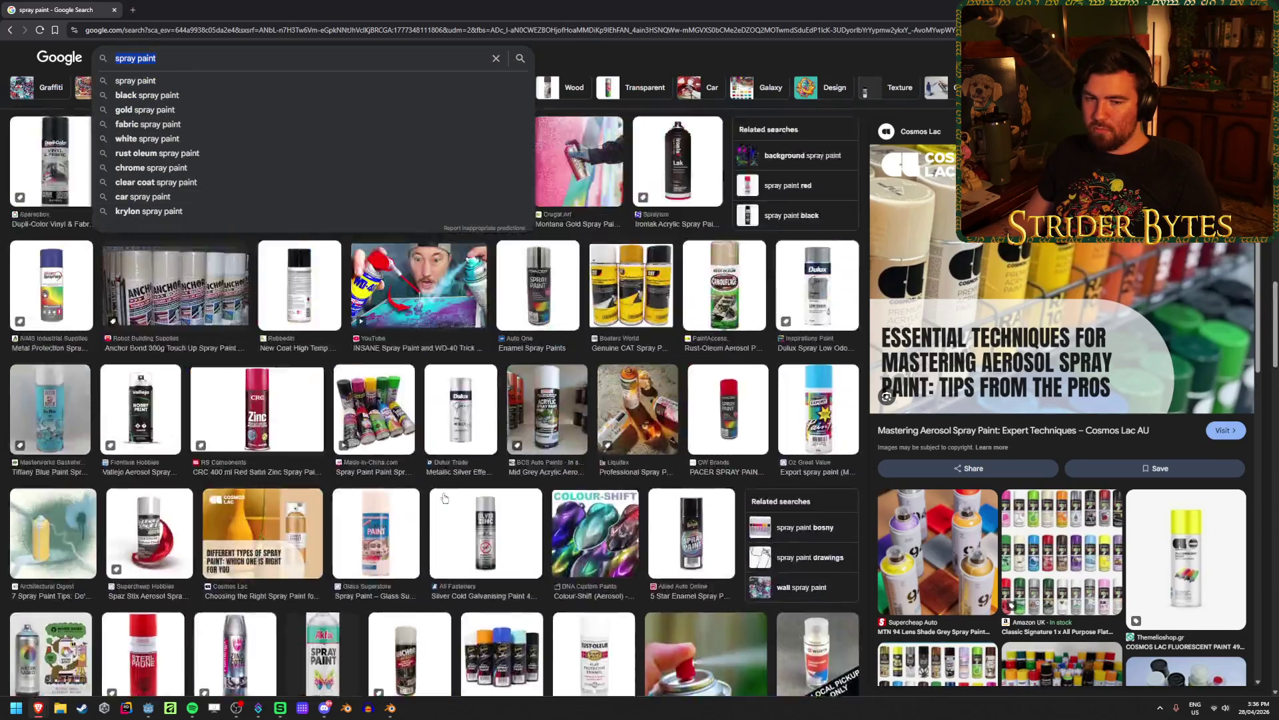
{"action": "scroll", "coordinate": [444, 496], "scroll_direction": "up", "scroll_amount": 5}
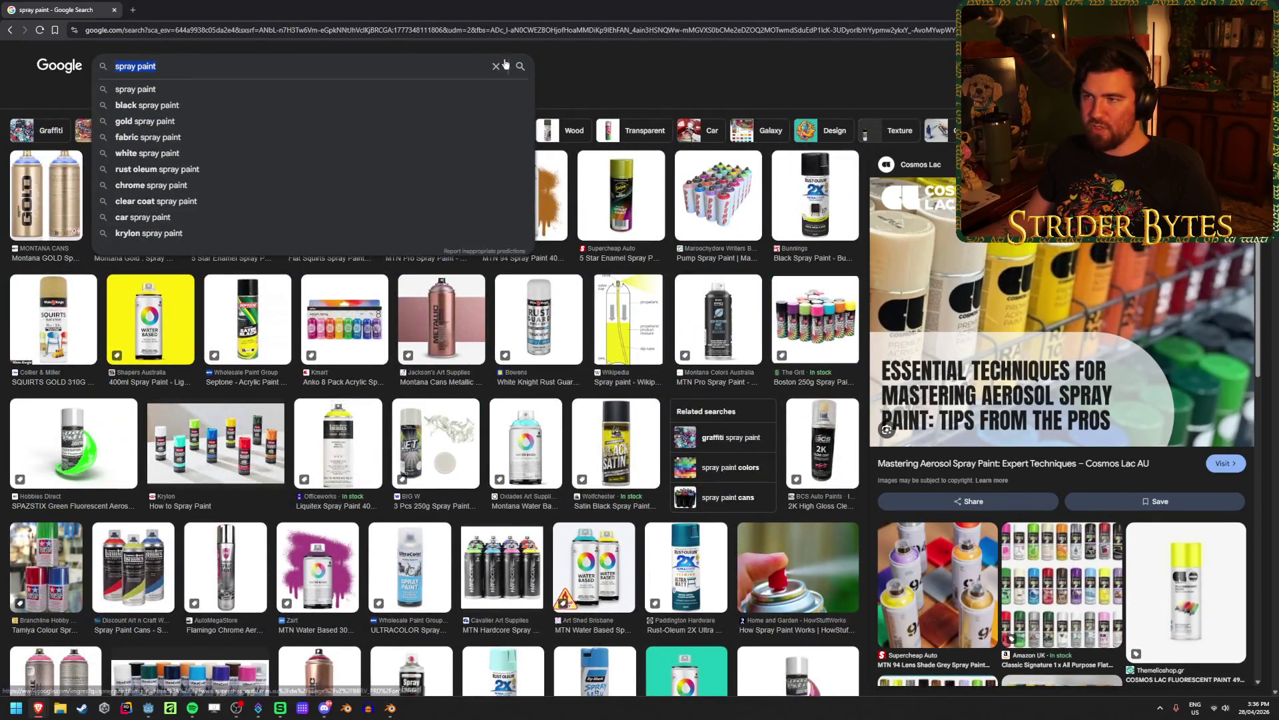